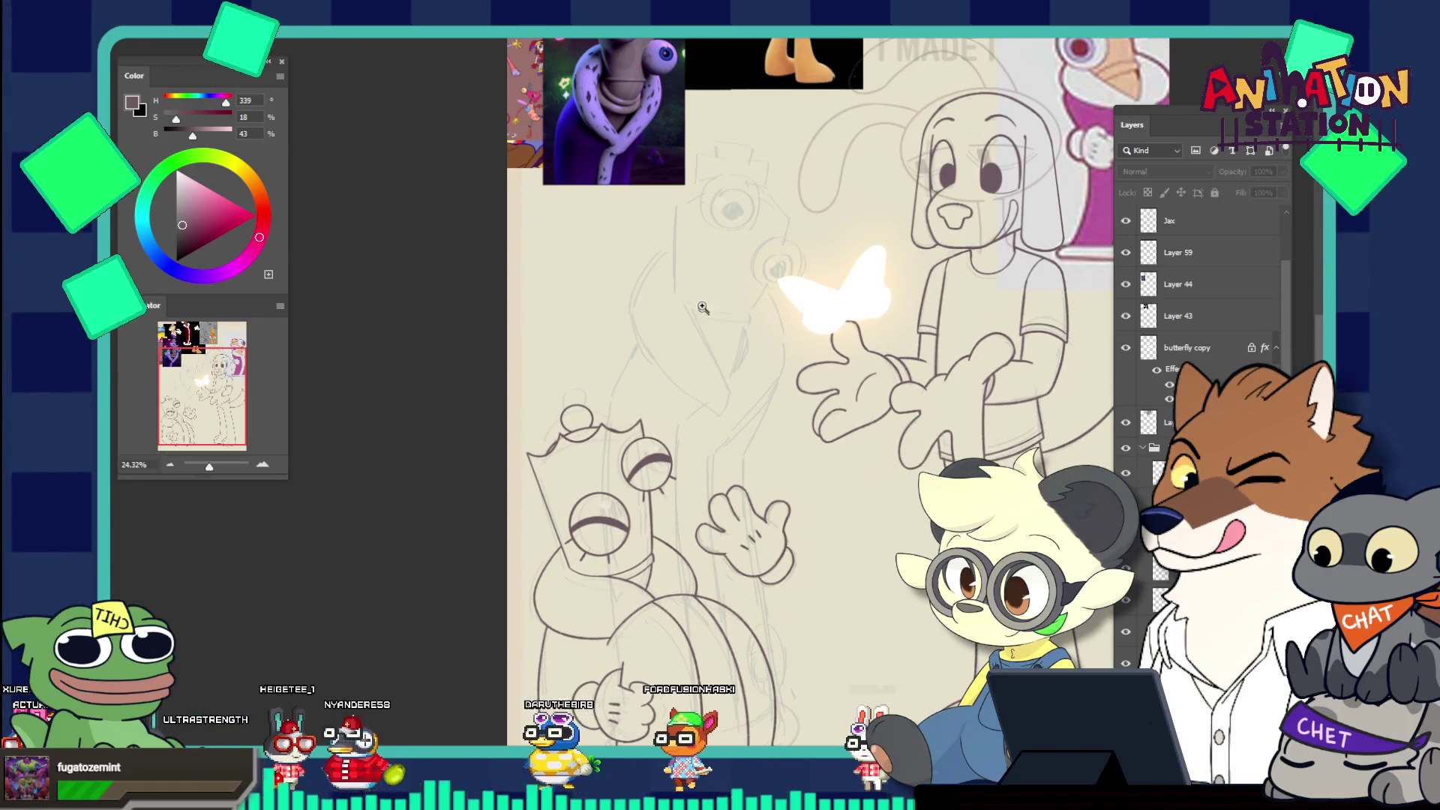
Draw a rectangular selection around the crowned chess piece
{"action": "scroll", "coordinate": [702, 307], "scroll_direction": "up", "scroll_amount": 3}
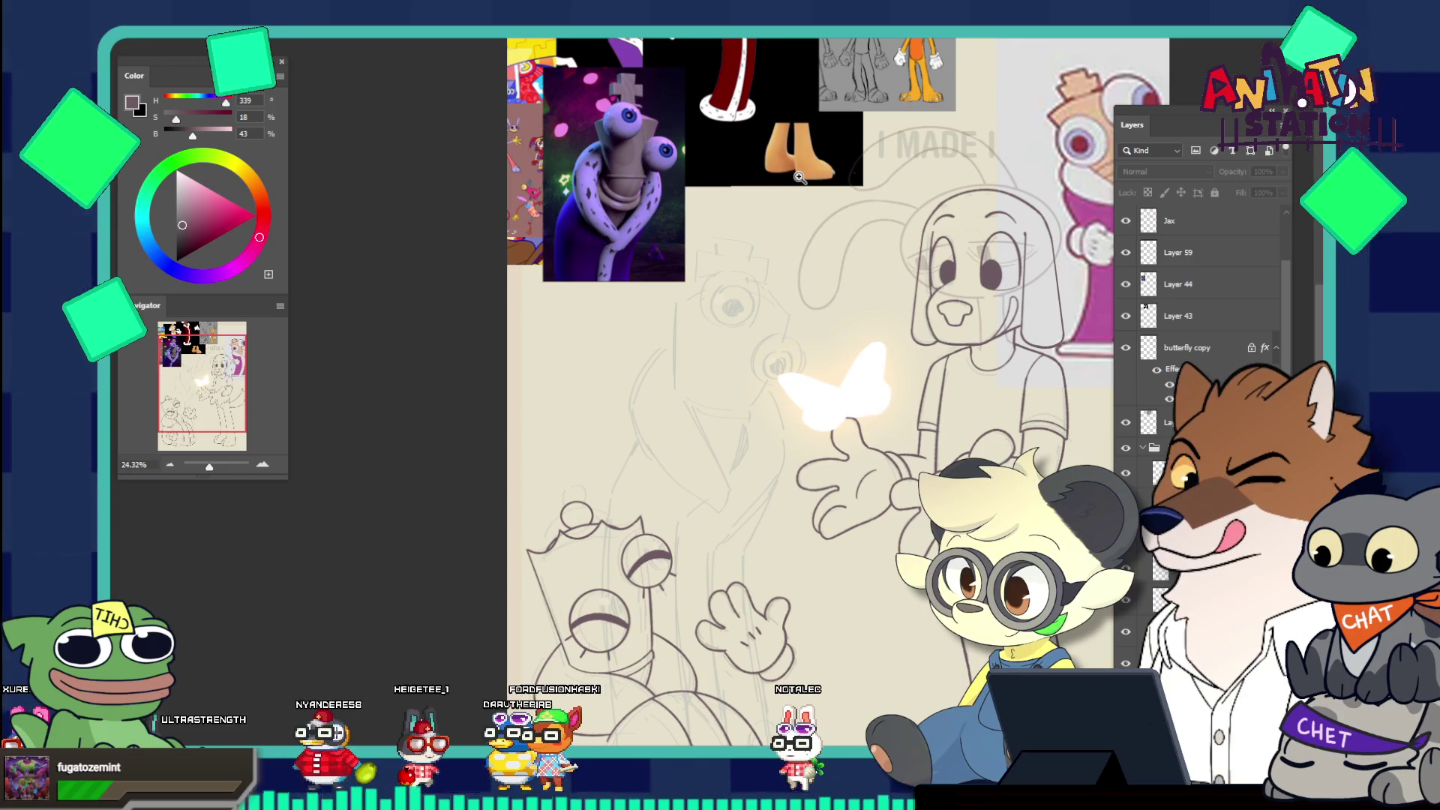
{"action": "scroll", "coordinate": [799, 178], "scroll_direction": "up", "scroll_amount": 5}
{"action": "scroll", "coordinate": [685, 269], "scroll_direction": "up", "scroll_amount": 4}
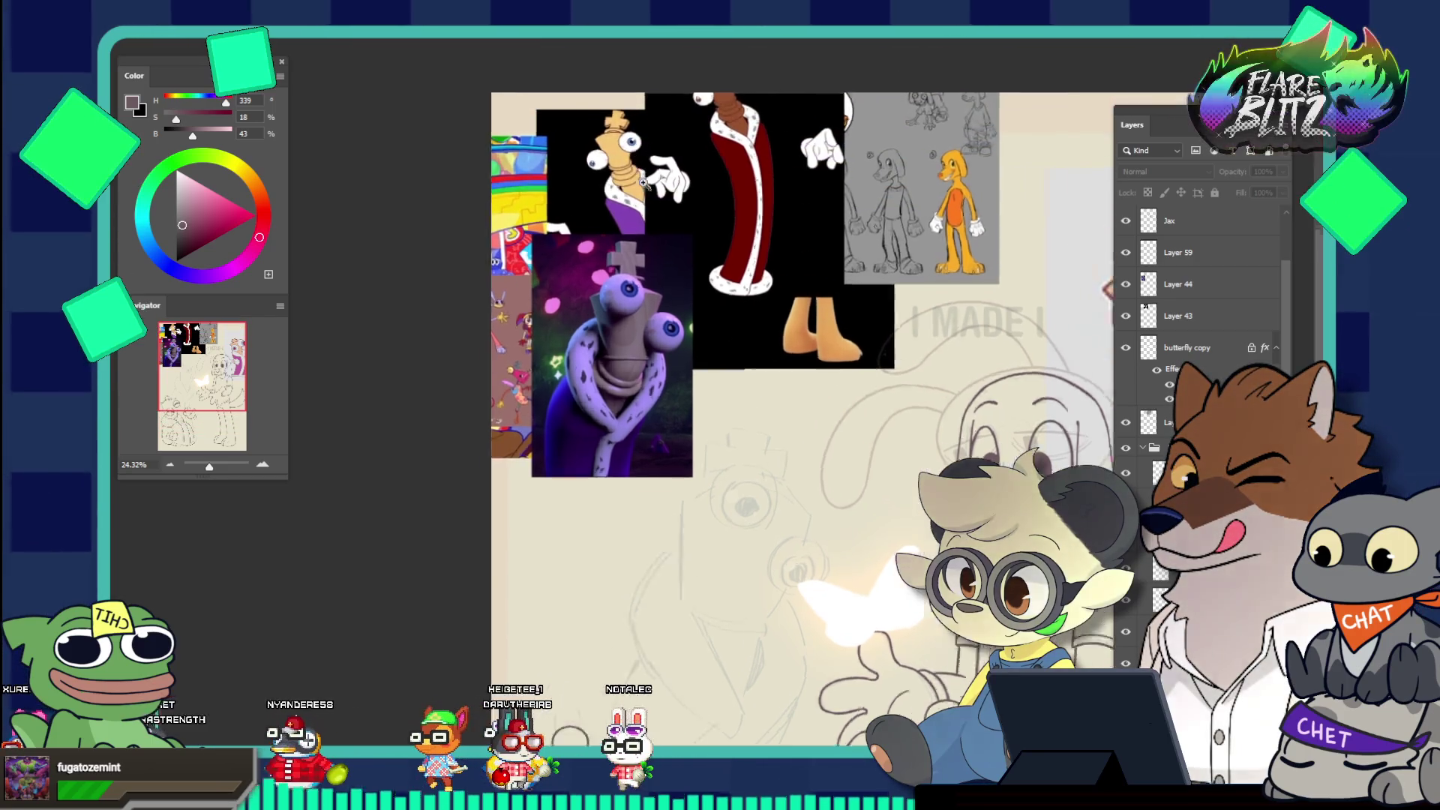
{"action": "scroll", "coordinate": [685, 269], "scroll_direction": "down", "scroll_amount": 3}
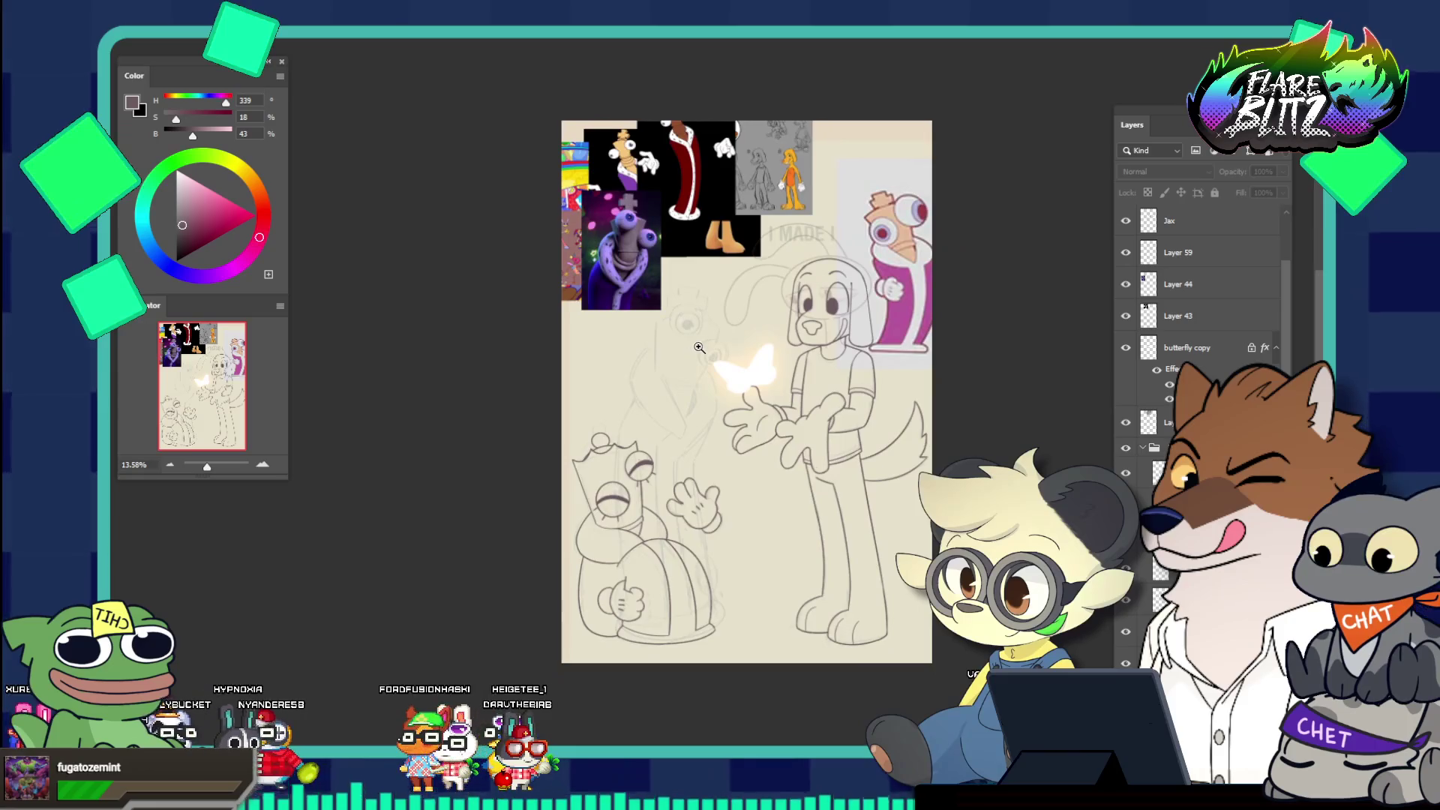
{"action": "scroll", "coordinate": [717, 451], "scroll_direction": "up", "scroll_amount": 3}
{"action": "scroll", "coordinate": [716, 450], "scroll_direction": "up", "scroll_amount": 2}
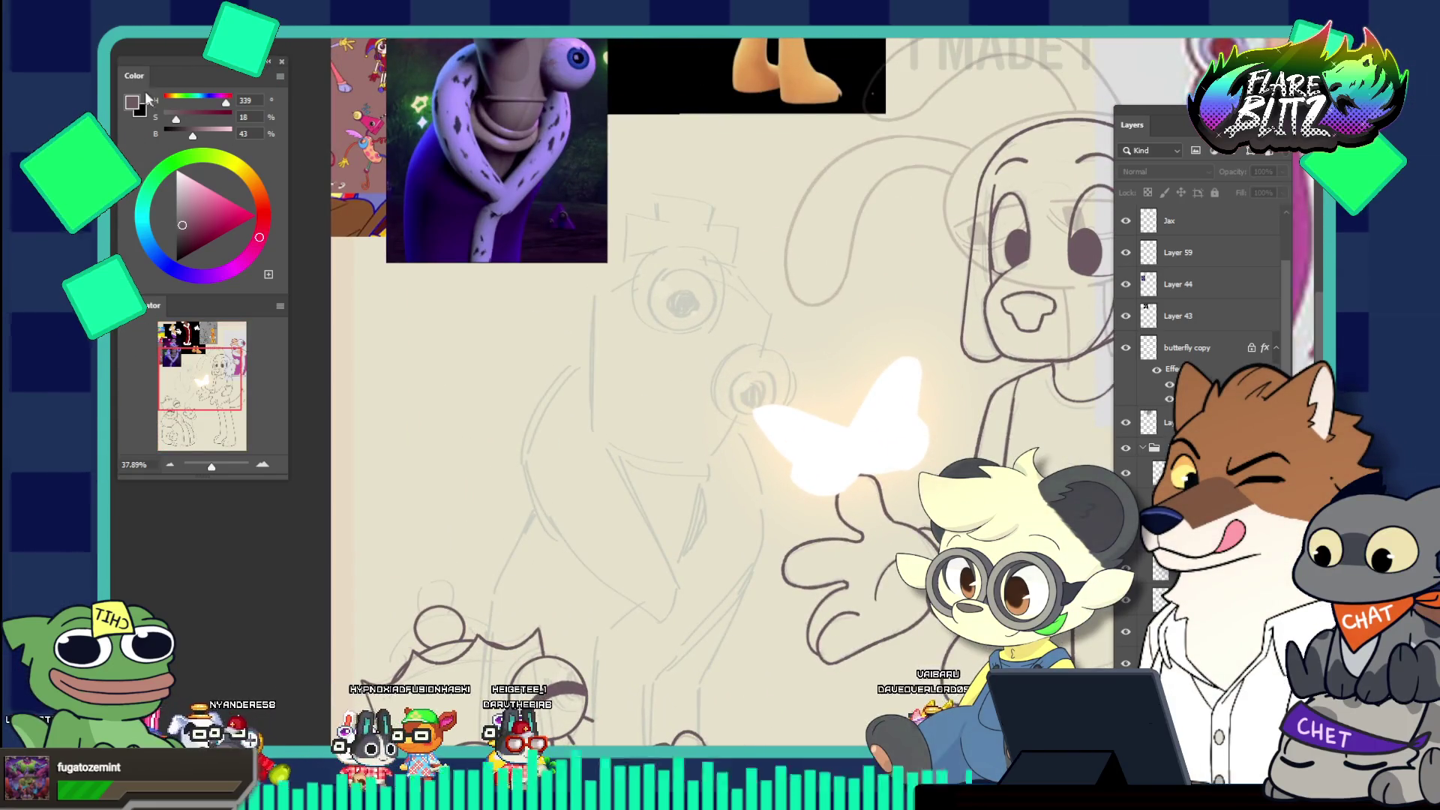
{"action": "left_click", "coordinate": [464, 255]}
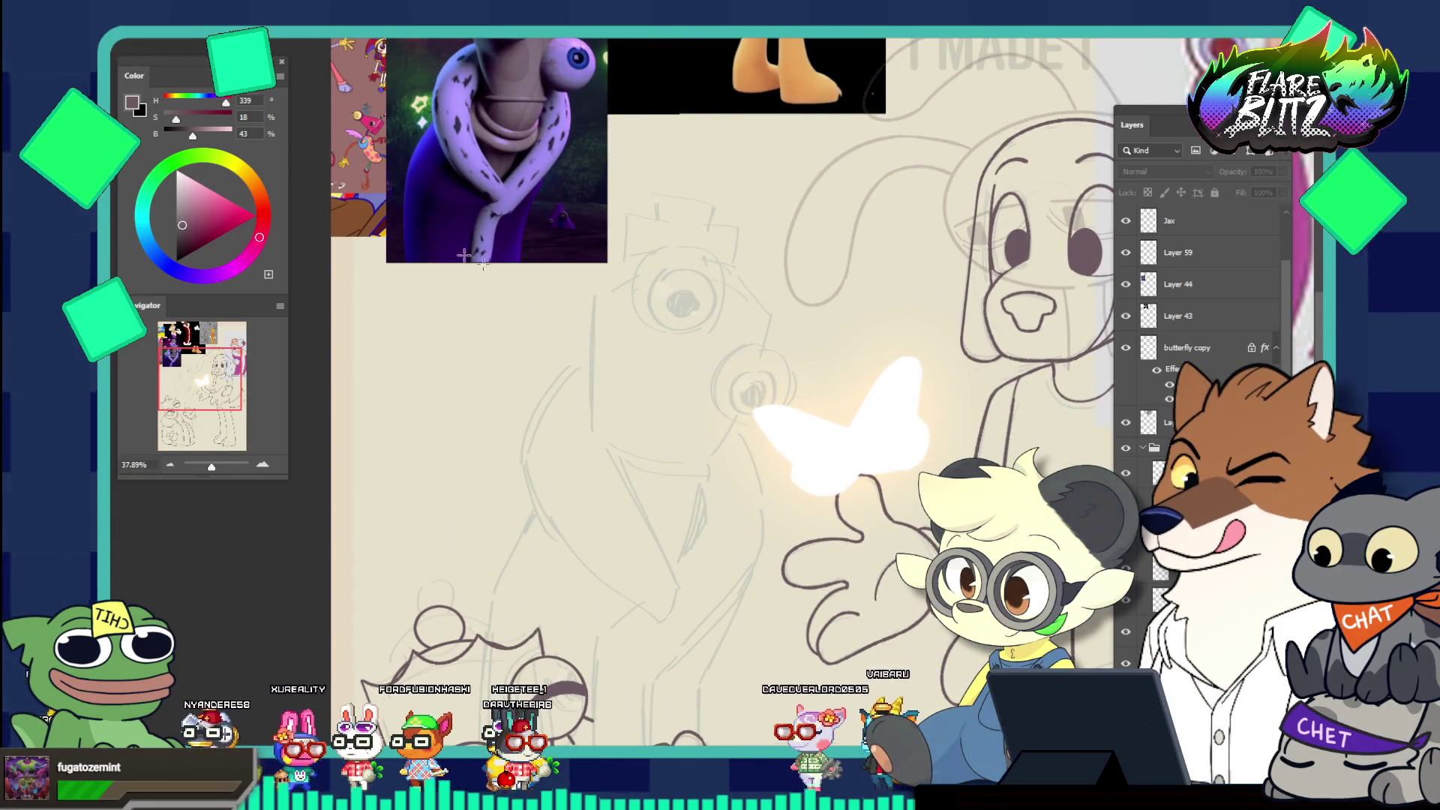
{"action": "scroll", "coordinate": [1005, 449], "scroll_direction": "down", "scroll_amount": 8}
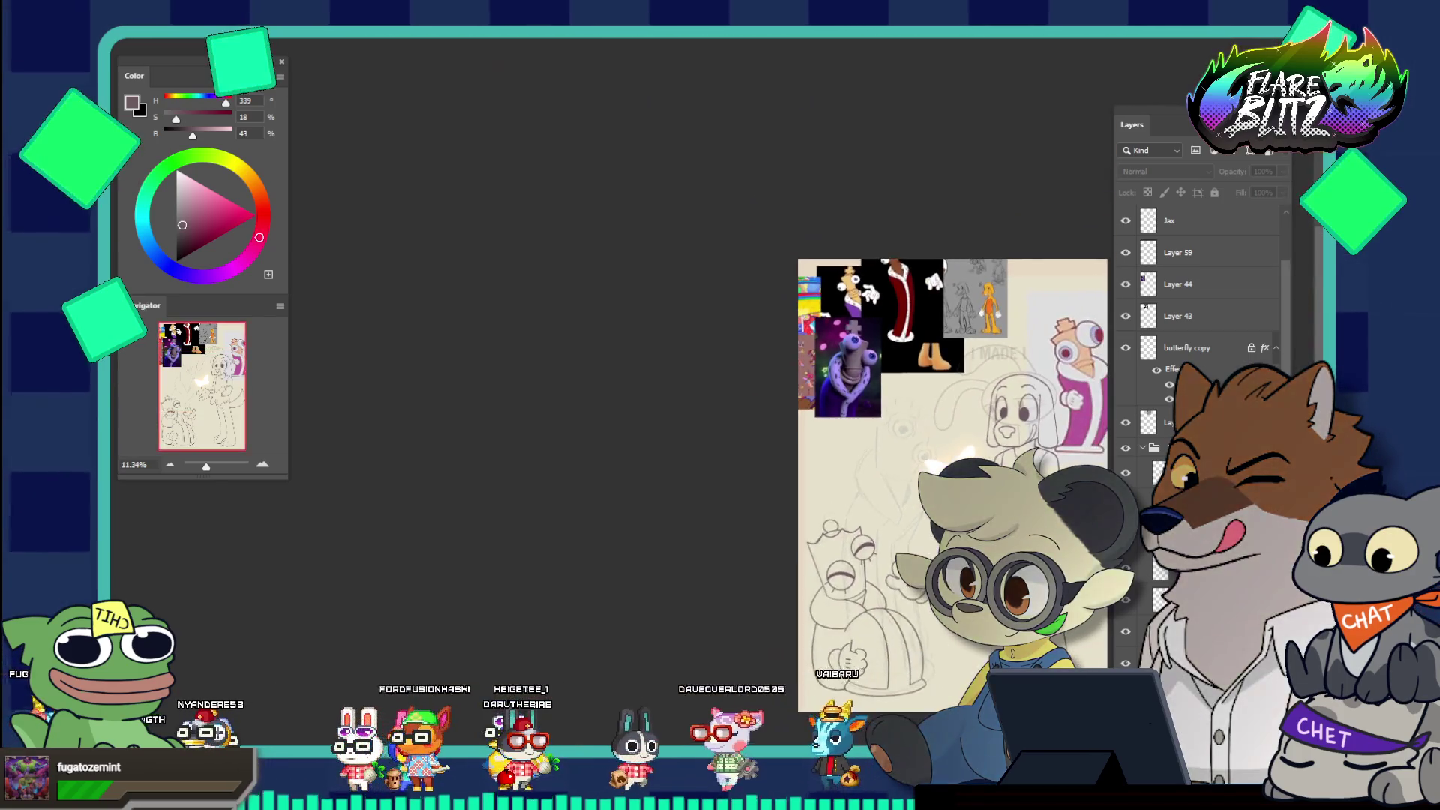
{"action": "scroll", "coordinate": [975, 652], "scroll_direction": "up", "scroll_amount": 3}
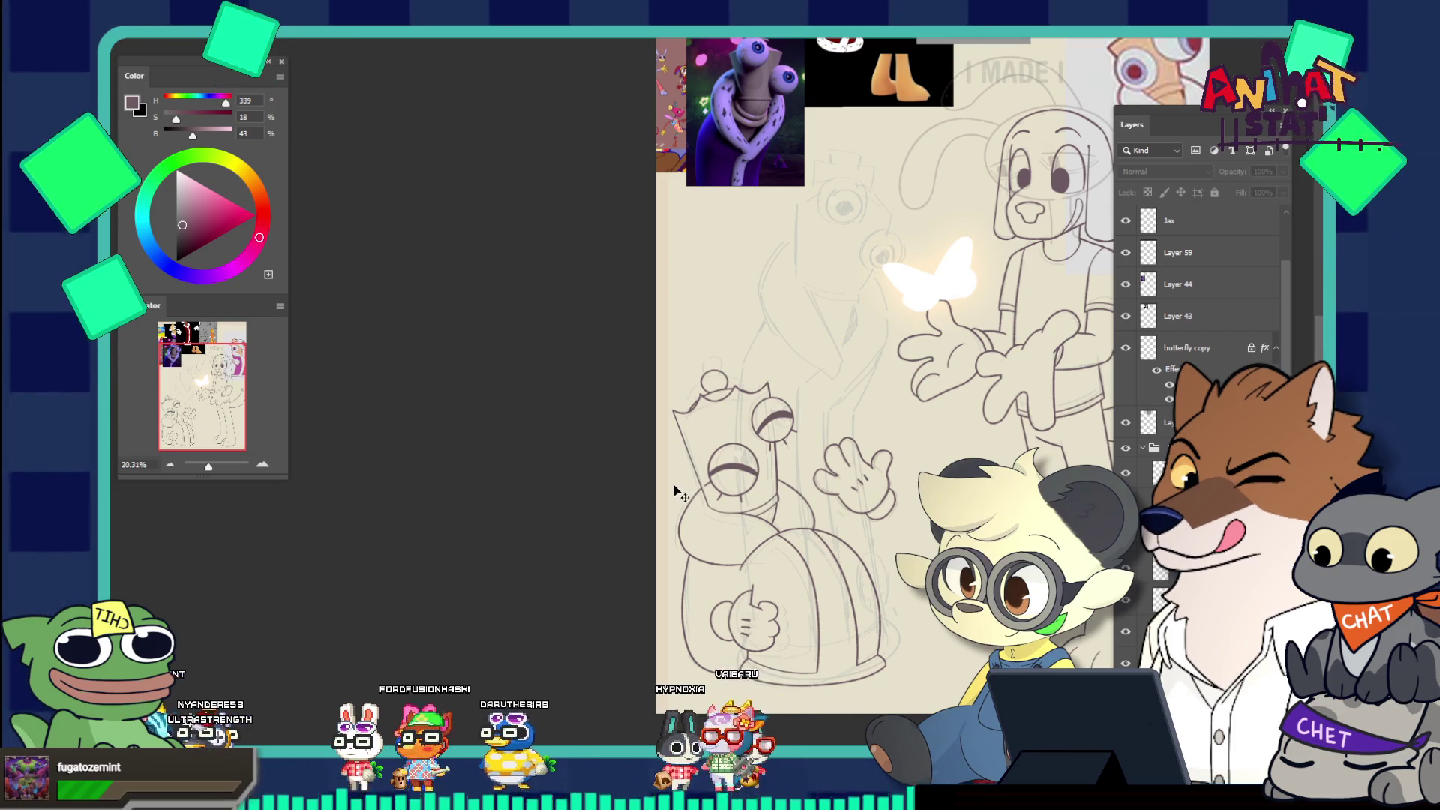
{"action": "left_click_drag", "start_coordinate": [720, 589], "coordinate": [722, 590]}
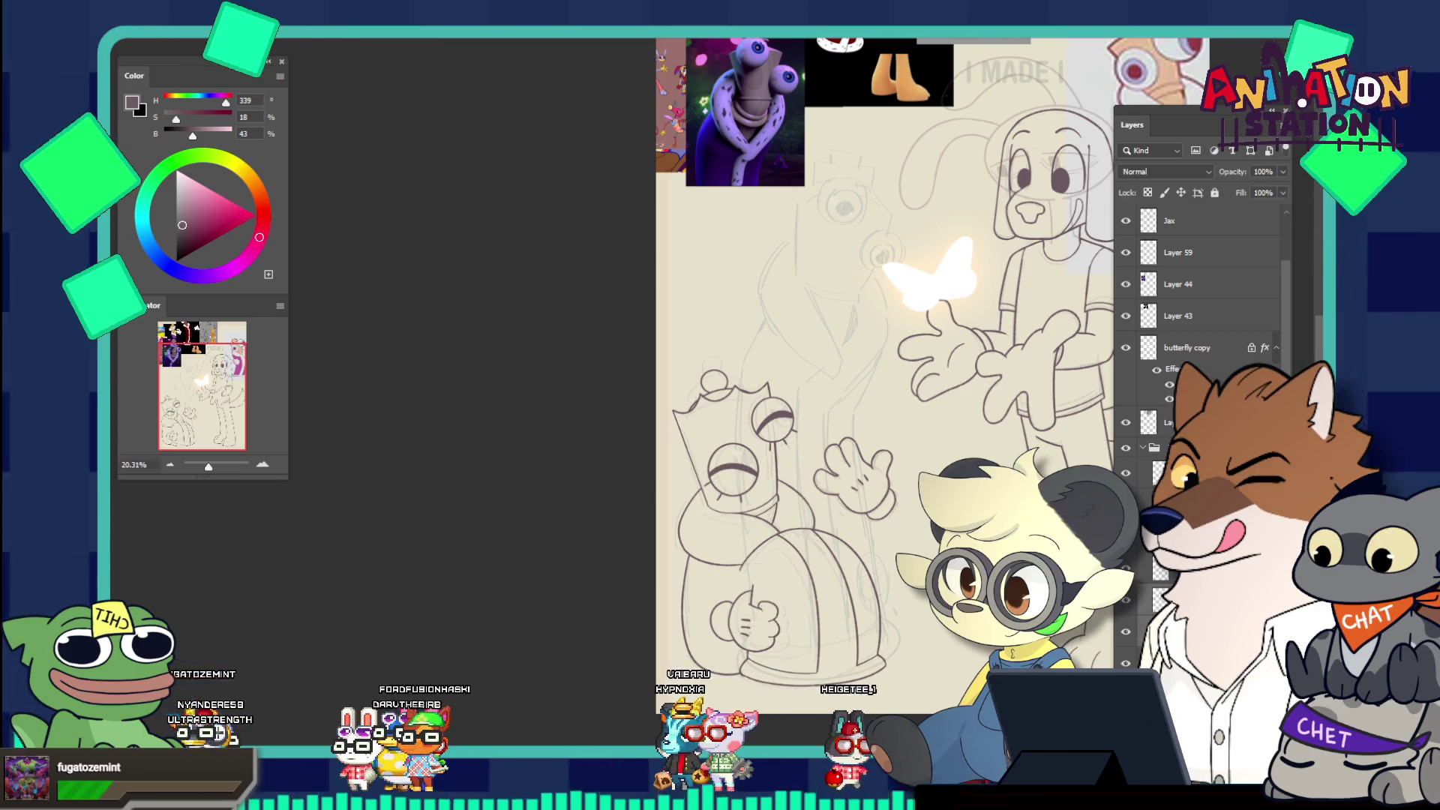
{"action": "scroll", "coordinate": [1200, 338], "scroll_direction": "down", "scroll_amount": 5}
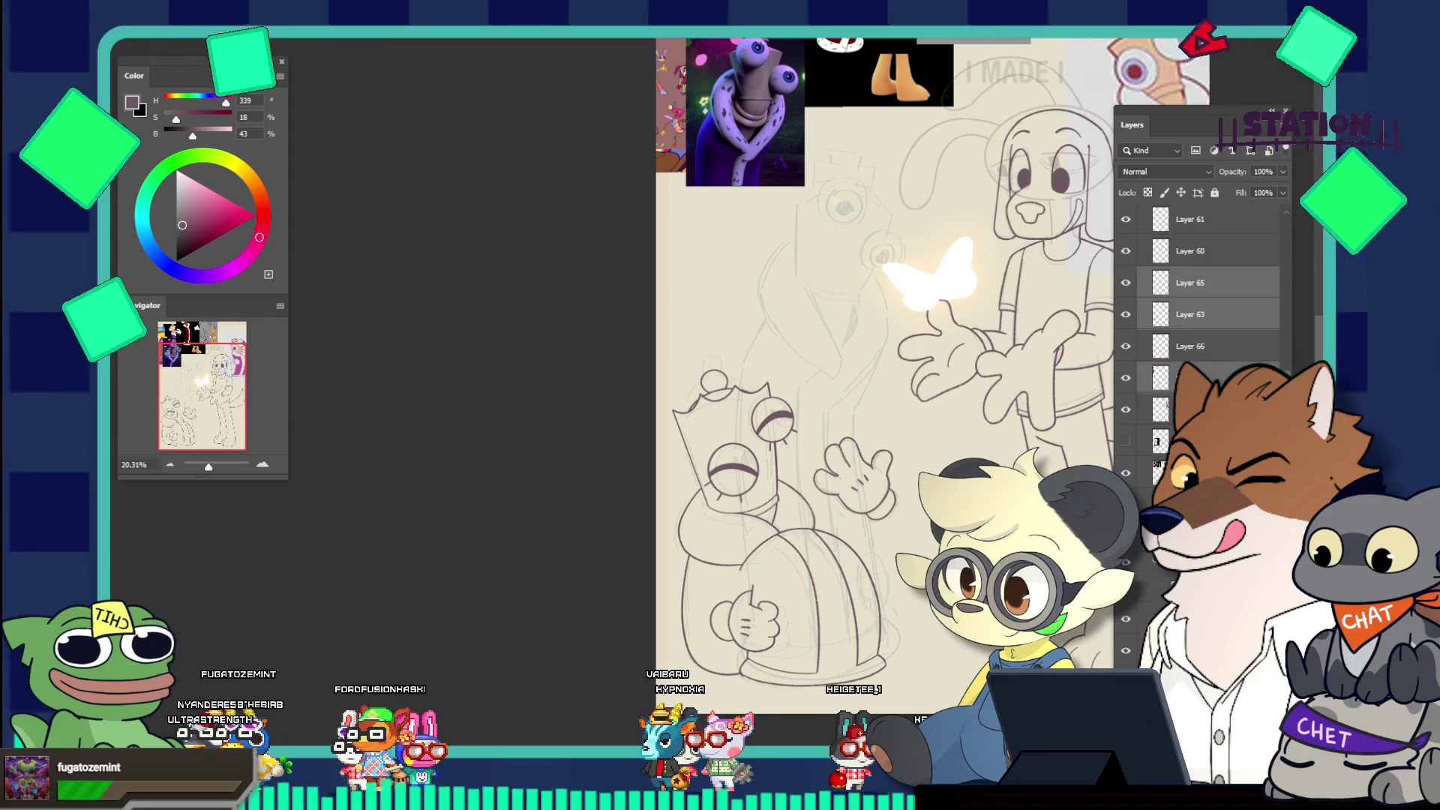
{"action": "scroll", "coordinate": [1200, 315], "scroll_direction": "up", "scroll_amount": 5}
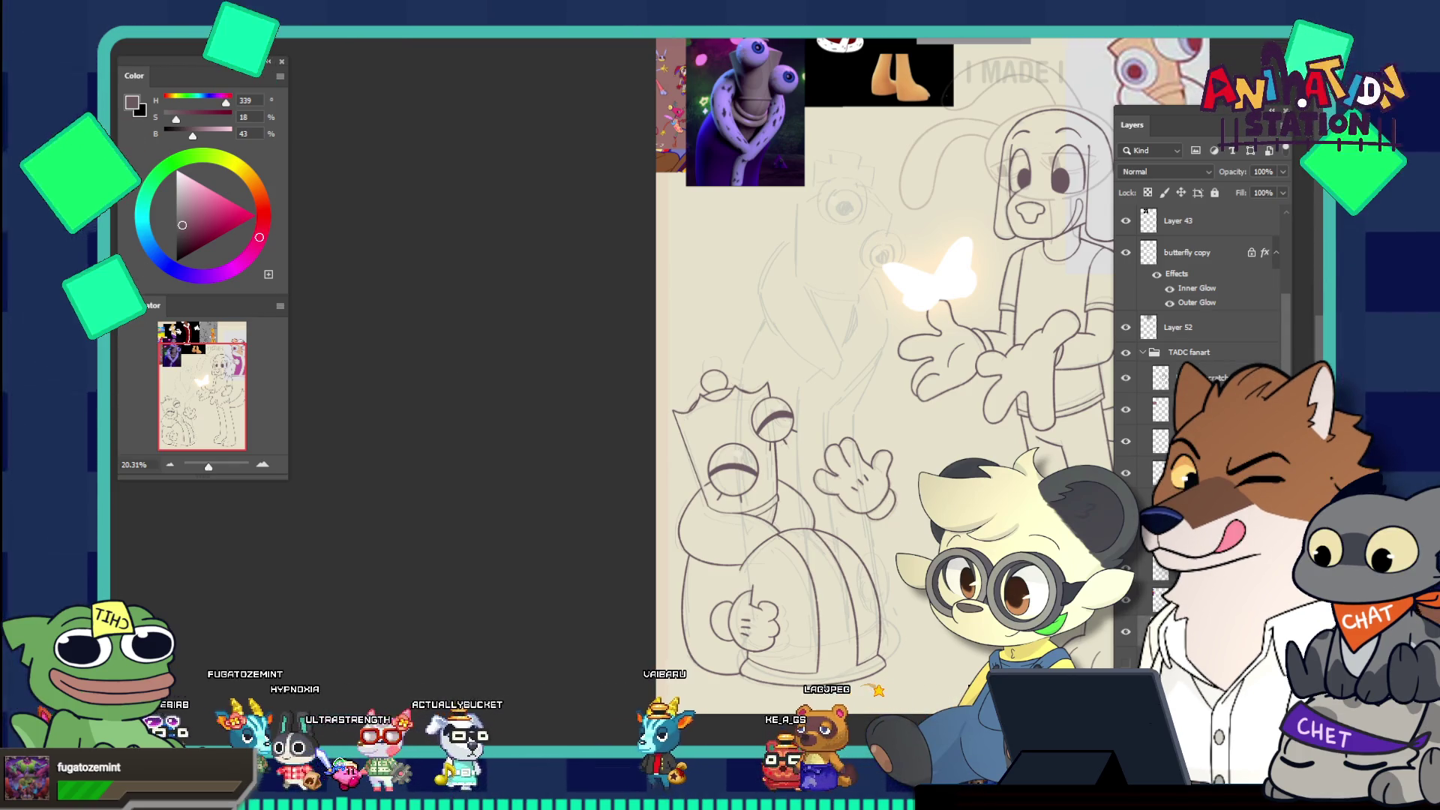
{"action": "mouse_move", "coordinate": [686, 353]}
{"action": "left_mouse_down"}
{"action": "mouse_move", "coordinate": [831, 634]}
{"action": "mouse_move", "coordinate": [882, 679]}
{"action": "left_mouse_up"}
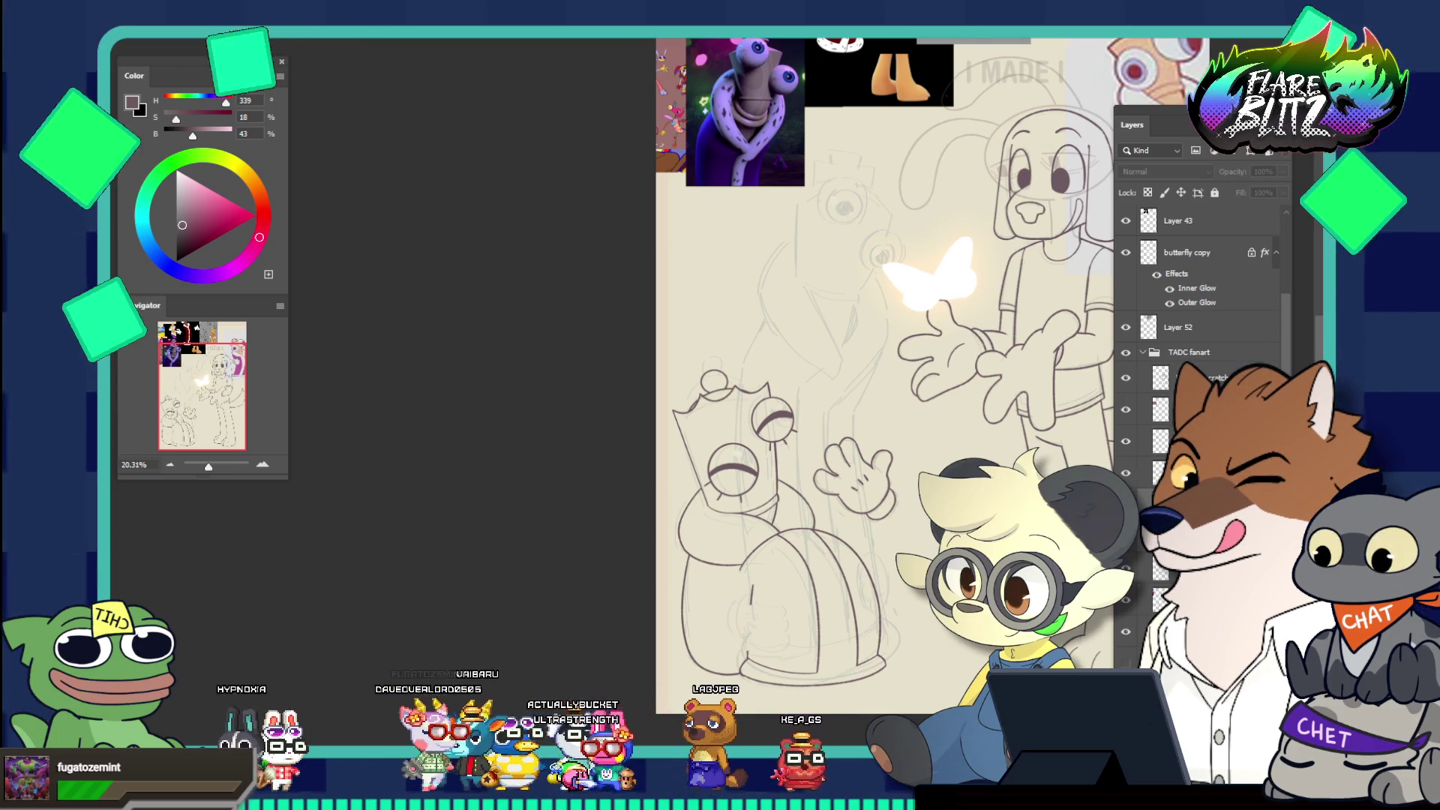
Undo back to the open-eye face with the hand, then compare against the inked face lines
{"action": "key", "text": "ctrl+z"}
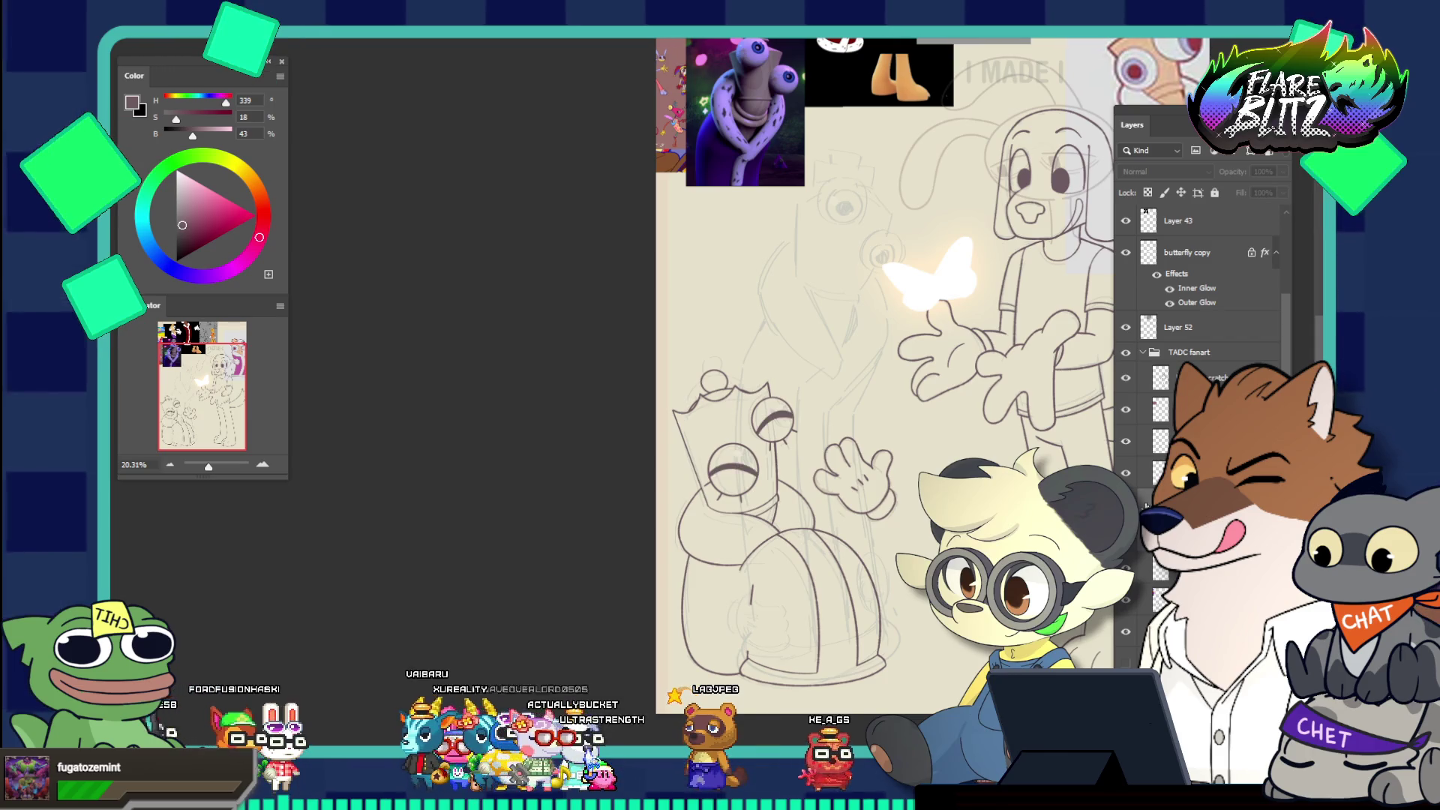
{"action": "key", "text": "ctrl+z"}
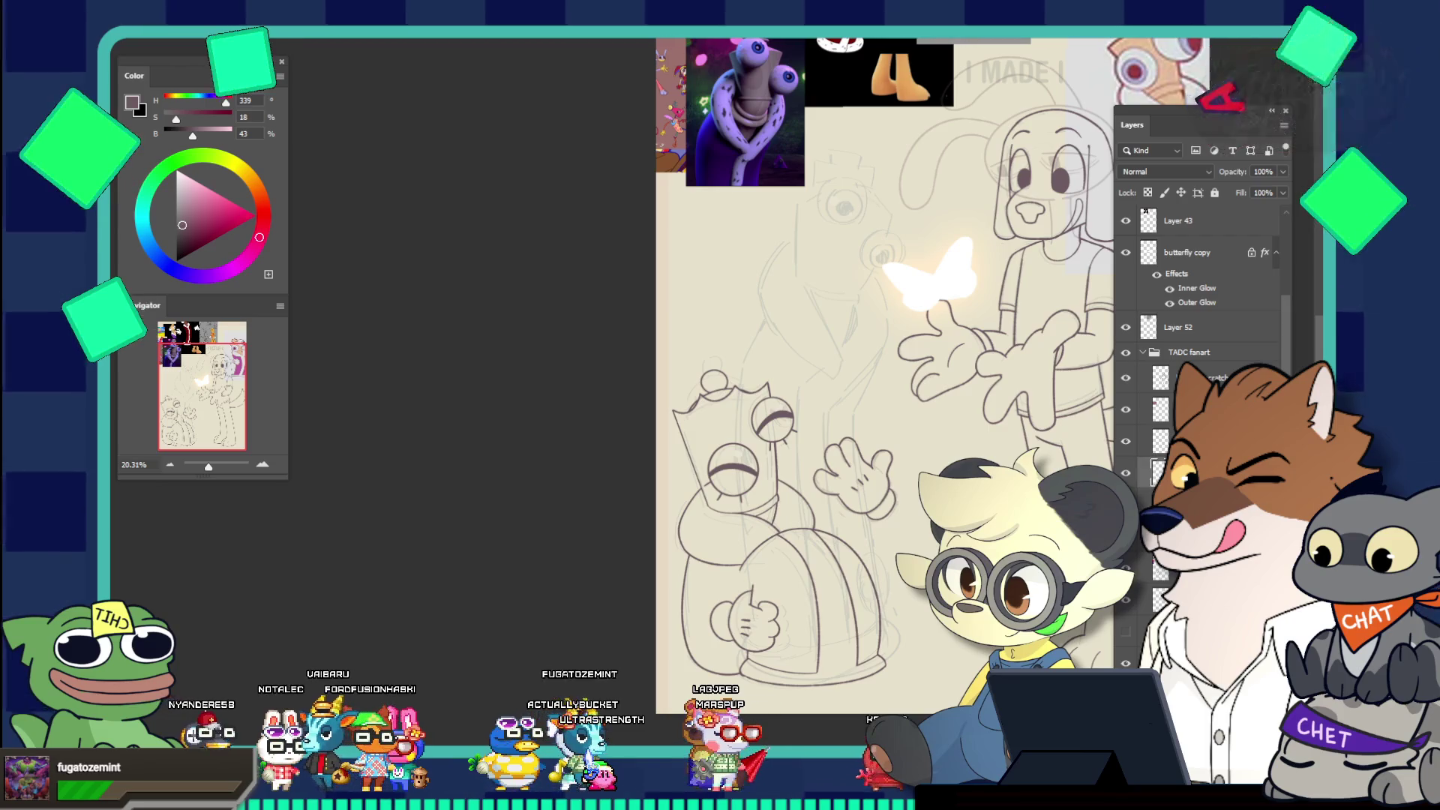
{"action": "left_click", "coordinate": [1123, 444]}
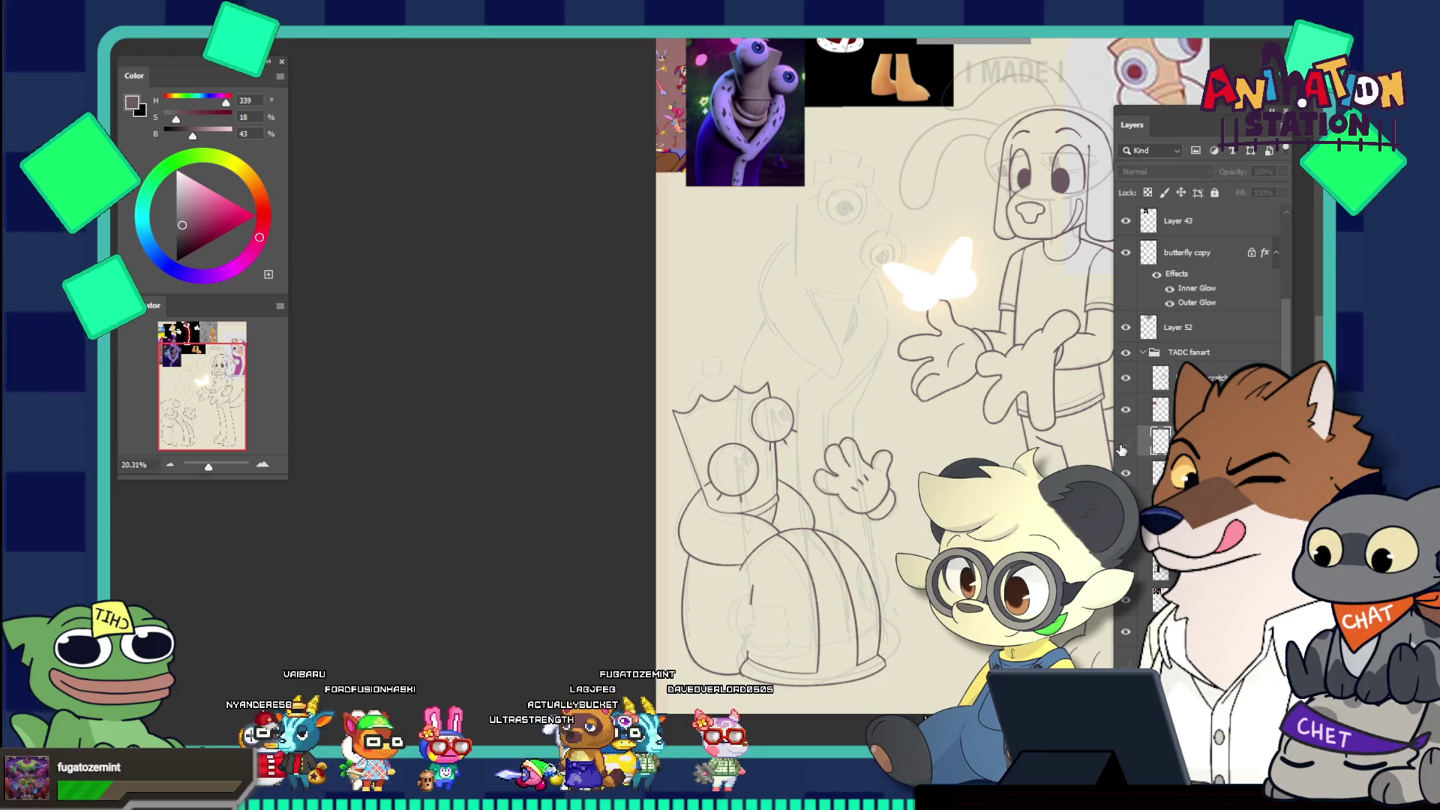
{"action": "left_click", "coordinate": [1124, 443]}
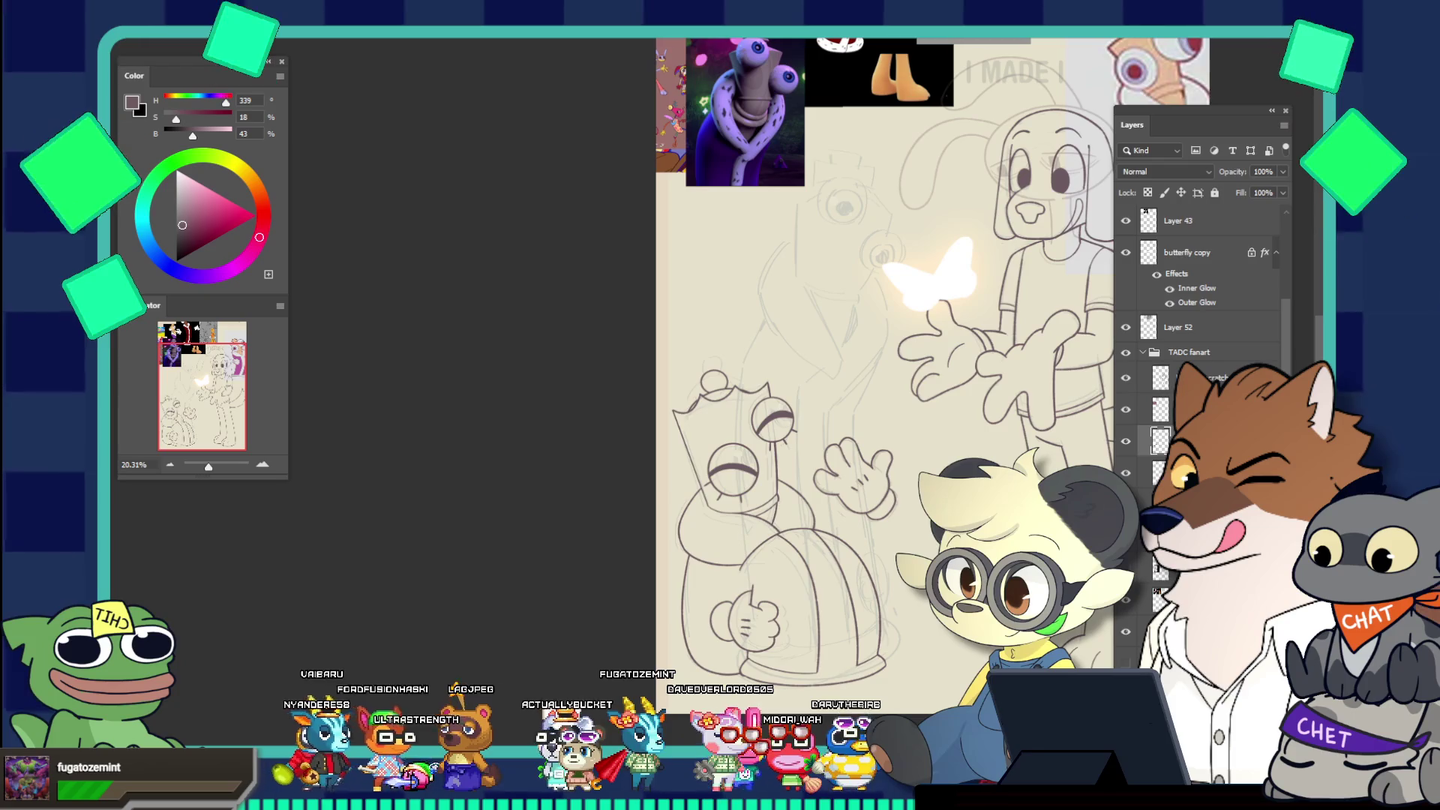
{"action": "left_click", "coordinate": [1124, 441]}
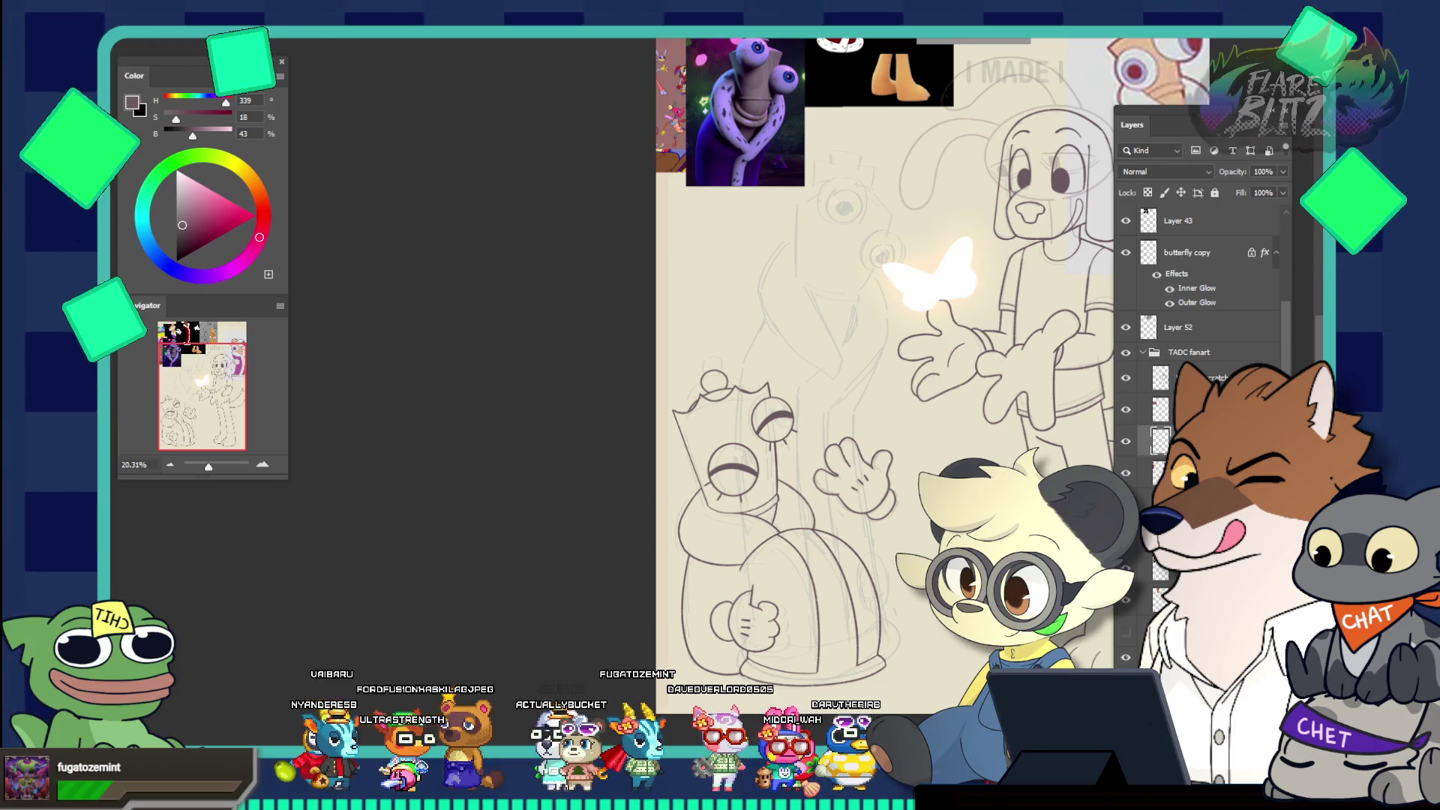
{"action": "left_click", "coordinate": [1124, 441]}
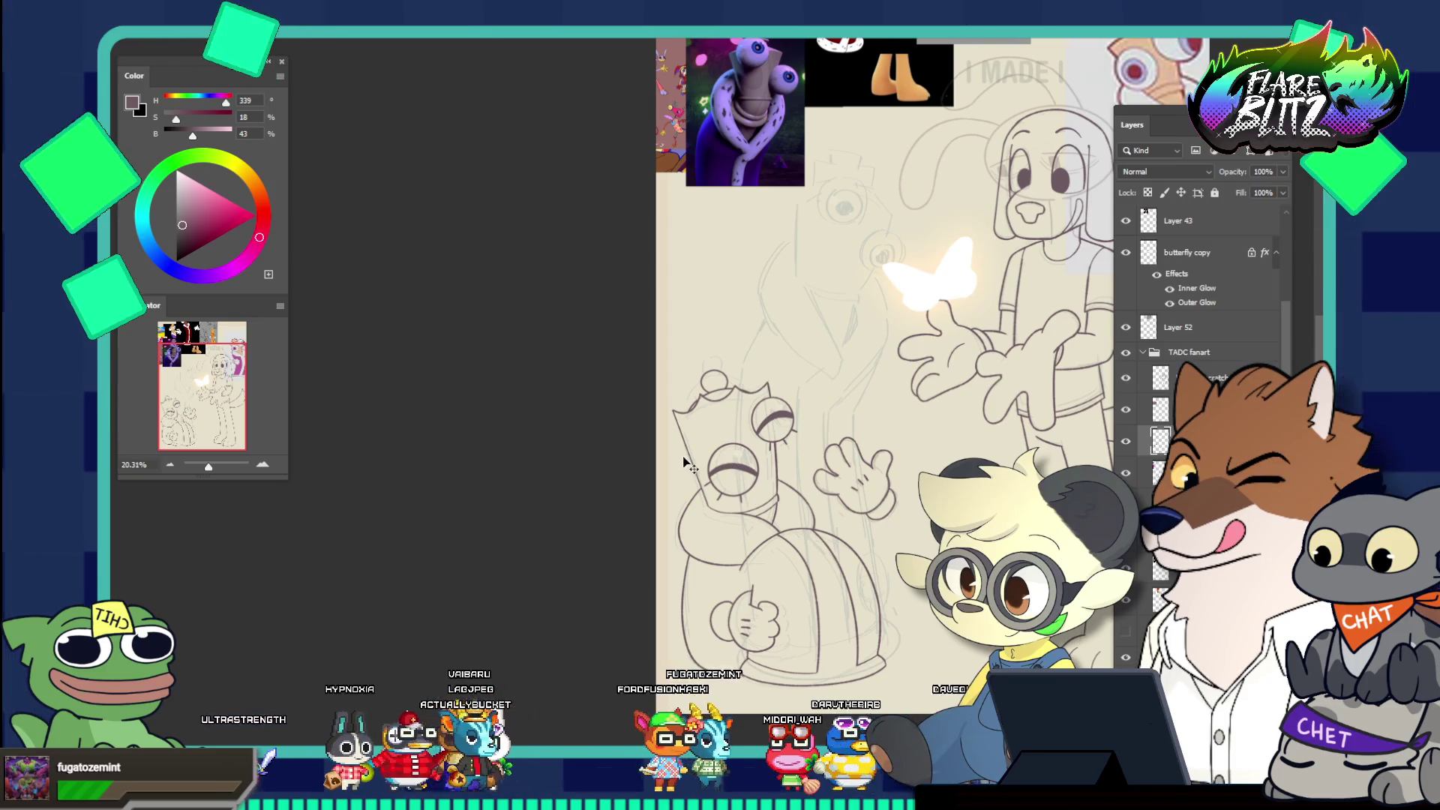
Keep the closed-eye face and hand layer visible and active, then zoom in on the face
{"action": "mouse_move", "coordinate": [688, 459]}
{"action": "left_mouse_down"}
{"action": "mouse_move", "coordinate": [742, 480]}
{"action": "mouse_move", "coordinate": [770, 450]}
{"action": "mouse_move", "coordinate": [688, 452]}
{"action": "left_mouse_up"}
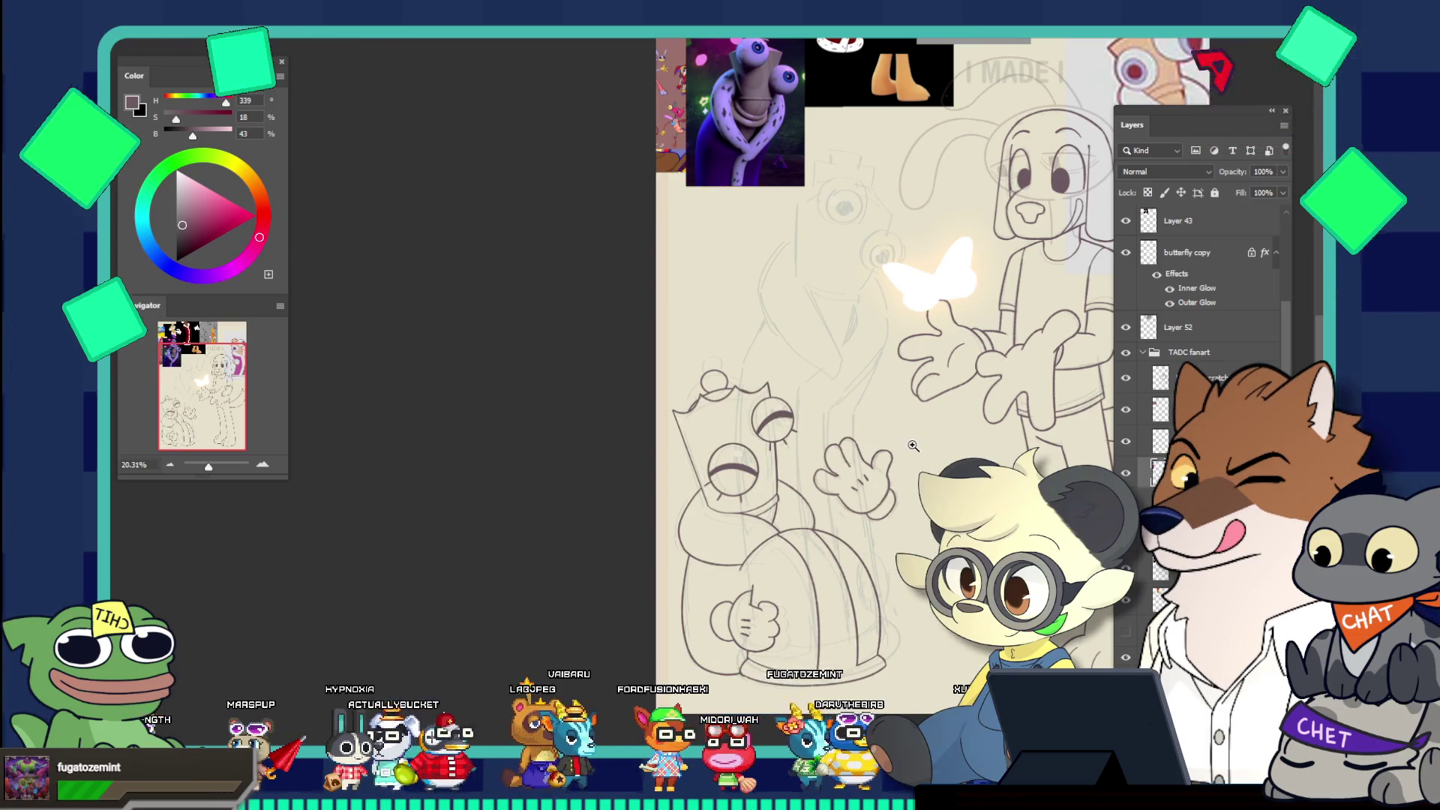
{"action": "left_click", "coordinate": [1124, 441]}
{"action": "left_click", "coordinate": [1160, 441]}
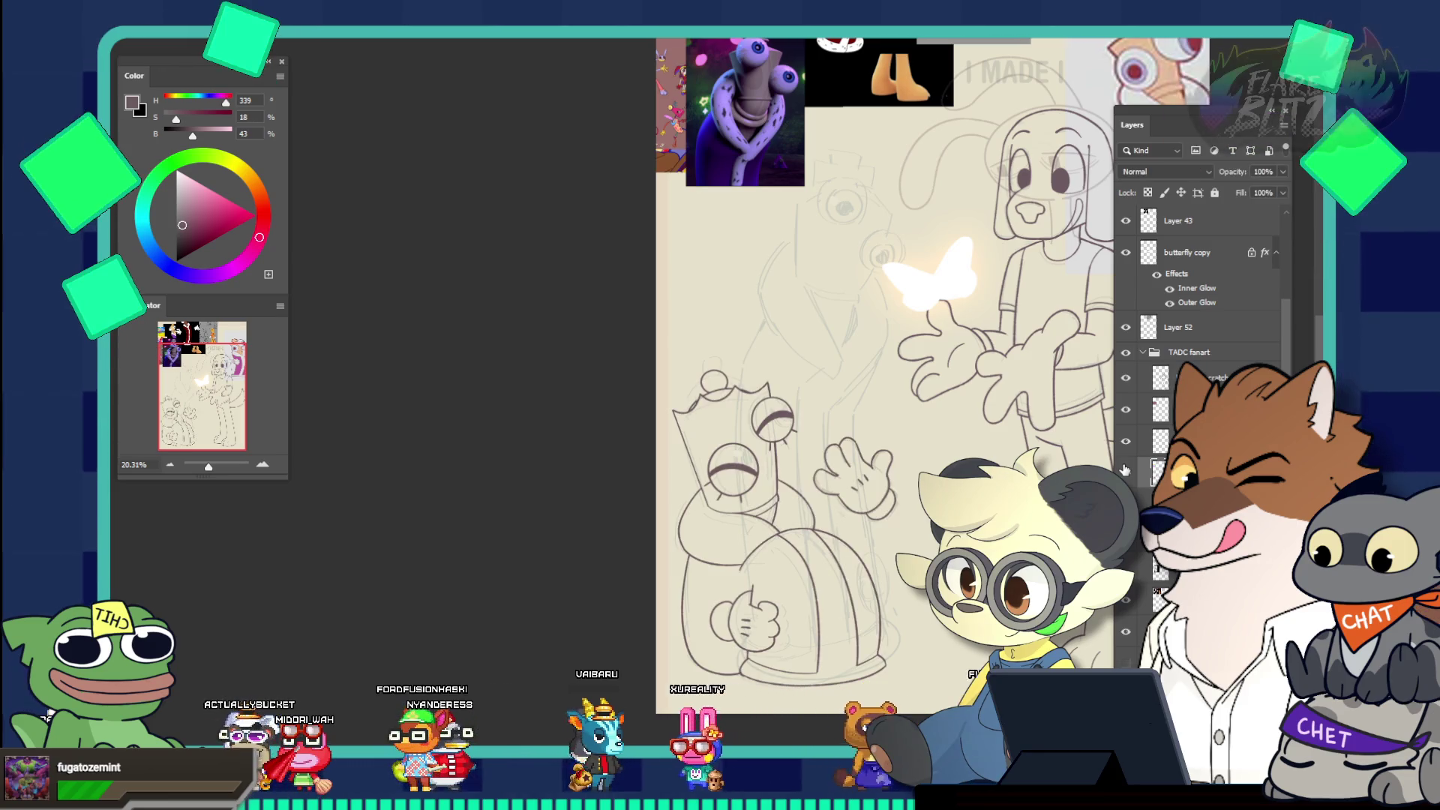
{"action": "left_click", "coordinate": [1160, 441]}
{"action": "left_click", "coordinate": [1160, 471]}
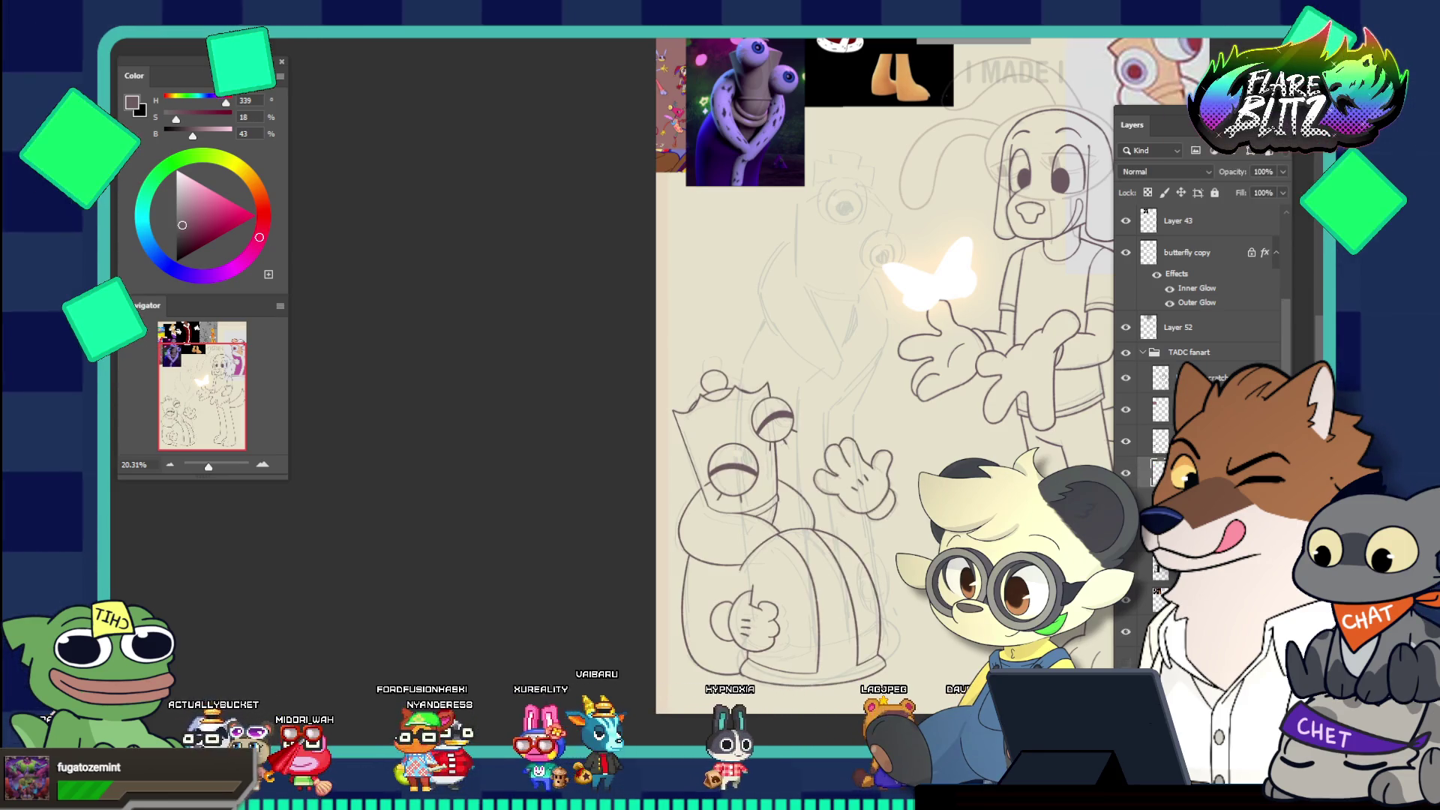
{"action": "left_click", "coordinate": [1127, 473]}
{"action": "left_click", "coordinate": [1127, 473]}
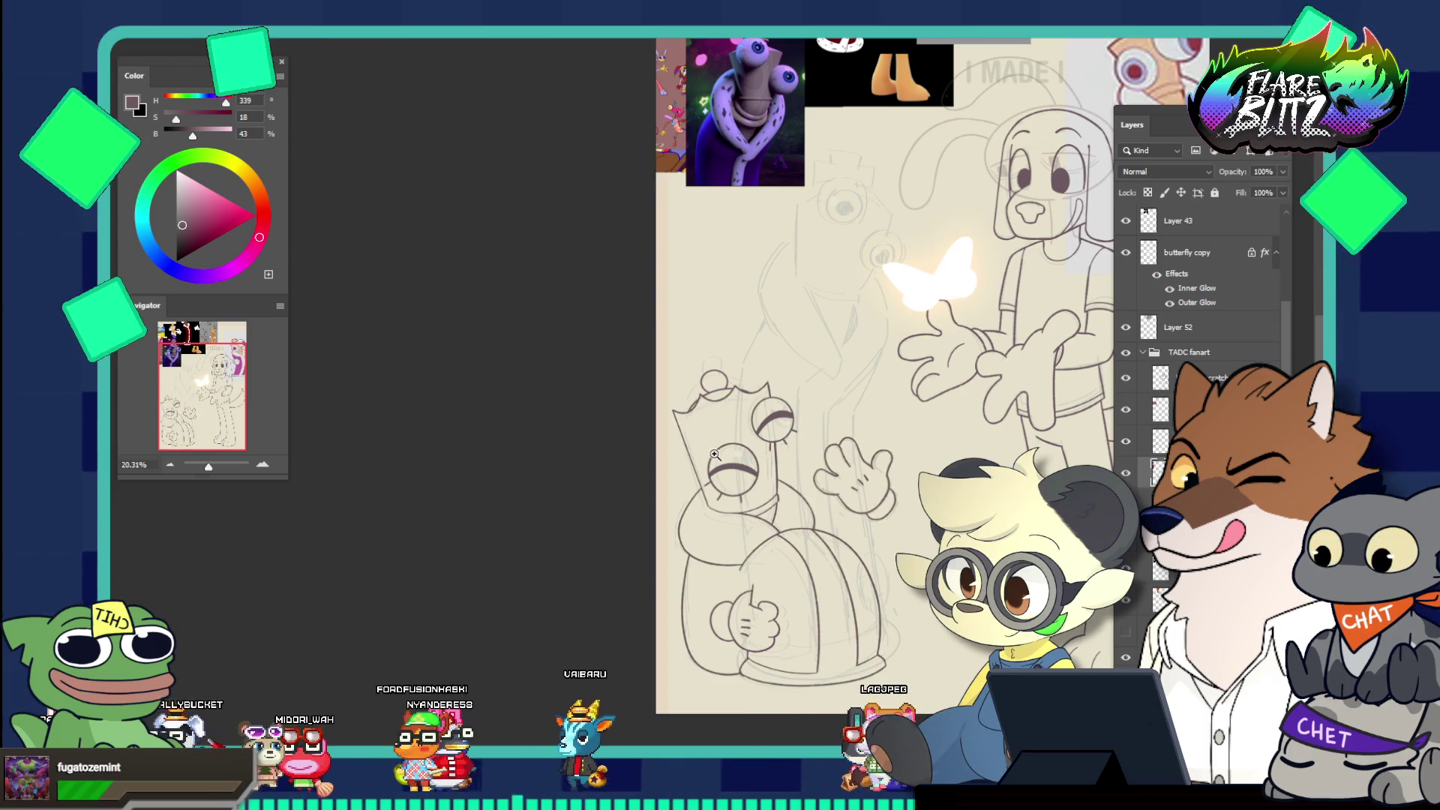
{"action": "mouse_move", "coordinate": [674, 351]}
{"action": "left_mouse_down"}
{"action": "mouse_move", "coordinate": [734, 308]}
{"action": "mouse_move", "coordinate": [713, 262]}
{"action": "left_mouse_up"}
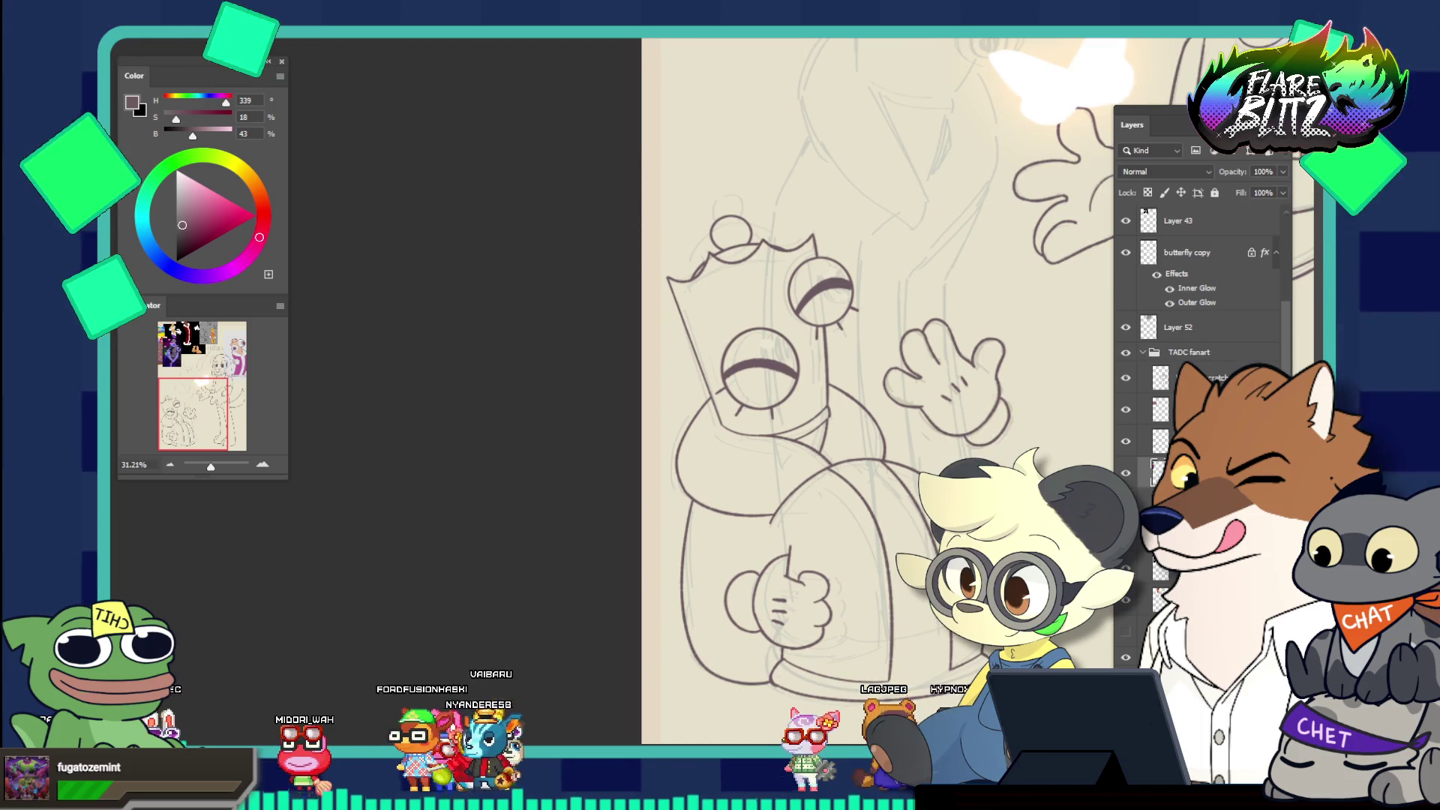
{"action": "mouse_move", "coordinate": [656, 207]}
{"action": "left_mouse_down"}
{"action": "mouse_move", "coordinate": [704, 319]}
{"action": "mouse_move", "coordinate": [848, 540]}
{"action": "mouse_move", "coordinate": [917, 694]}
{"action": "left_mouse_up"}
{"action": "key", "text": "ctrl+d"}
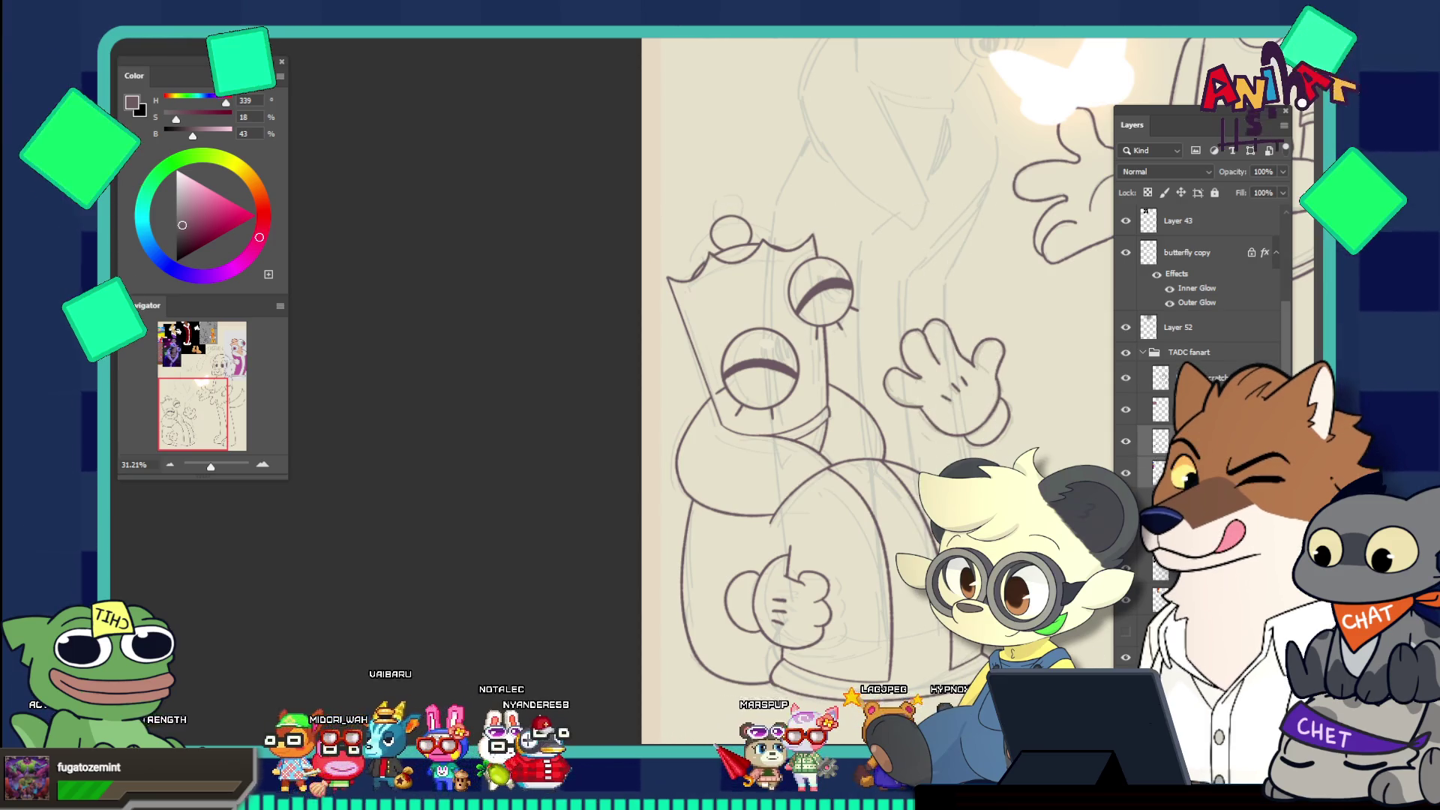
{"action": "scroll", "coordinate": [1200, 338], "scroll_direction": "down", "scroll_amount": 10}
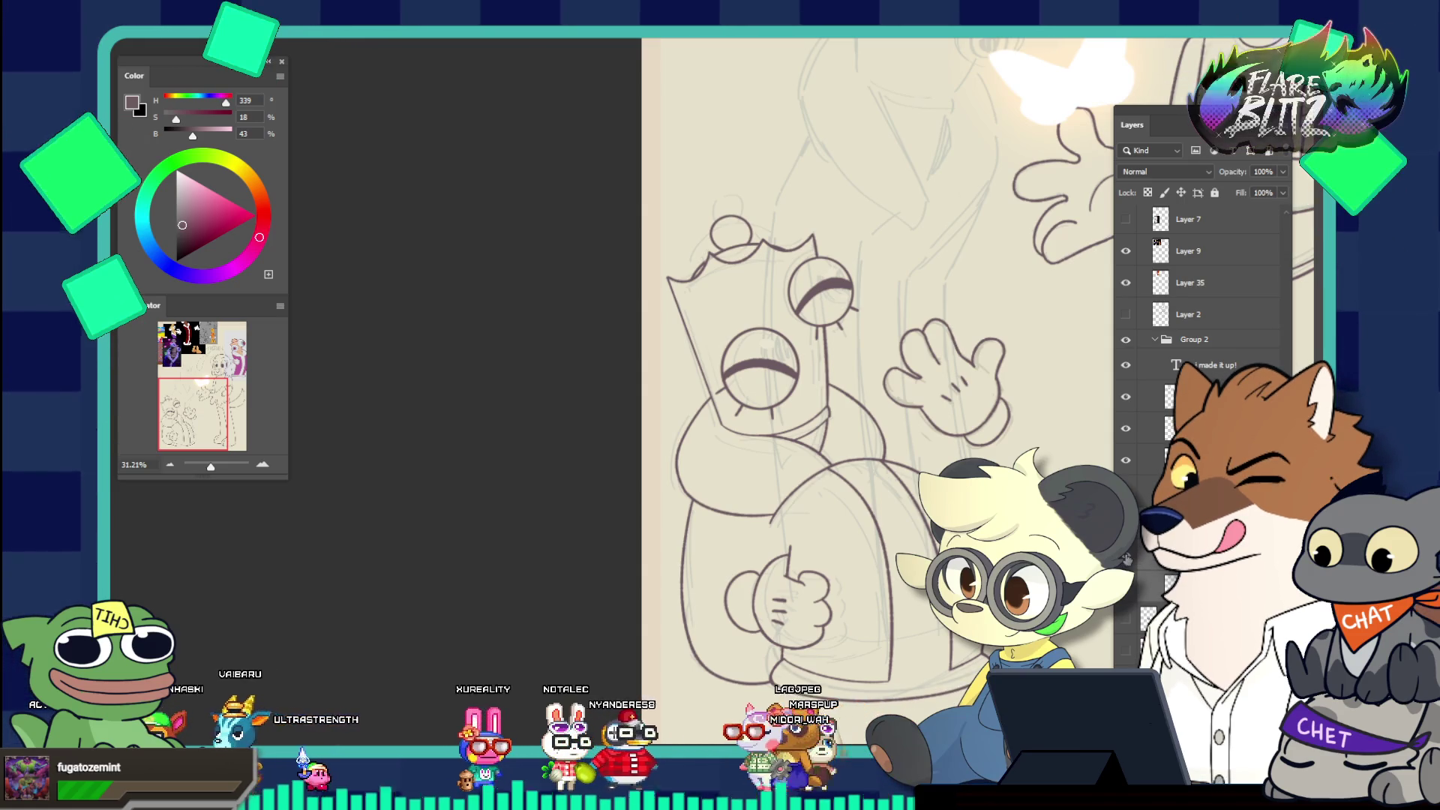
{"action": "scroll", "coordinate": [1140, 525], "scroll_direction": "up", "scroll_amount": 3}
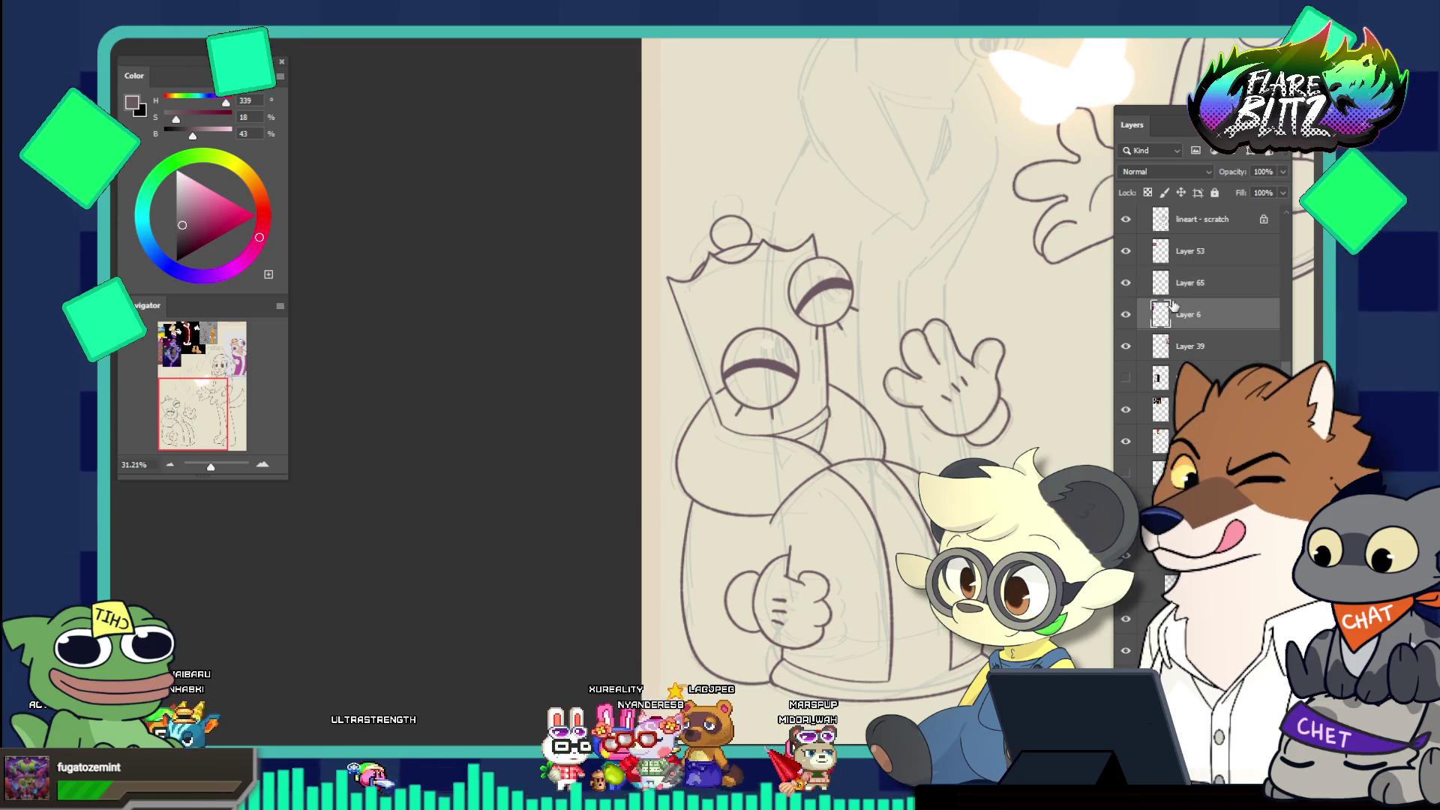
{"action": "key", "text": "ctrl+e"}
{"action": "left_click", "coordinate": [1124, 283]}
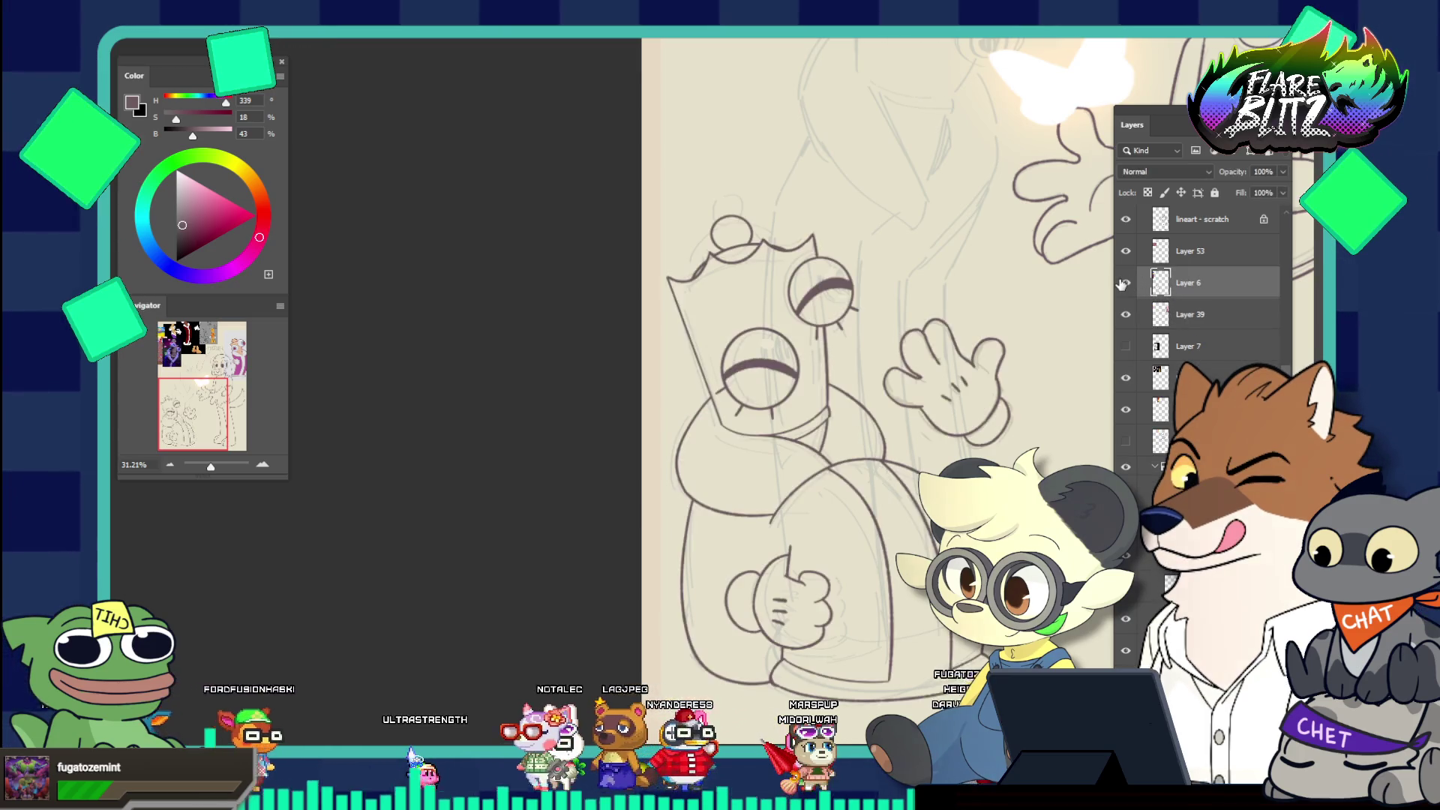
{"action": "mouse_move", "coordinate": [956, 313]}
{"action": "left_mouse_down"}
{"action": "mouse_move", "coordinate": [868, 276]}
{"action": "mouse_move", "coordinate": [862, 296]}
{"action": "mouse_move", "coordinate": [753, 275]}
{"action": "left_mouse_up"}
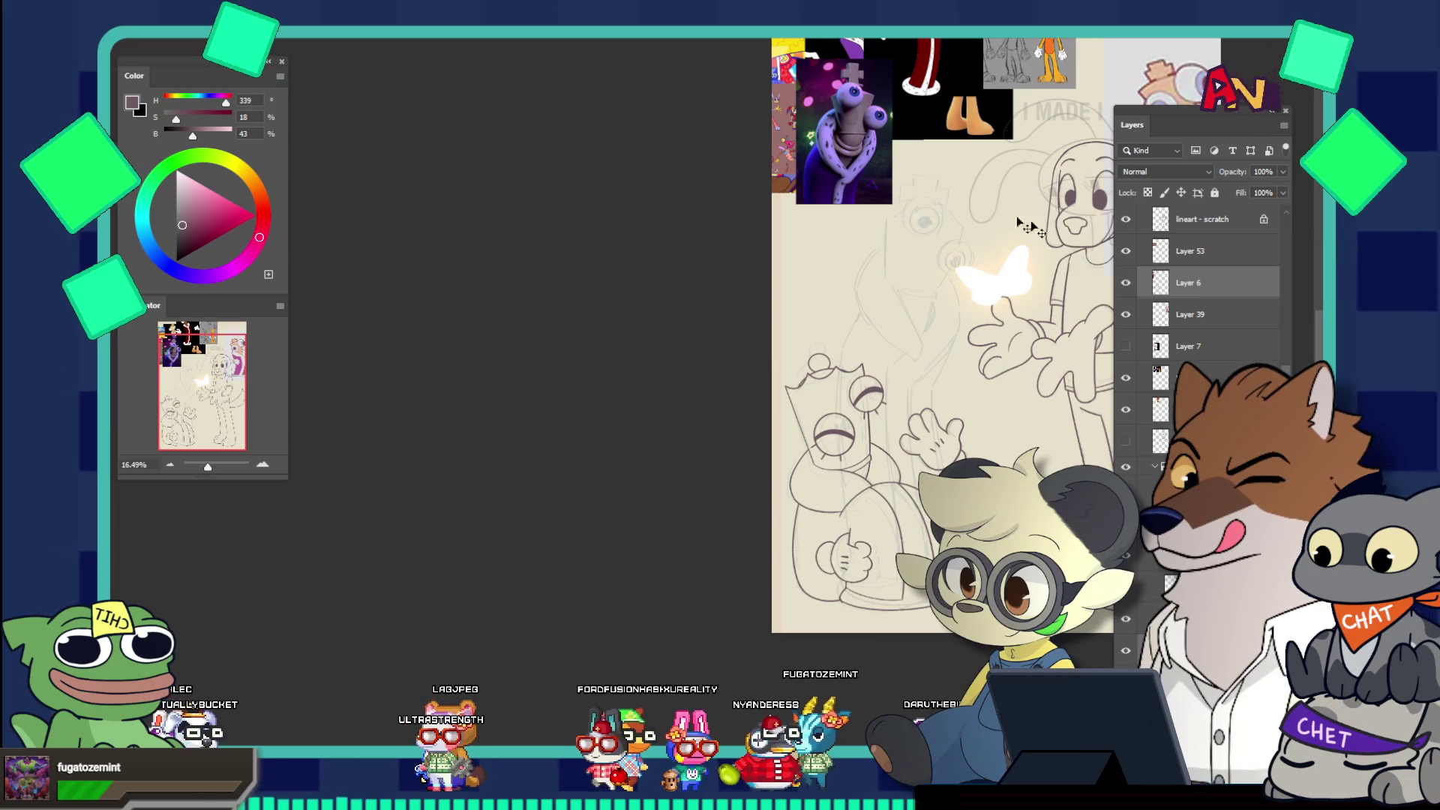
{"action": "mouse_move", "coordinate": [782, 174]}
{"action": "left_mouse_down"}
{"action": "mouse_move", "coordinate": [893, 255]}
{"action": "mouse_move", "coordinate": [979, 192]}
{"action": "left_mouse_up"}
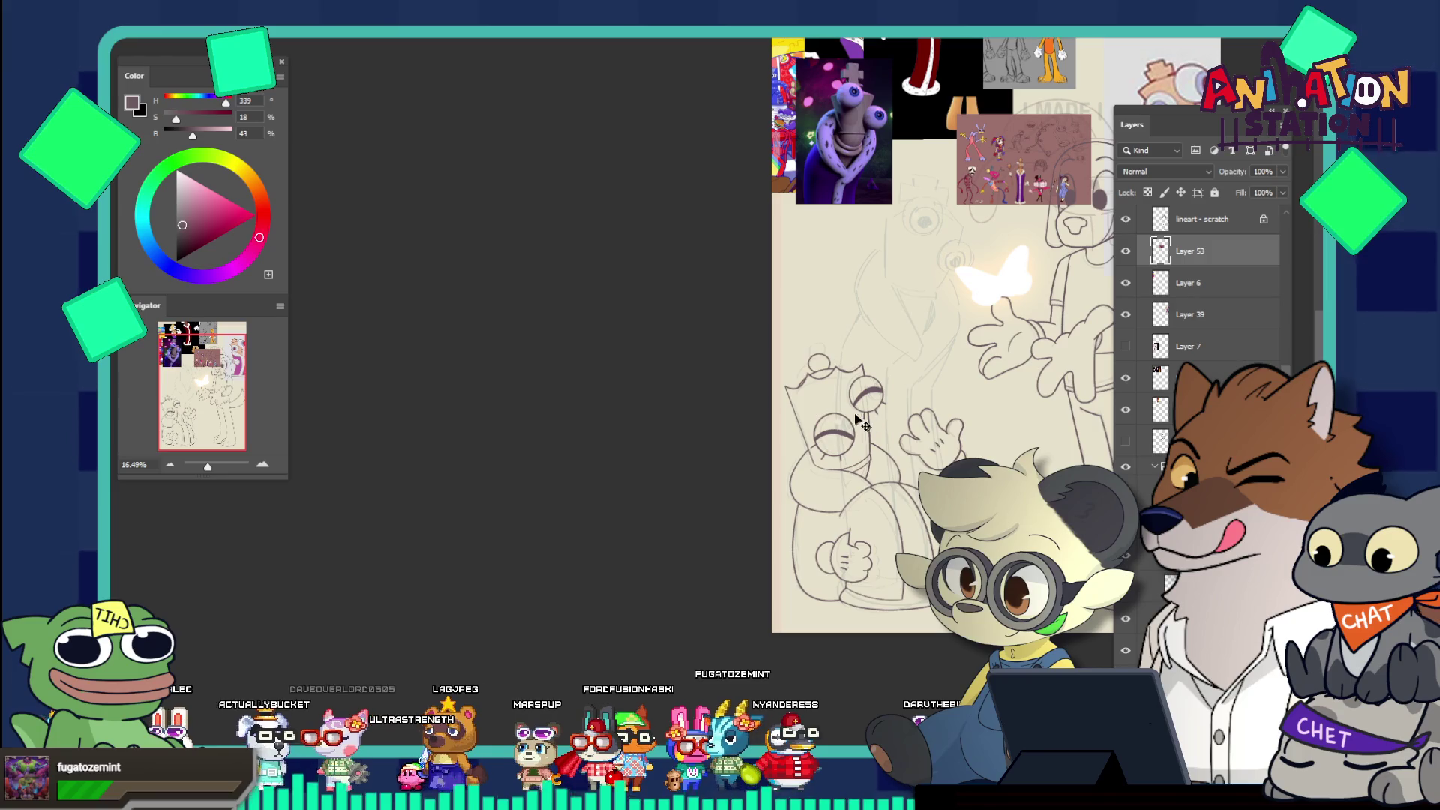
{"action": "key", "text": "m"}
{"action": "left_click_drag", "start_coordinate": [793, 328], "coordinate": [865, 467]}
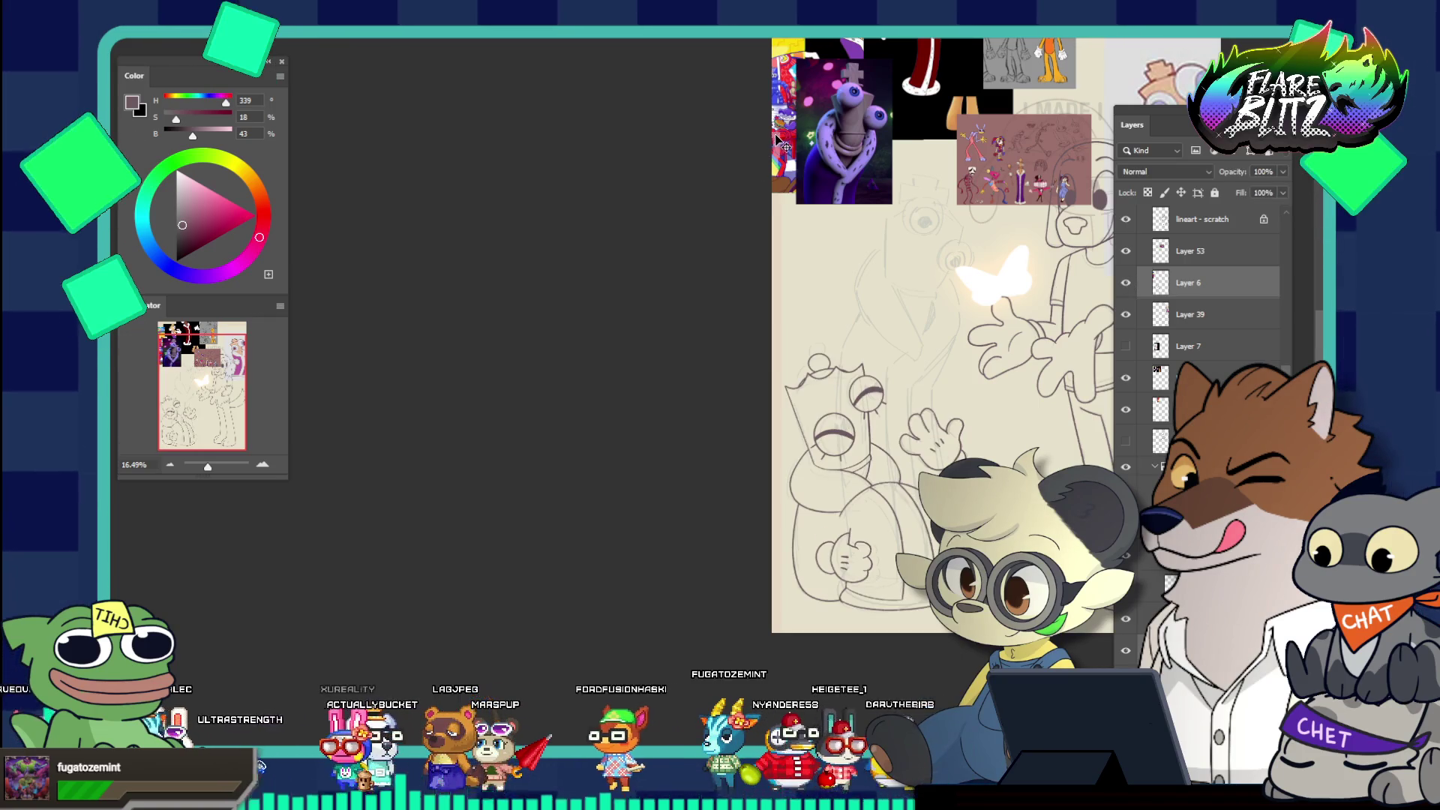
{"action": "mouse_move", "coordinate": [777, 139]}
{"action": "left_mouse_down"}
{"action": "mouse_move", "coordinate": [892, 278]}
{"action": "mouse_move", "coordinate": [919, 345]}
{"action": "mouse_move", "coordinate": [1072, 353]}
{"action": "mouse_move", "coordinate": [1048, 274]}
{"action": "left_mouse_up"}
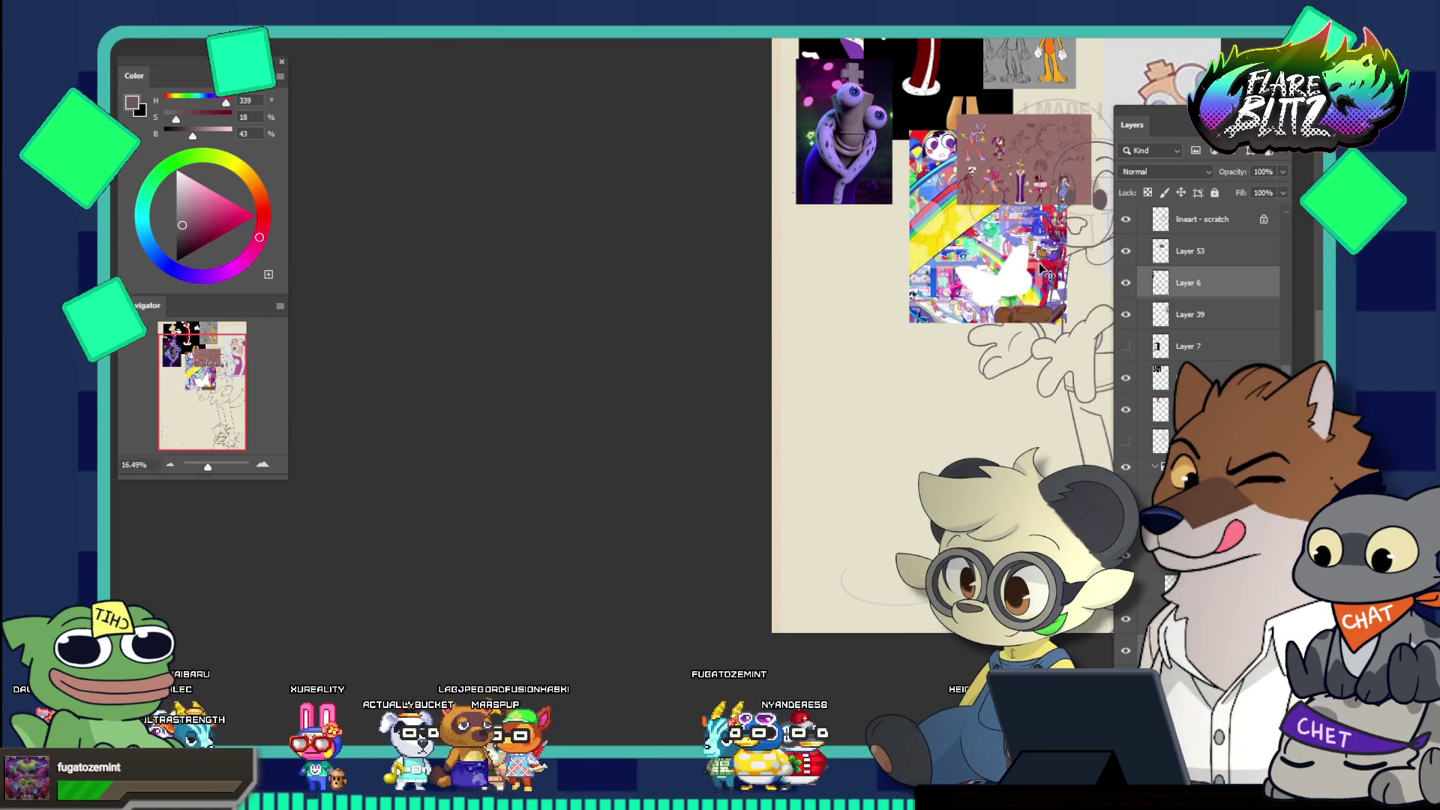
{"action": "key", "text": "ctrl+z"}
{"action": "right_click", "coordinate": [111, 48]}
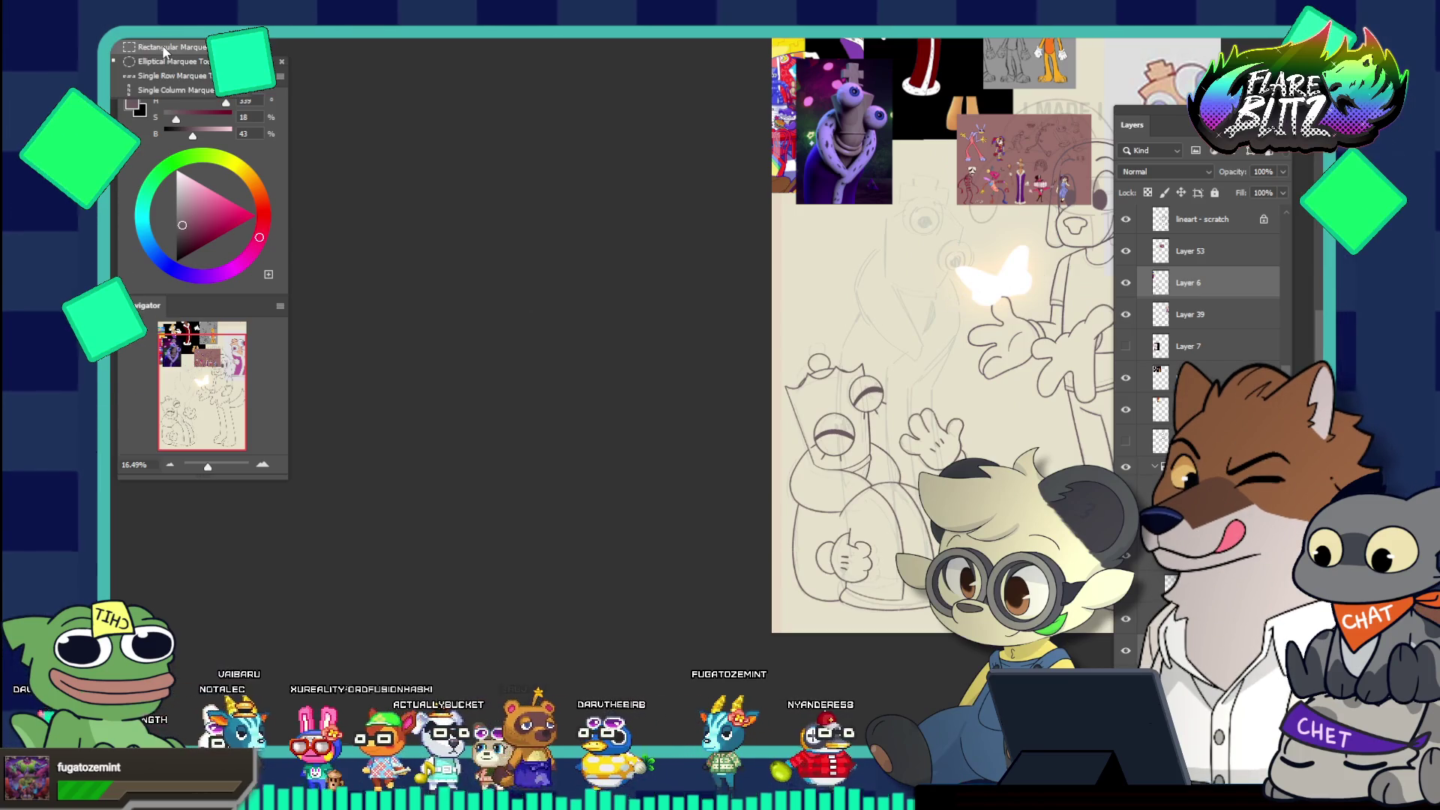
Marquee-select the queen and add a new layer above Layer 6 named 'queenie inked'
{"action": "left_click", "coordinate": [164, 49]}
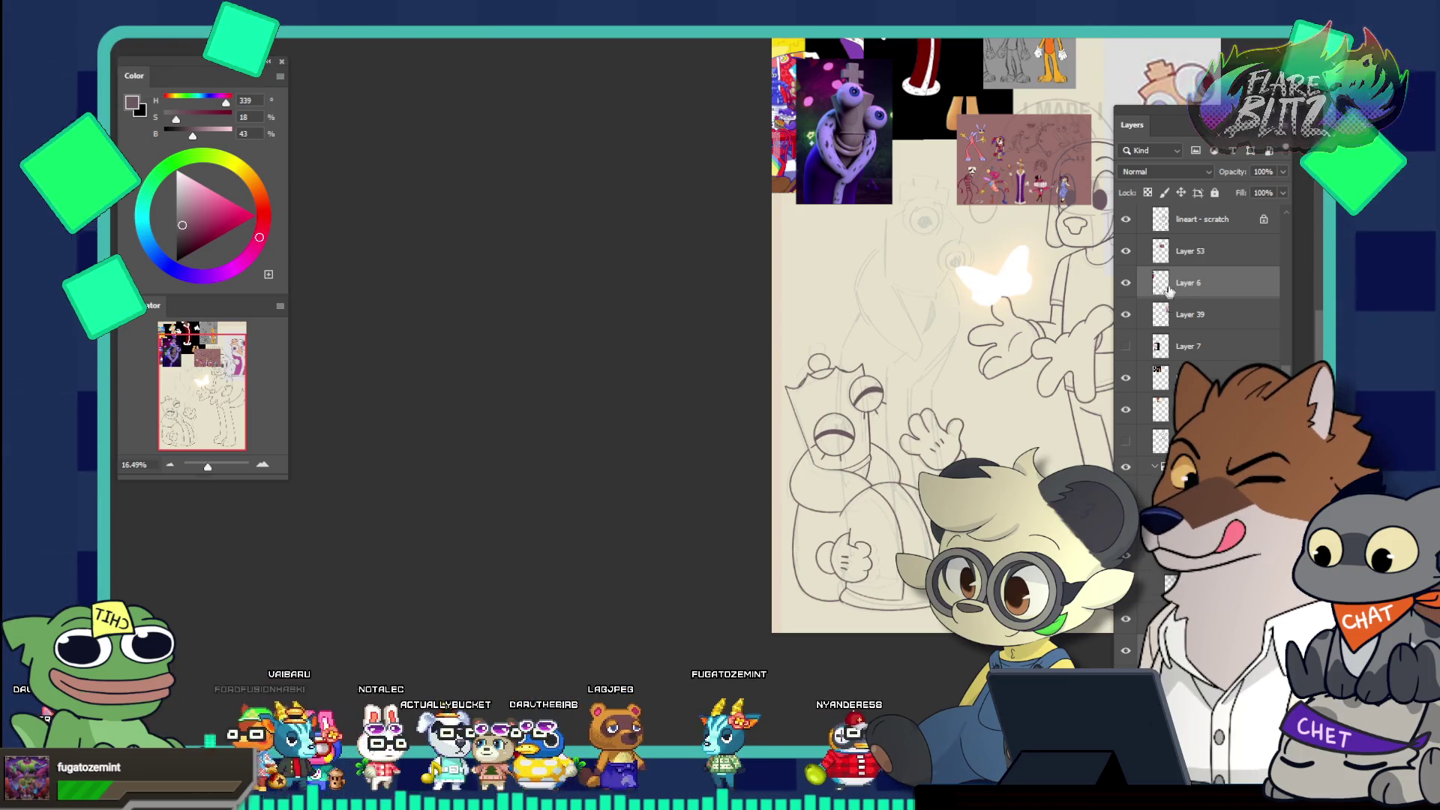
{"action": "left_click_drag", "start_coordinate": [780, 318], "coordinate": [935, 628]}
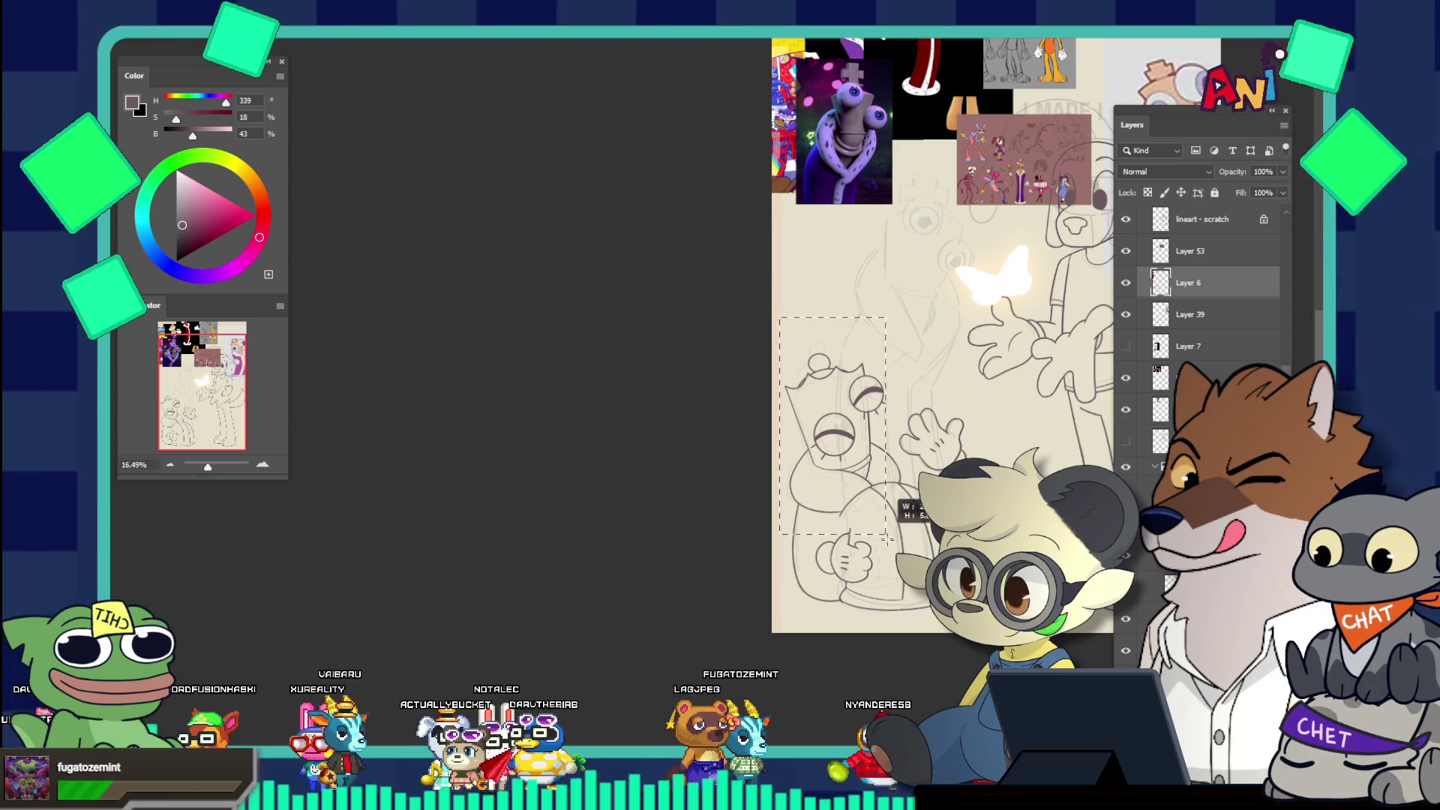
{"action": "key", "text": "ctrl+j"}
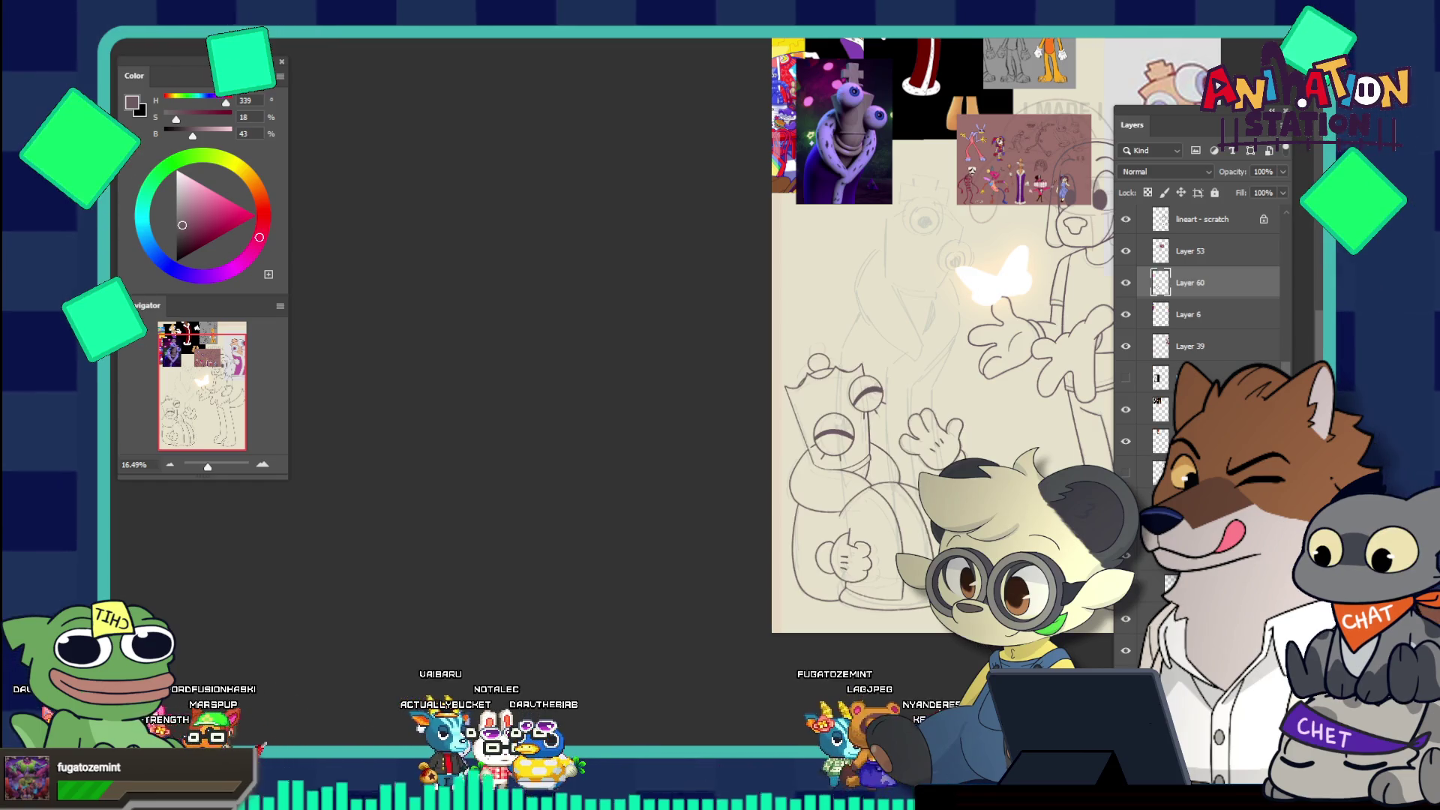
{"action": "double_click", "coordinate": [1192, 282]}
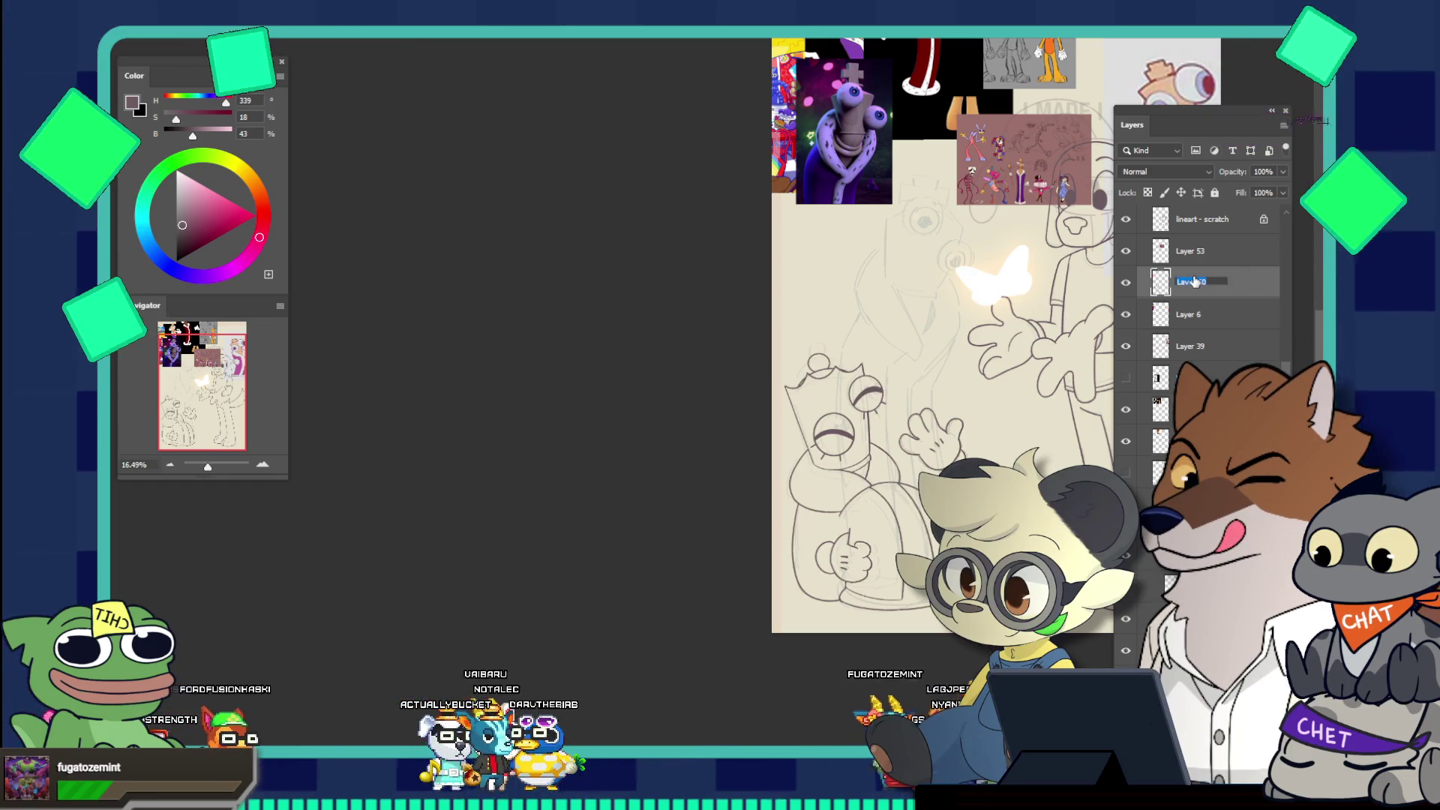
{"action": "type", "text": "que"}
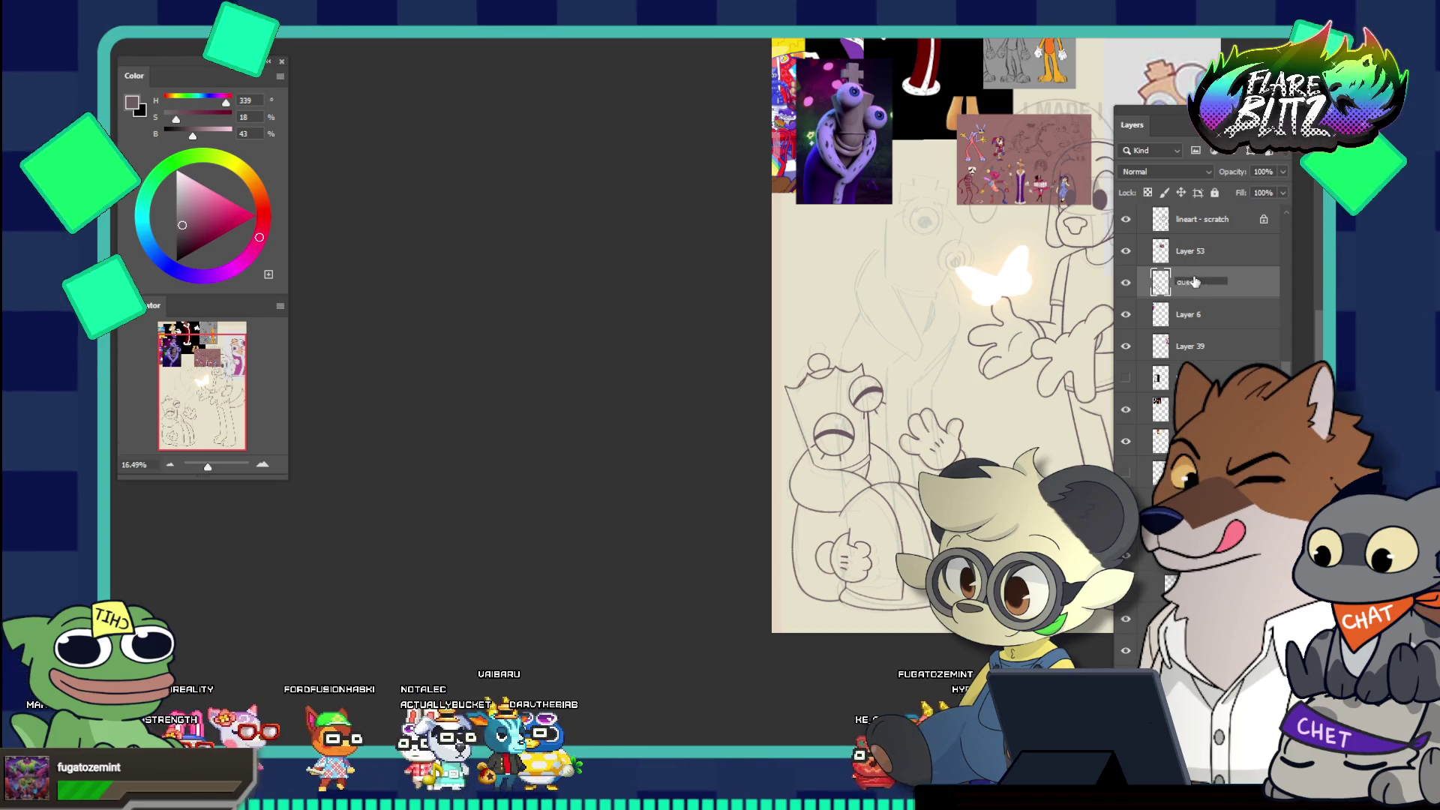
{"action": "type", "text": "sa"}
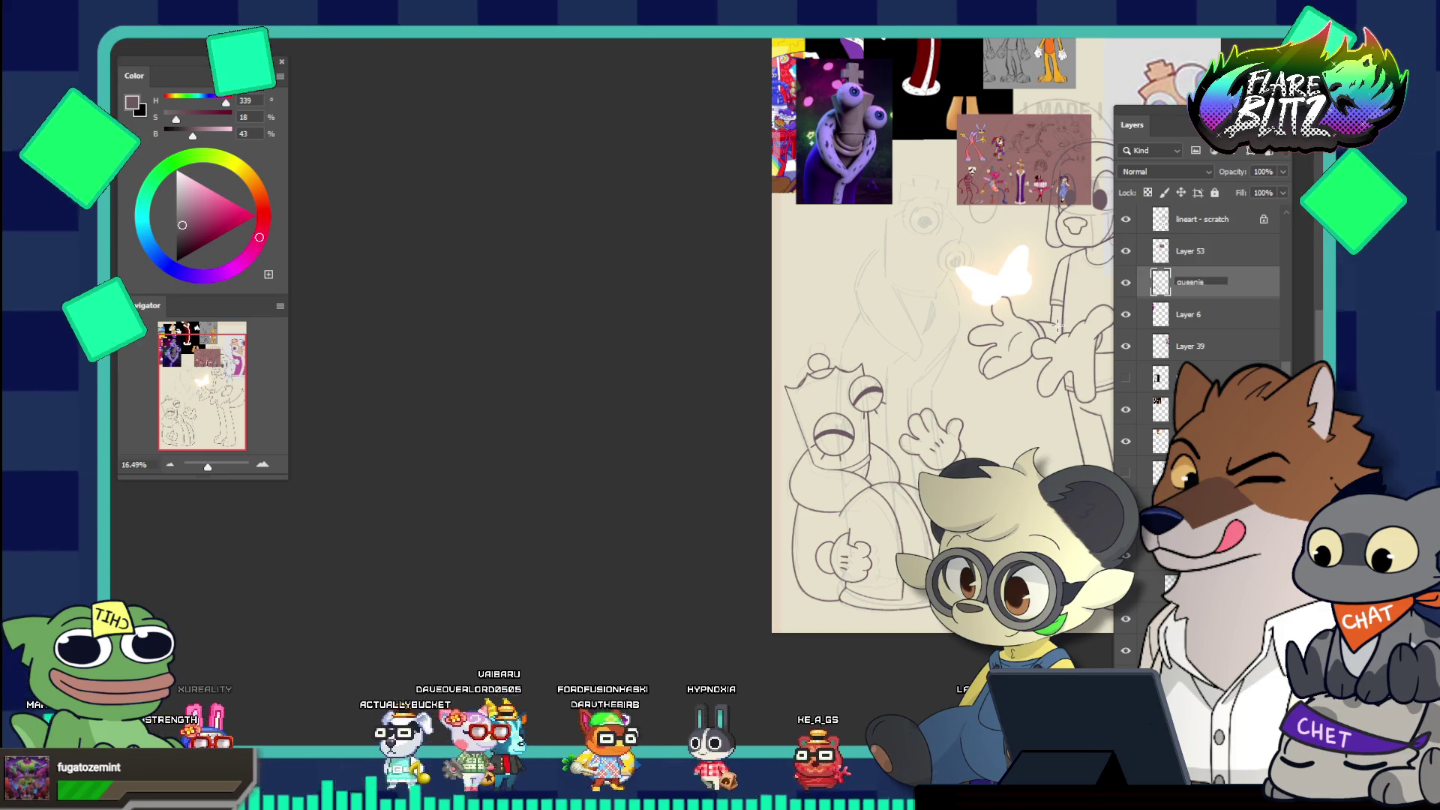
{"action": "type", "text": " inked"}
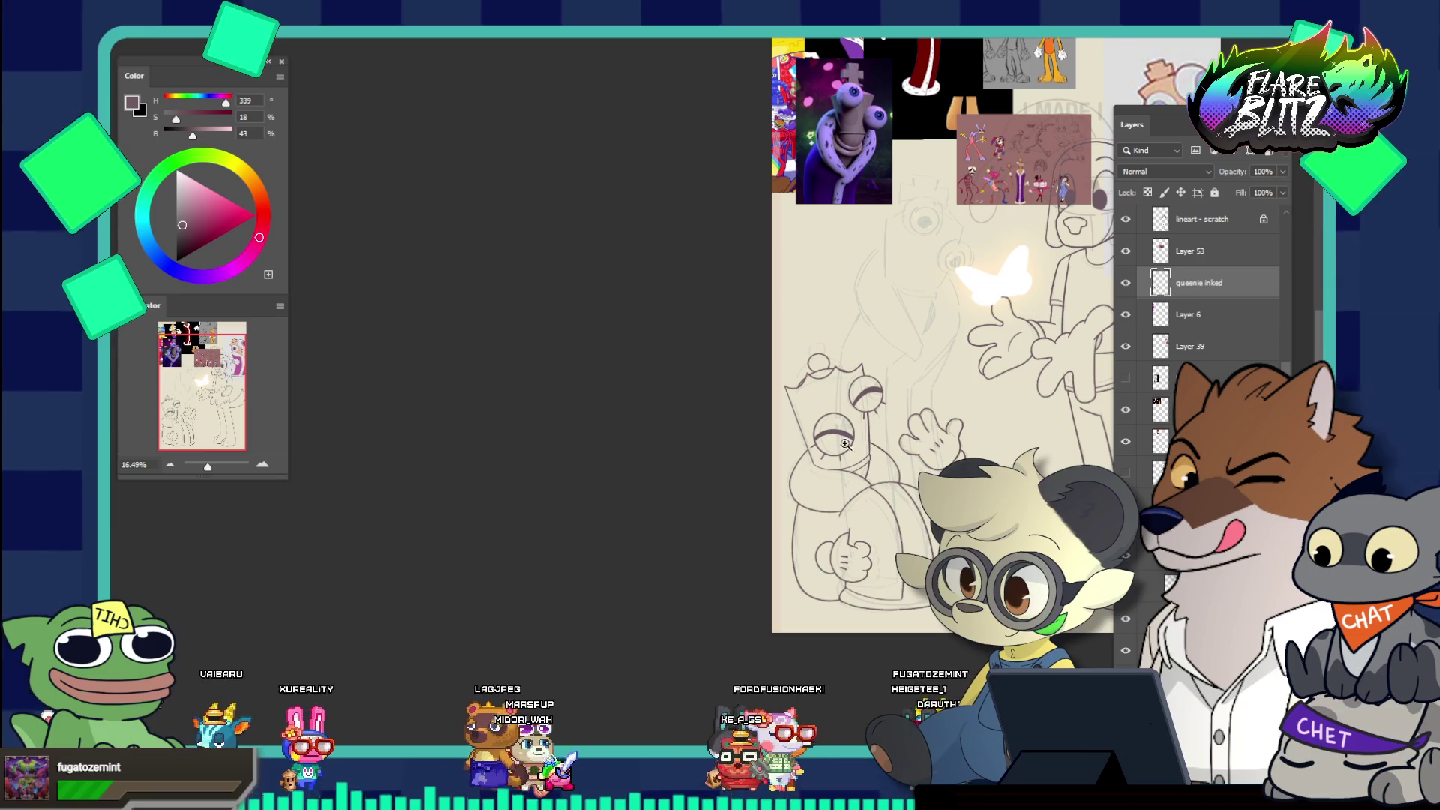
{"action": "scroll", "coordinate": [924, 438], "scroll_direction": "down", "scroll_amount": 3}
Make Layer 39 active and fit an elliptical selection around the king's large eye
{"action": "scroll", "coordinate": [925, 439], "scroll_direction": "up", "scroll_amount": 3}
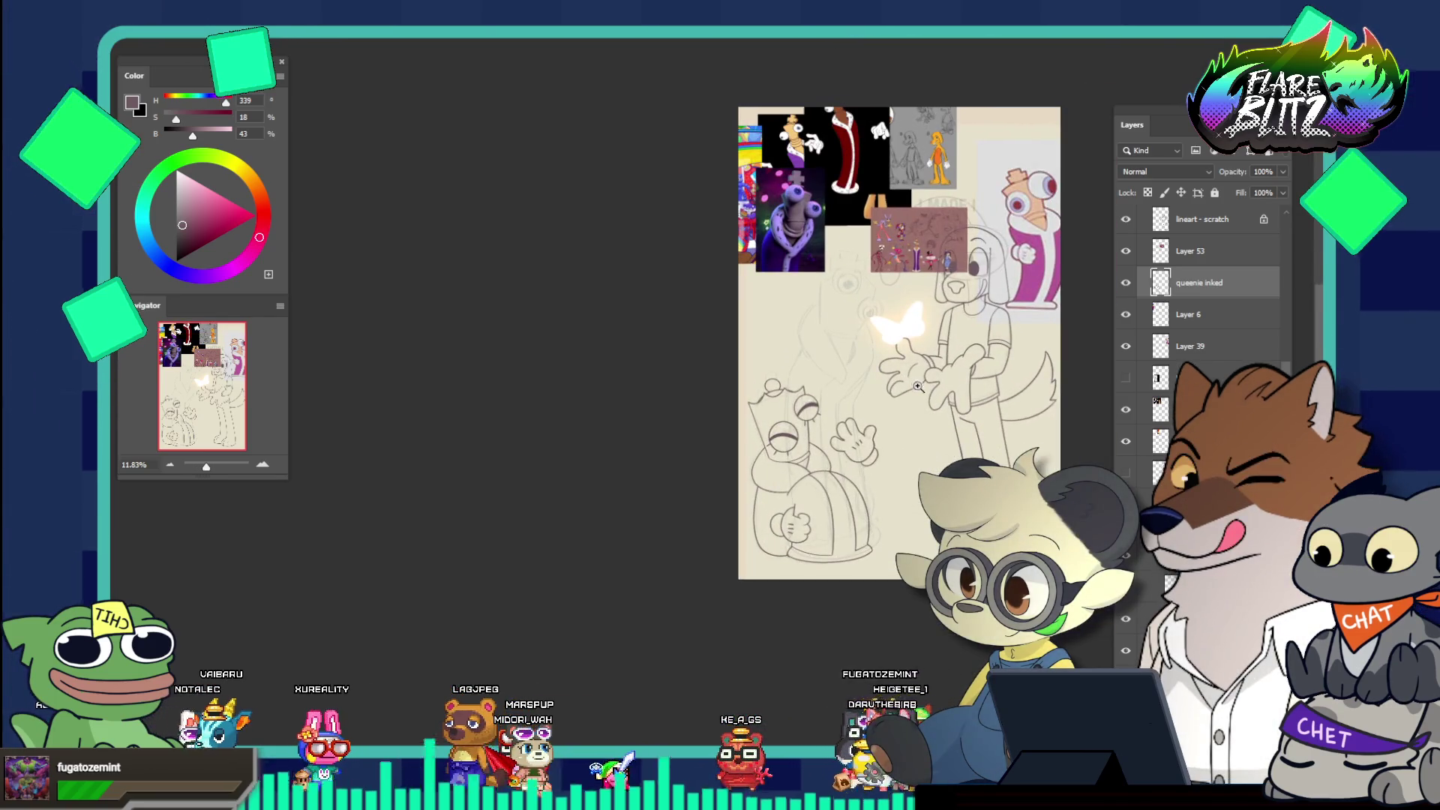
{"action": "scroll", "coordinate": [941, 365], "scroll_direction": "up", "scroll_amount": 1}
{"action": "left_click", "coordinate": [1173, 317]}
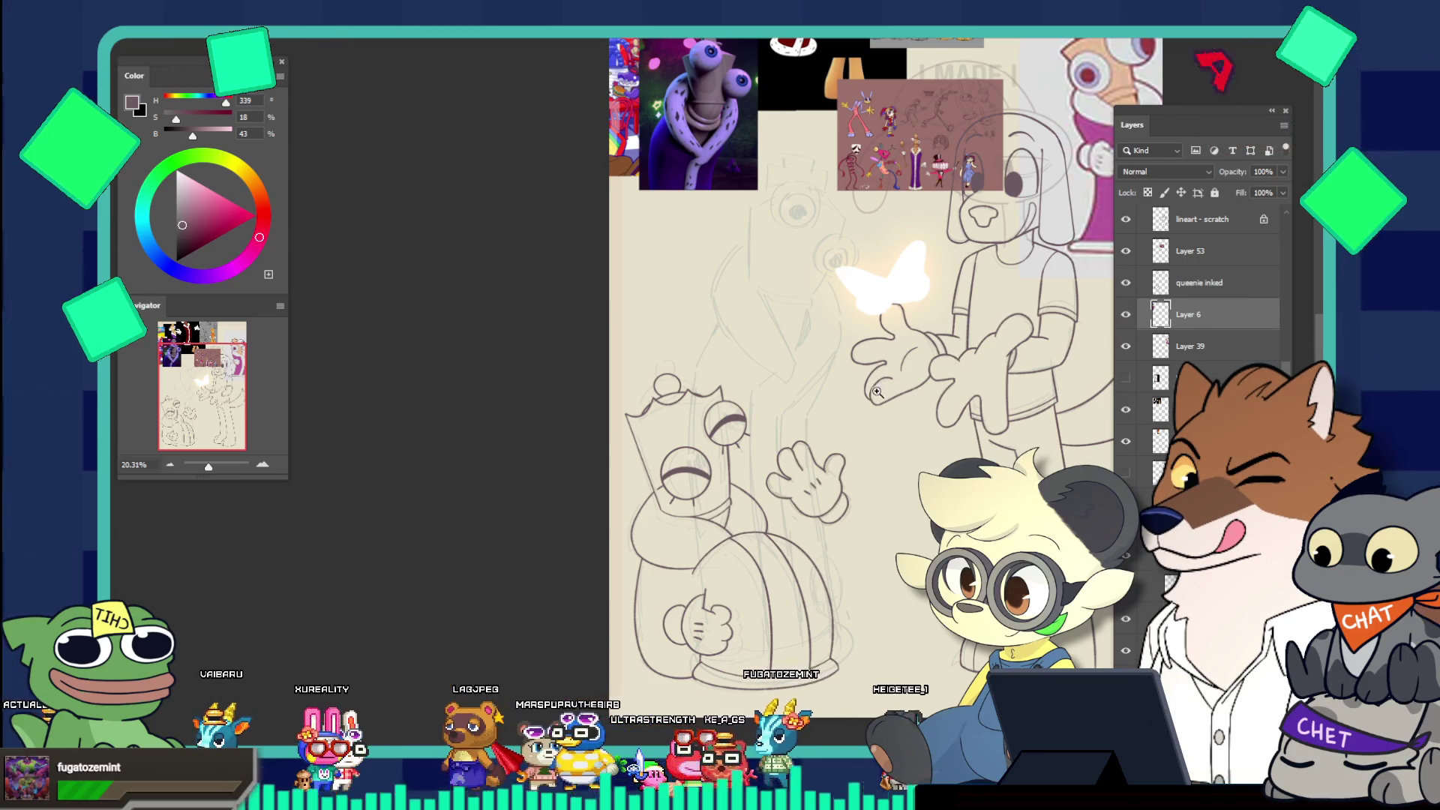
{"action": "scroll", "coordinate": [838, 352], "scroll_direction": "down", "scroll_amount": 1}
{"action": "scroll", "coordinate": [820, 306], "scroll_direction": "up", "scroll_amount": 2}
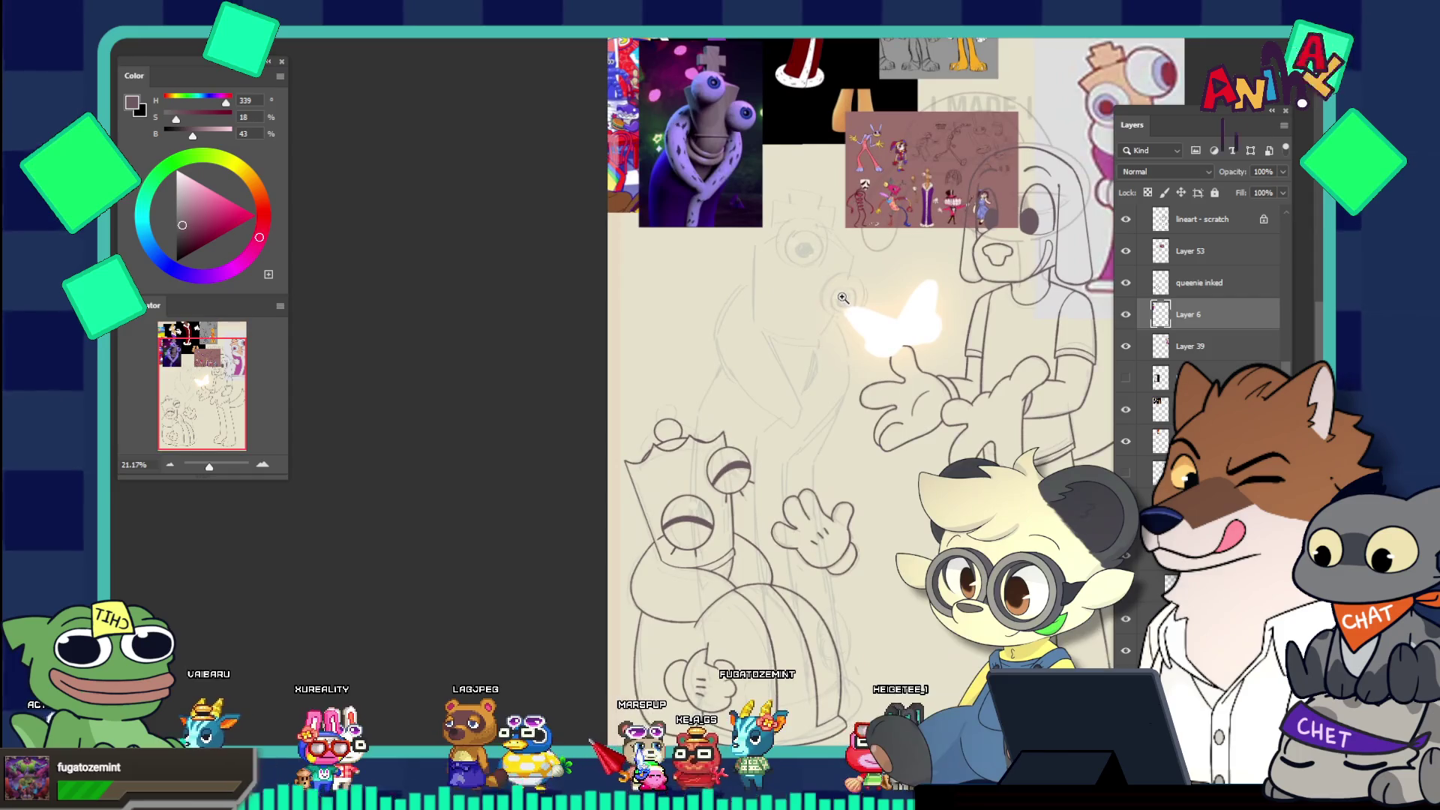
{"action": "scroll", "coordinate": [821, 306], "scroll_direction": "up", "scroll_amount": 2}
{"action": "scroll", "coordinate": [832, 297], "scroll_direction": "up", "scroll_amount": 2}
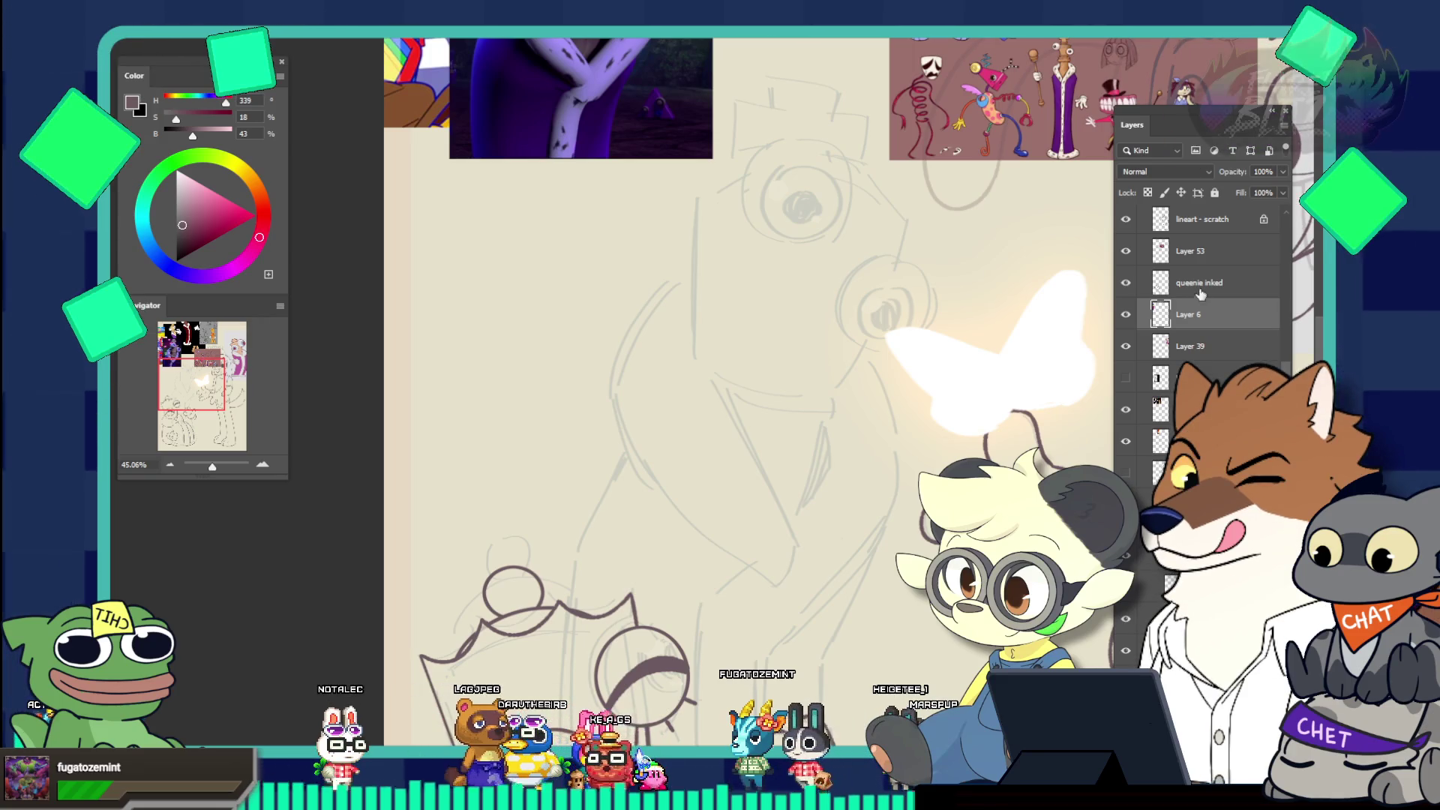
{"action": "left_click", "coordinate": [1194, 333]}
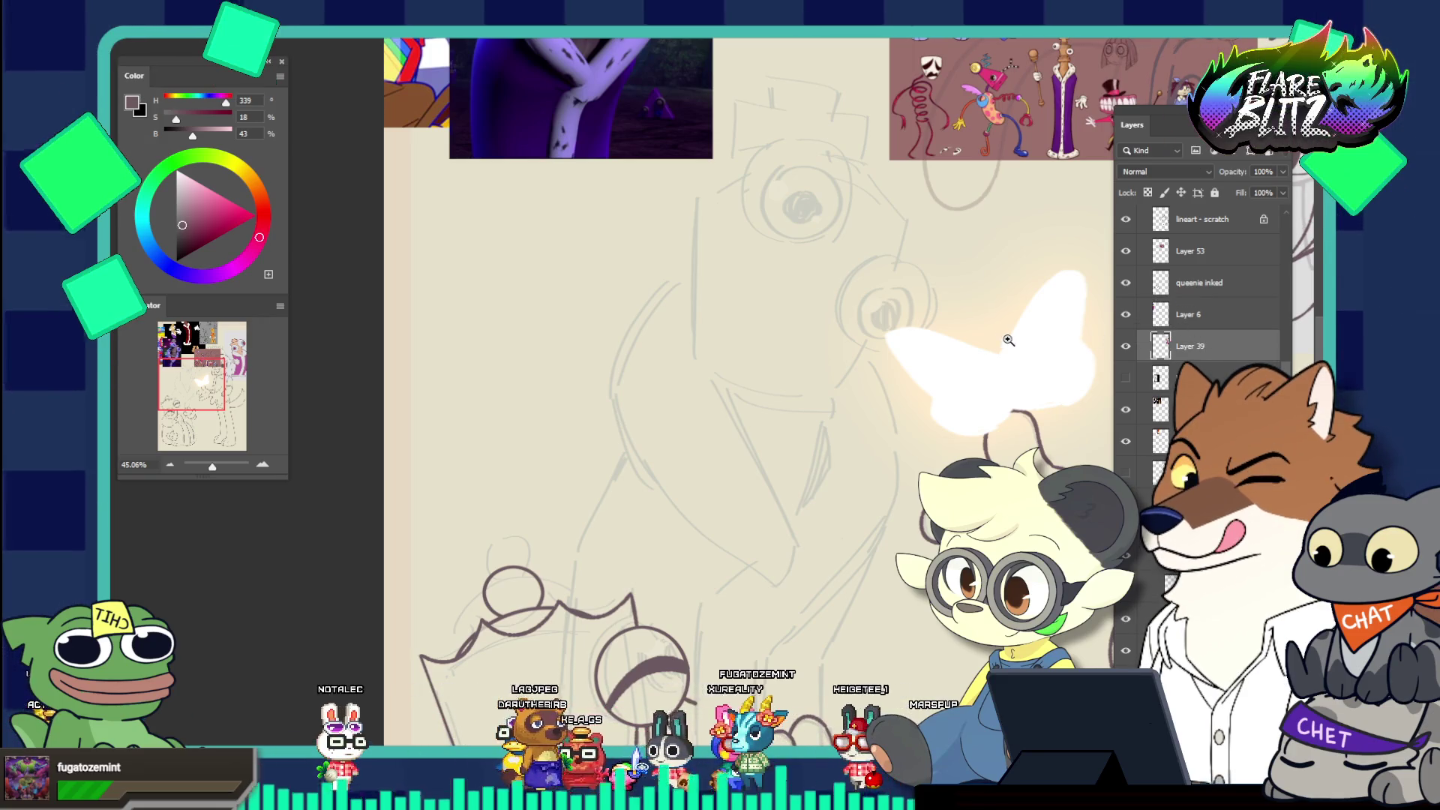
{"action": "scroll", "coordinate": [1083, 315], "scroll_direction": "down", "scroll_amount": 3}
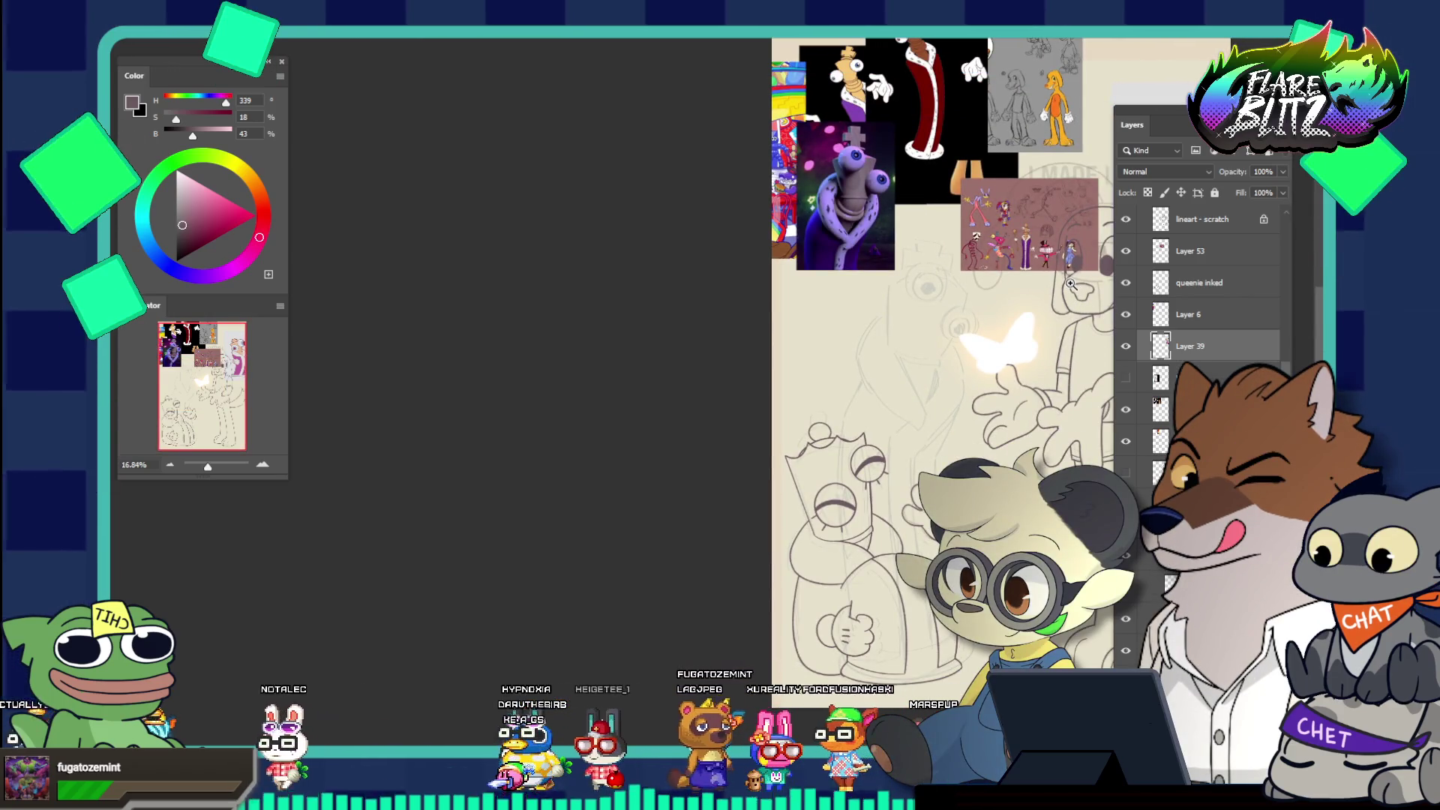
{"action": "scroll", "coordinate": [1037, 263], "scroll_direction": "up", "scroll_amount": 3}
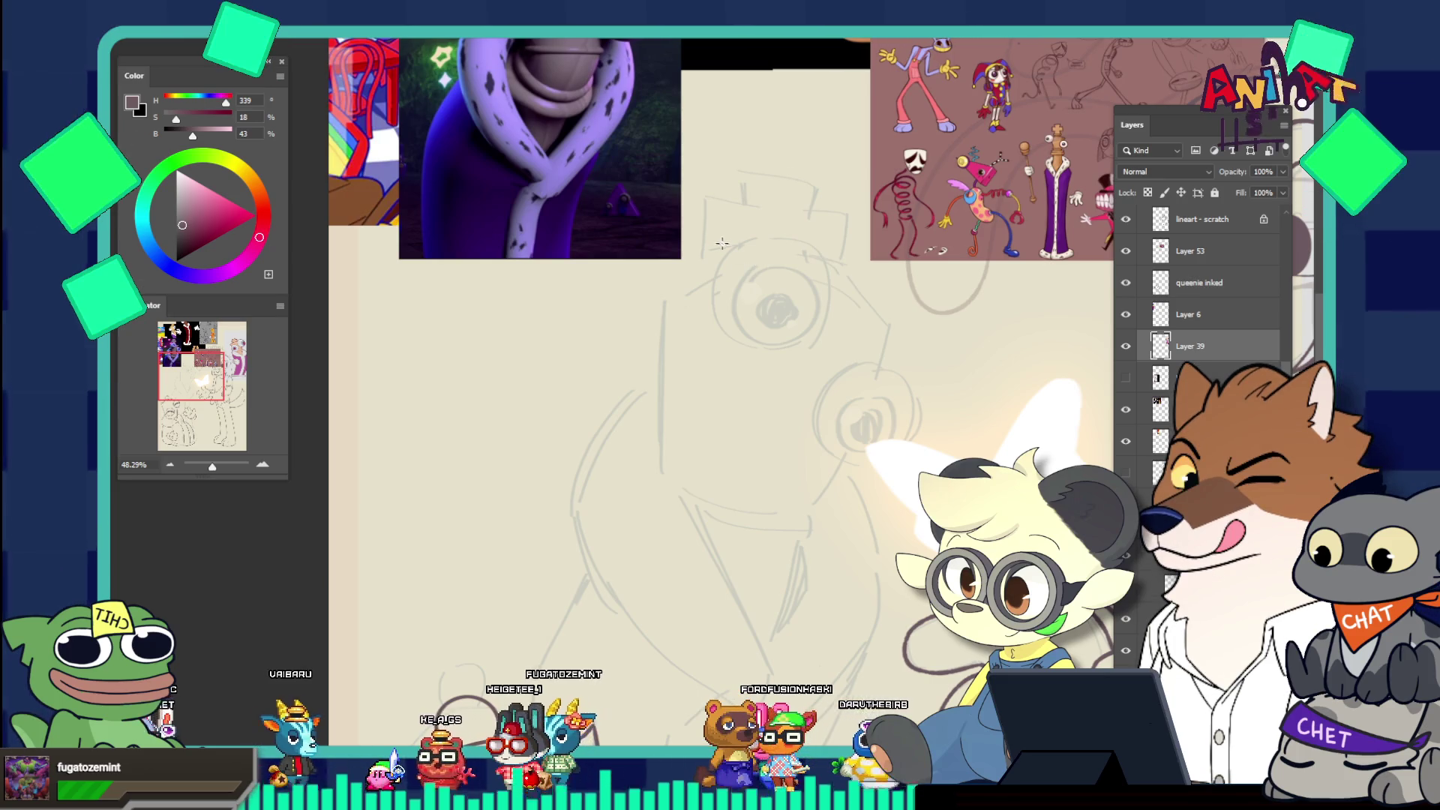
{"action": "left_click_drag", "start_coordinate": [709, 237], "coordinate": [840, 385]}
{"action": "left_click_drag", "start_coordinate": [789, 307], "coordinate": [779, 302]}
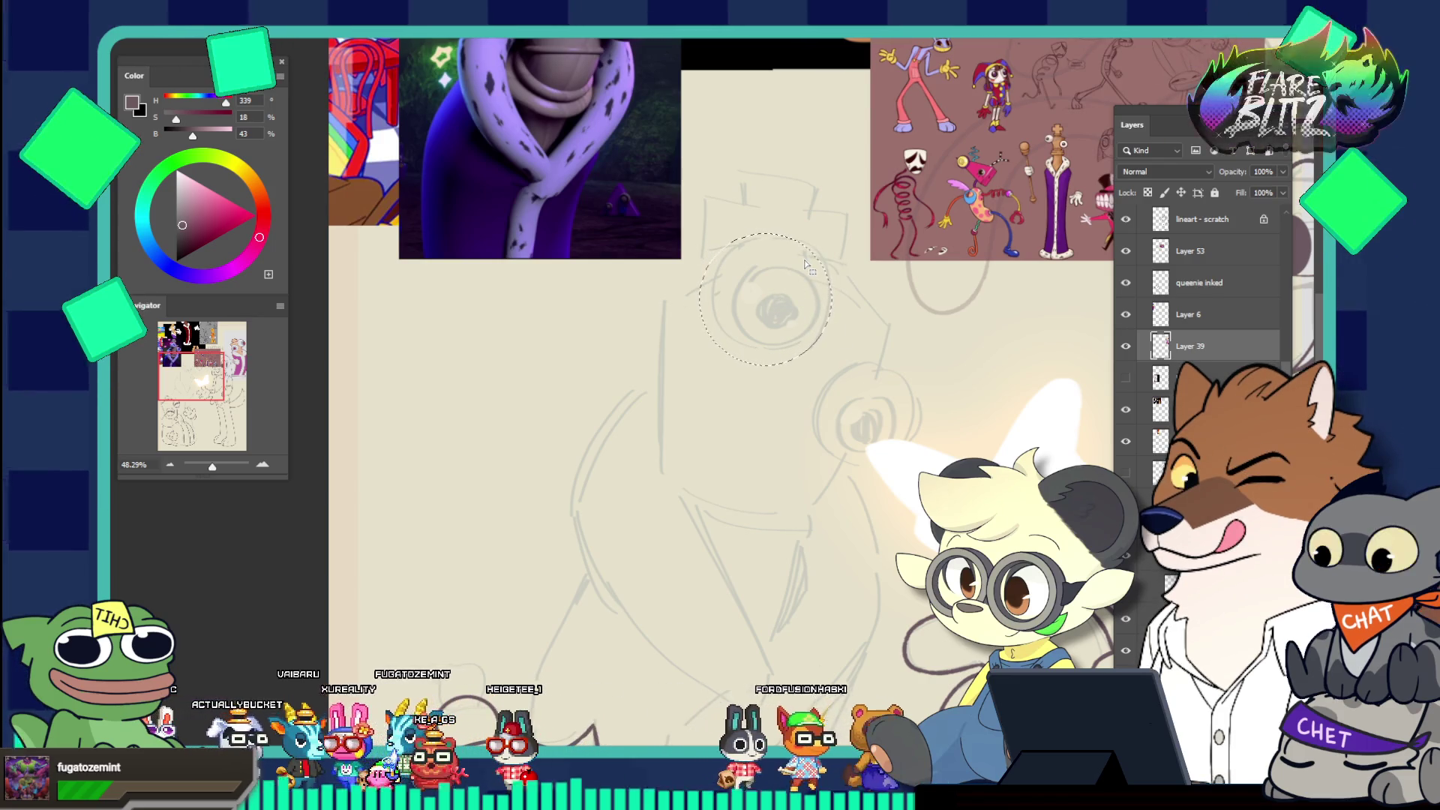
Add a new layer named 'kinger' for the king's linework
{"action": "key", "text": "ctrl+shift+alt+n"}
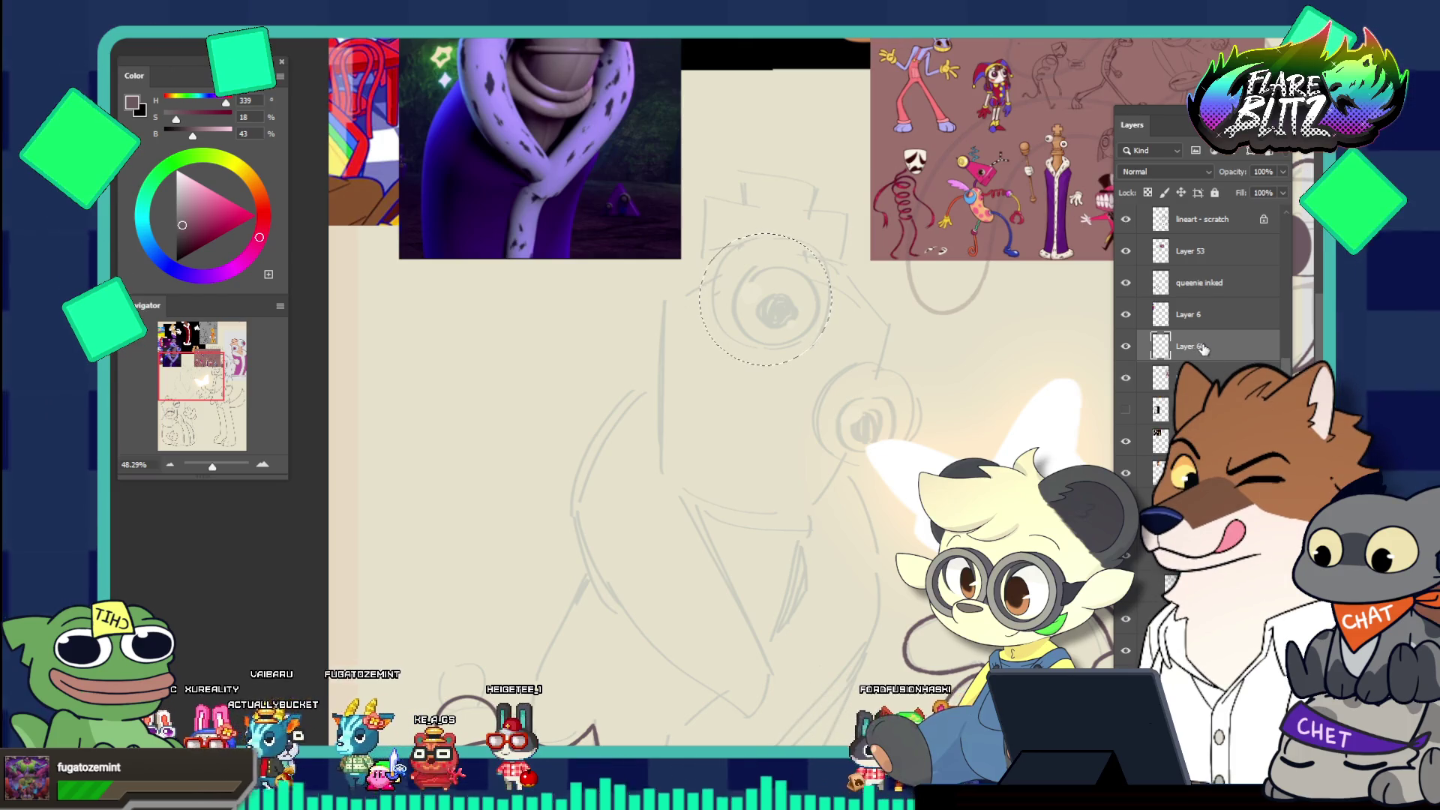
{"action": "double_click", "coordinate": [1200, 347]}
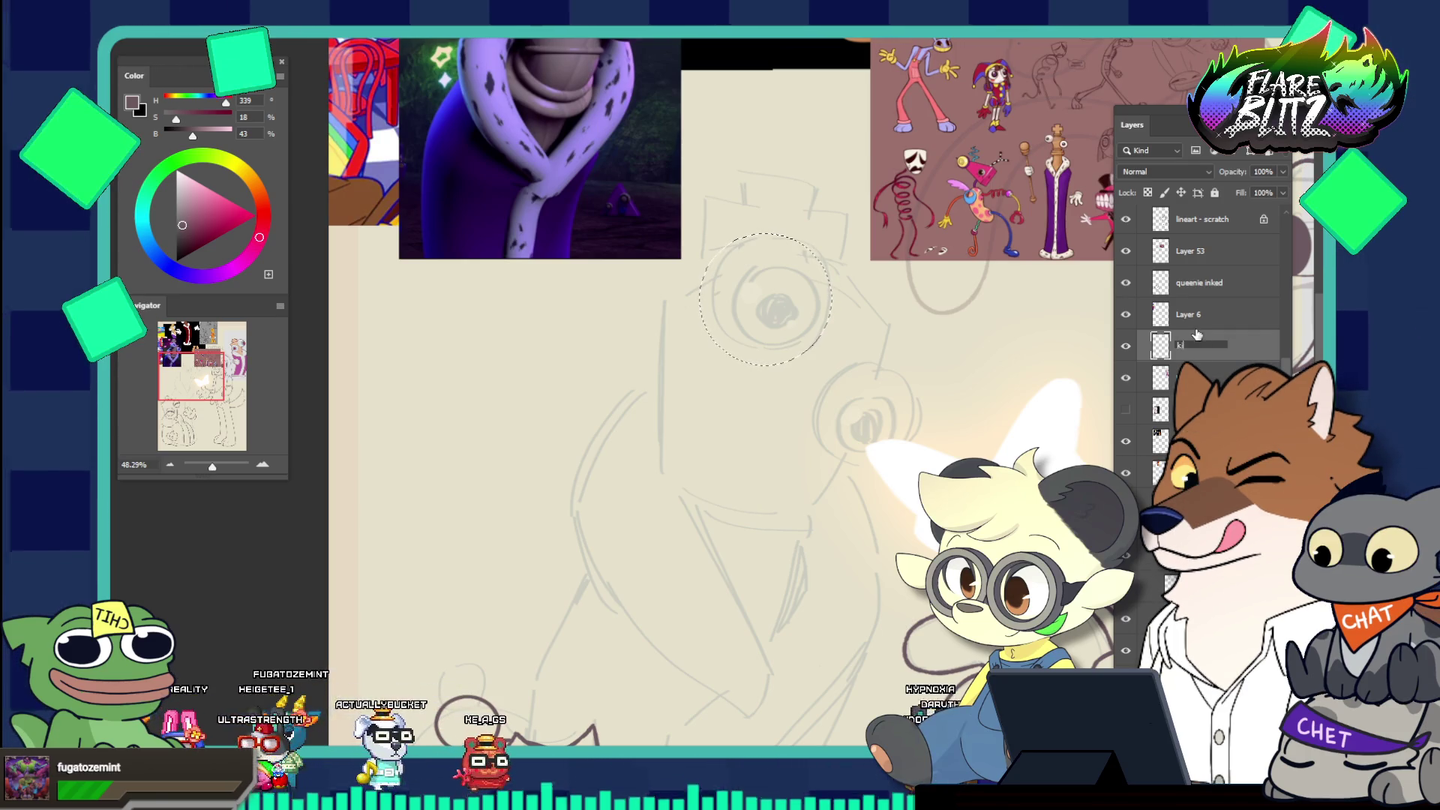
{"action": "type", "text": "kinger"}
{"action": "key", "text": "Return"}
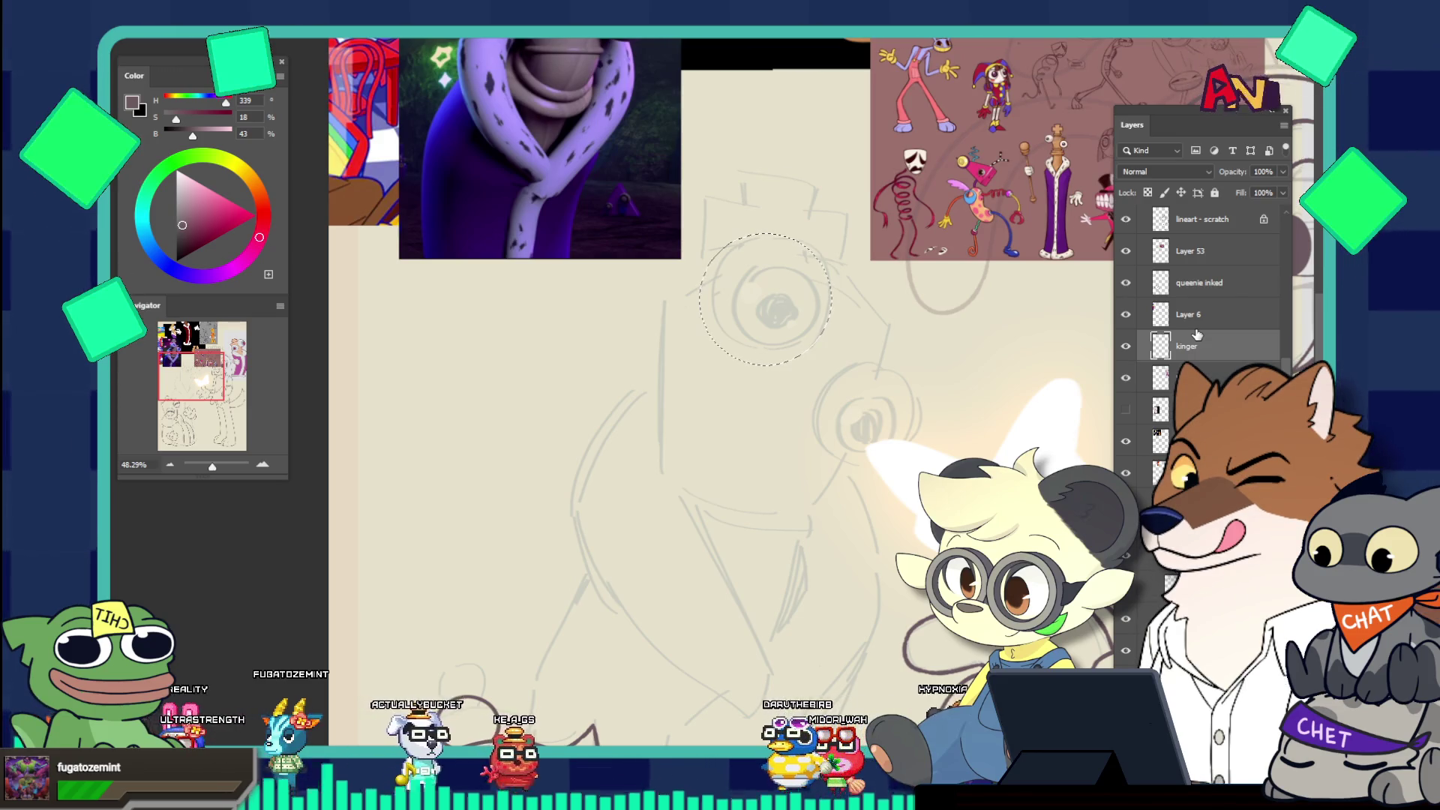
Stroke the circular selection to ink the large eye ring, then deselect
{"action": "right_click", "coordinate": [809, 347]}
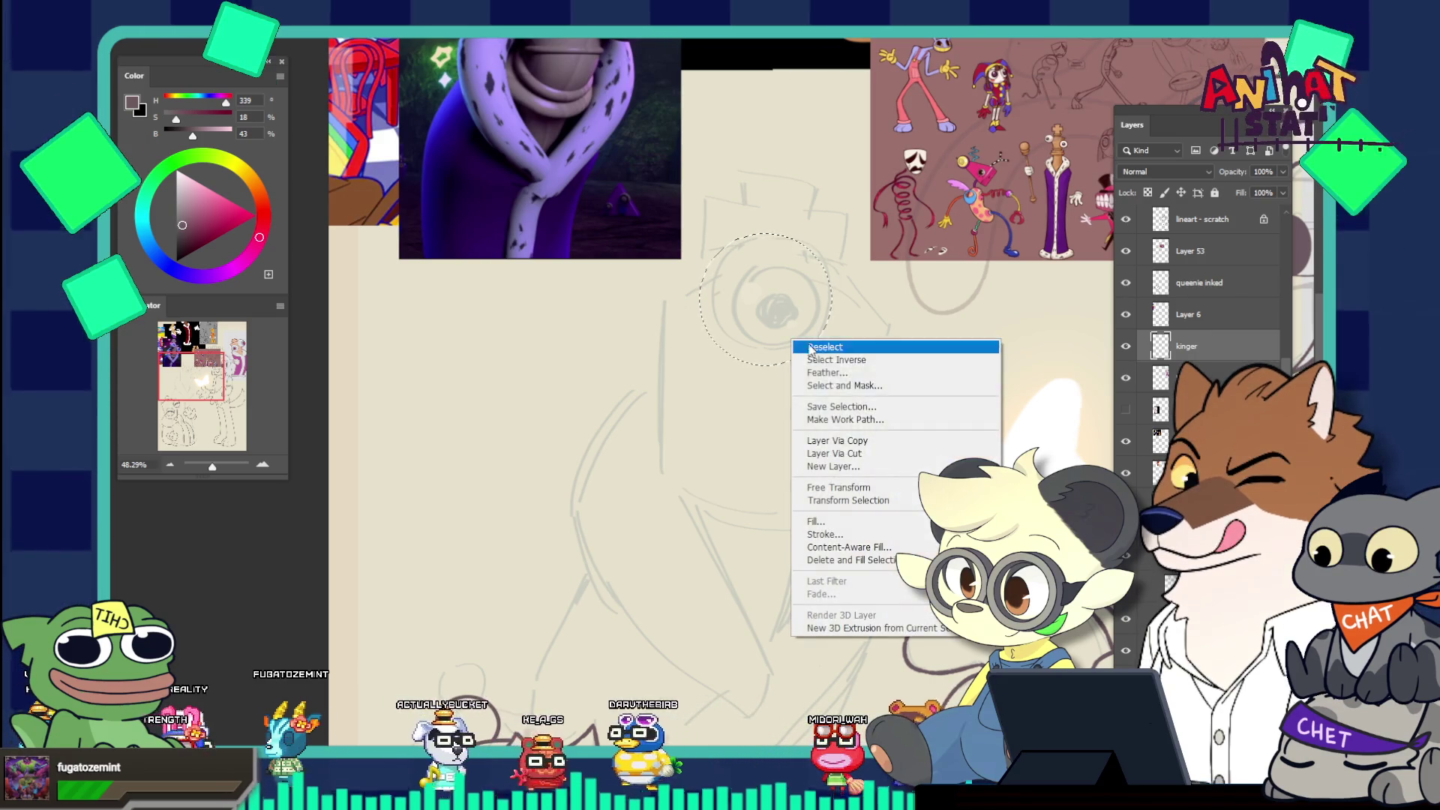
{"action": "left_click", "coordinate": [824, 534]}
{"action": "key", "text": "Return"}
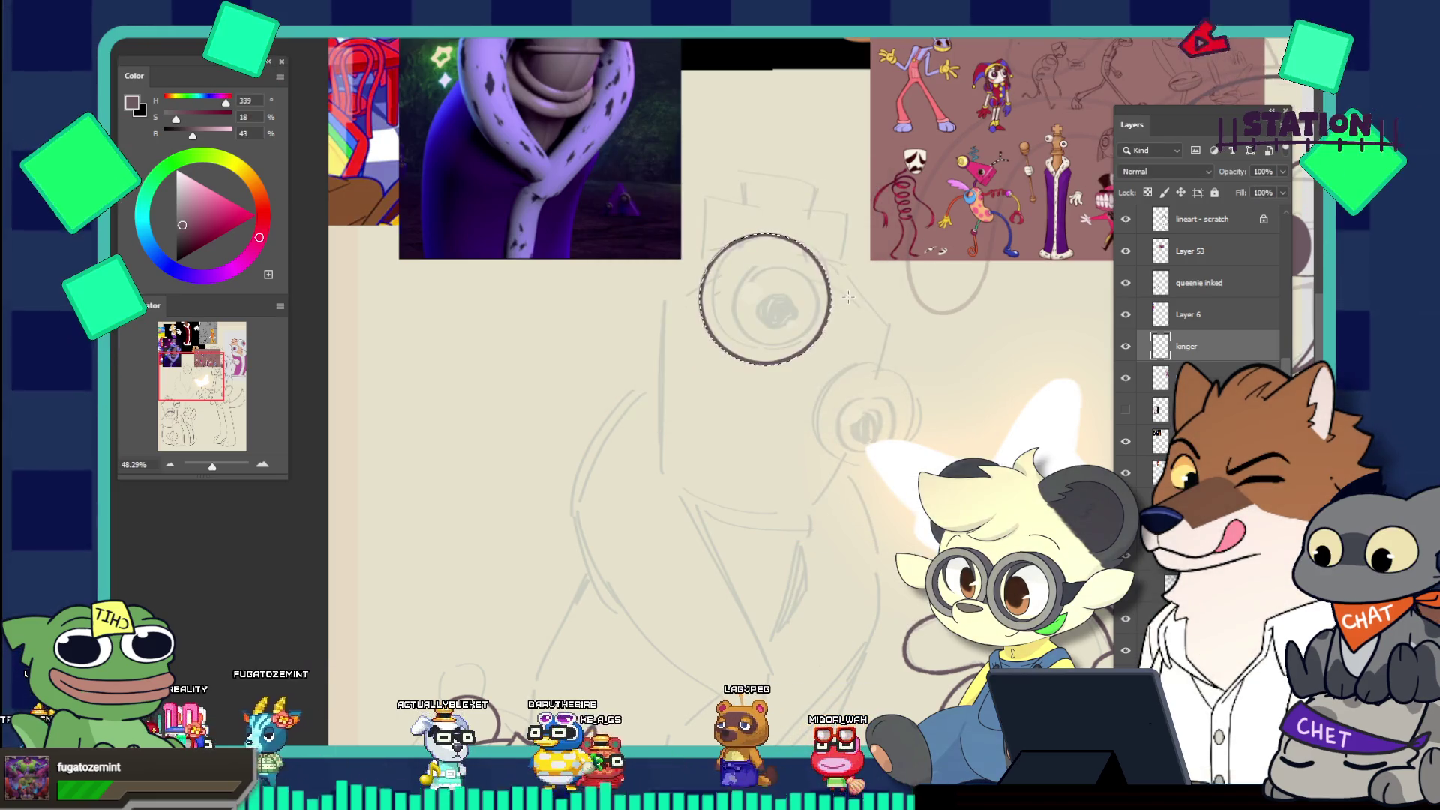
{"action": "key", "text": "ctrl+d"}
{"action": "left_click_drag", "start_coordinate": [848, 297], "coordinate": [813, 293]}
{"action": "left_click", "coordinate": [903, 375]}
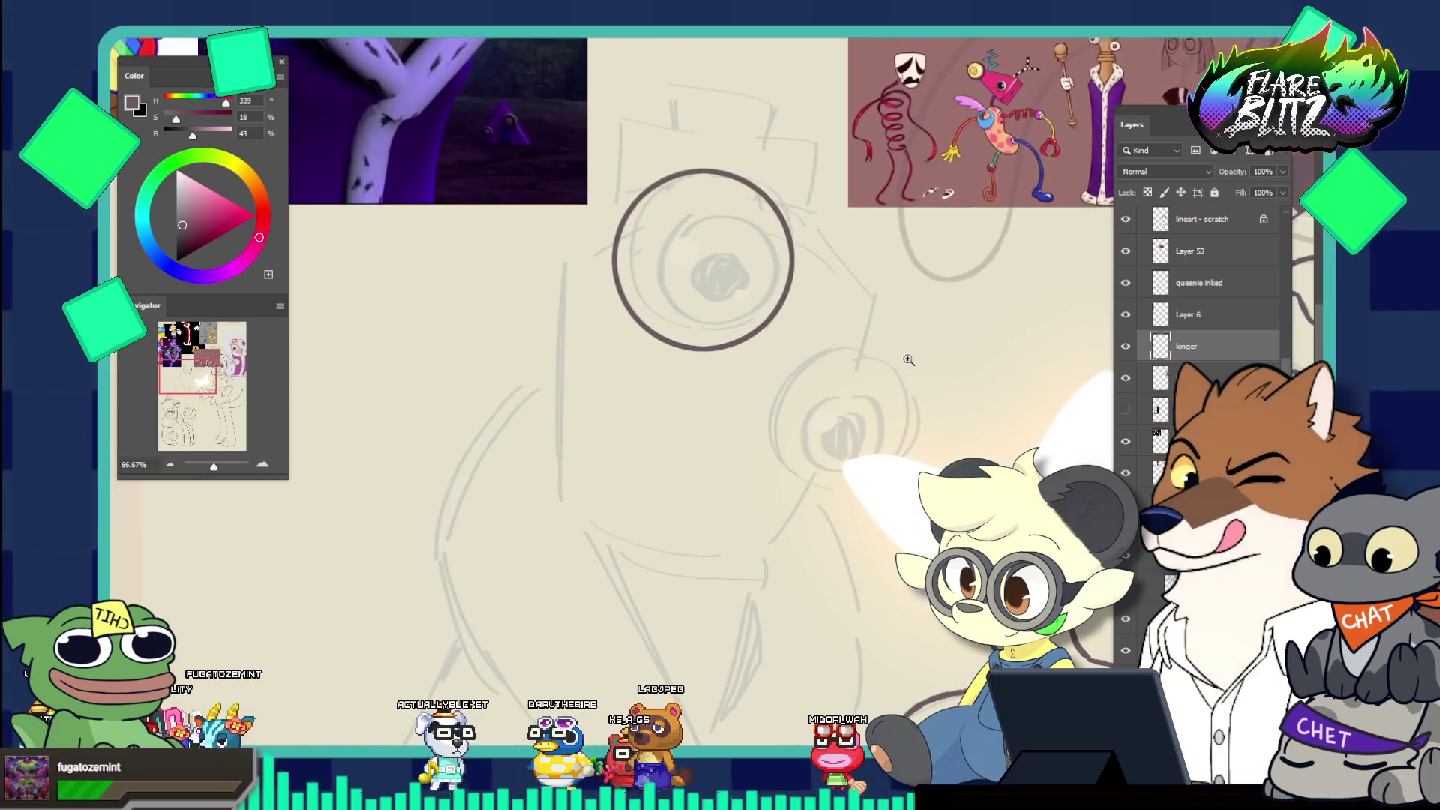
Duplicate the ring, scale the copy down, and place it on the king's second eye
{"action": "key", "text": "ctrl+j"}
{"action": "key", "text": "ctrl+t"}
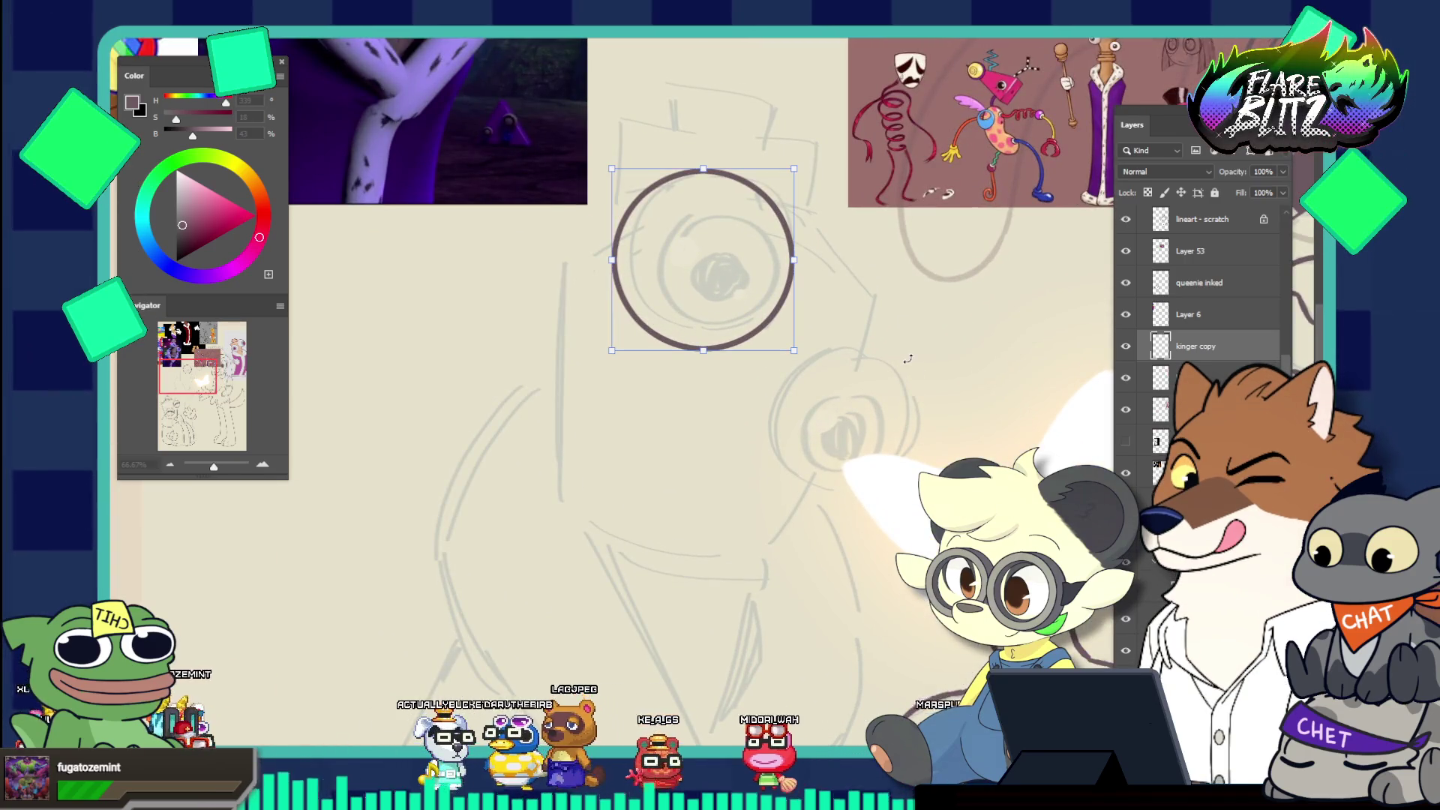
{"action": "left_click_drag", "start_coordinate": [710, 339], "coordinate": [711, 317]}
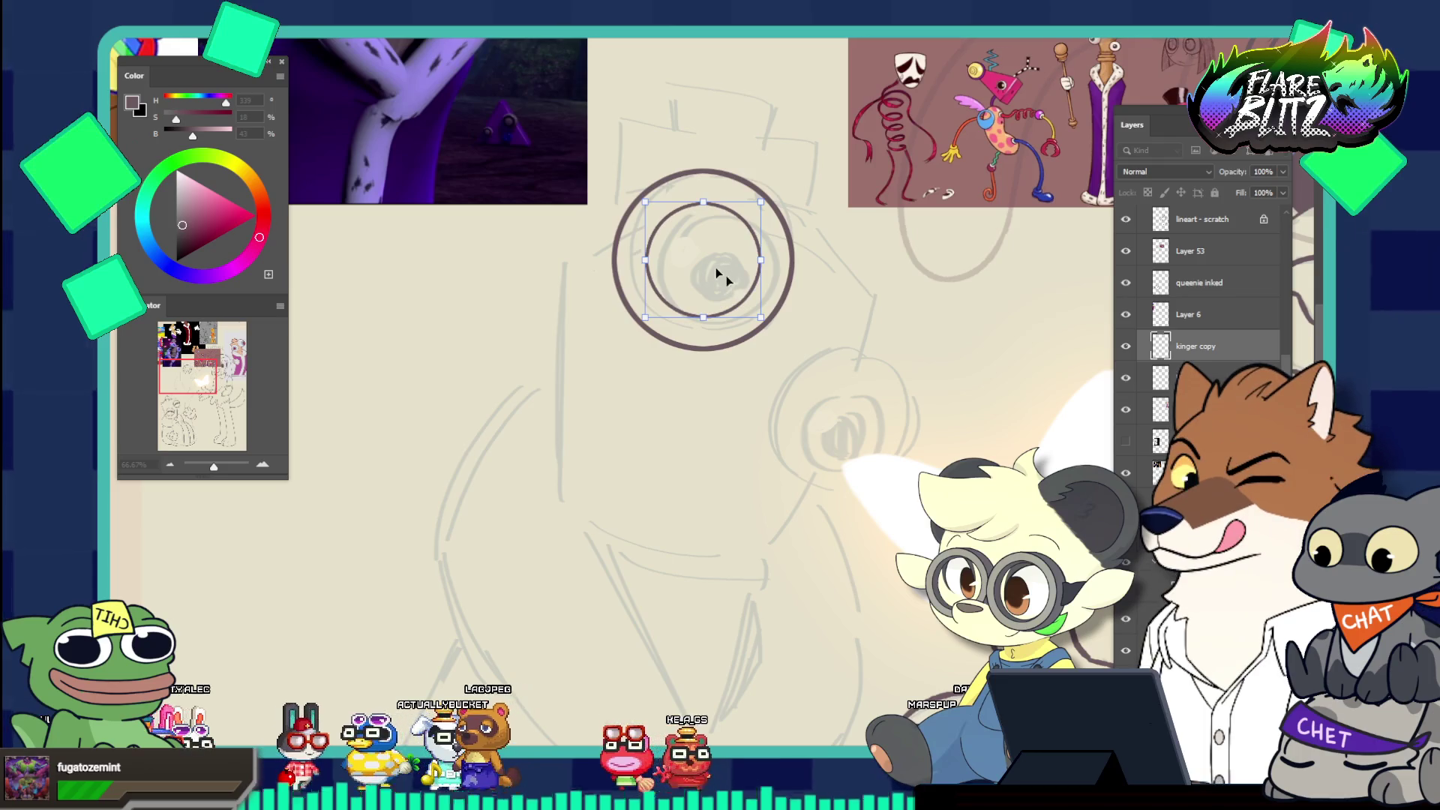
{"action": "mouse_move", "coordinate": [710, 267]}
{"action": "left_mouse_down"}
{"action": "mouse_move", "coordinate": [835, 386]}
{"action": "mouse_move", "coordinate": [855, 440]}
{"action": "mouse_move", "coordinate": [831, 422]}
{"action": "mouse_move", "coordinate": [924, 405]}
{"action": "left_mouse_up"}
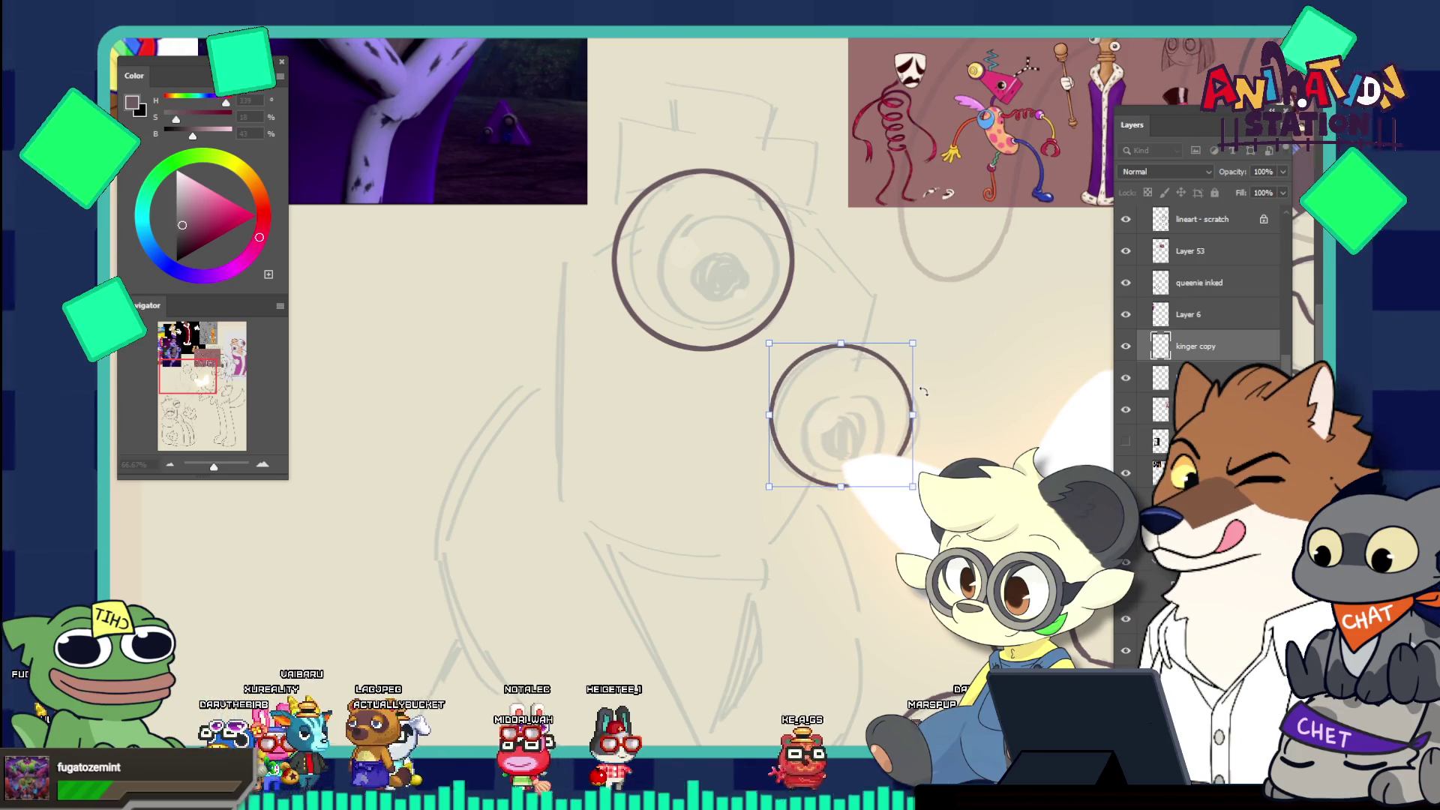
{"action": "left_click_drag", "start_coordinate": [882, 417], "coordinate": [889, 421]}
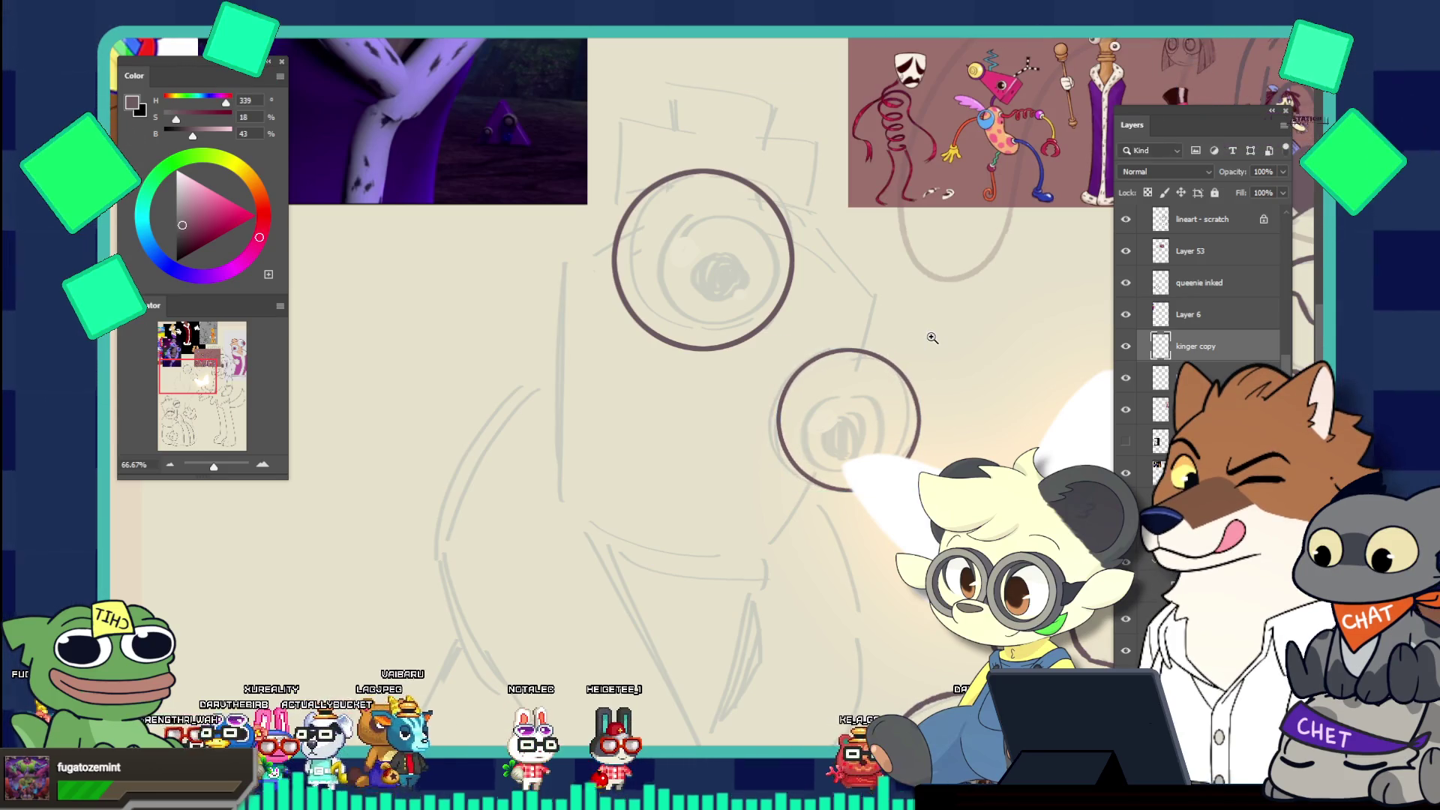
{"action": "scroll", "coordinate": [932, 337], "scroll_direction": "down", "scroll_amount": 5}
Zoom around the reference board, then close in on the king's two inked eye circles
{"action": "scroll", "coordinate": [968, 437], "scroll_direction": "up", "scroll_amount": 2}
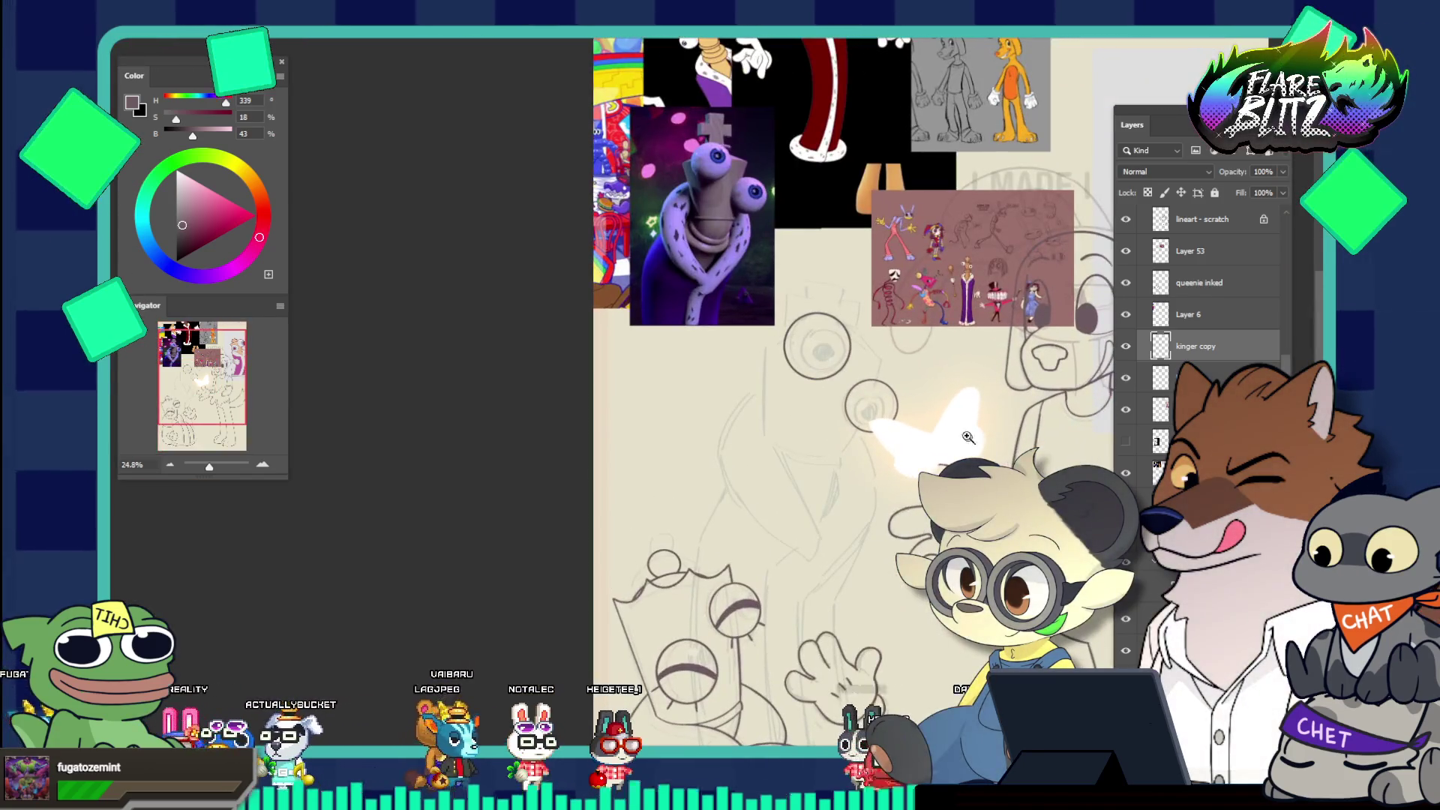
{"action": "scroll", "coordinate": [941, 375], "scroll_direction": "up", "scroll_amount": 1}
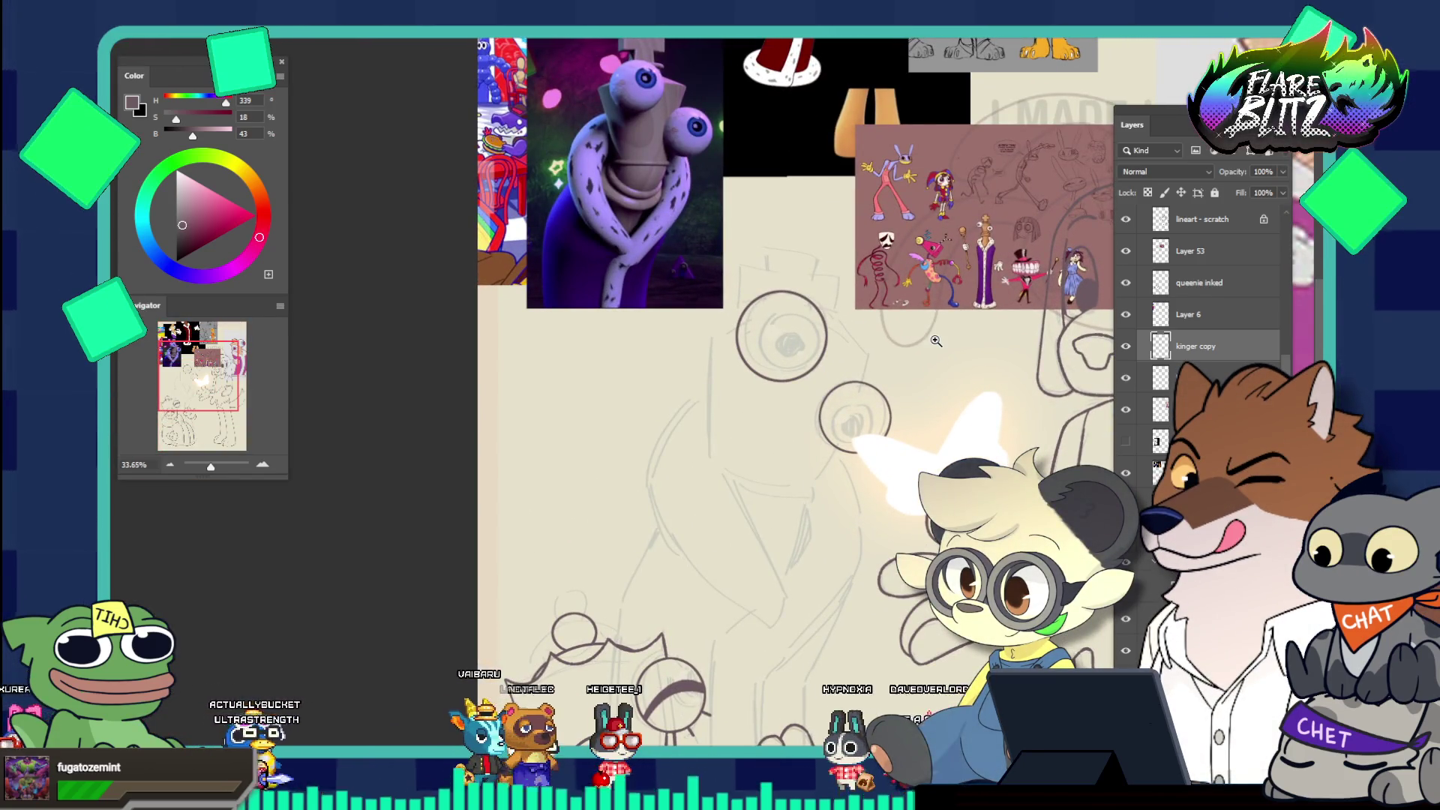
{"action": "scroll", "coordinate": [854, 417], "scroll_direction": "up", "scroll_amount": 1}
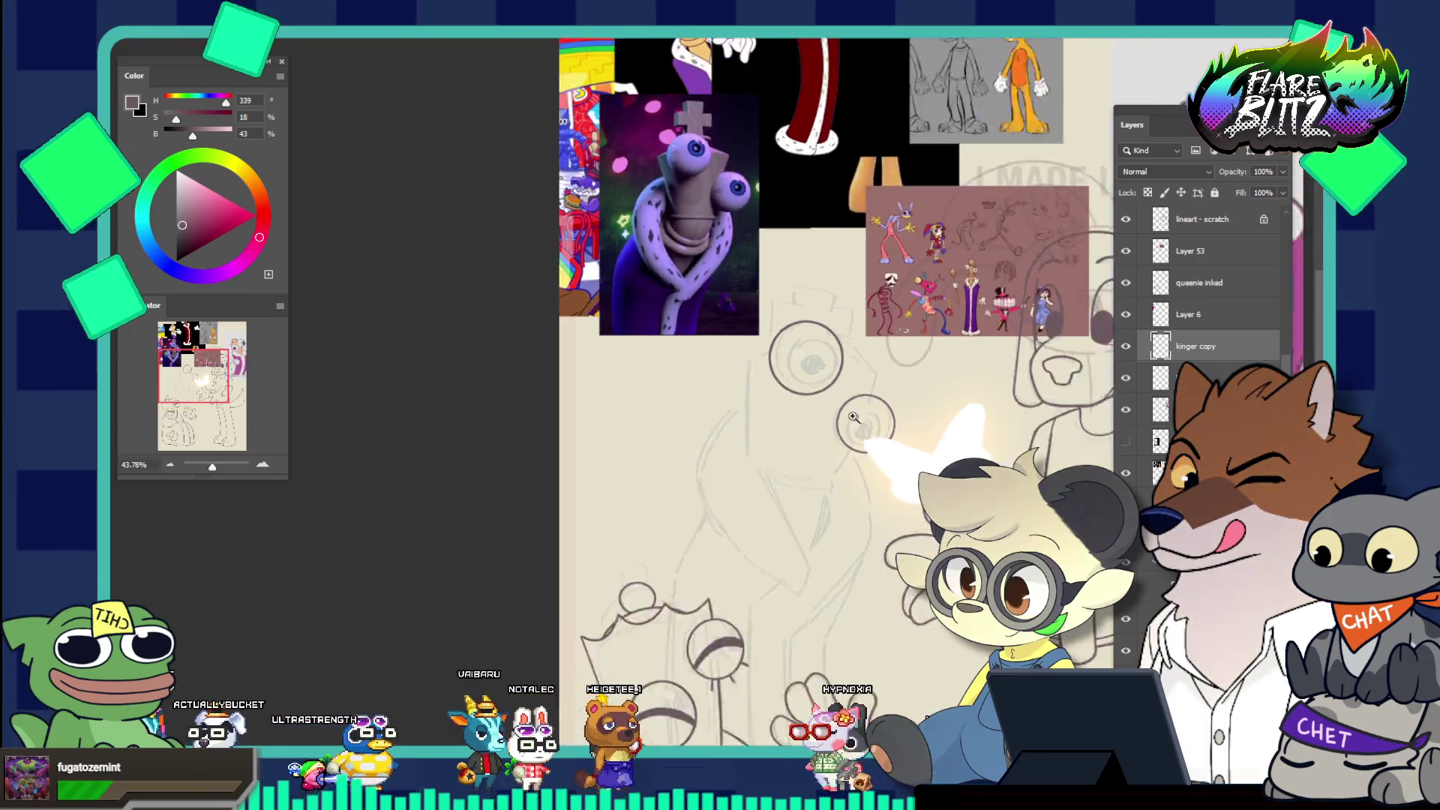
{"action": "scroll", "coordinate": [854, 417], "scroll_direction": "down", "scroll_amount": 4}
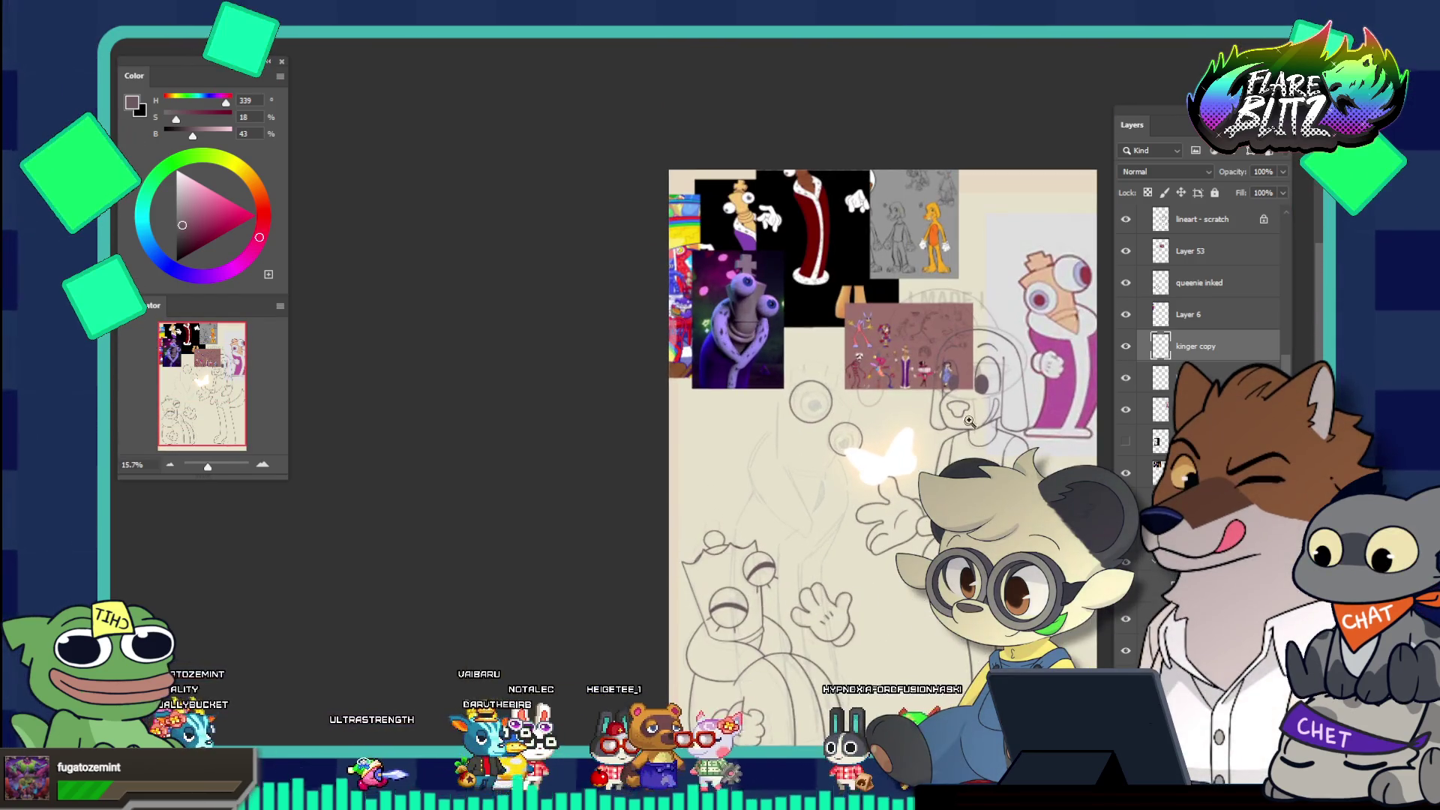
{"action": "scroll", "coordinate": [969, 421], "scroll_direction": "up", "scroll_amount": 4}
{"action": "scroll", "coordinate": [925, 382], "scroll_direction": "up", "scroll_amount": 2}
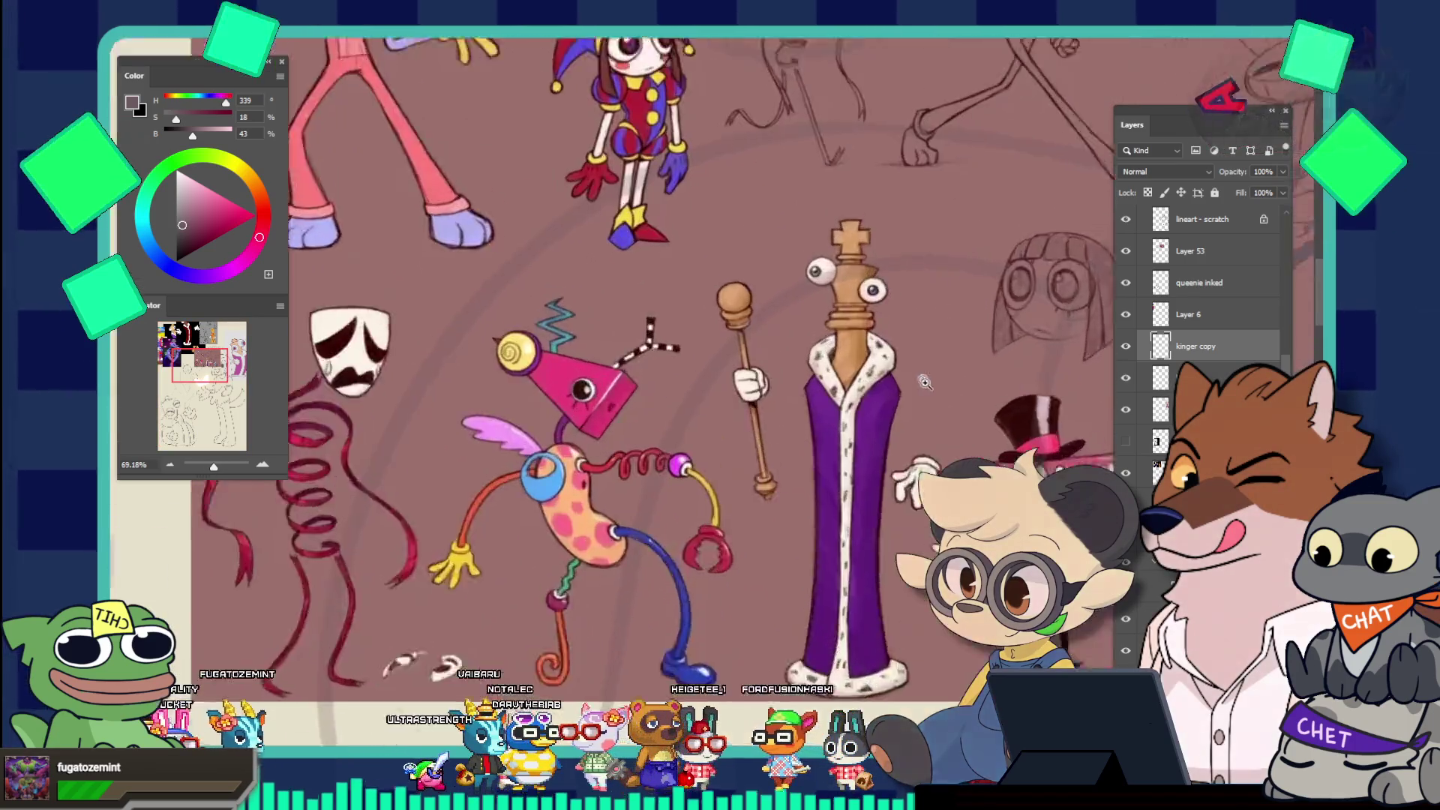
{"action": "scroll", "coordinate": [926, 371], "scroll_direction": "up", "scroll_amount": 3}
{"action": "scroll", "coordinate": [915, 351], "scroll_direction": "down", "scroll_amount": 5}
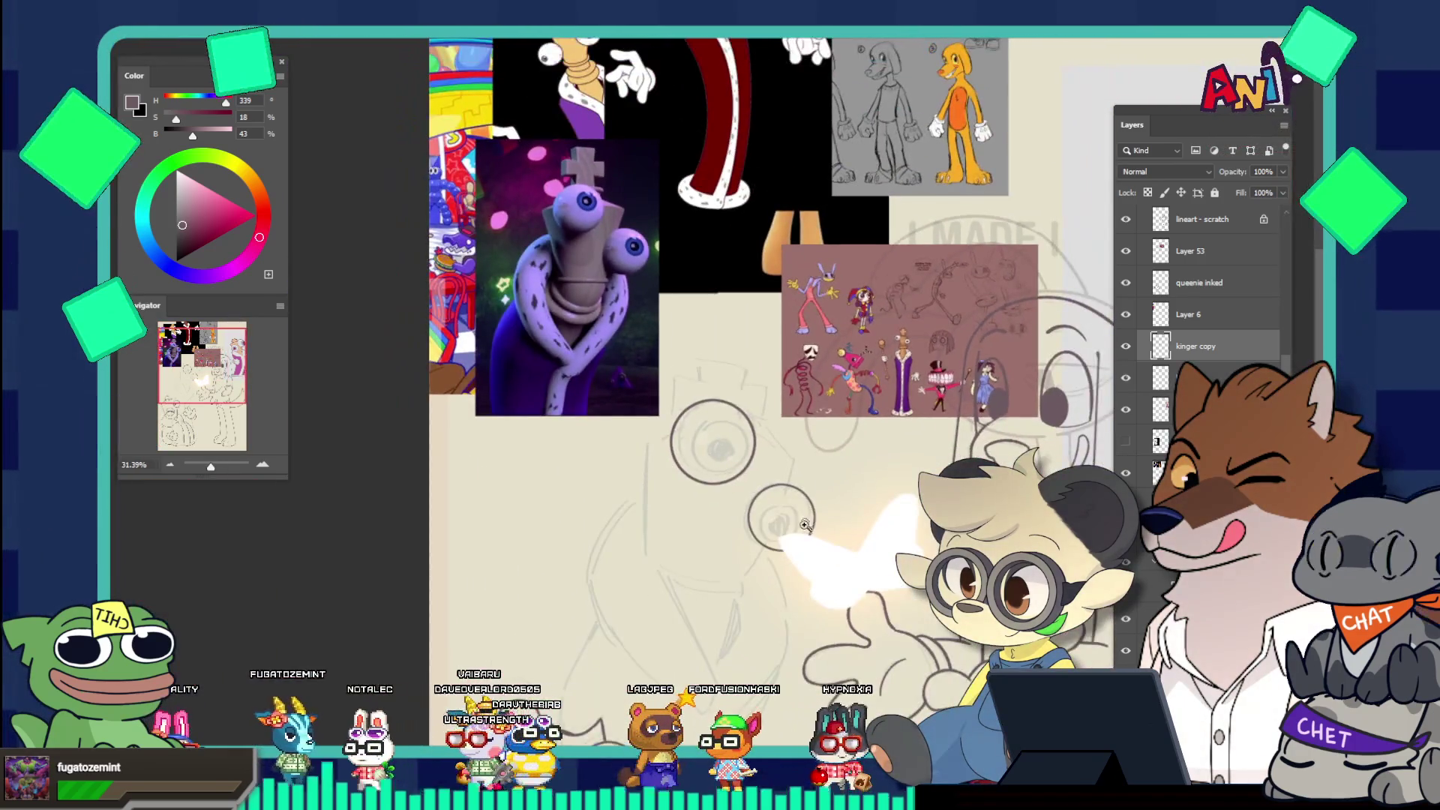
{"action": "scroll", "coordinate": [779, 593], "scroll_direction": "up", "scroll_amount": 3}
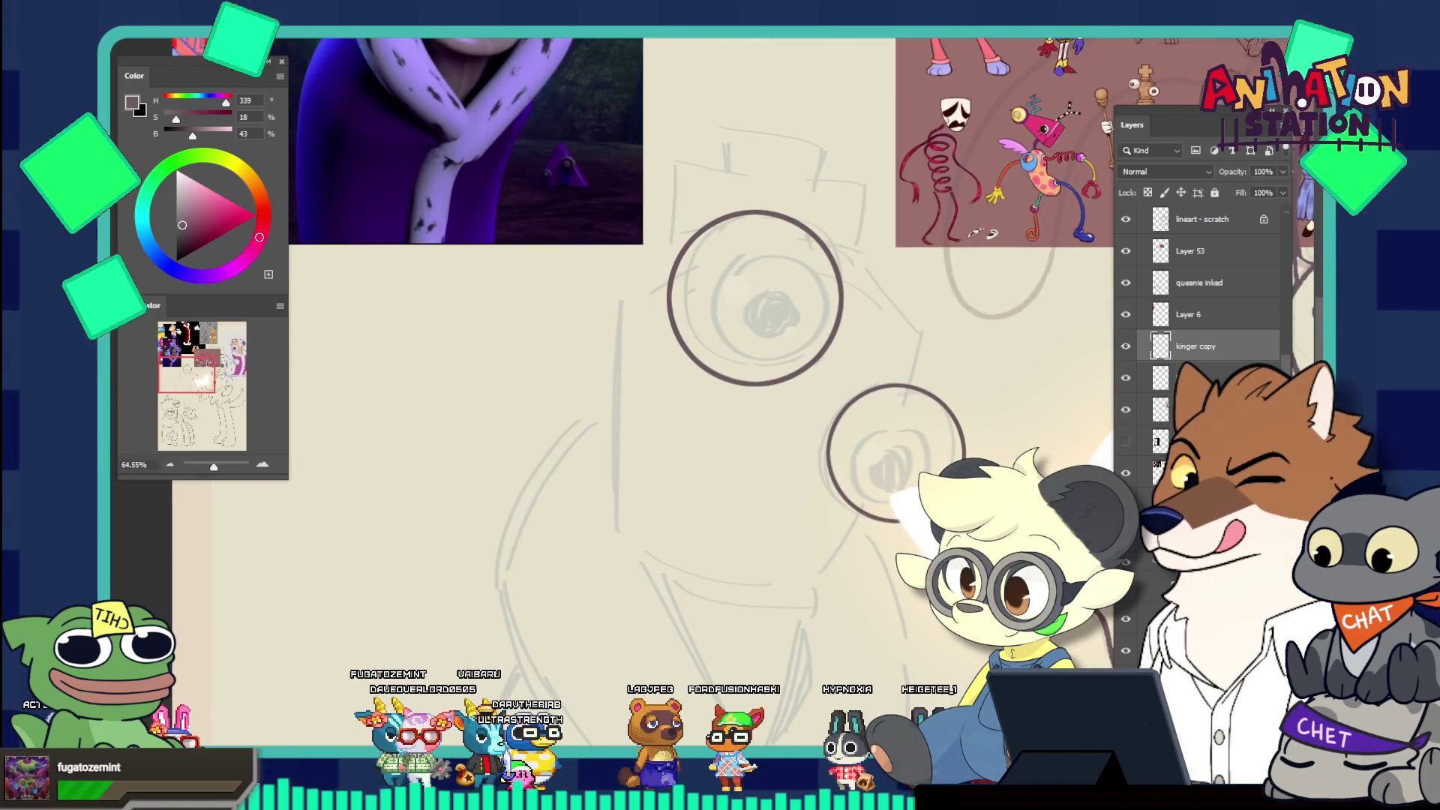
{"action": "scroll", "coordinate": [716, 366], "scroll_direction": "up", "scroll_amount": 1}
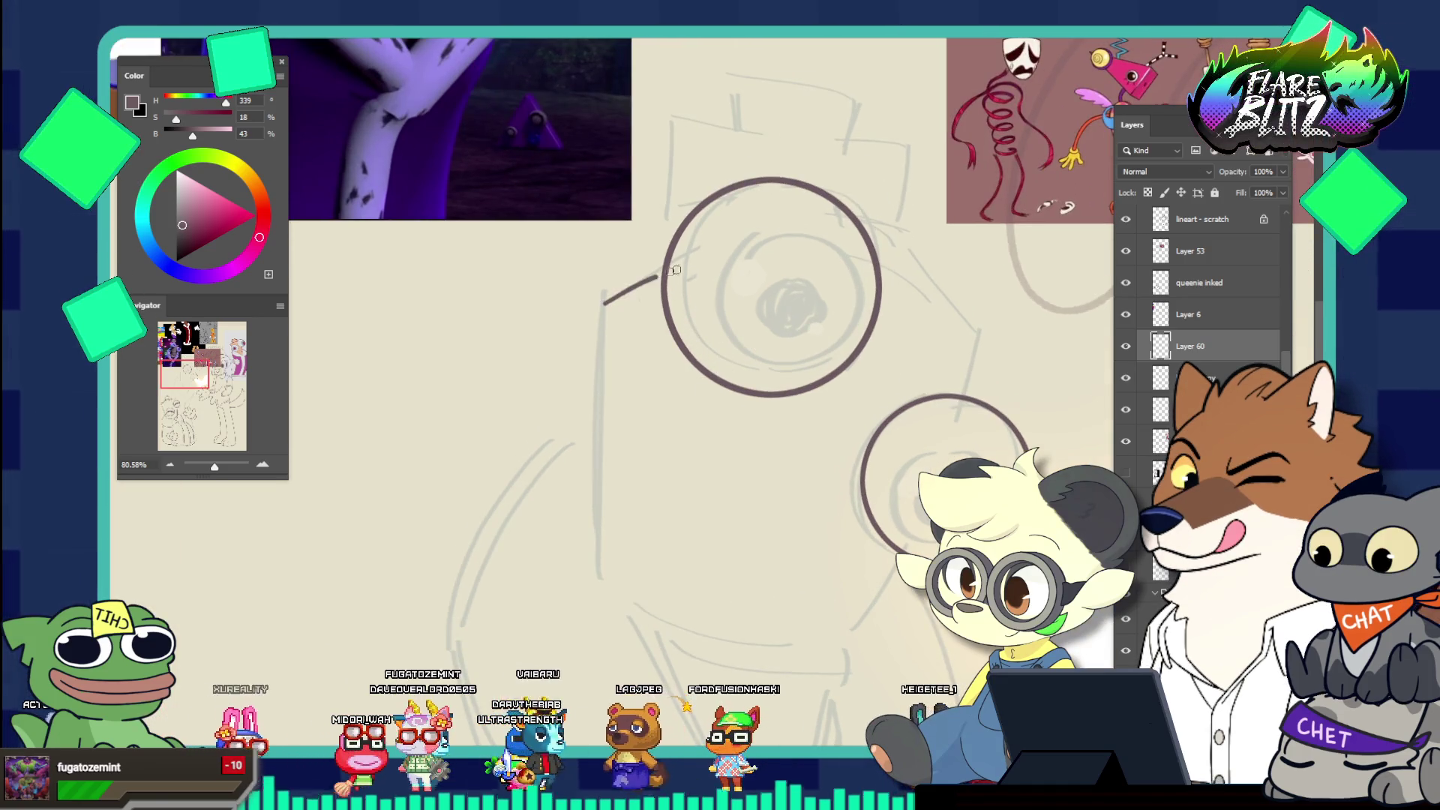
Ink the curved top of the king's head arcing over his large eye
{"action": "key", "text": "ctrl+z"}
{"action": "key", "text": "ctrl+z"}
{"action": "key", "text": "ctrl+z"}
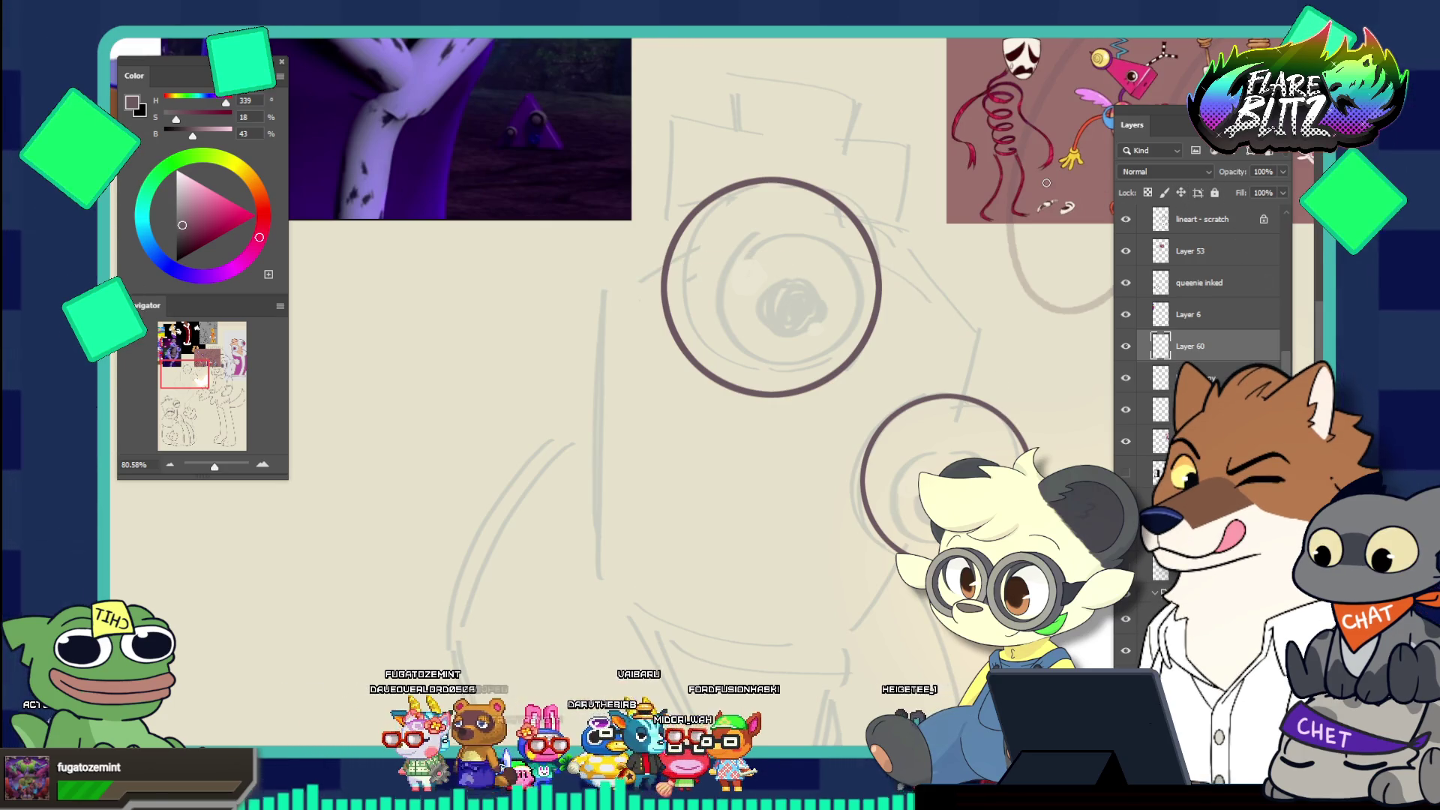
{"action": "key", "text": "F5"}
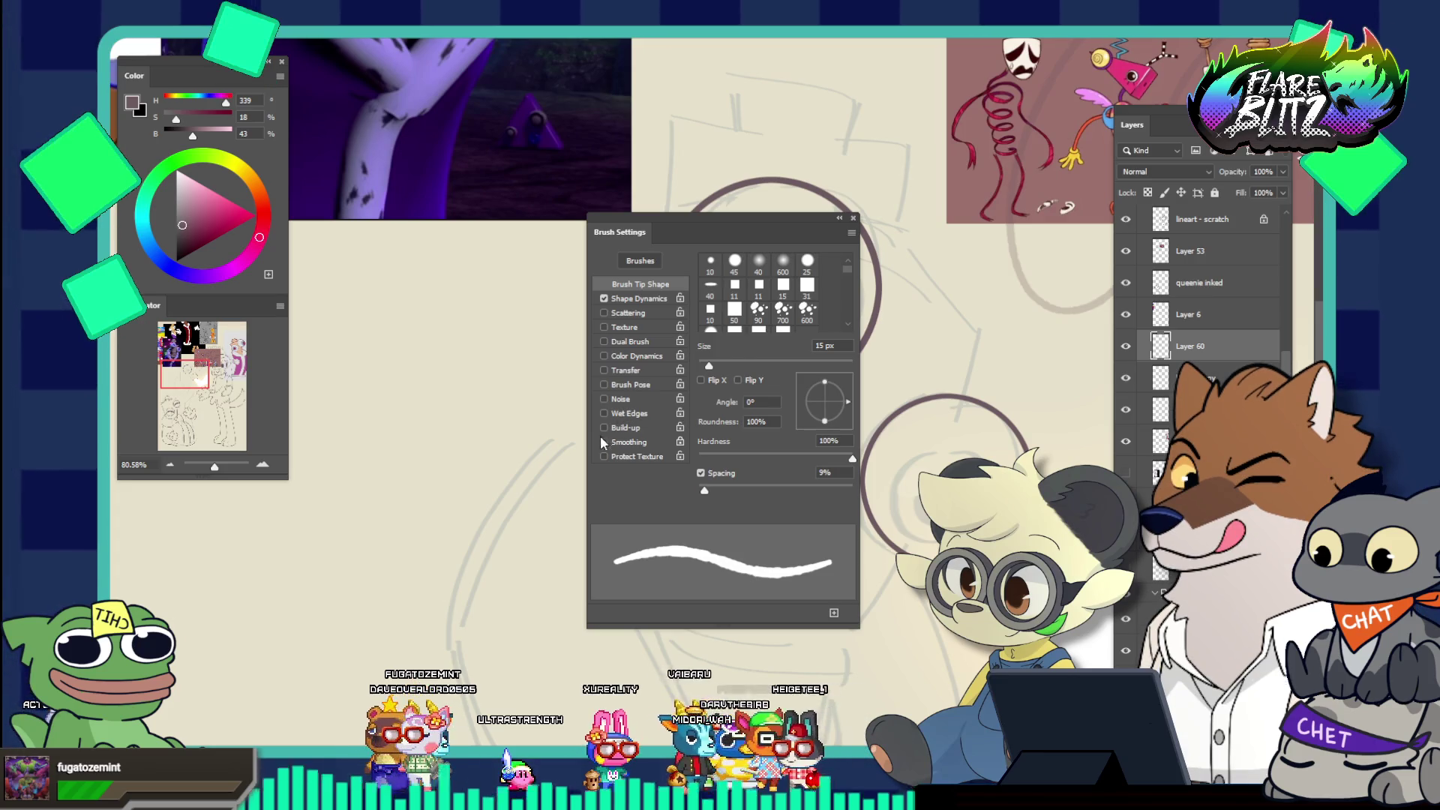
{"action": "left_click", "coordinate": [854, 217]}
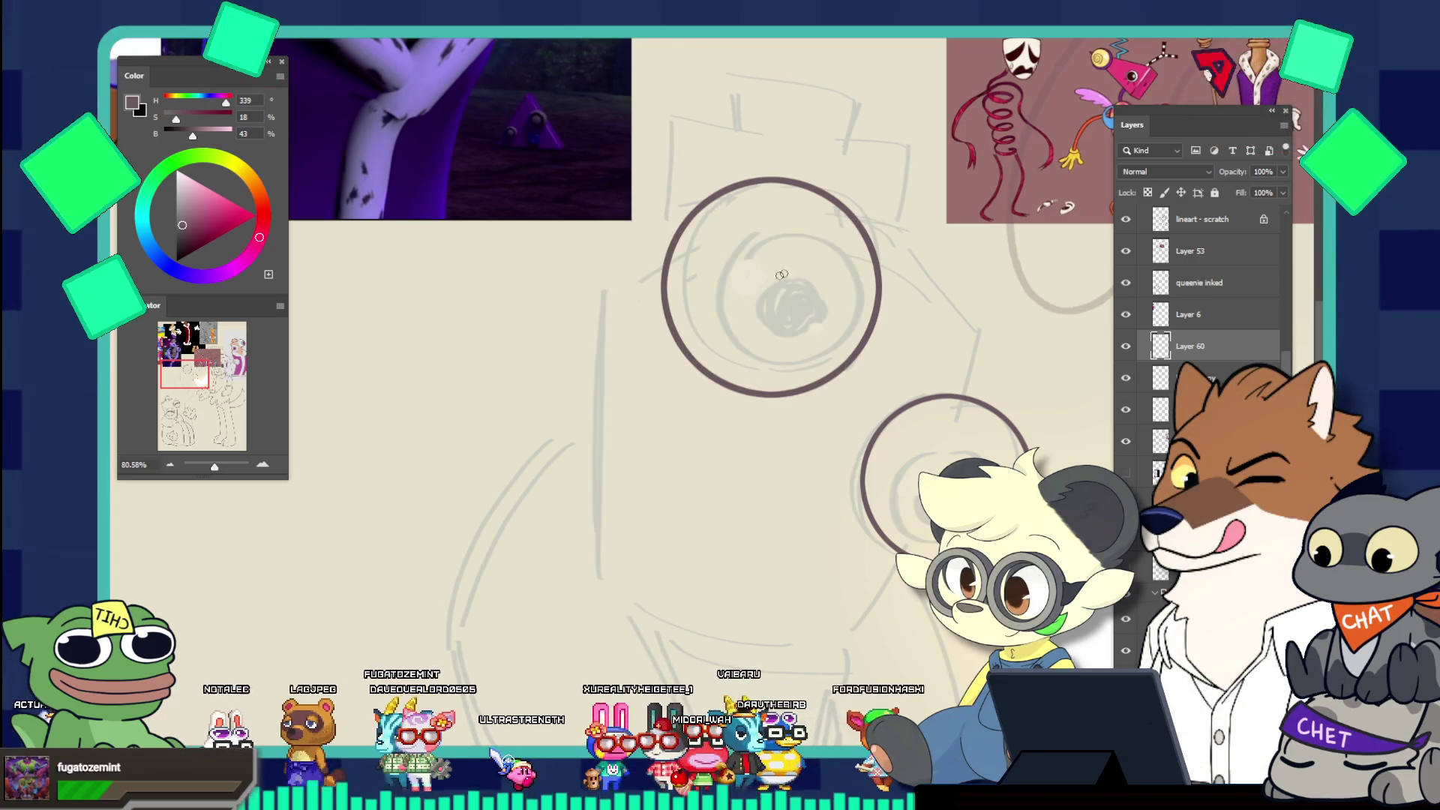
{"action": "left_click_drag", "start_coordinate": [874, 272], "coordinate": [675, 261]}
{"action": "key", "text": "ctrl+z"}
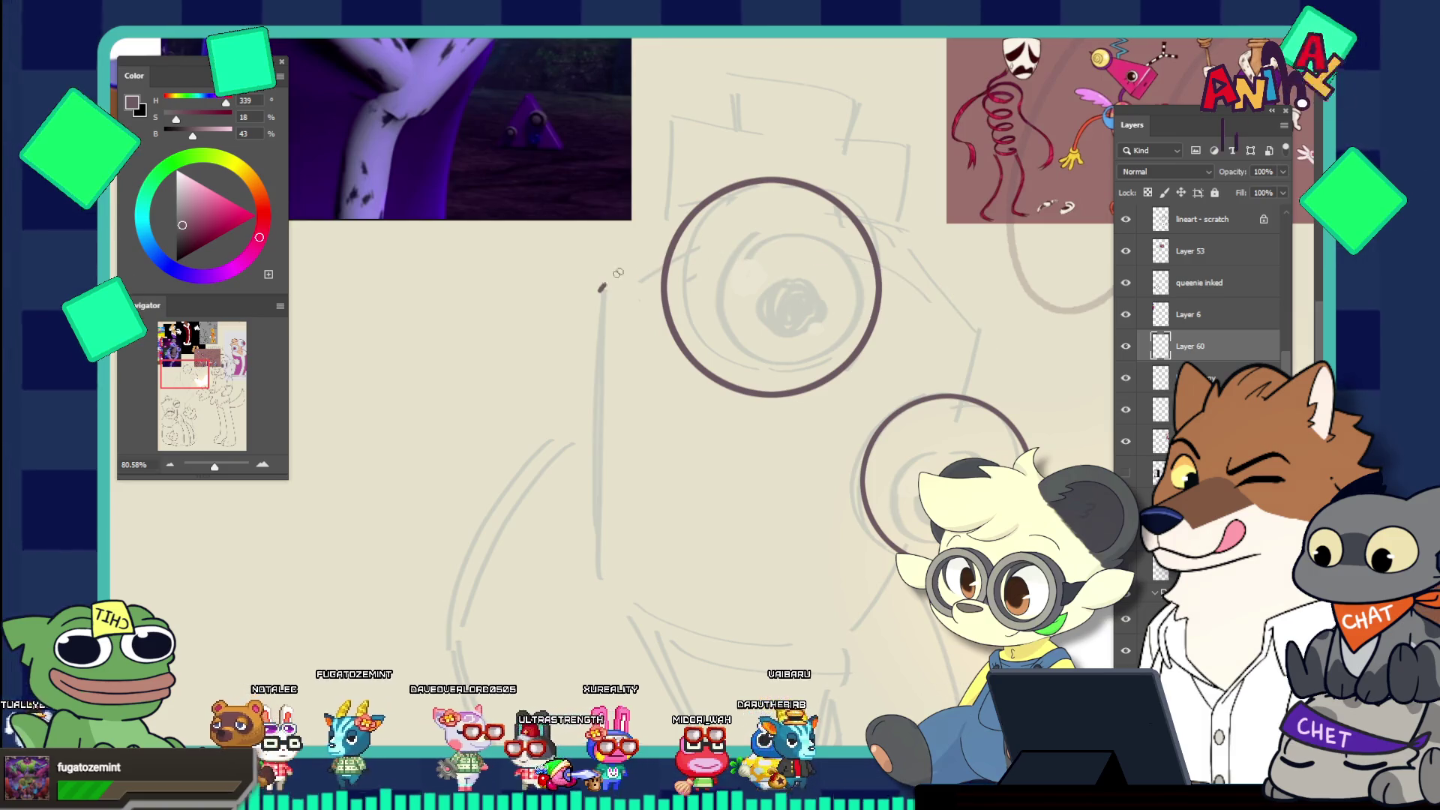
{"action": "left_click_drag", "start_coordinate": [600, 290], "coordinate": [1041, 407]}
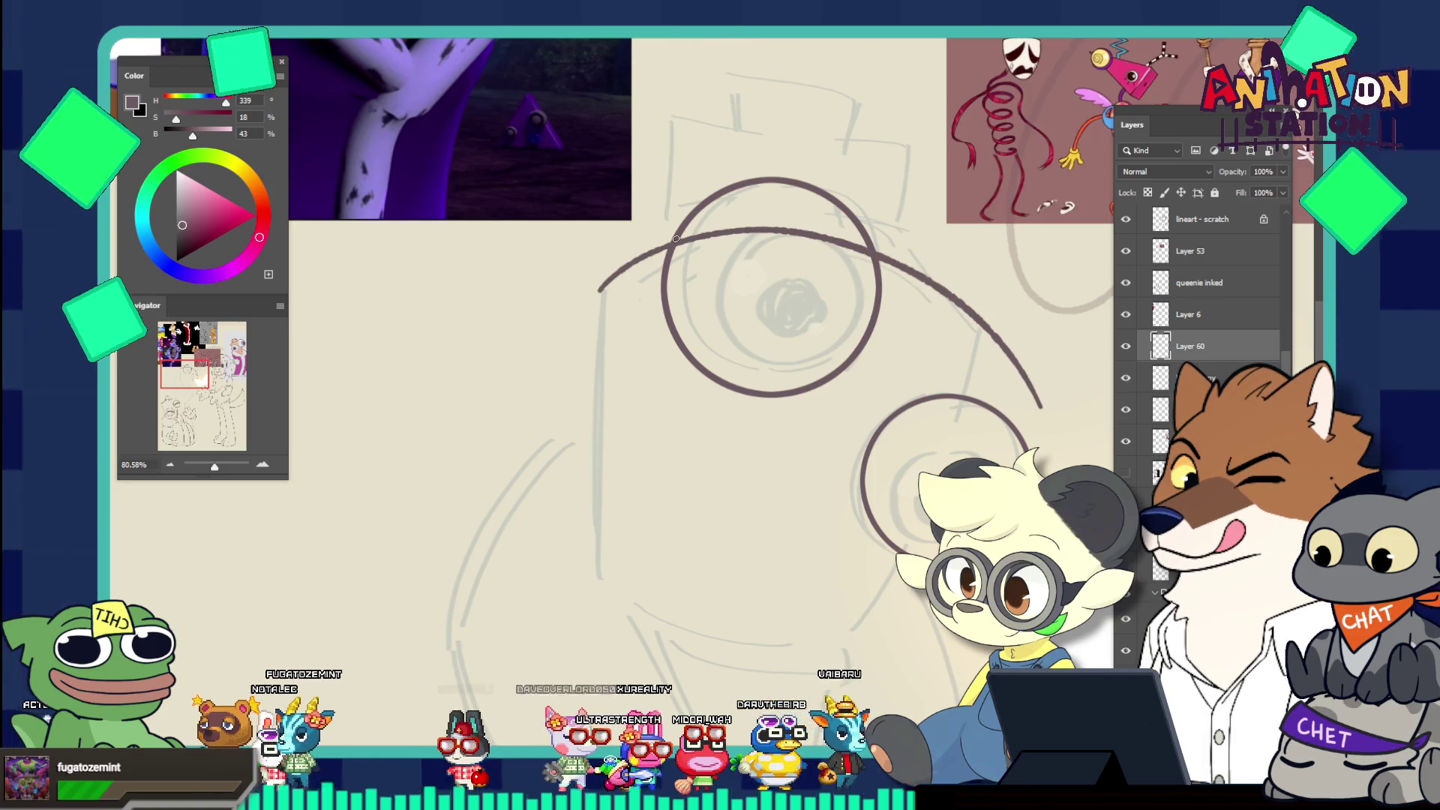
{"action": "key", "text": "ctrl+z"}
{"action": "mouse_move", "coordinate": [600, 281]}
{"action": "left_mouse_down"}
{"action": "mouse_move", "coordinate": [757, 207]}
{"action": "mouse_move", "coordinate": [990, 339]}
{"action": "left_mouse_up"}
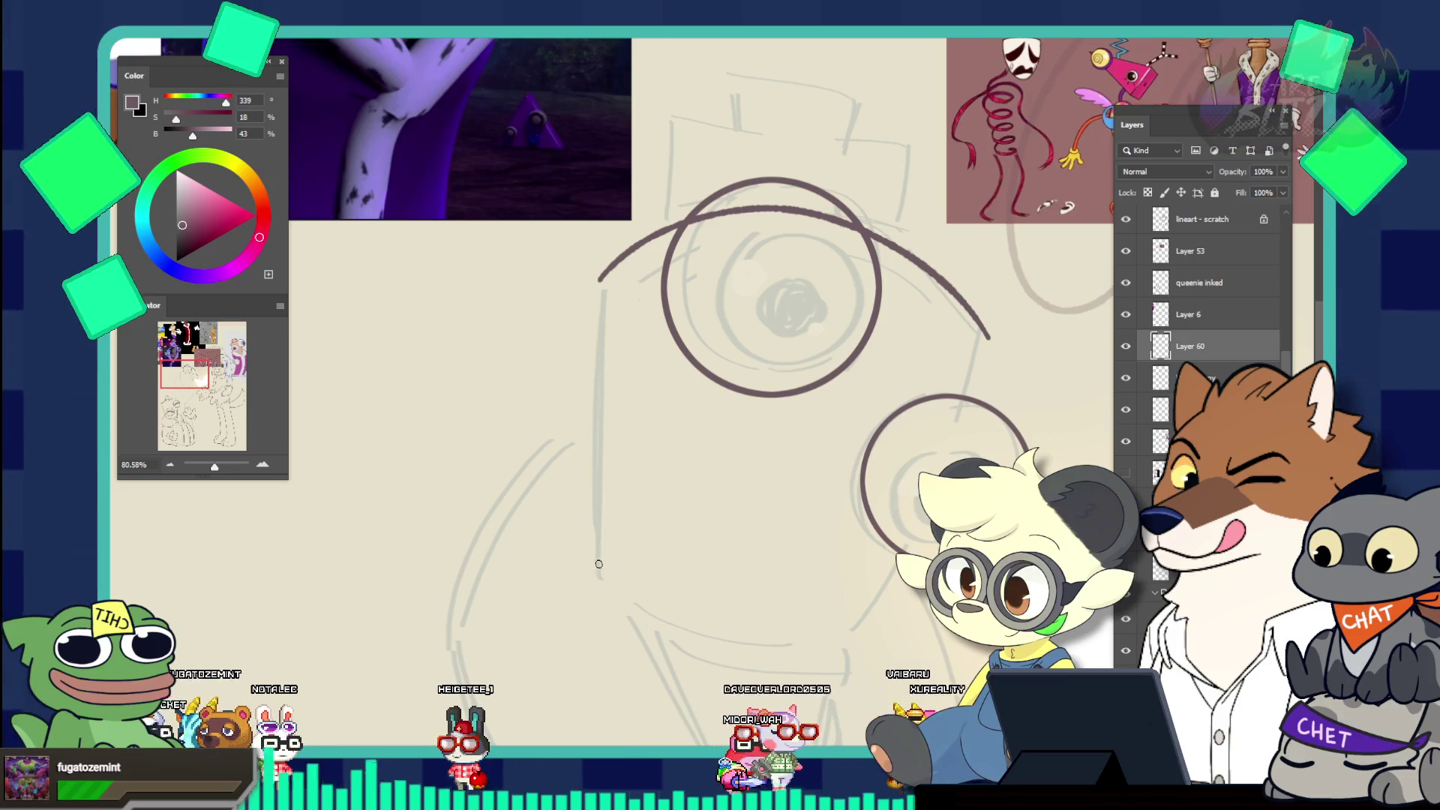
Ink the straight left side and long diagonal right side of the king's head
{"action": "left_click_drag", "start_coordinate": [599, 564], "coordinate": [600, 283]}
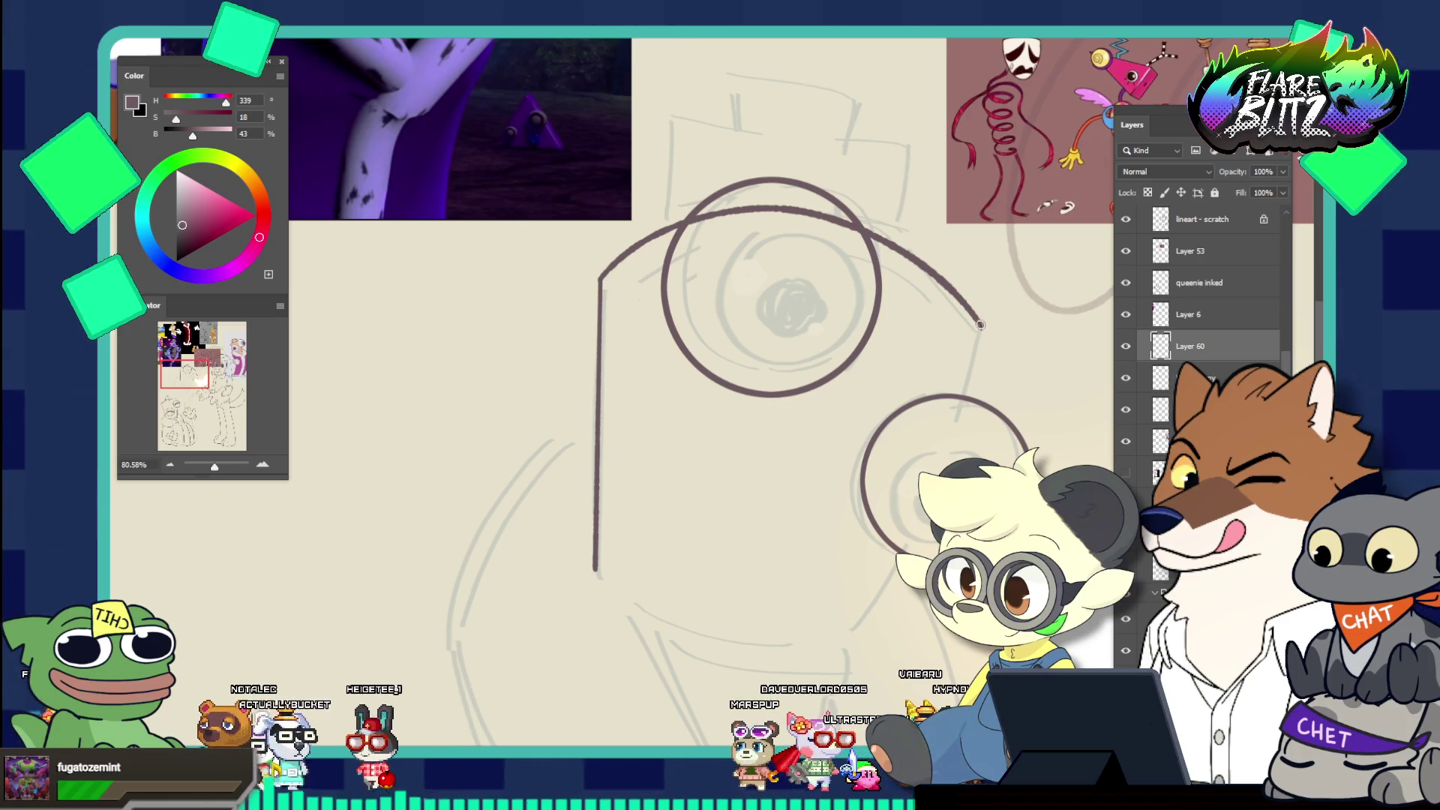
{"action": "key", "text": "ctrl+z"}
{"action": "left_click_drag", "start_coordinate": [979, 322], "coordinate": [862, 629]}
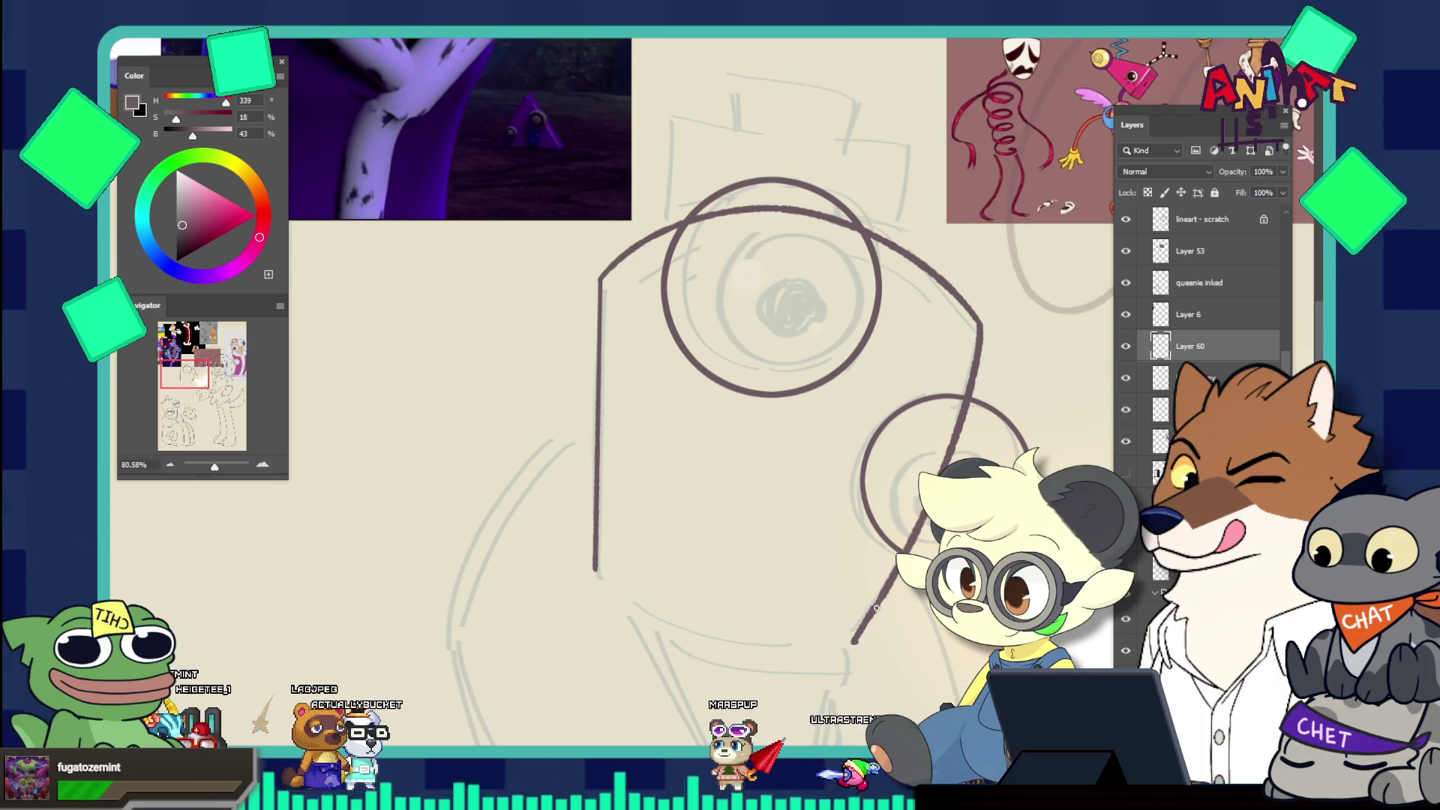
{"action": "left_click_drag", "start_coordinate": [848, 653], "coordinate": [875, 595]}
{"action": "left_click_drag", "start_coordinate": [919, 525], "coordinate": [807, 458]}
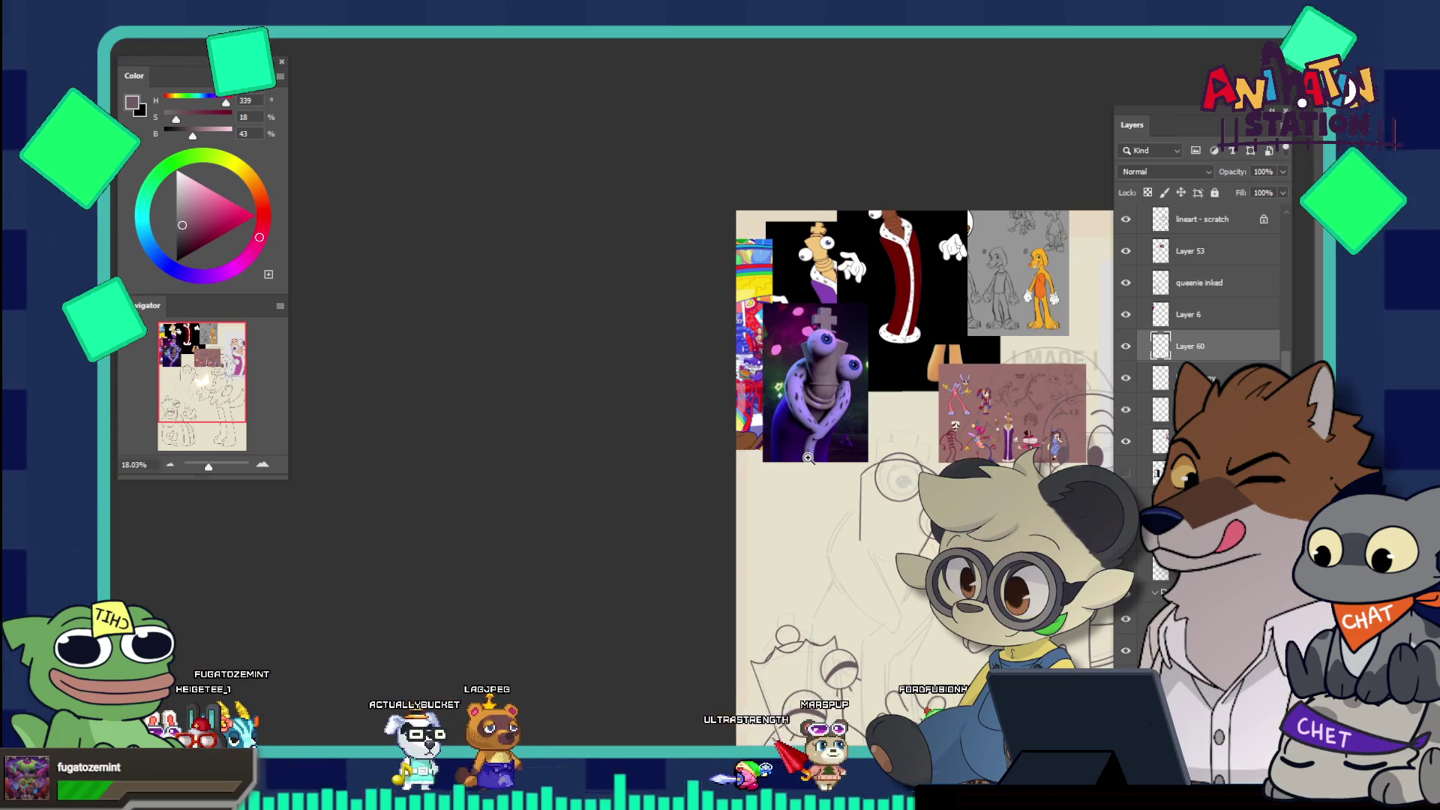
On queenie inked, undo the upper strokes of the queen's left face line, then add Layer 61
{"action": "scroll", "coordinate": [925, 664], "scroll_direction": "down", "scroll_amount": 5}
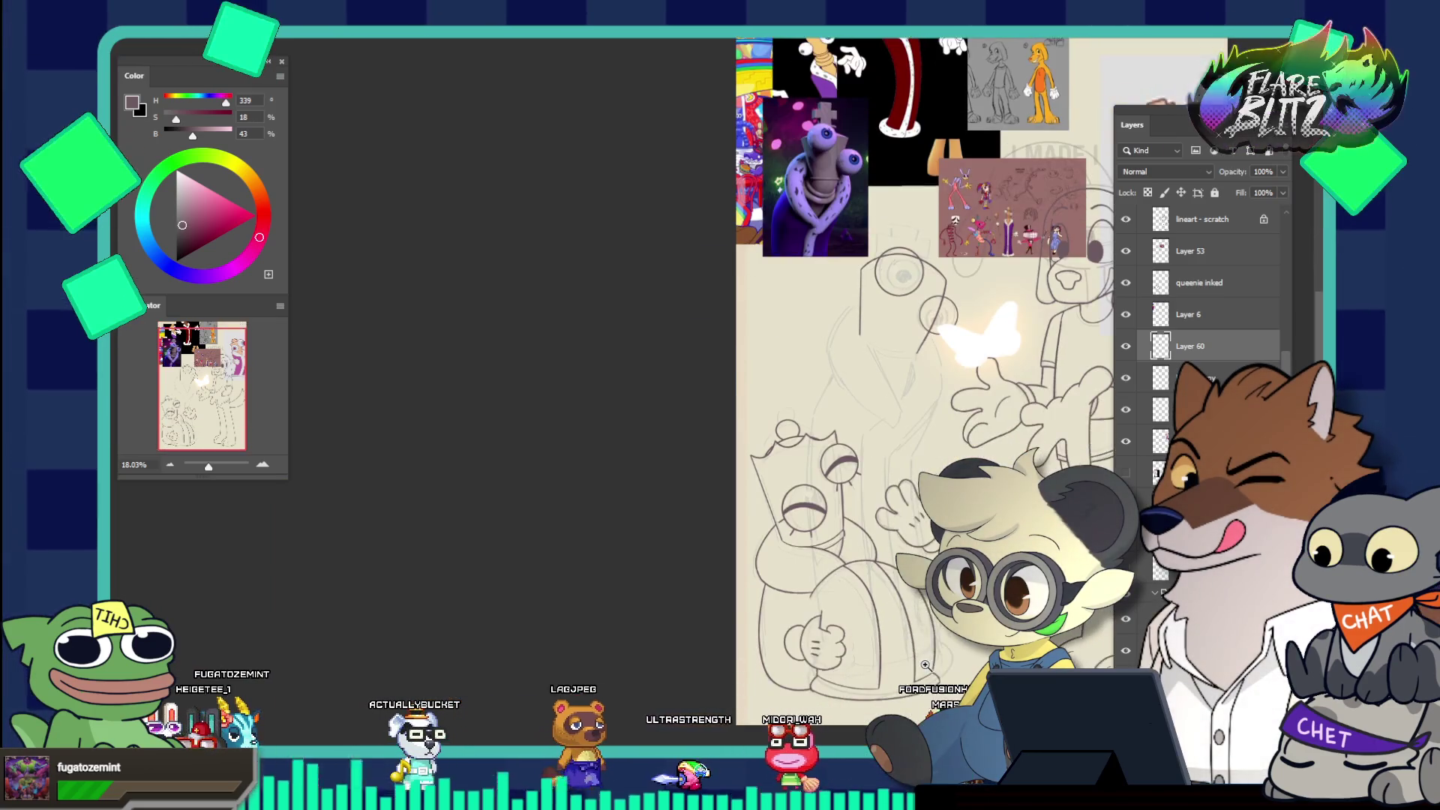
{"action": "left_click_drag", "start_coordinate": [809, 503], "coordinate": [863, 492]}
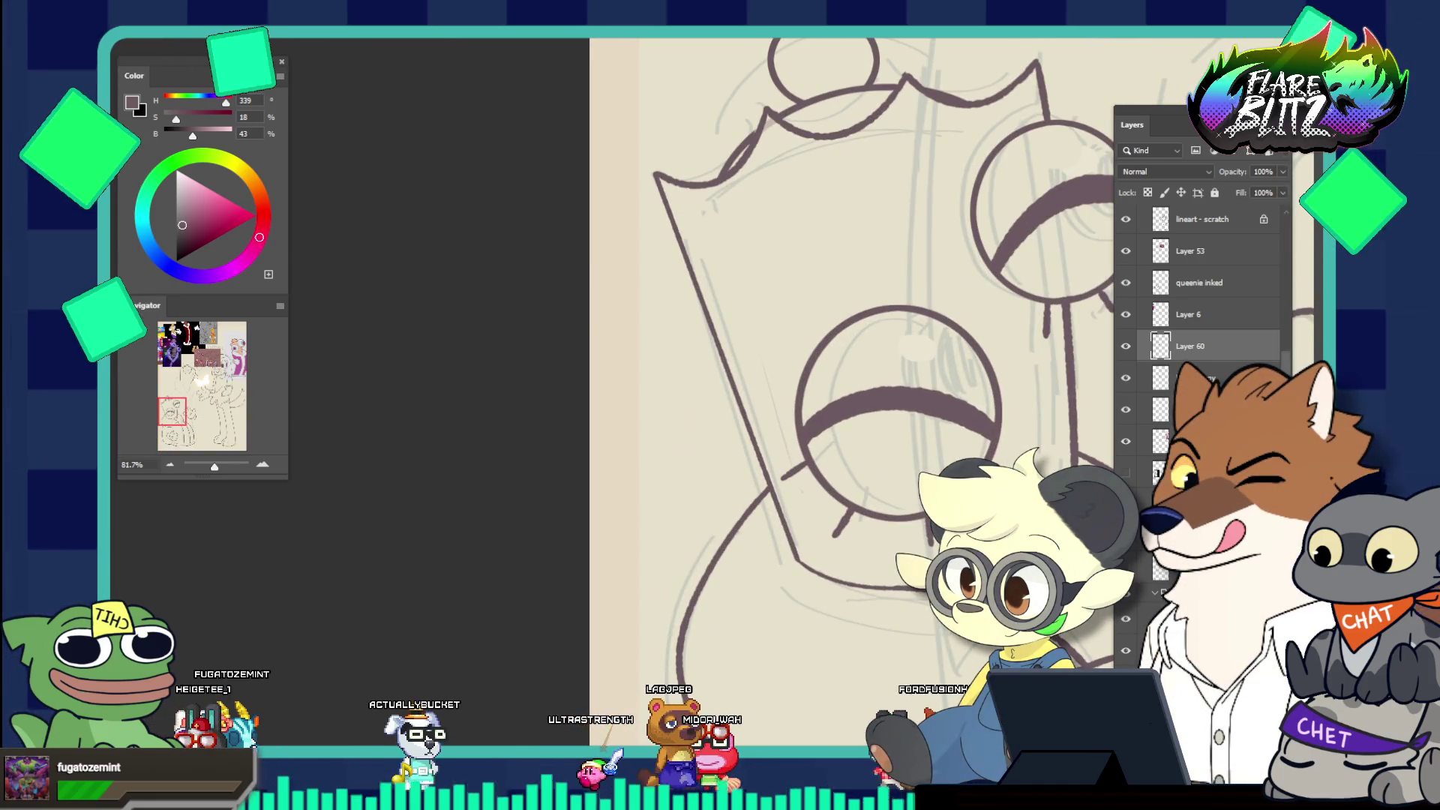
{"action": "left_click", "coordinate": [656, 201], "text": "ctrl"}
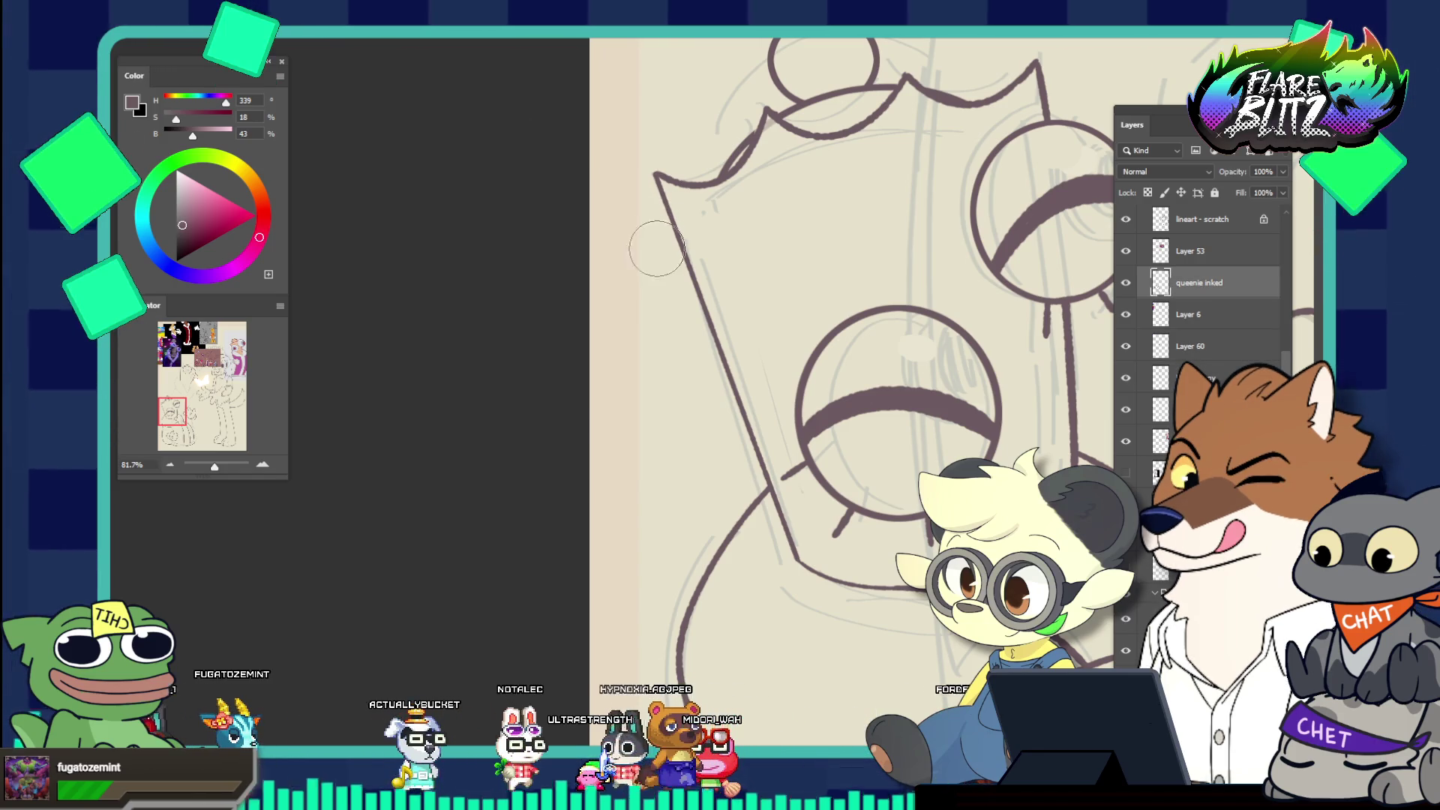
{"action": "key", "text": "ctrl+z"}
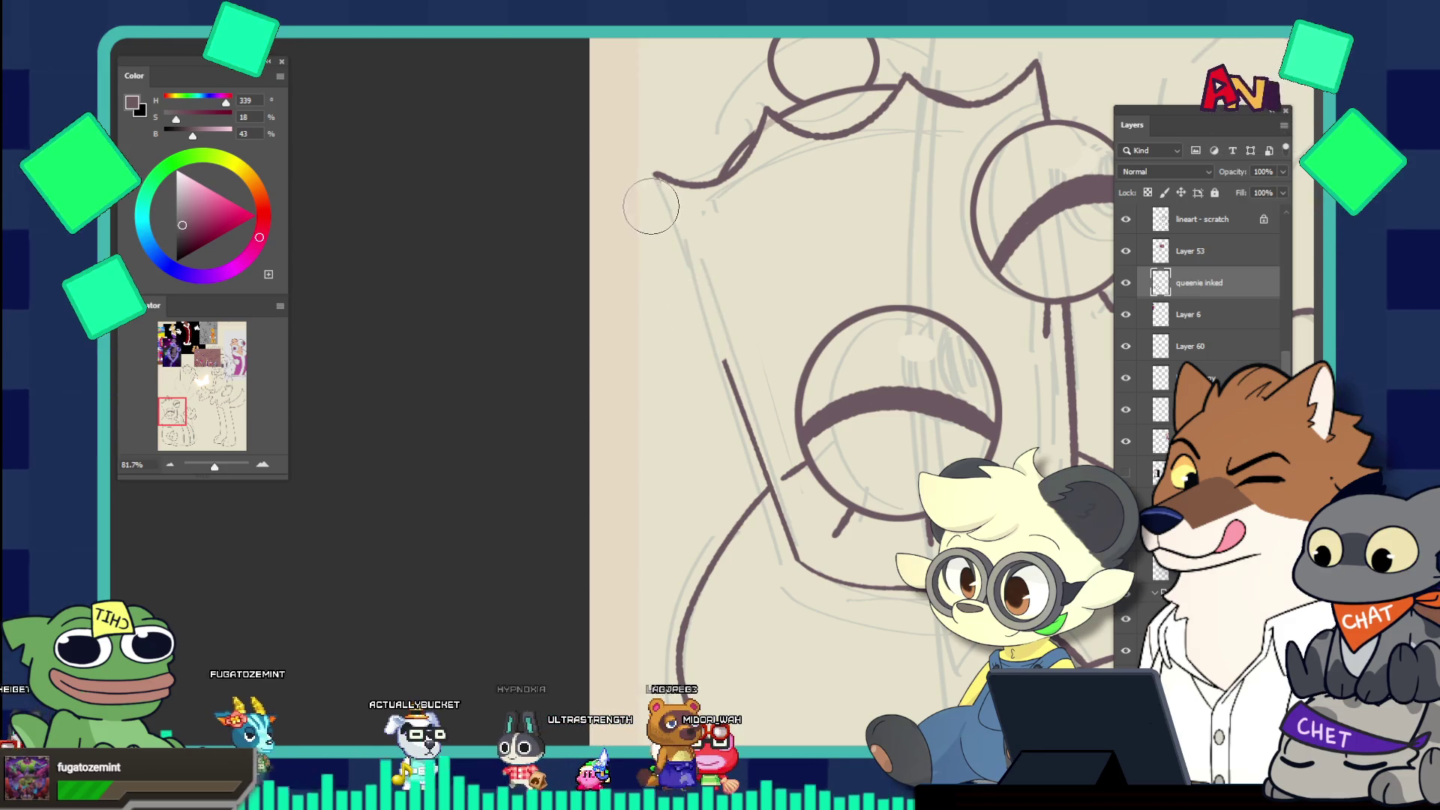
{"action": "key", "text": "ctrl+z"}
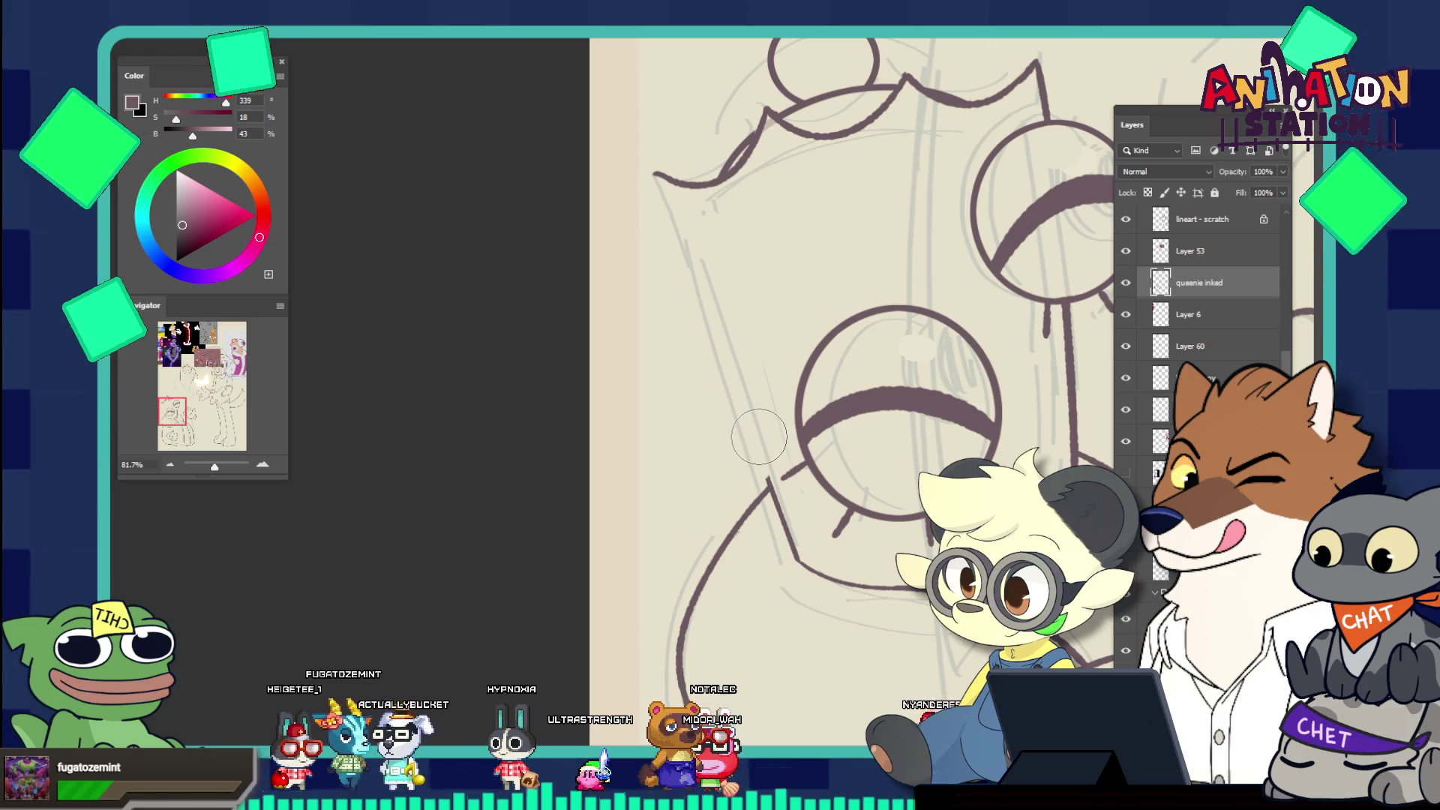
{"action": "key", "text": "ctrl+z"}
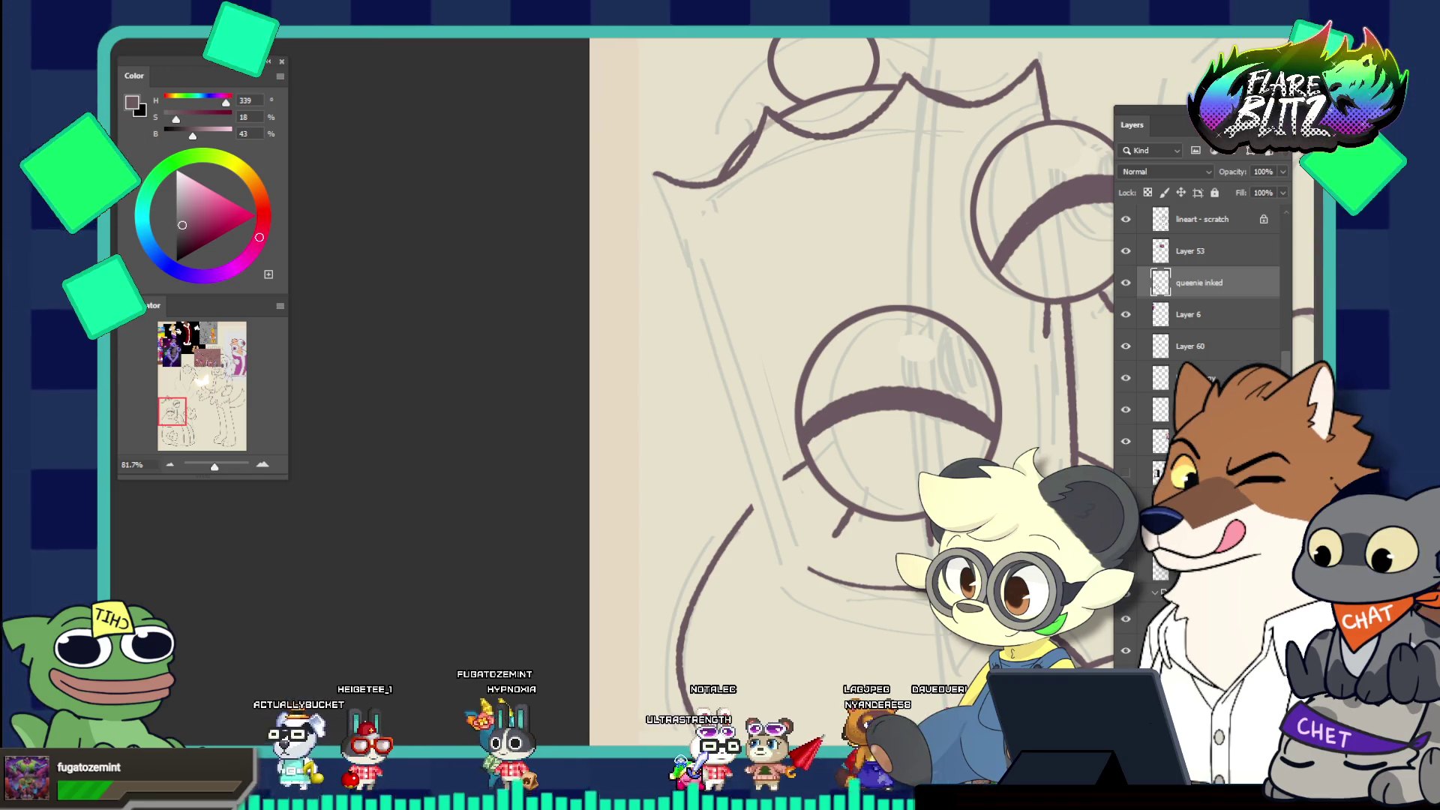
{"action": "key", "text": "ctrl+alt+shift+n"}
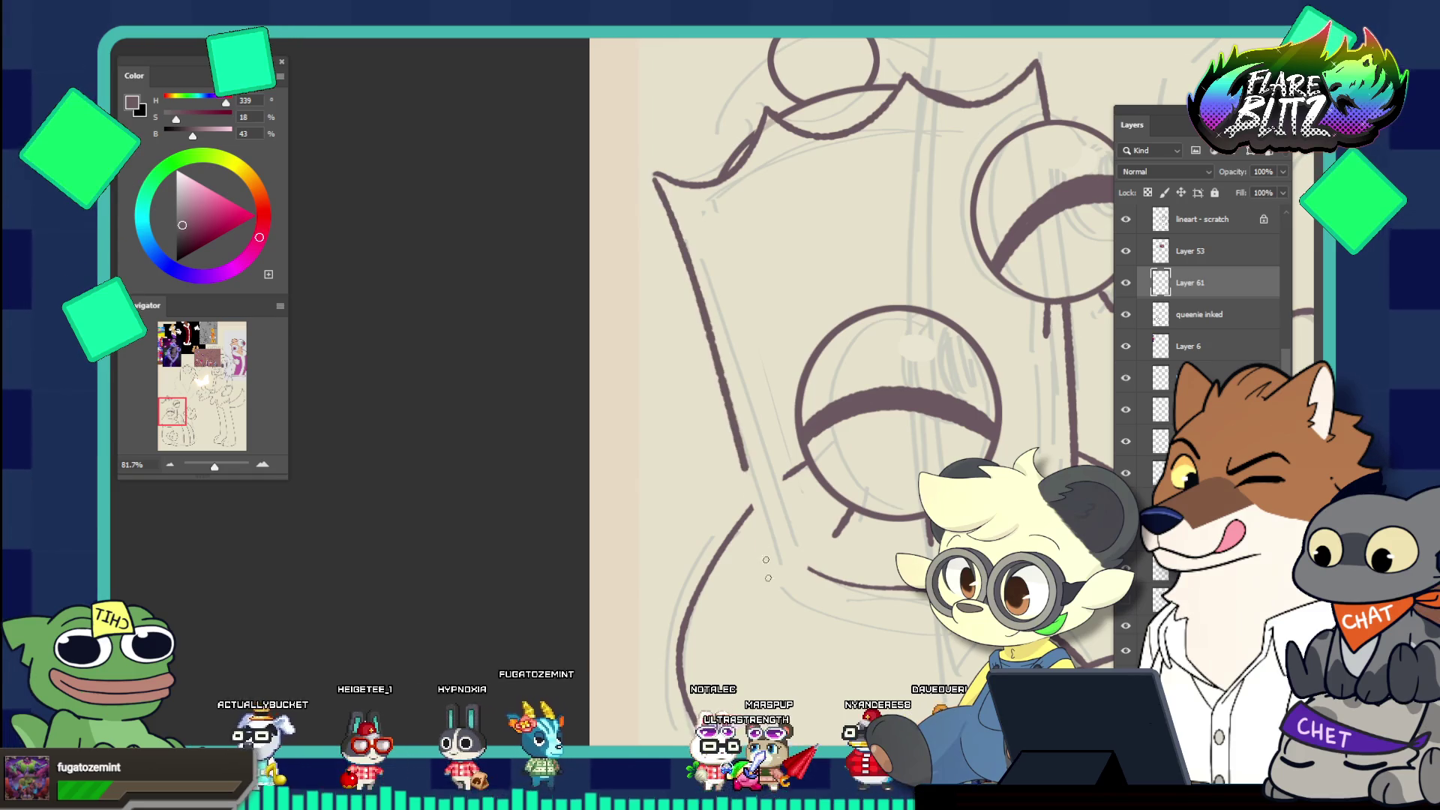
Redraw the queen's long left outline and nudge it left and down
{"action": "key", "text": "ctrl+z"}
{"action": "left_click_drag", "start_coordinate": [679, 248], "coordinate": [783, 630]}
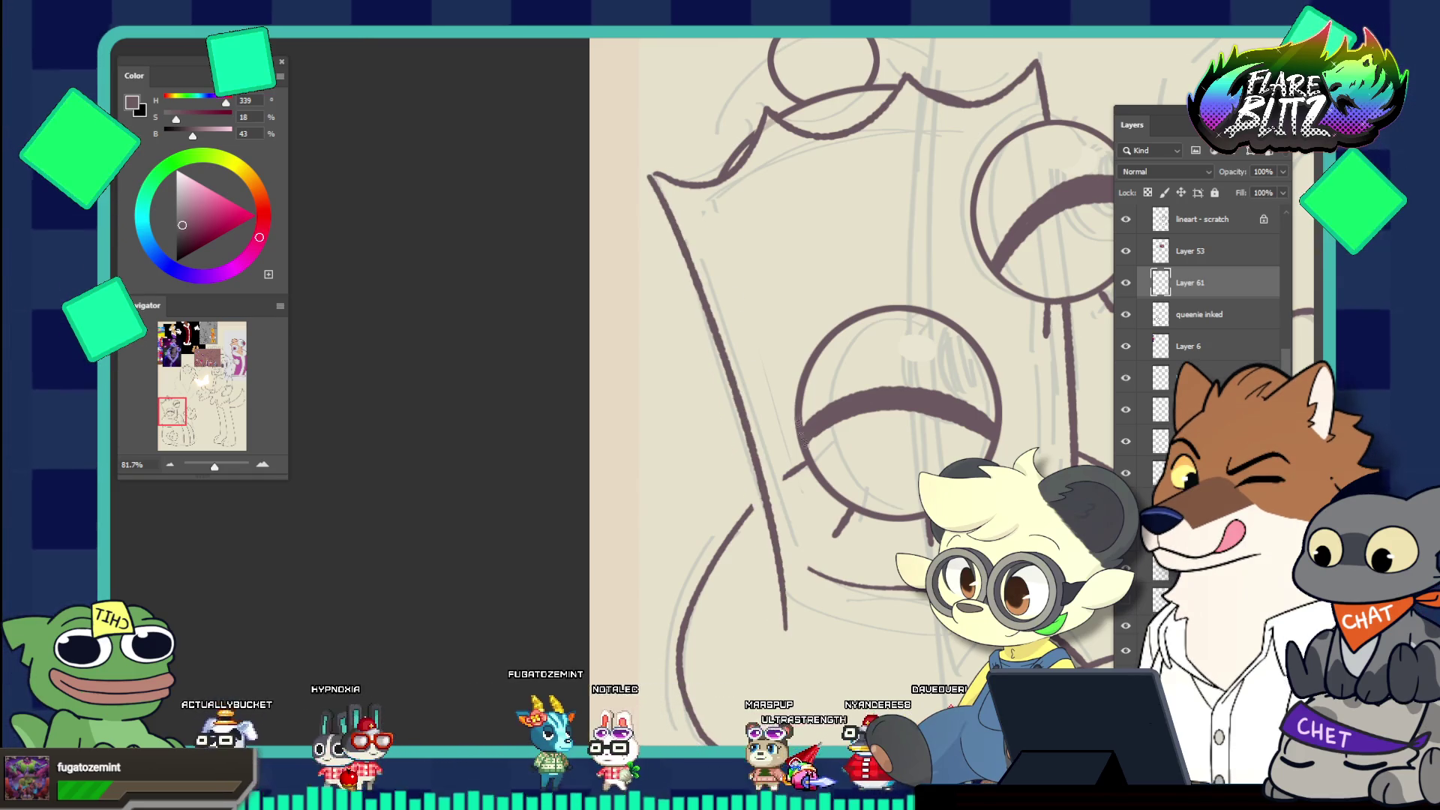
{"action": "key", "text": "ctrl+z"}
{"action": "left_click_drag", "start_coordinate": [642, 166], "coordinate": [793, 573]}
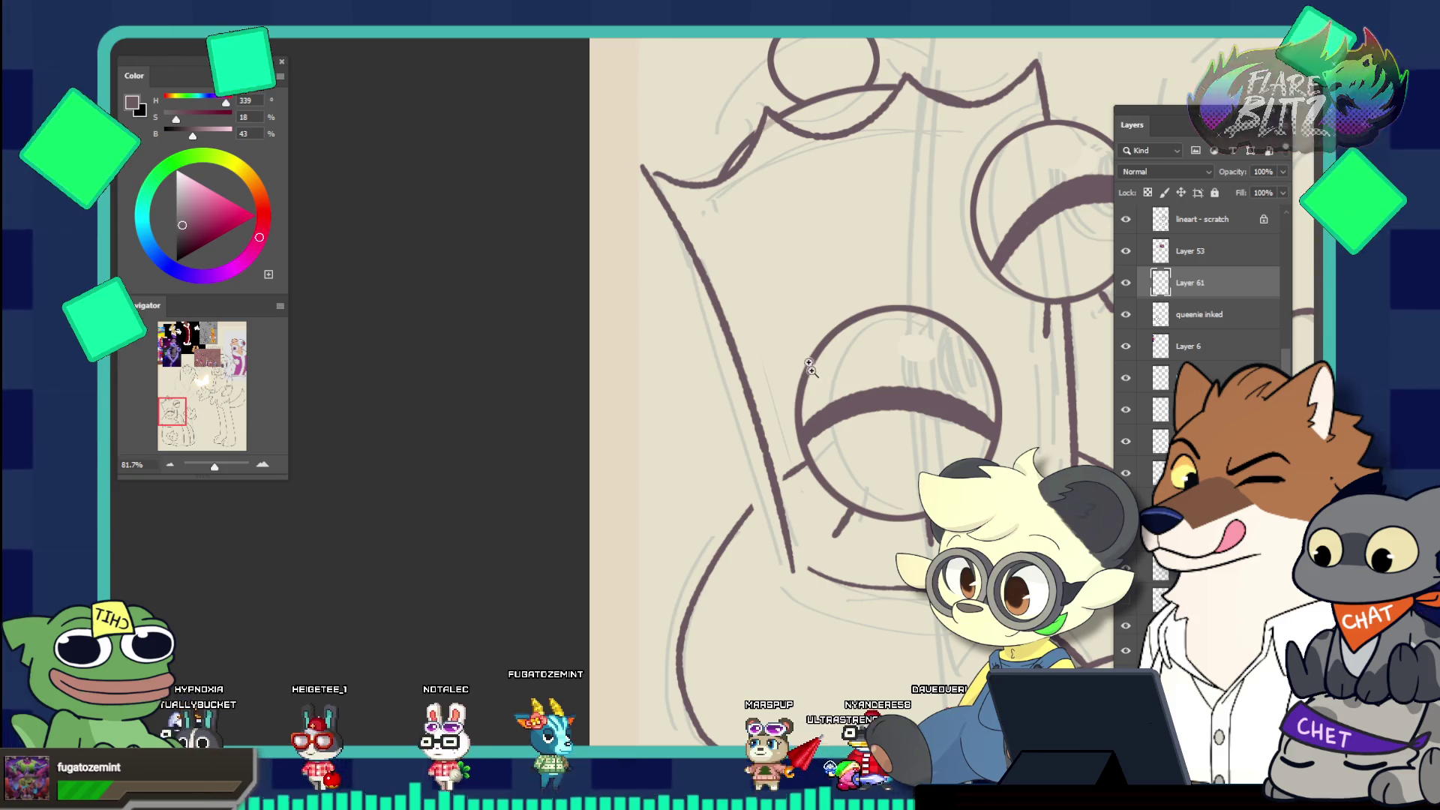
{"action": "scroll", "coordinate": [809, 510], "scroll_direction": "down", "scroll_amount": 5}
{"action": "scroll", "coordinate": [862, 450], "scroll_direction": "up", "scroll_amount": 3}
{"action": "scroll", "coordinate": [881, 417], "scroll_direction": "down", "scroll_amount": 1}
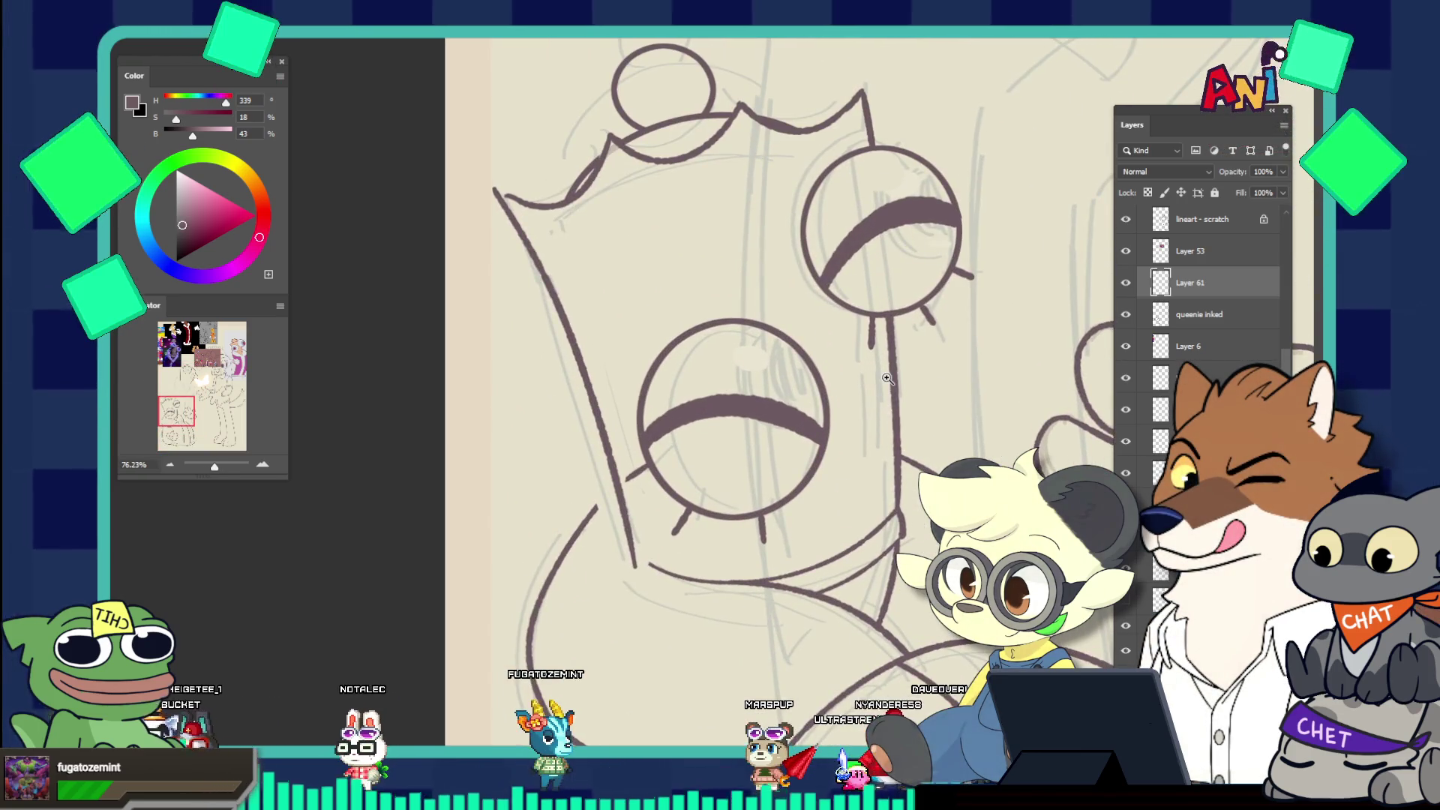
{"action": "key", "text": "ctrl+t"}
{"action": "left_click_drag", "start_coordinate": [614, 420], "coordinate": [606, 442]}
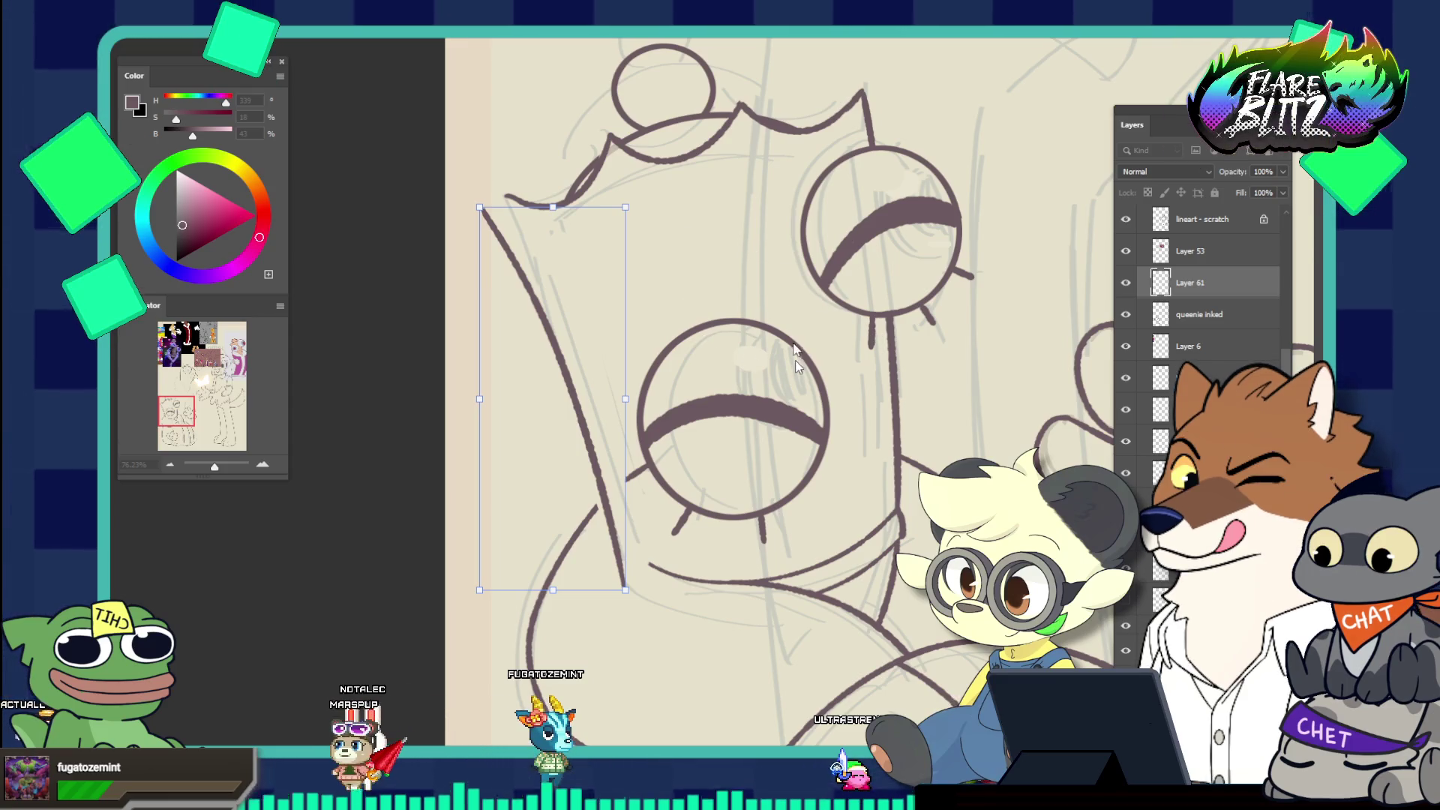
{"action": "key", "text": "Return"}
Fine-tune the left outline stroke, shifting it slightly higher
{"action": "mouse_move", "coordinate": [796, 352]}
{"action": "left_mouse_down"}
{"action": "mouse_move", "coordinate": [710, 296]}
{"action": "mouse_move", "coordinate": [720, 290]}
{"action": "mouse_move", "coordinate": [916, 420]}
{"action": "left_mouse_up"}
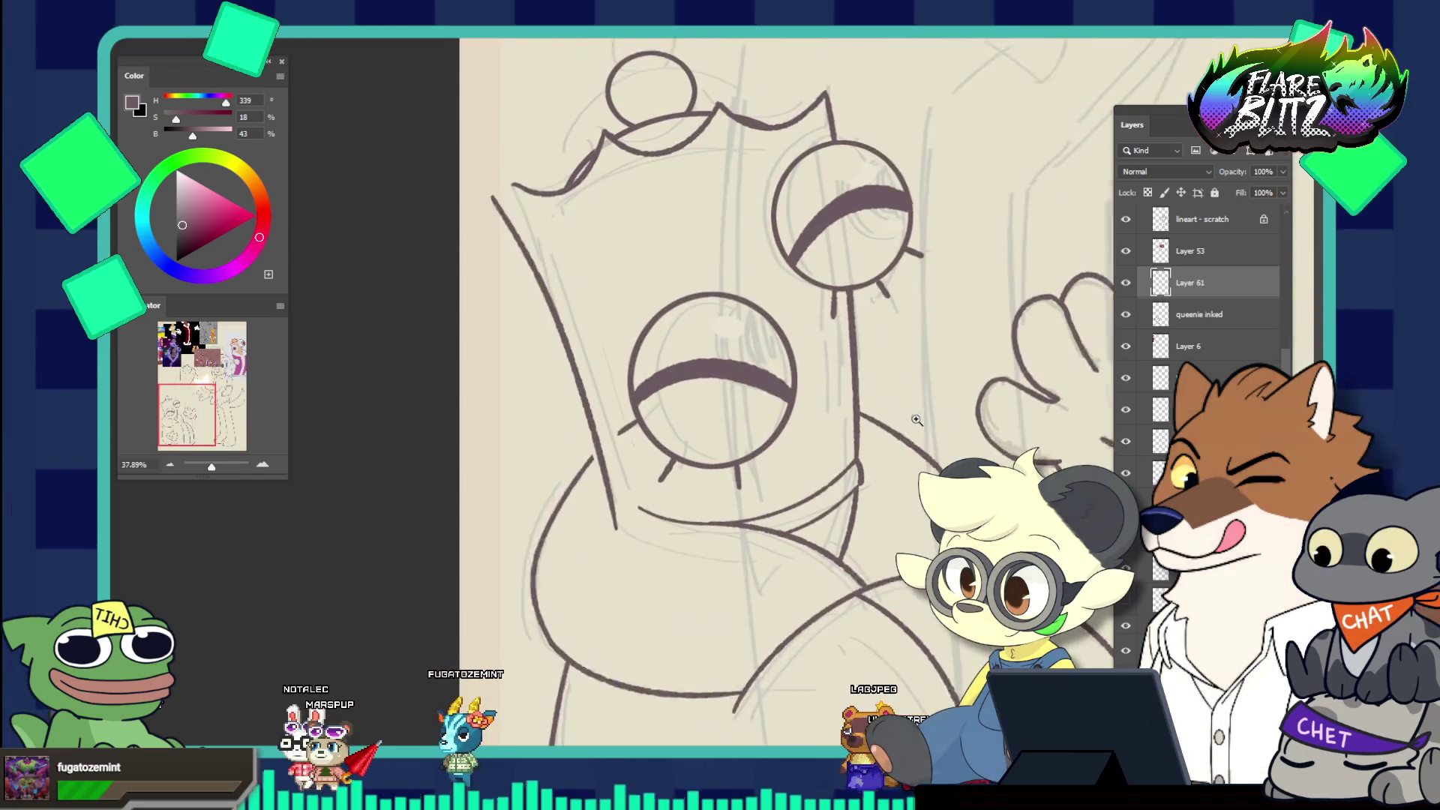
{"action": "left_click", "coordinate": [750, 330]}
{"action": "left_click", "coordinate": [676, 331]}
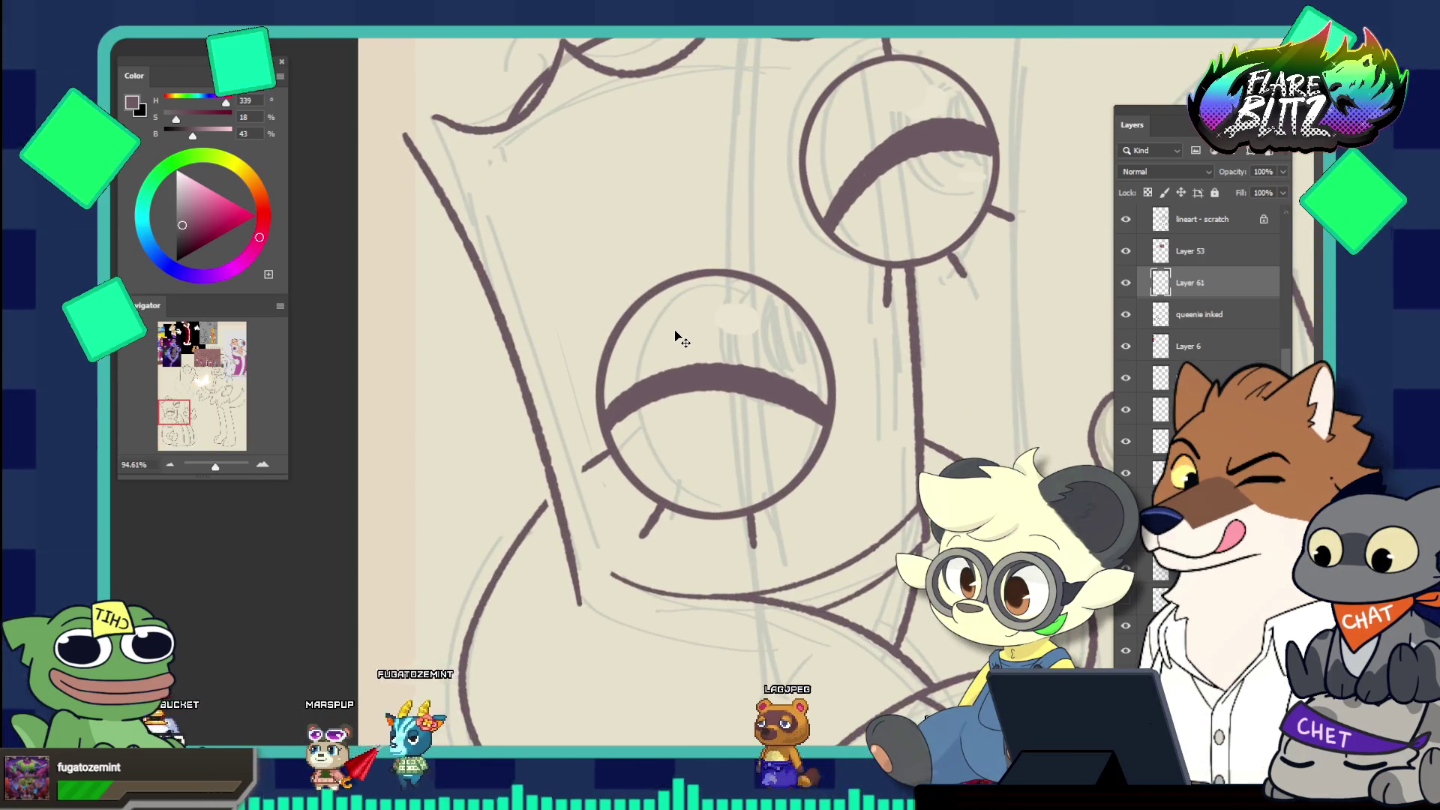
{"action": "left_click_drag", "start_coordinate": [540, 363], "coordinate": [525, 360]}
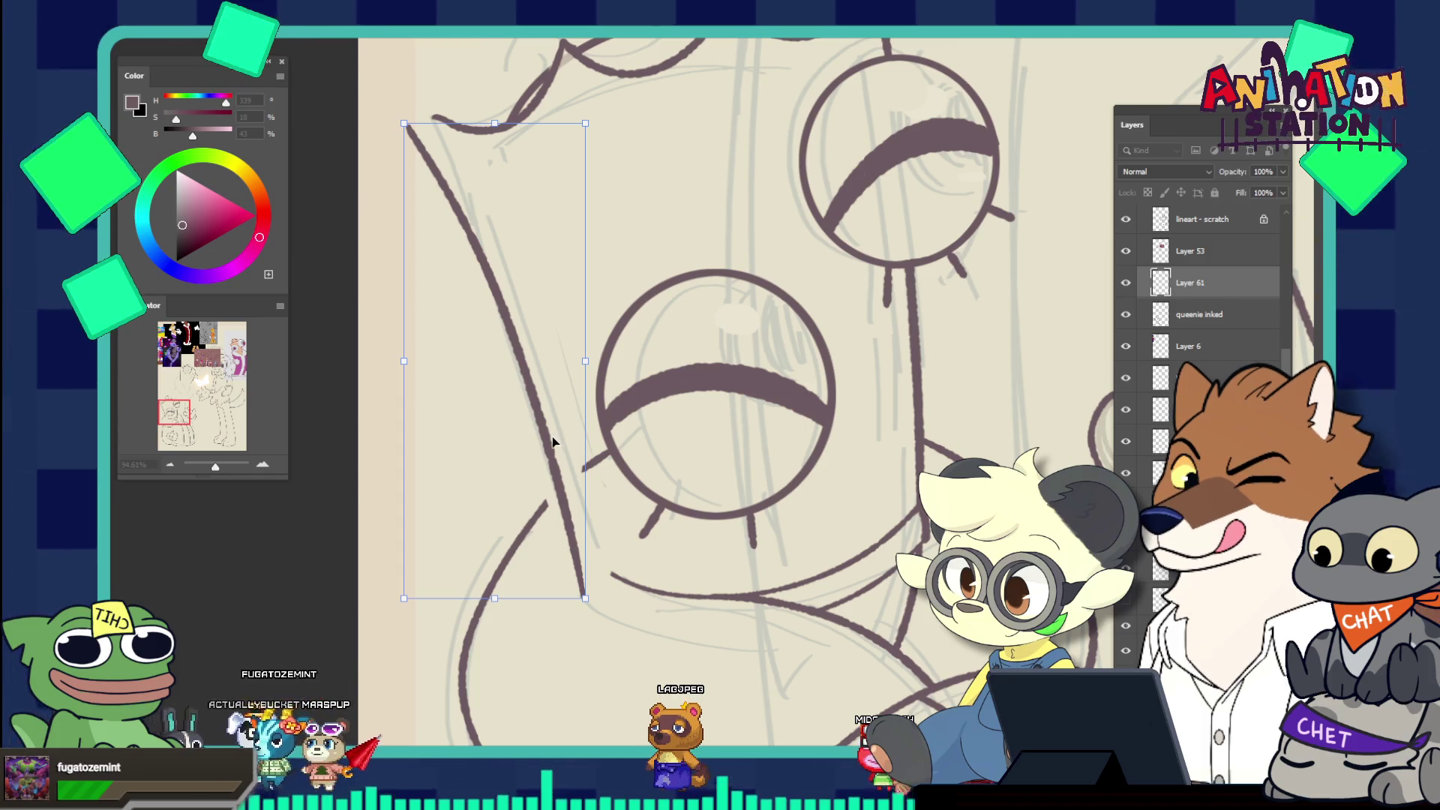
{"action": "left_click_drag", "start_coordinate": [552, 437], "coordinate": [562, 429]}
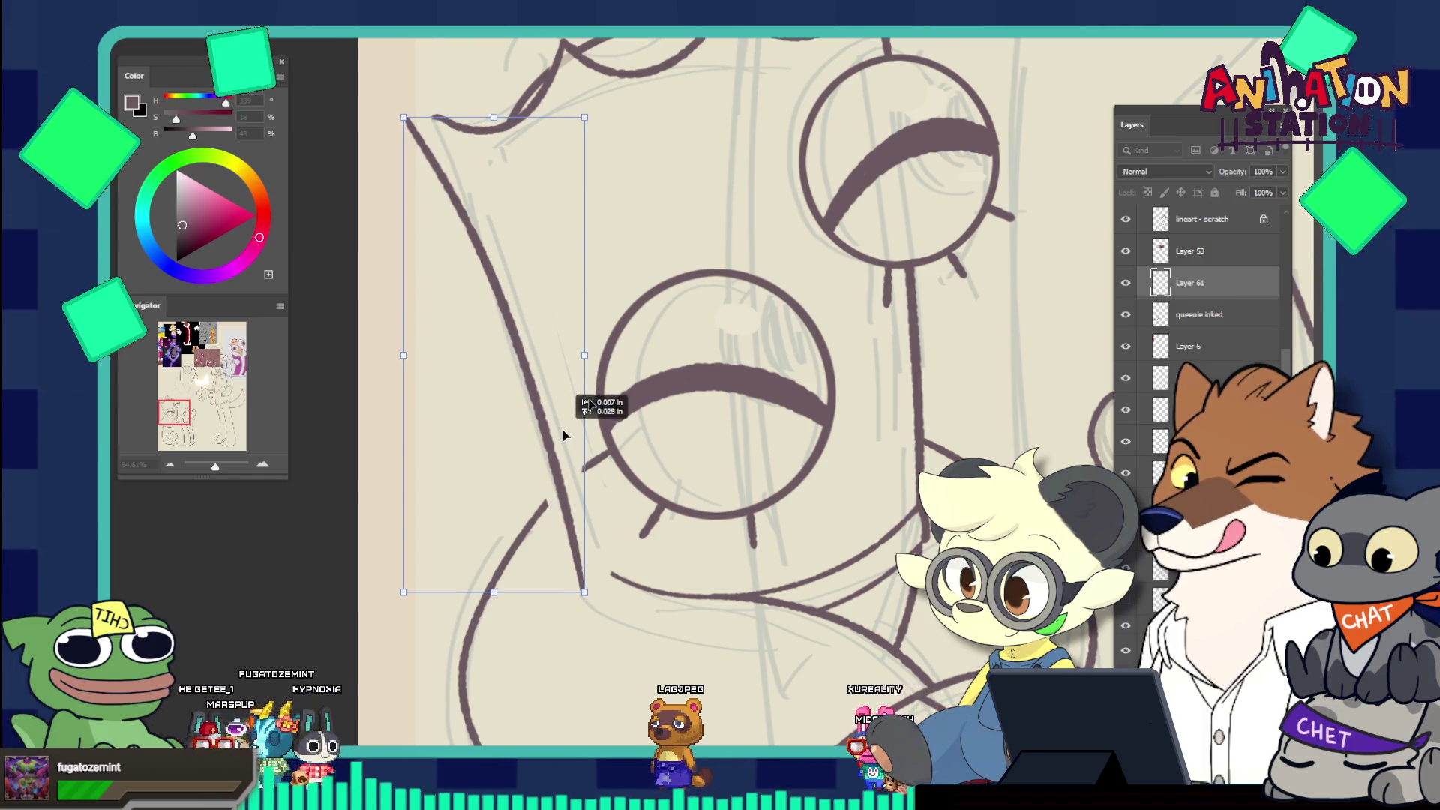
{"action": "key", "text": "ctrl+d"}
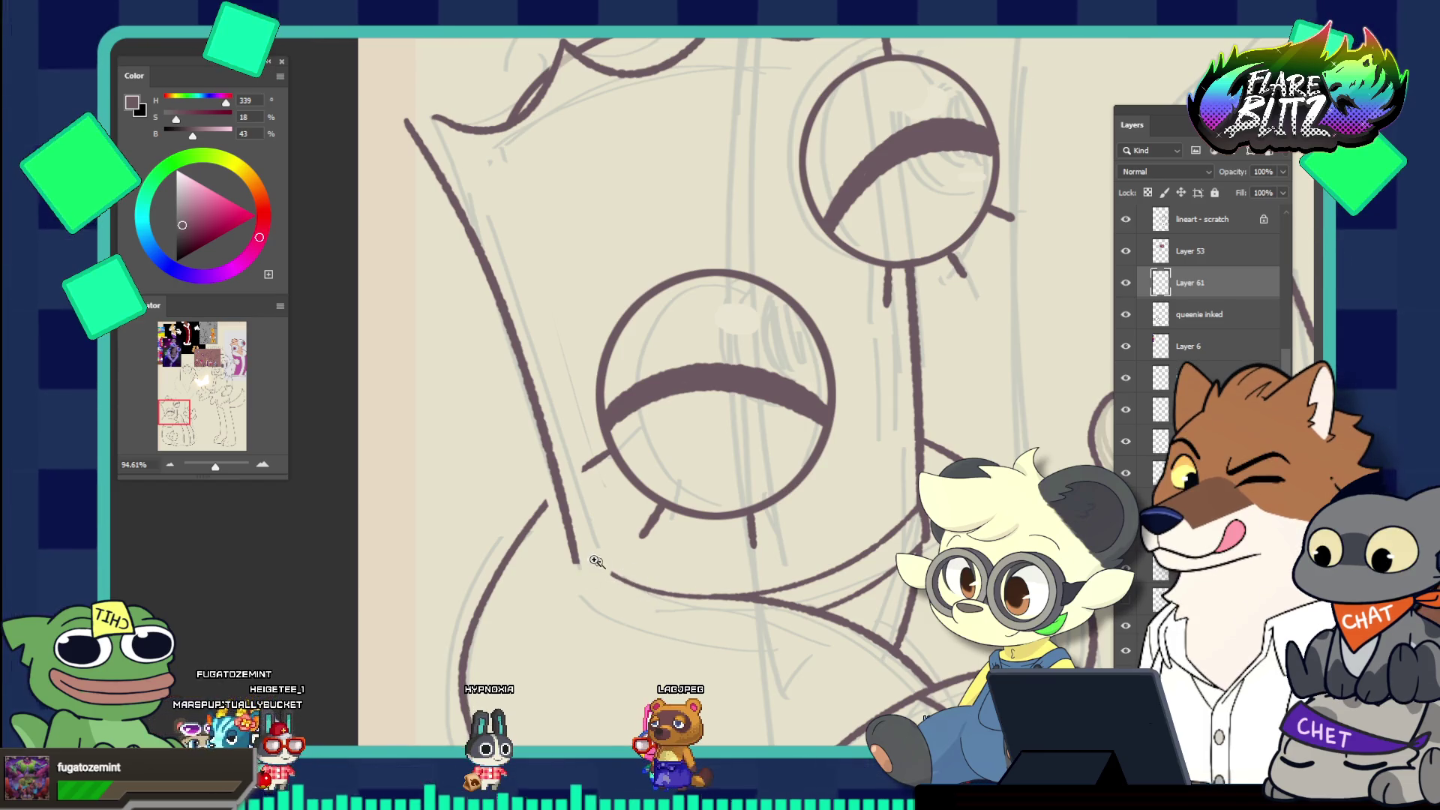
Merge Layer 61 into queenie inked and erase the crown line's stray left end
{"action": "left_click_drag", "start_coordinate": [596, 560], "coordinate": [604, 575]}
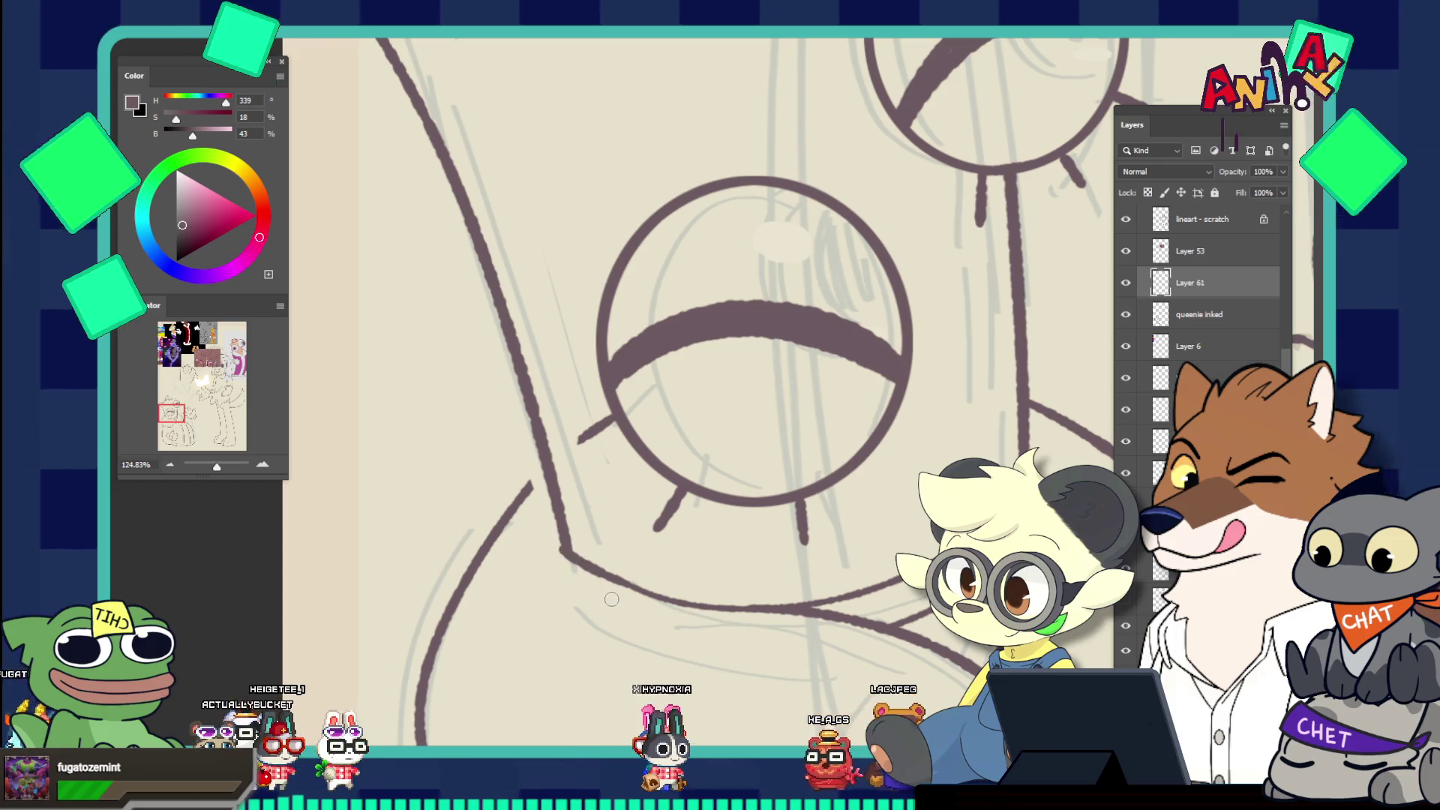
{"action": "left_click_drag", "start_coordinate": [611, 599], "coordinate": [459, 407]}
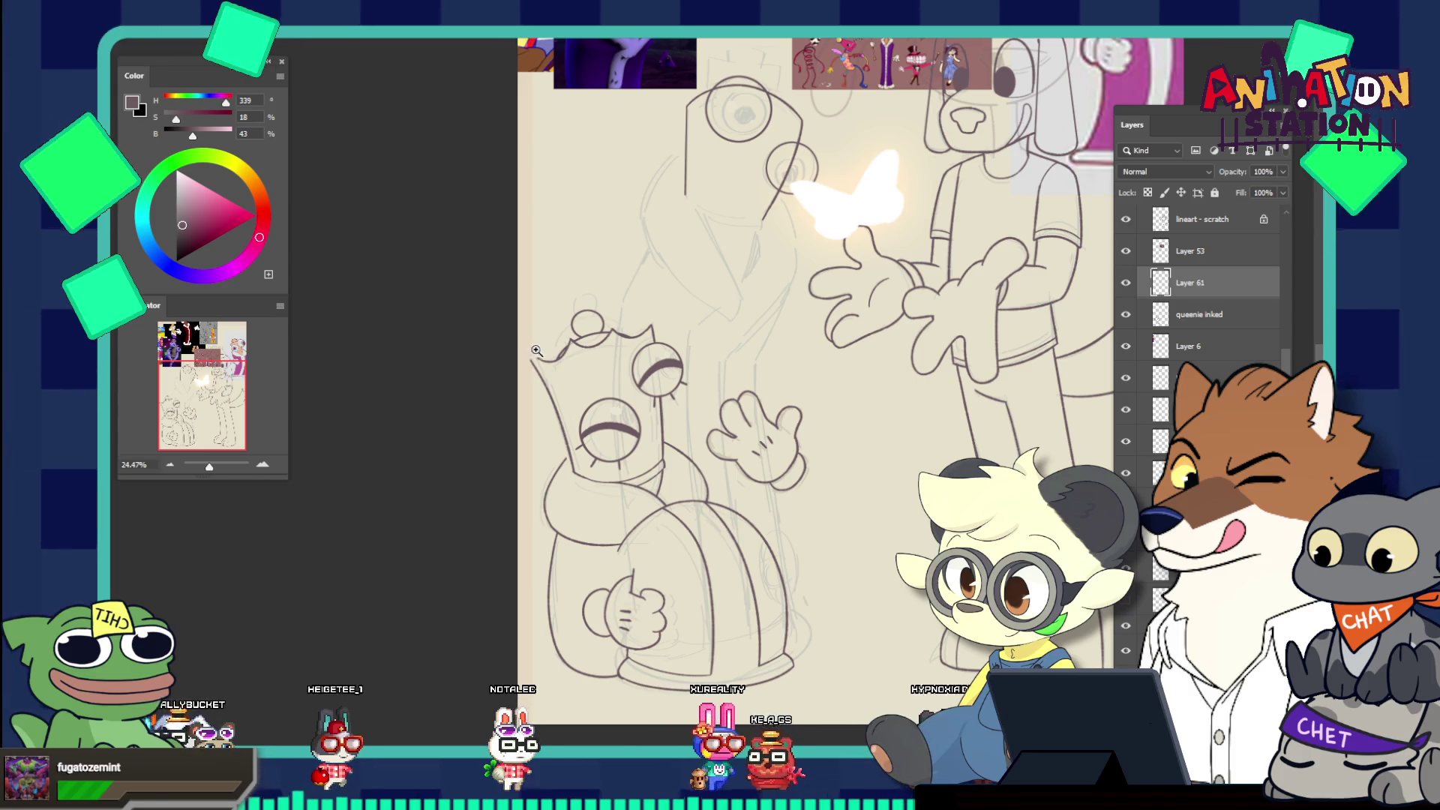
{"action": "left_click_drag", "start_coordinate": [537, 350], "coordinate": [585, 383]}
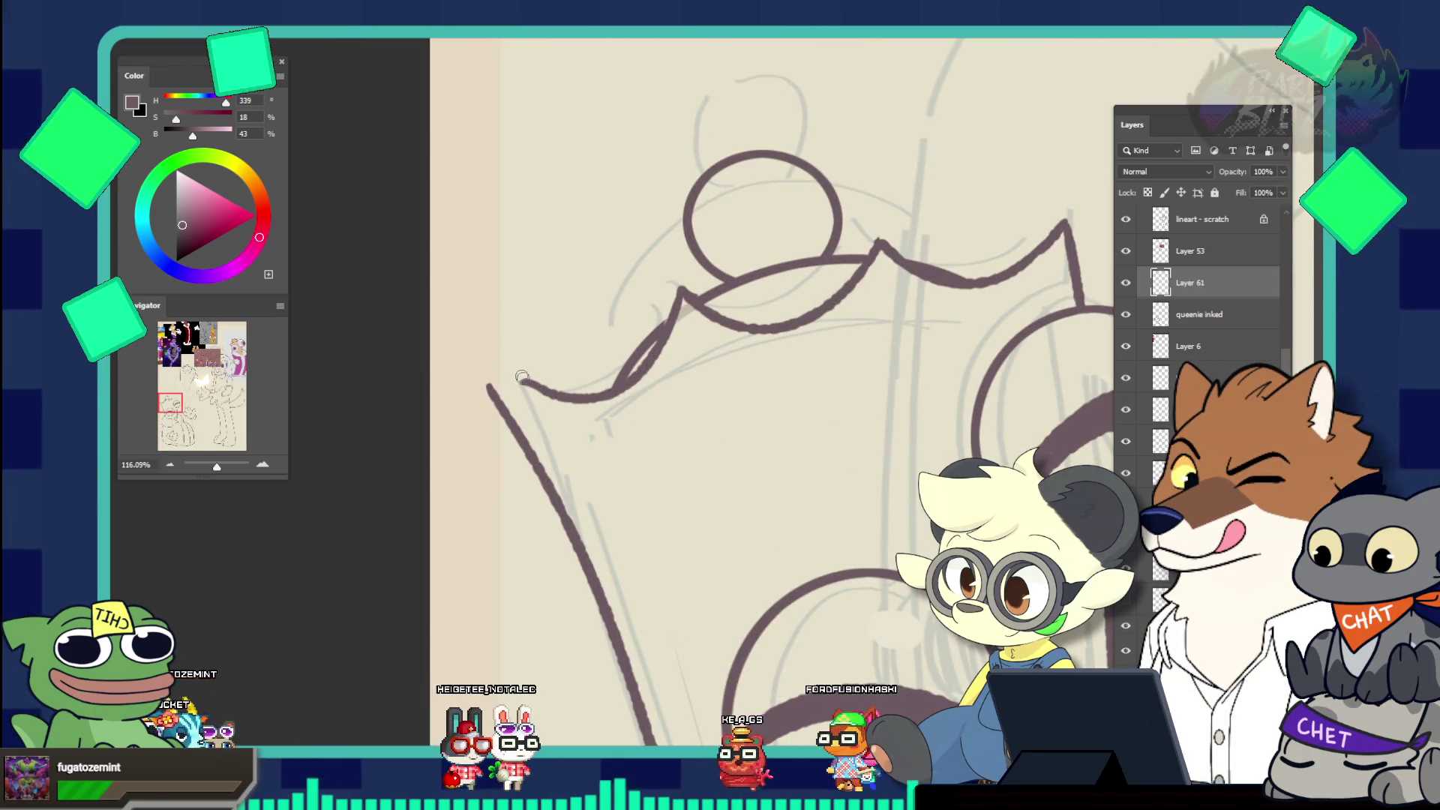
{"action": "key", "text": "ctrl+e"}
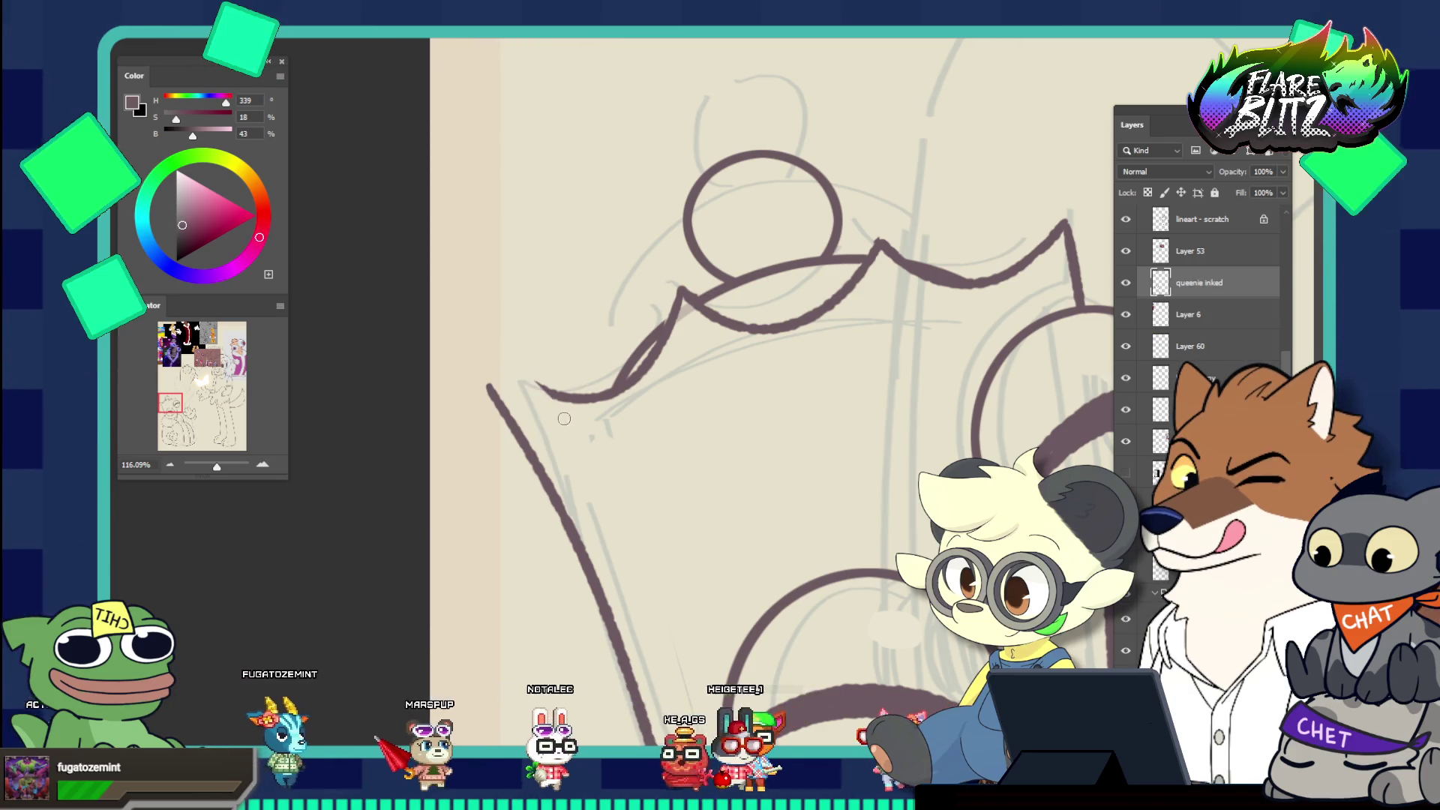
{"action": "left_click_drag", "start_coordinate": [536, 385], "coordinate": [559, 396]}
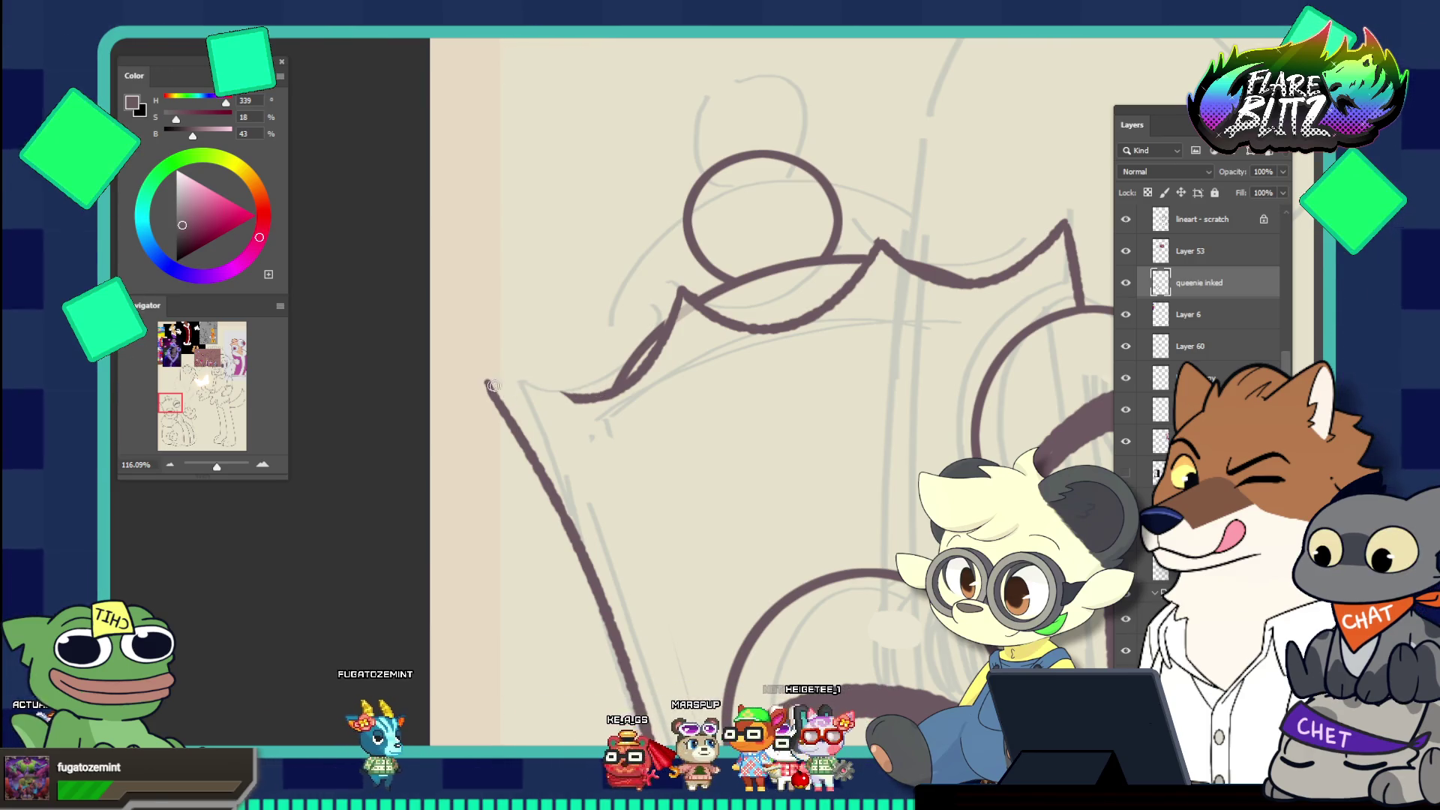
{"action": "scroll", "coordinate": [537, 295], "scroll_direction": "down", "scroll_amount": 5}
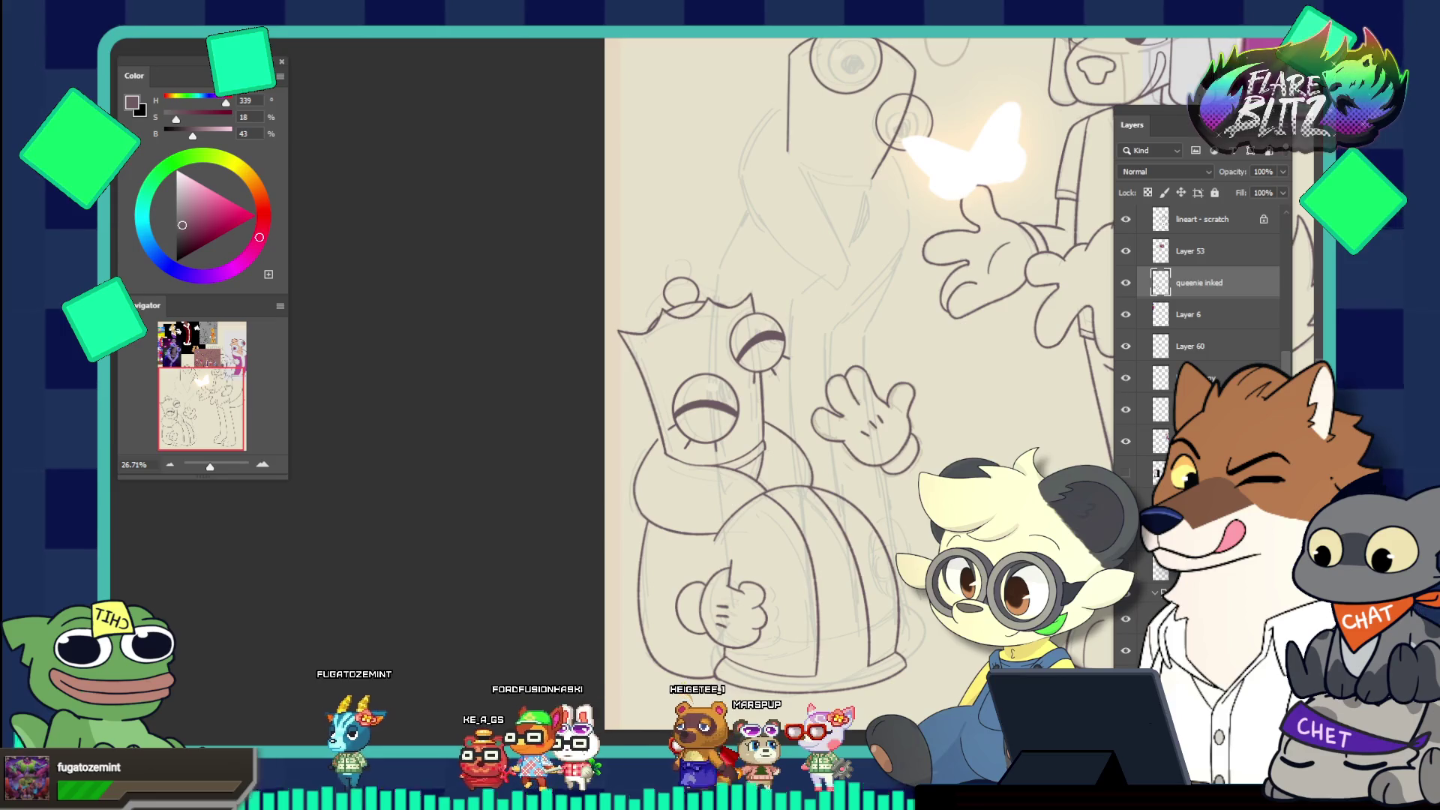
{"action": "left_click", "coordinate": [674, 464]}
{"action": "left_click", "coordinate": [674, 464]}
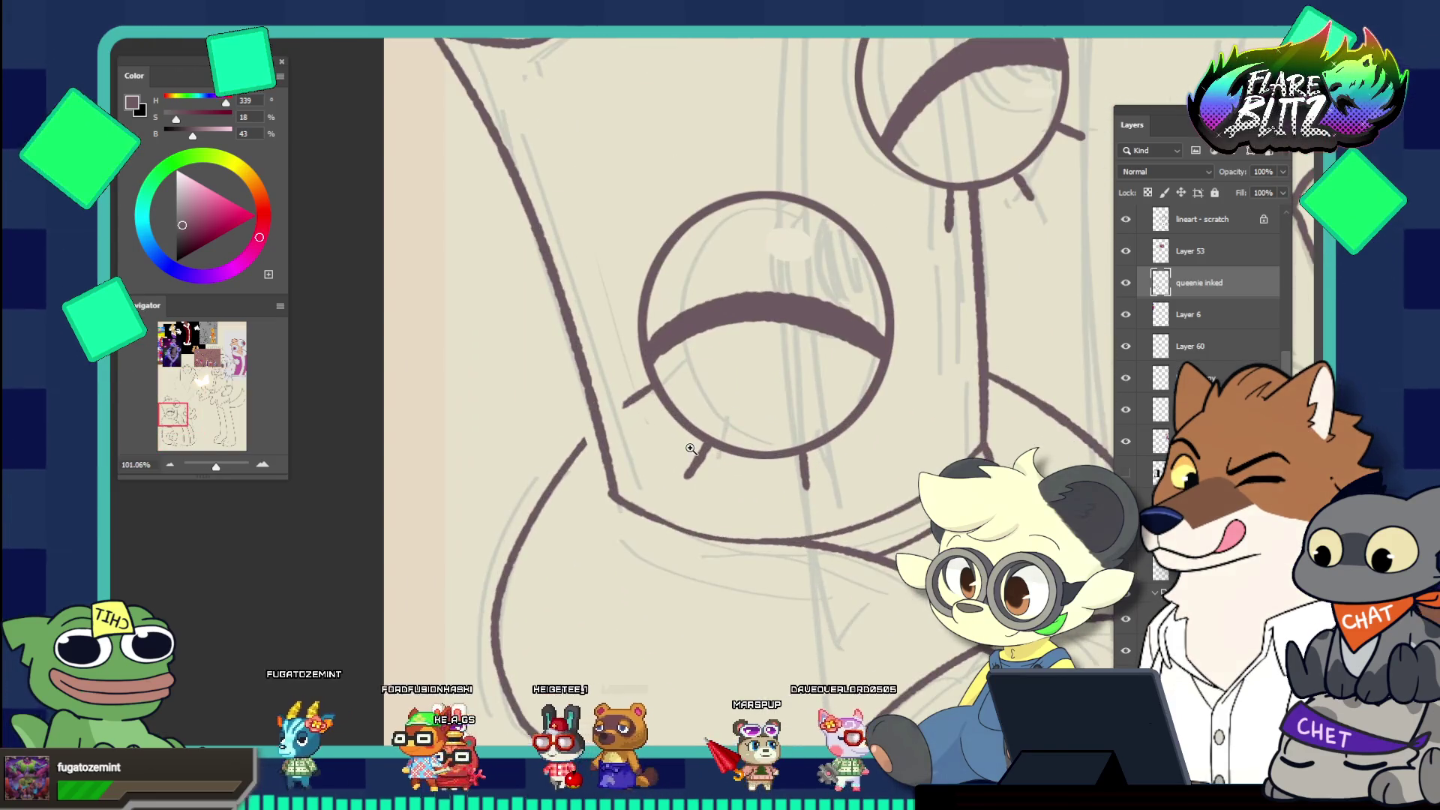
{"action": "left_click", "coordinate": [600, 444]}
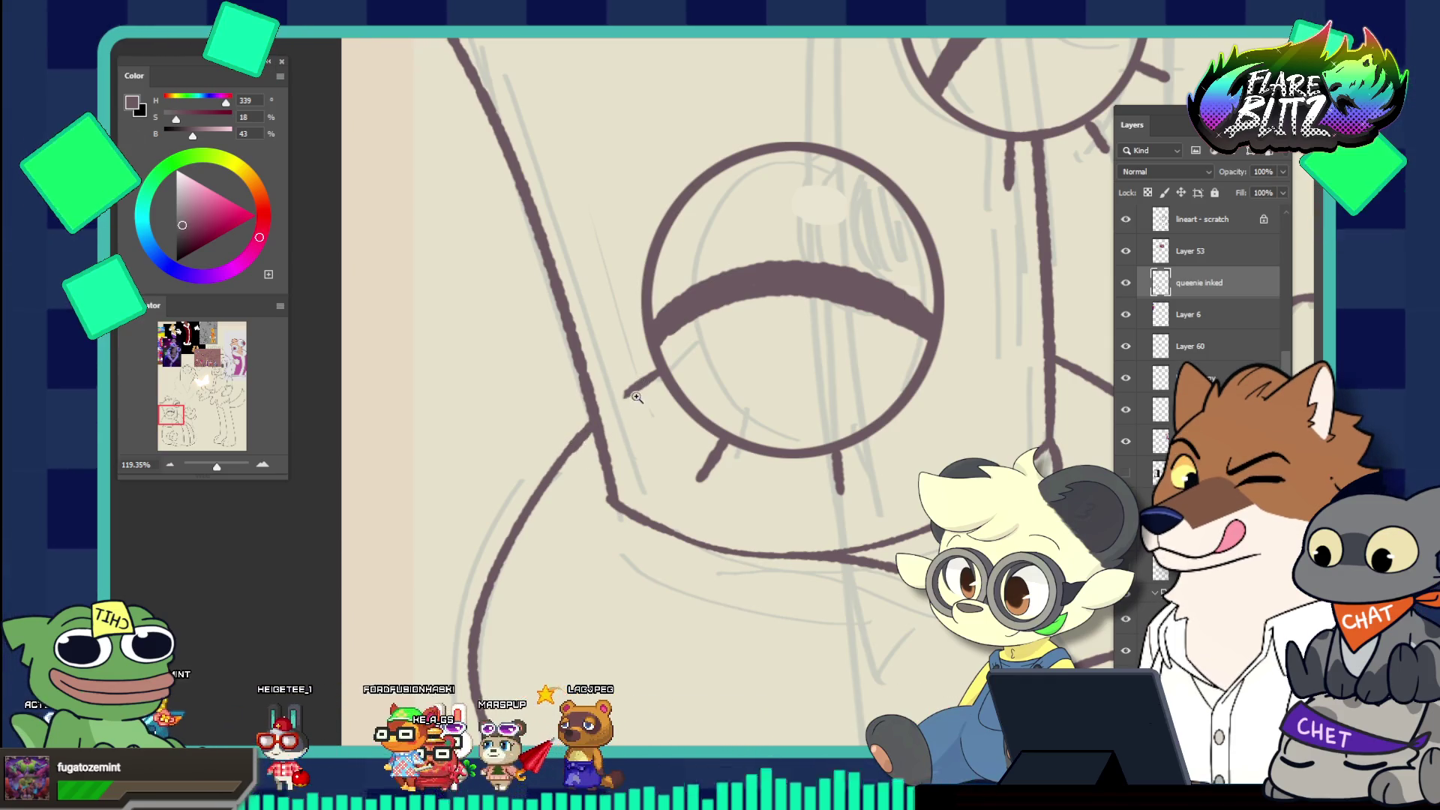
{"action": "left_click_drag", "start_coordinate": [636, 397], "coordinate": [517, 370]}
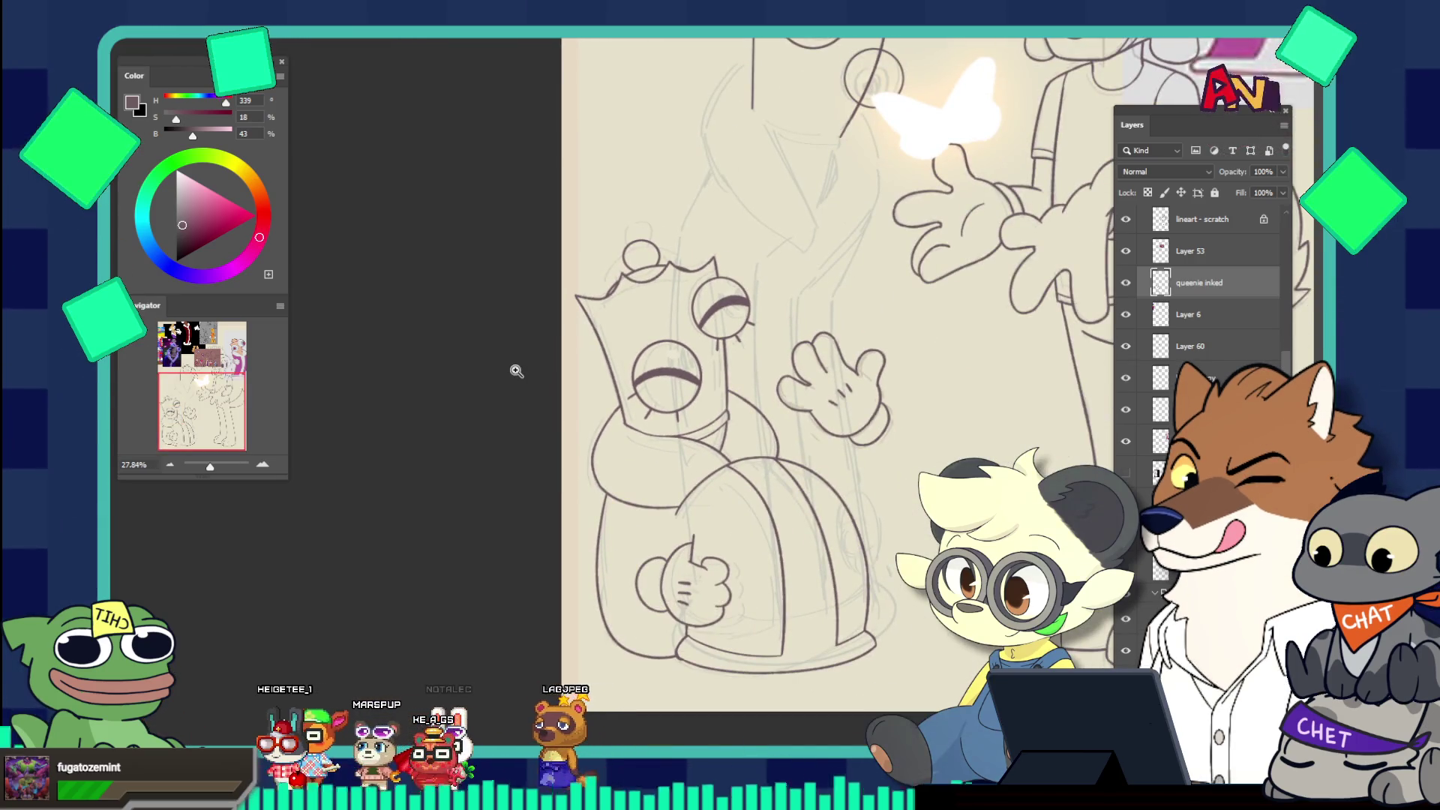
{"action": "mouse_move", "coordinate": [626, 411]}
{"action": "left_mouse_down"}
{"action": "mouse_move", "coordinate": [685, 448]}
{"action": "mouse_move", "coordinate": [549, 459]}
{"action": "left_mouse_up"}
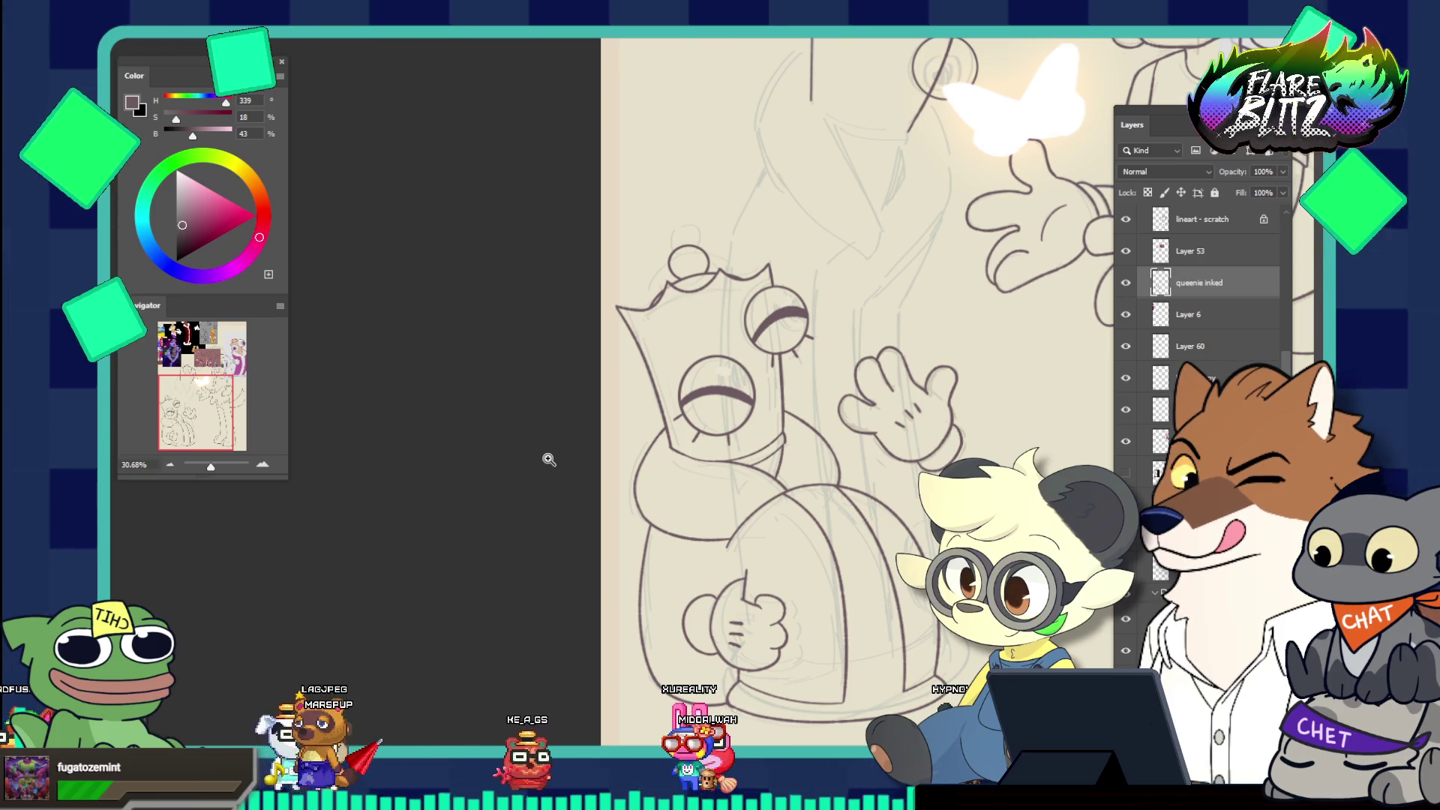
{"action": "left_click_drag", "start_coordinate": [800, 349], "coordinate": [705, 267]}
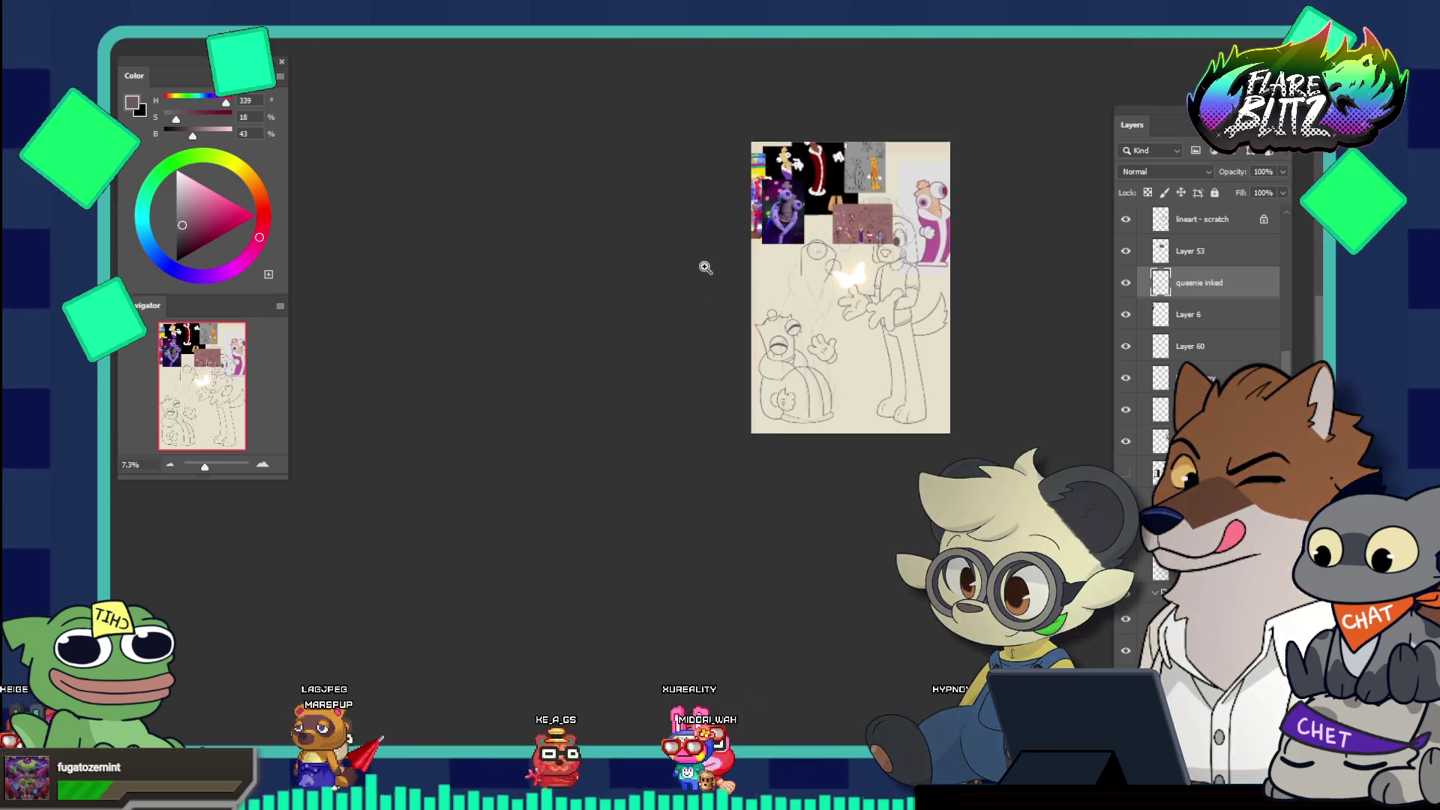
{"action": "mouse_move", "coordinate": [866, 271]}
{"action": "left_mouse_down"}
{"action": "mouse_move", "coordinate": [692, 263]}
{"action": "mouse_move", "coordinate": [708, 239]}
{"action": "left_mouse_up"}
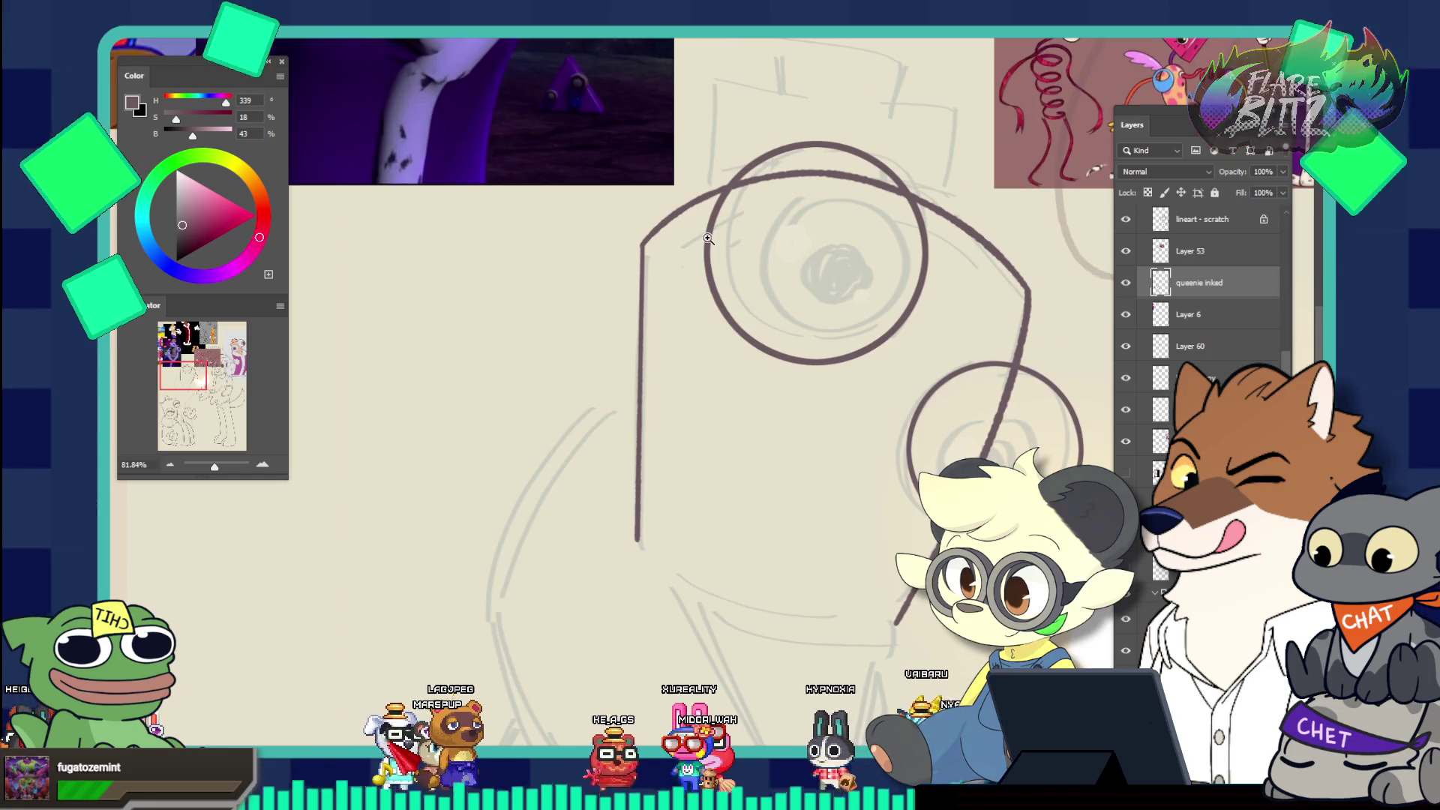
On Layer 60, ink an arched curve along the king's head
{"action": "left_click", "coordinate": [638, 347], "text": "ctrl"}
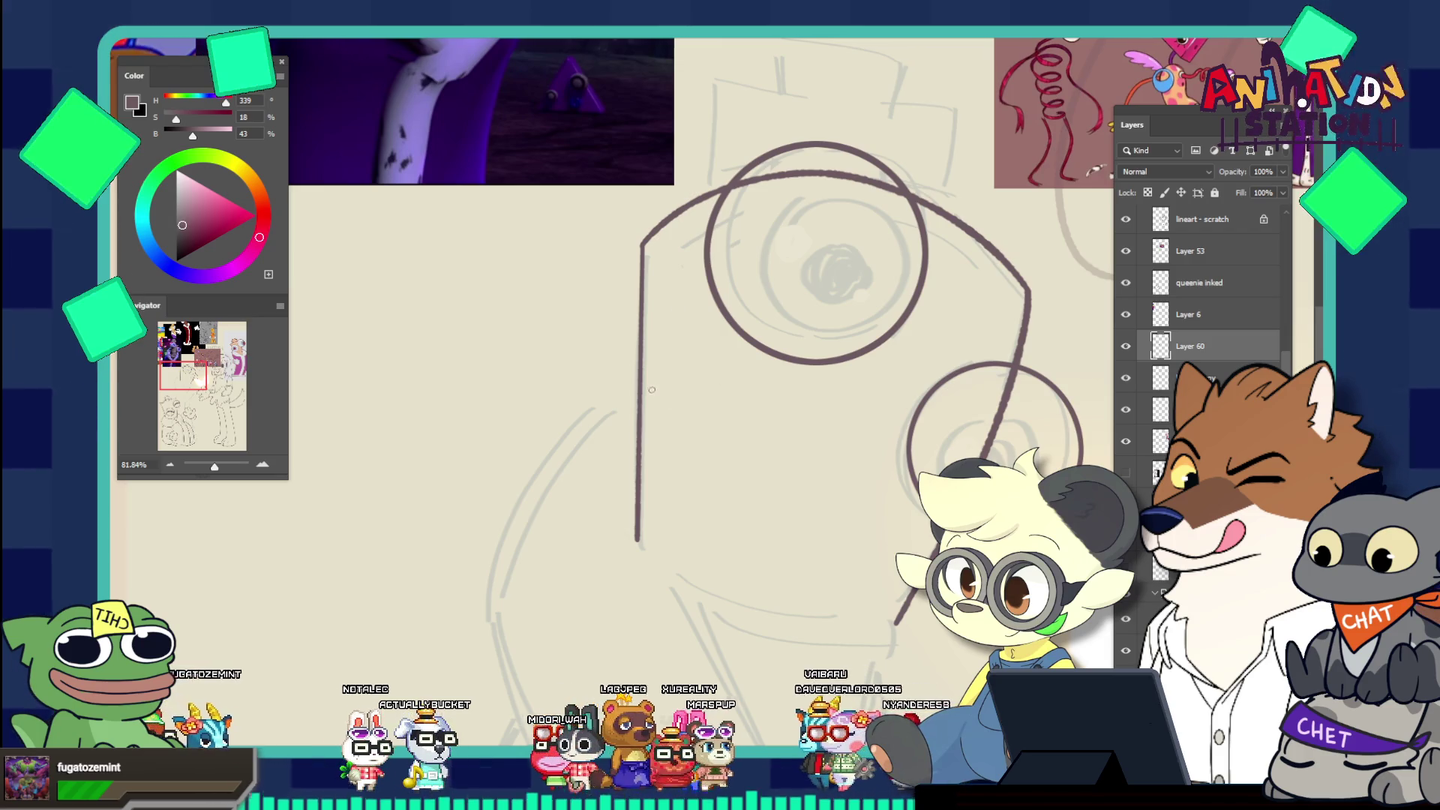
{"action": "left_click_drag", "start_coordinate": [638, 376], "coordinate": [543, 465]}
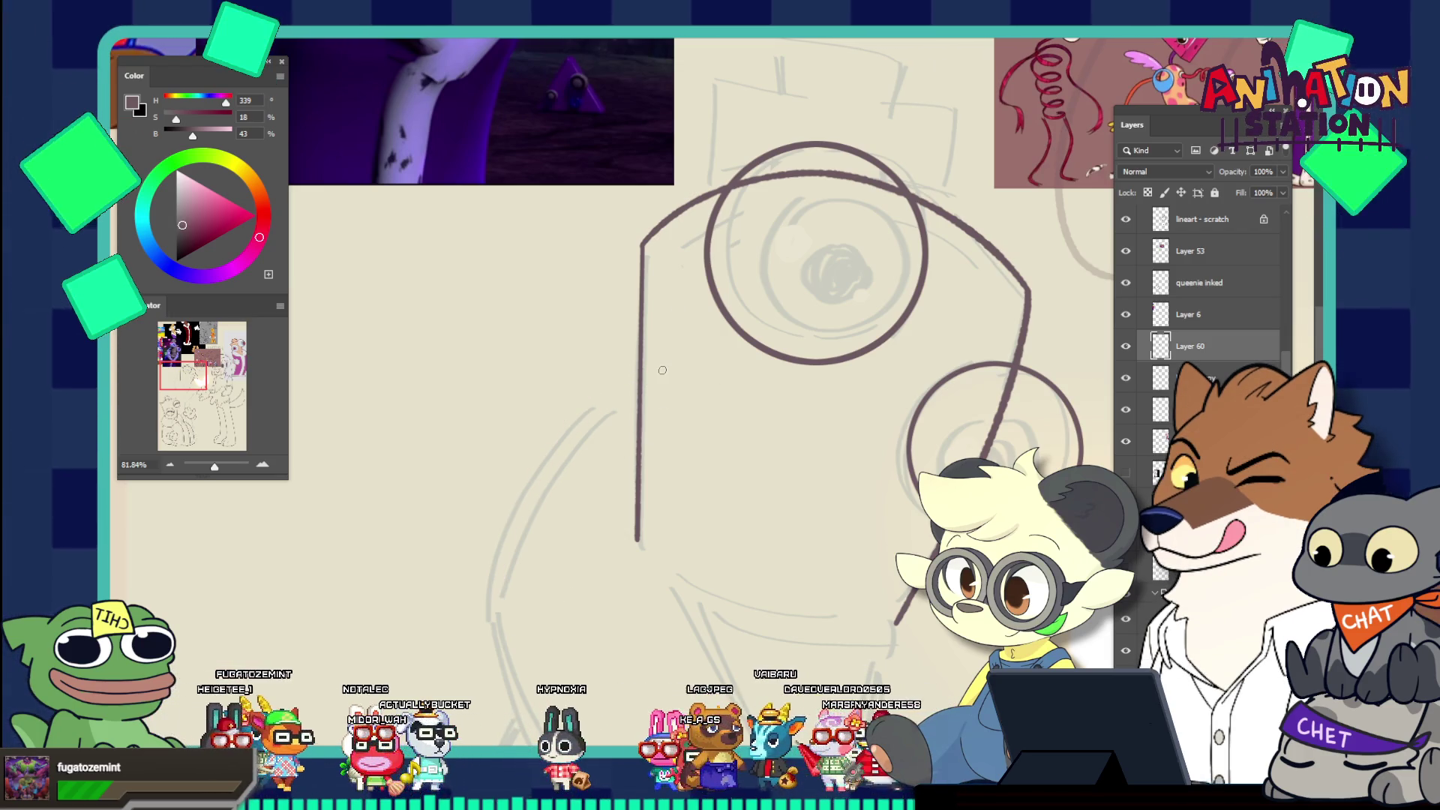
{"action": "key", "text": "ctrl+z"}
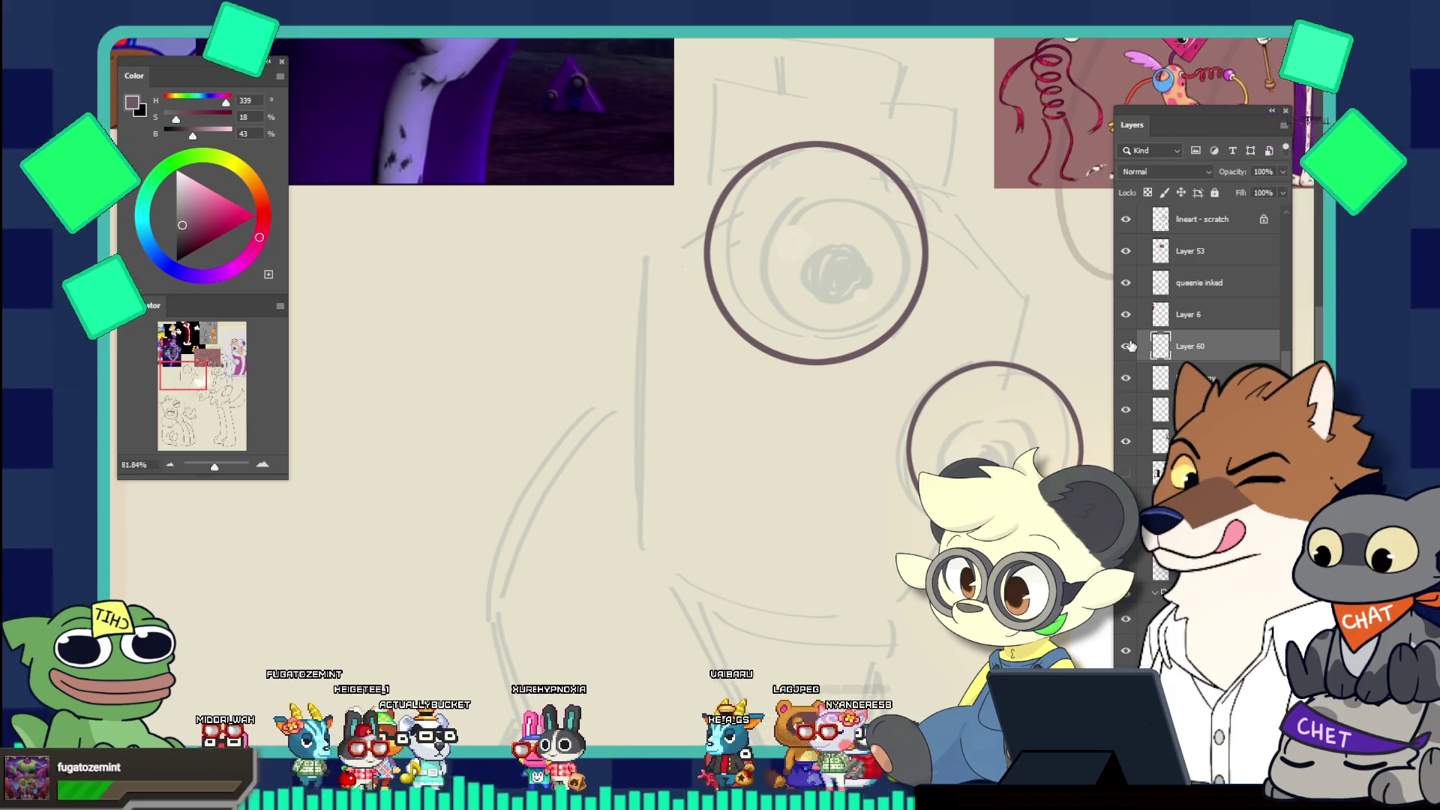
{"action": "key", "text": "ctrl+shift+z"}
Add a short stroke at the top-left of the king's head
{"action": "scroll", "coordinate": [754, 154], "scroll_direction": "down", "scroll_amount": 5}
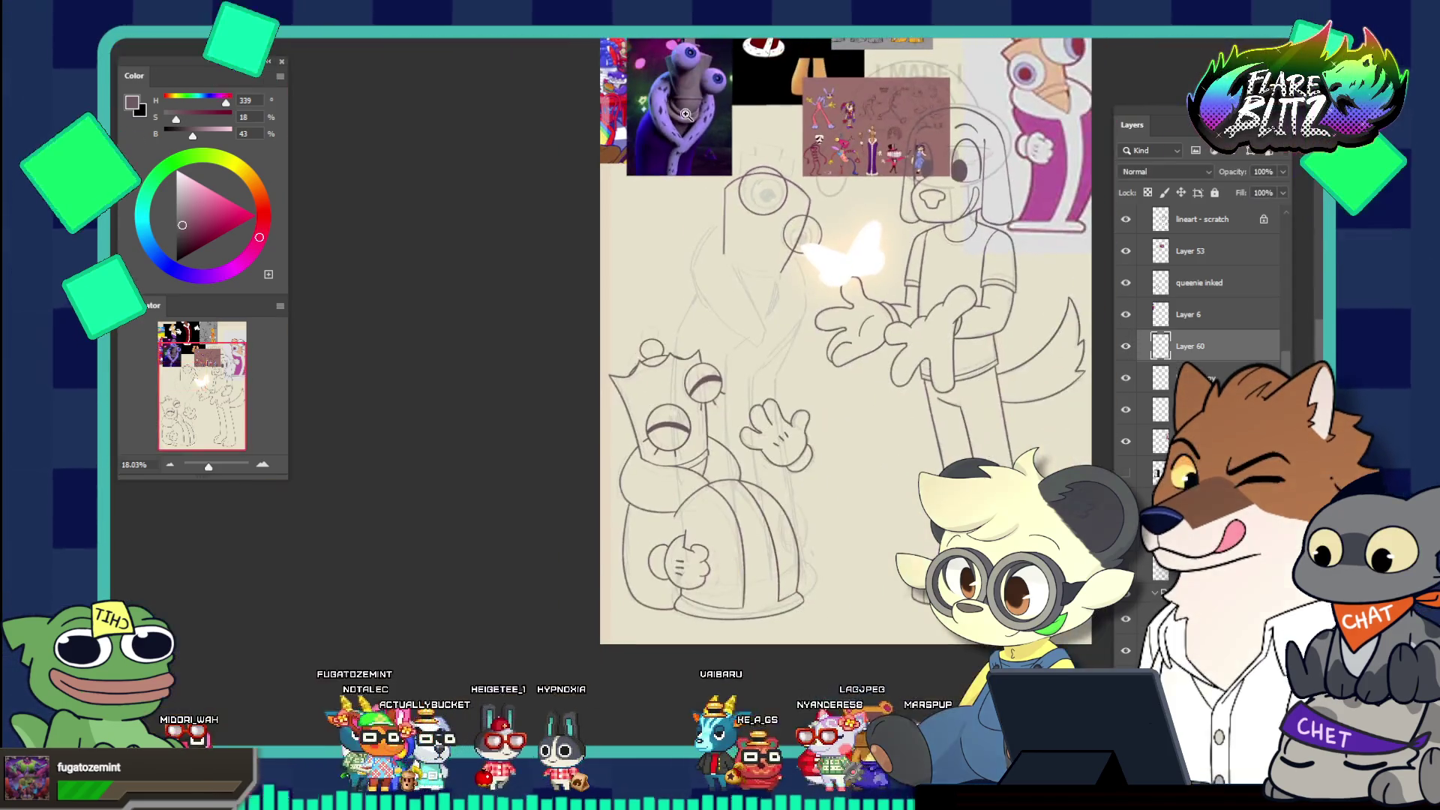
{"action": "scroll", "coordinate": [801, 258], "scroll_direction": "up", "scroll_amount": 5}
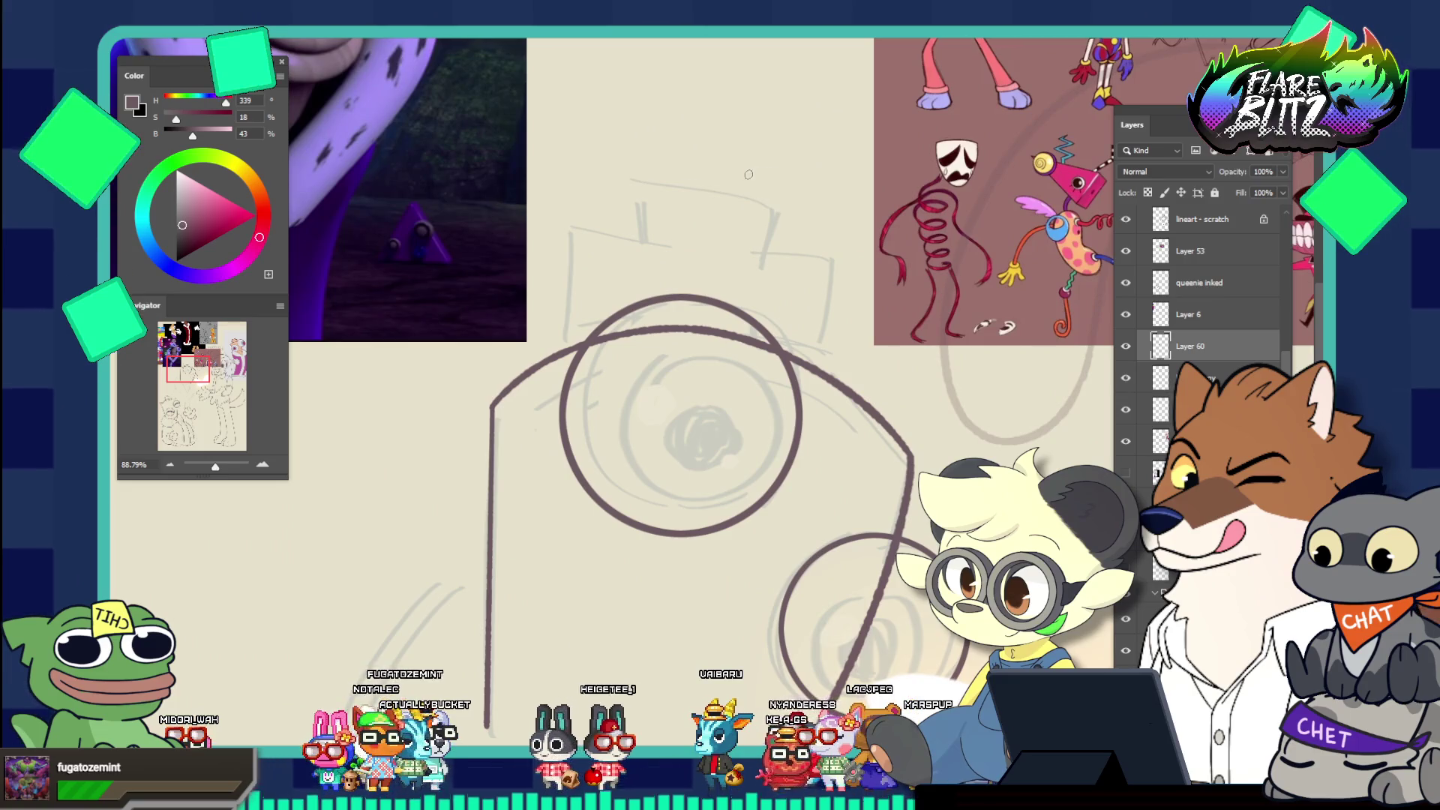
{"action": "left_click_drag", "start_coordinate": [573, 225], "coordinate": [568, 330]}
{"action": "key", "text": "ctrl+z"}
{"action": "left_click_drag", "start_coordinate": [573, 224], "coordinate": [566, 330]}
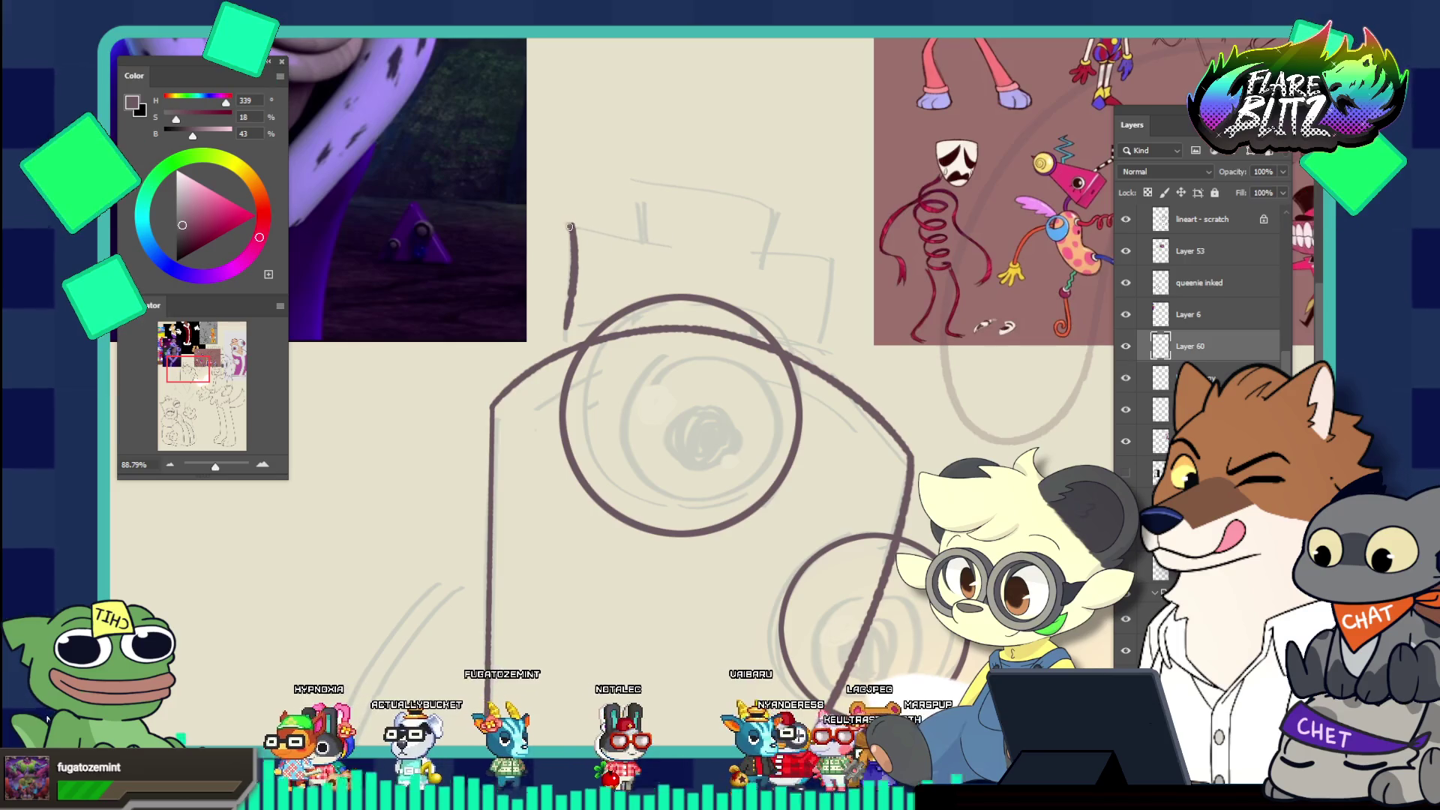
{"action": "key", "text": "ctrl+z"}
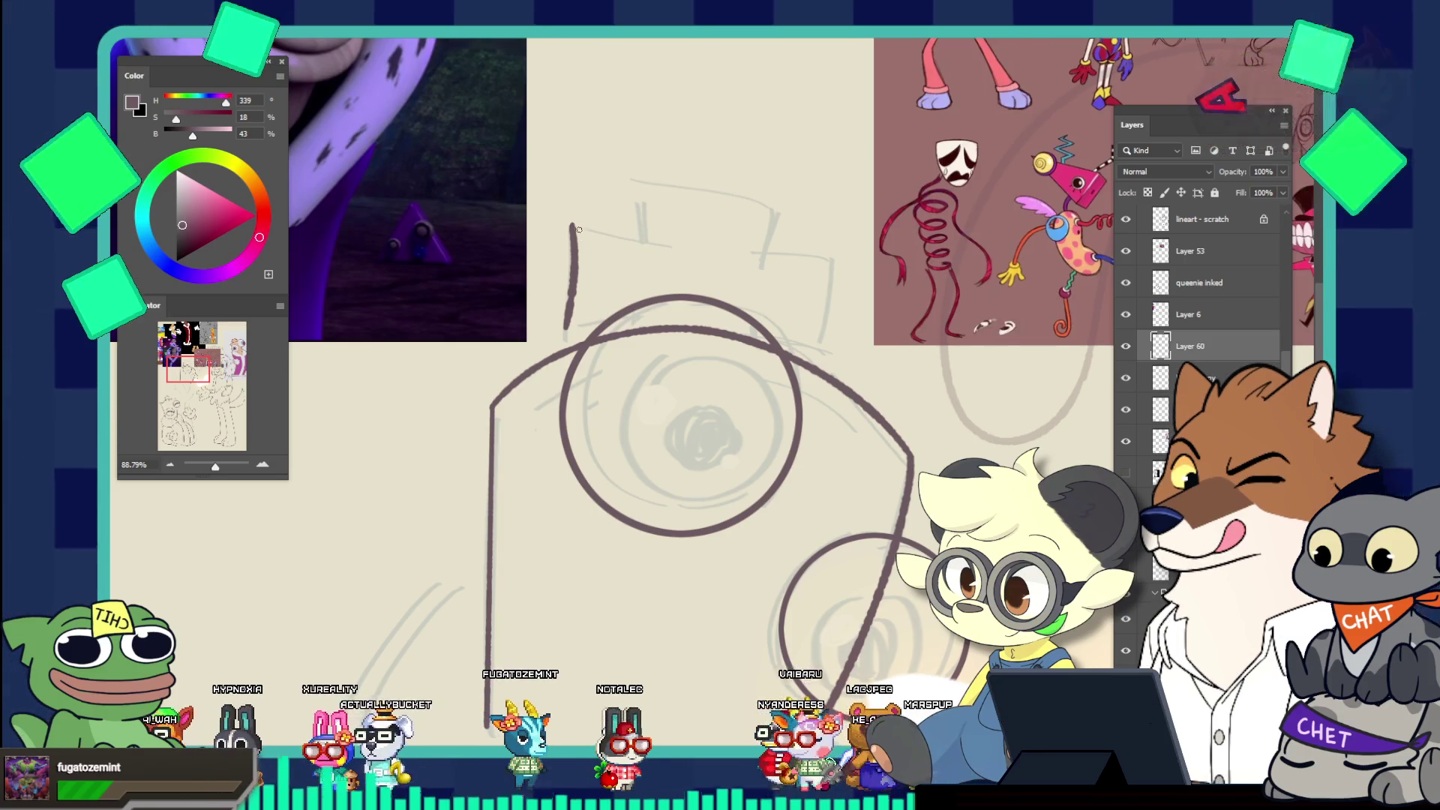
{"action": "left_click_drag", "start_coordinate": [571, 224], "coordinate": [636, 250]}
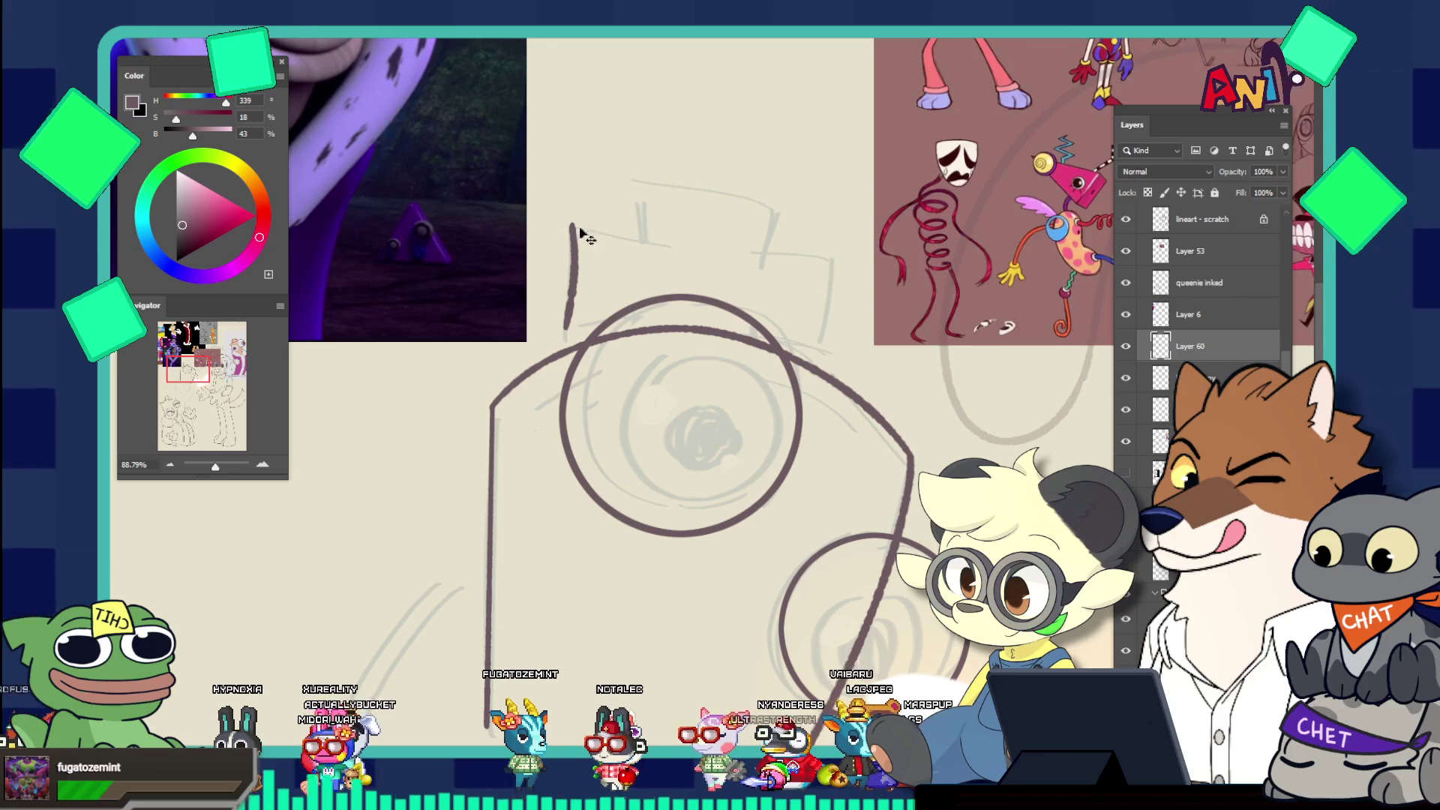
{"action": "left_click_drag", "start_coordinate": [641, 235], "coordinate": [537, 144]}
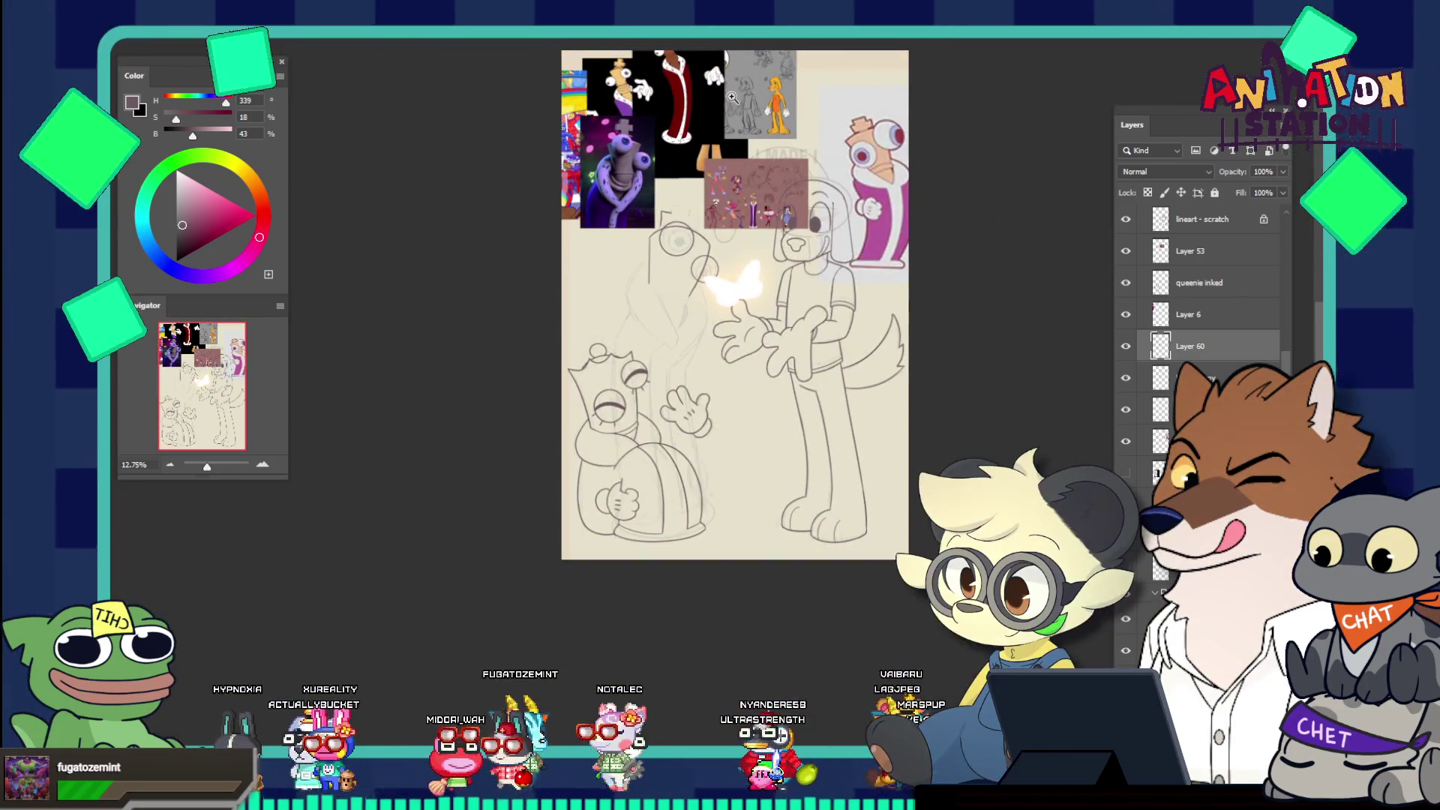
Move the red robe, pink character and black dog references, and delete the 'HOW?' reference
{"action": "left_click_drag", "start_coordinate": [733, 97], "coordinate": [772, 98]}
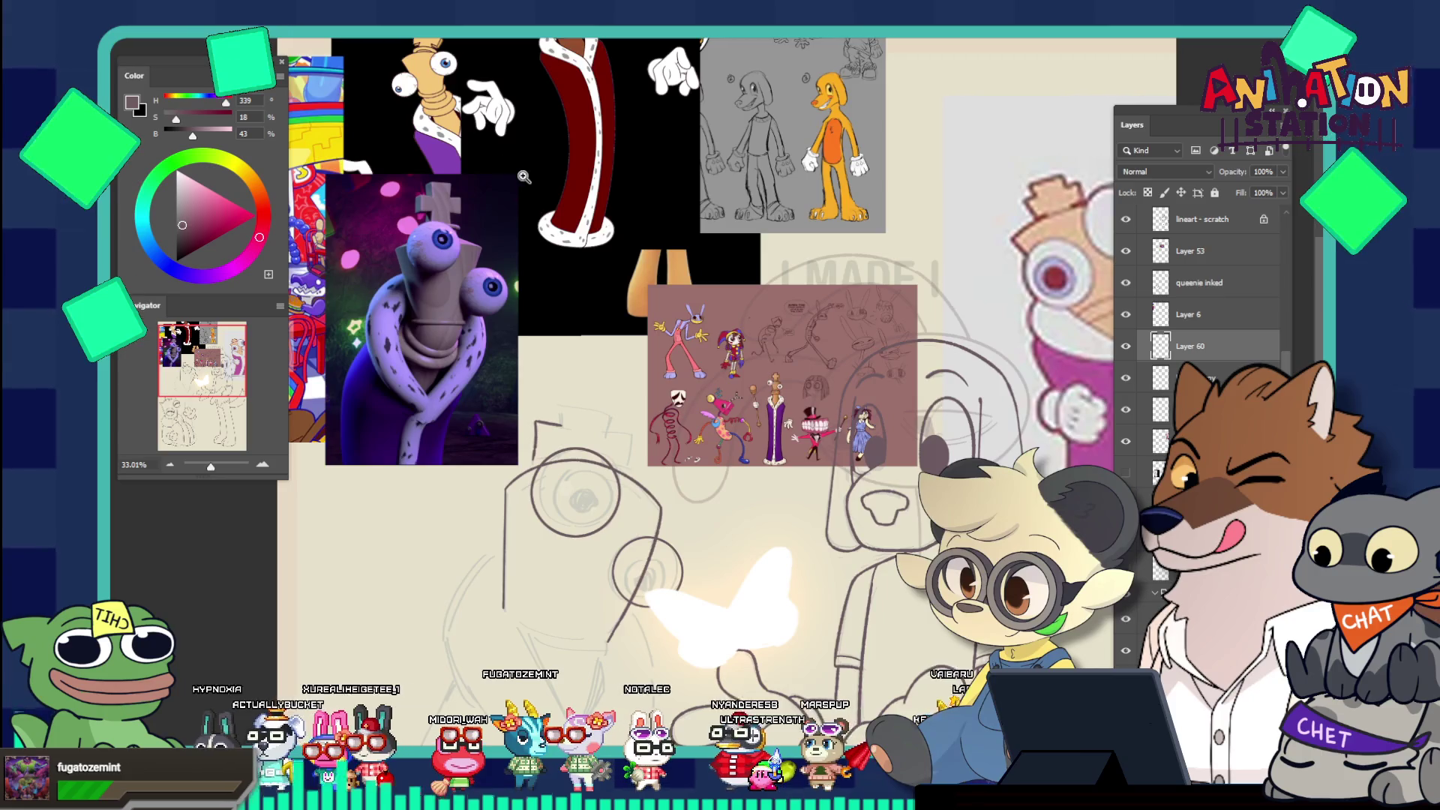
{"action": "left_click_drag", "start_coordinate": [524, 177], "coordinate": [488, 177]}
{"action": "mouse_move", "coordinate": [630, 276]}
{"action": "left_mouse_down"}
{"action": "mouse_move", "coordinate": [654, 276]}
{"action": "mouse_move", "coordinate": [594, 201]}
{"action": "left_mouse_up"}
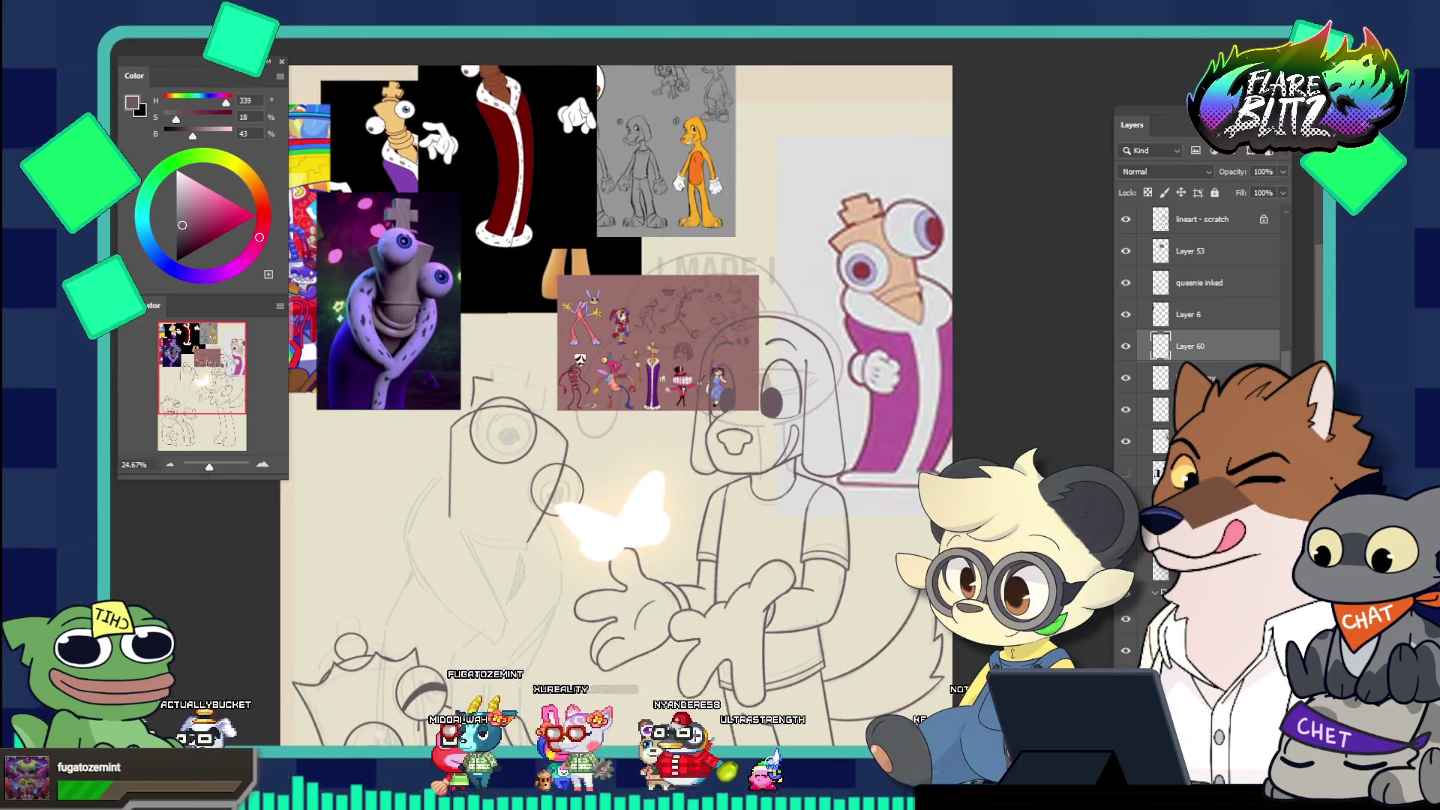
{"action": "mouse_move", "coordinate": [488, 124]}
{"action": "left_mouse_down"}
{"action": "mouse_move", "coordinate": [703, 246]}
{"action": "mouse_move", "coordinate": [848, 405]}
{"action": "left_mouse_up"}
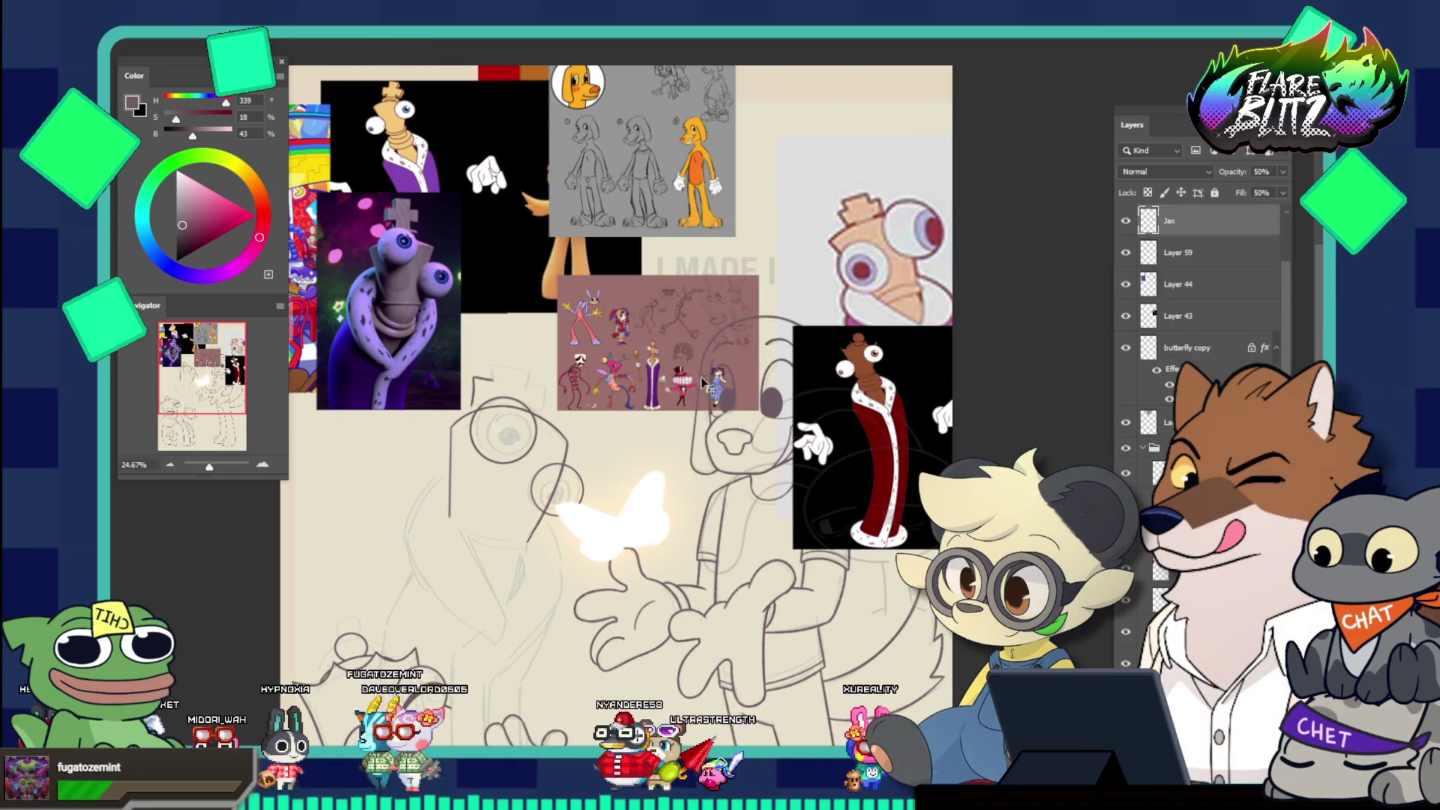
{"action": "mouse_move", "coordinate": [630, 327]}
{"action": "left_mouse_down"}
{"action": "mouse_move", "coordinate": [720, 507]}
{"action": "mouse_move", "coordinate": [755, 212]}
{"action": "mouse_move", "coordinate": [734, 181]}
{"action": "left_mouse_up"}
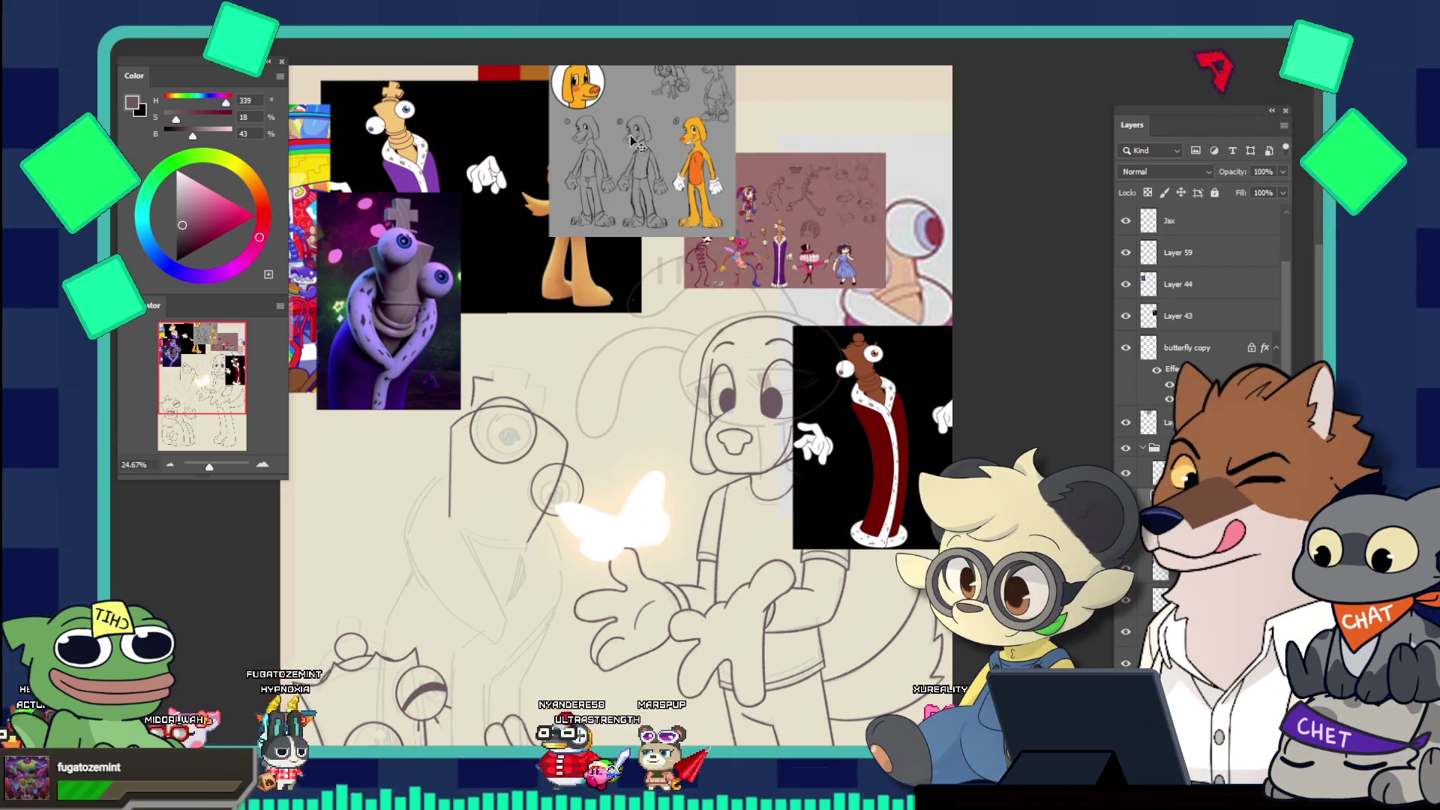
{"action": "mouse_move", "coordinate": [581, 71]}
{"action": "left_mouse_down"}
{"action": "mouse_move", "coordinate": [635, 300]}
{"action": "mouse_move", "coordinate": [645, 460]}
{"action": "left_mouse_up"}
{"action": "left_click_drag", "start_coordinate": [567, 167], "coordinate": [571, 186]}
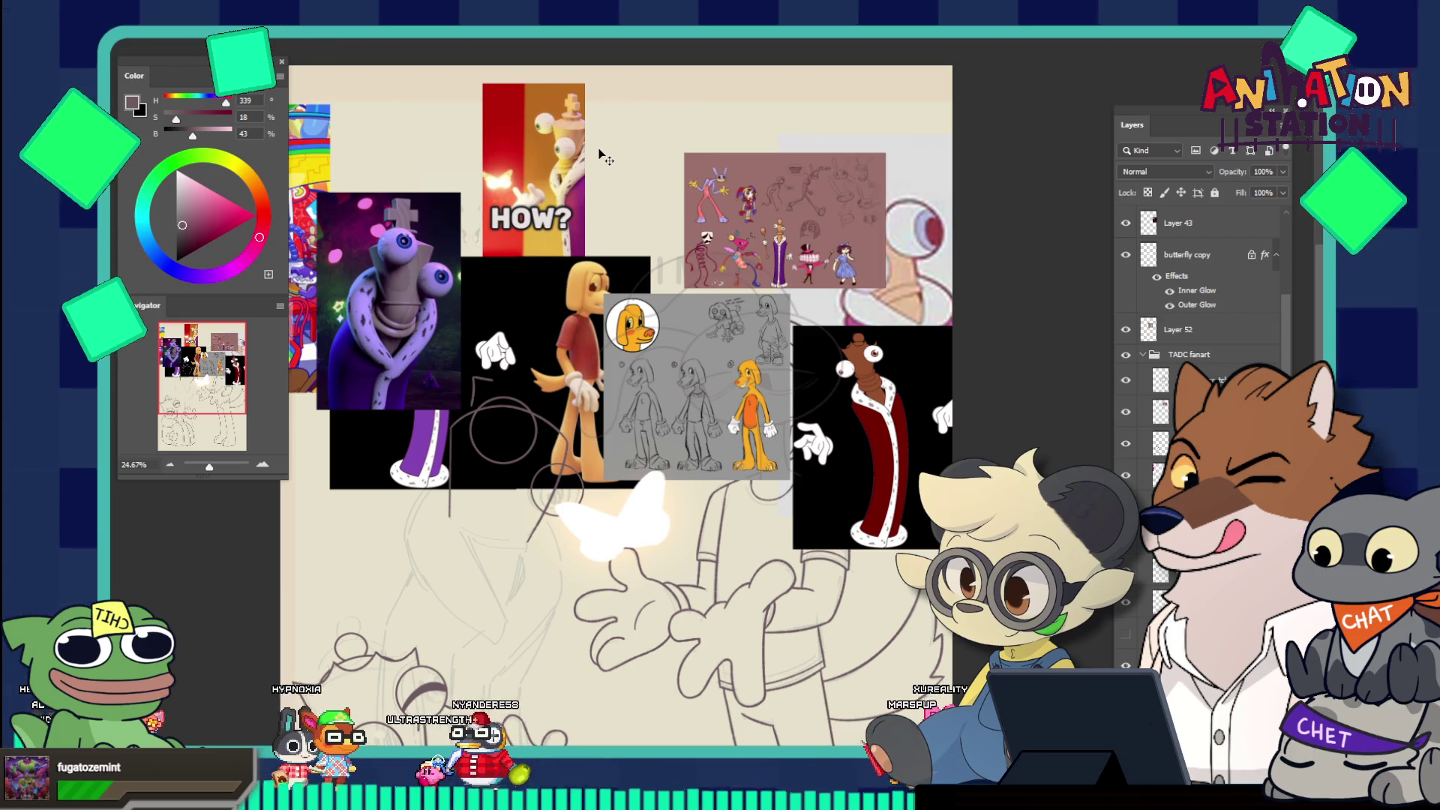
{"action": "key", "text": "Delete"}
Reposition the orange, rainbow collage, grey dog and pink sheet references, with the pink eye-character bottom-left
{"action": "mouse_move", "coordinate": [530, 337]}
{"action": "left_mouse_down"}
{"action": "mouse_move", "coordinate": [579, 142]}
{"action": "mouse_move", "coordinate": [596, 164]}
{"action": "left_mouse_up"}
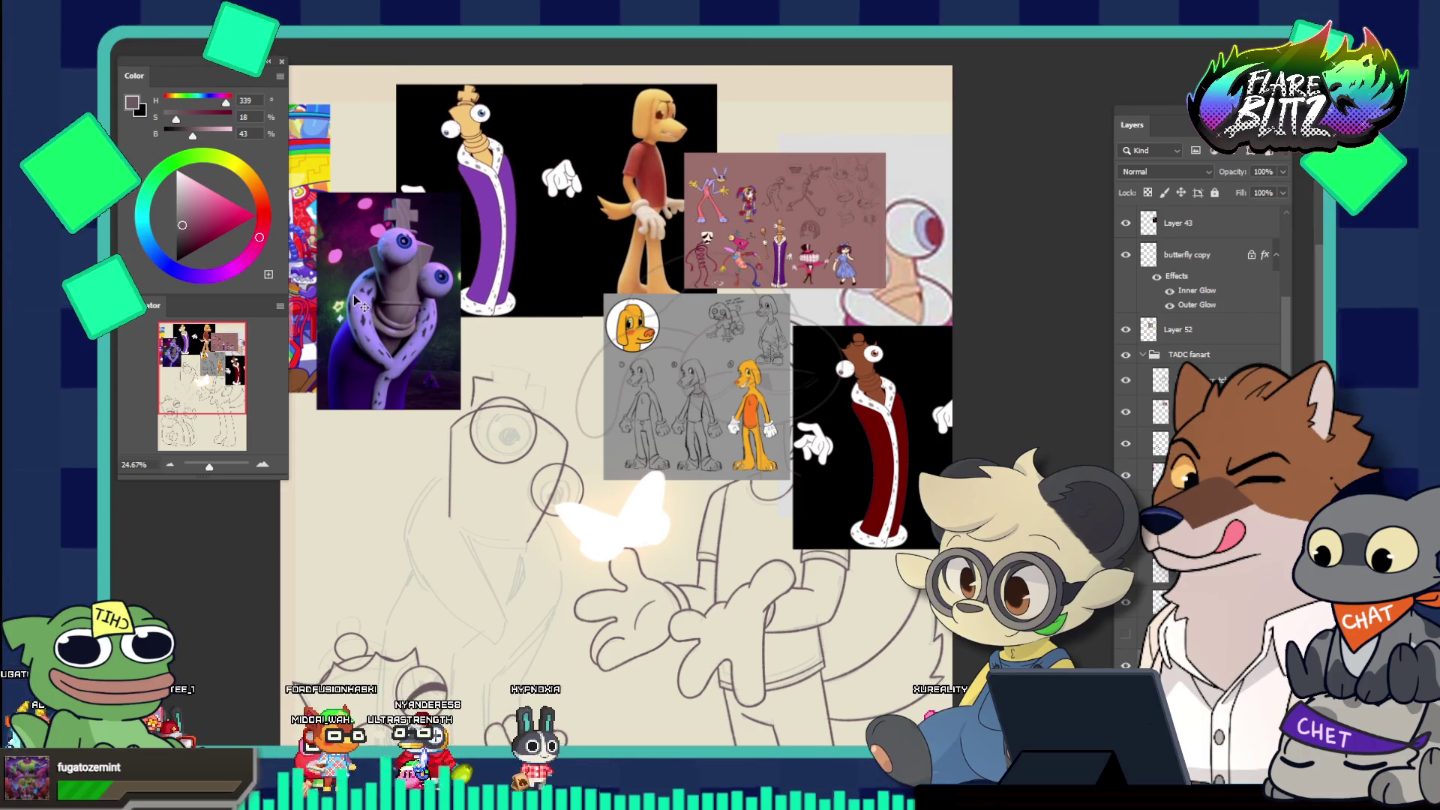
{"action": "left_click_drag", "start_coordinate": [358, 303], "coordinate": [529, 267]}
{"action": "mouse_move", "coordinate": [324, 281]}
{"action": "left_mouse_down"}
{"action": "mouse_move", "coordinate": [470, 261]}
{"action": "mouse_move", "coordinate": [526, 271]}
{"action": "mouse_move", "coordinate": [450, 304]}
{"action": "mouse_move", "coordinate": [387, 244]}
{"action": "mouse_move", "coordinate": [387, 215]}
{"action": "left_mouse_up"}
{"action": "left_click_drag", "start_coordinate": [693, 317], "coordinate": [552, 120]}
{"action": "left_click_drag", "start_coordinate": [750, 225], "coordinate": [587, 137]}
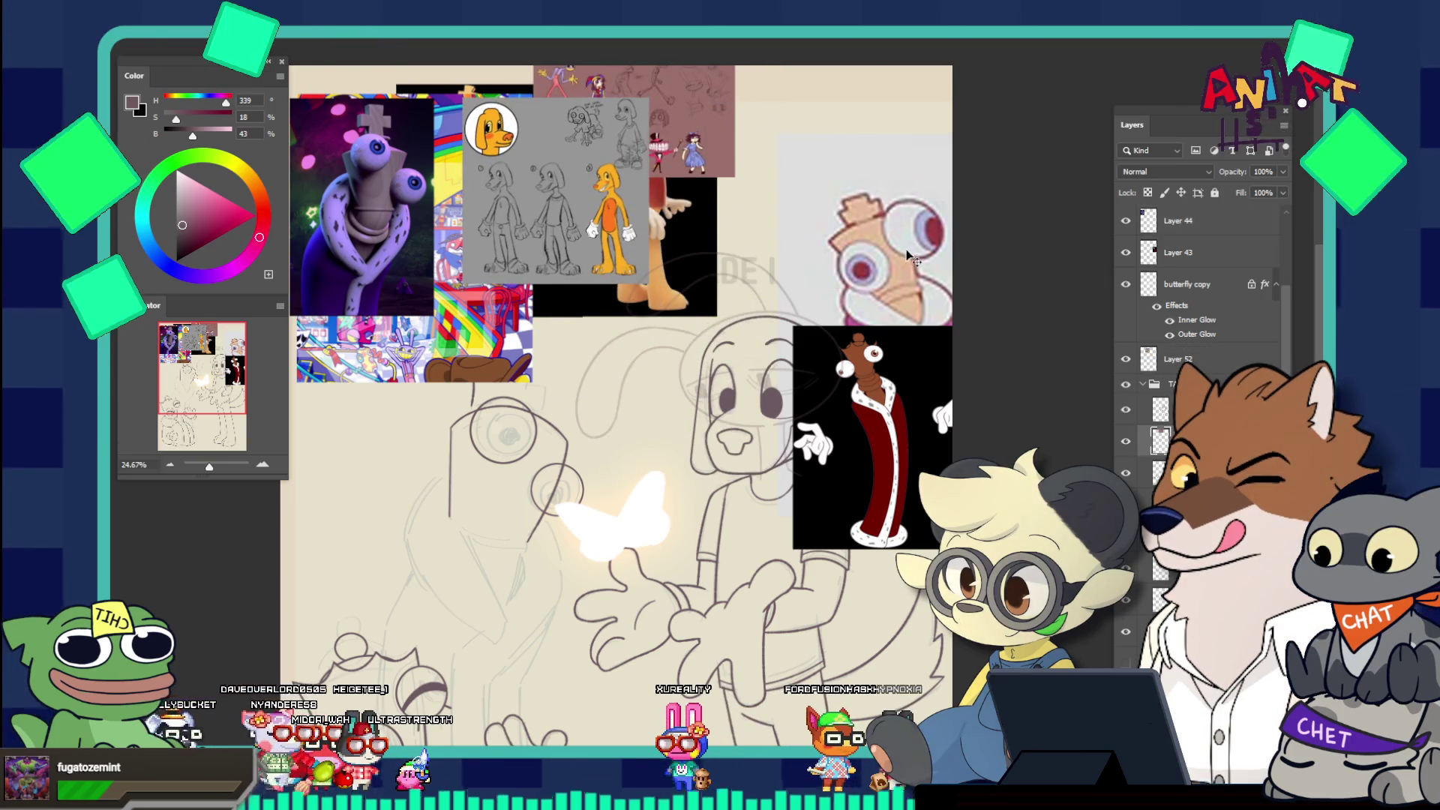
{"action": "mouse_move", "coordinate": [907, 254]}
{"action": "left_mouse_down"}
{"action": "mouse_move", "coordinate": [788, 266]}
{"action": "mouse_move", "coordinate": [367, 502]}
{"action": "mouse_move", "coordinate": [300, 517]}
{"action": "mouse_move", "coordinate": [328, 533]}
{"action": "left_mouse_up"}
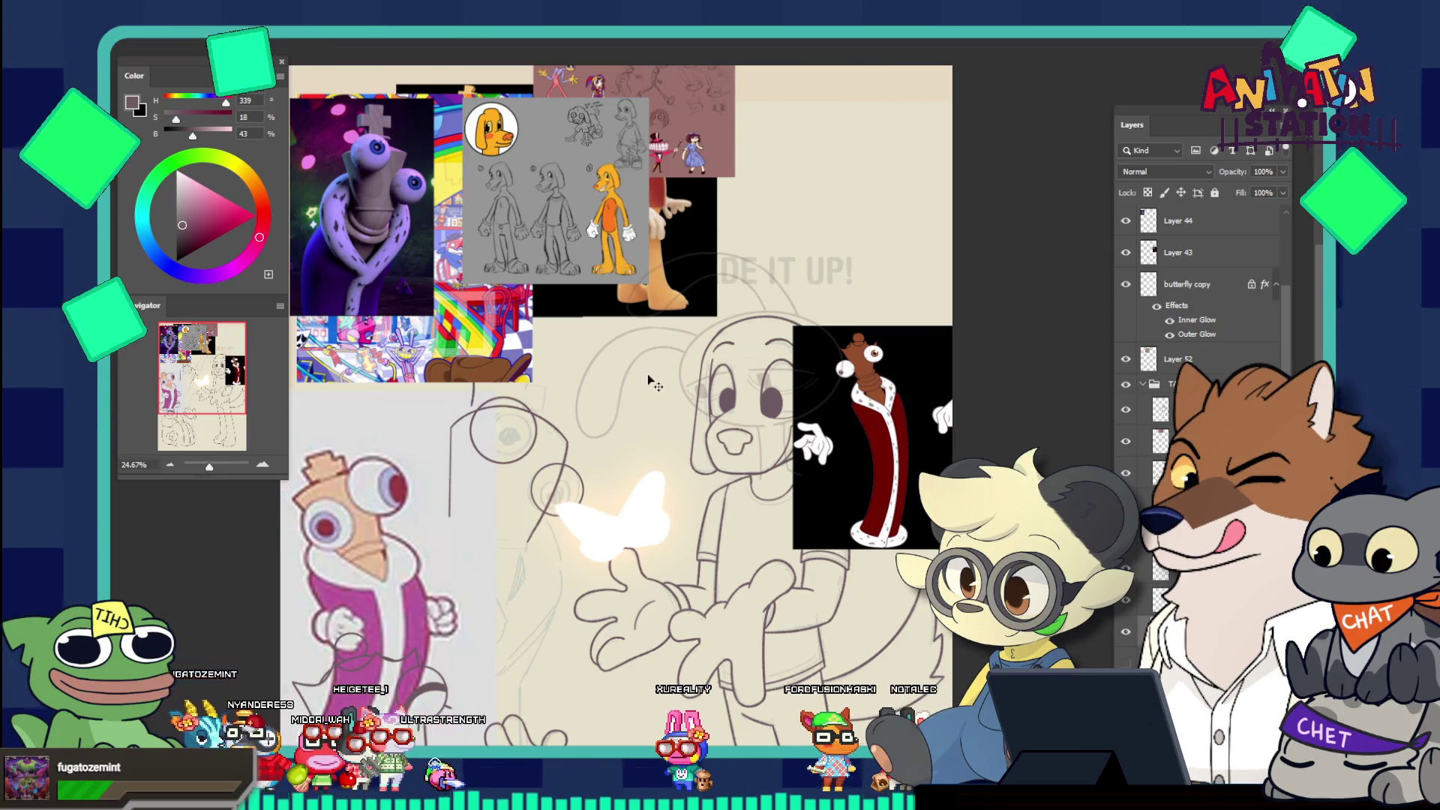
{"action": "left_click_drag", "start_coordinate": [476, 356], "coordinate": [475, 288]}
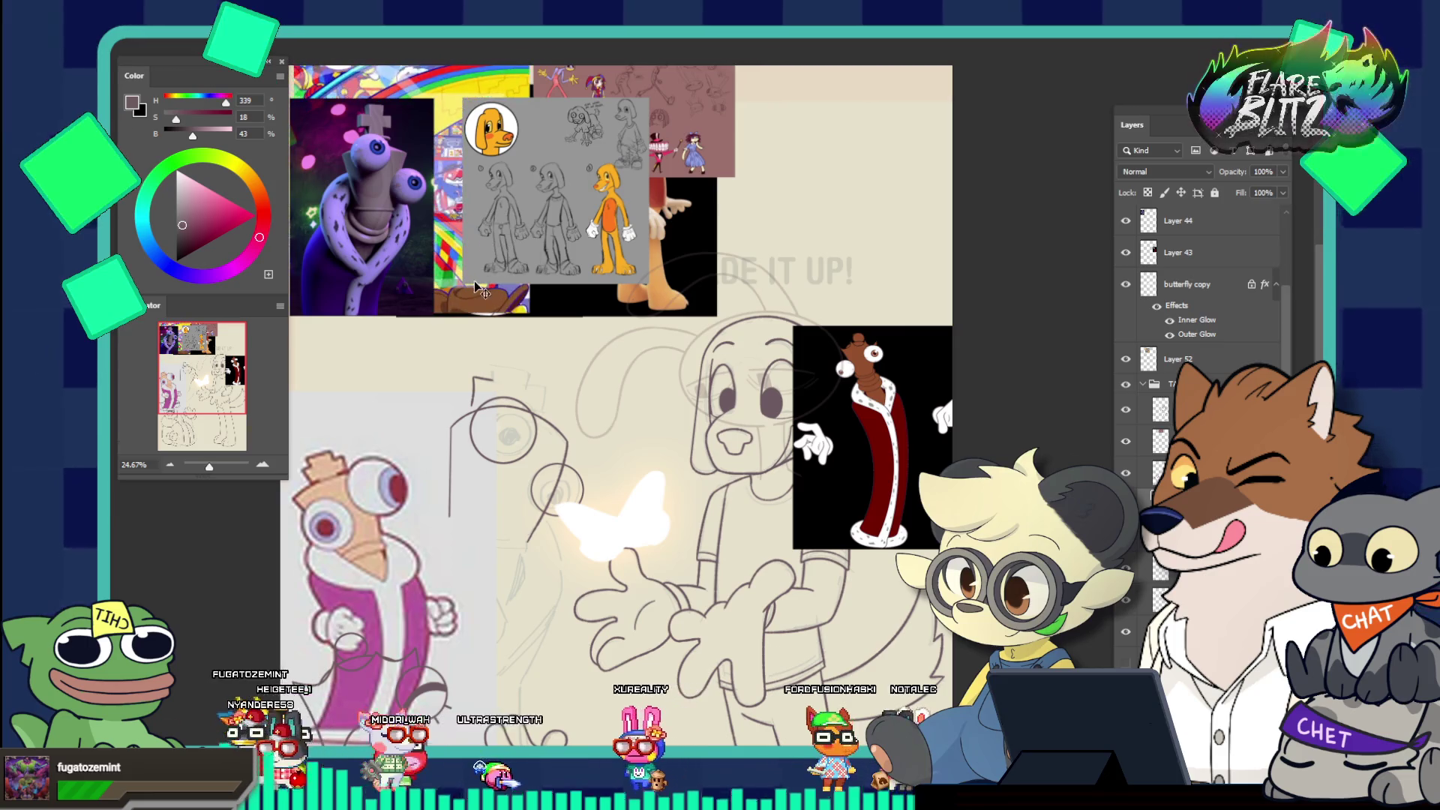
{"action": "left_click_drag", "start_coordinate": [386, 457], "coordinate": [454, 468]}
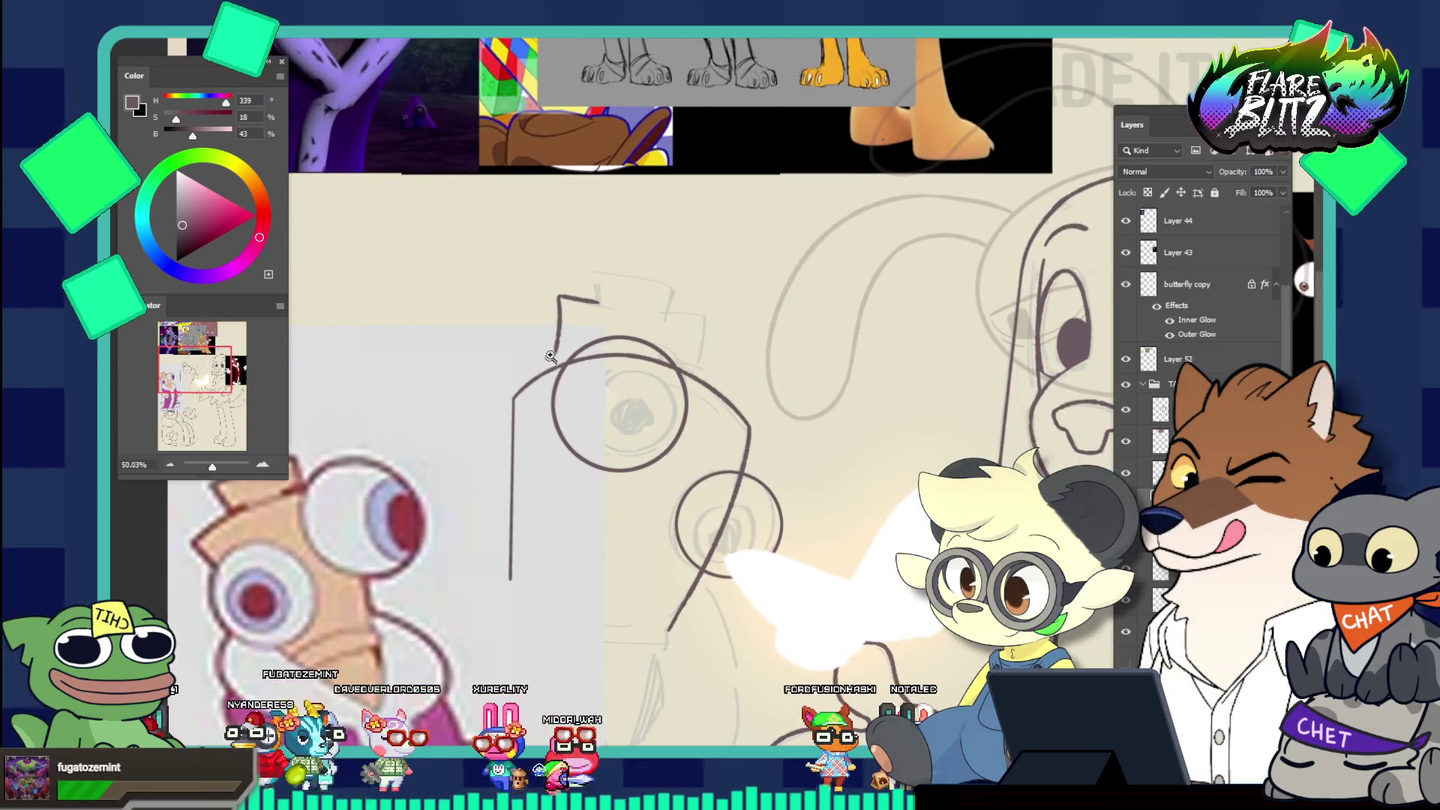
Ink the short vertical crown stroke and a line down from the crown's right corner
{"action": "scroll", "coordinate": [555, 343], "scroll_direction": "up", "scroll_amount": 3}
{"action": "left_click_drag", "start_coordinate": [557, 338], "coordinate": [582, 338]}
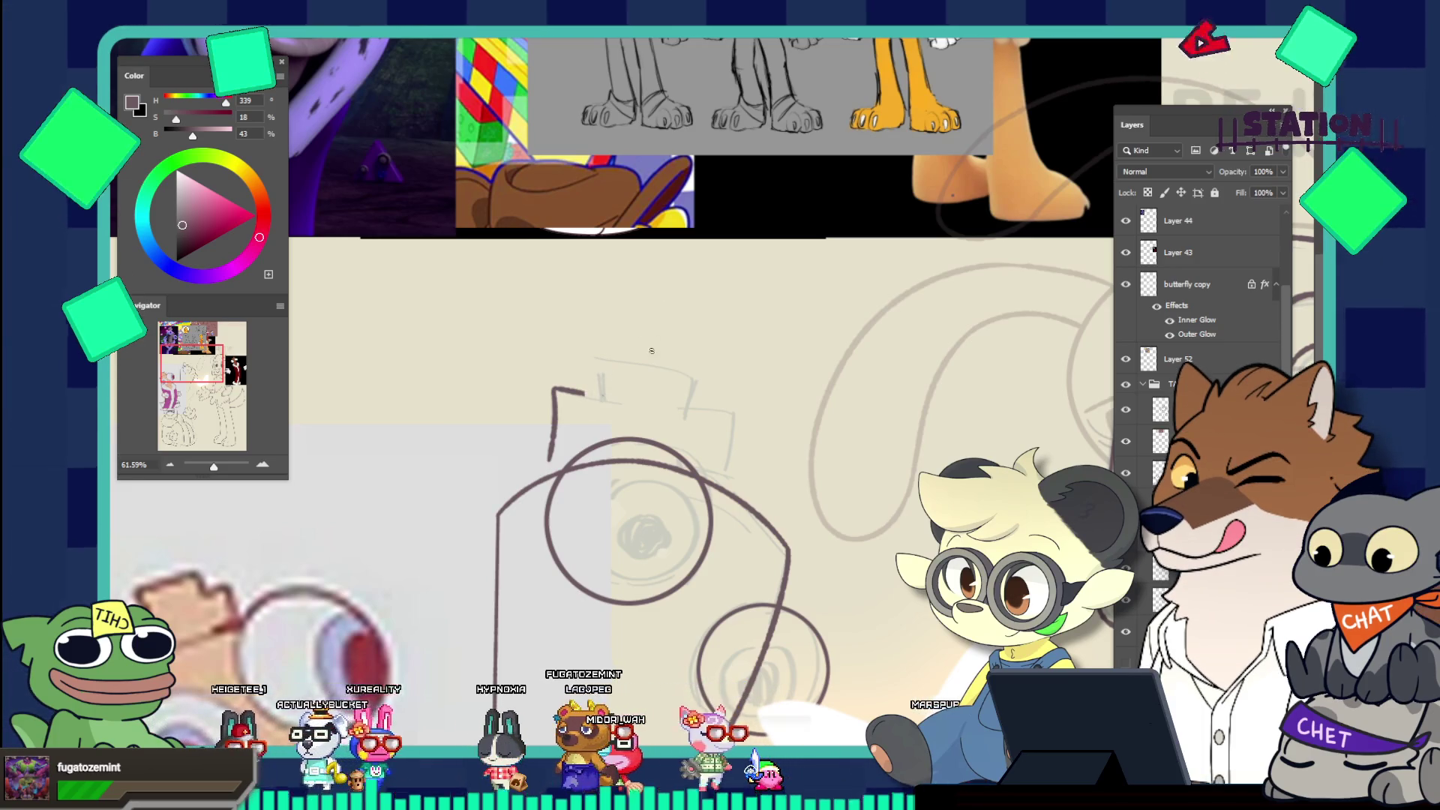
{"action": "left_click_drag", "start_coordinate": [580, 363], "coordinate": [586, 395]}
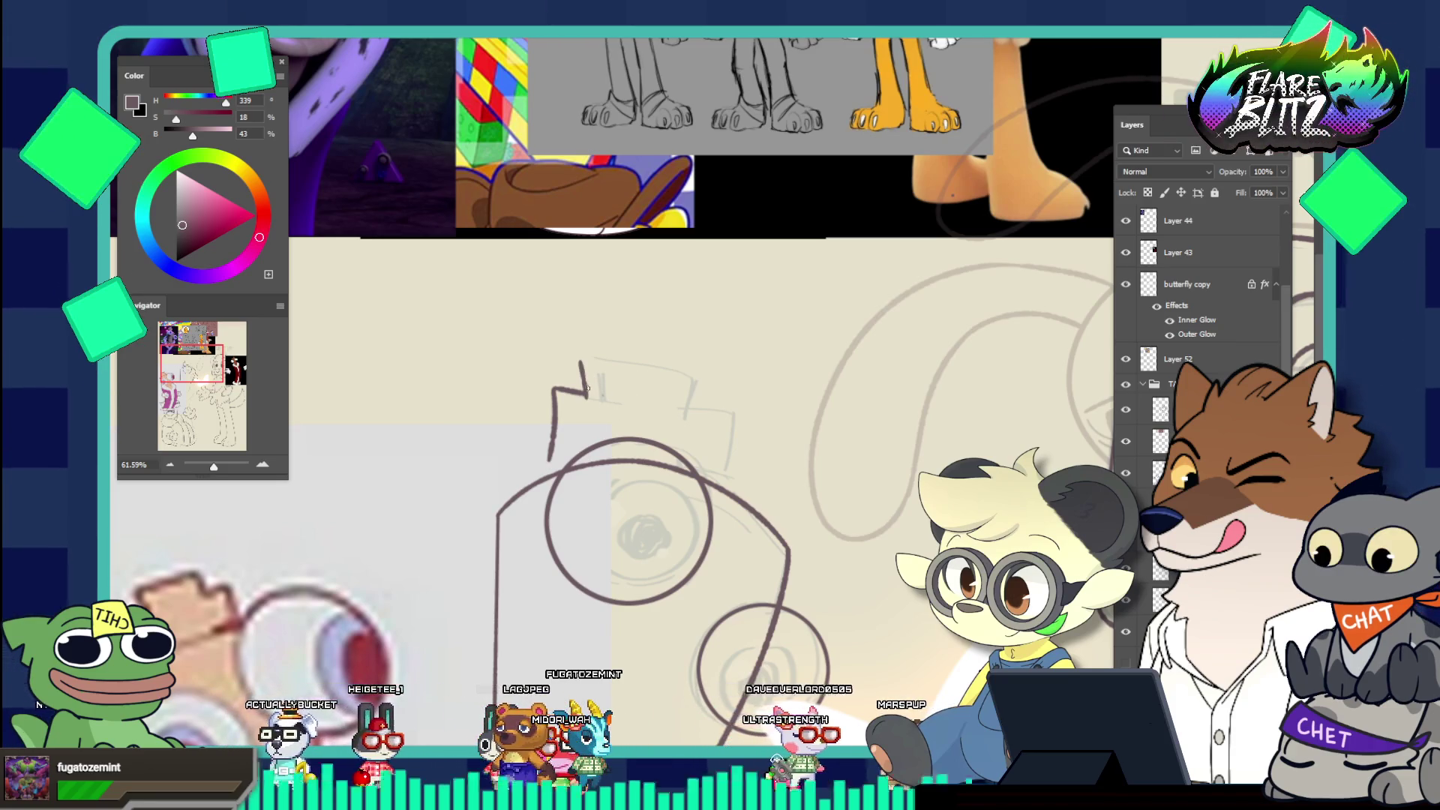
{"action": "key", "text": "ctrl+z"}
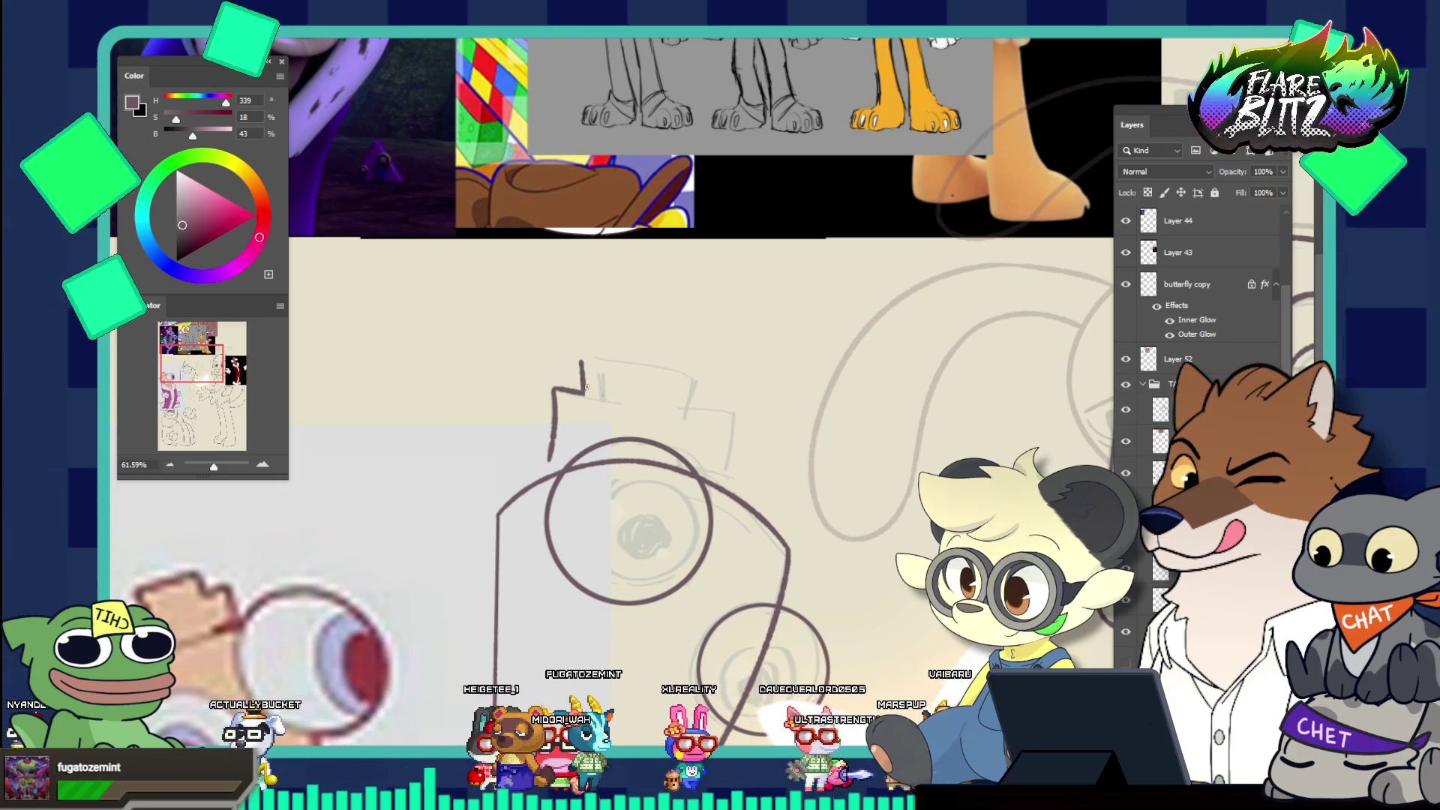
{"action": "left_click_drag", "start_coordinate": [583, 364], "coordinate": [587, 395]}
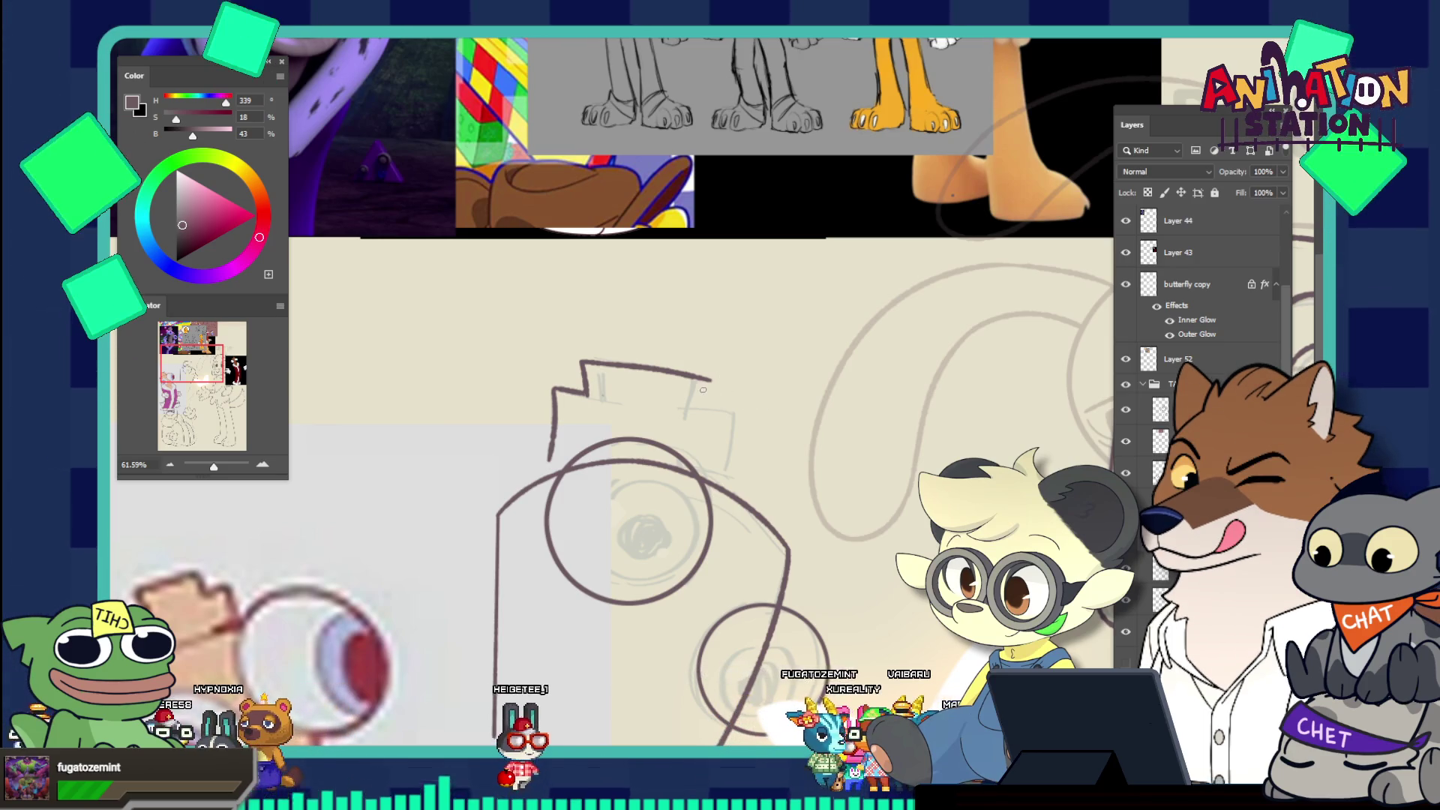
{"action": "mouse_move", "coordinate": [709, 380]}
{"action": "left_mouse_down"}
{"action": "mouse_move", "coordinate": [701, 407]}
{"action": "mouse_move", "coordinate": [733, 410]}
{"action": "left_mouse_up"}
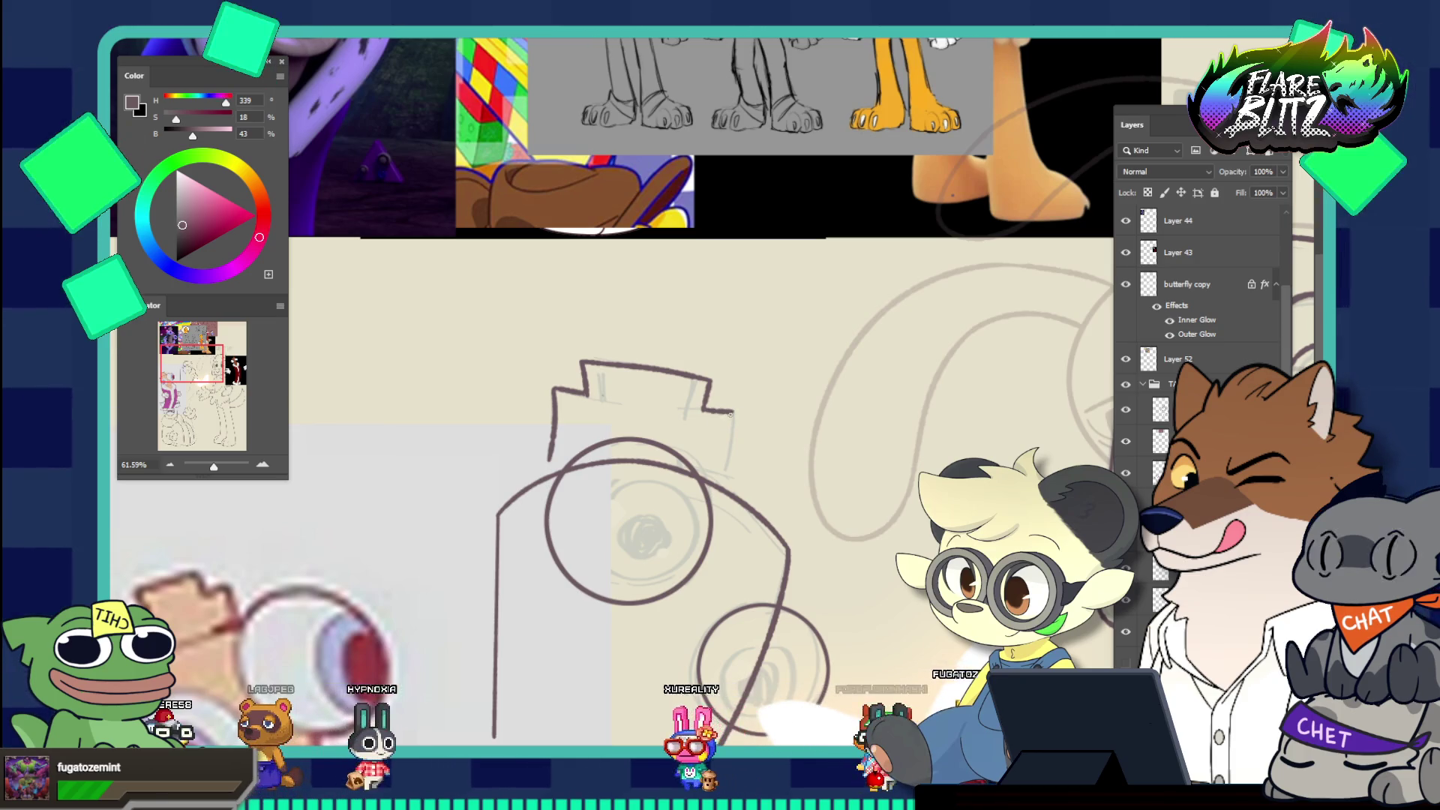
{"action": "key", "text": "ctrl+z"}
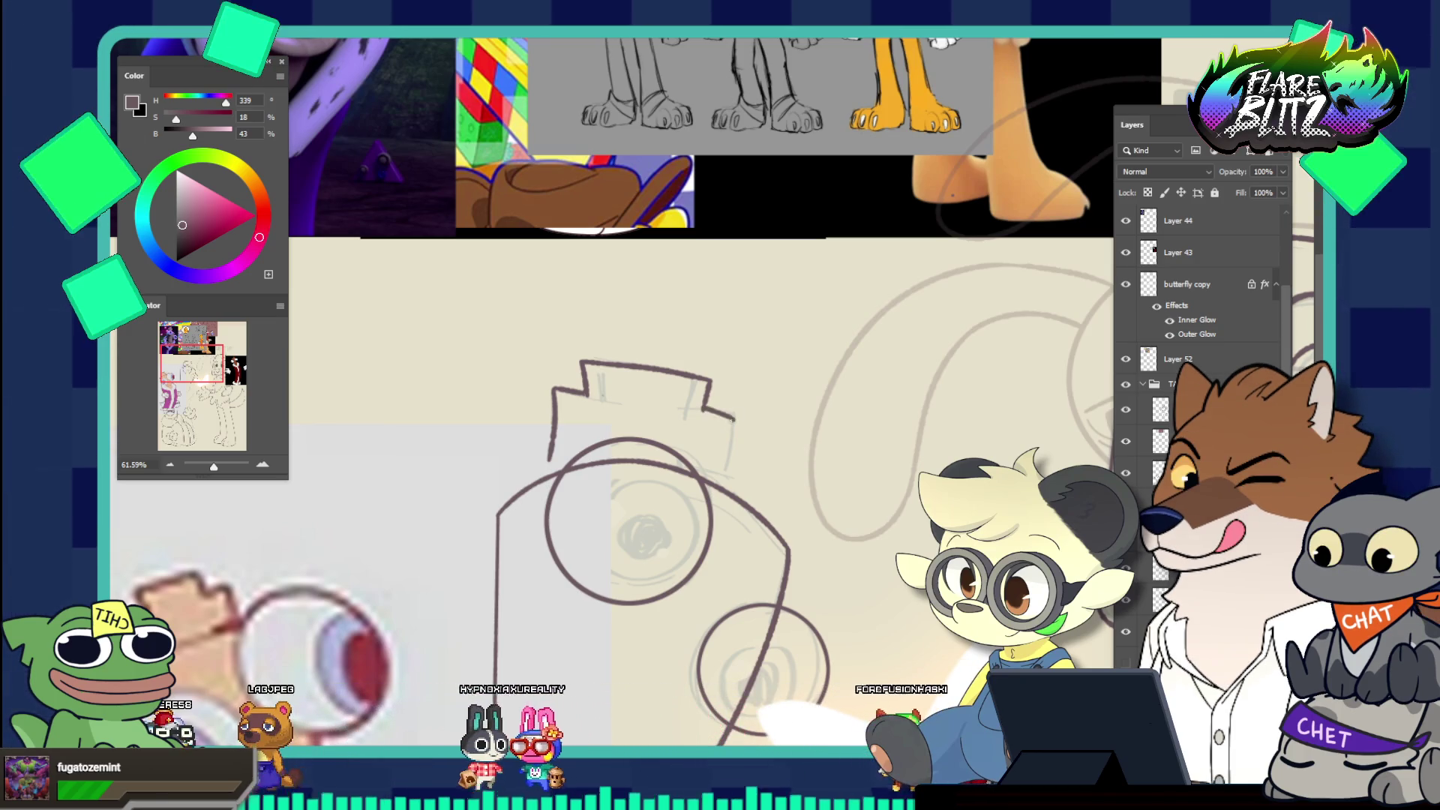
{"action": "key", "text": "ctrl+z"}
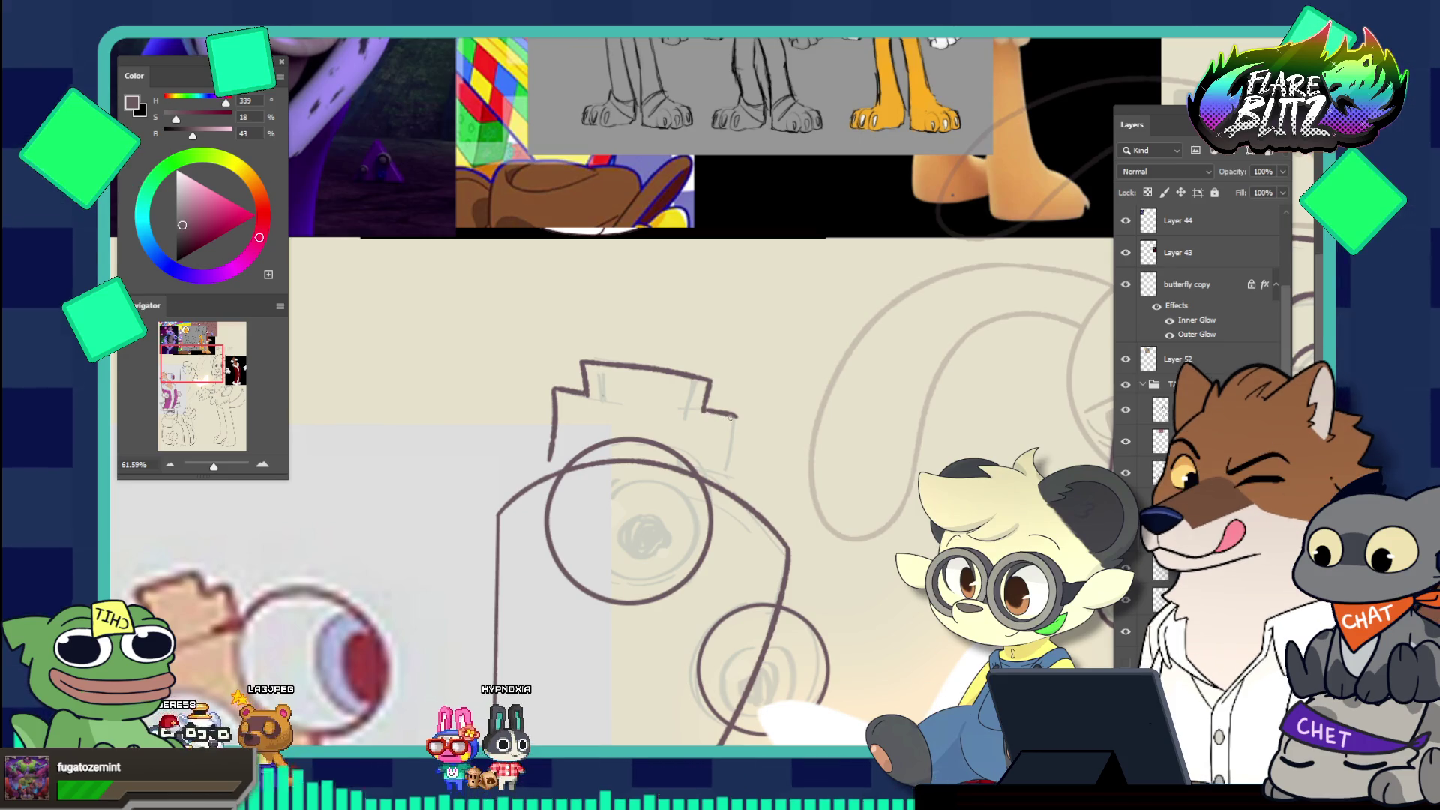
{"action": "left_click_drag", "start_coordinate": [738, 417], "coordinate": [739, 465]}
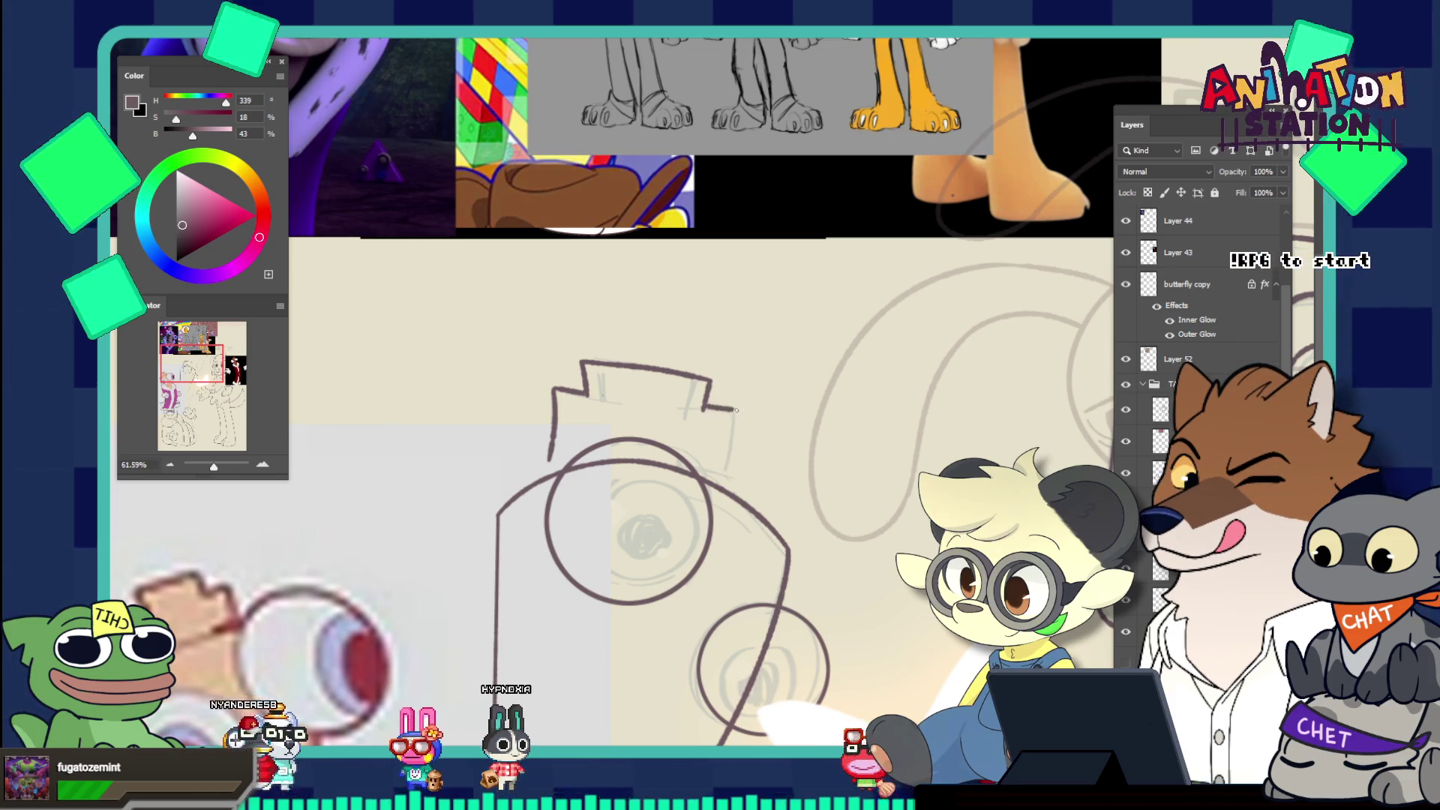
{"action": "key", "text": "ctrl+z"}
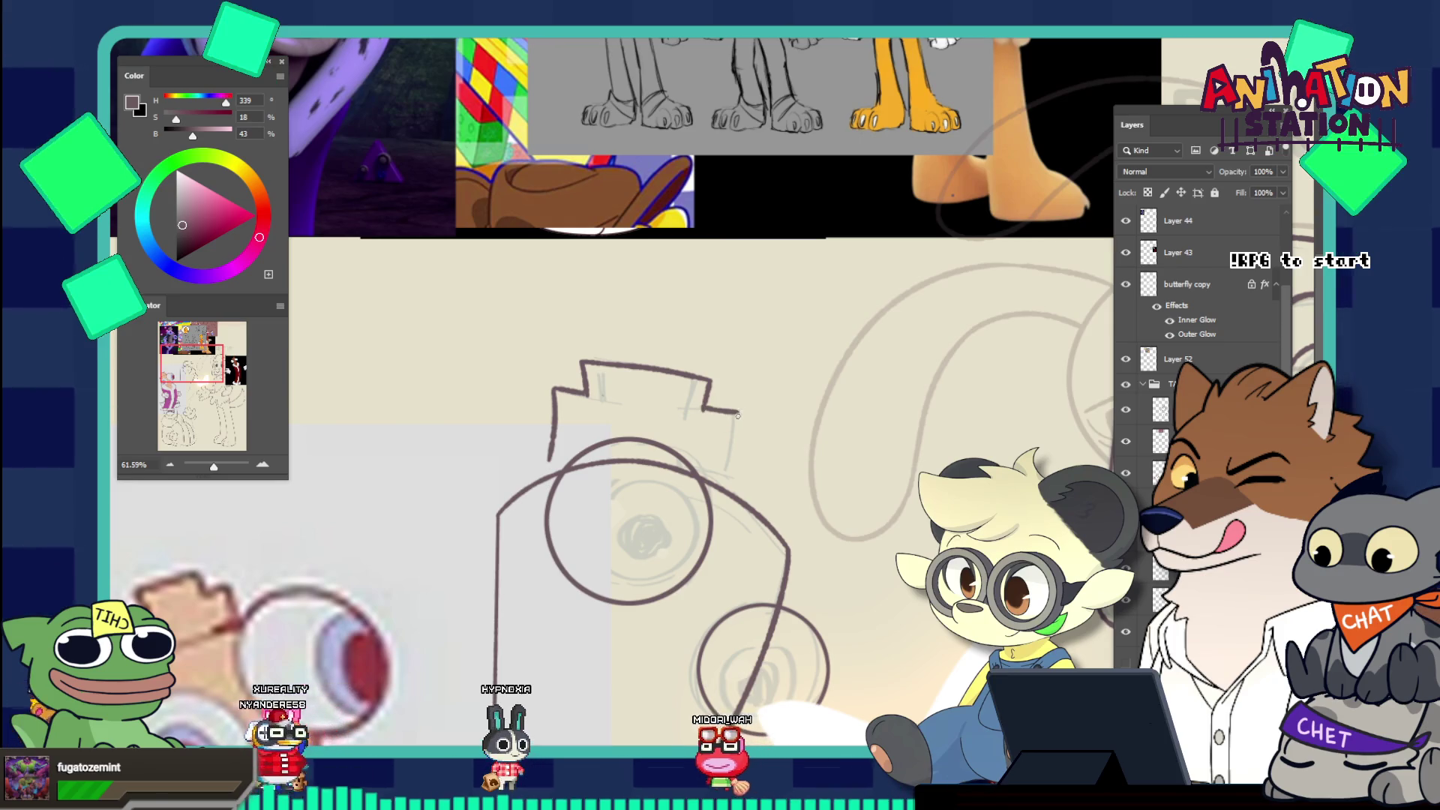
{"action": "left_click_drag", "start_coordinate": [739, 413], "coordinate": [731, 479]}
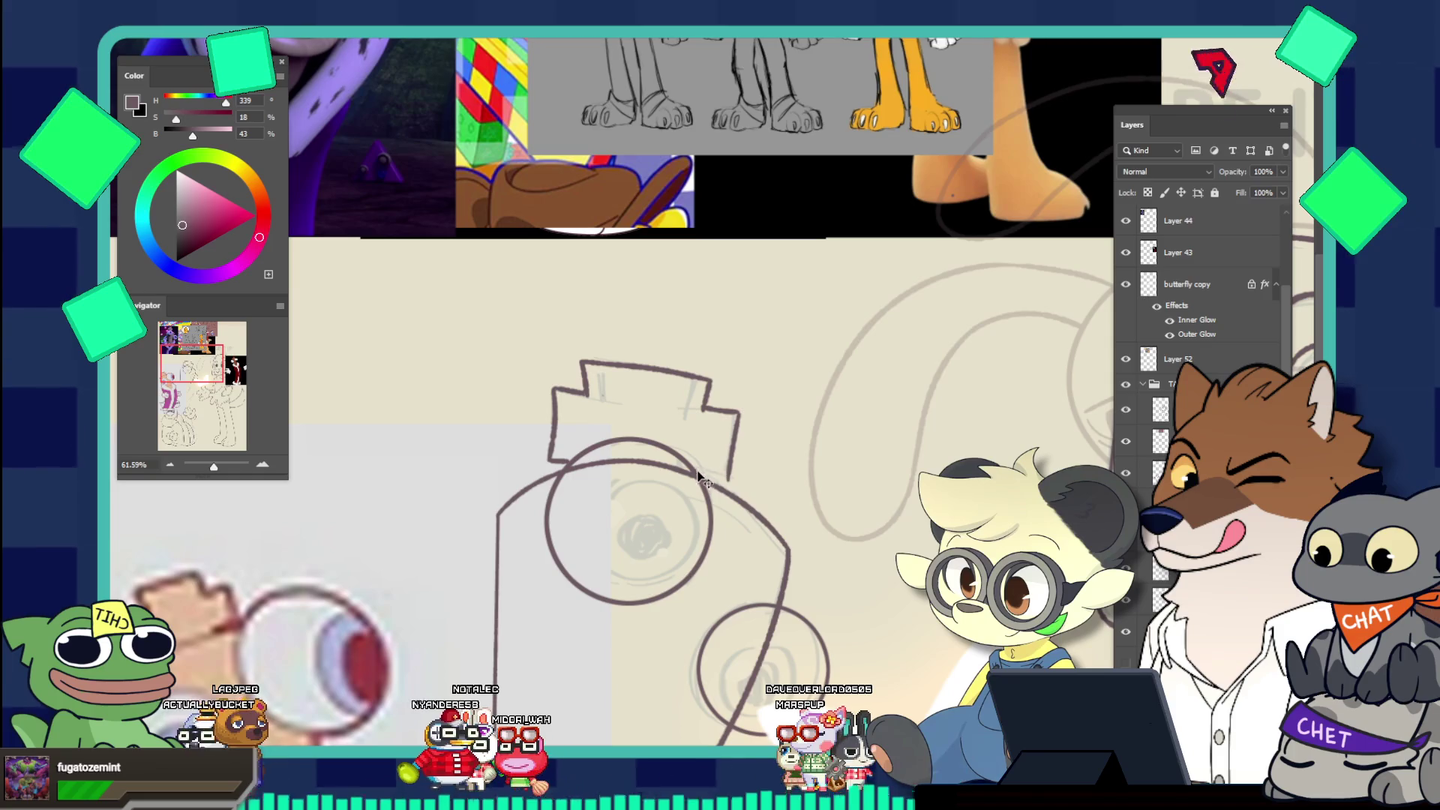
{"action": "key", "text": "bracketright"}
{"action": "key", "text": "bracketright"}
{"action": "key", "text": "bracketright"}
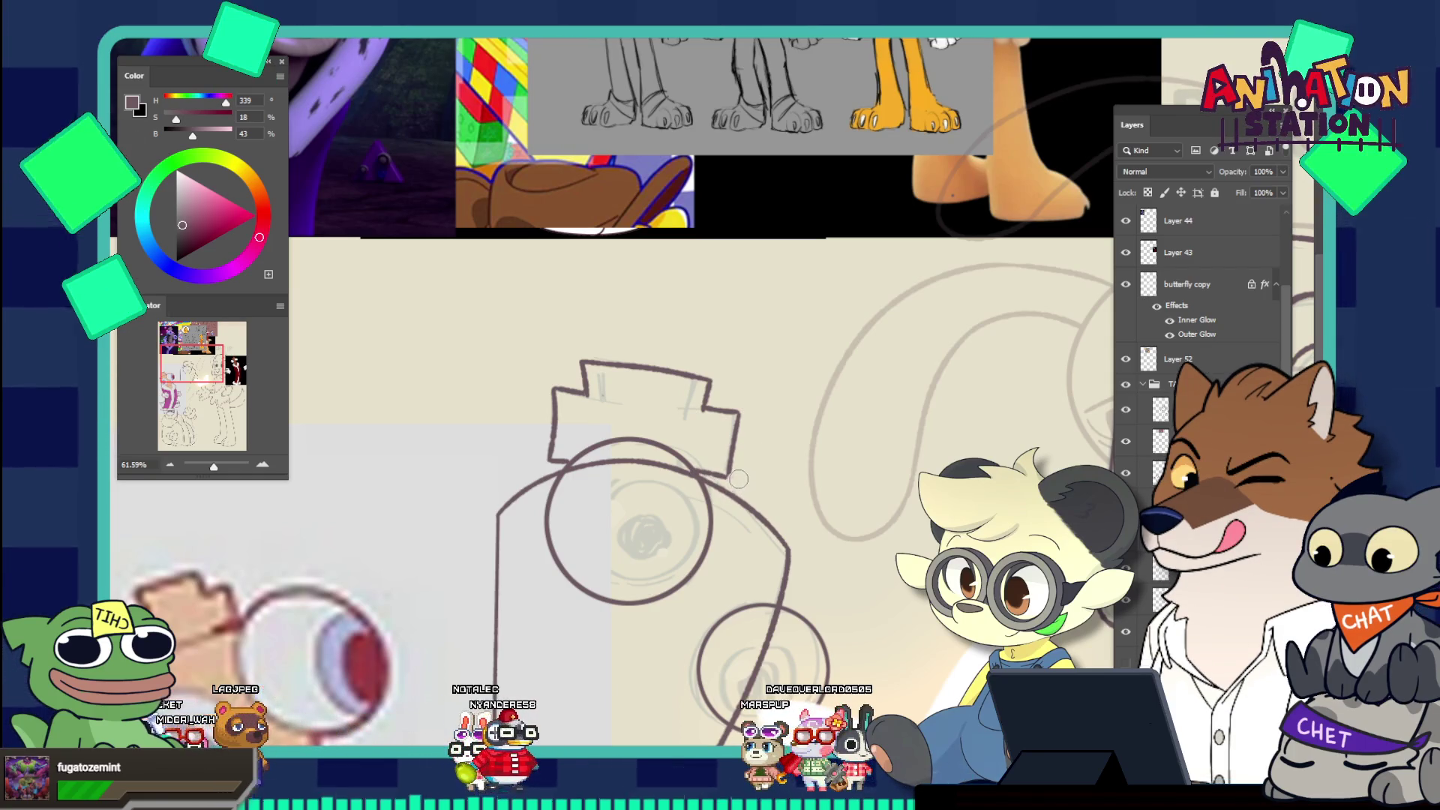
Move the pink character reference up and to the left of the sketch
{"action": "left_click", "coordinate": [788, 469]}
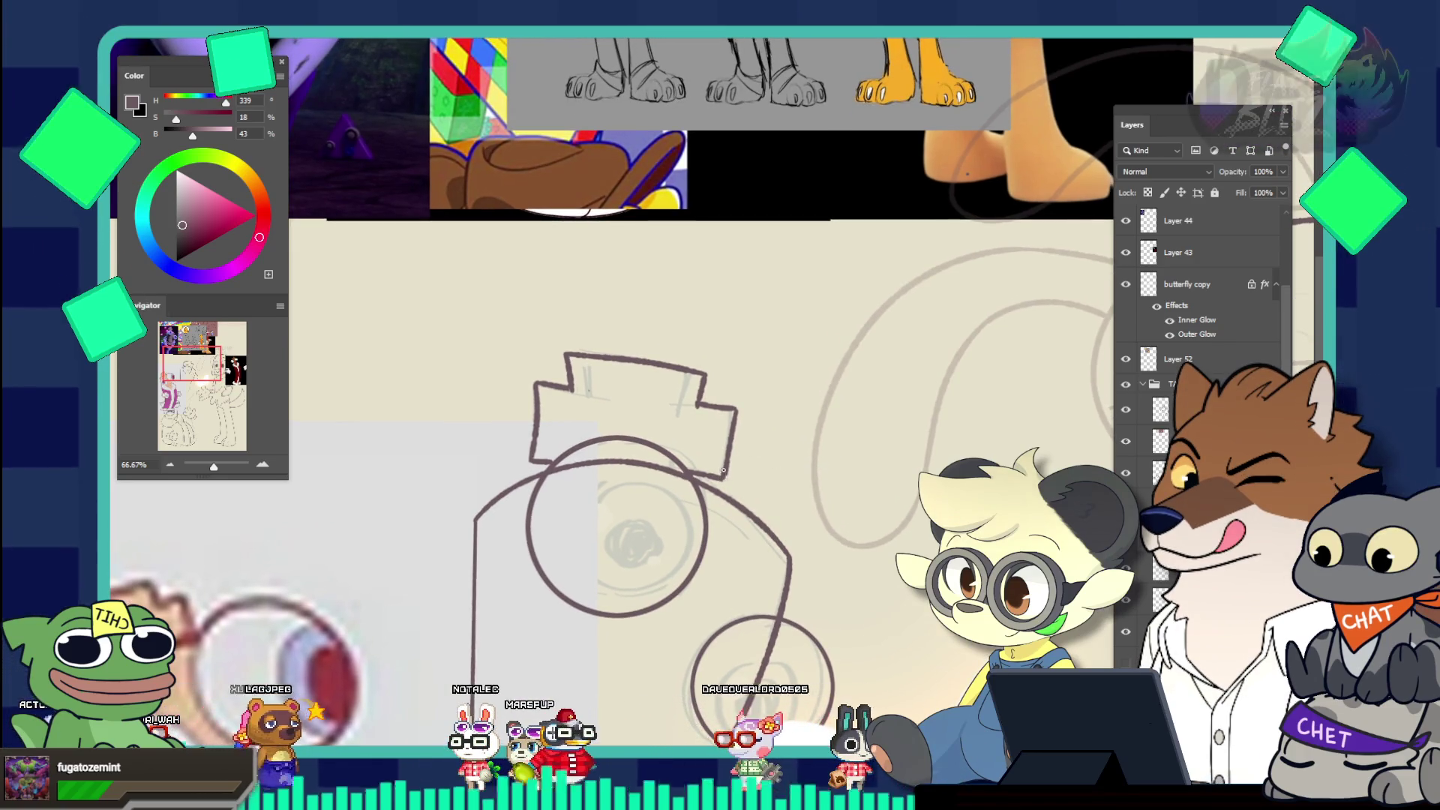
{"action": "left_click_drag", "start_coordinate": [755, 417], "coordinate": [631, 361]}
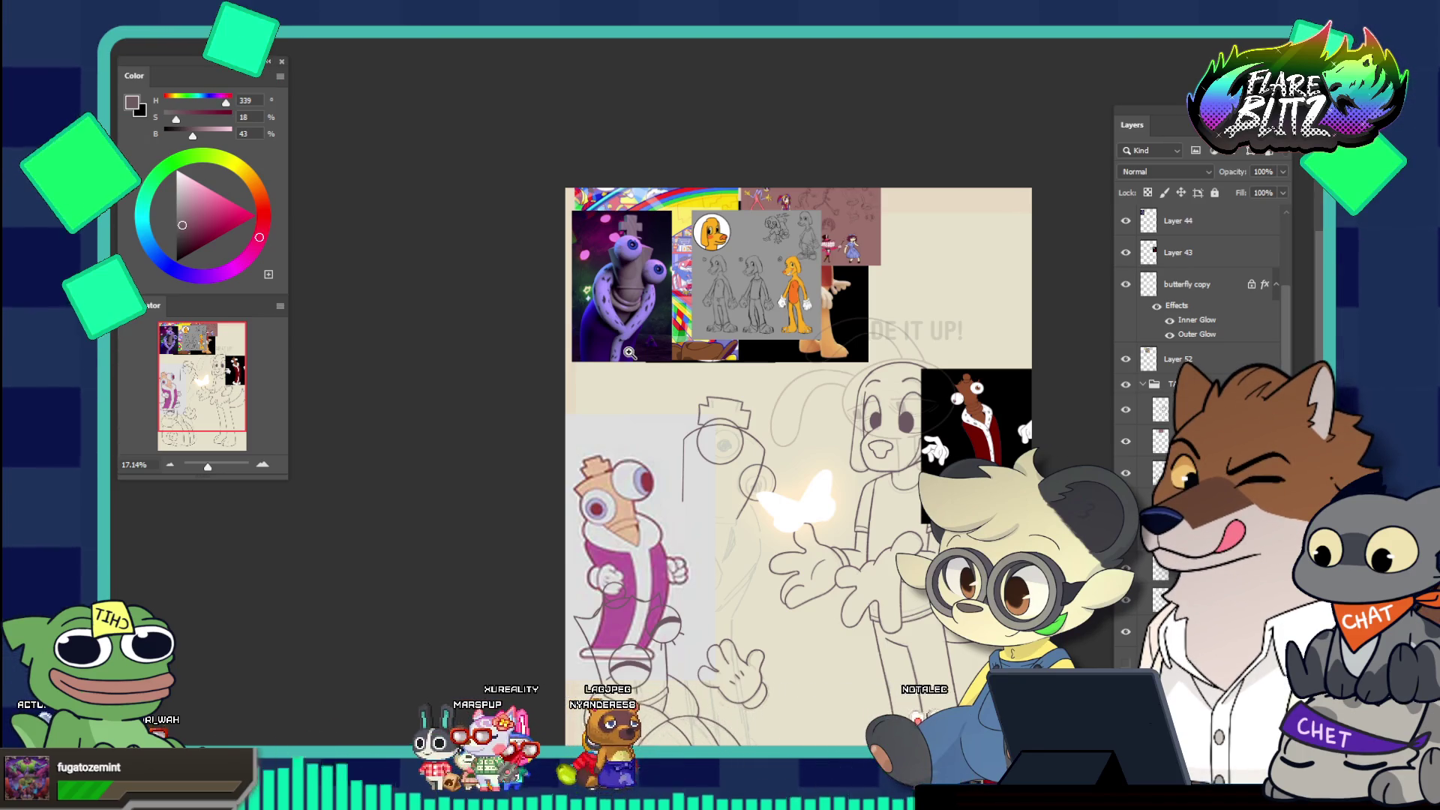
{"action": "scroll", "coordinate": [700, 457], "scroll_direction": "up", "scroll_amount": 2}
{"action": "scroll", "coordinate": [748, 462], "scroll_direction": "up", "scroll_amount": 2}
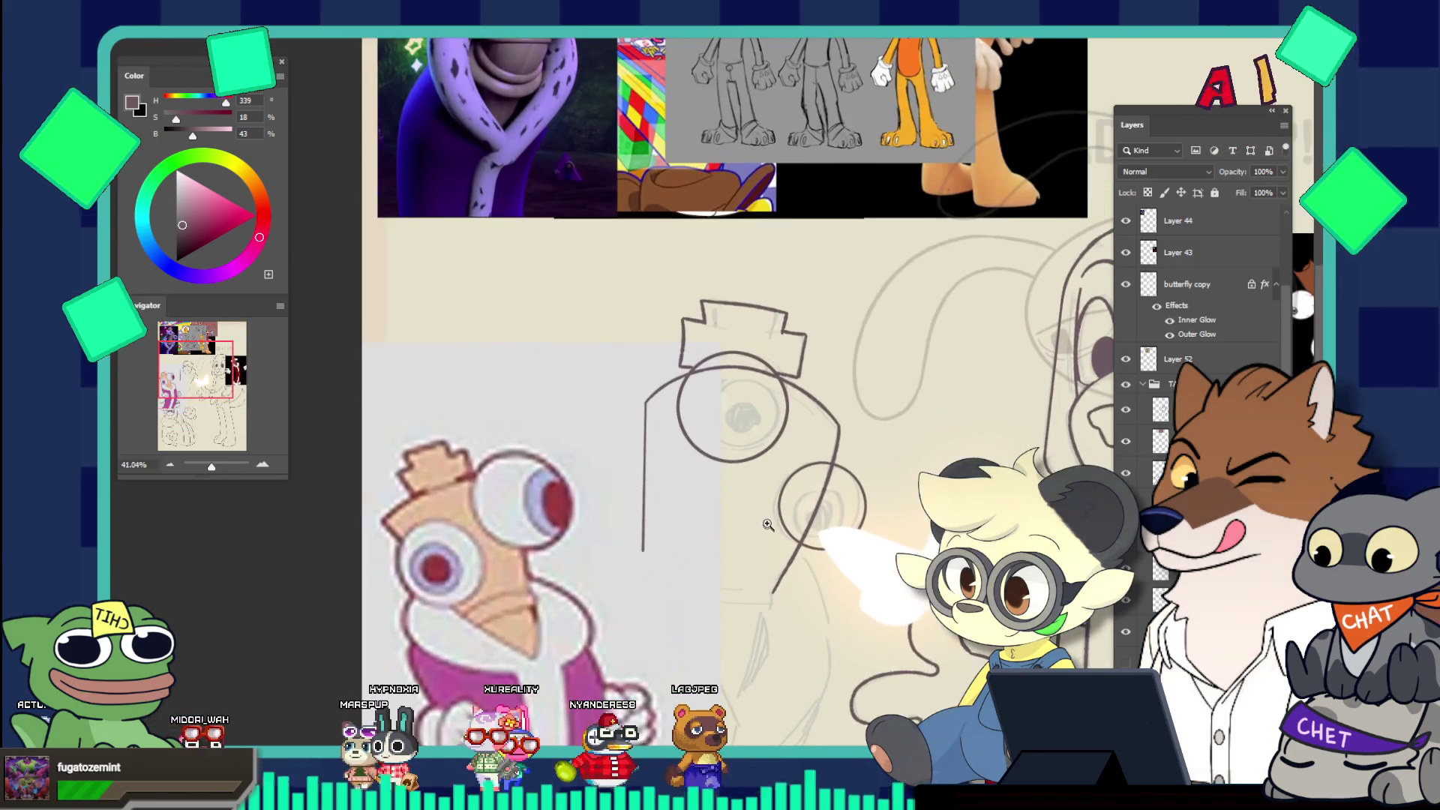
{"action": "scroll", "coordinate": [776, 448], "scroll_direction": "up", "scroll_amount": 1}
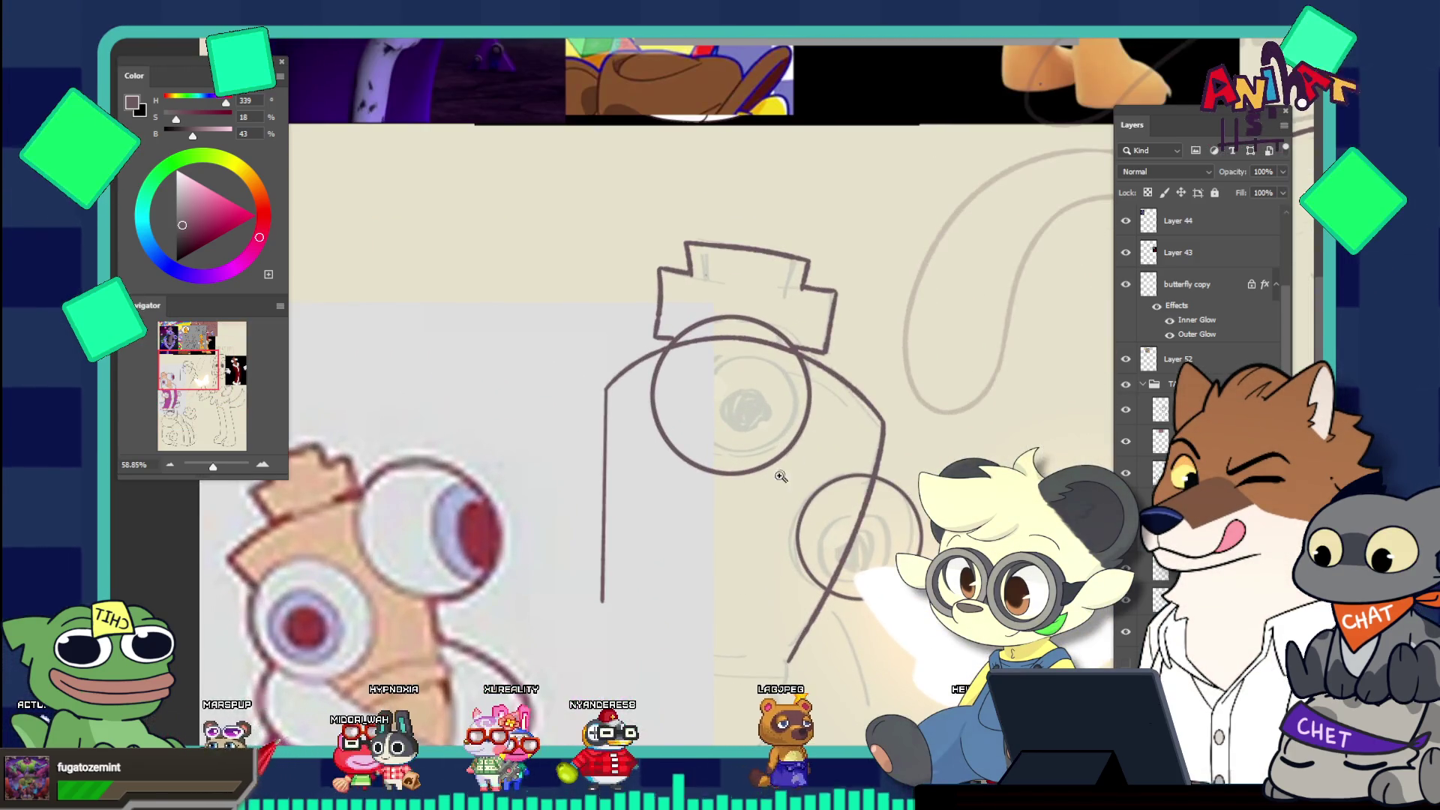
{"action": "scroll", "coordinate": [780, 476], "scroll_direction": "down", "scroll_amount": 3}
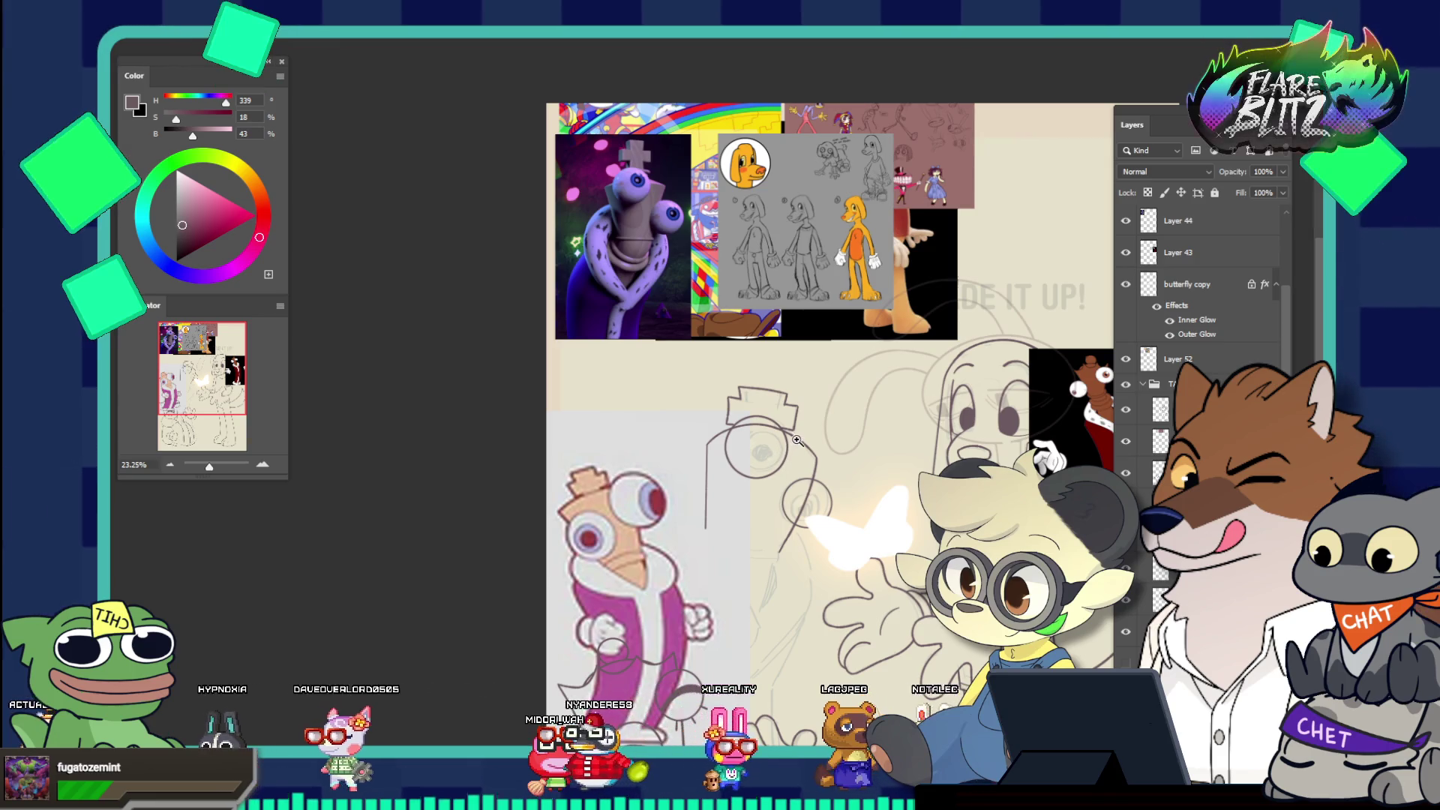
{"action": "scroll", "coordinate": [750, 465], "scroll_direction": "up", "scroll_amount": 2}
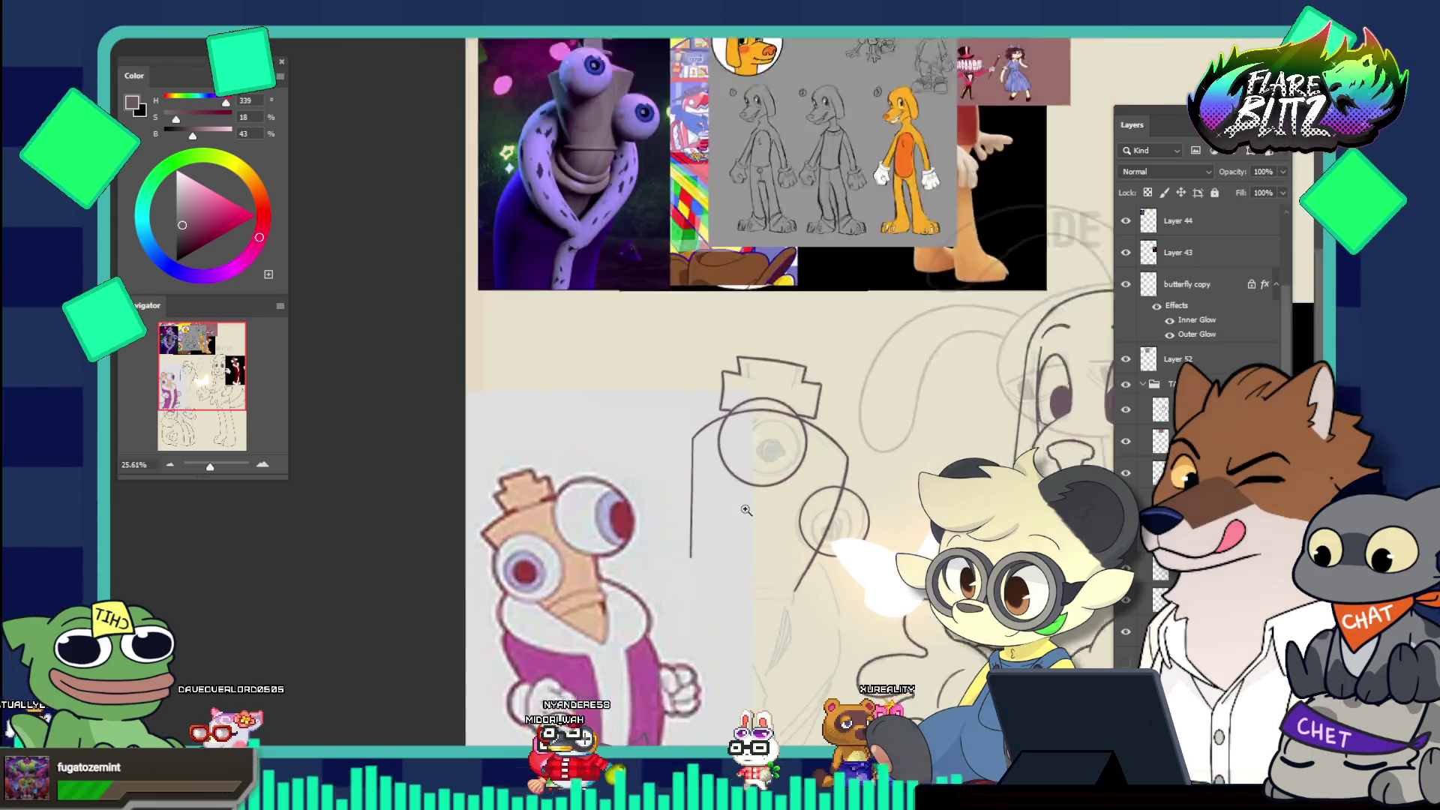
{"action": "scroll", "coordinate": [747, 510], "scroll_direction": "up", "scroll_amount": 5}
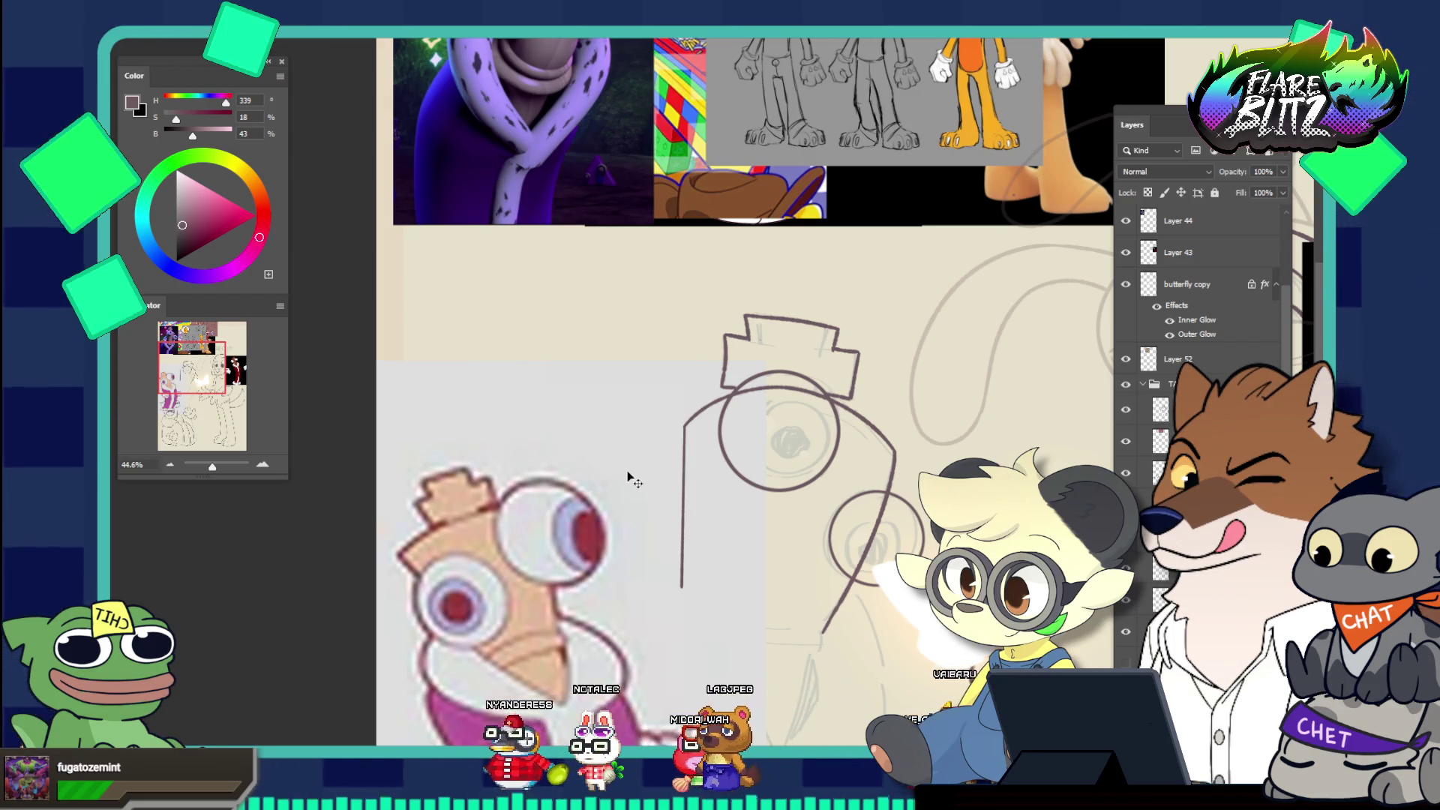
{"action": "left_click_drag", "start_coordinate": [628, 477], "coordinate": [608, 283]}
{"action": "left_click_drag", "start_coordinate": [566, 465], "coordinate": [446, 469]}
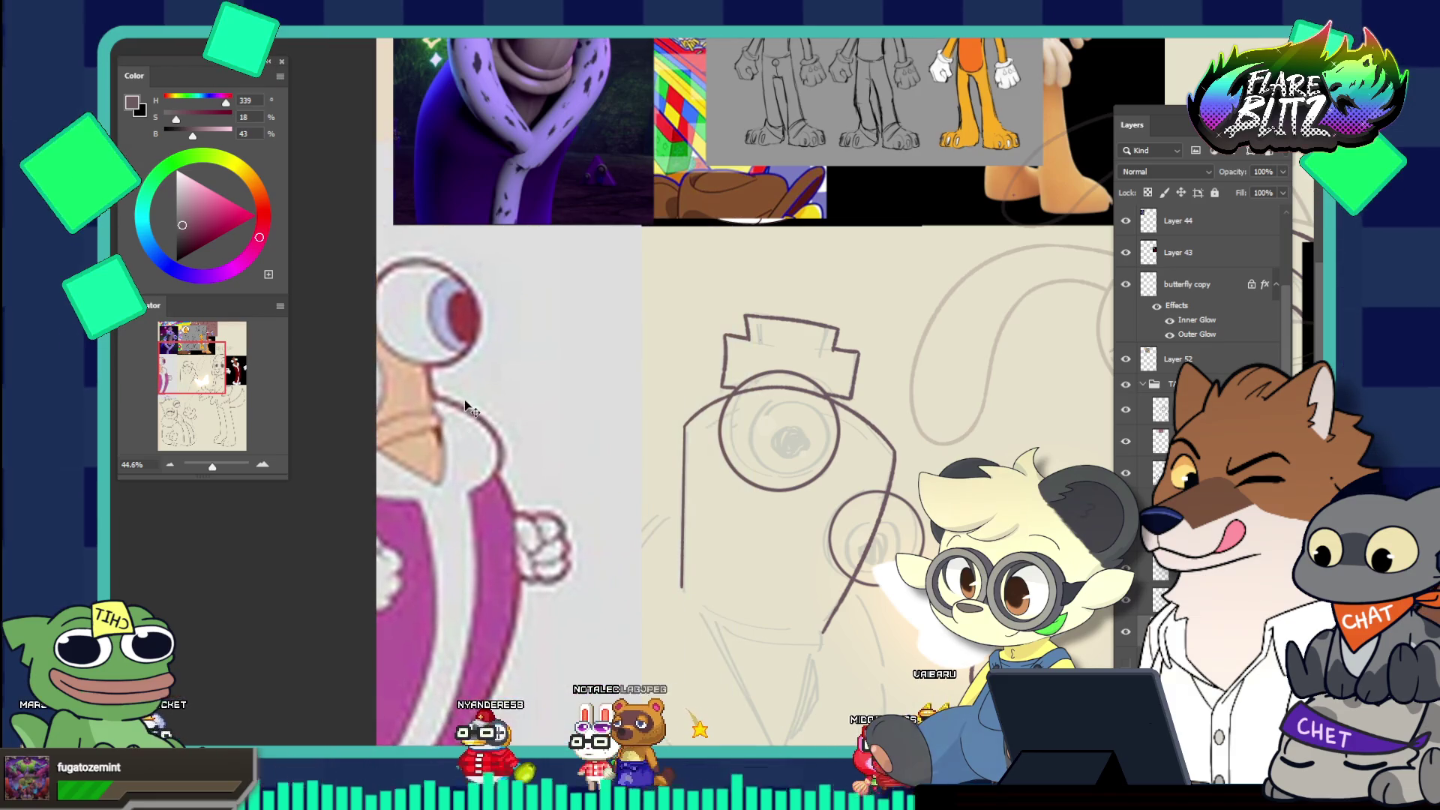
{"action": "left_click_drag", "start_coordinate": [578, 578], "coordinate": [553, 604]}
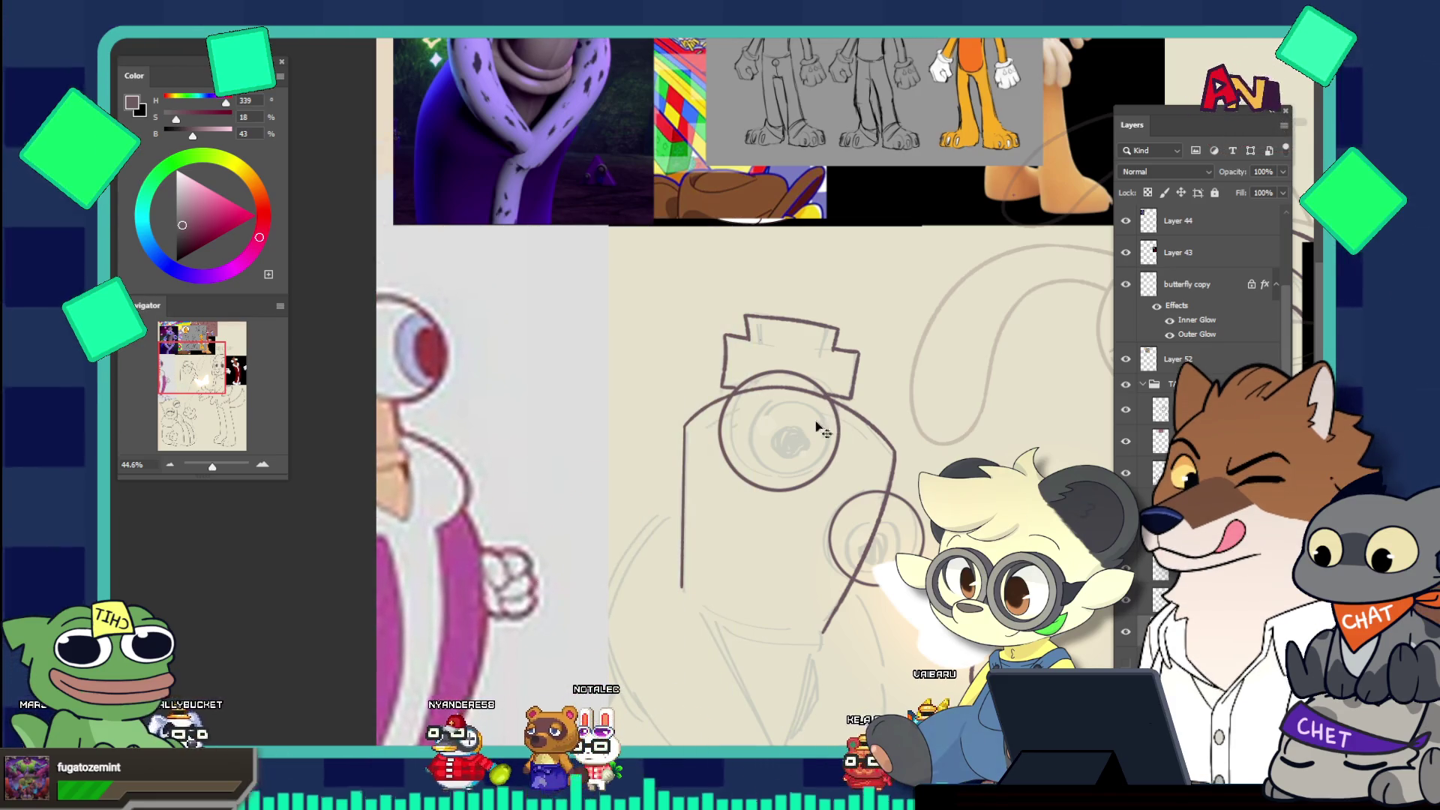
{"action": "left_click_drag", "start_coordinate": [685, 412], "coordinate": [694, 409]}
{"action": "key", "text": "ctrl+z"}
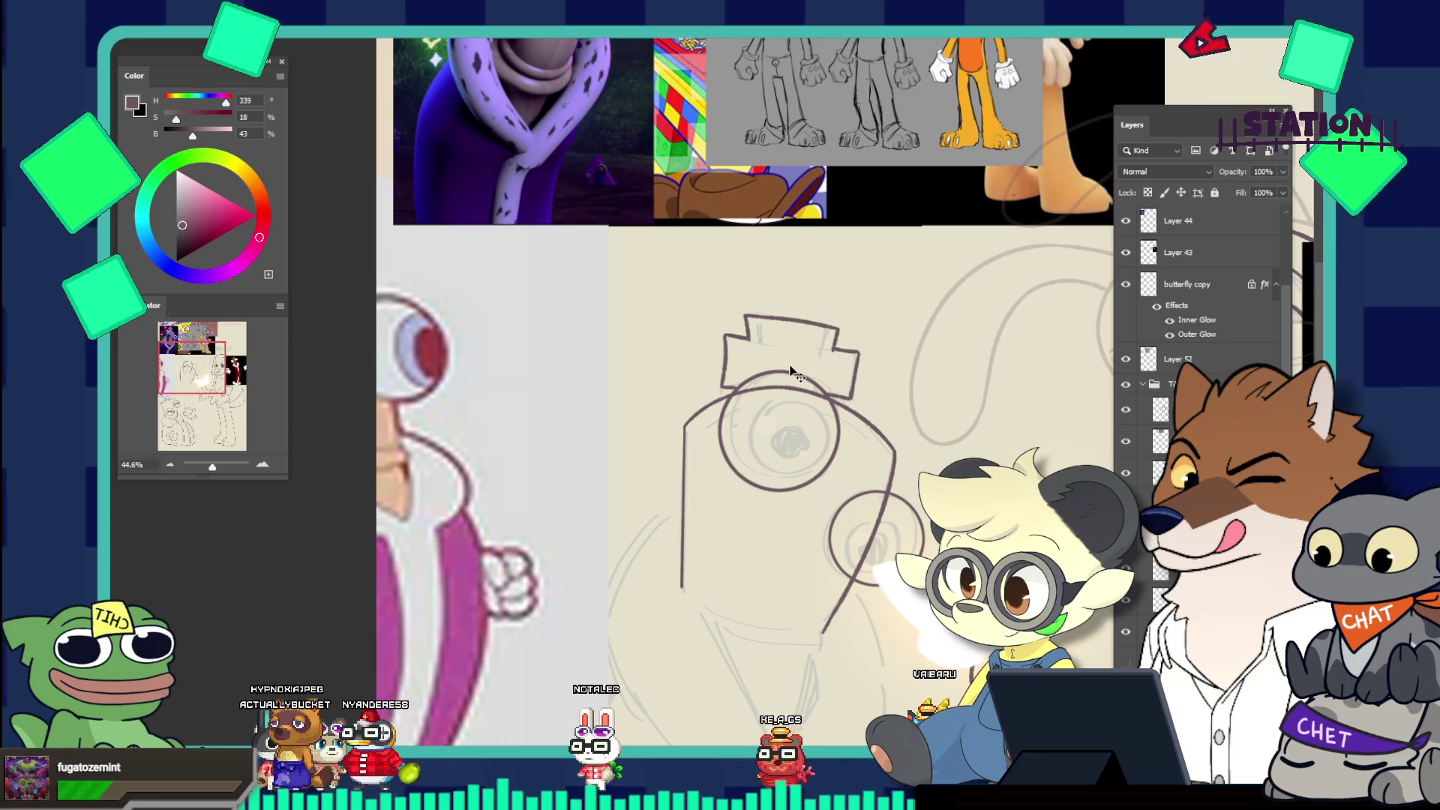
Try extending the left arc's end down-left, then undo those strokes
{"action": "left_click_drag", "start_coordinate": [684, 429], "coordinate": [683, 542]}
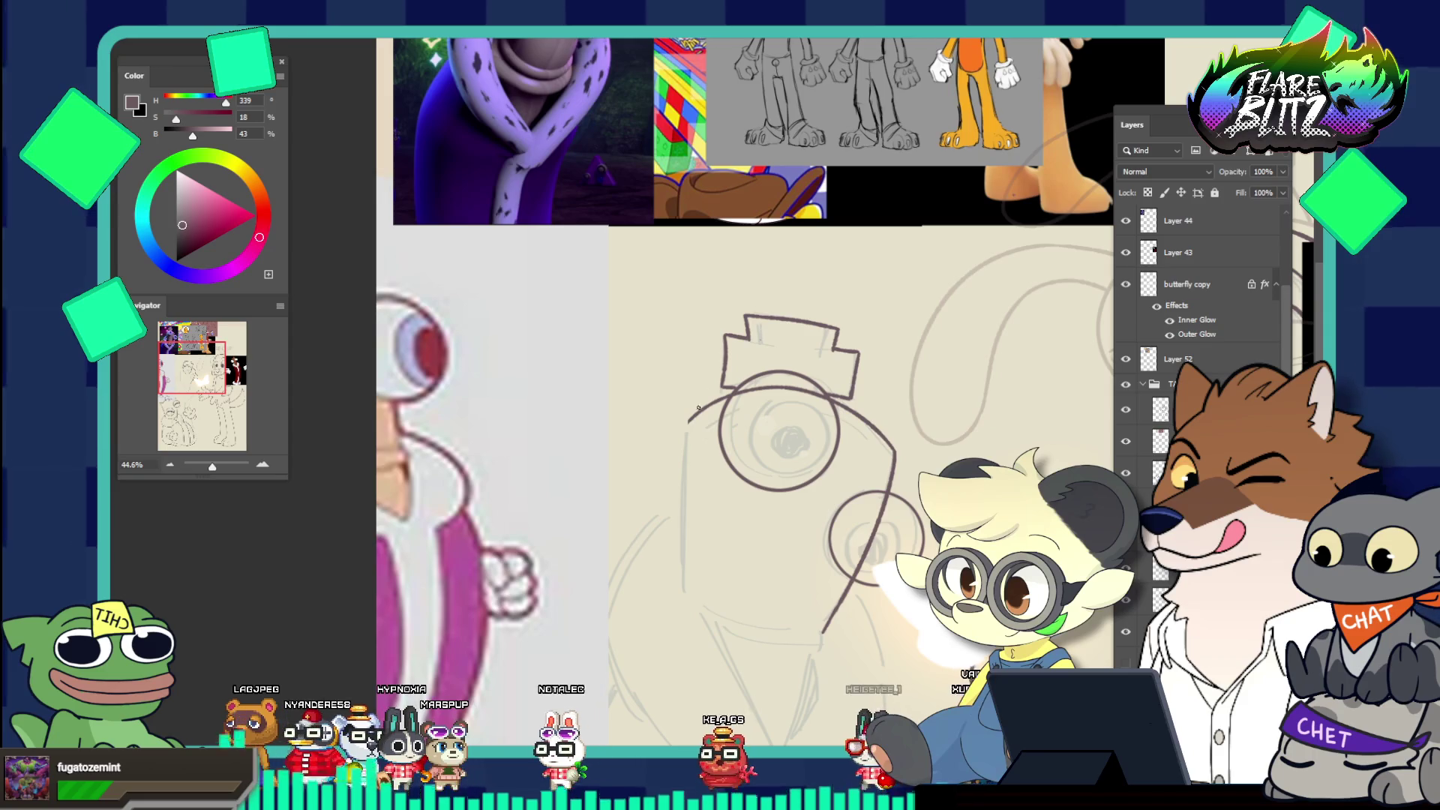
{"action": "left_click_drag", "start_coordinate": [698, 408], "coordinate": [670, 435]}
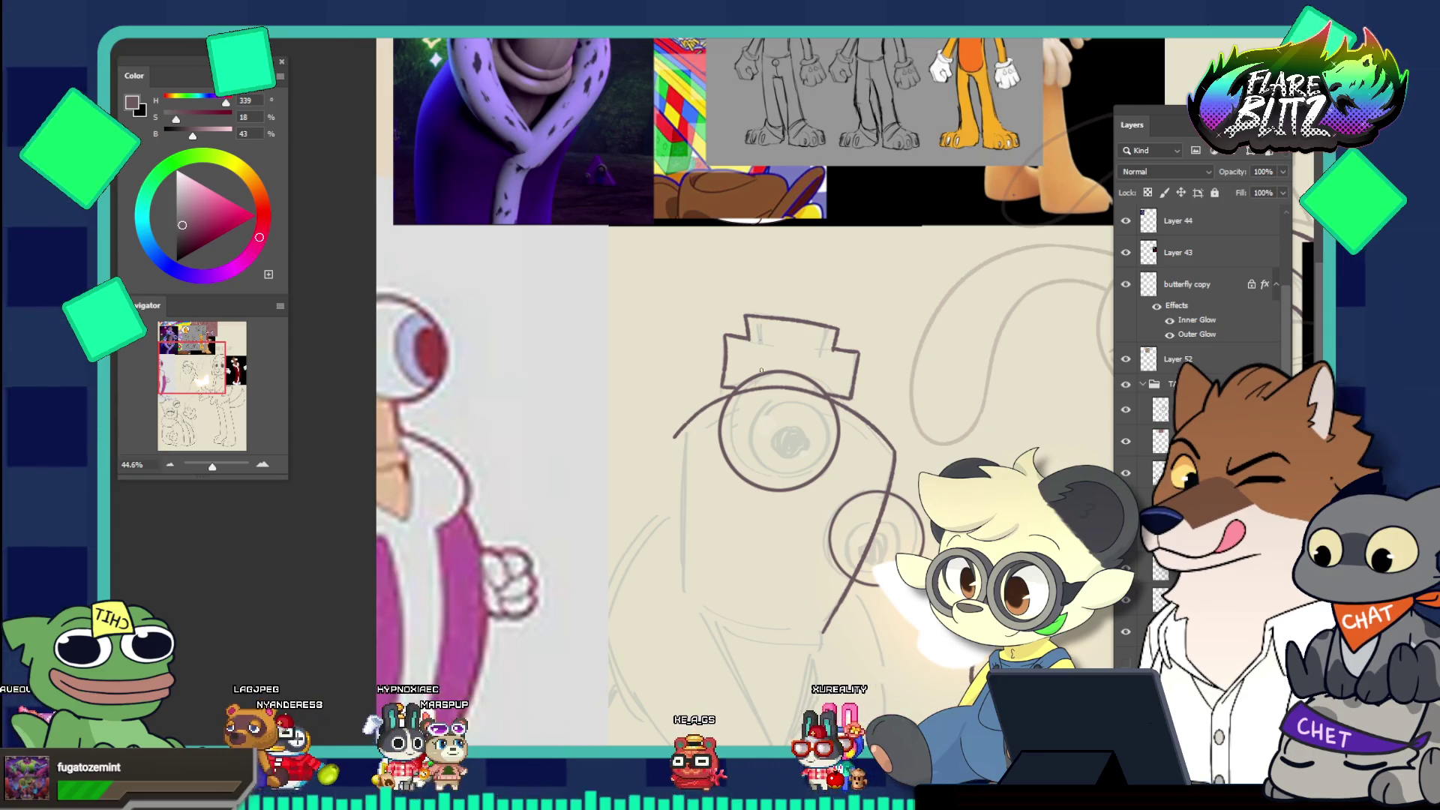
{"action": "key", "text": "ctrl+z"}
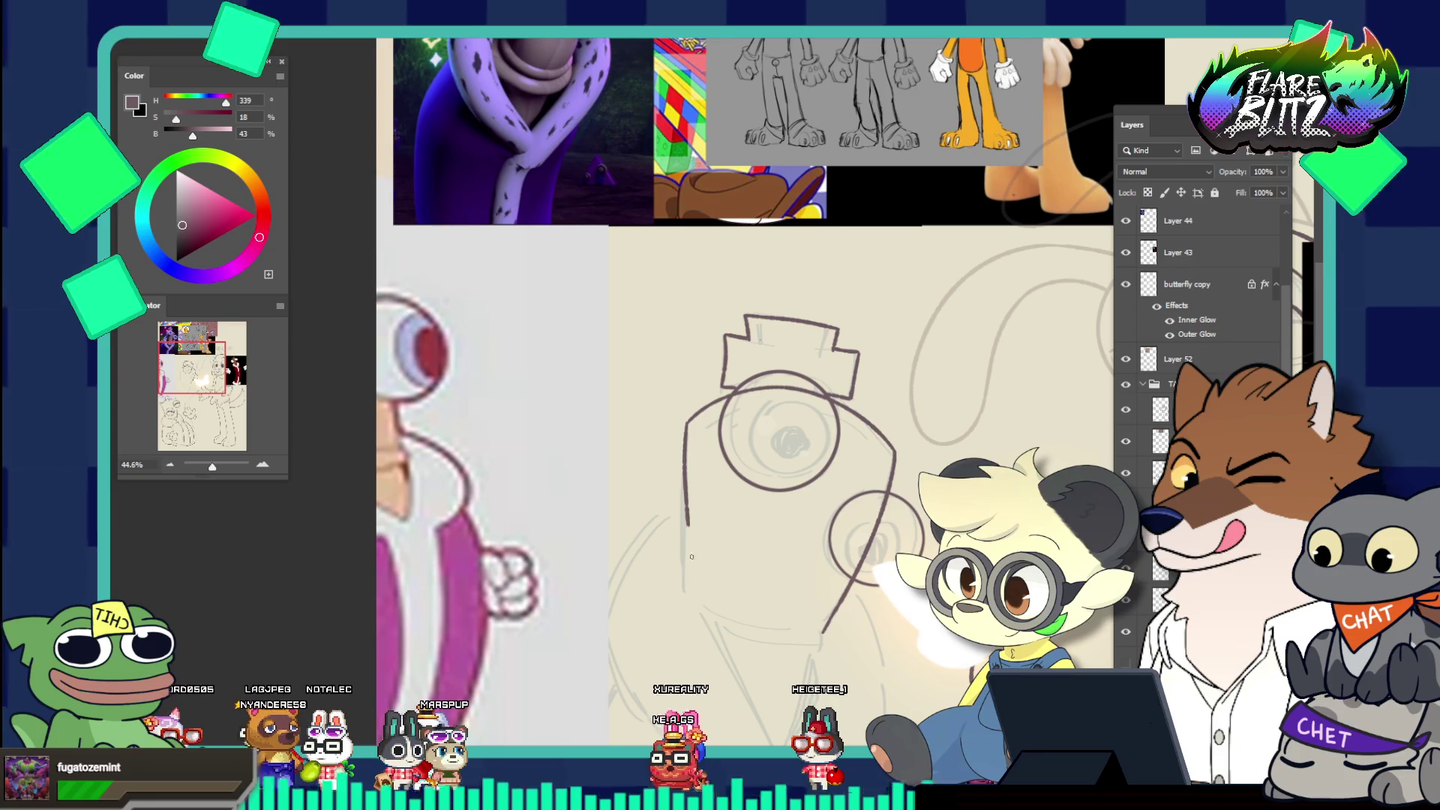
{"action": "key", "text": "ctrl+z"}
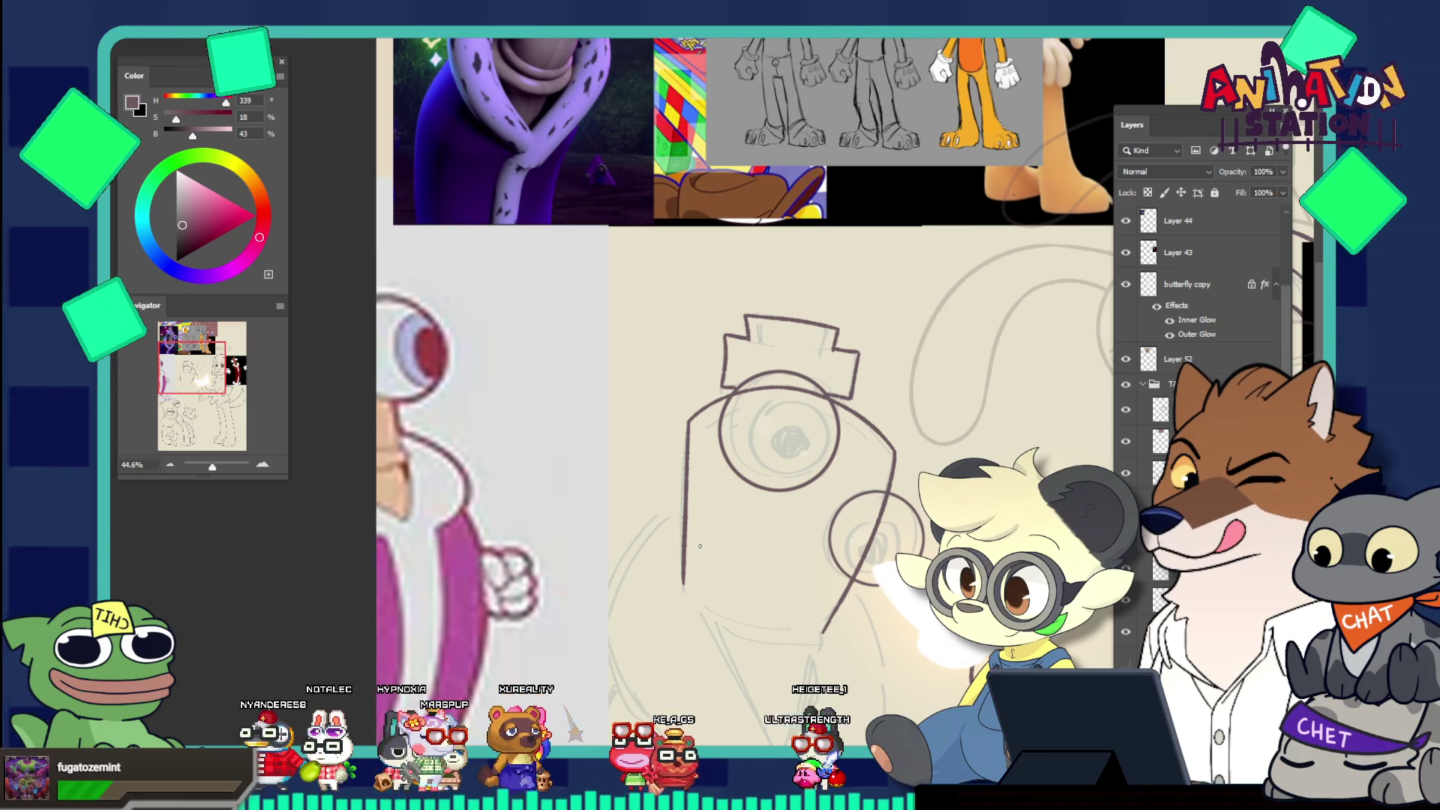
{"action": "mouse_move", "coordinate": [700, 546]}
{"action": "left_mouse_down"}
{"action": "mouse_move", "coordinate": [615, 545]}
{"action": "mouse_move", "coordinate": [856, 541]}
{"action": "mouse_move", "coordinate": [864, 566]}
{"action": "left_mouse_up"}
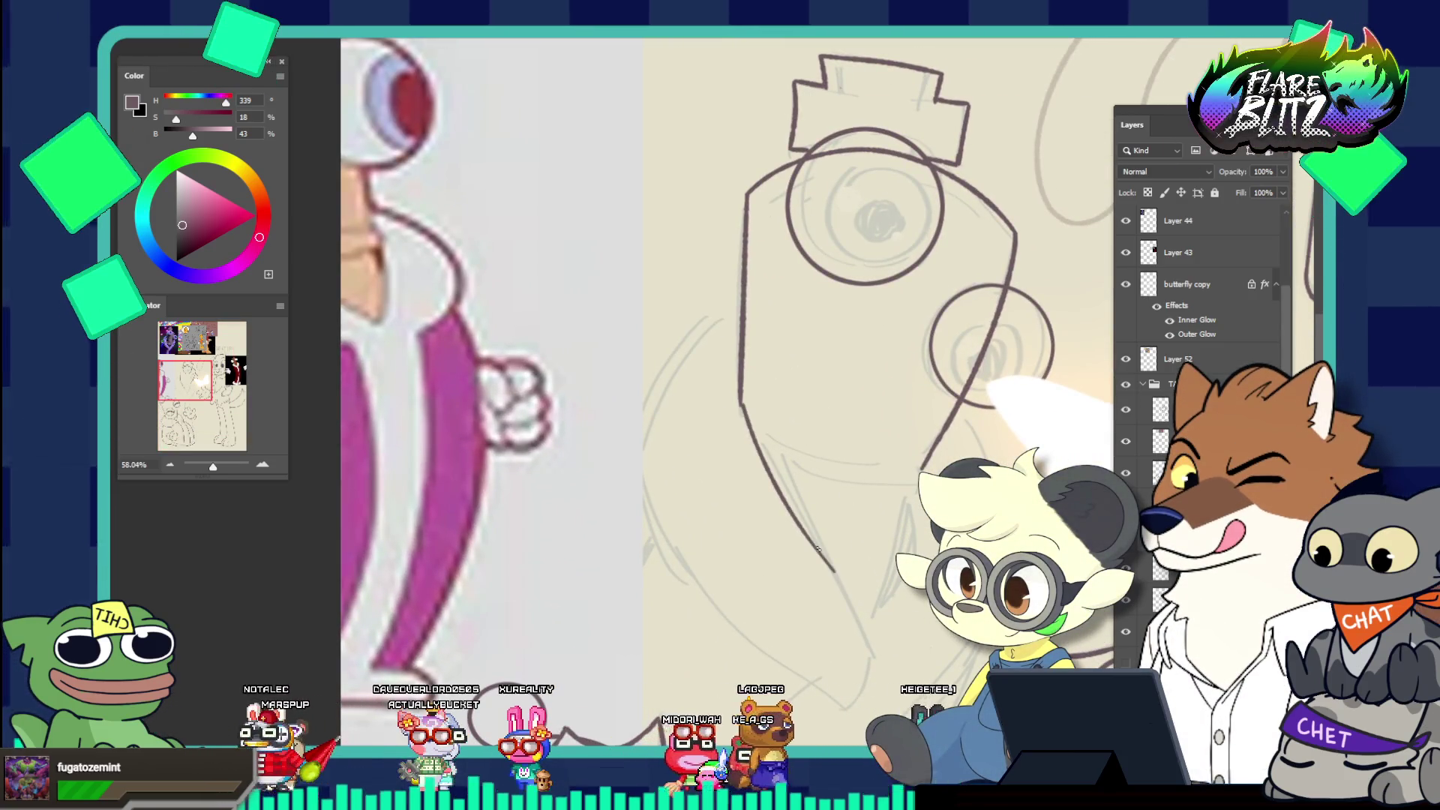
Ink the queen's left body line down to meet the bottom point
{"action": "left_click_drag", "start_coordinate": [742, 405], "coordinate": [837, 574]}
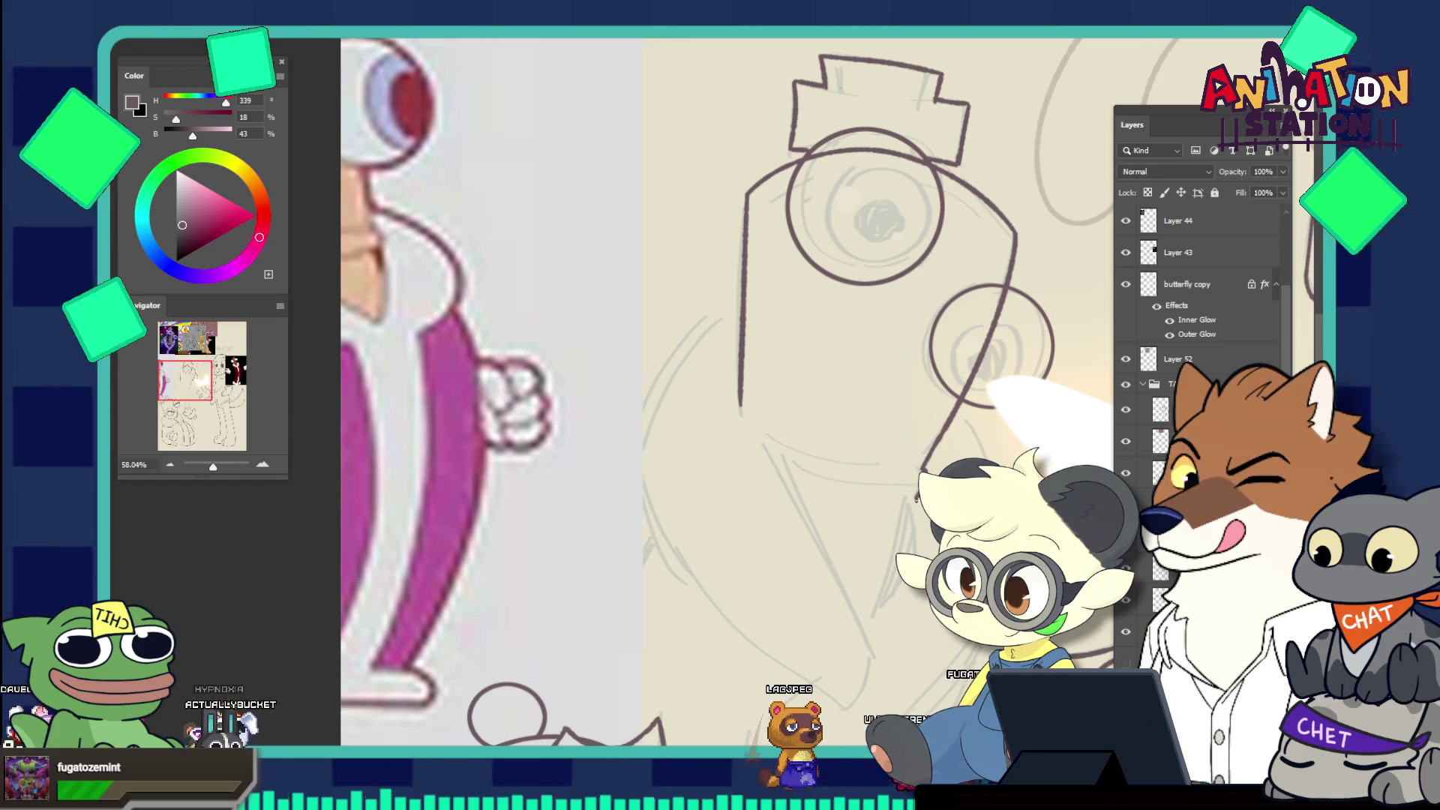
{"action": "left_click_drag", "start_coordinate": [885, 615], "coordinate": [921, 506]}
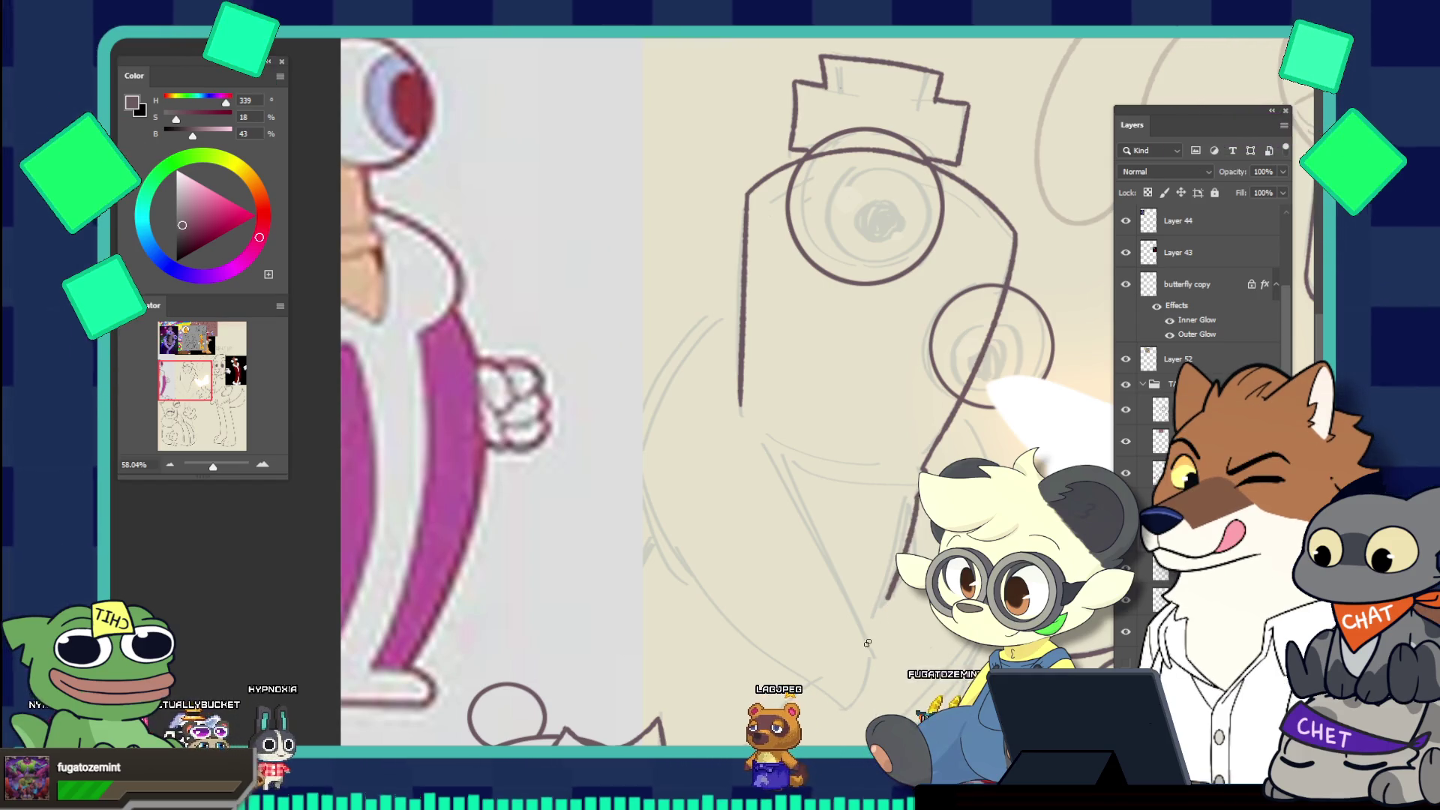
{"action": "left_click_drag", "start_coordinate": [885, 600], "coordinate": [872, 627]}
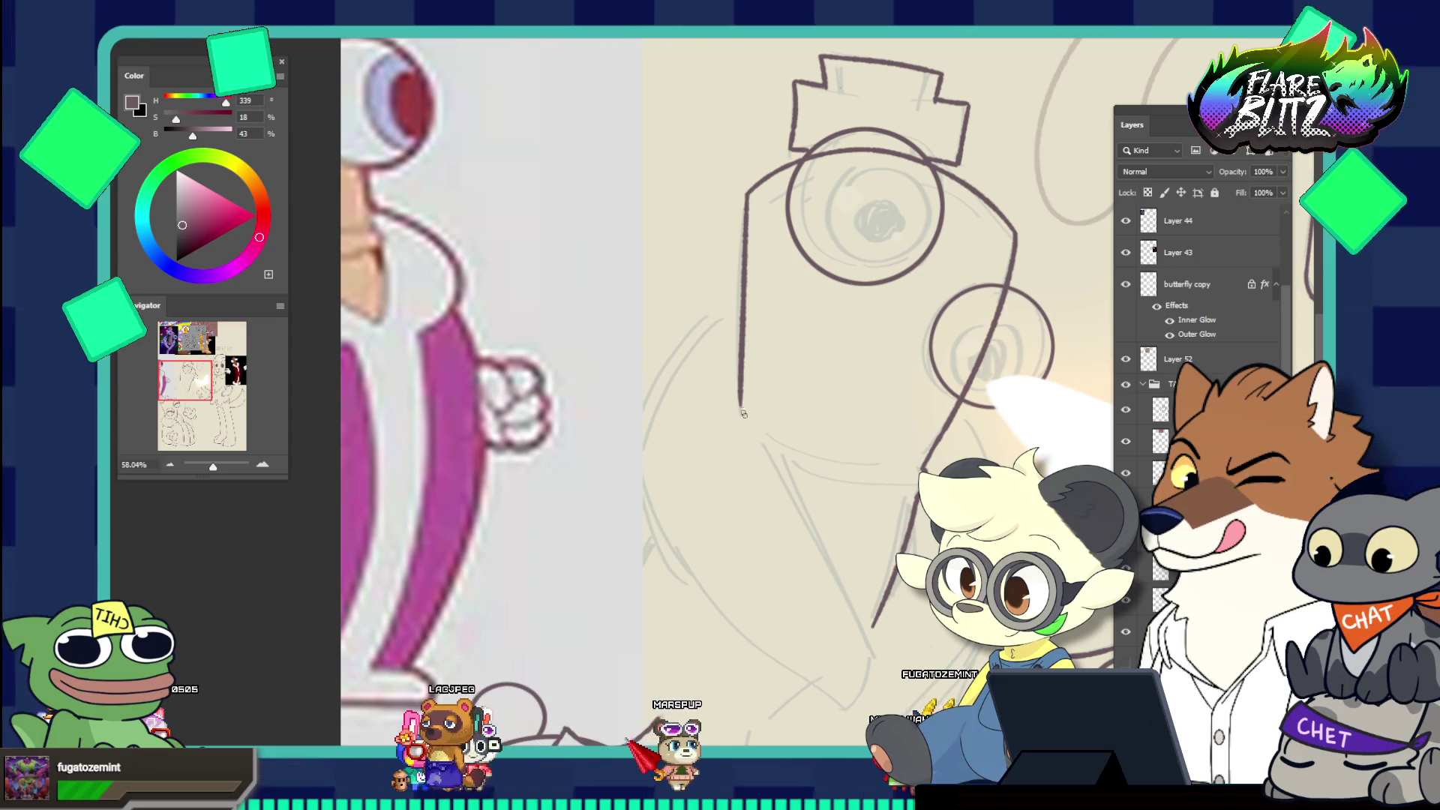
{"action": "key", "text": "v"}
{"action": "key", "text": "ctrl+z"}
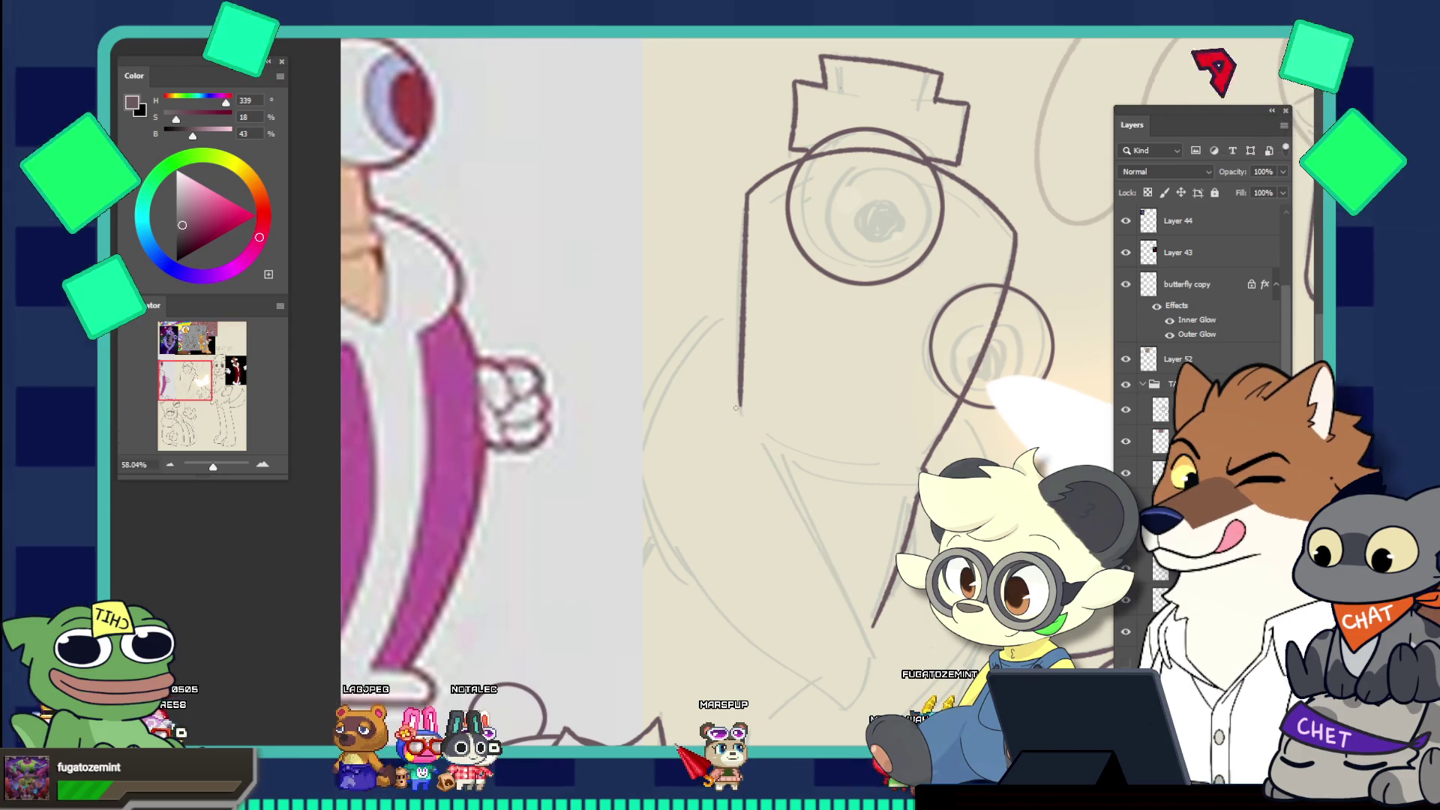
{"action": "key", "text": "ctrl+z"}
{"action": "left_click_drag", "start_coordinate": [743, 409], "coordinate": [872, 630]}
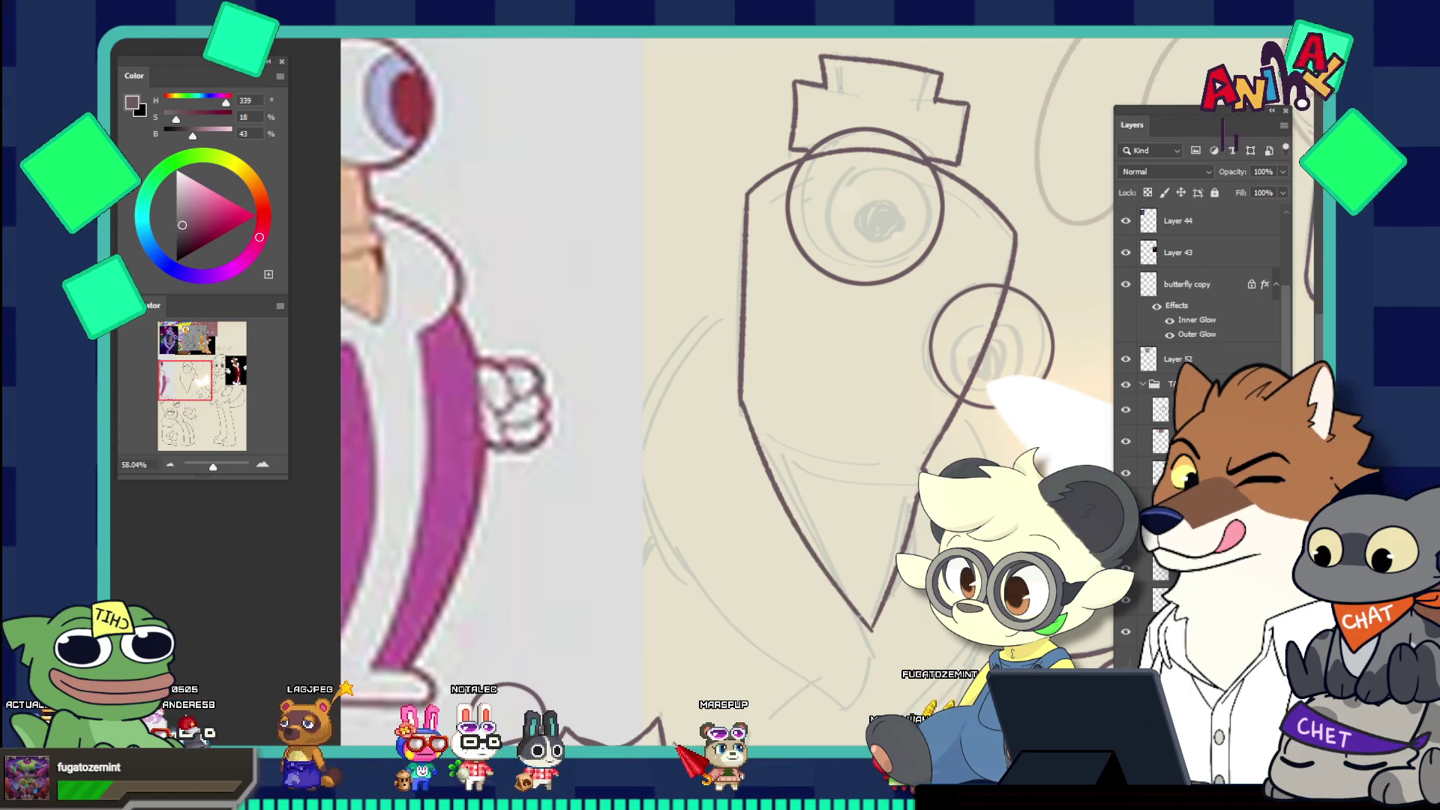
{"action": "key", "text": "z"}
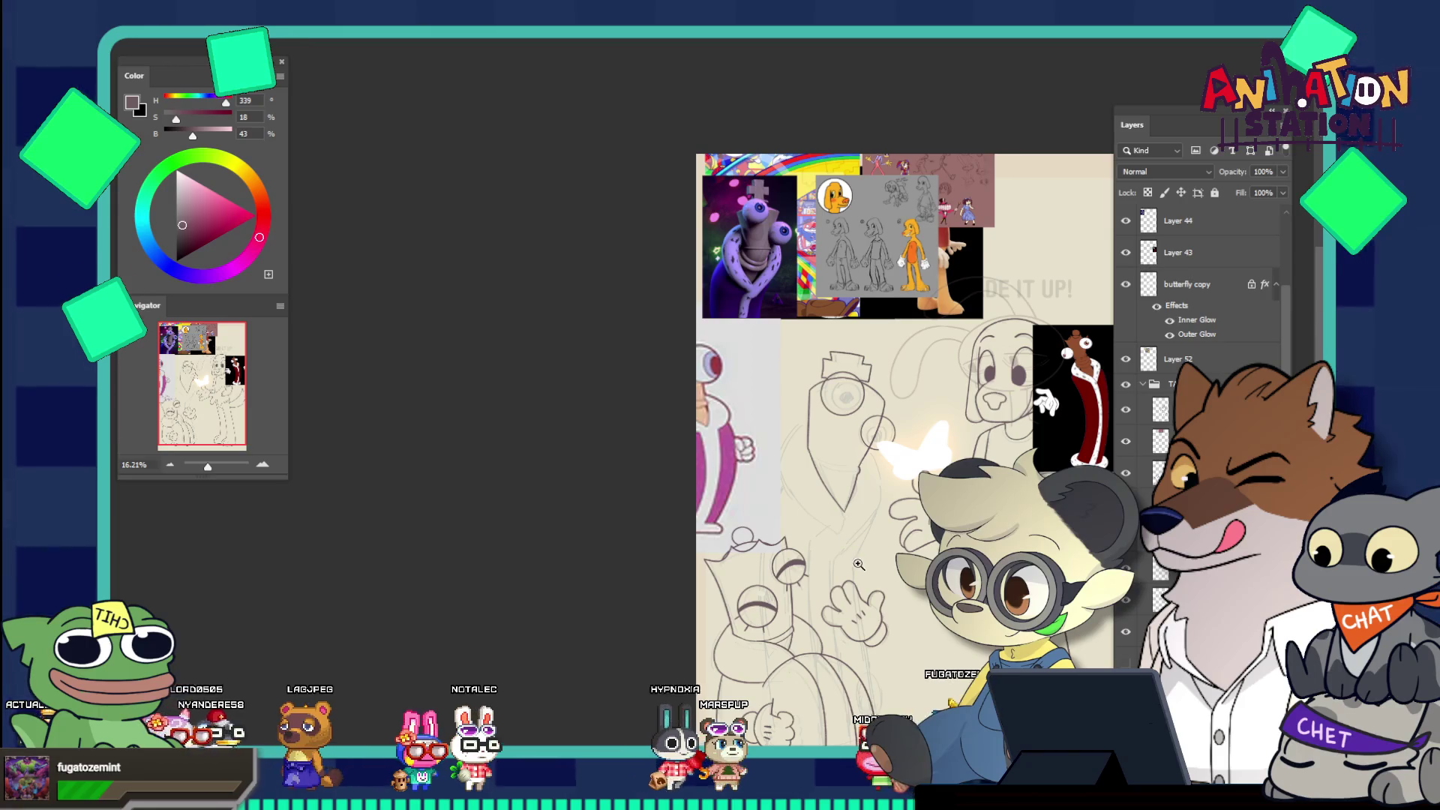
Zoom in close on the queen's outline and body
{"action": "left_click", "coordinate": [867, 547]}
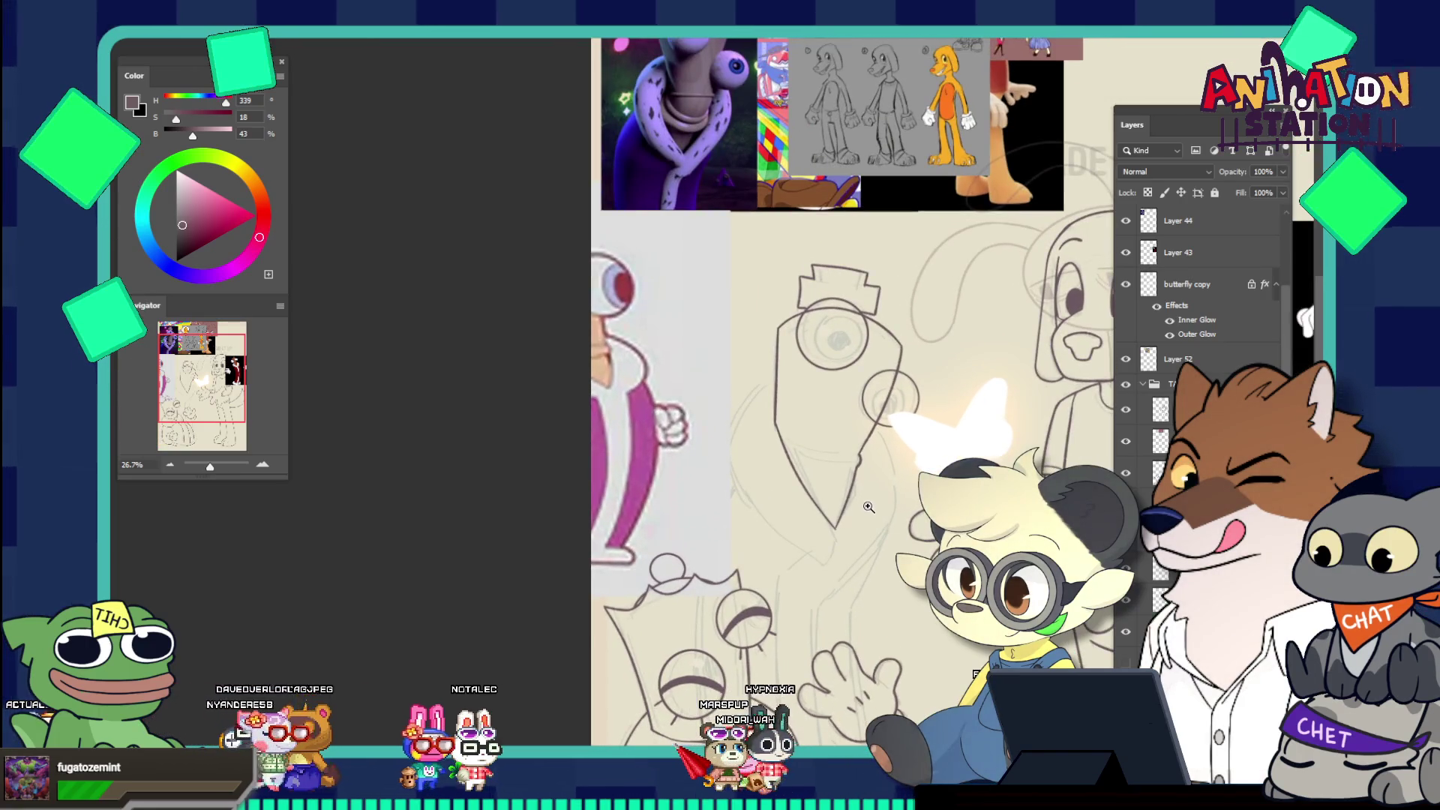
{"action": "left_click", "coordinate": [867, 532]}
{"action": "left_click", "coordinate": [866, 532]}
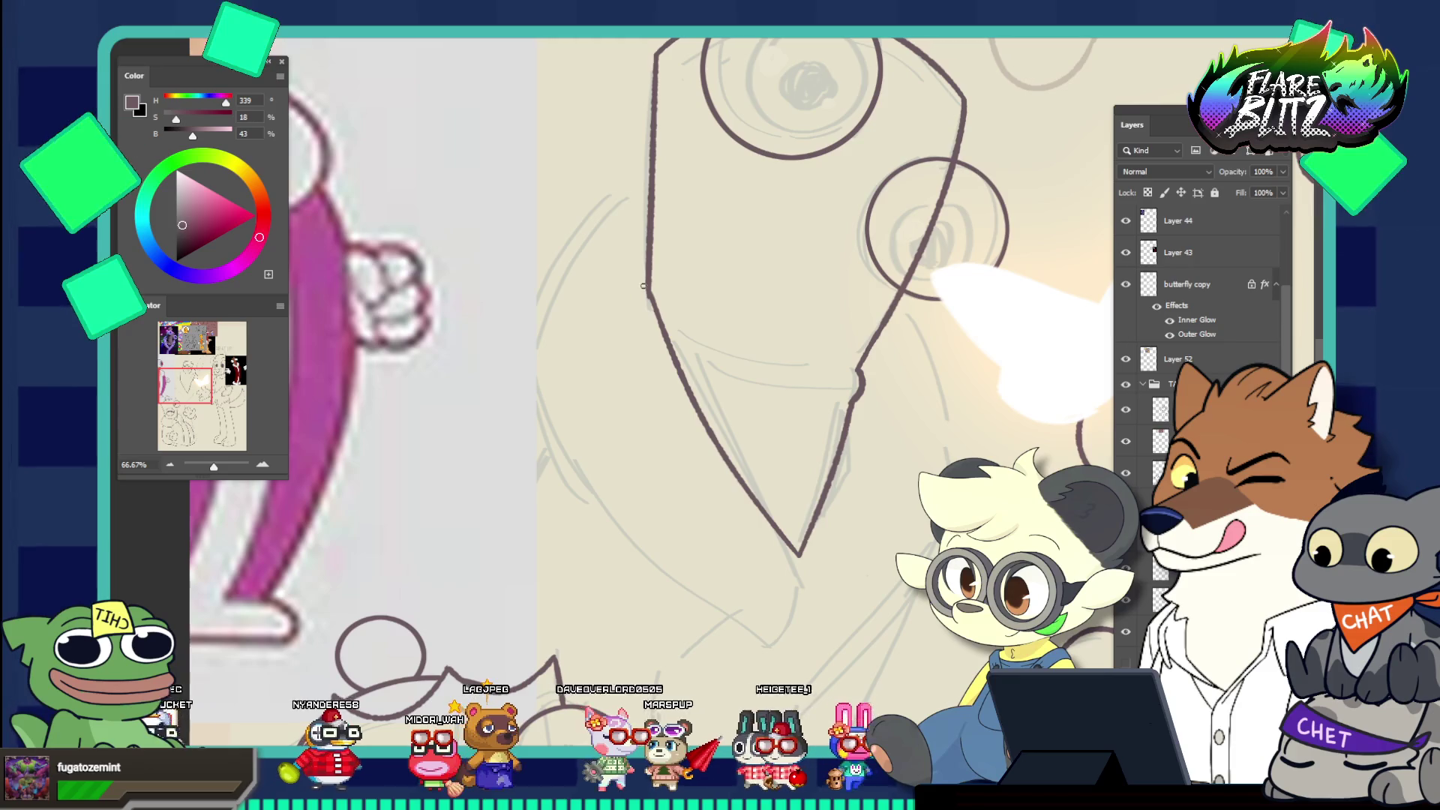
{"action": "scroll", "coordinate": [618, 278], "scroll_direction": "down", "scroll_amount": 2}
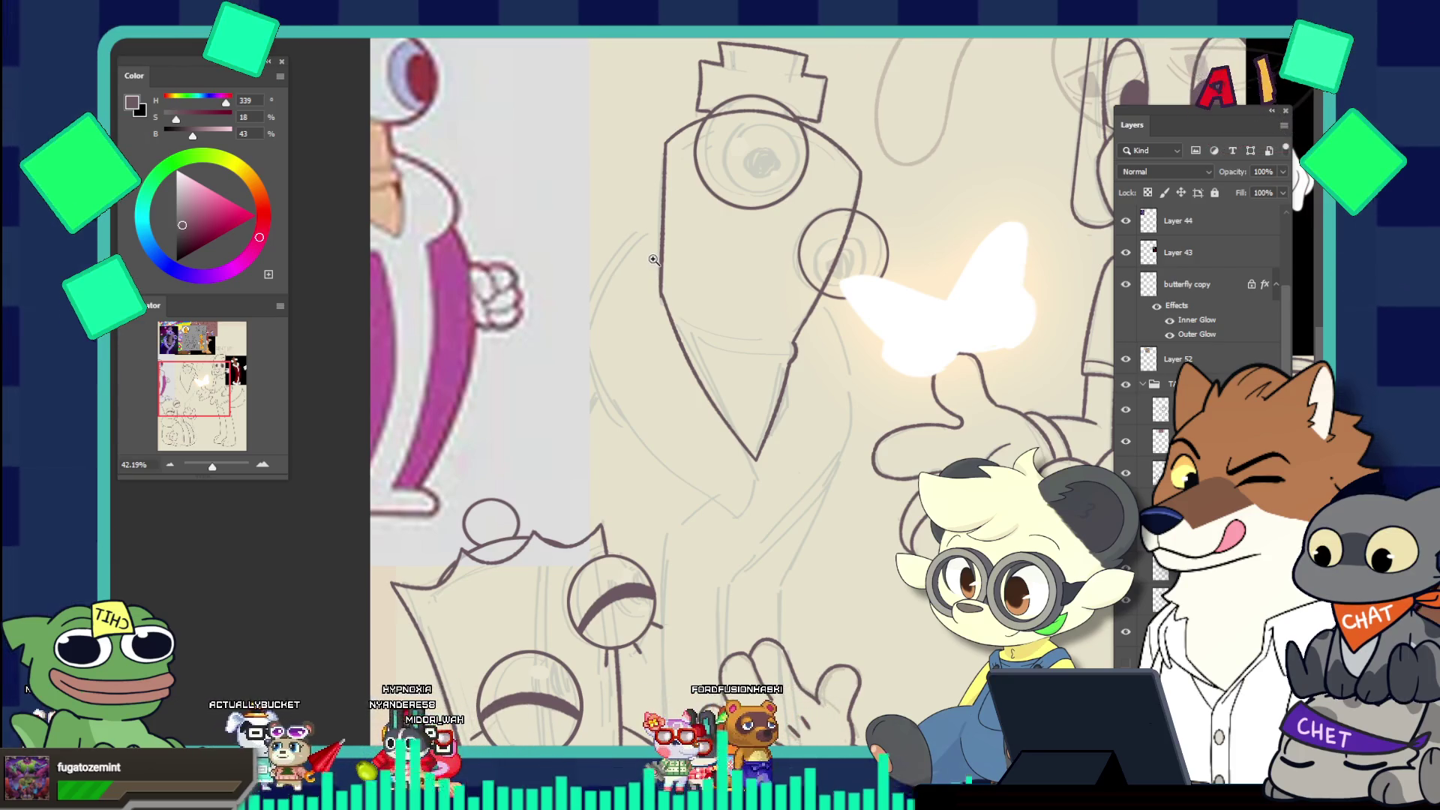
{"action": "scroll", "coordinate": [653, 258], "scroll_direction": "up", "scroll_amount": 2}
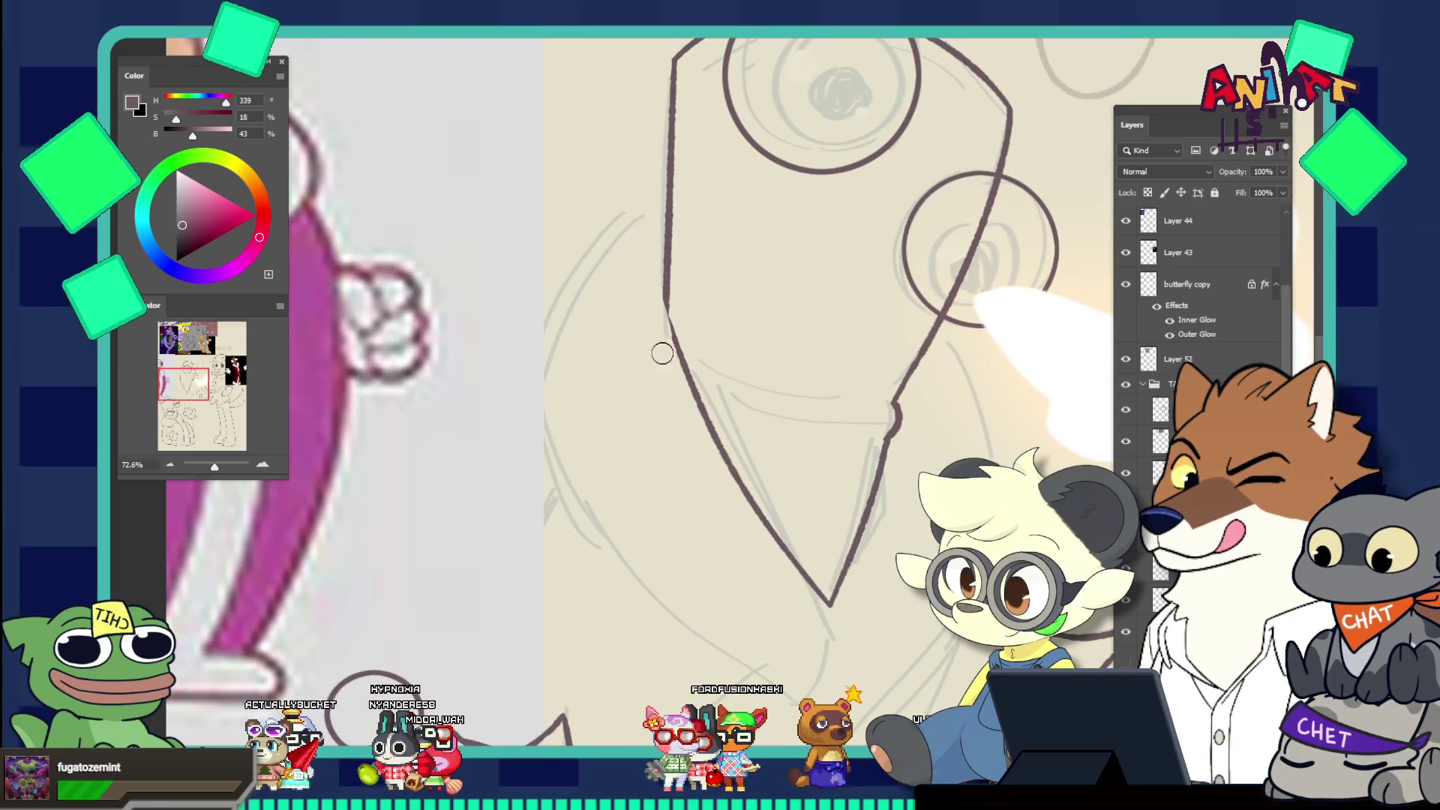
{"action": "scroll", "coordinate": [666, 300], "scroll_direction": "up", "scroll_amount": 1}
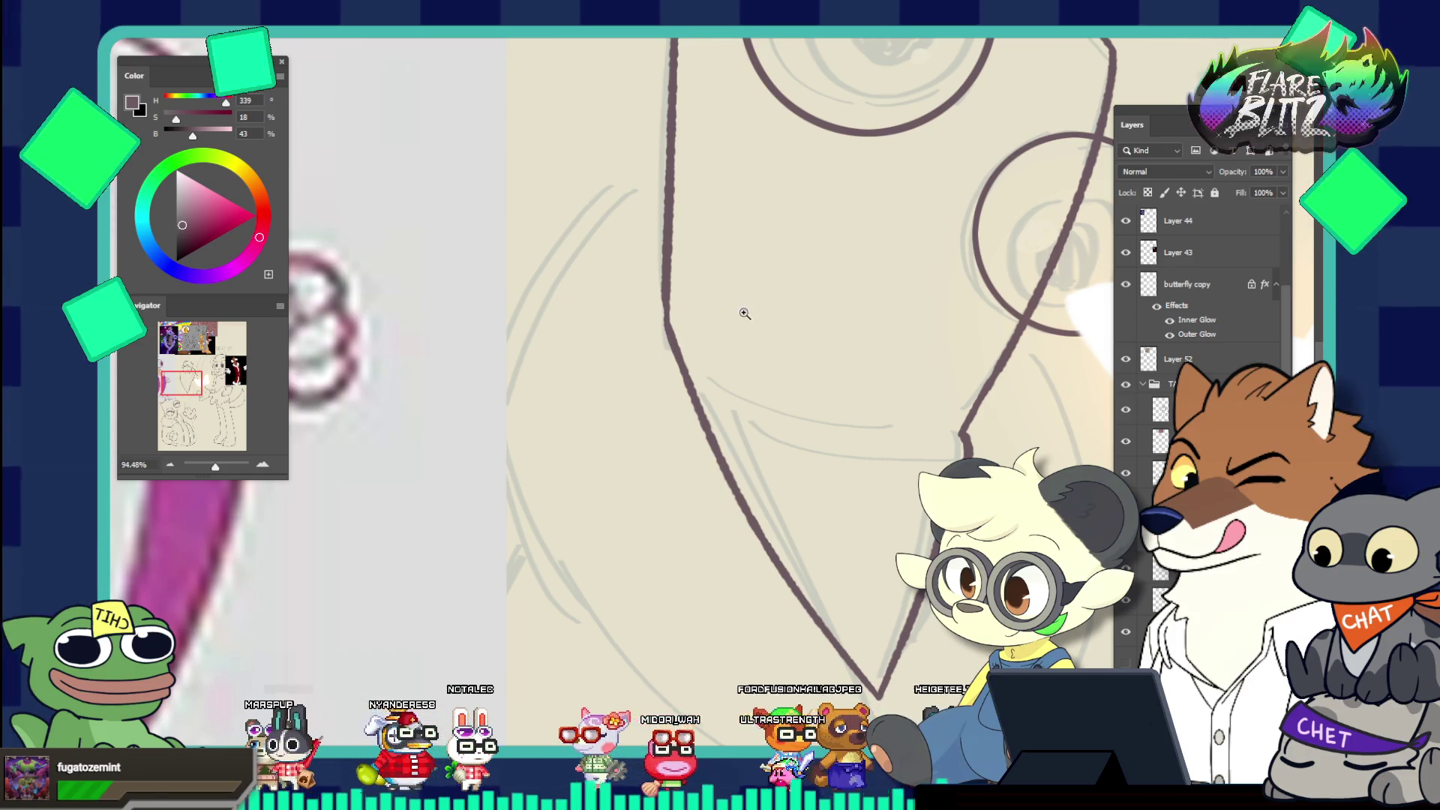
{"action": "scroll", "coordinate": [744, 314], "scroll_direction": "down", "scroll_amount": 5}
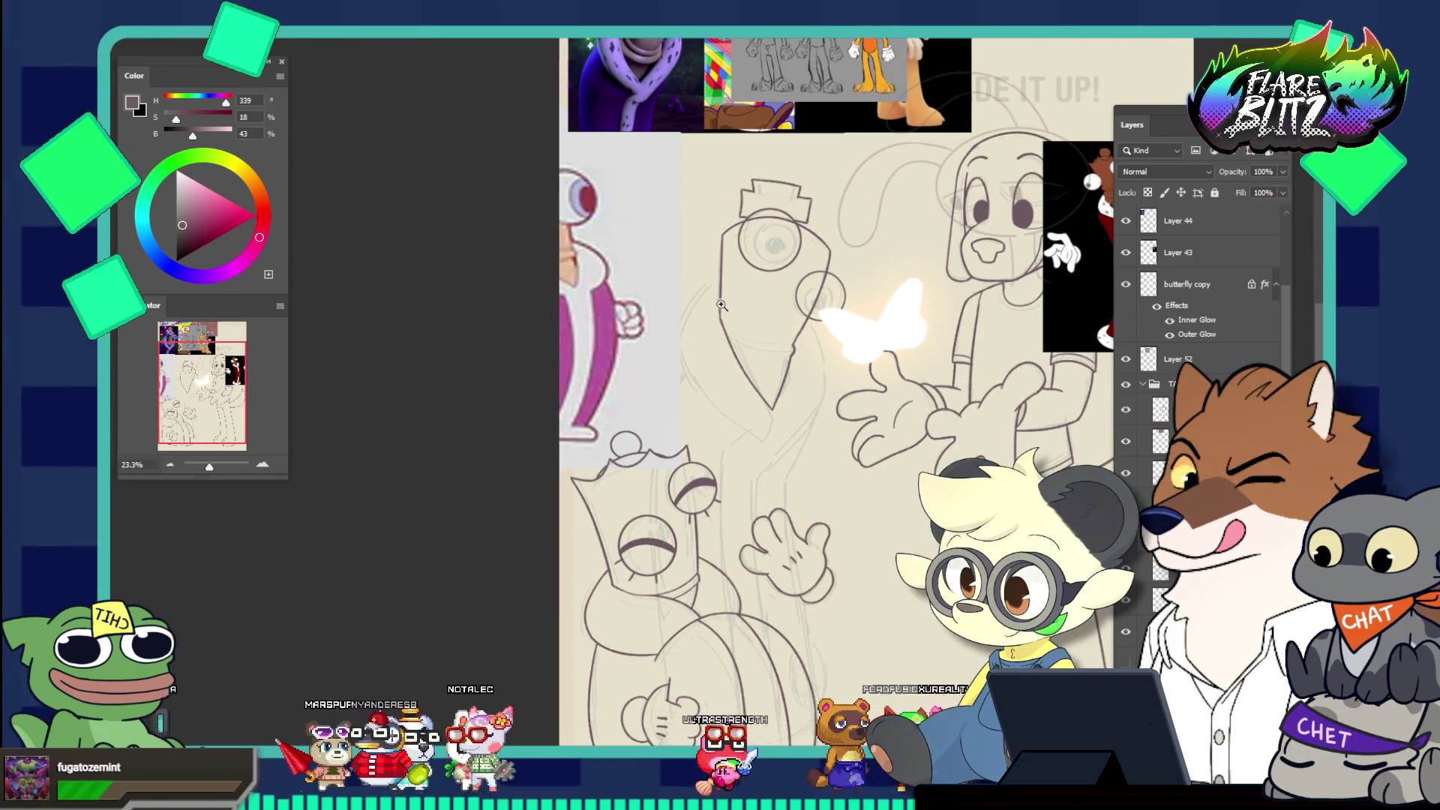
{"action": "scroll", "coordinate": [721, 305], "scroll_direction": "up", "scroll_amount": 3}
{"action": "scroll", "coordinate": [691, 387], "scroll_direction": "down", "scroll_amount": 2}
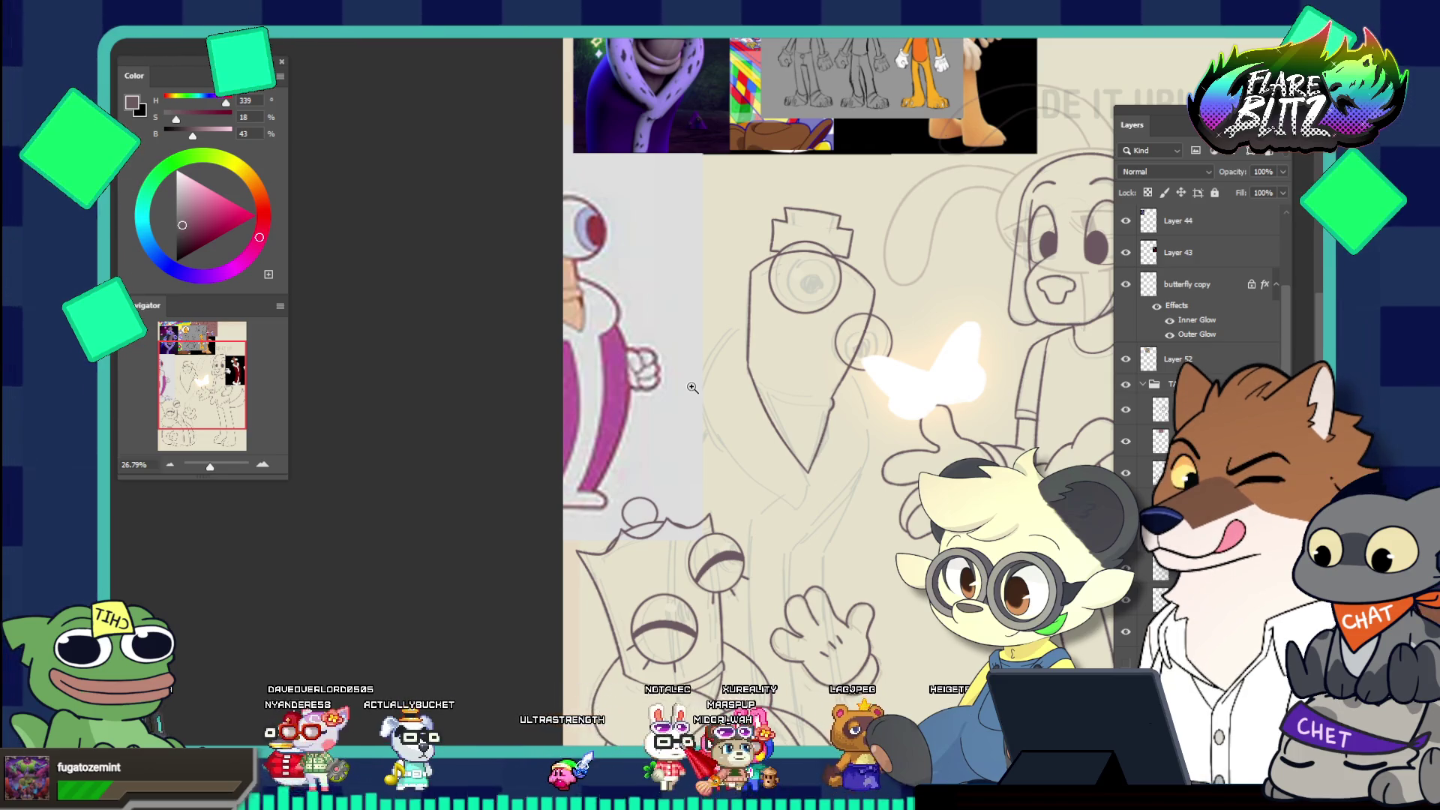
{"action": "left_click_drag", "start_coordinate": [782, 402], "coordinate": [832, 464]}
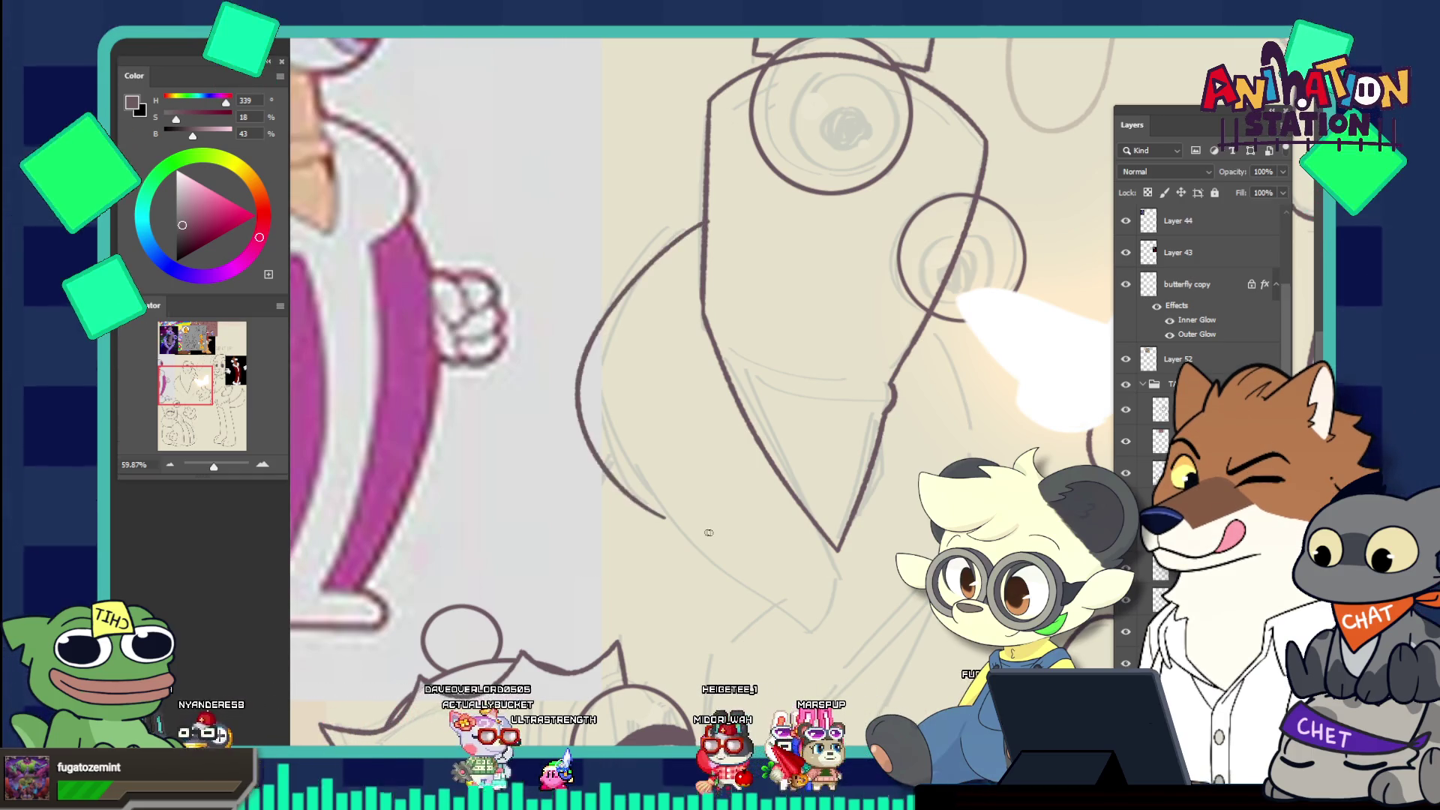
Try a wider left contour curve, undo it, and move the pink reference right and down
{"action": "key", "text": "ctrl+z"}
{"action": "left_click_drag", "start_coordinate": [712, 204], "coordinate": [727, 575]}
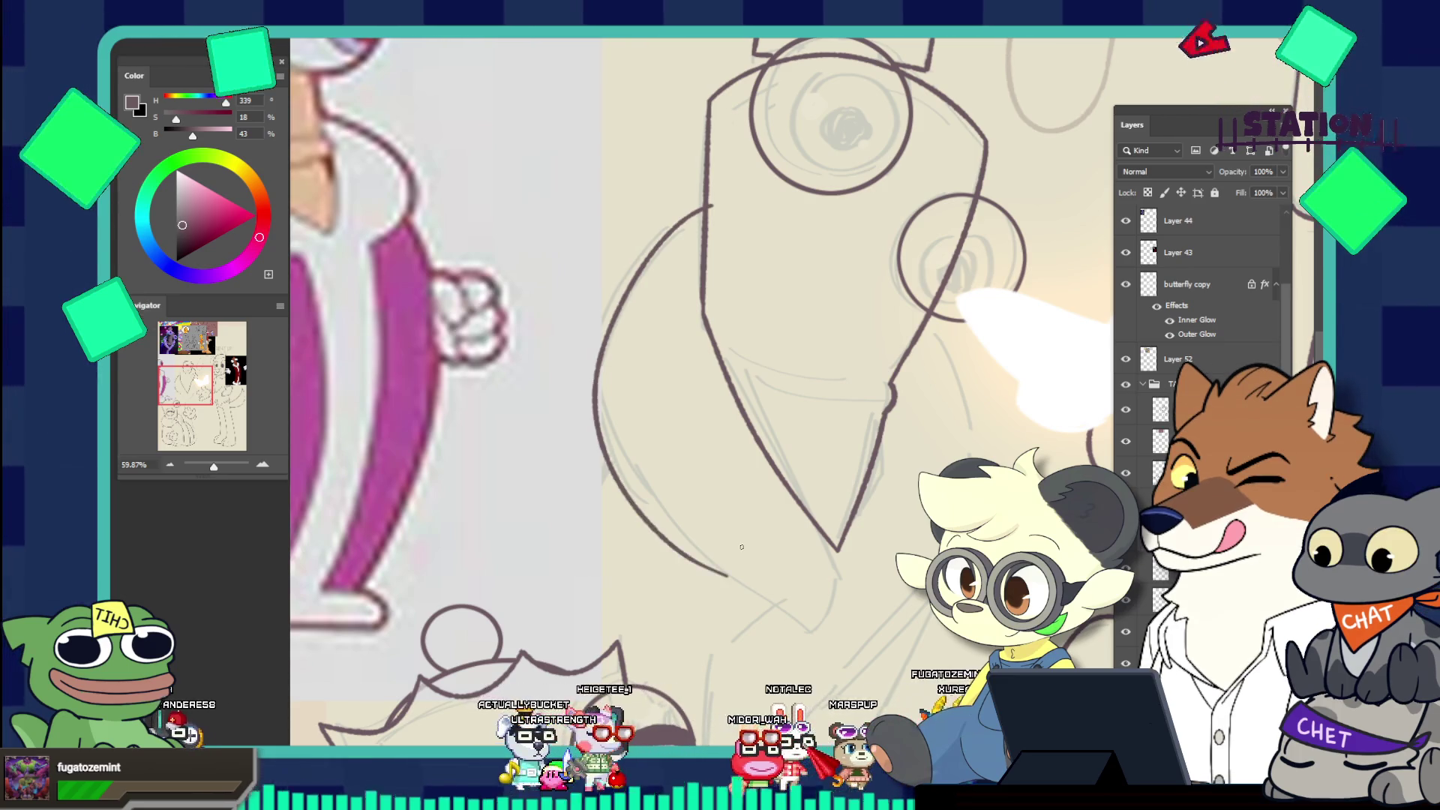
{"action": "key", "text": "ctrl+z"}
{"action": "mouse_move", "coordinate": [473, 353]}
{"action": "left_mouse_down"}
{"action": "mouse_move", "coordinate": [537, 442]}
{"action": "mouse_move", "coordinate": [570, 525]}
{"action": "mouse_move", "coordinate": [495, 555]}
{"action": "mouse_move", "coordinate": [432, 534]}
{"action": "left_mouse_up"}
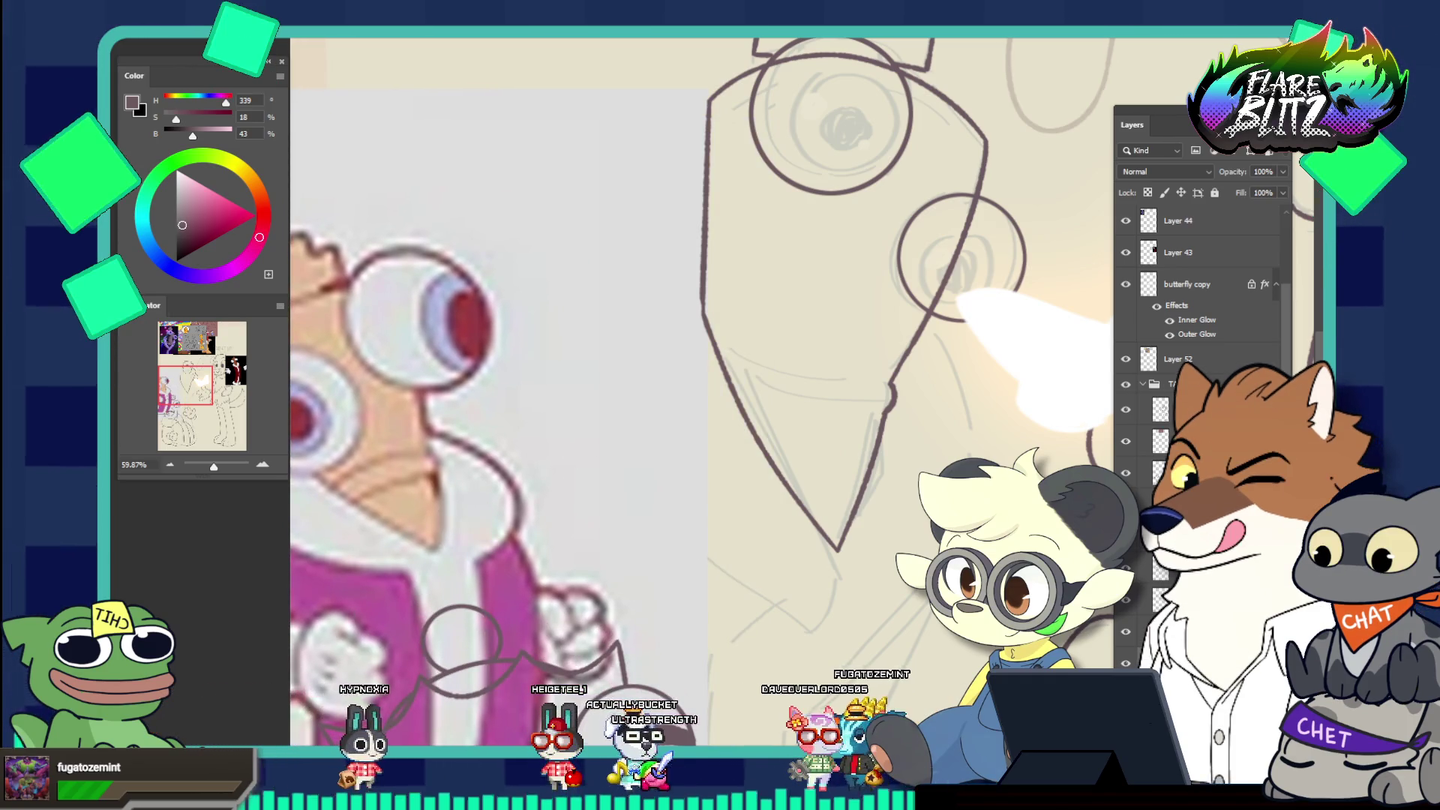
{"action": "scroll", "coordinate": [1200, 375], "scroll_direction": "down", "scroll_amount": 3}
Make Layer 61 active and ink a curve bulging out left of the beak
{"action": "scroll", "coordinate": [1200, 375], "scroll_direction": "down", "scroll_amount": 10}
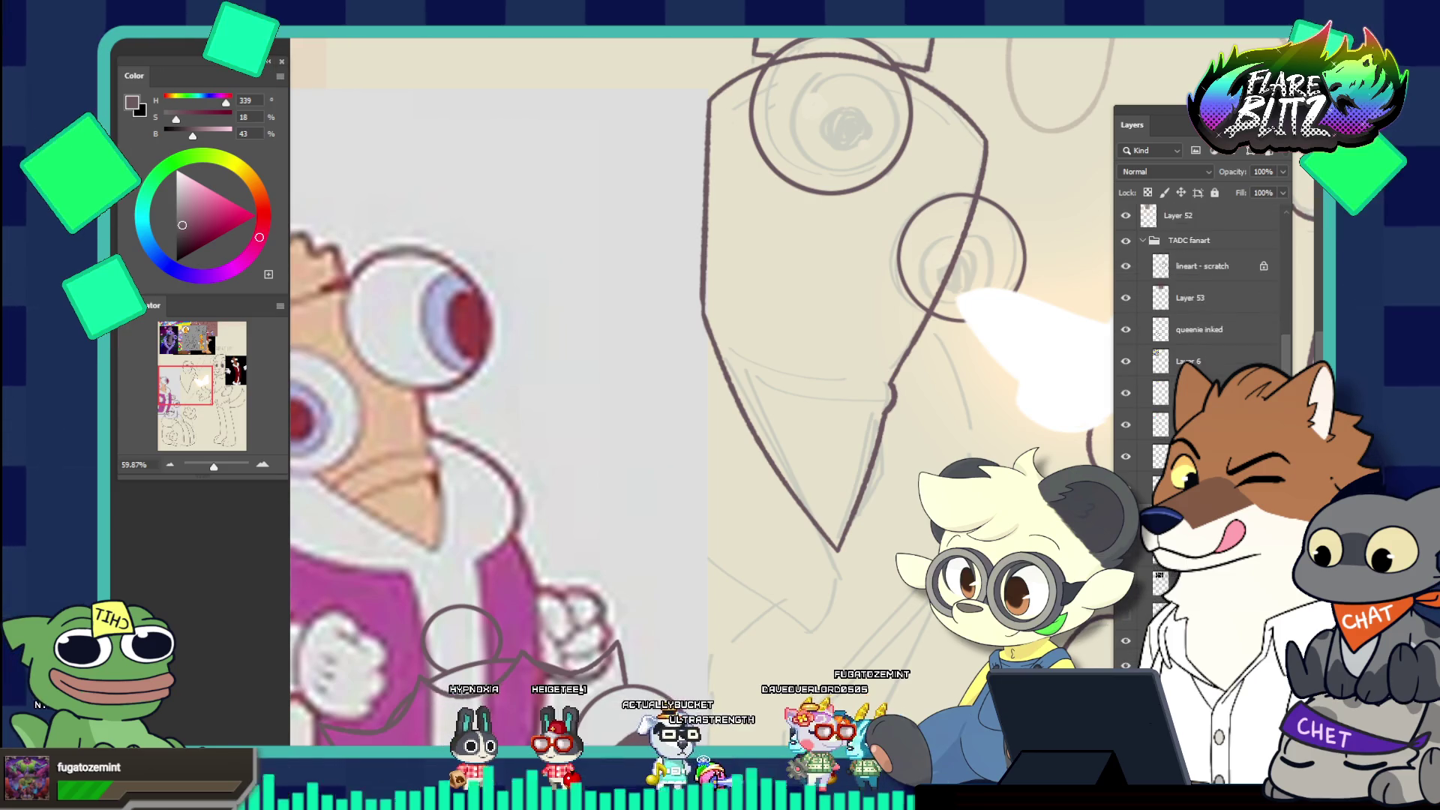
{"action": "scroll", "coordinate": [1199, 375], "scroll_direction": "down", "scroll_amount": 1}
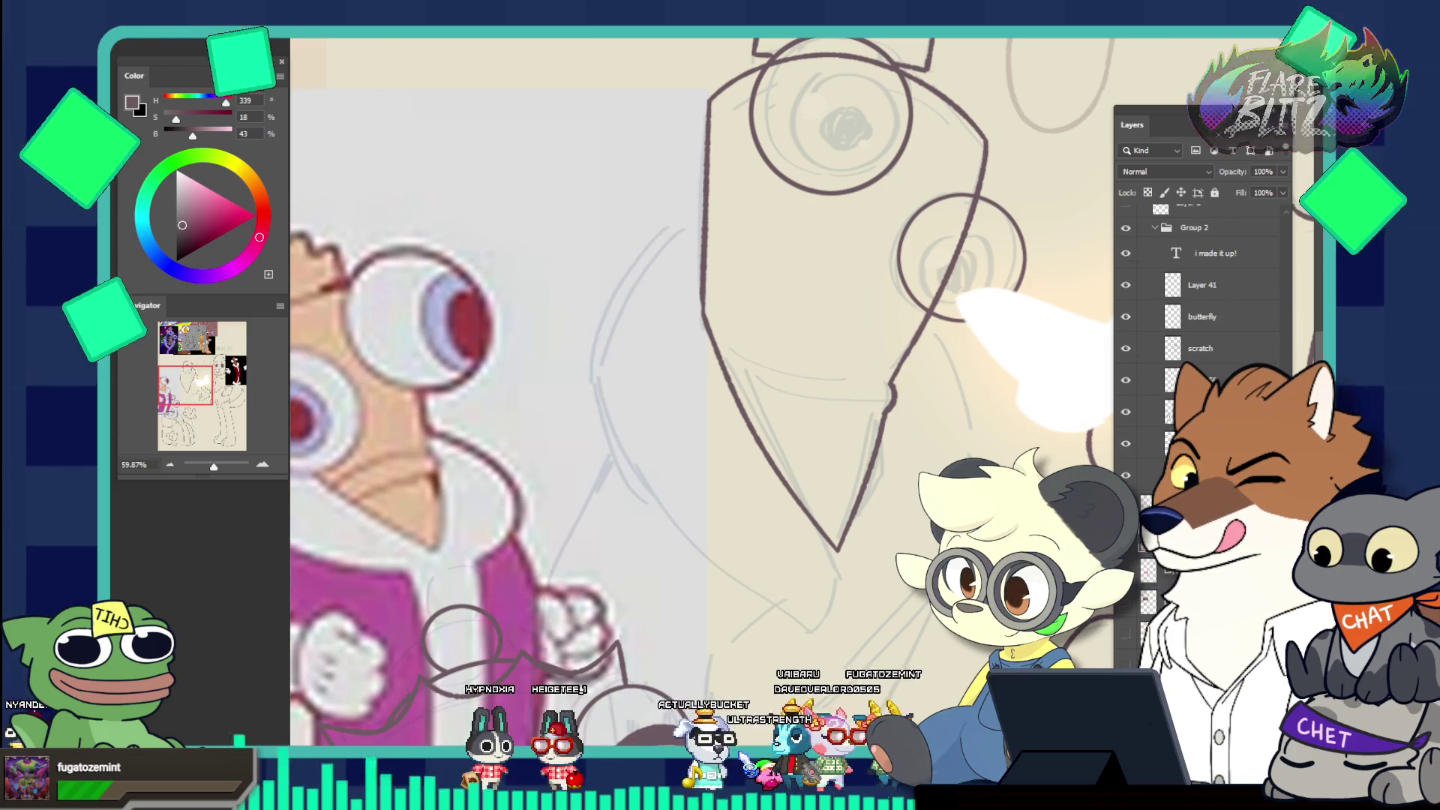
{"action": "left_click", "coordinate": [708, 165], "text": "ctrl"}
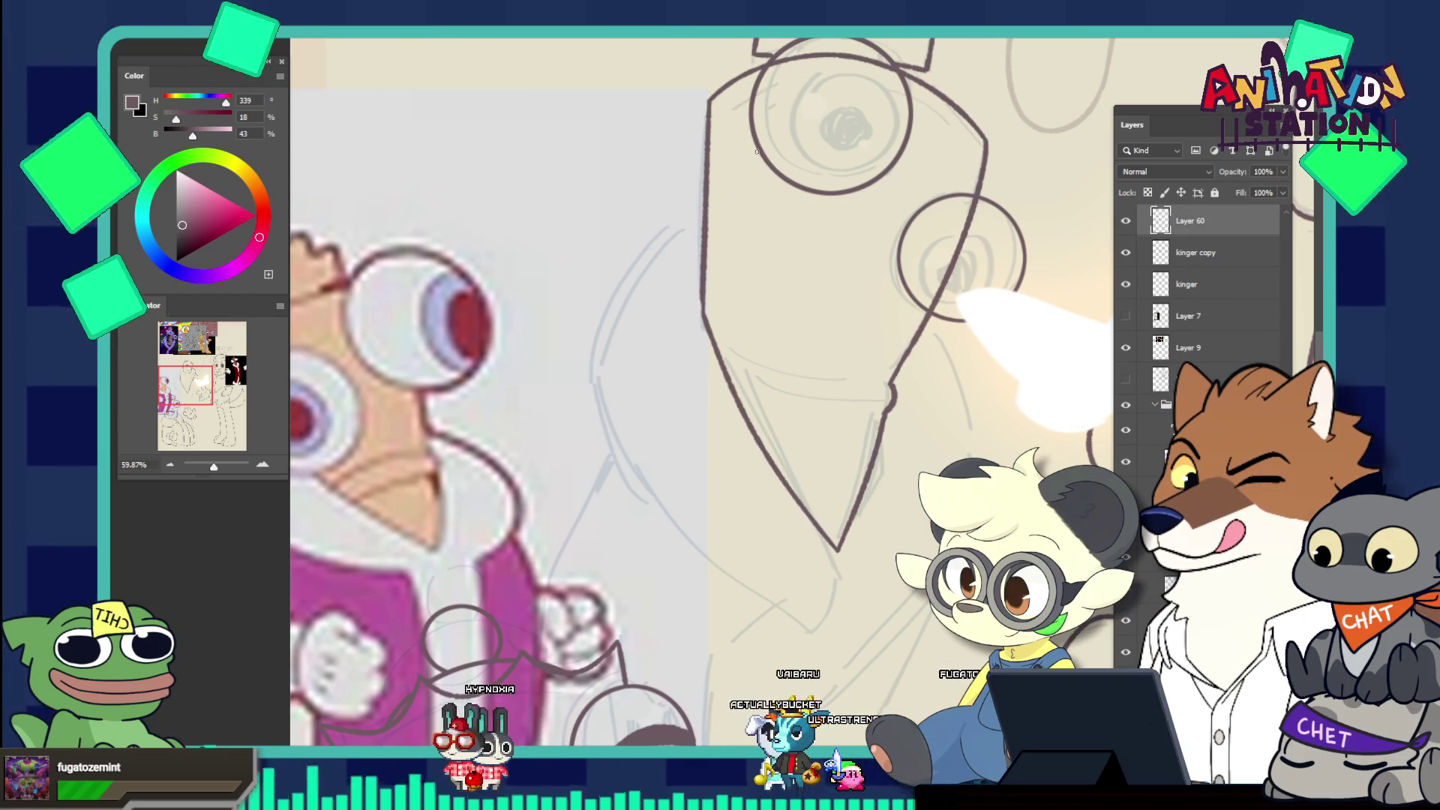
{"action": "scroll", "coordinate": [1208, 297], "scroll_direction": "up", "scroll_amount": 3}
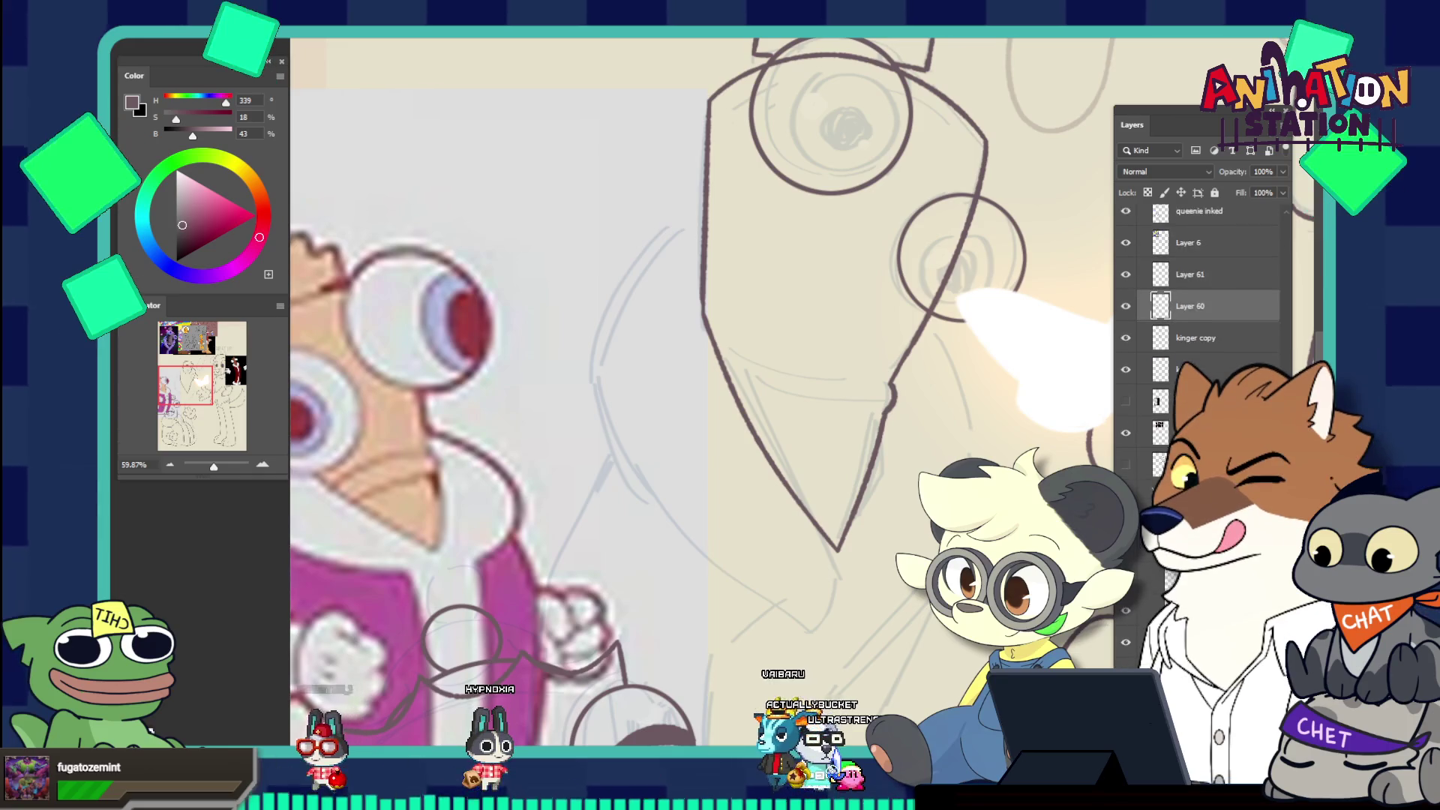
{"action": "left_click", "coordinate": [1200, 283]}
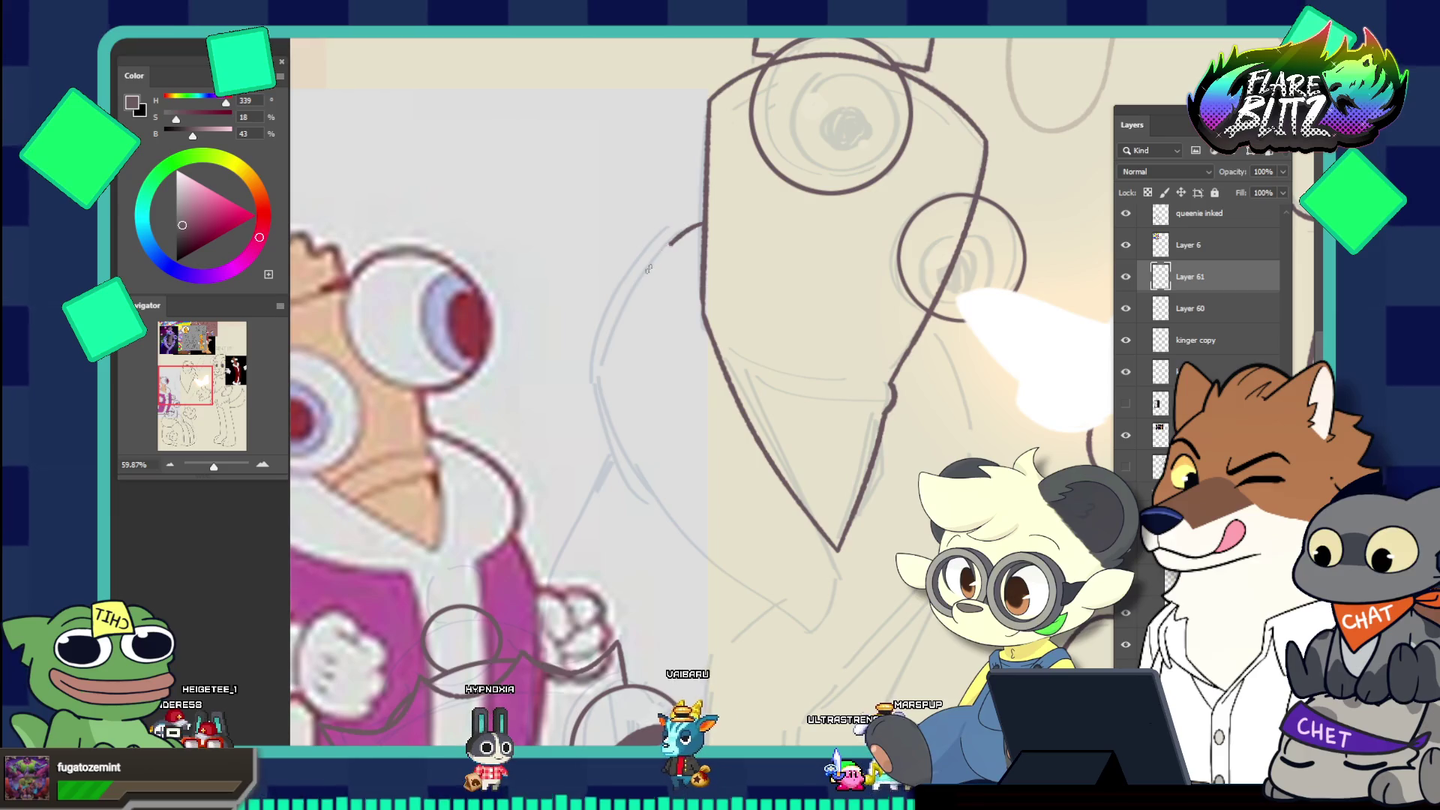
{"action": "left_click_drag", "start_coordinate": [670, 243], "coordinate": [641, 281]}
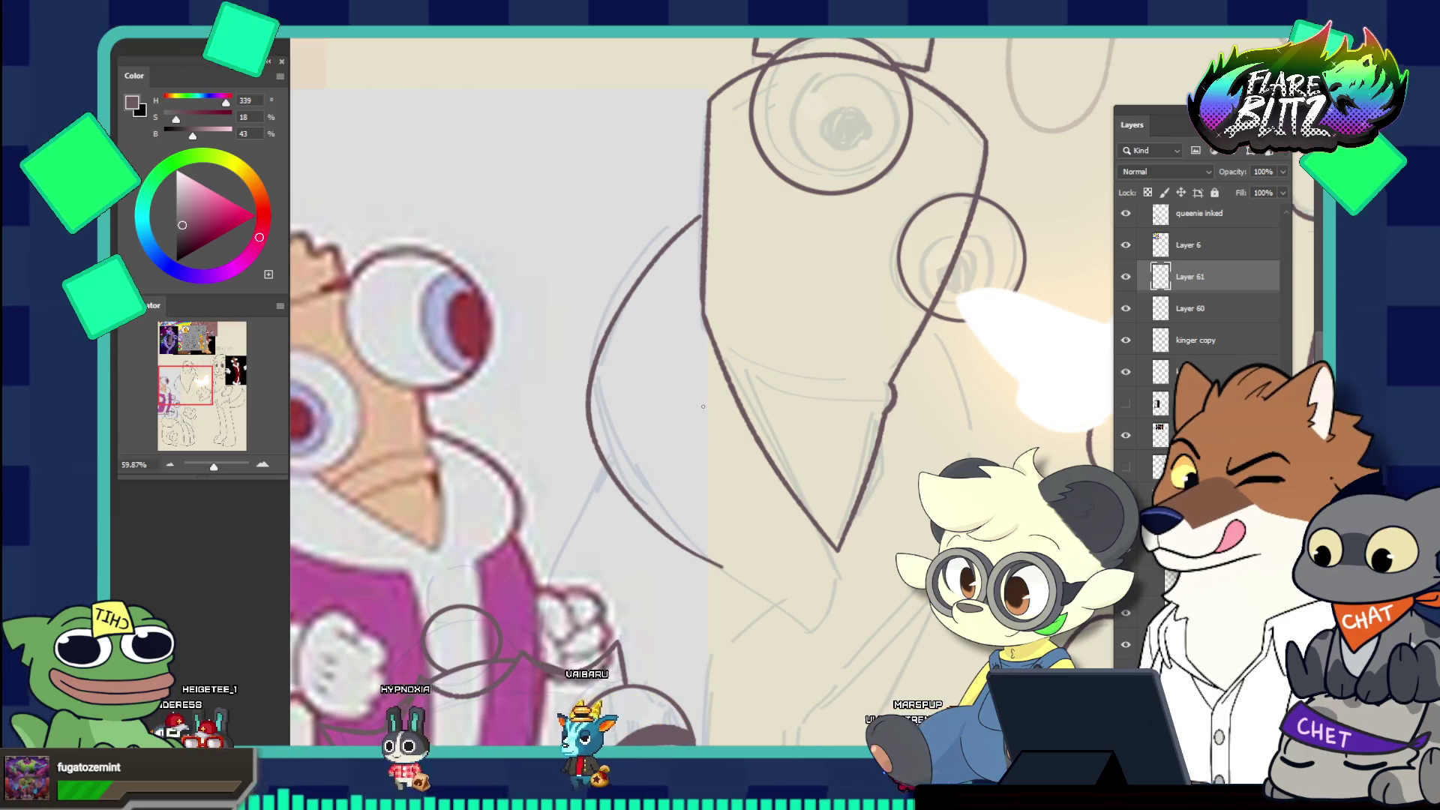
{"action": "mouse_move", "coordinate": [694, 225]}
{"action": "left_mouse_down"}
{"action": "mouse_move", "coordinate": [621, 345]}
{"action": "mouse_move", "coordinate": [723, 544]}
{"action": "left_mouse_up"}
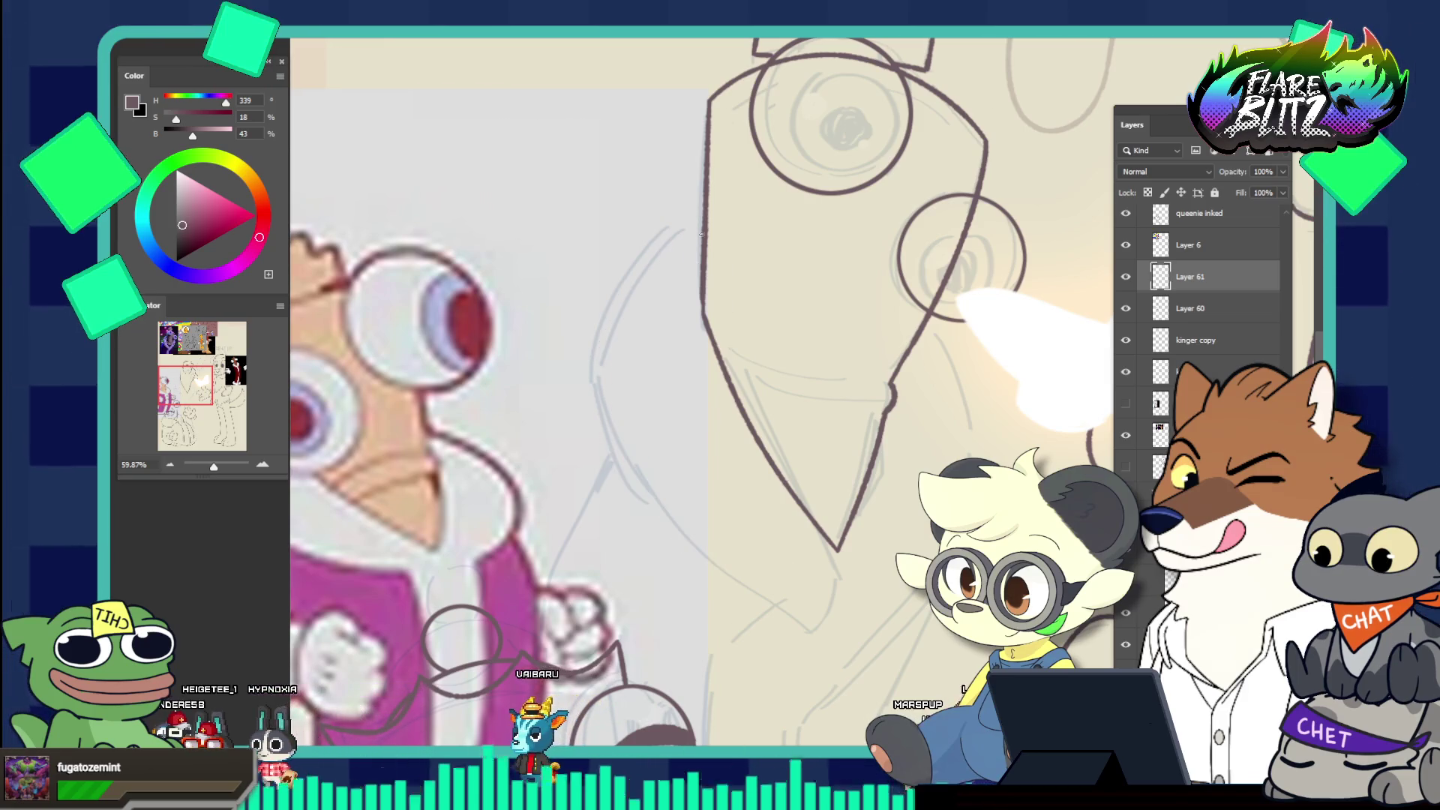
{"action": "left_click_drag", "start_coordinate": [702, 223], "coordinate": [706, 570]}
{"action": "key", "text": "ctrl+z"}
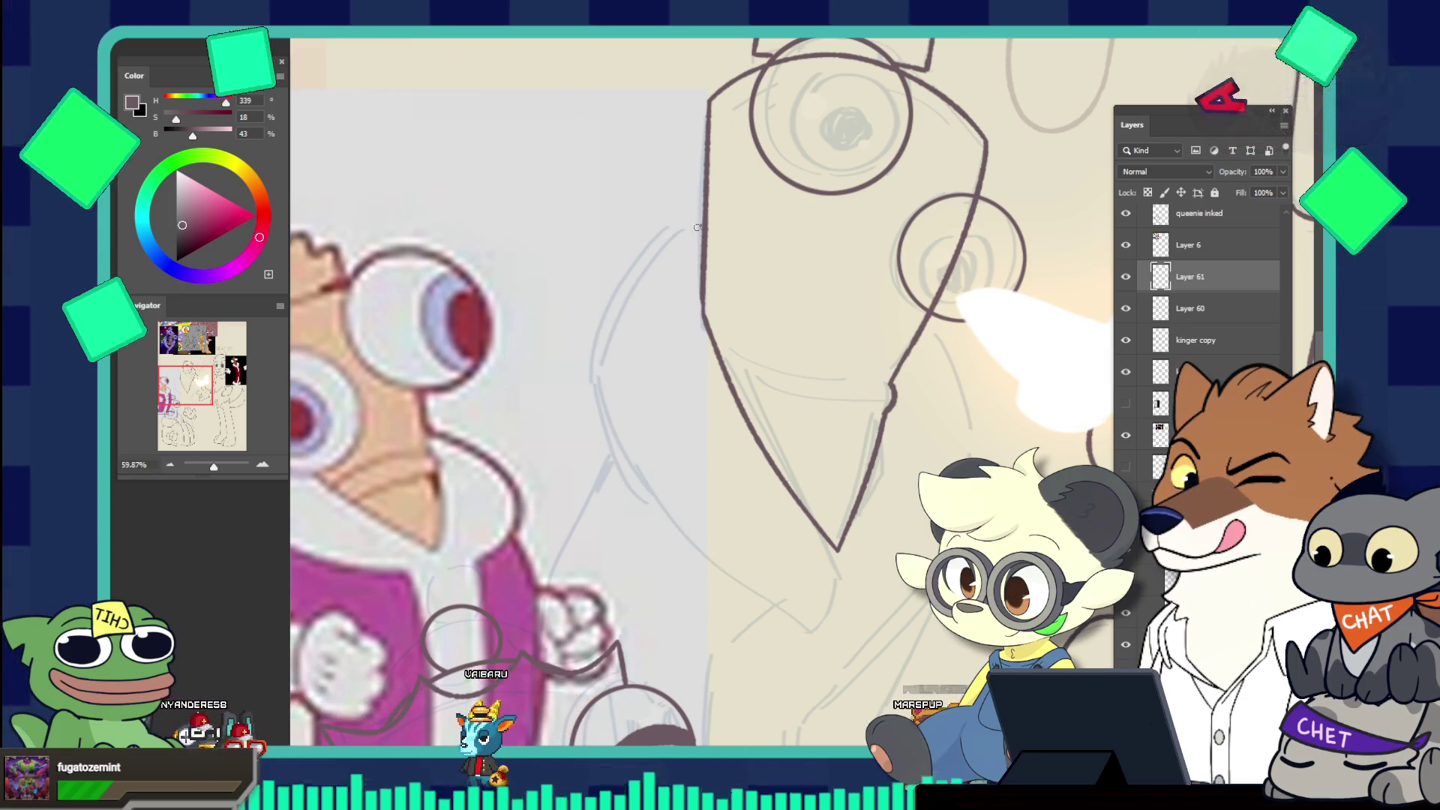
{"action": "left_click_drag", "start_coordinate": [702, 225], "coordinate": [716, 564]}
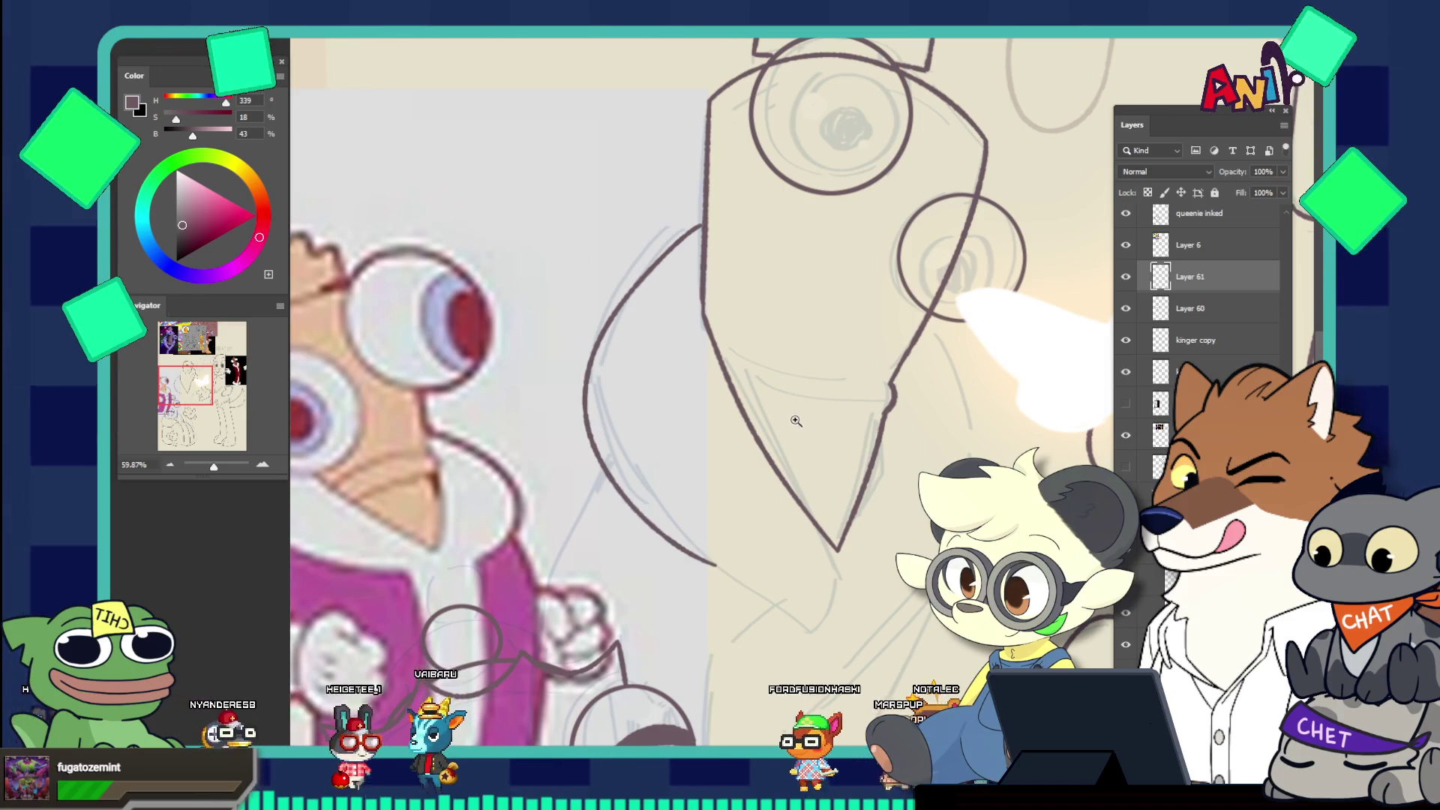
Redraw the queen's lower curve slightly longer
{"action": "left_click_drag", "start_coordinate": [795, 421], "coordinate": [696, 387]}
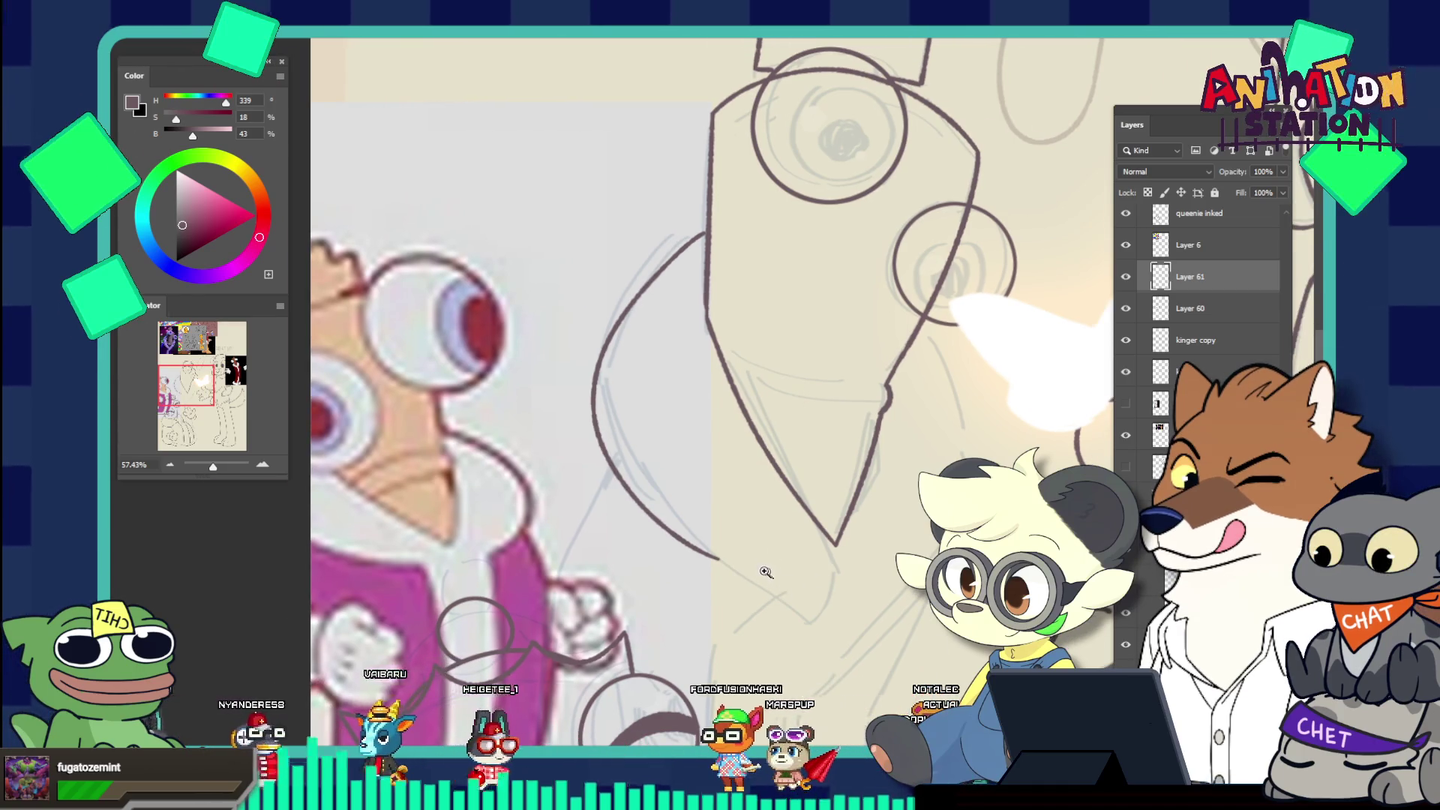
{"action": "mouse_move", "coordinate": [765, 573]}
{"action": "left_mouse_down"}
{"action": "mouse_move", "coordinate": [794, 572]}
{"action": "mouse_move", "coordinate": [675, 577]}
{"action": "mouse_move", "coordinate": [774, 597]}
{"action": "left_mouse_up"}
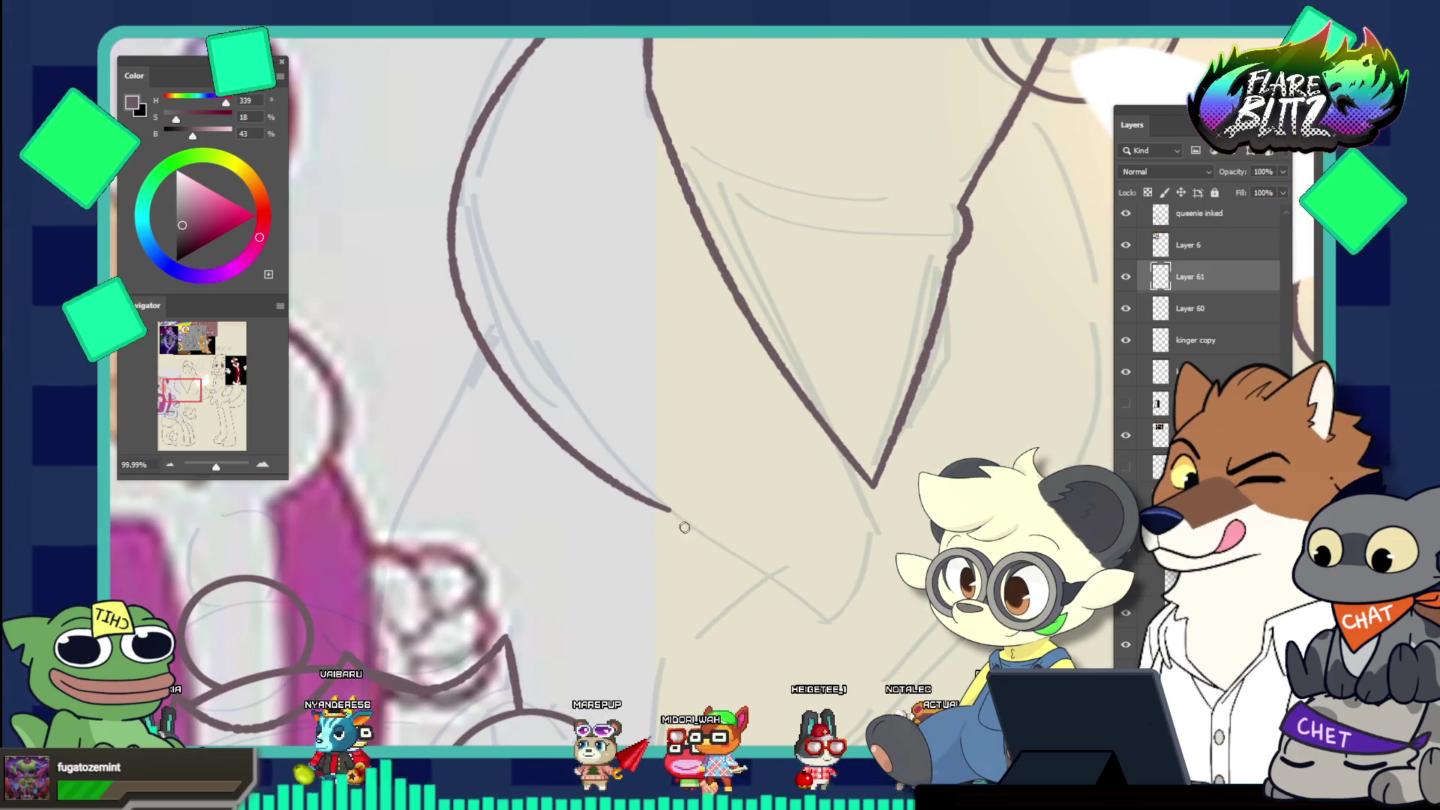
{"action": "left_click_drag", "start_coordinate": [649, 503], "coordinate": [780, 555]}
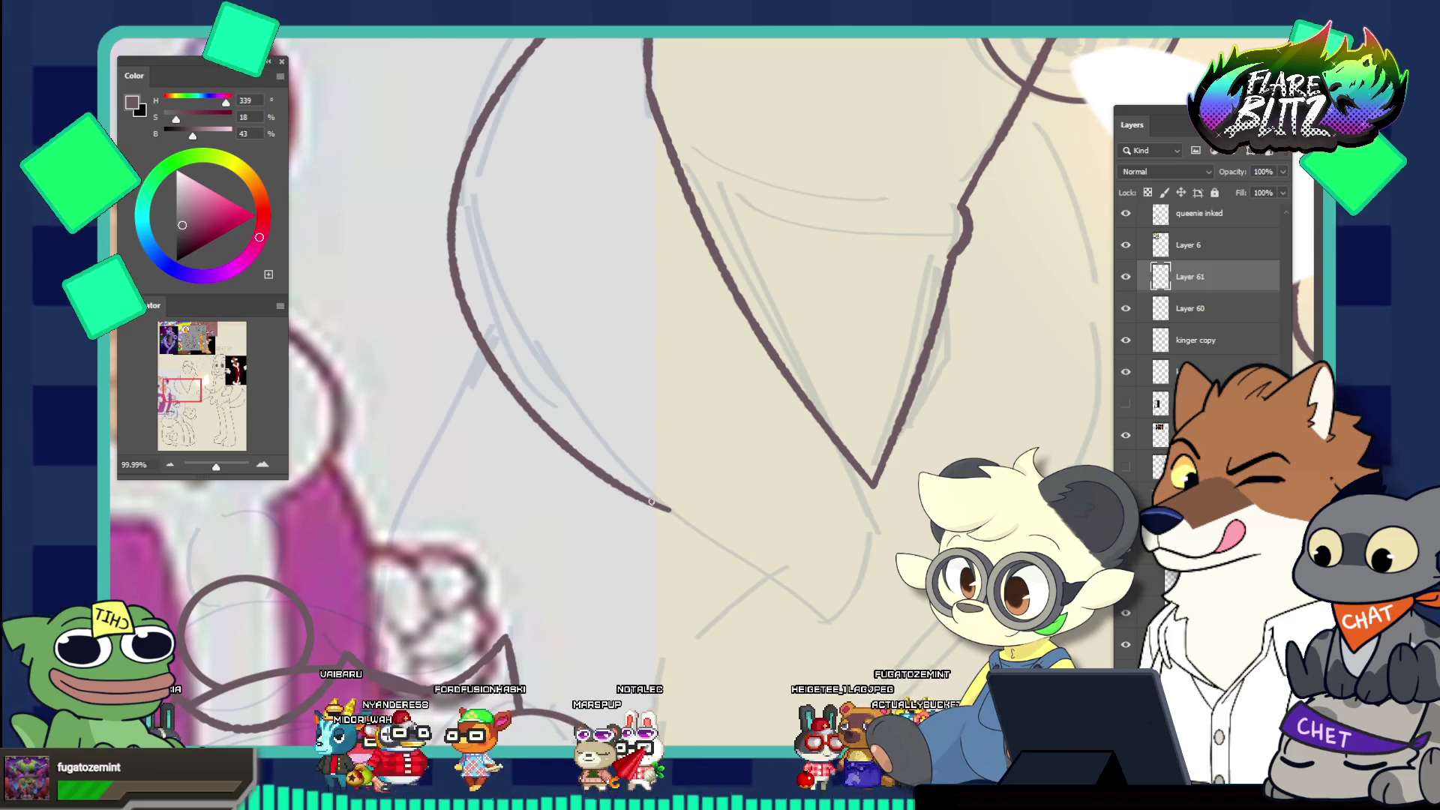
{"action": "key", "text": "ctrl+z"}
{"action": "left_click_drag", "start_coordinate": [649, 501], "coordinate": [813, 570]}
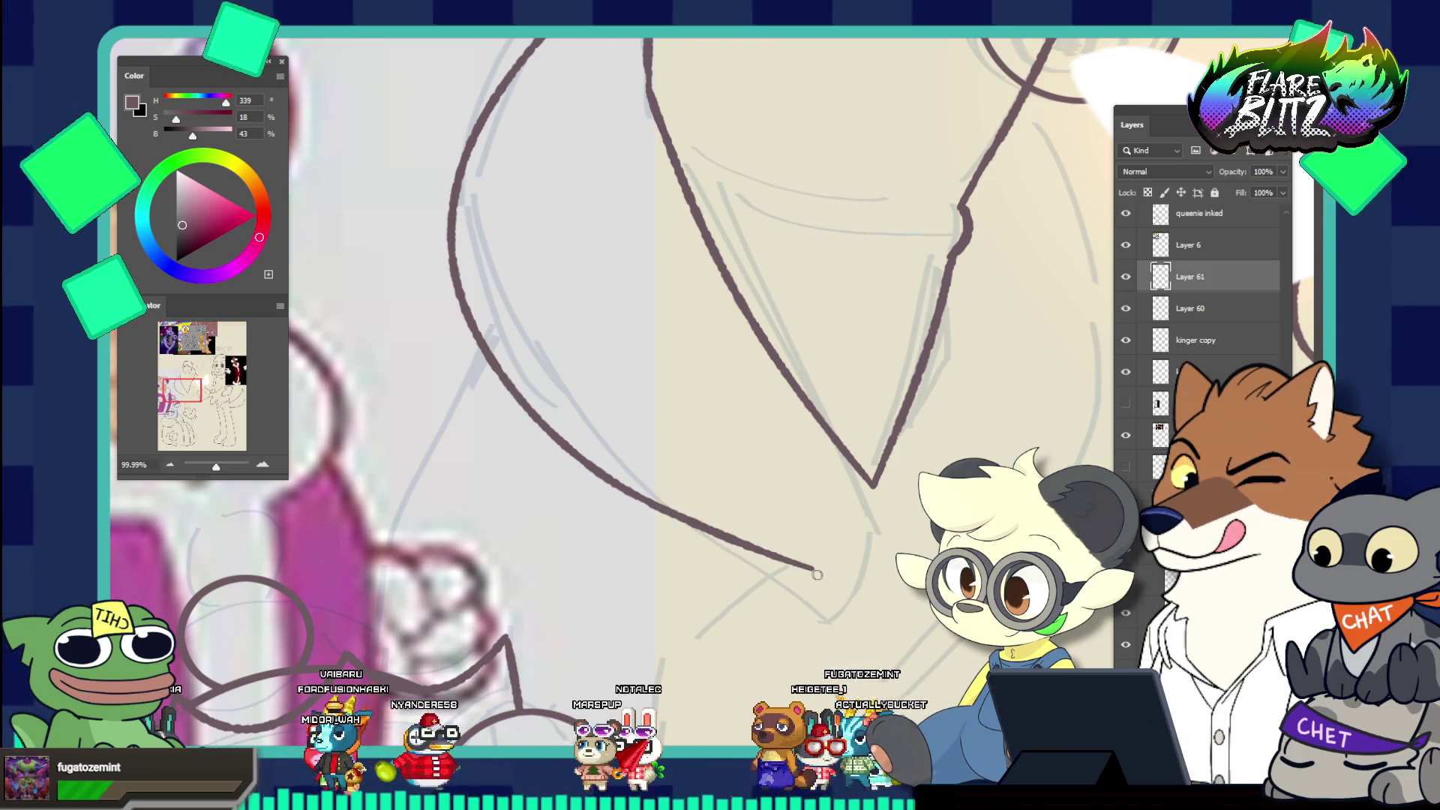
Test lines beside the torso and curves down from the circle, undoing the attempts
{"action": "left_click_drag", "start_coordinate": [758, 451], "coordinate": [631, 368]}
{"action": "left_click_drag", "start_coordinate": [793, 478], "coordinate": [902, 414]}
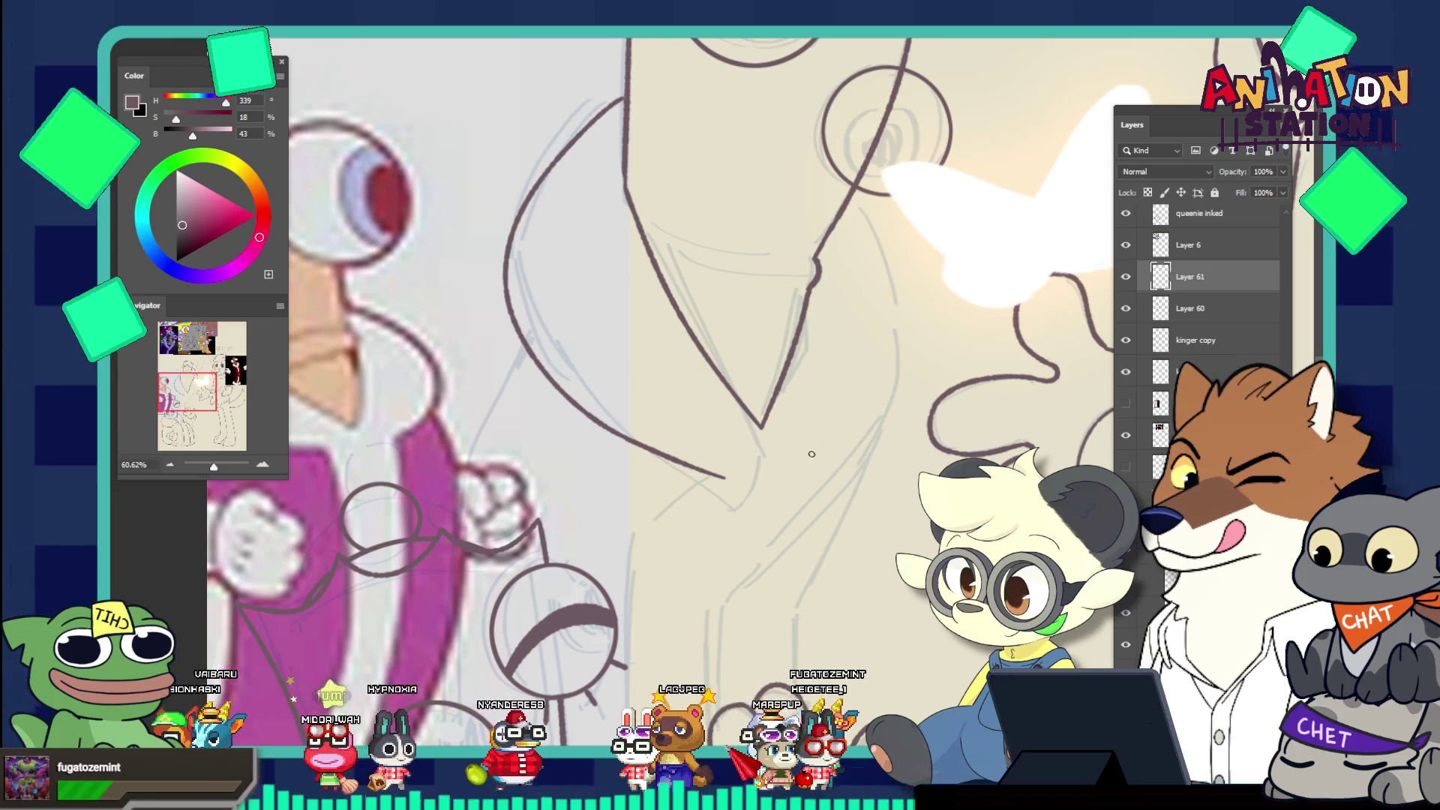
{"action": "left_click_drag", "start_coordinate": [780, 480], "coordinate": [884, 421]}
{"action": "left_click_drag", "start_coordinate": [779, 495], "coordinate": [899, 307]}
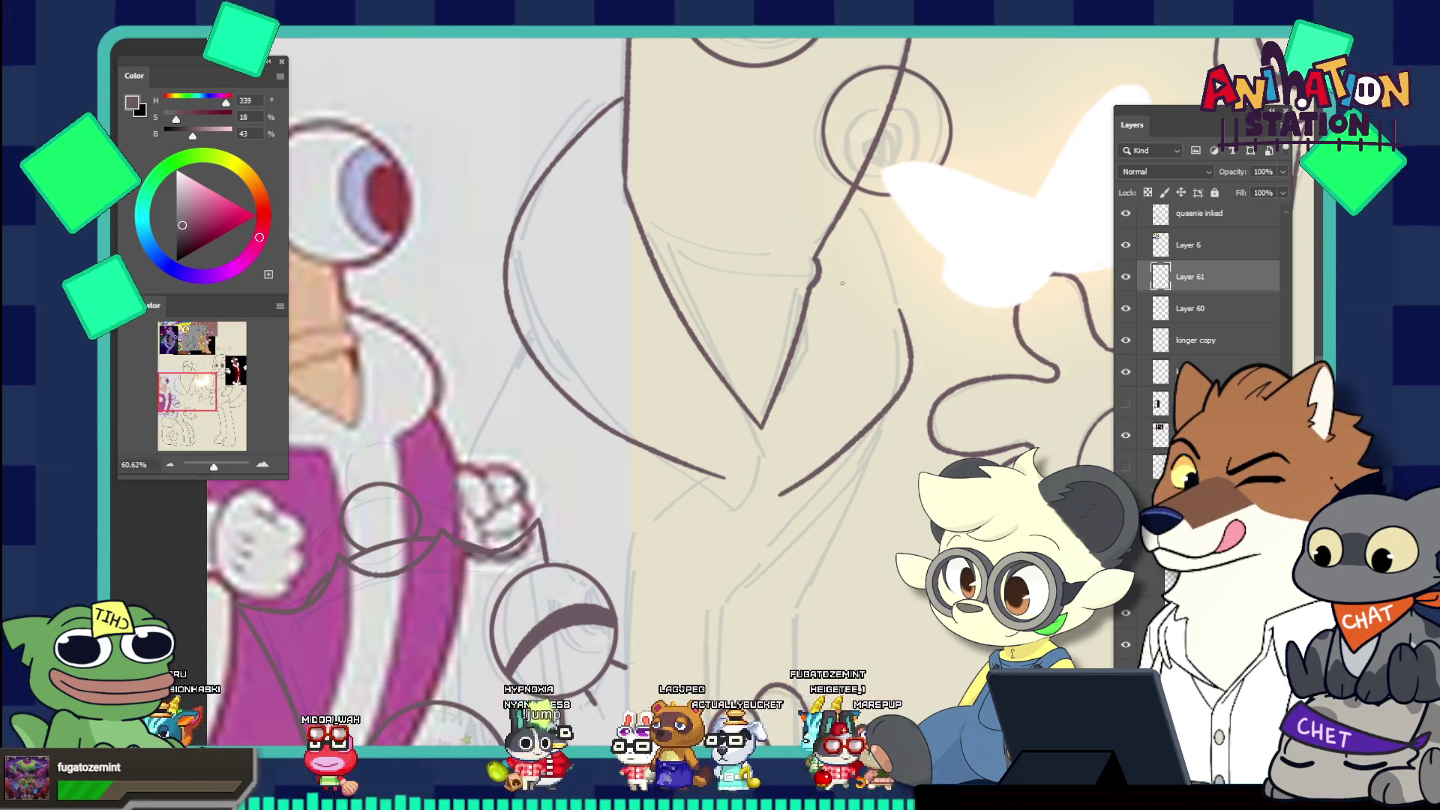
{"action": "key", "text": "ctrl+z"}
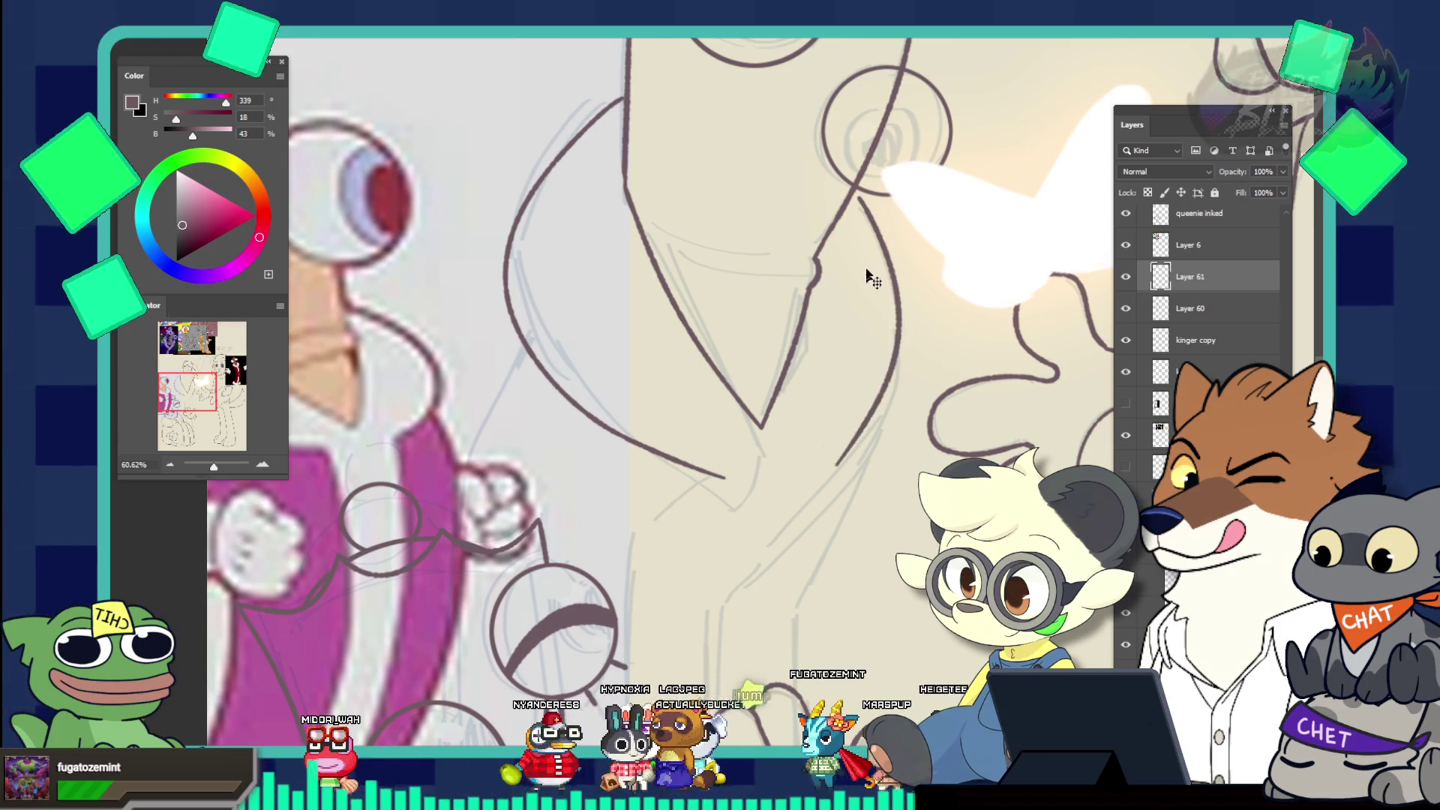
{"action": "left_click_drag", "start_coordinate": [863, 199], "coordinate": [903, 330]}
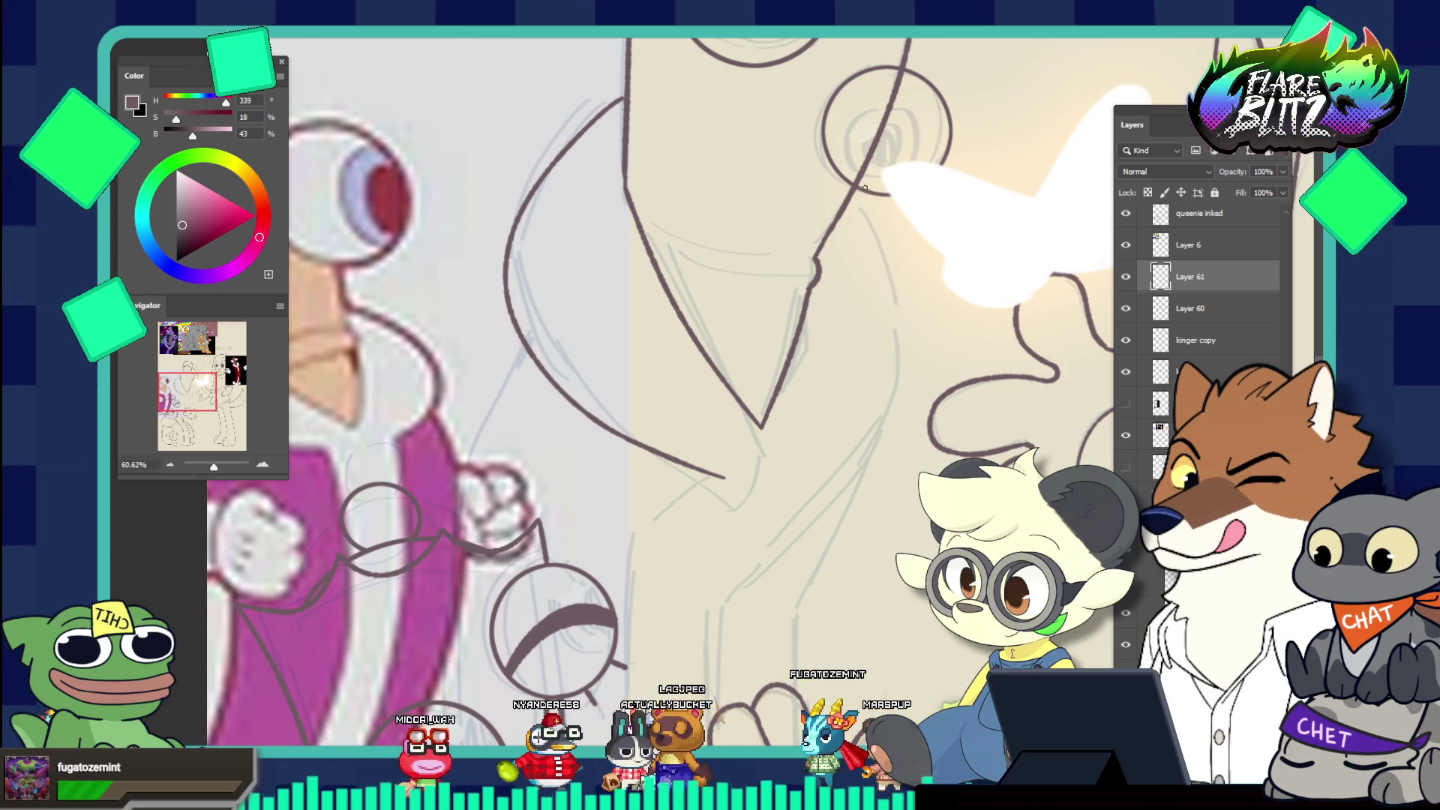
{"action": "left_click_drag", "start_coordinate": [863, 192], "coordinate": [858, 430]}
{"action": "key", "text": "ctrl+z"}
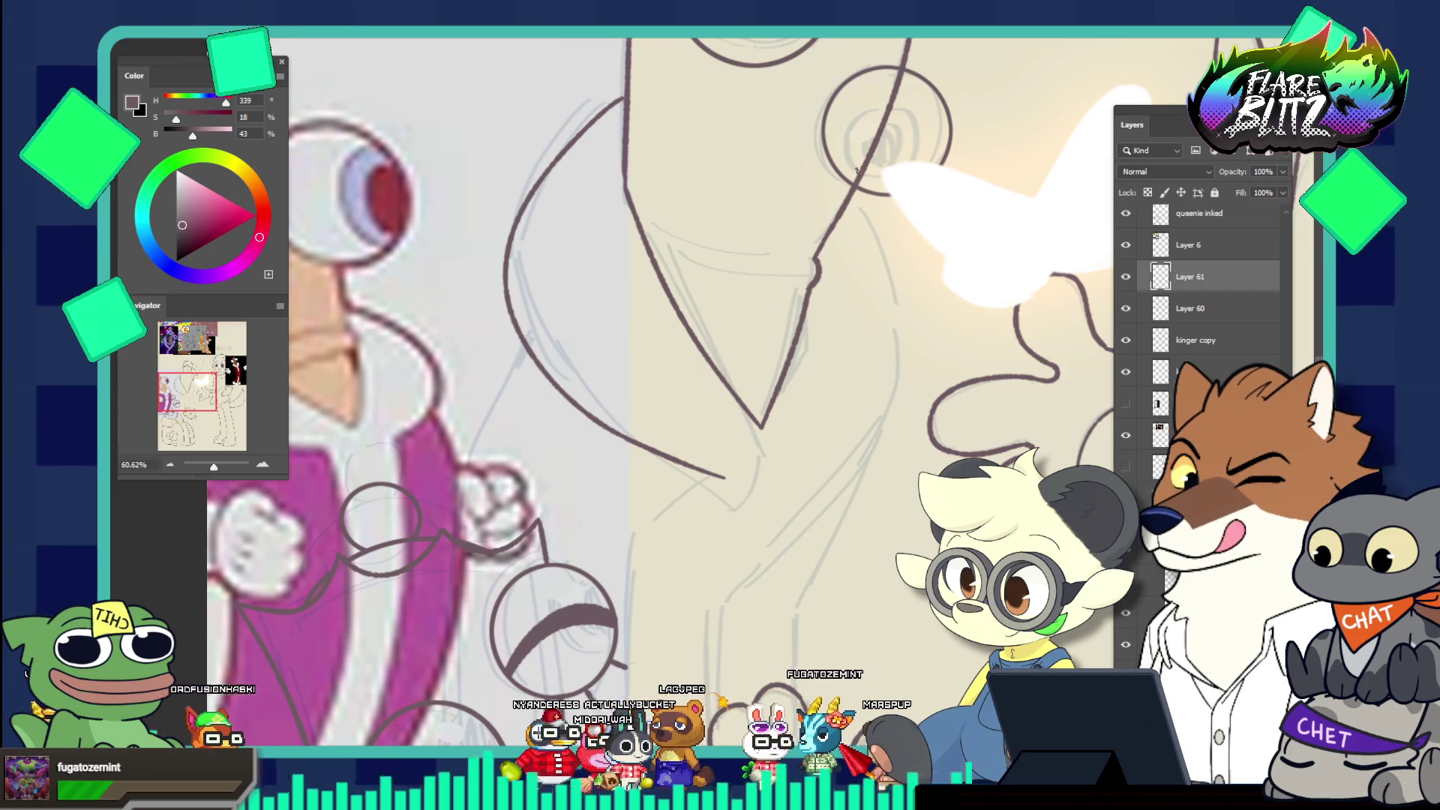
{"action": "left_click_drag", "start_coordinate": [863, 180], "coordinate": [828, 506]}
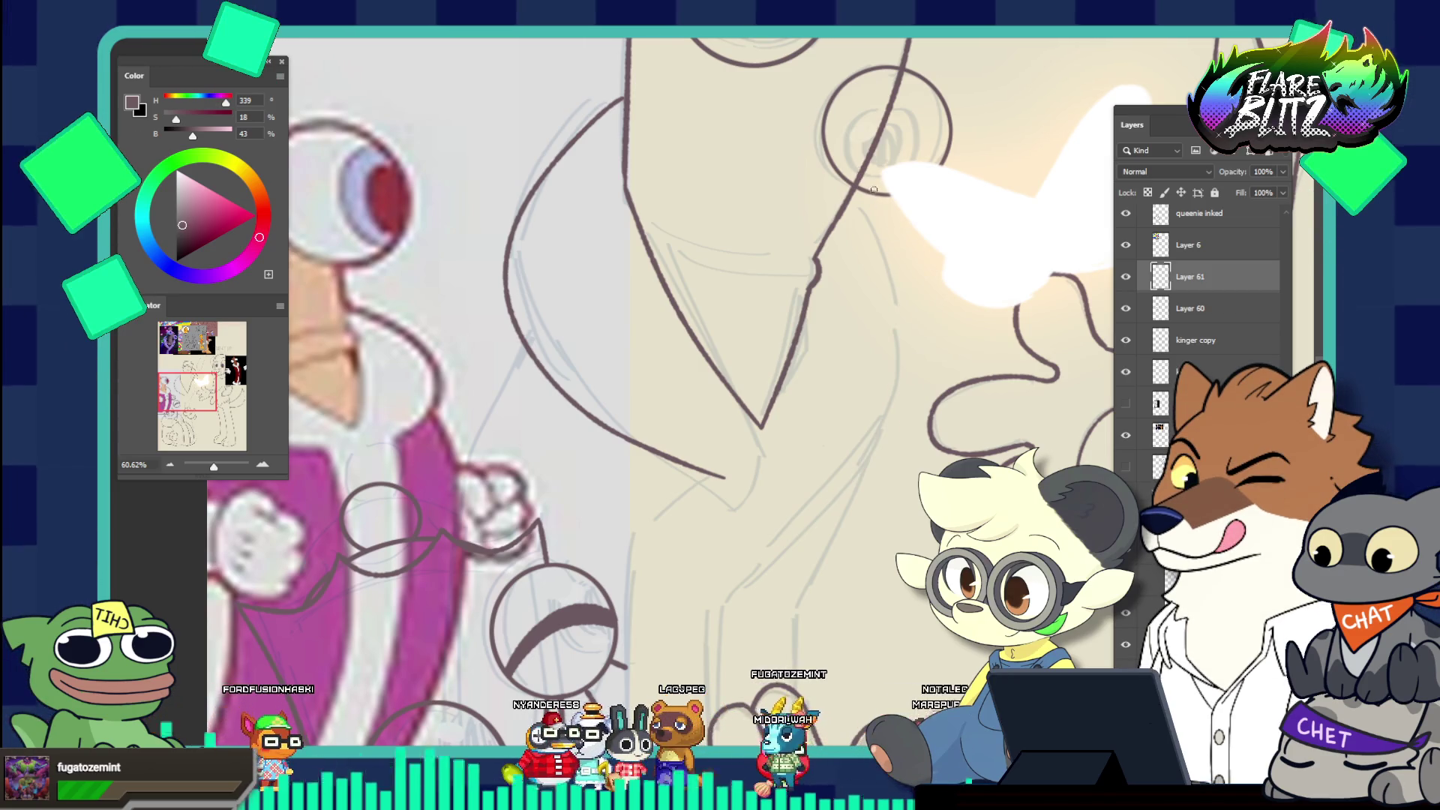
{"action": "mouse_move", "coordinate": [873, 190]}
{"action": "left_mouse_down"}
{"action": "mouse_move", "coordinate": [928, 300]}
{"action": "mouse_move", "coordinate": [844, 492]}
{"action": "left_mouse_up"}
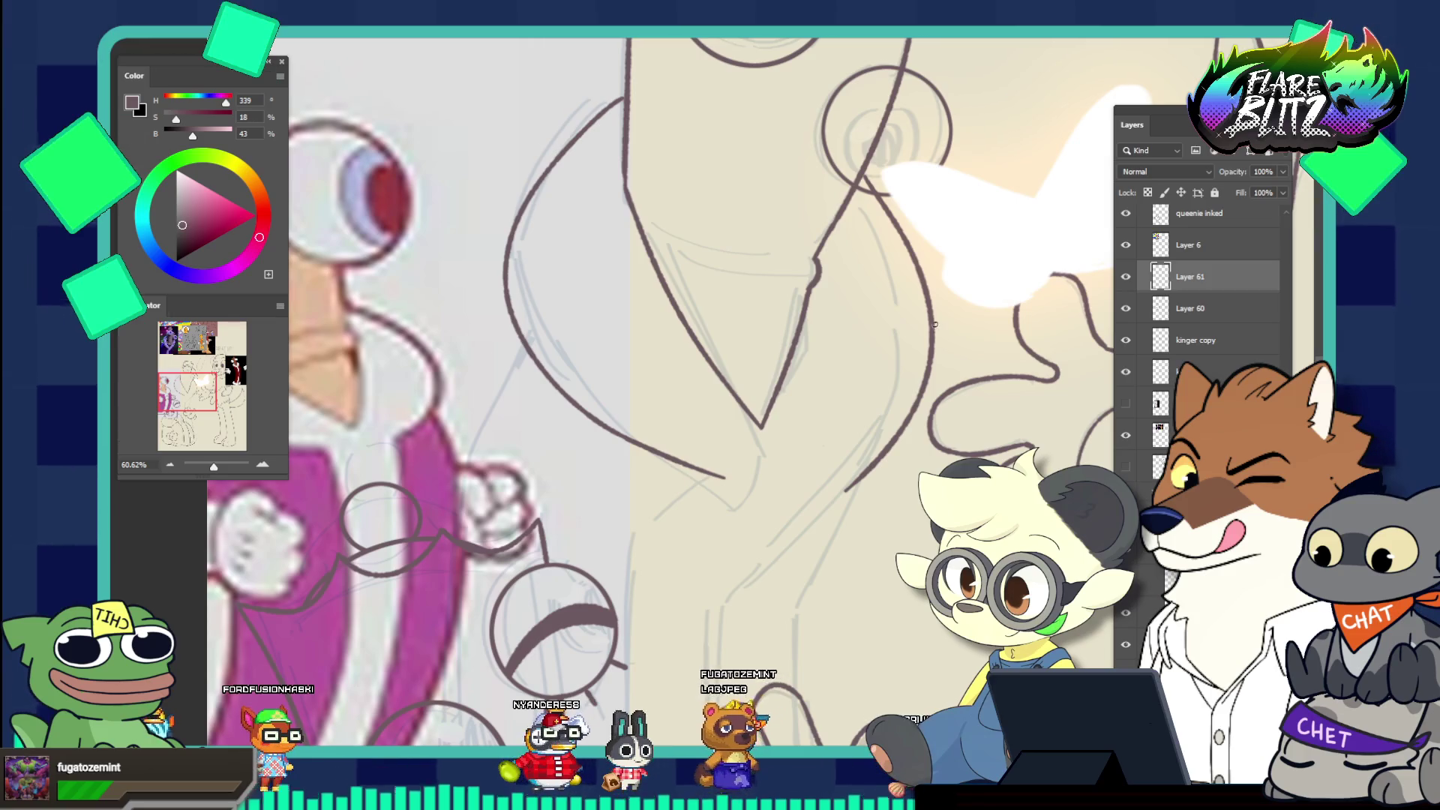
{"action": "key", "text": "ctrl+z"}
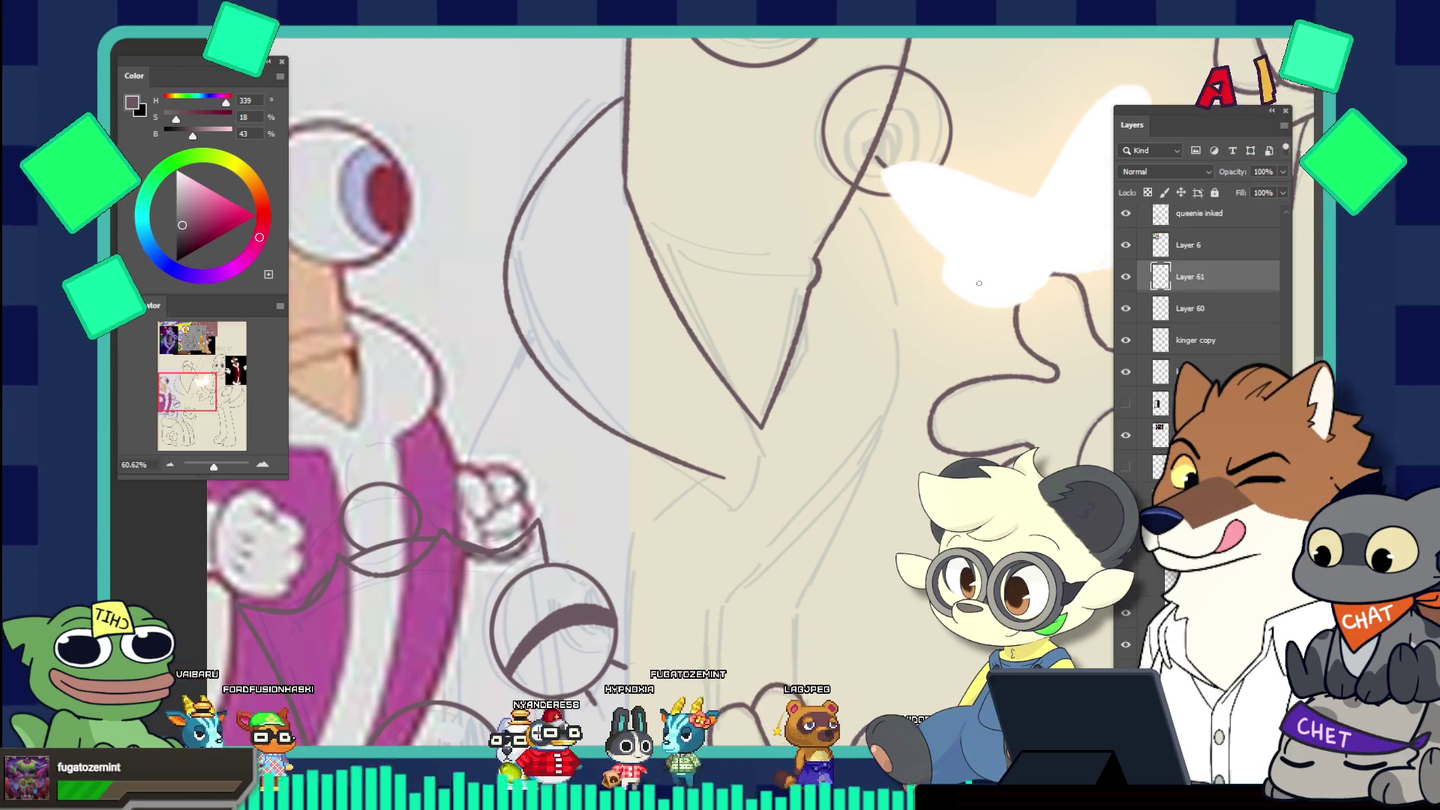
Try a line beside the butterfly, undo it, then sketch a thin guide line there
{"action": "left_click_drag", "start_coordinate": [979, 308], "coordinate": [843, 465]}
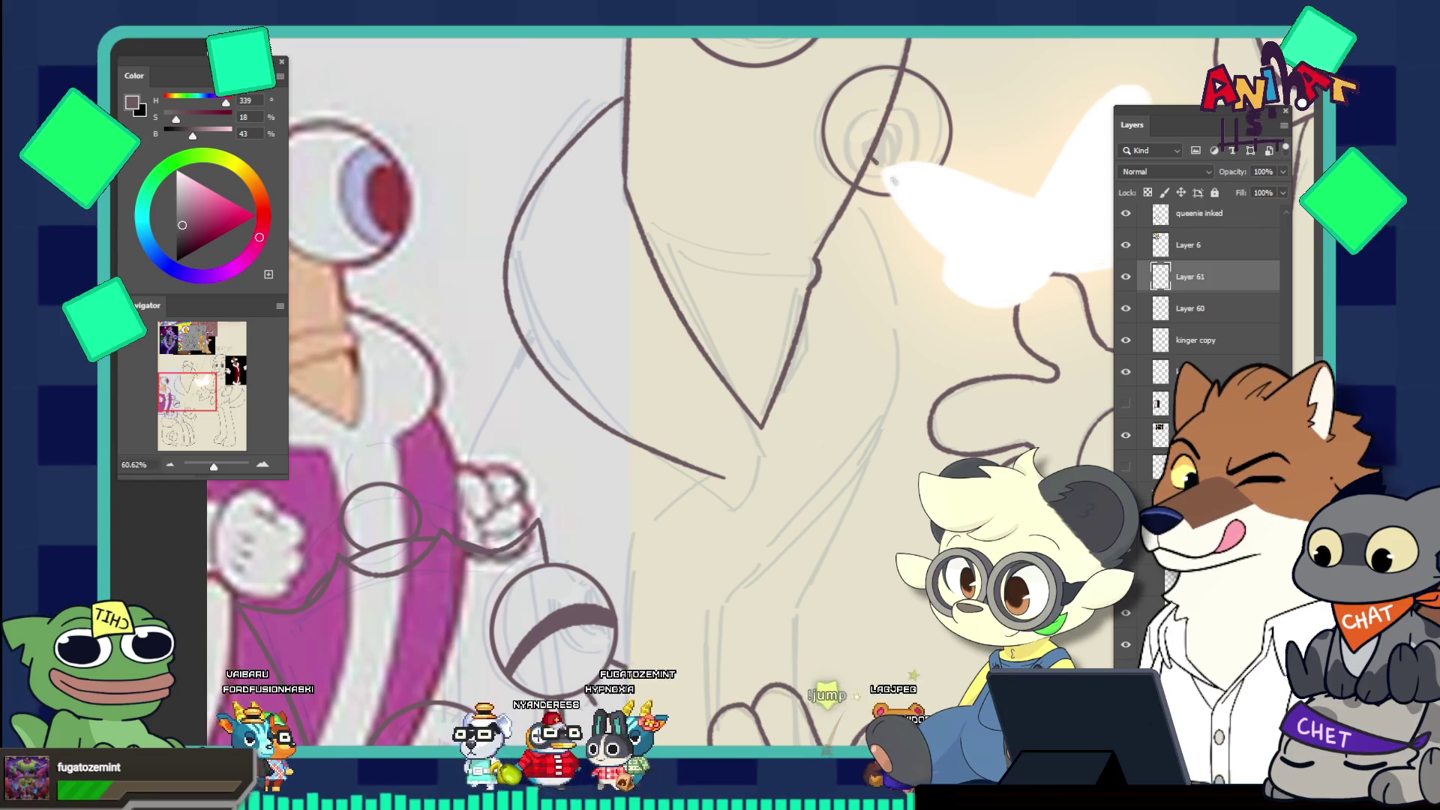
{"action": "key", "text": "ctrl+z"}
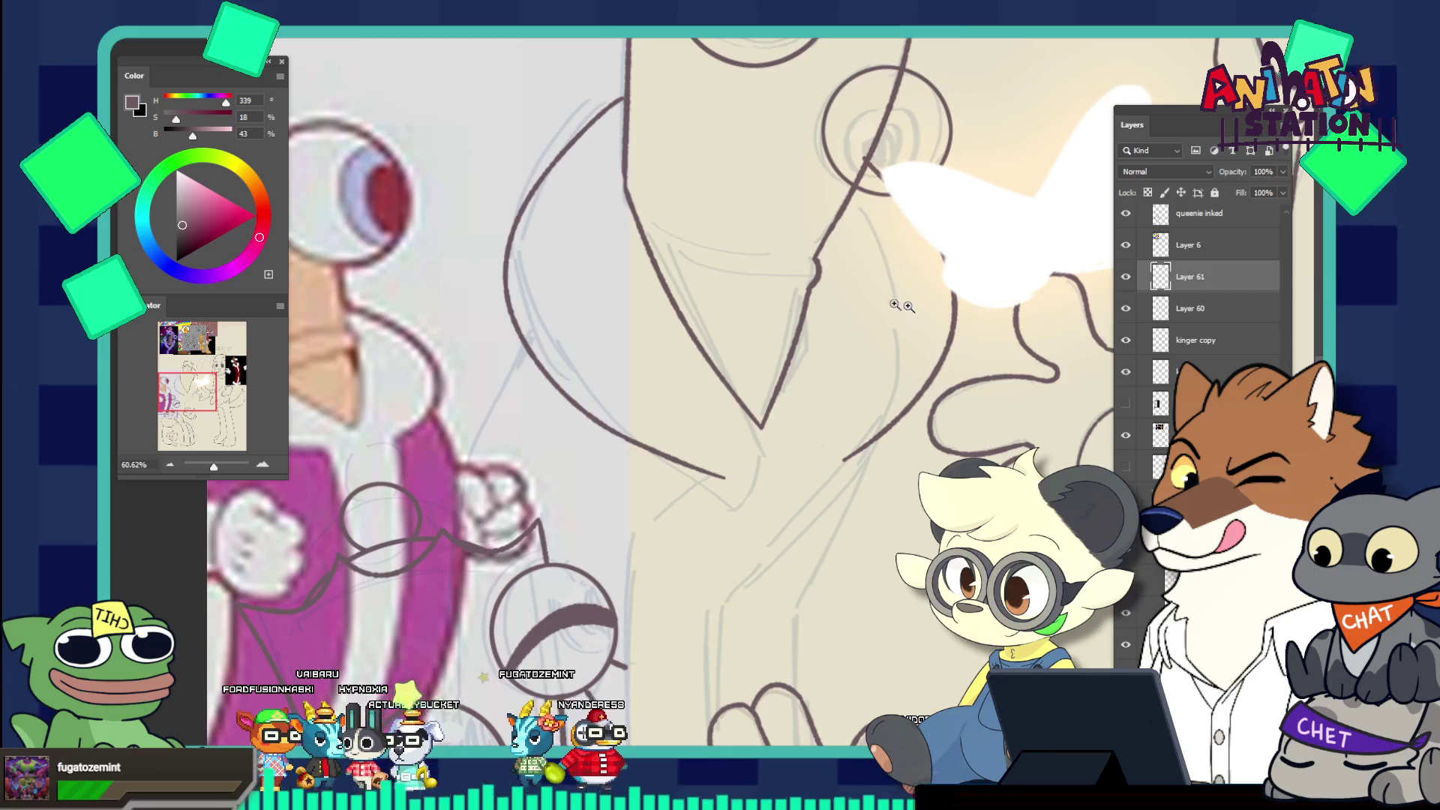
{"action": "mouse_move", "coordinate": [908, 306]}
{"action": "left_mouse_down"}
{"action": "mouse_move", "coordinate": [750, 308]}
{"action": "mouse_move", "coordinate": [972, 317]}
{"action": "left_mouse_up"}
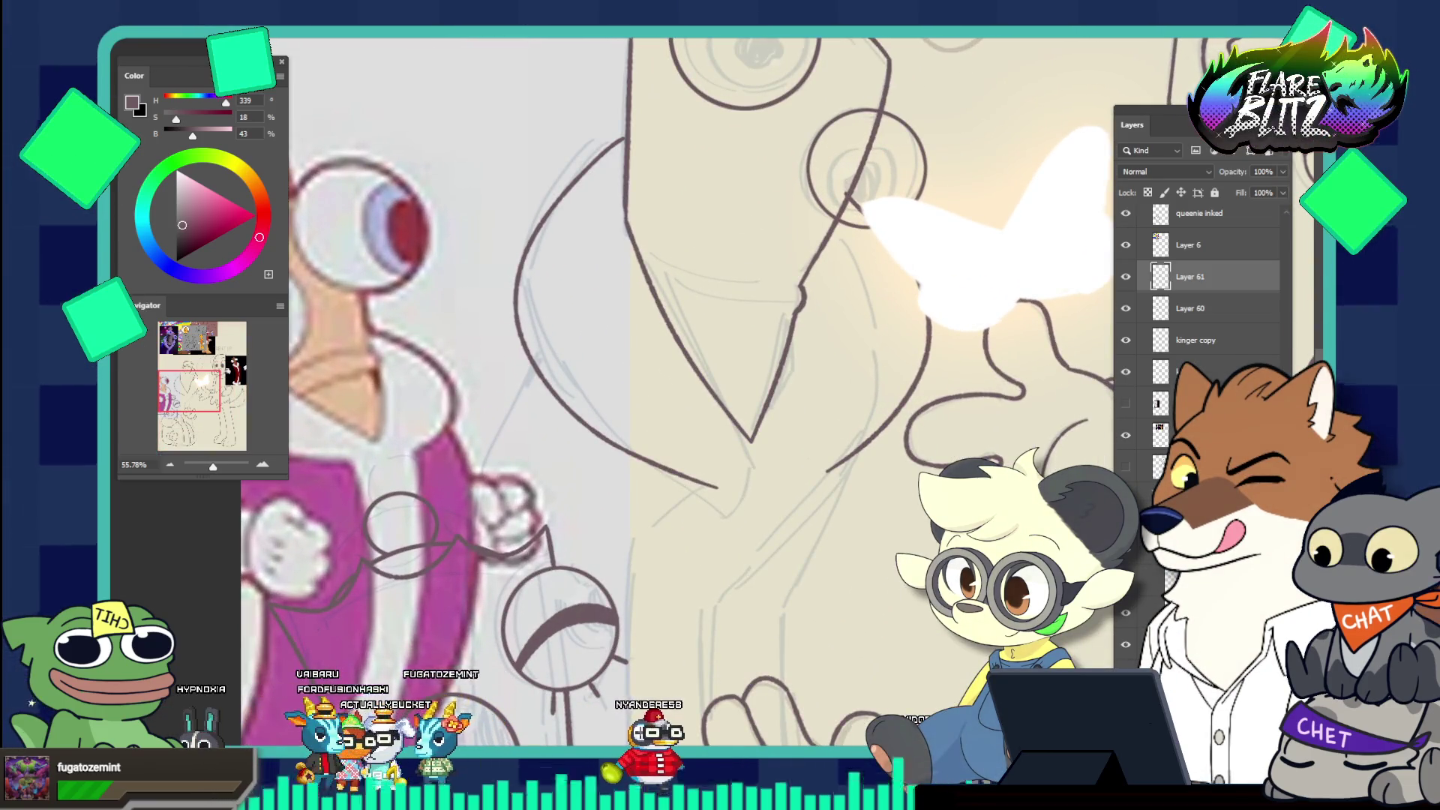
{"action": "left_click_drag", "start_coordinate": [878, 123], "coordinate": [791, 384]}
Lasso the new sketch line, shift it left and rotate it about 4° clockwise
{"action": "left_click_drag", "start_coordinate": [988, 425], "coordinate": [904, 127]}
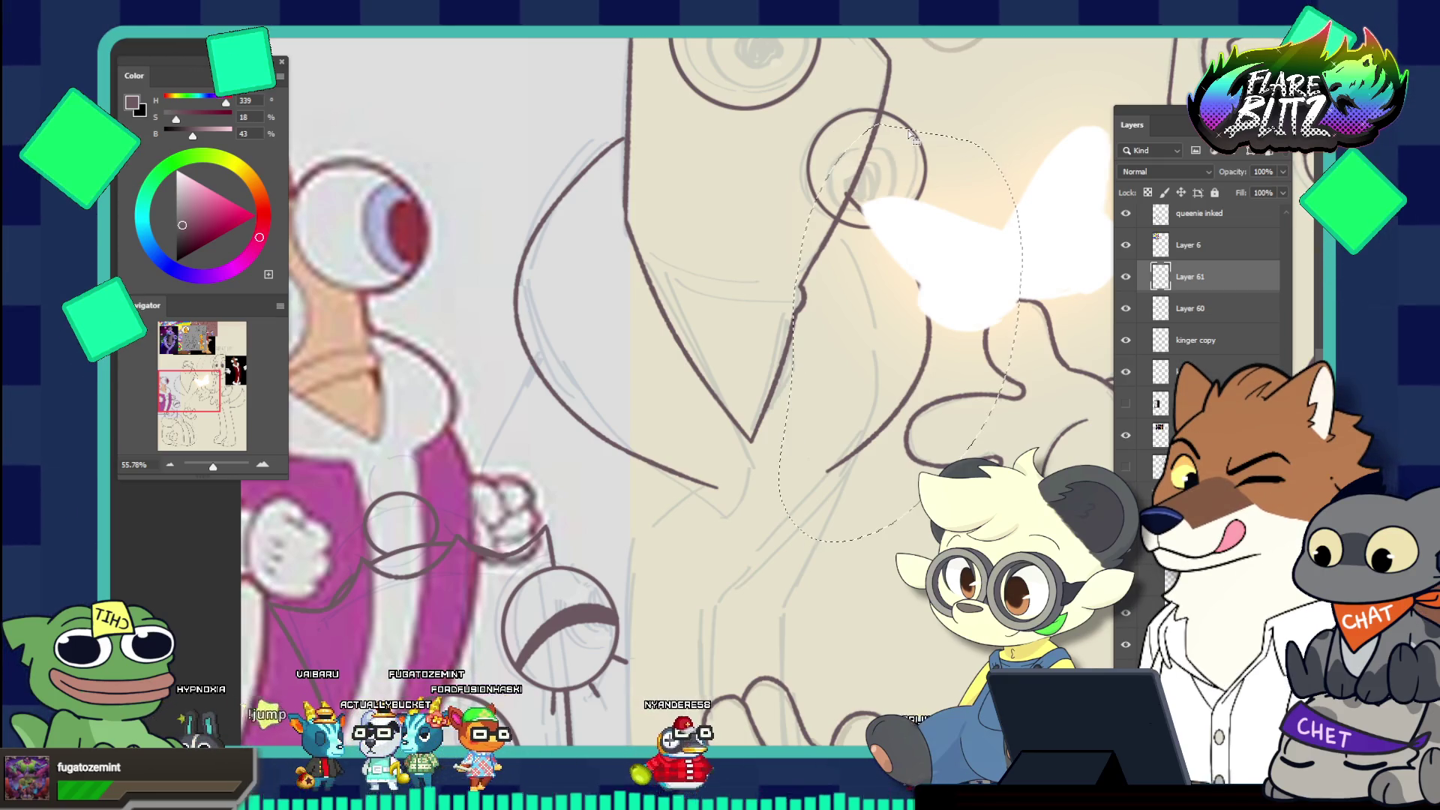
{"action": "key", "text": "ctrl+t"}
{"action": "left_click_drag", "start_coordinate": [903, 361], "coordinate": [894, 360]}
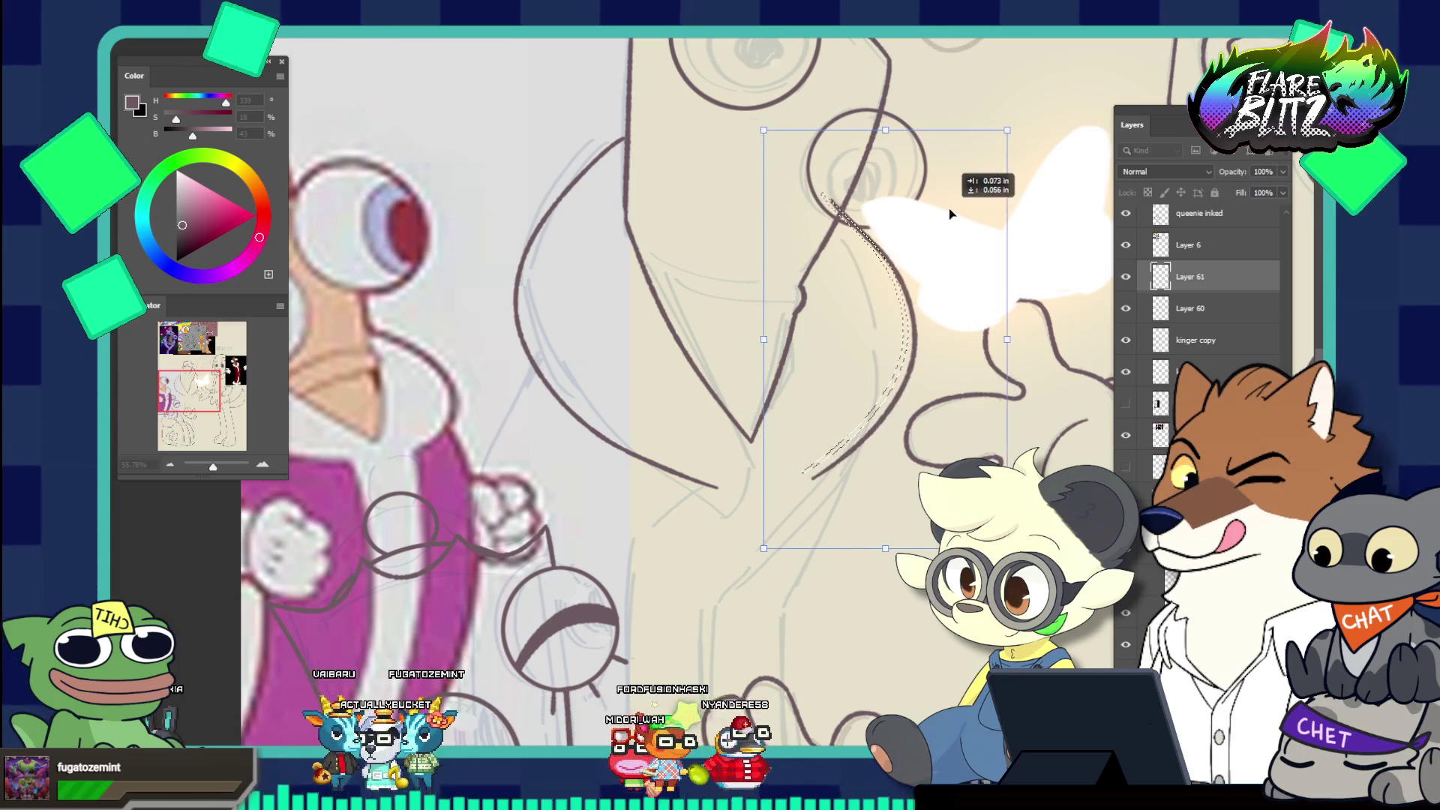
{"action": "left_click_drag", "start_coordinate": [1008, 113], "coordinate": [1025, 124]}
{"action": "left_click_drag", "start_coordinate": [871, 360], "coordinate": [858, 390]}
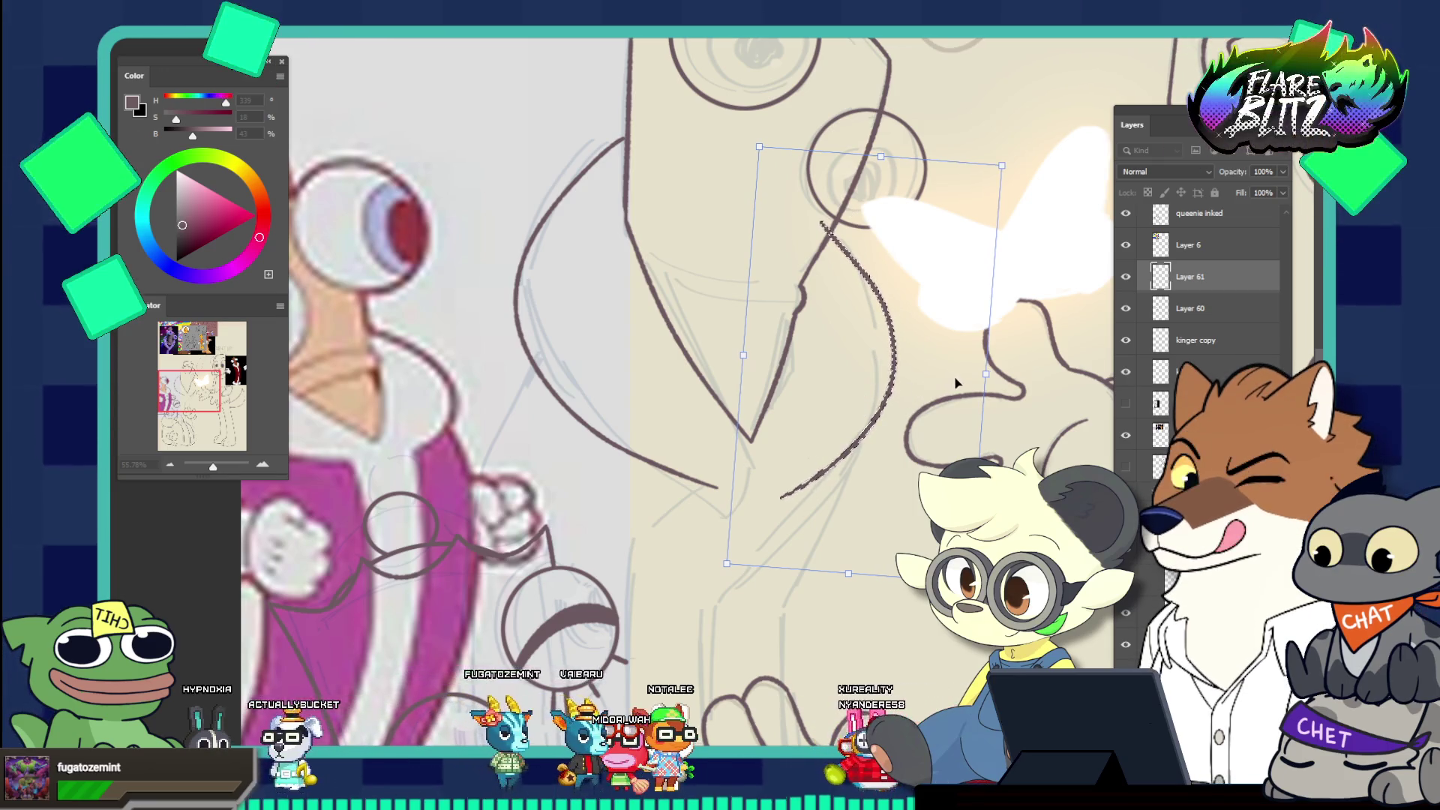
{"action": "key", "text": "Return"}
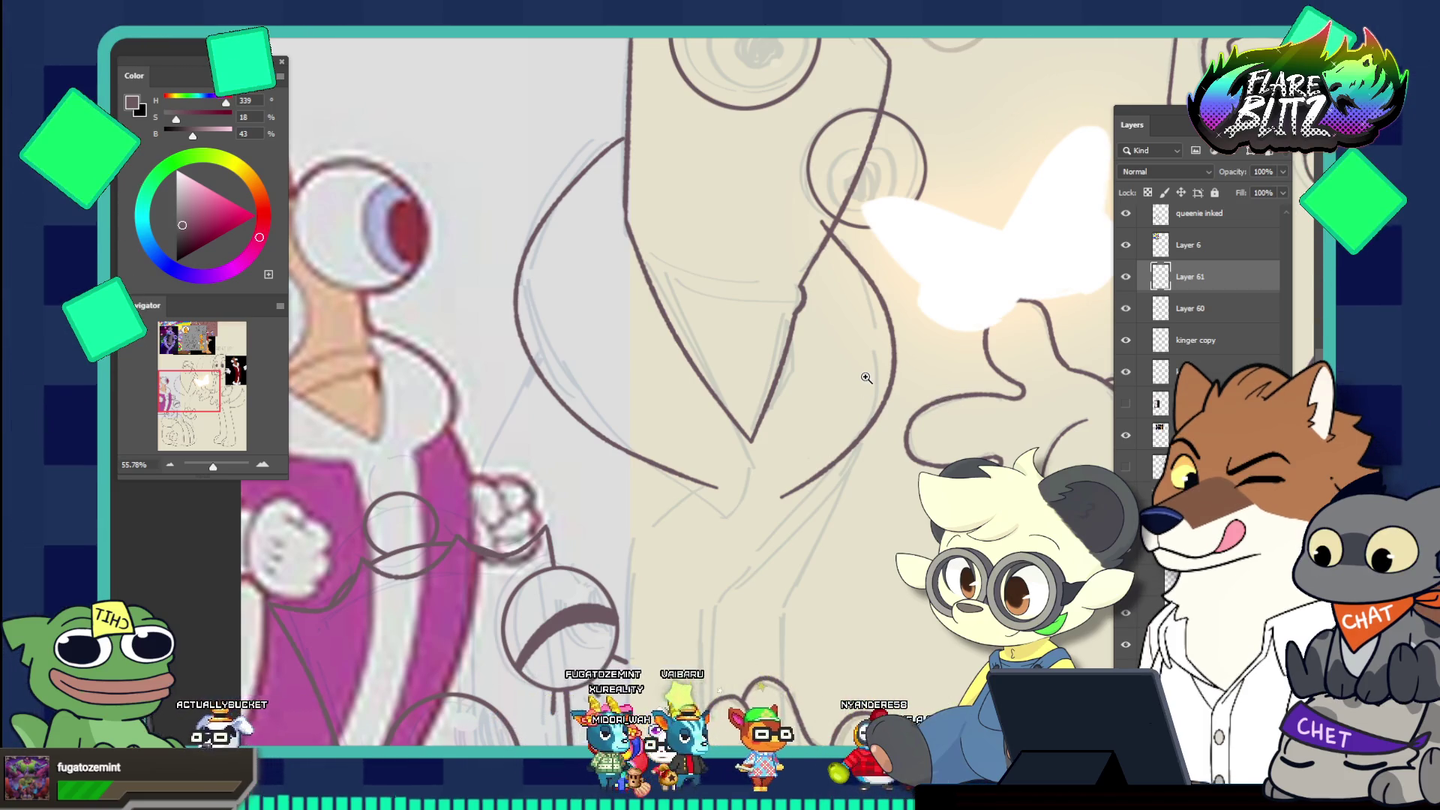
{"action": "left_click_drag", "start_coordinate": [869, 274], "coordinate": [922, 264]}
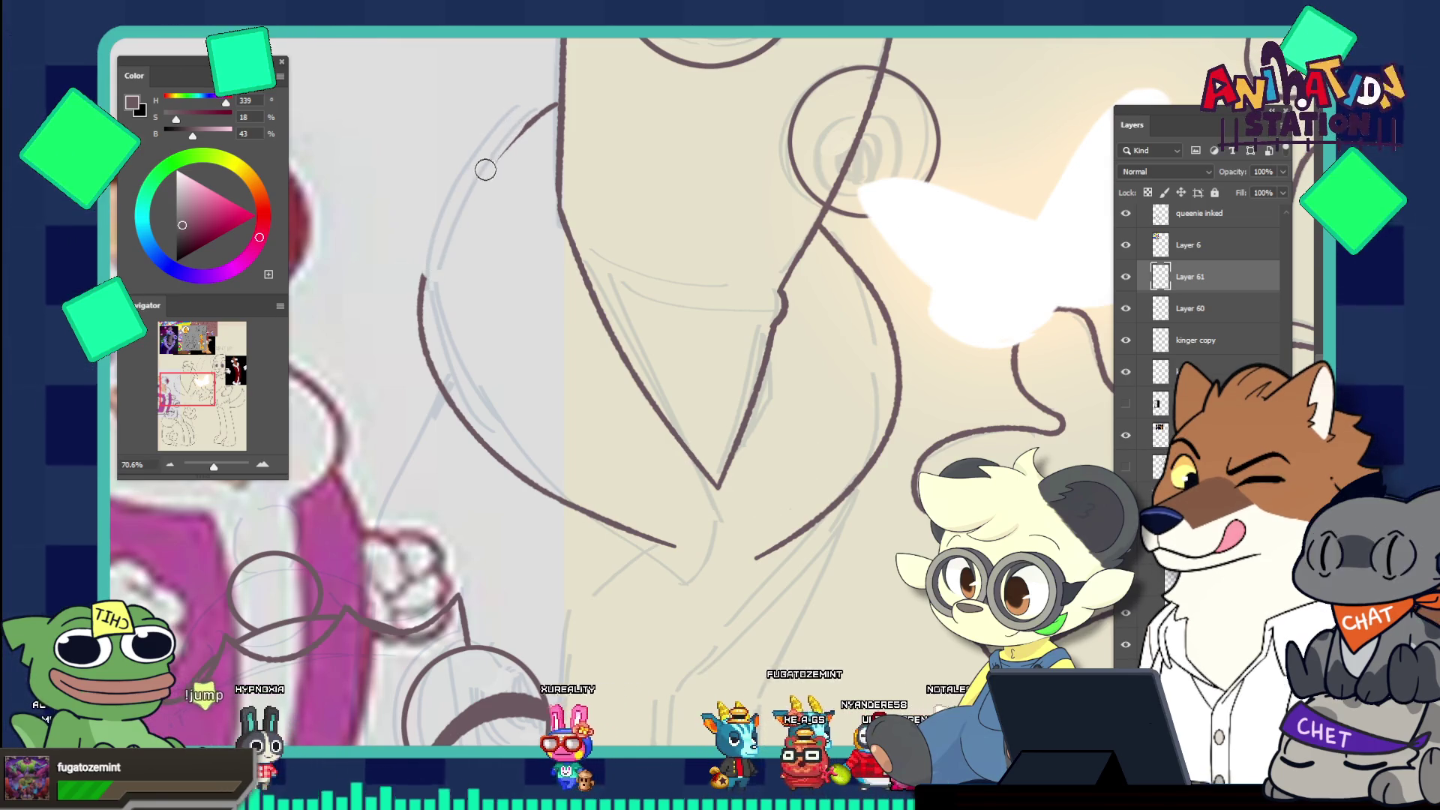
Undo the short top stroke and redraw the queen's long upper-left curve over several tries
{"action": "key", "text": "ctrl+z"}
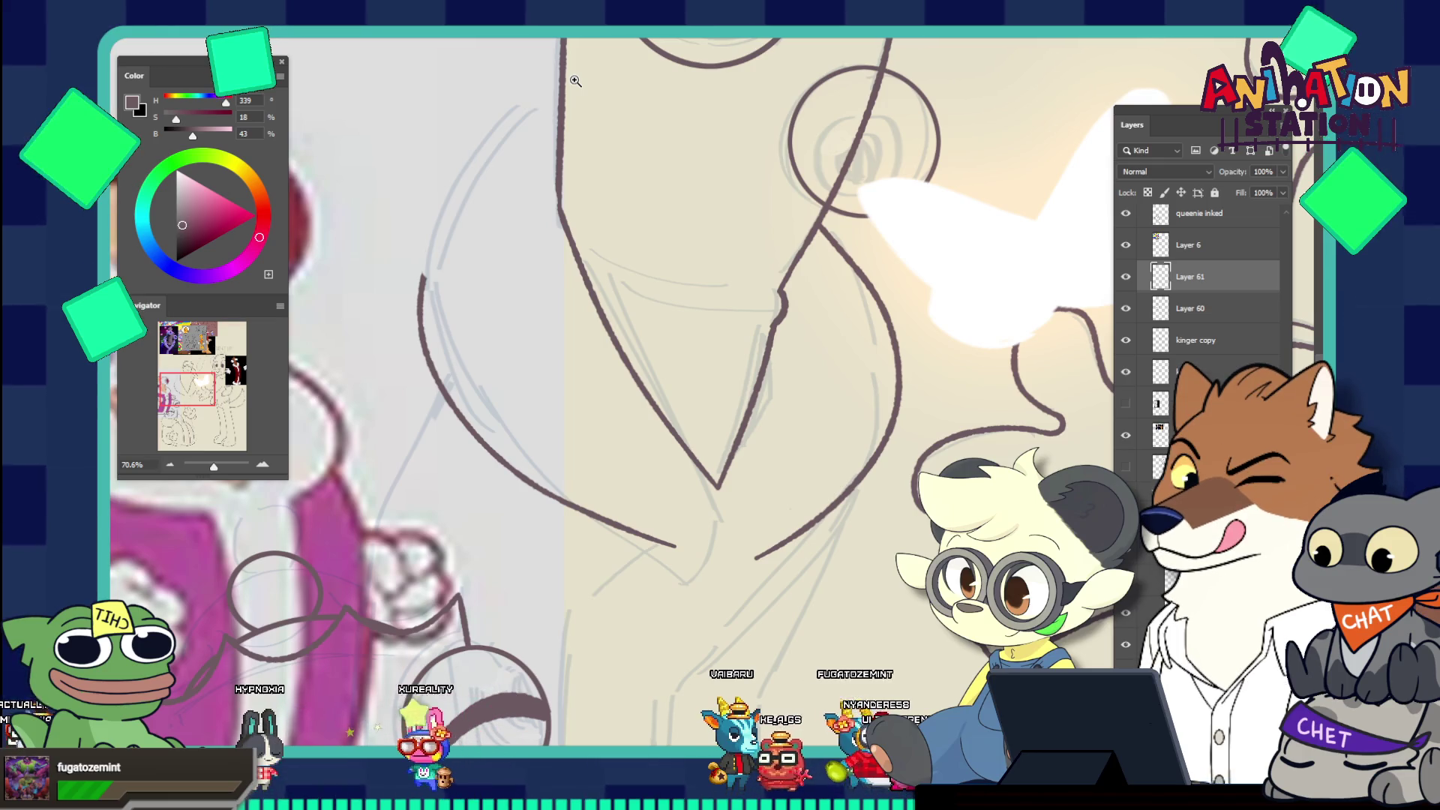
{"action": "left_click", "coordinate": [489, 140]}
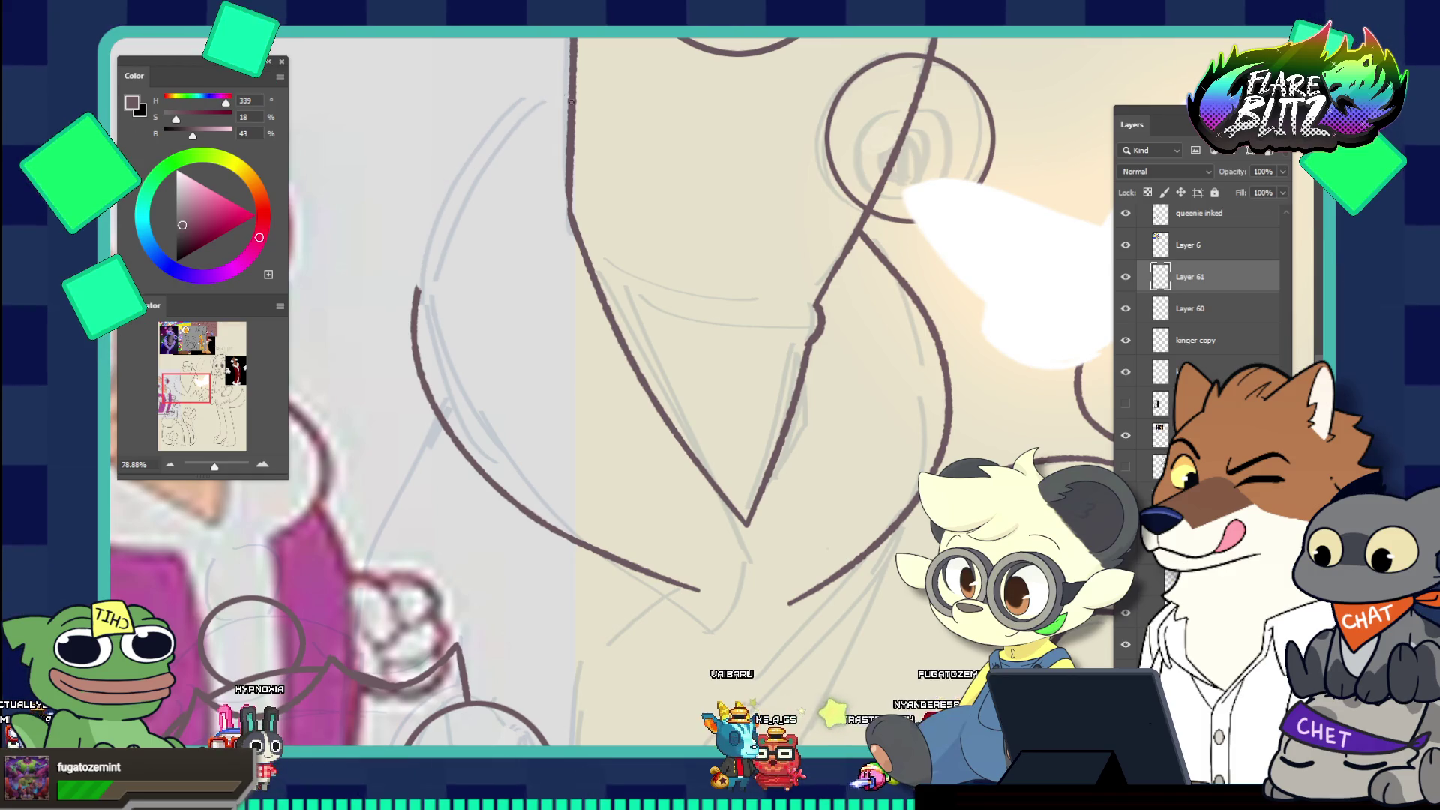
{"action": "left_click_drag", "start_coordinate": [580, 75], "coordinate": [430, 264]}
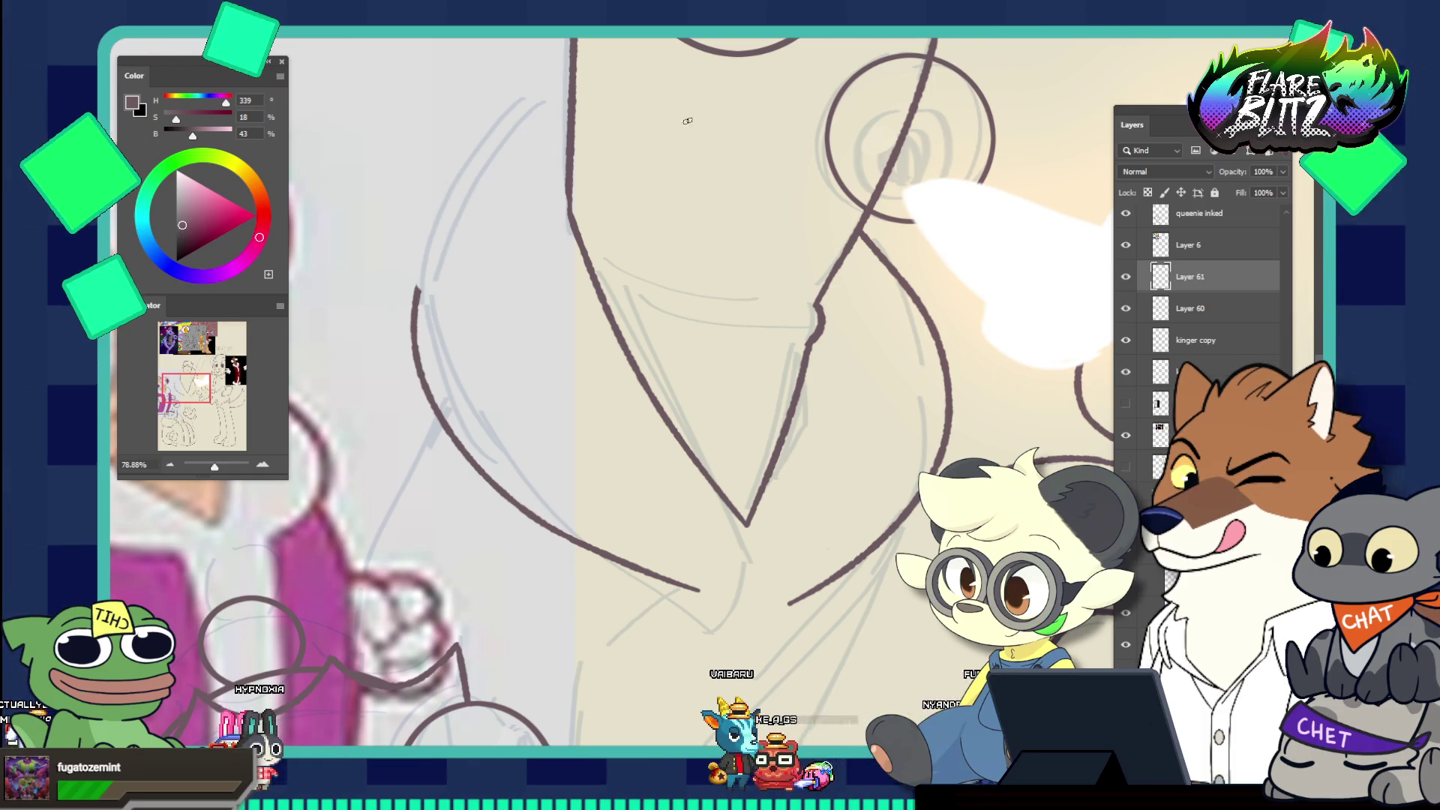
{"action": "left_click_drag", "start_coordinate": [562, 97], "coordinate": [486, 164]}
{"action": "key", "text": "ctrl+z"}
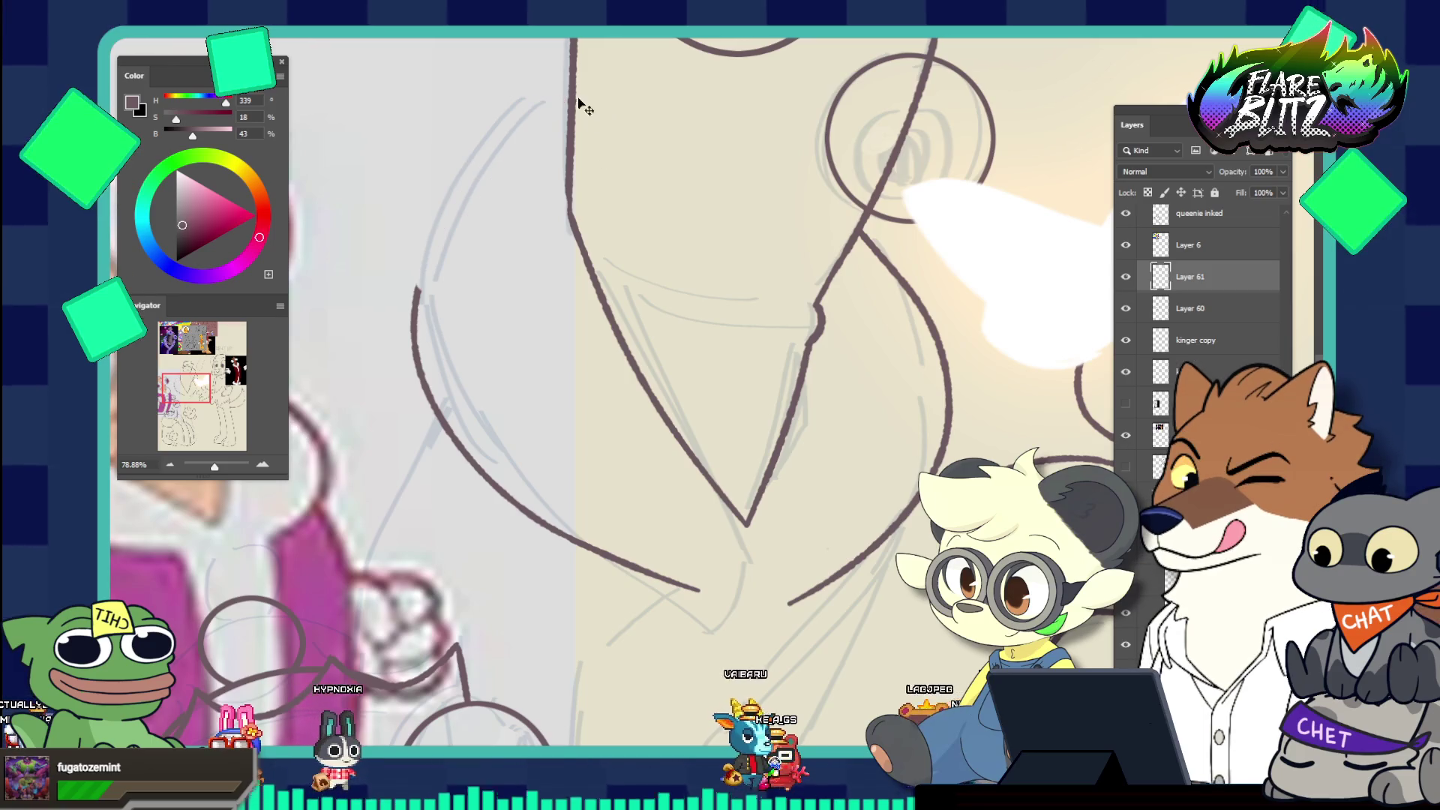
{"action": "left_click_drag", "start_coordinate": [568, 93], "coordinate": [412, 304]}
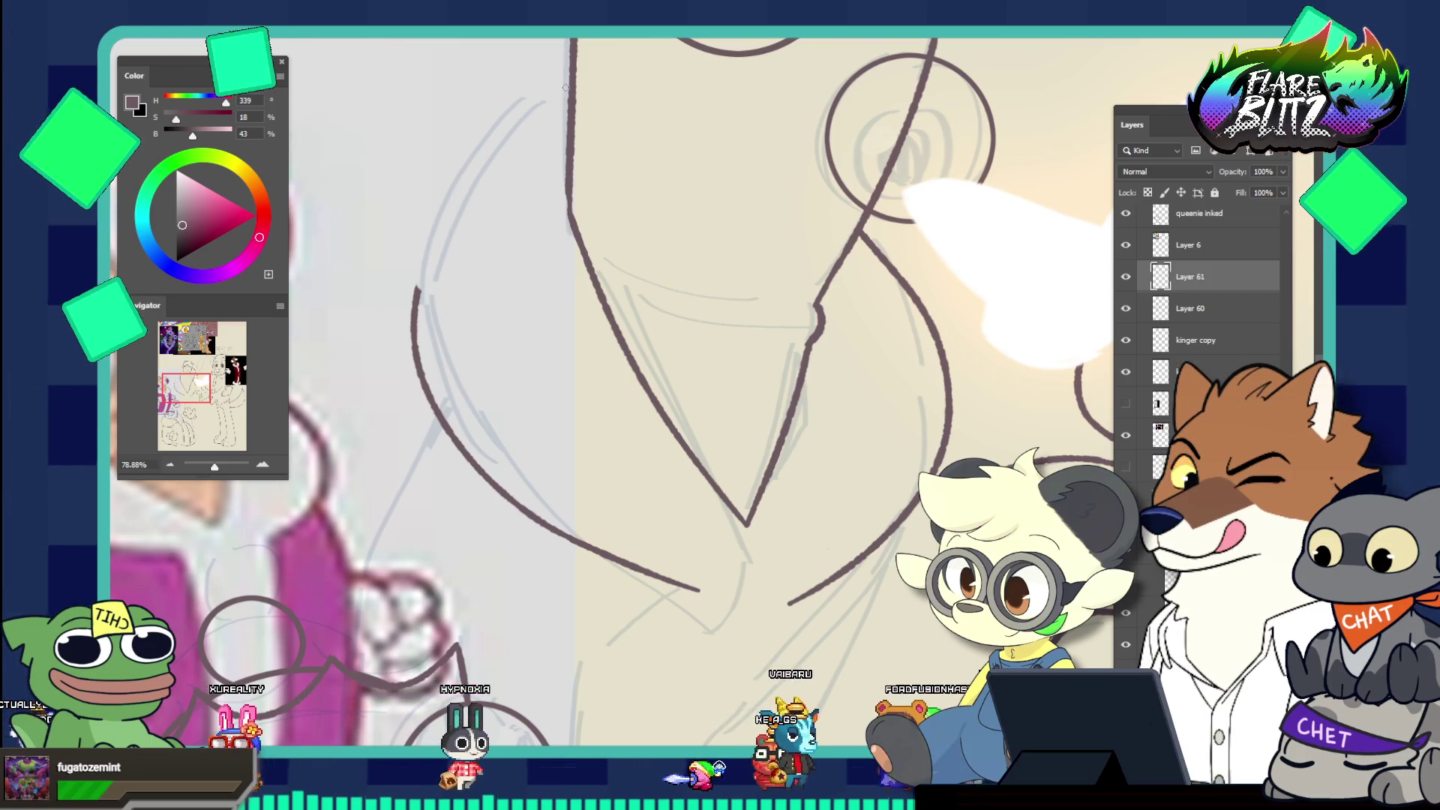
{"action": "key", "text": "ctrl+z"}
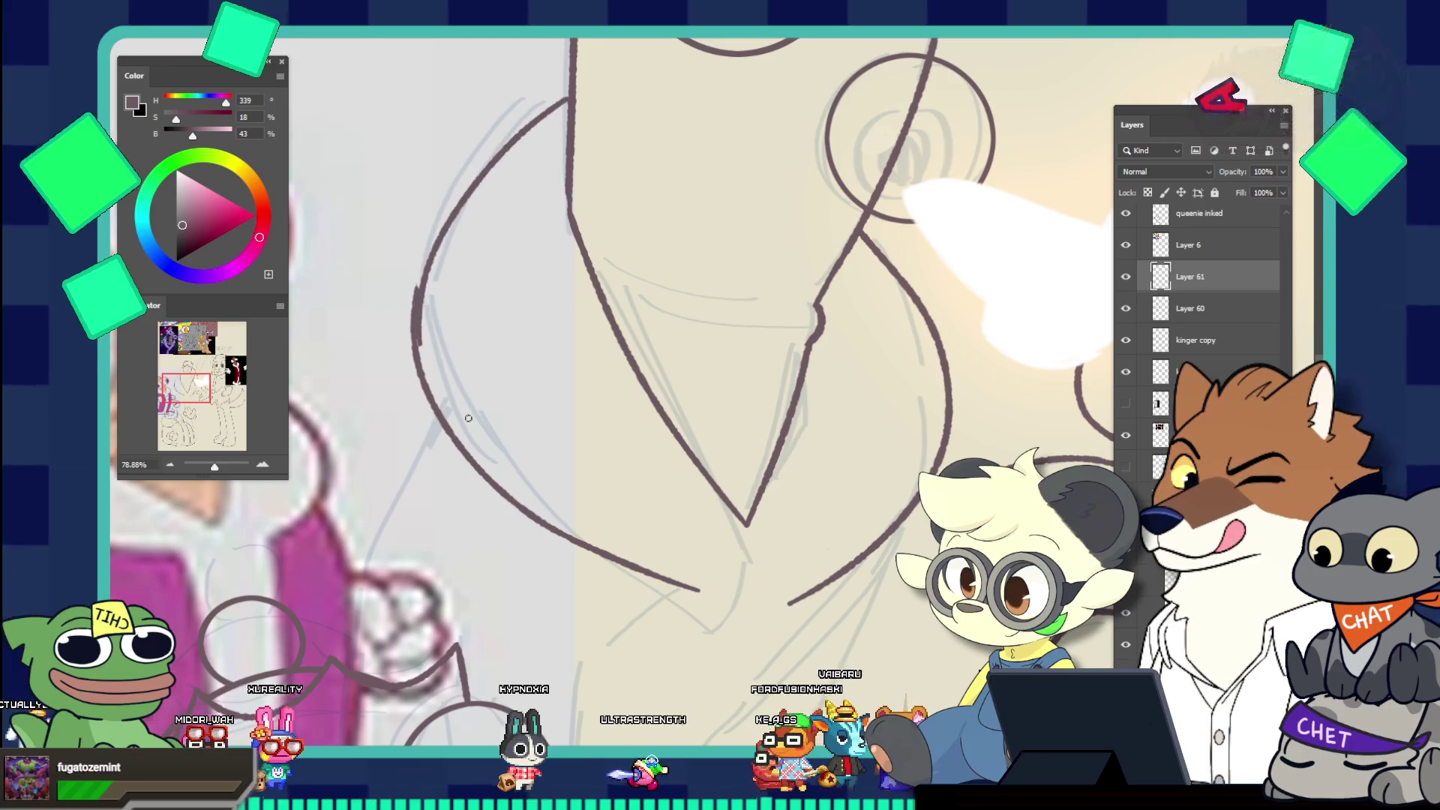
{"action": "left_click_drag", "start_coordinate": [561, 99], "coordinate": [409, 345]}
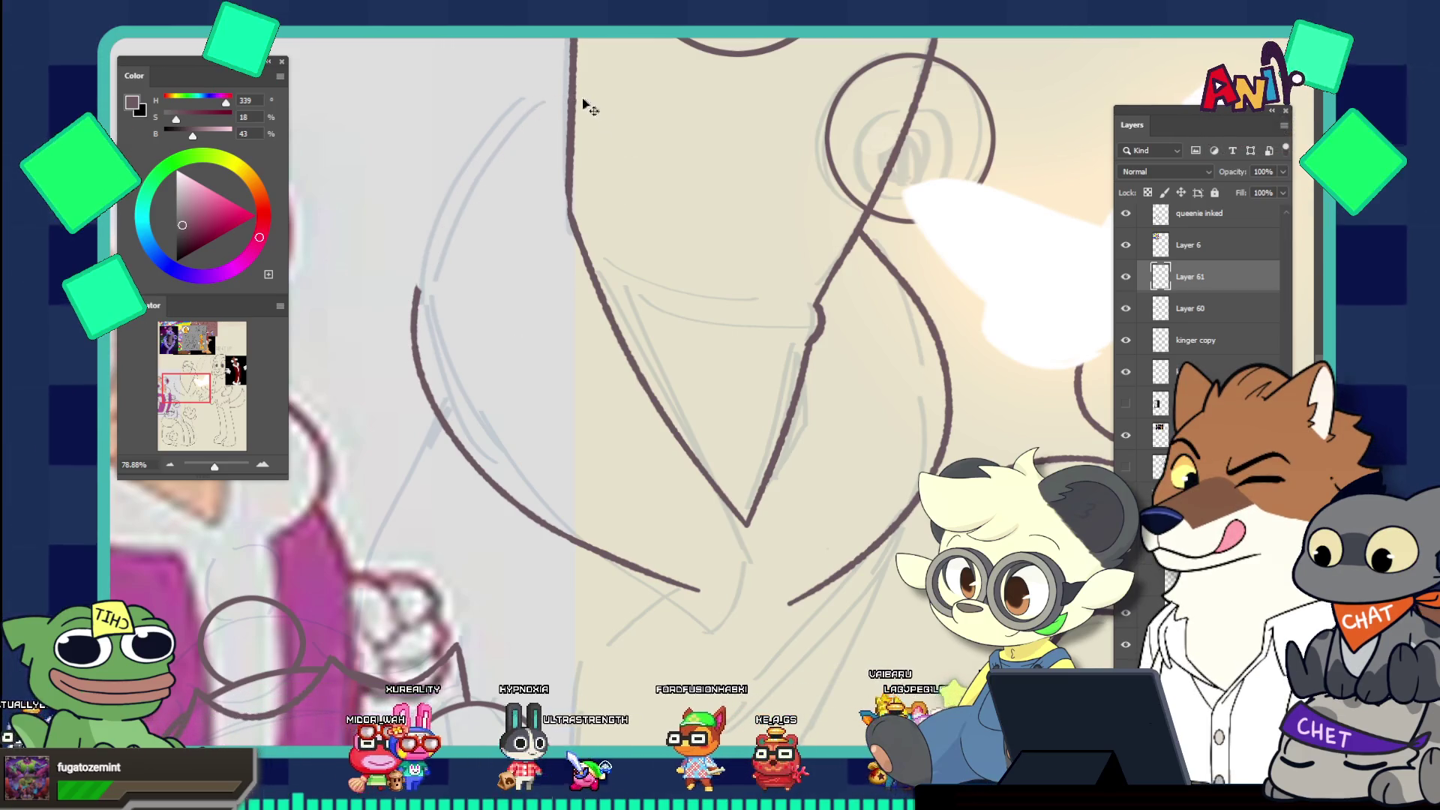
{"action": "left_click_drag", "start_coordinate": [568, 98], "coordinate": [411, 352]}
{"action": "key", "text": "ctrl+z"}
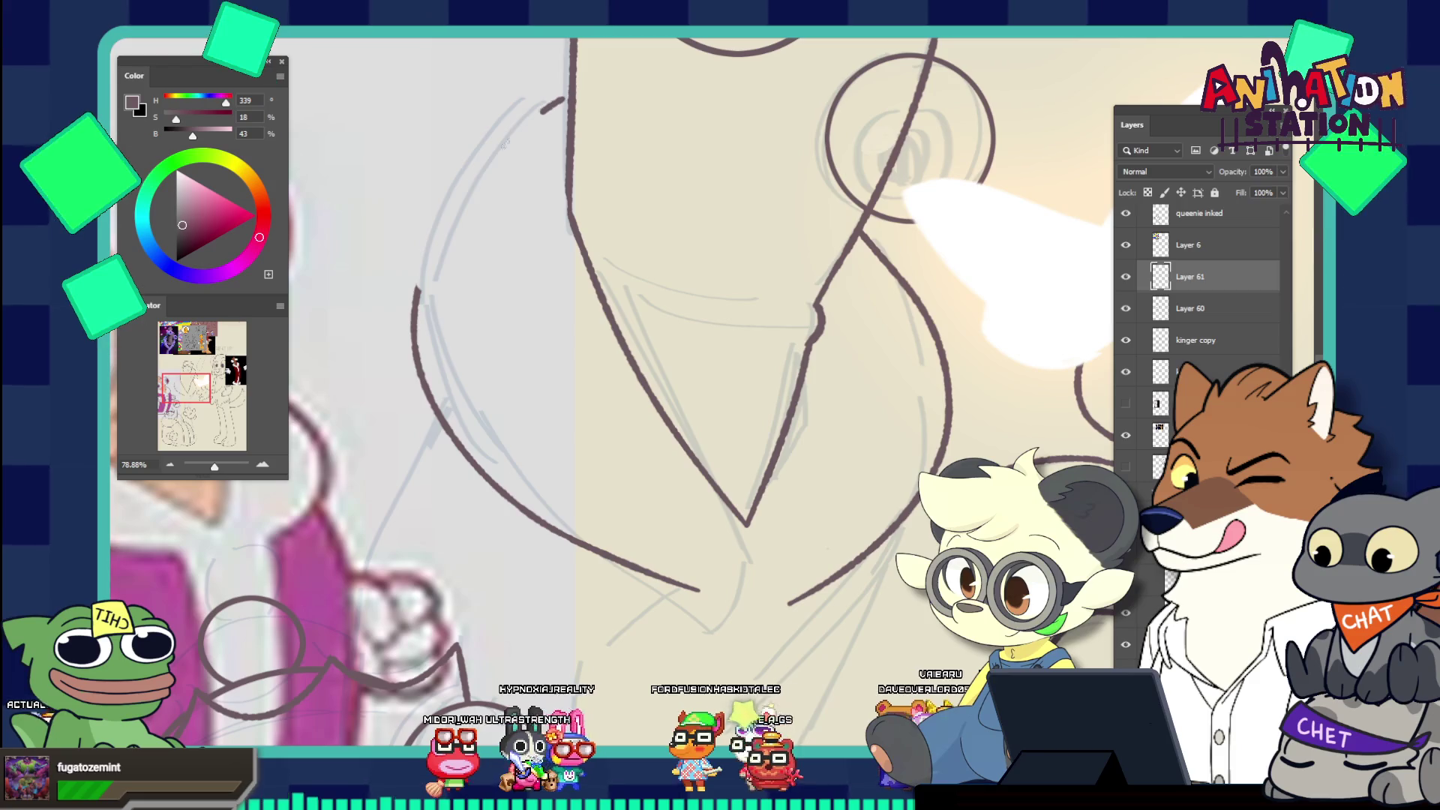
{"action": "left_click_drag", "start_coordinate": [504, 142], "coordinate": [411, 349]}
{"action": "key", "text": "ctrl+z"}
{"action": "left_click_drag", "start_coordinate": [567, 94], "coordinate": [469, 156]}
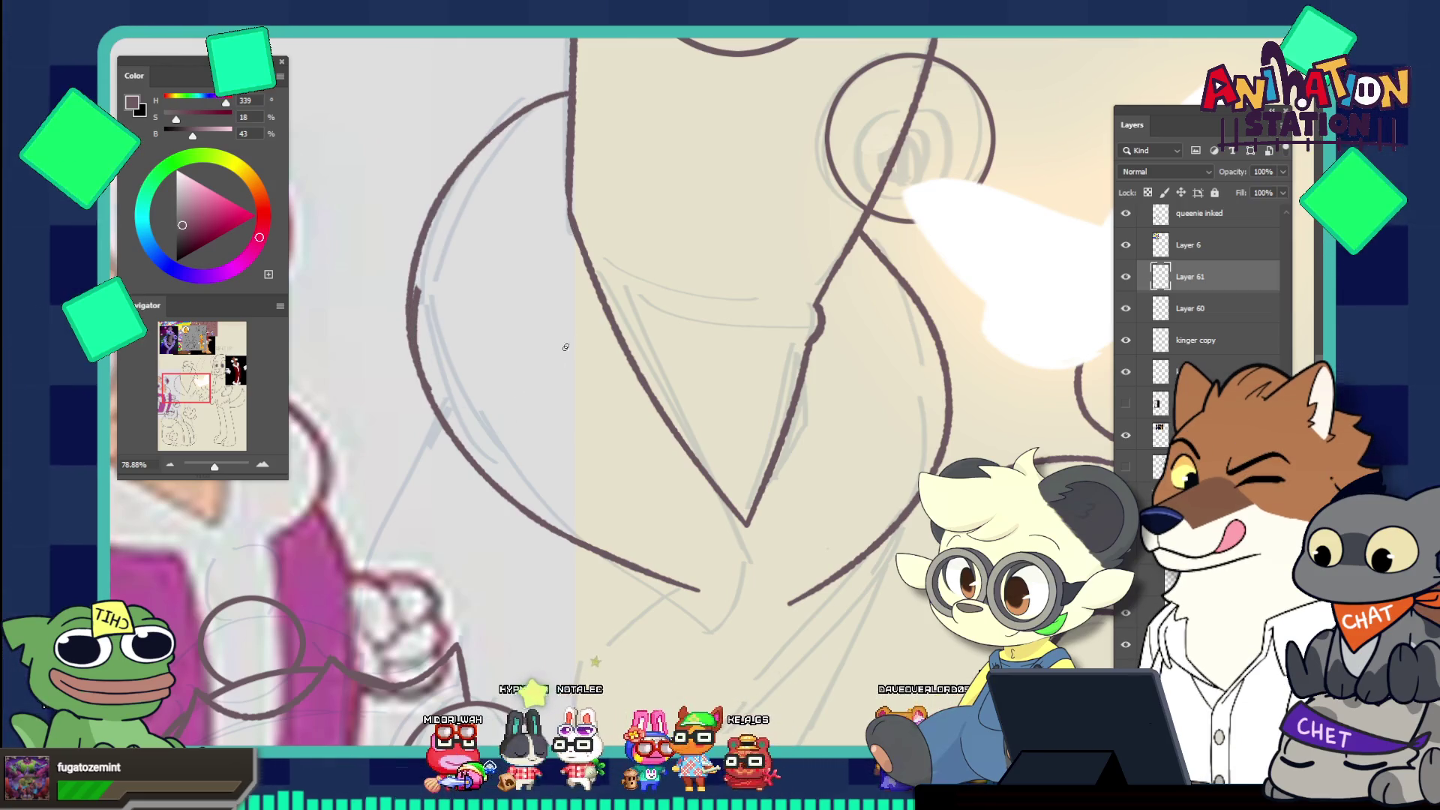
{"action": "scroll", "coordinate": [490, 134], "scroll_direction": "down", "scroll_amount": 5}
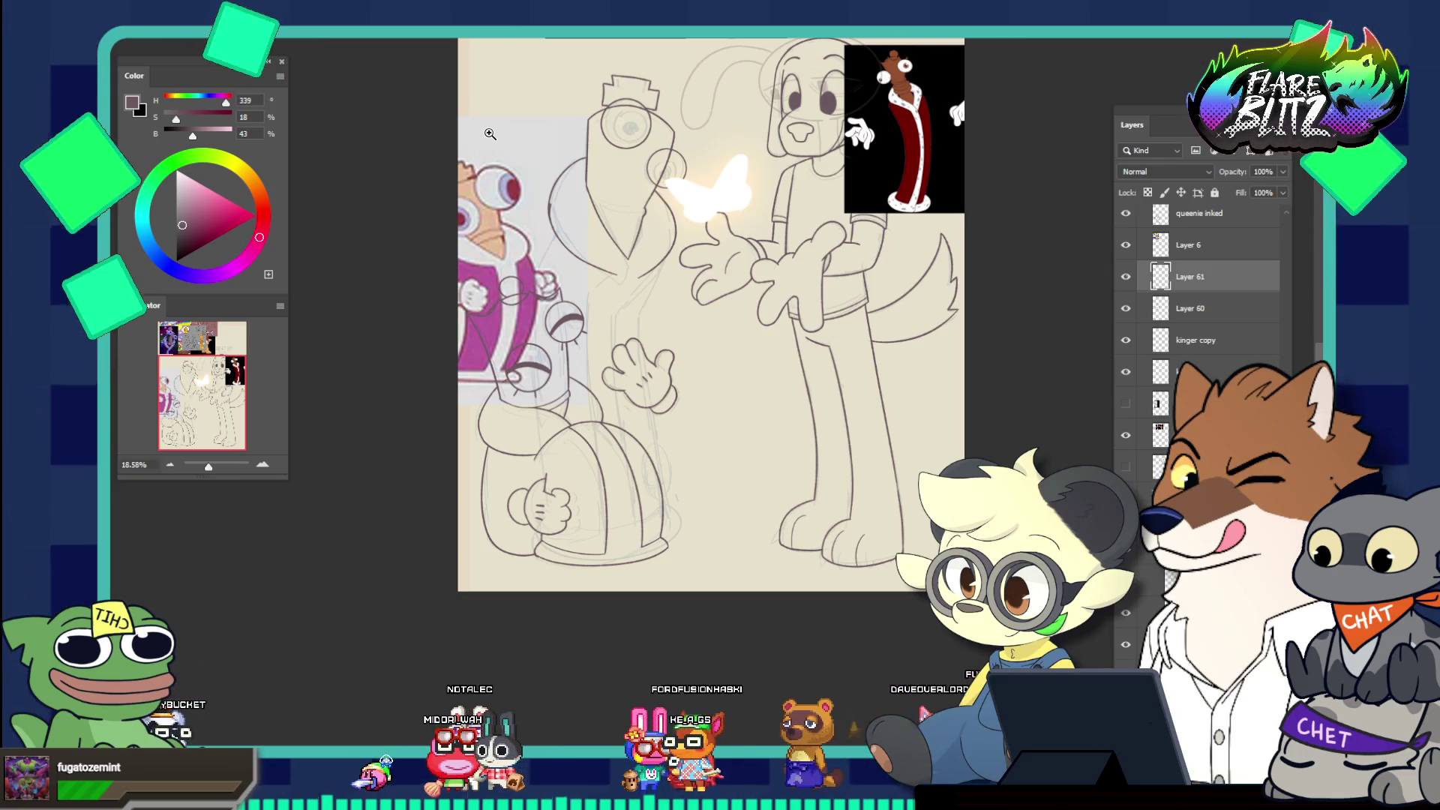
Zoom into the sketch around the butterfly, then nudge the pink reference up and undo it
{"action": "scroll", "coordinate": [561, 218], "scroll_direction": "up", "scroll_amount": 5}
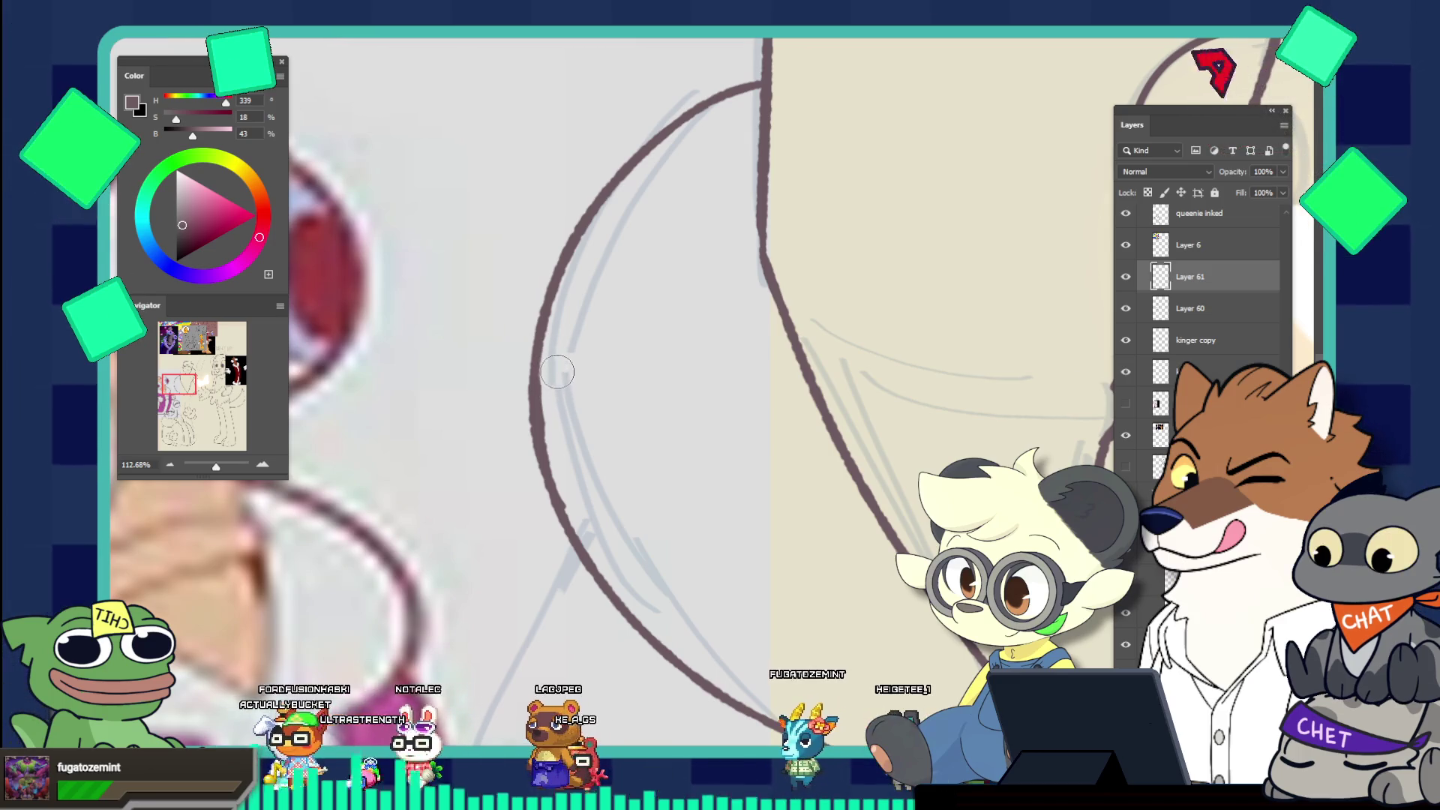
{"action": "left_click_drag", "start_coordinate": [610, 408], "coordinate": [466, 324]}
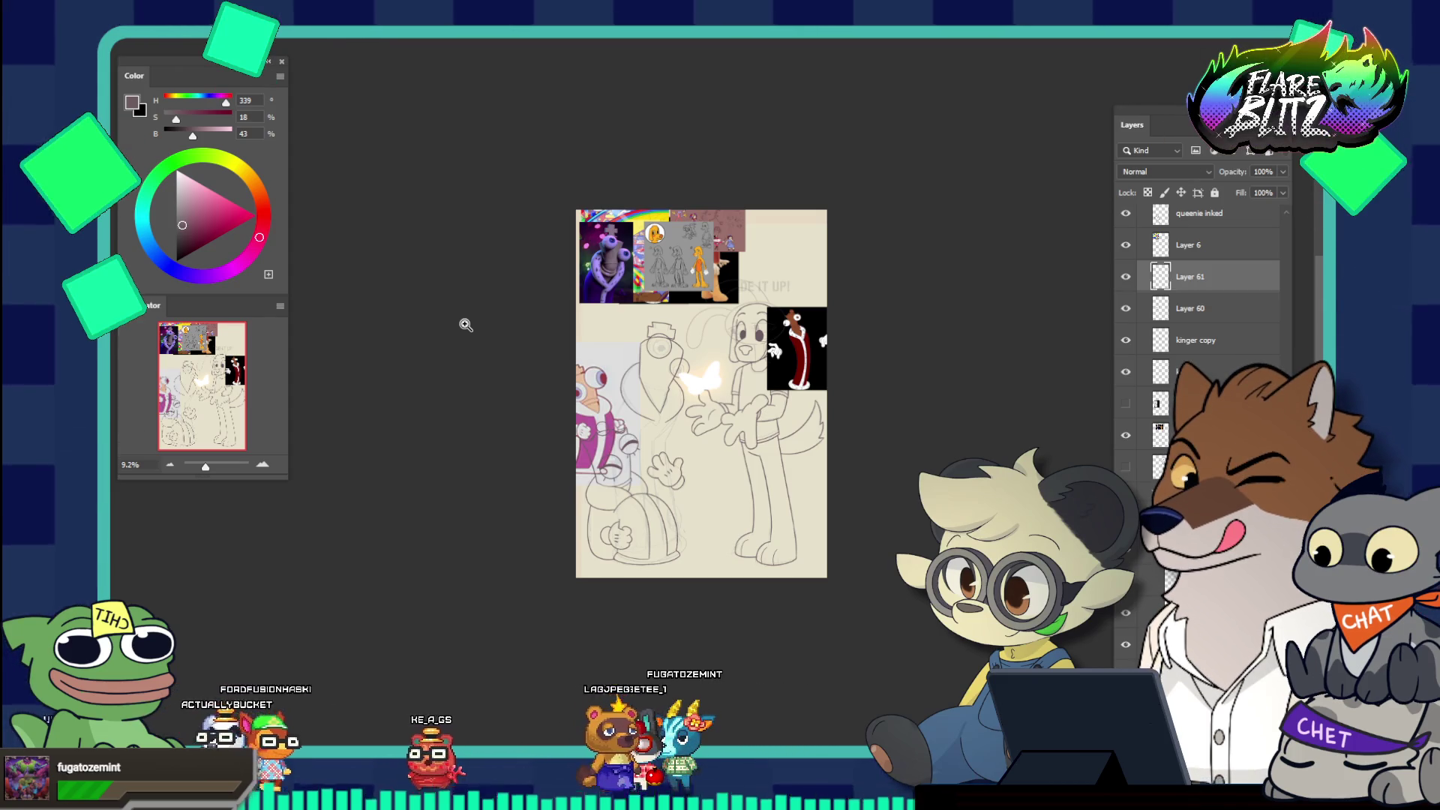
{"action": "left_click_drag", "start_coordinate": [643, 429], "coordinate": [700, 550]}
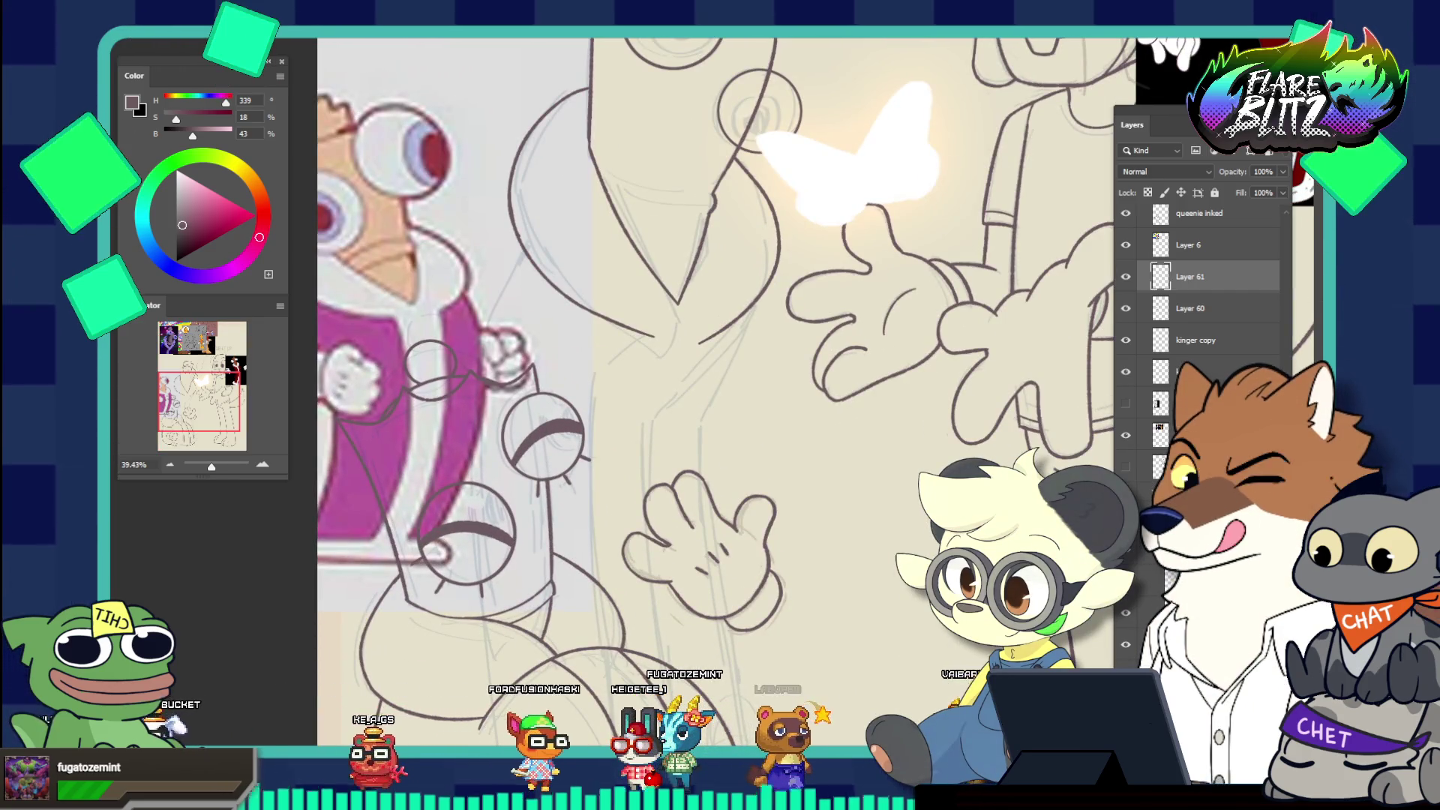
{"action": "left_click_drag", "start_coordinate": [449, 212], "coordinate": [456, 51]}
{"action": "key", "text": "ctrl+z"}
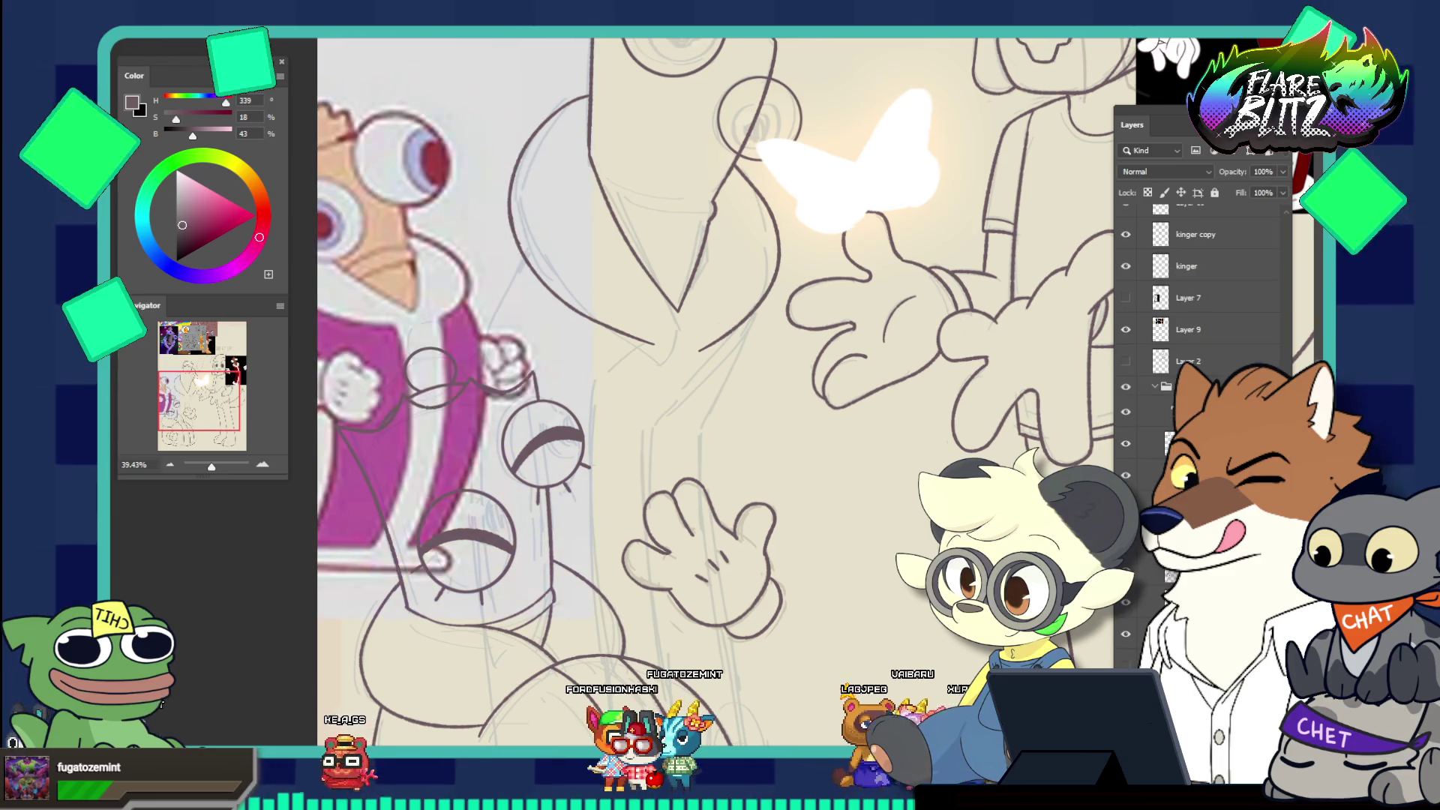
Move the pink queen reference to the right and make Layer 61 active
{"action": "mouse_move", "coordinate": [449, 251]}
{"action": "left_mouse_down"}
{"action": "mouse_move", "coordinate": [844, 361]}
{"action": "mouse_move", "coordinate": [1038, 189]}
{"action": "mouse_move", "coordinate": [920, 307]}
{"action": "left_mouse_up"}
{"action": "left_click", "coordinate": [506, 219]}
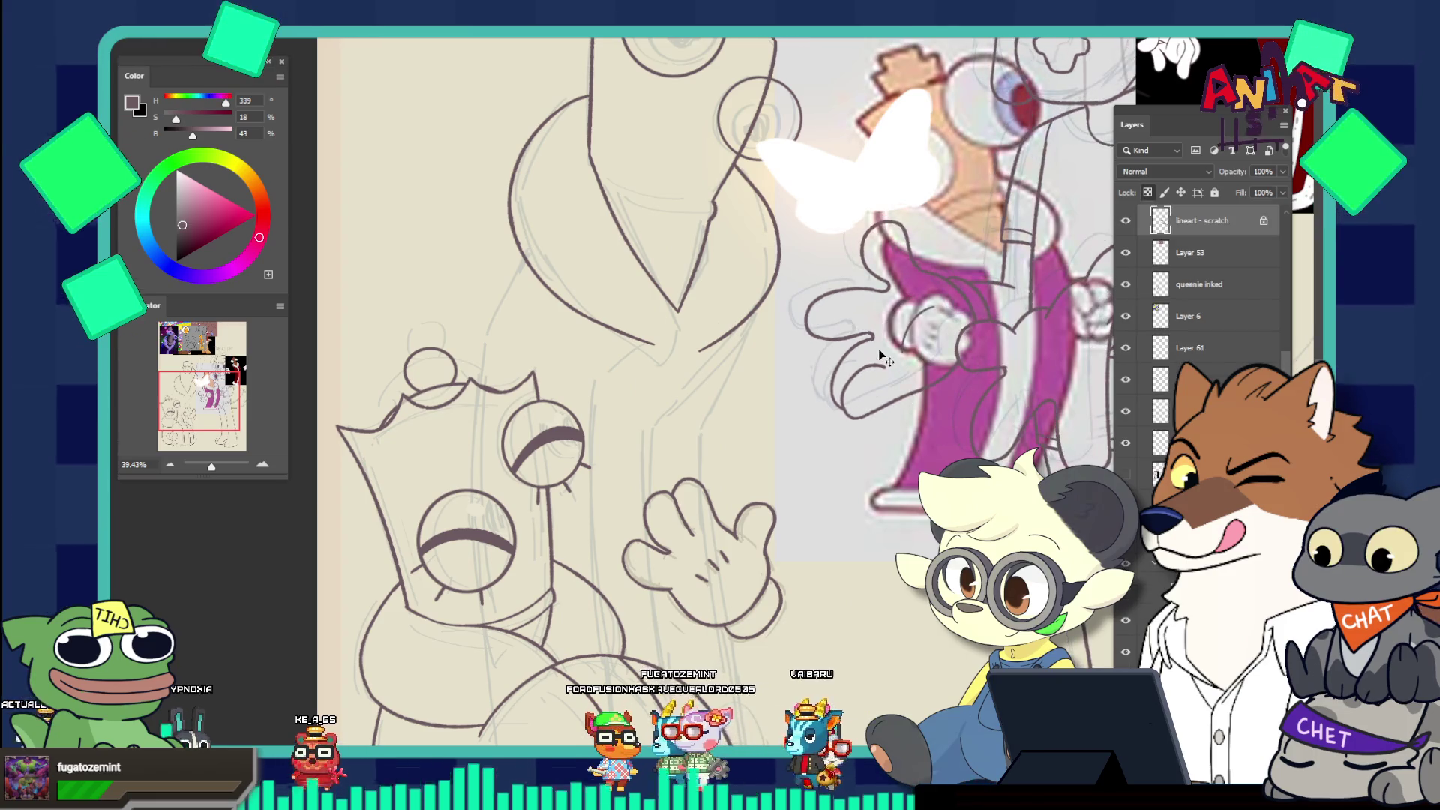
{"action": "left_click", "coordinate": [514, 228], "text": "ctrl"}
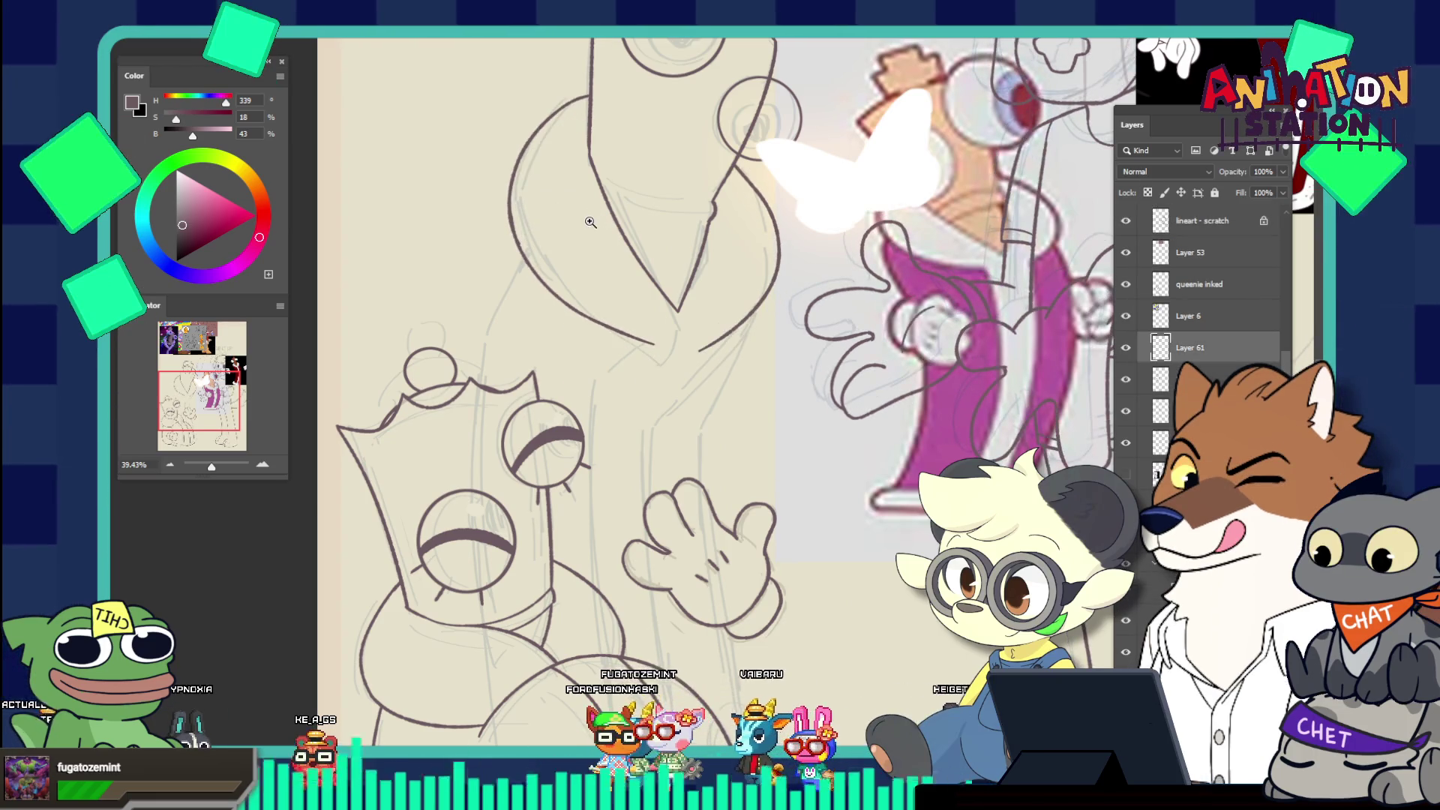
{"action": "left_click", "coordinate": [606, 209]}
{"action": "left_click_drag", "start_coordinate": [606, 208], "coordinate": [559, 231]}
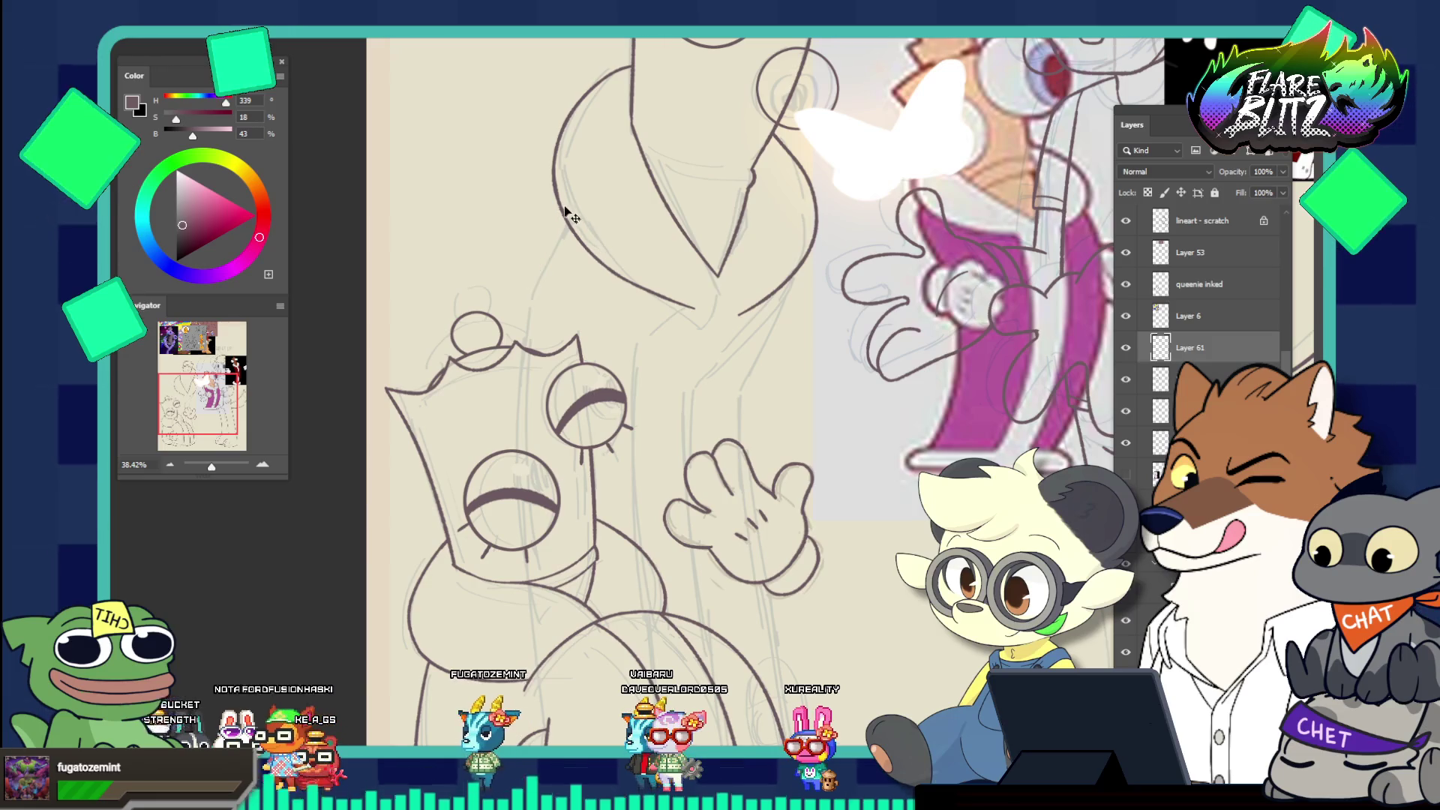
Try a curved outline stroke on the sketch, then undo it
{"action": "left_click_drag", "start_coordinate": [564, 214], "coordinate": [516, 330]}
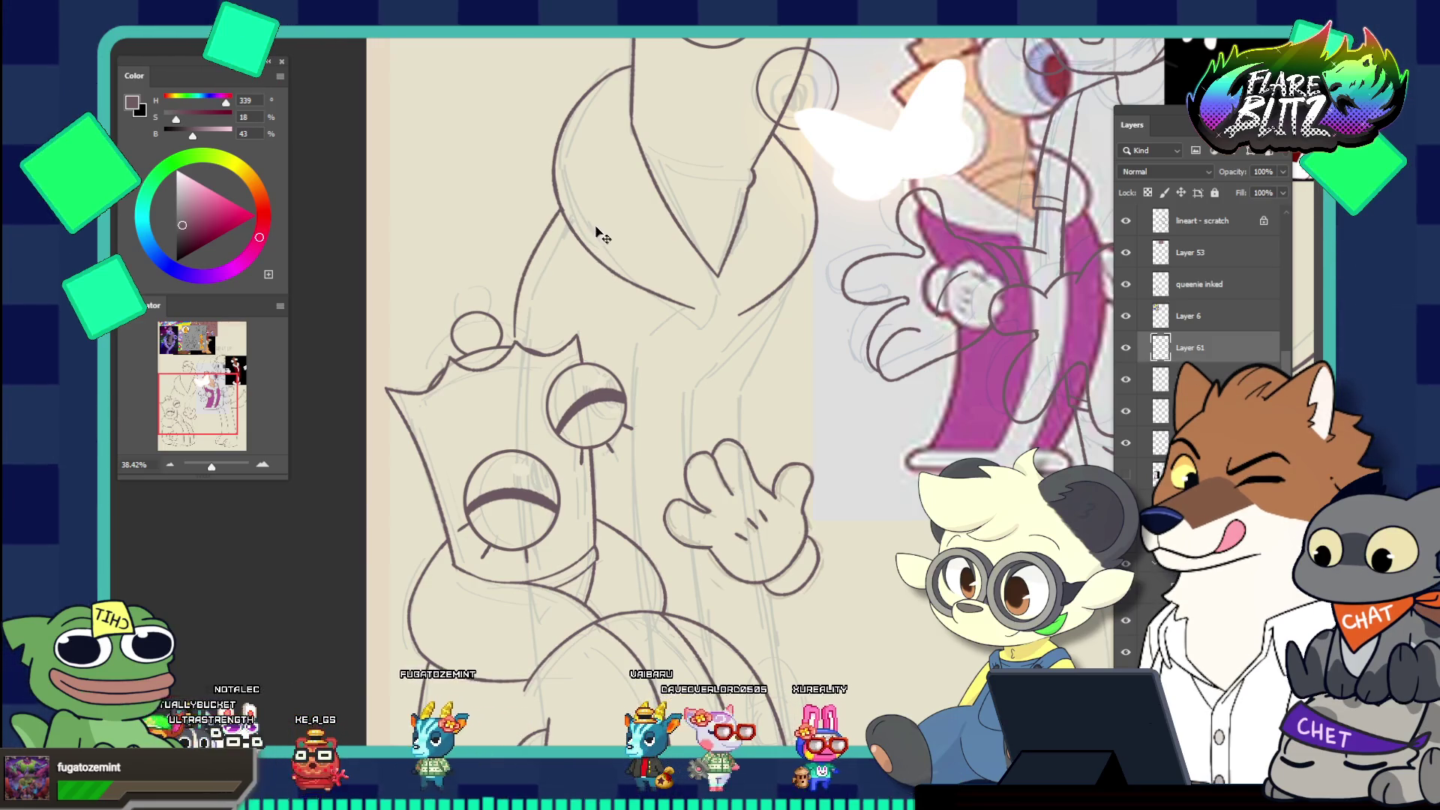
{"action": "key", "text": "ctrl+z"}
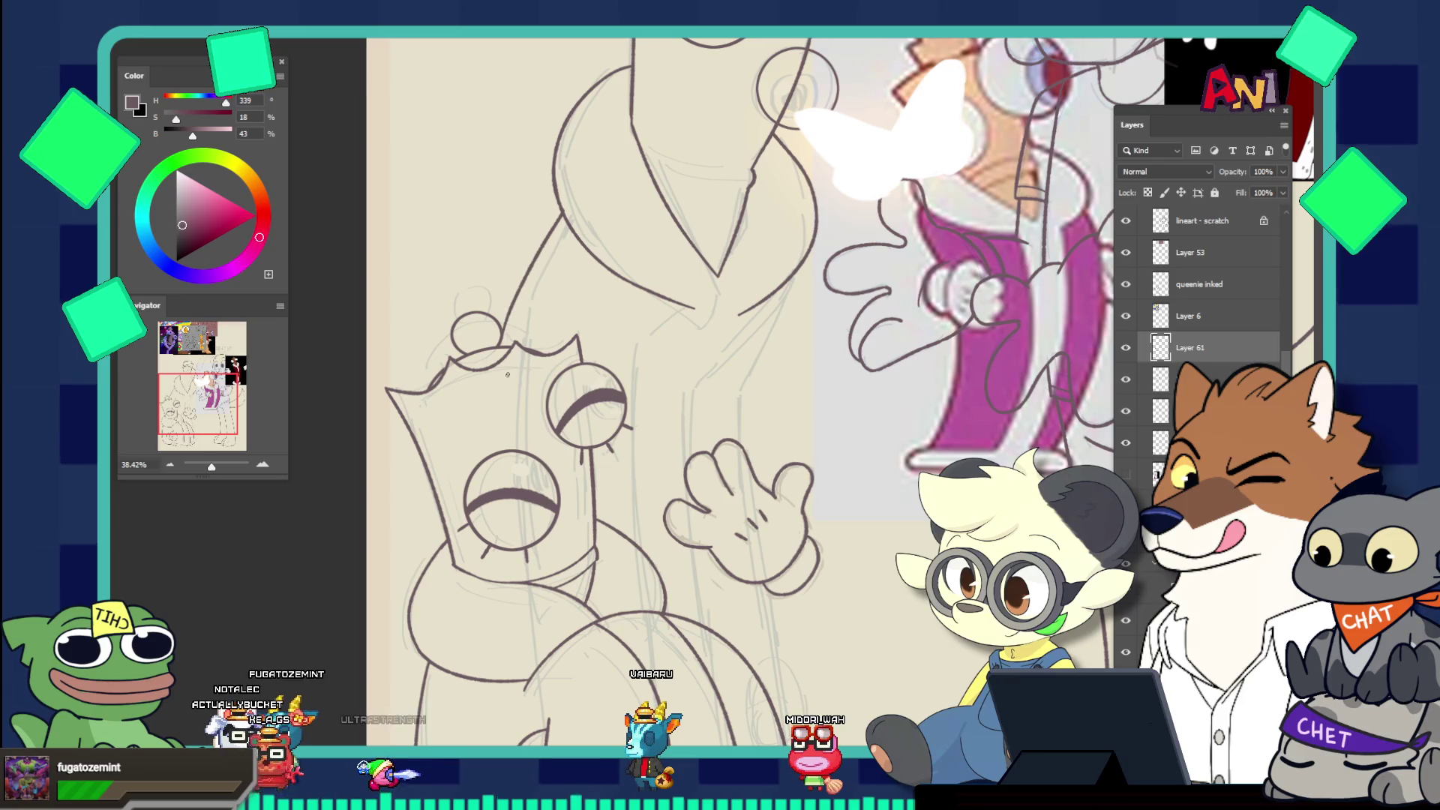
{"action": "key", "text": "ctrl+shift+z"}
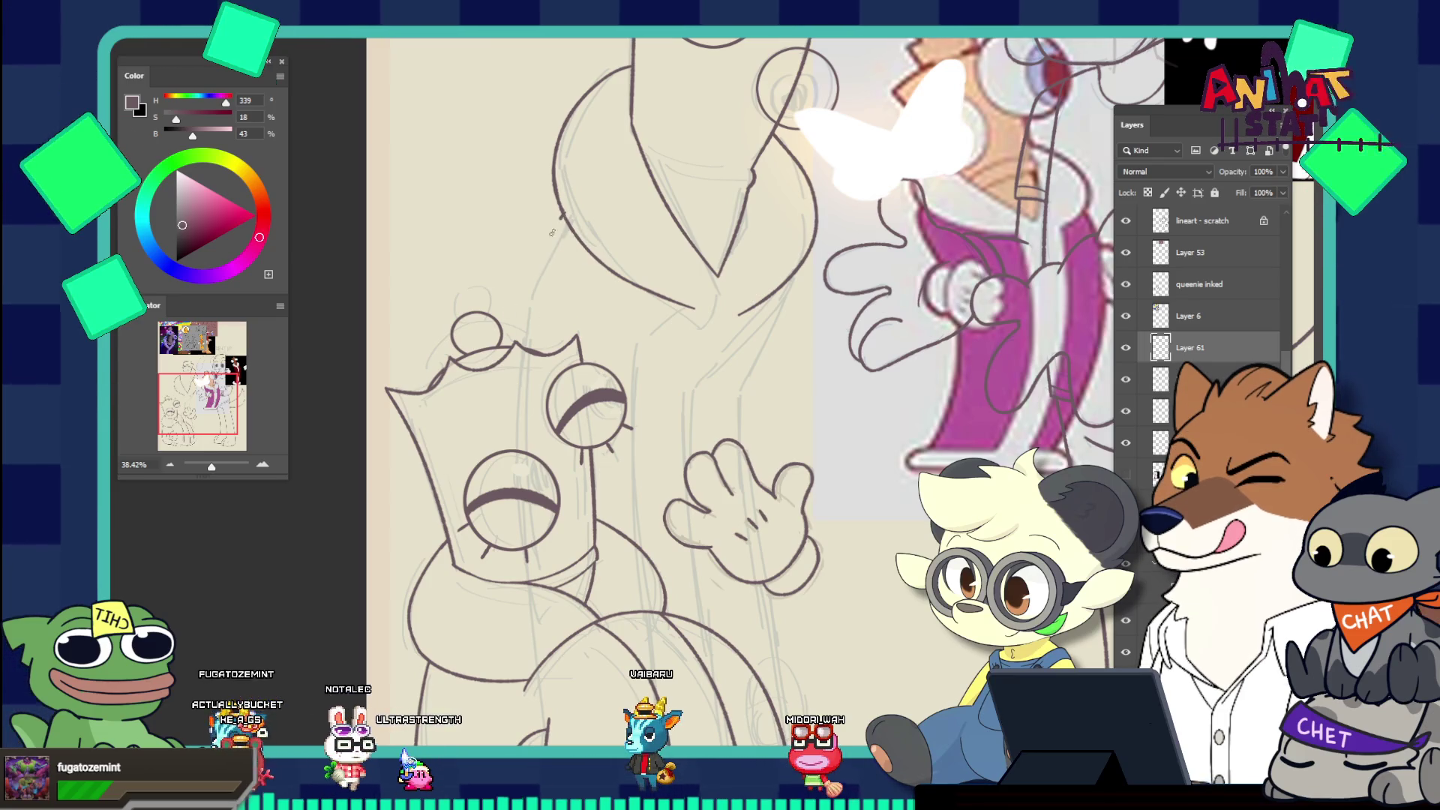
{"action": "key", "text": "ctrl+z"}
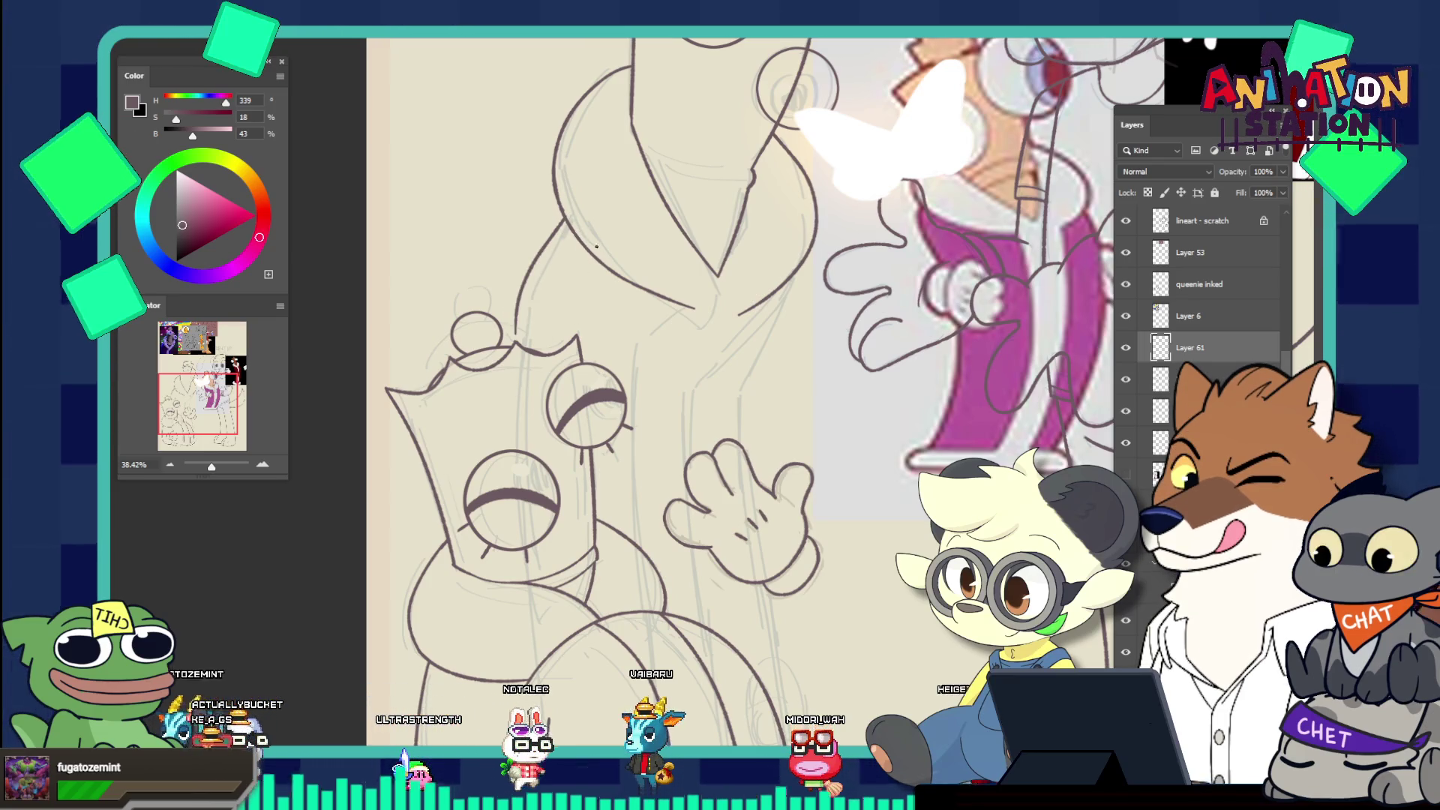
{"action": "key", "text": "ctrl+z"}
{"action": "key", "text": "ctrl+z"}
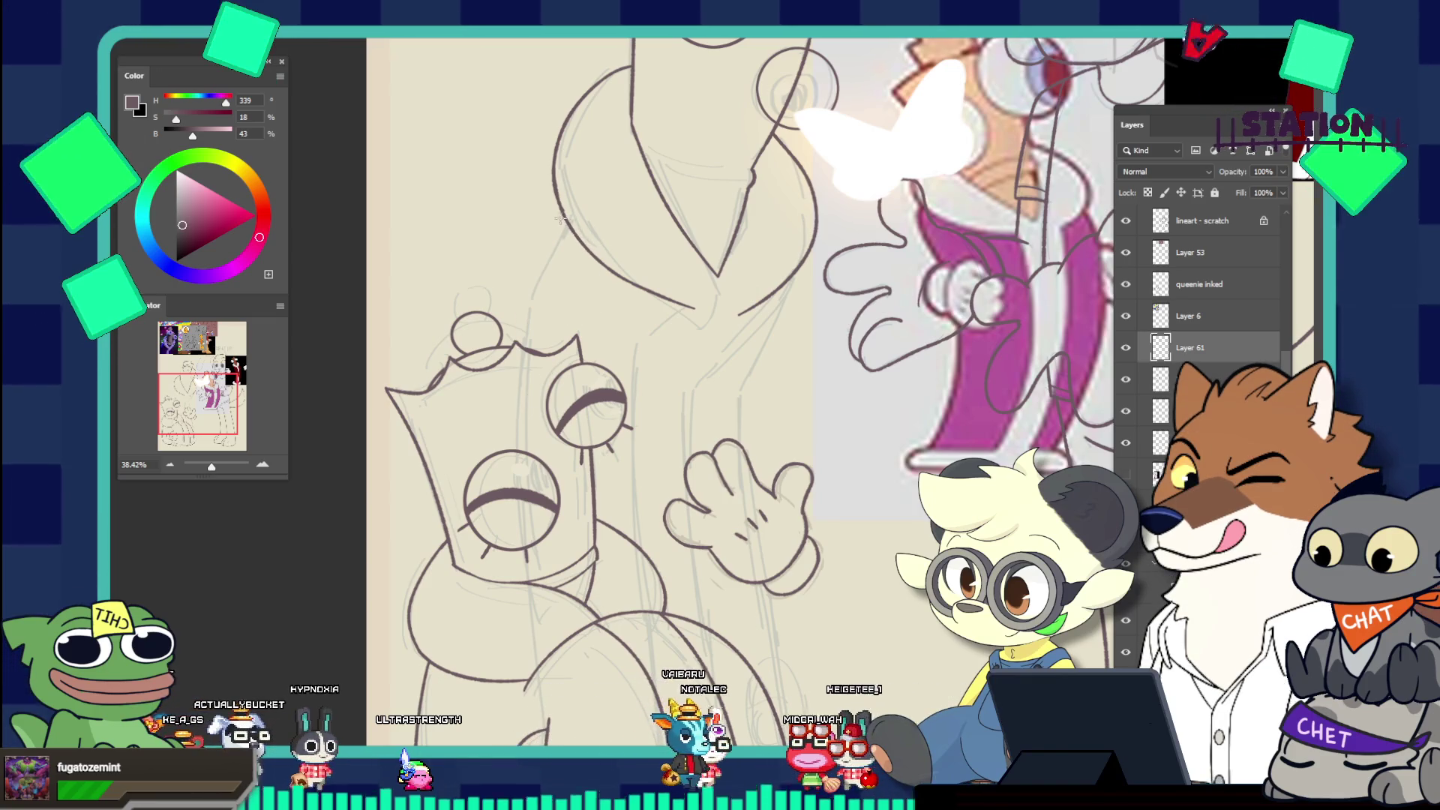
{"action": "left_click_drag", "start_coordinate": [645, 256], "coordinate": [531, 229]}
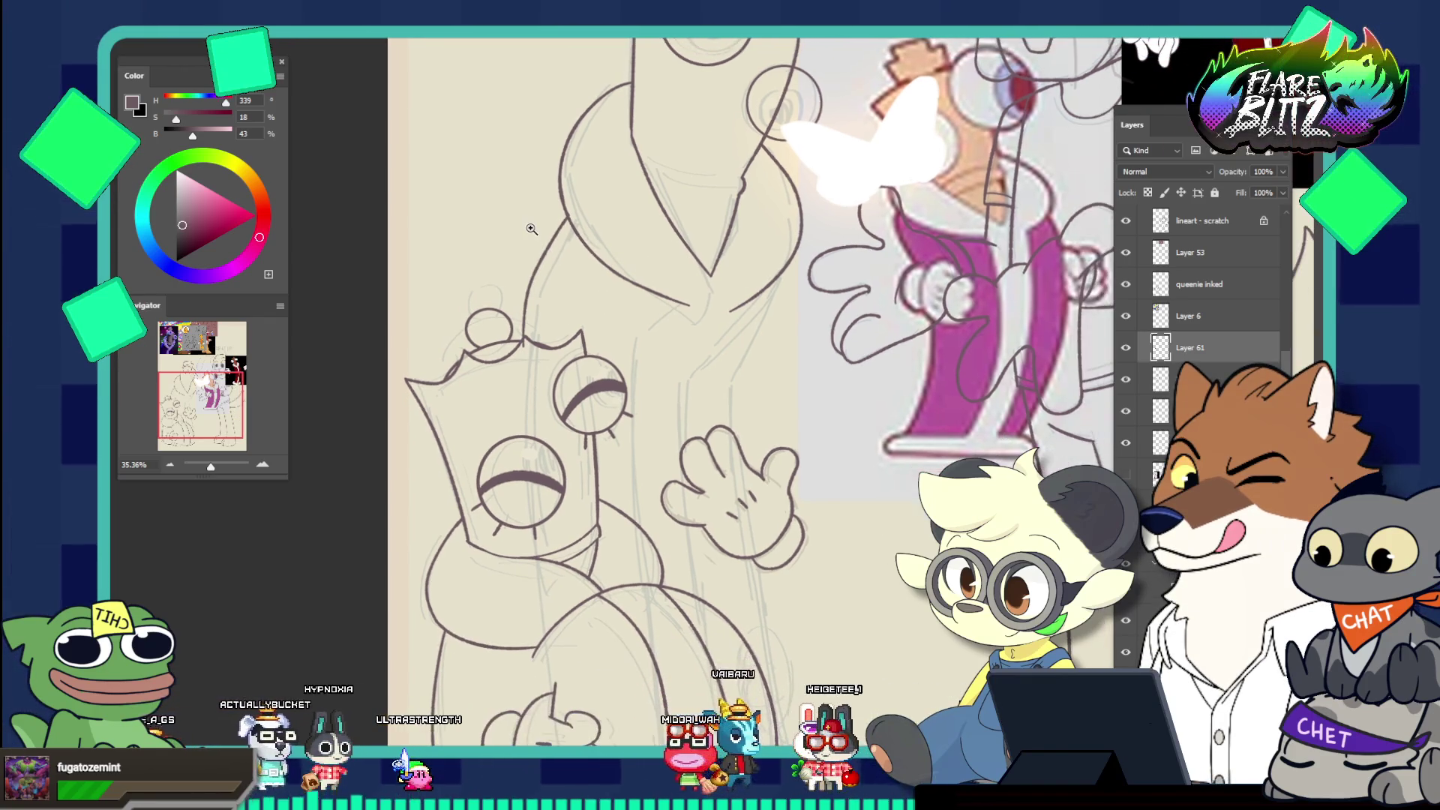
On Layer 61, ink a dark line down the king's outline toward his crown
{"action": "scroll", "coordinate": [665, 298], "scroll_direction": "down", "scroll_amount": 5}
{"action": "scroll", "coordinate": [692, 337], "scroll_direction": "up", "scroll_amount": 3}
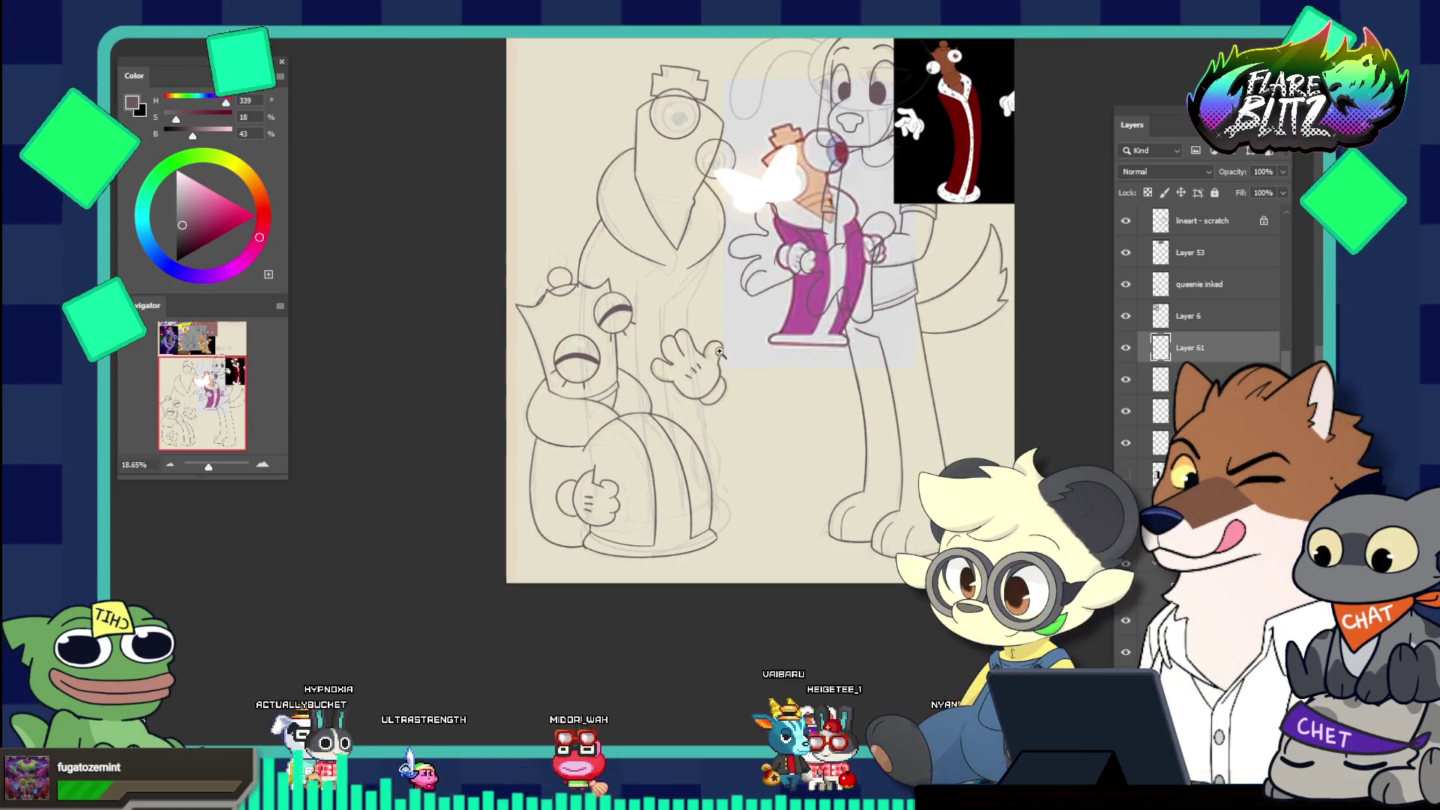
{"action": "scroll", "coordinate": [651, 390], "scroll_direction": "up", "scroll_amount": 4}
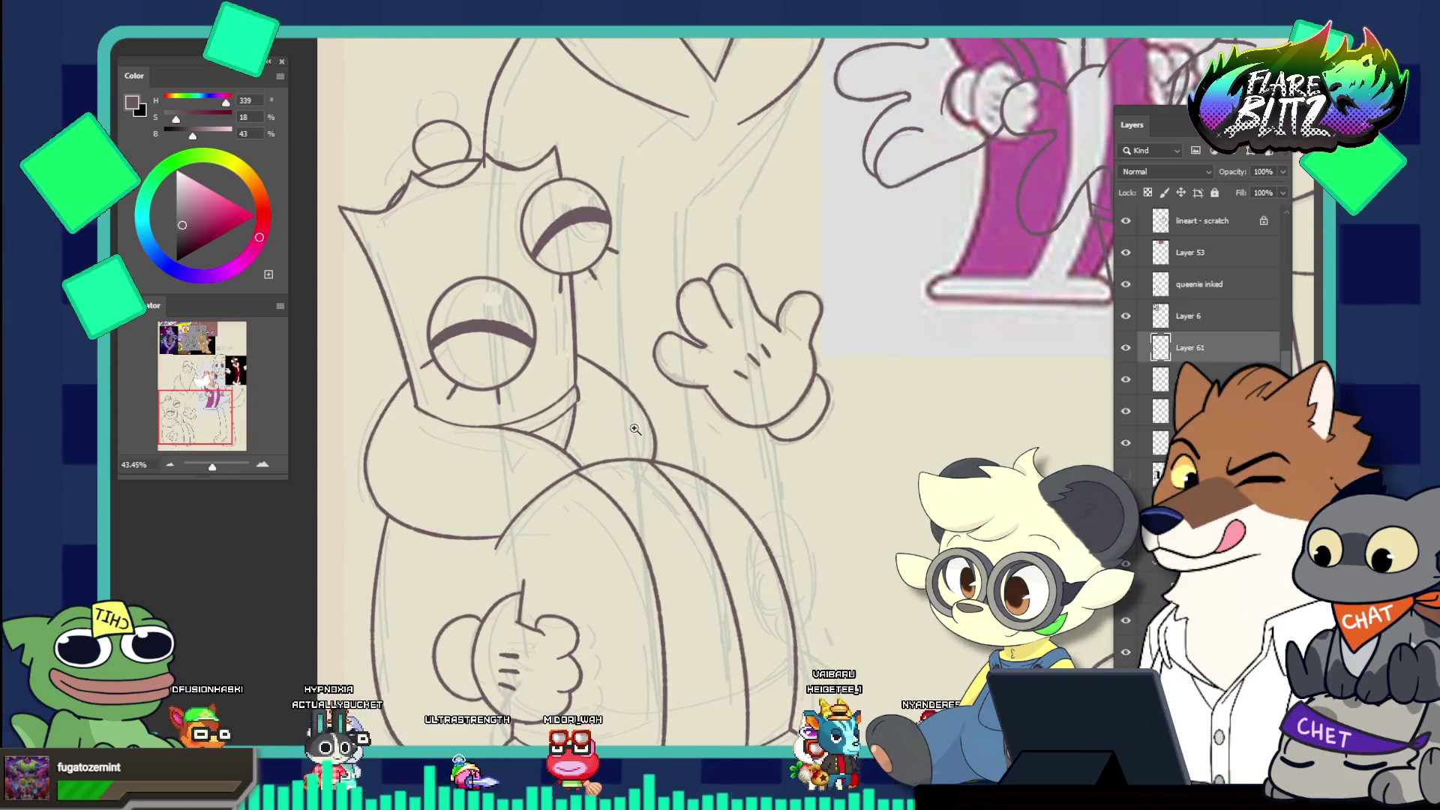
{"action": "scroll", "coordinate": [634, 429], "scroll_direction": "down", "scroll_amount": 2}
{"action": "scroll", "coordinate": [615, 315], "scroll_direction": "up", "scroll_amount": 5}
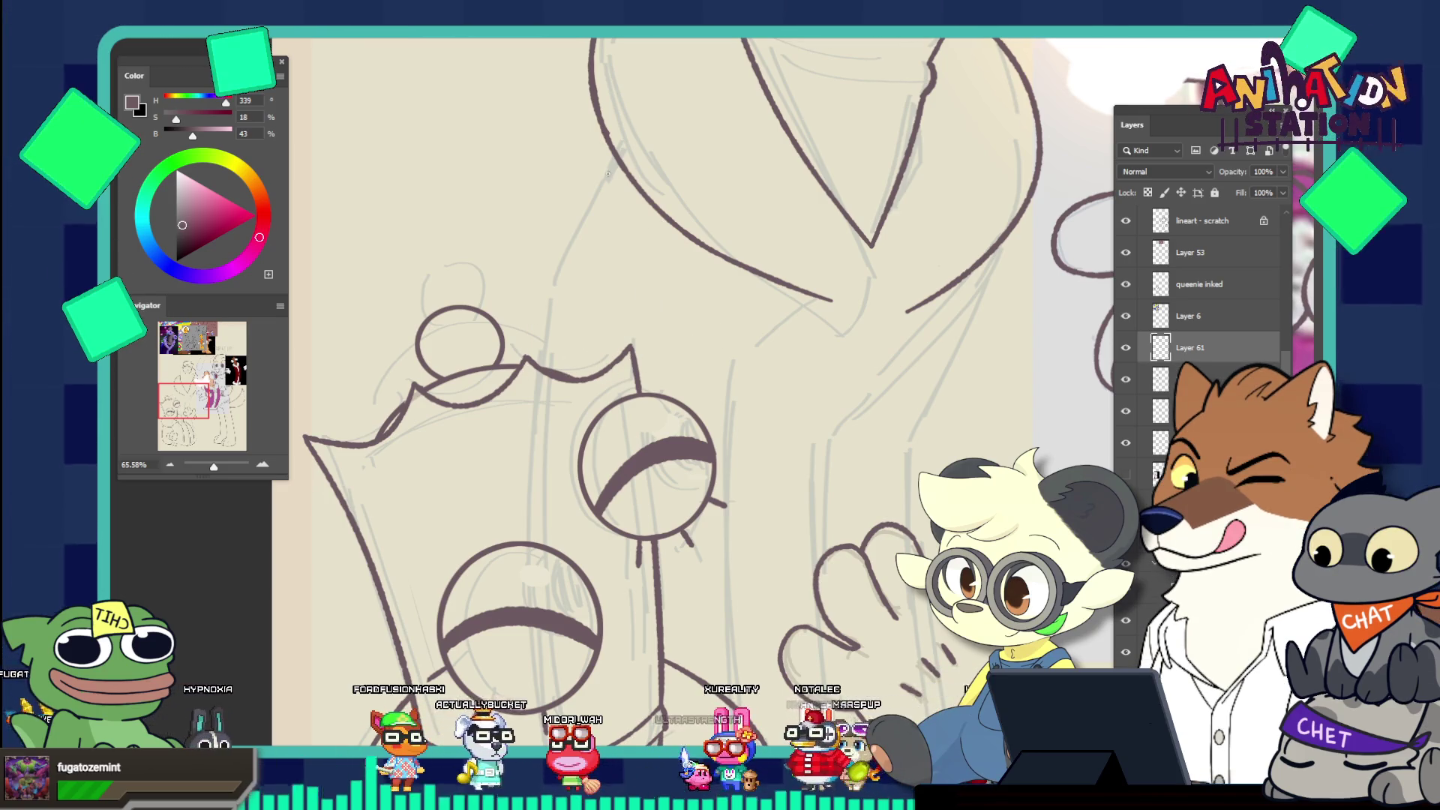
{"action": "left_click_drag", "start_coordinate": [611, 159], "coordinate": [523, 359]}
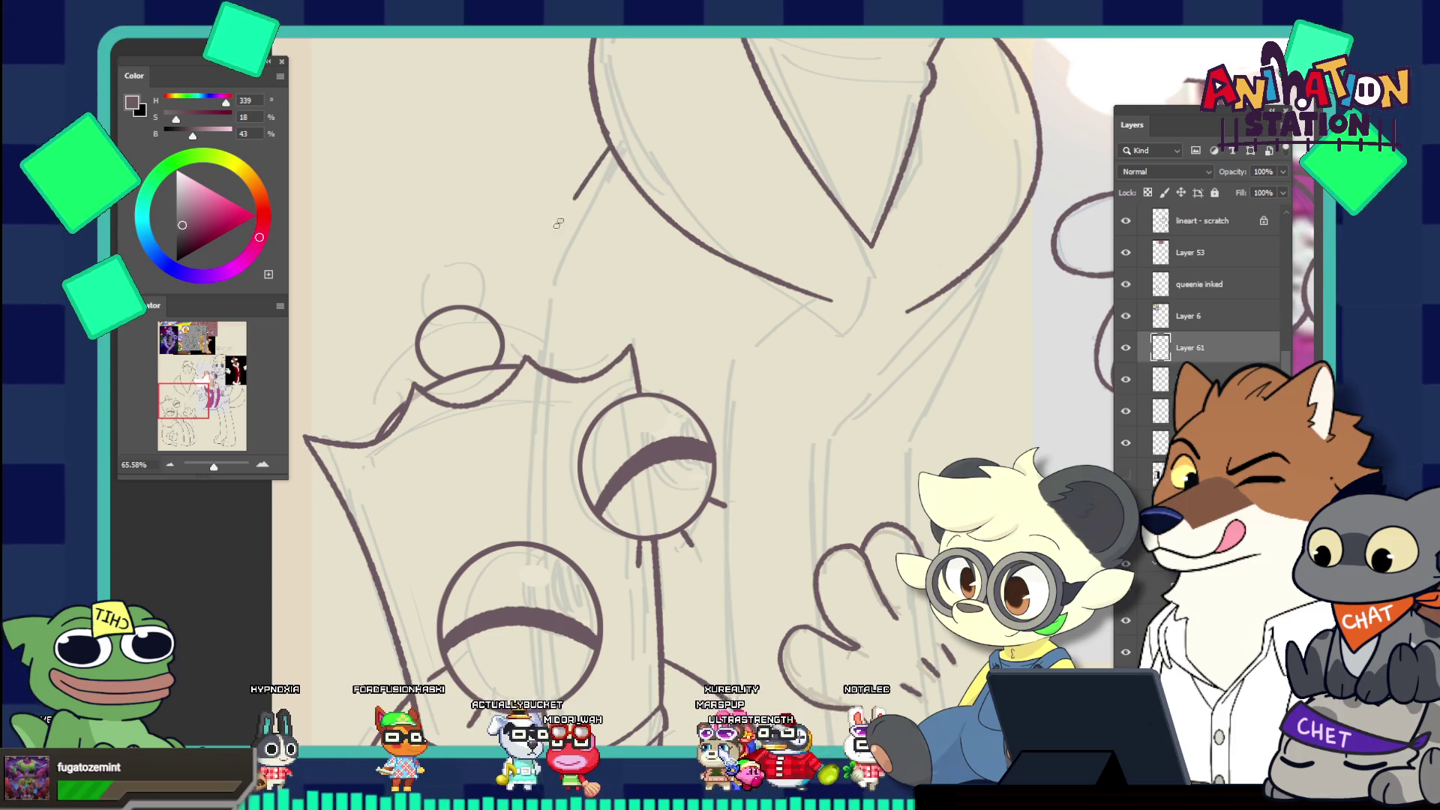
{"action": "key", "text": "ctrl+z"}
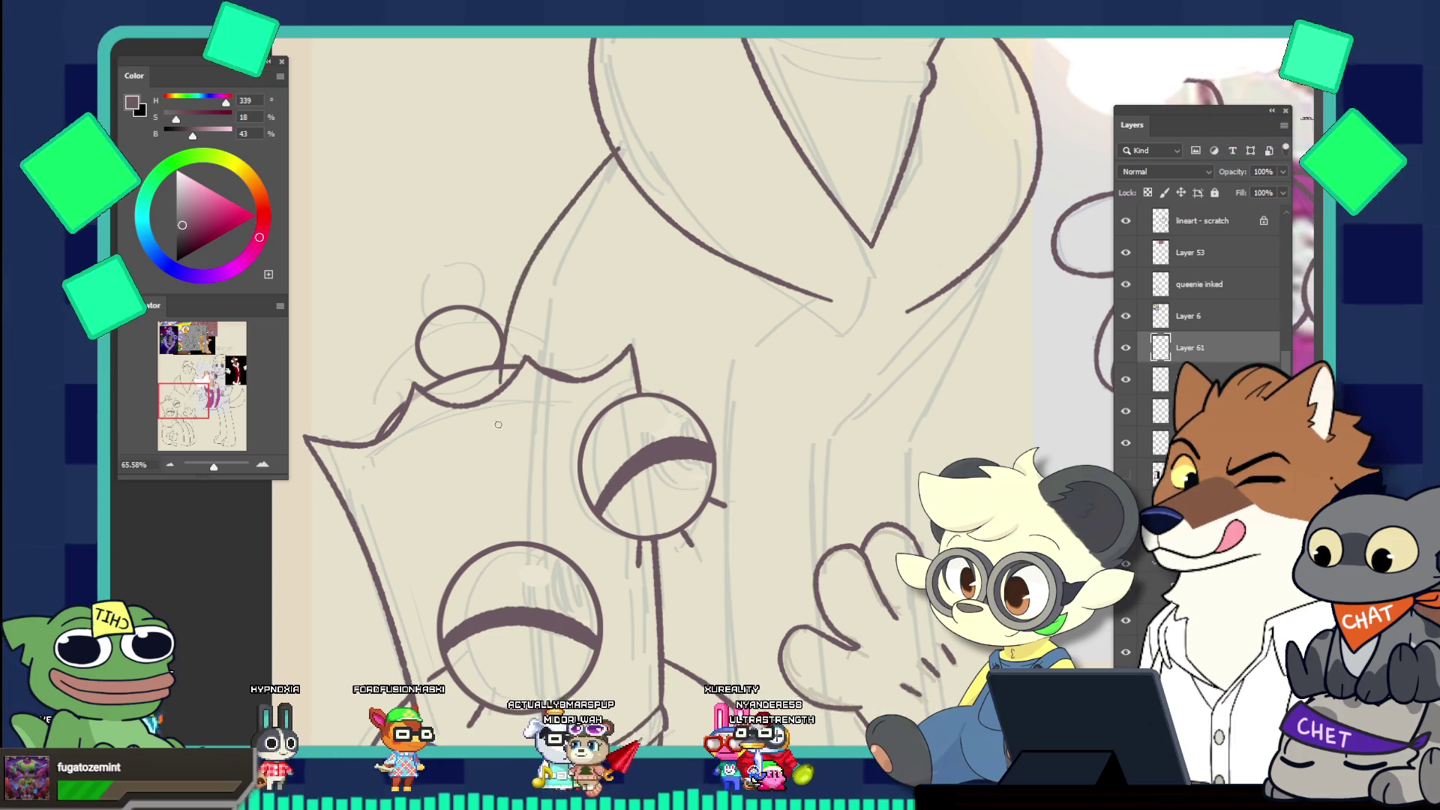
{"action": "key", "text": "ctrl+shift+z"}
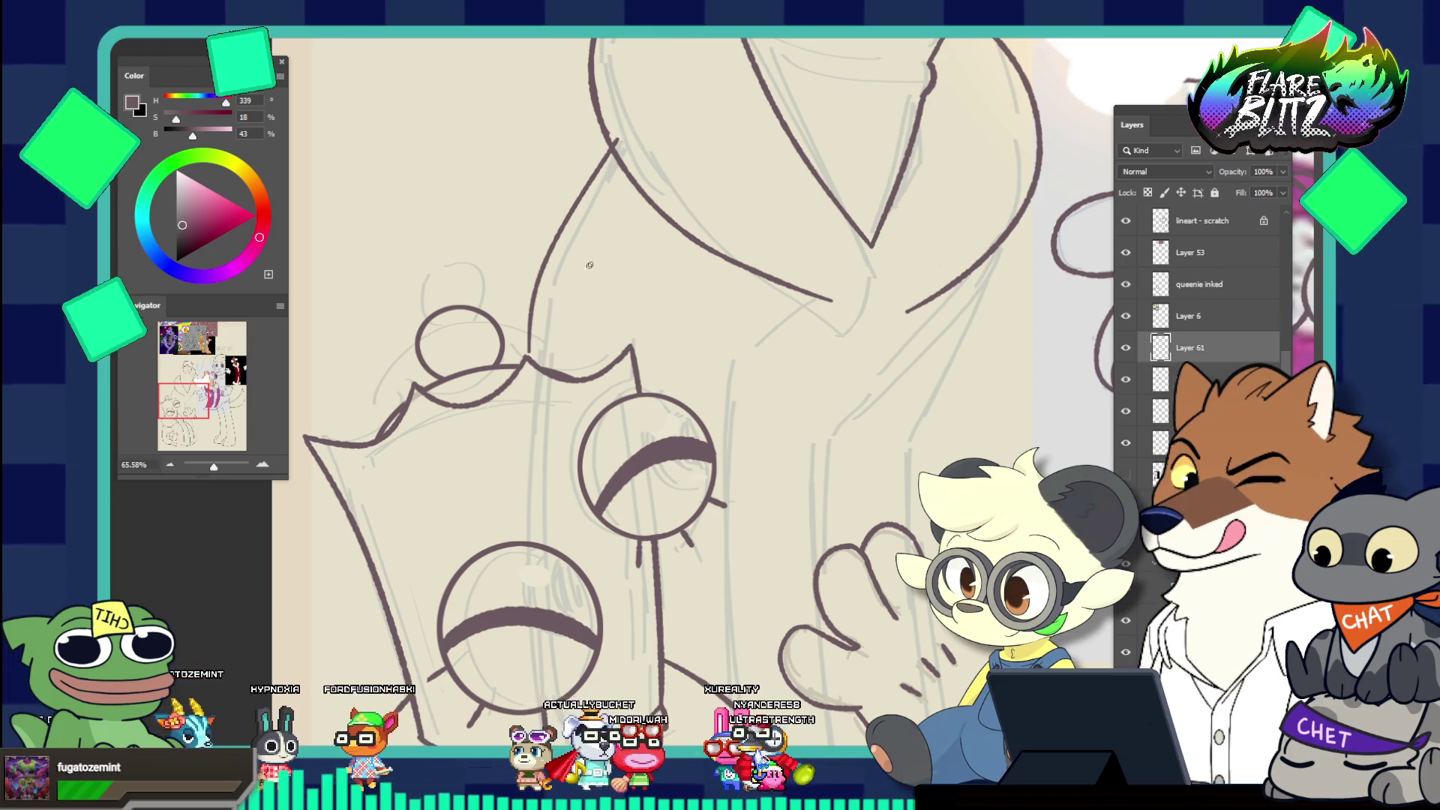
Retry the crown line until a shorter stroke fits the outline, then zoom out to the whole artwork
{"action": "key", "text": "ctrl+z"}
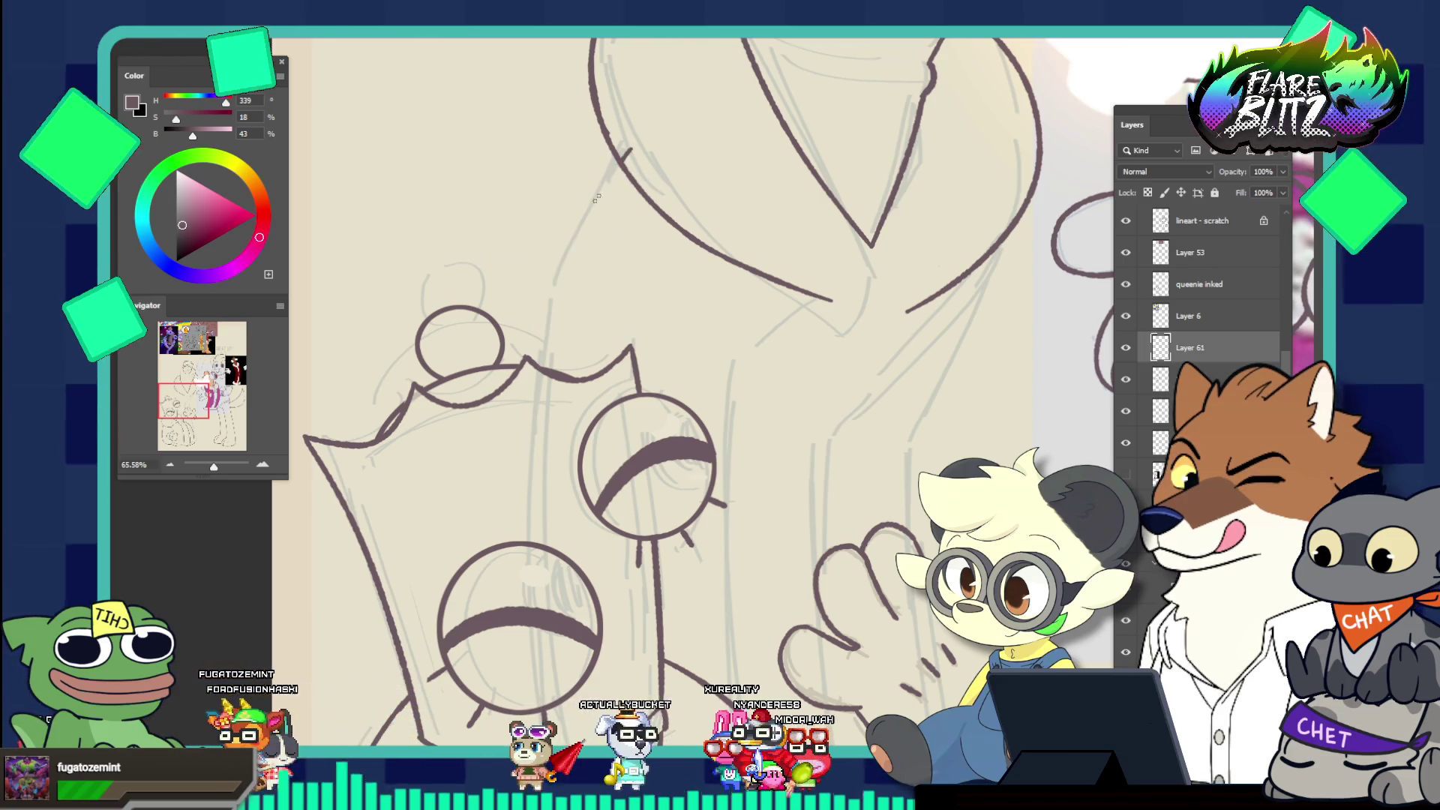
{"action": "left_click_drag", "start_coordinate": [641, 146], "coordinate": [551, 368]}
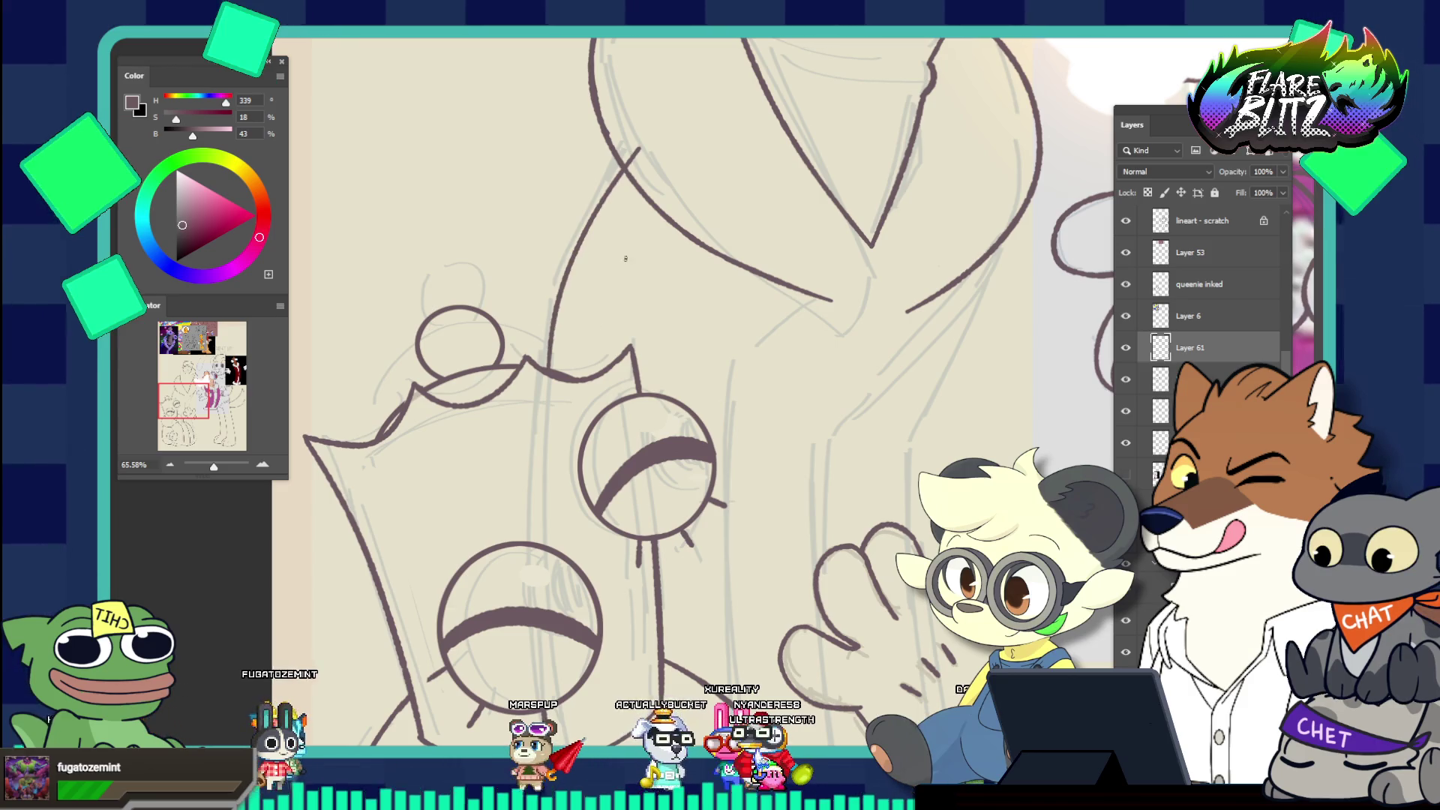
{"action": "key", "text": "ctrl+z"}
{"action": "left_click_drag", "start_coordinate": [630, 146], "coordinate": [529, 409]}
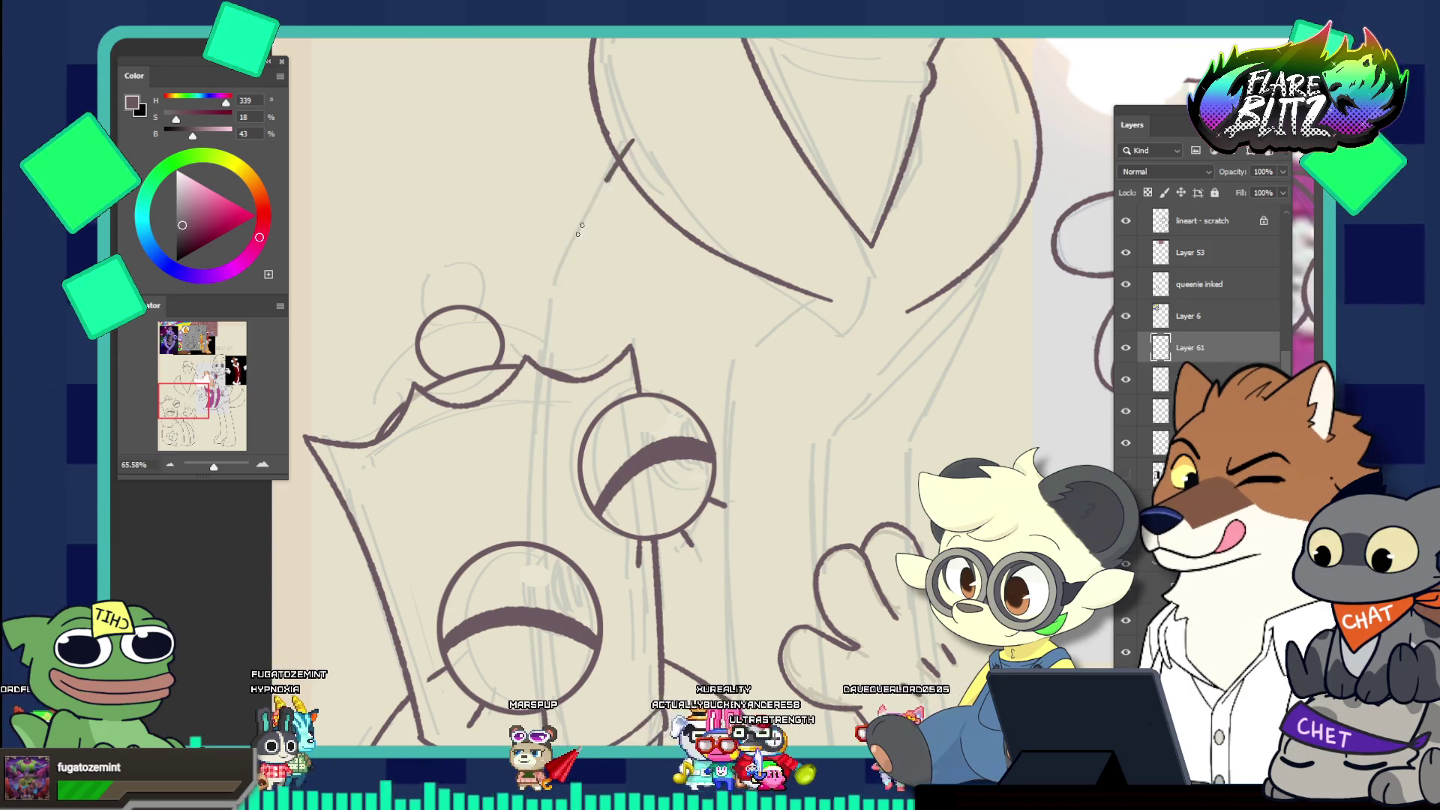
{"action": "key", "text": "ctrl+z"}
{"action": "mouse_move", "coordinate": [626, 147]}
{"action": "left_mouse_down"}
{"action": "mouse_move", "coordinate": [552, 297]}
{"action": "mouse_move", "coordinate": [543, 378]}
{"action": "left_mouse_up"}
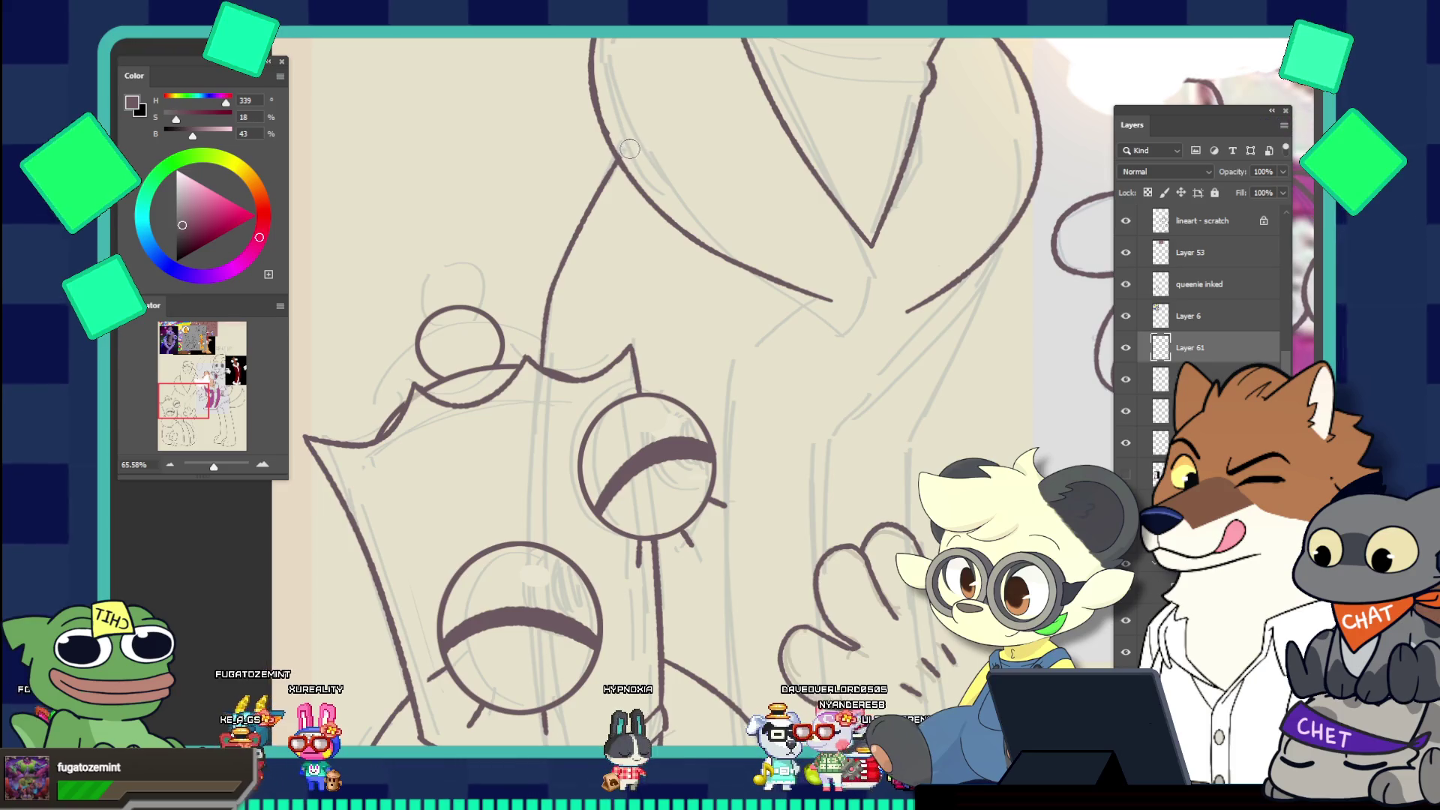
{"action": "left_click_drag", "start_coordinate": [630, 149], "coordinate": [525, 124]}
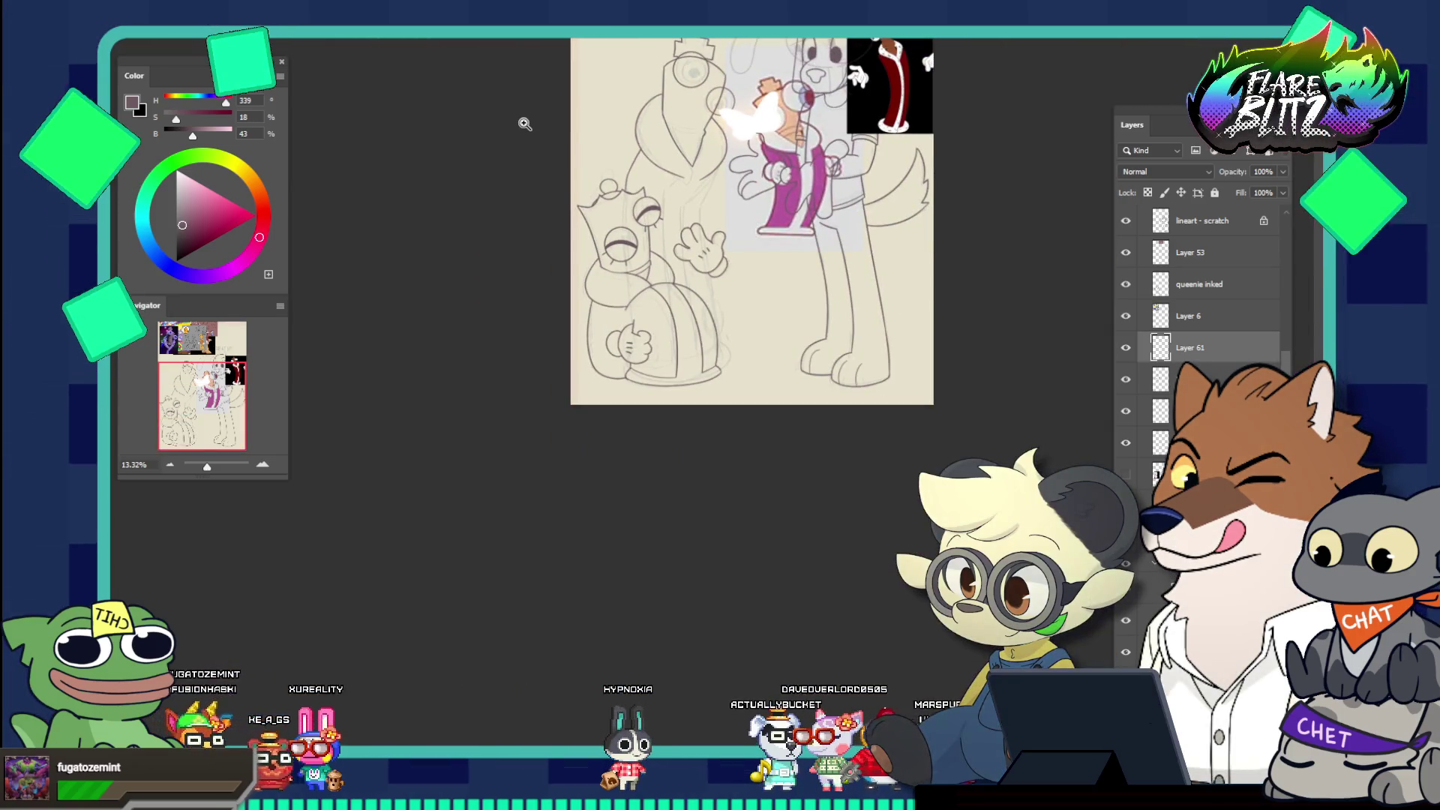
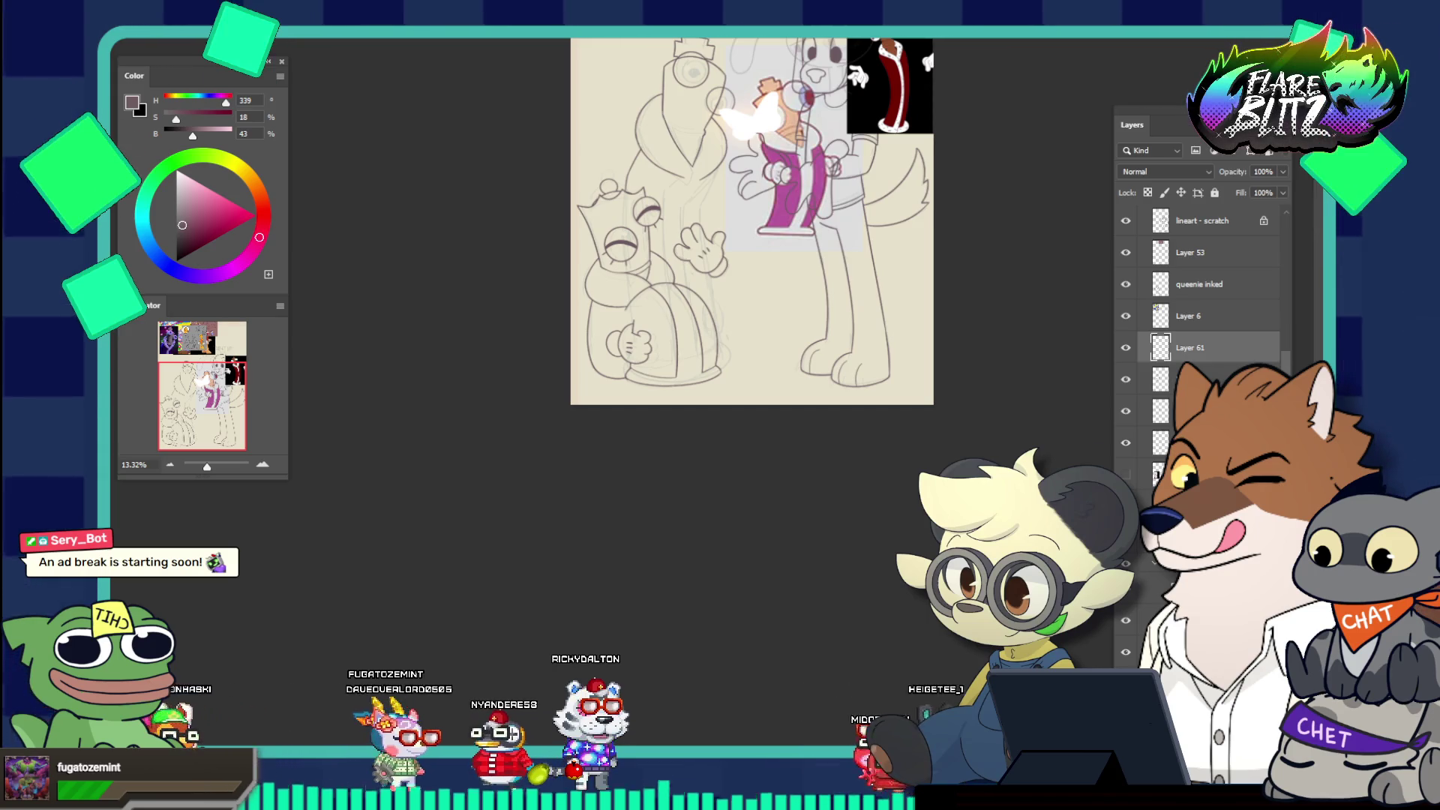
Zoom in on the crowned character and ink a short diagonal body line, redoing failed attempts
{"action": "left_click", "coordinate": [654, 268]}
{"action": "left_click", "coordinate": [868, 315], "text": "alt"}
{"action": "left_click", "coordinate": [869, 314]}
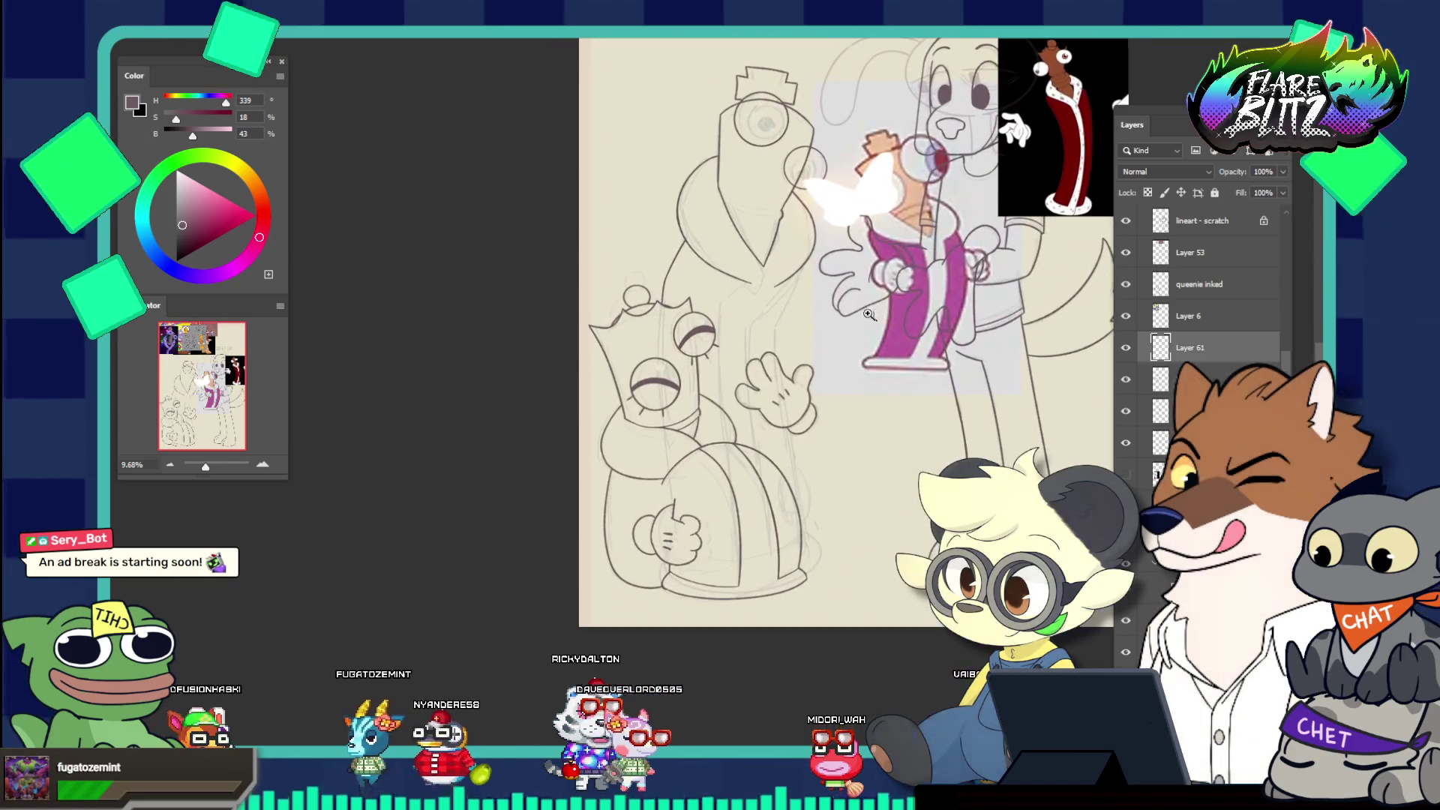
{"action": "left_click", "coordinate": [868, 314]}
{"action": "left_click", "coordinate": [841, 322]}
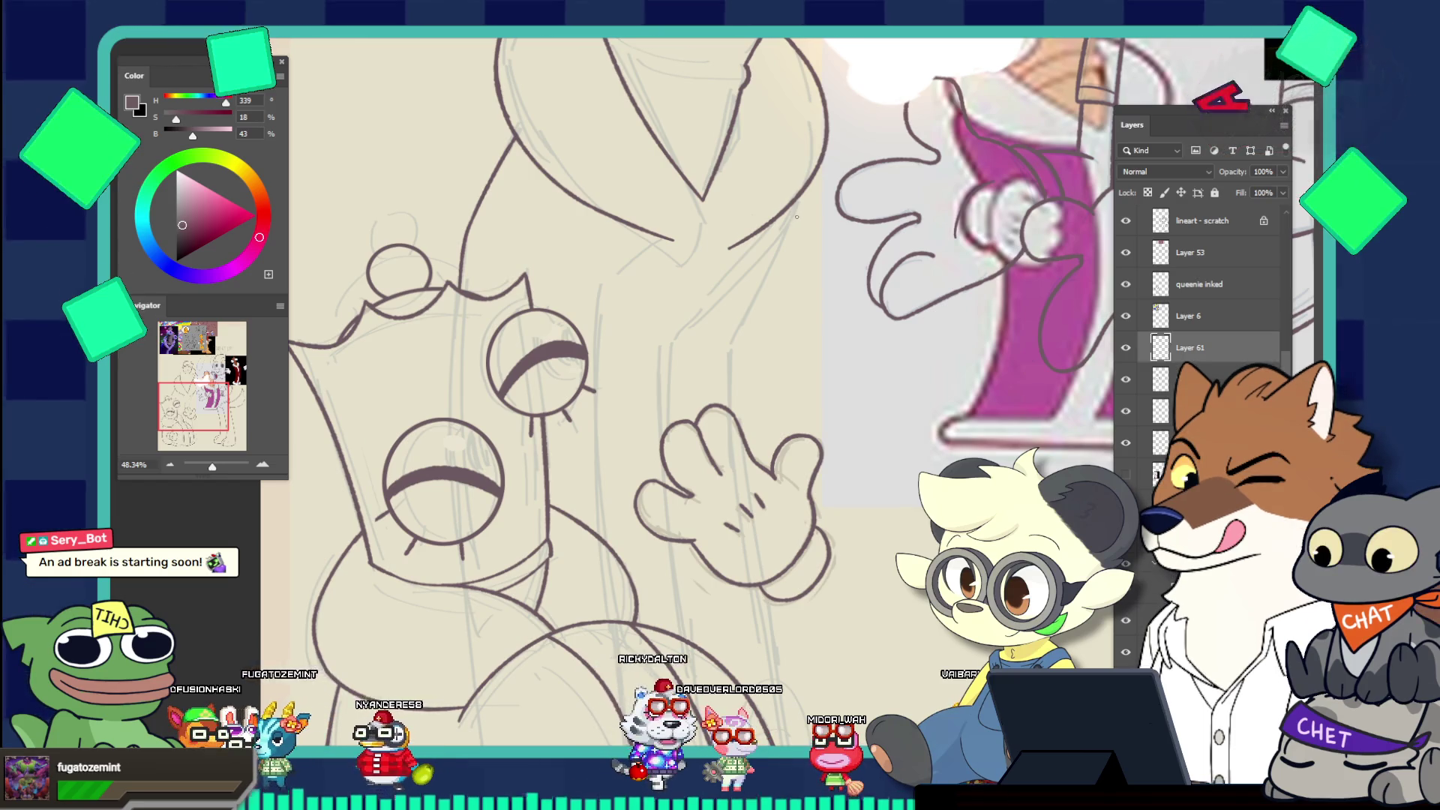
{"action": "left_click_drag", "start_coordinate": [798, 195], "coordinate": [718, 346]}
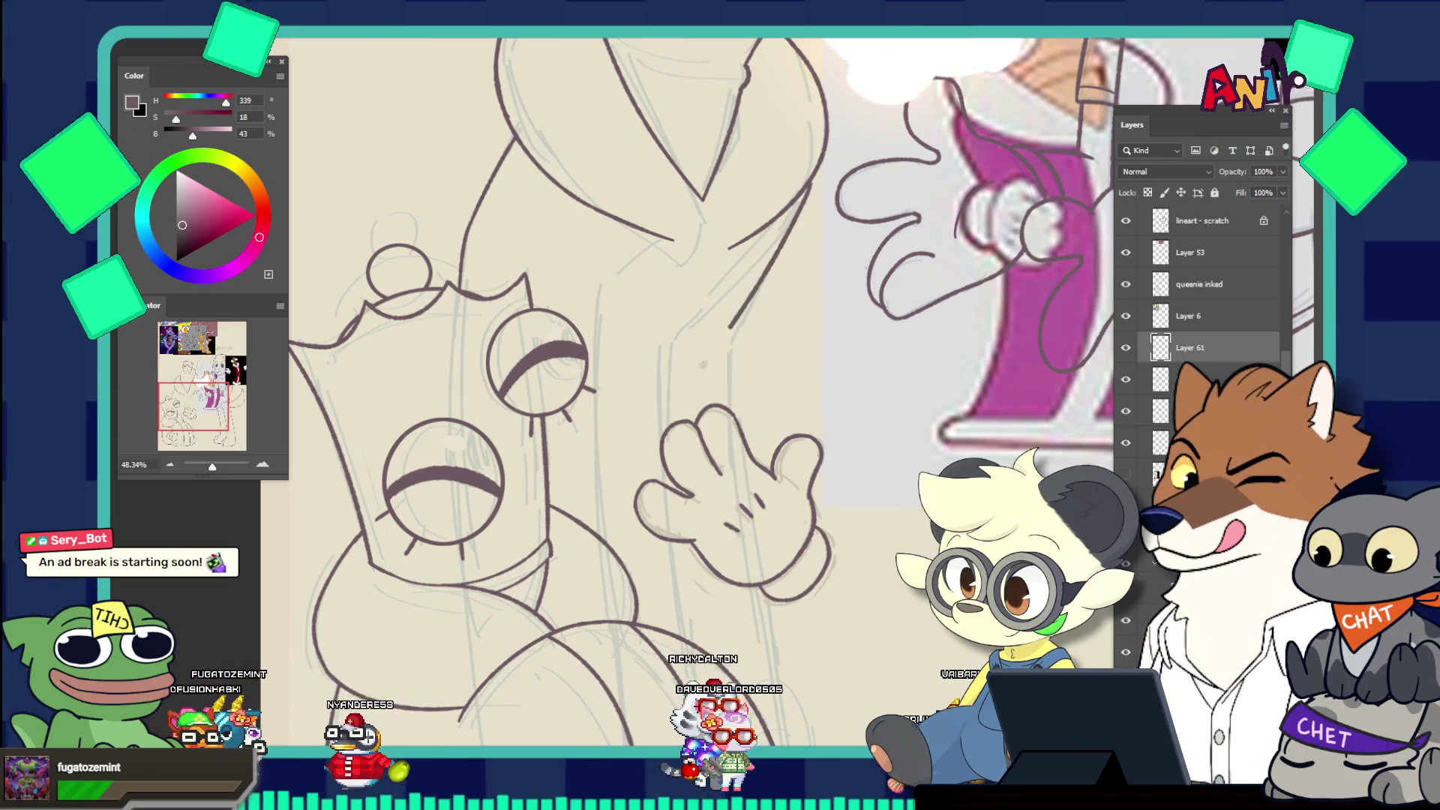
{"action": "key", "text": "ctrl+z"}
{"action": "left_click_drag", "start_coordinate": [799, 195], "coordinate": [719, 346]}
{"action": "key", "text": "ctrl+z"}
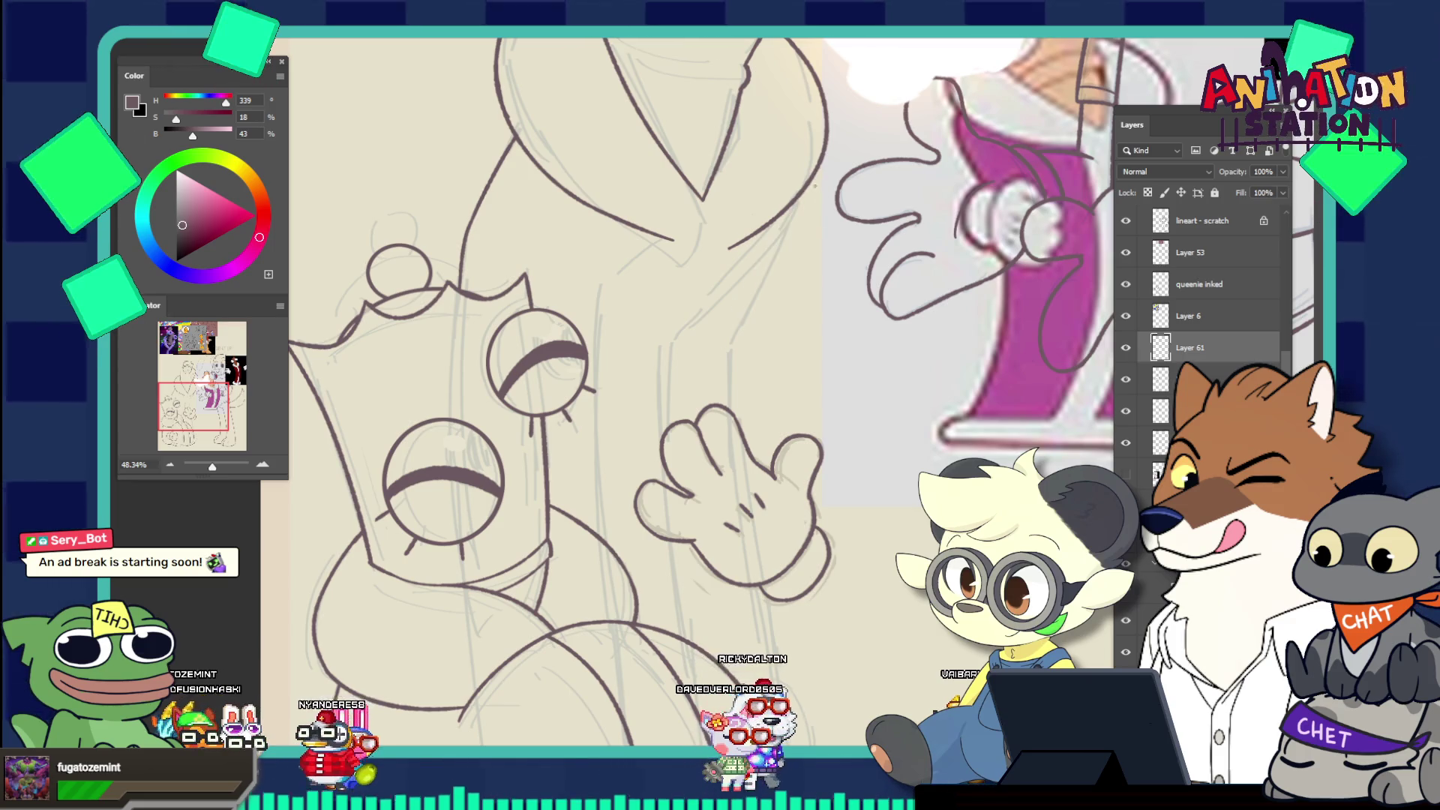
{"action": "left_click_drag", "start_coordinate": [816, 180], "coordinate": [734, 341]}
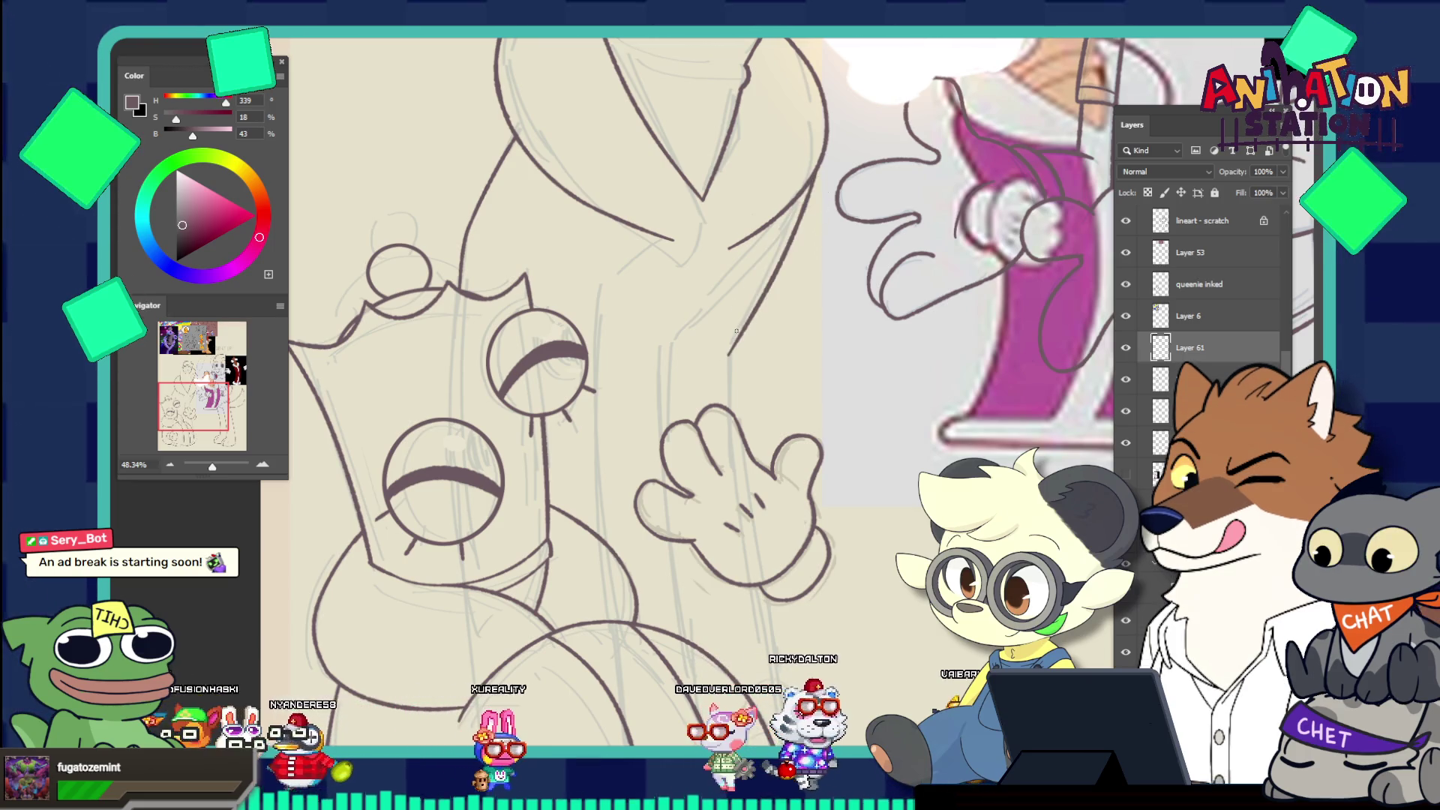
{"action": "key", "text": "ctrl+z"}
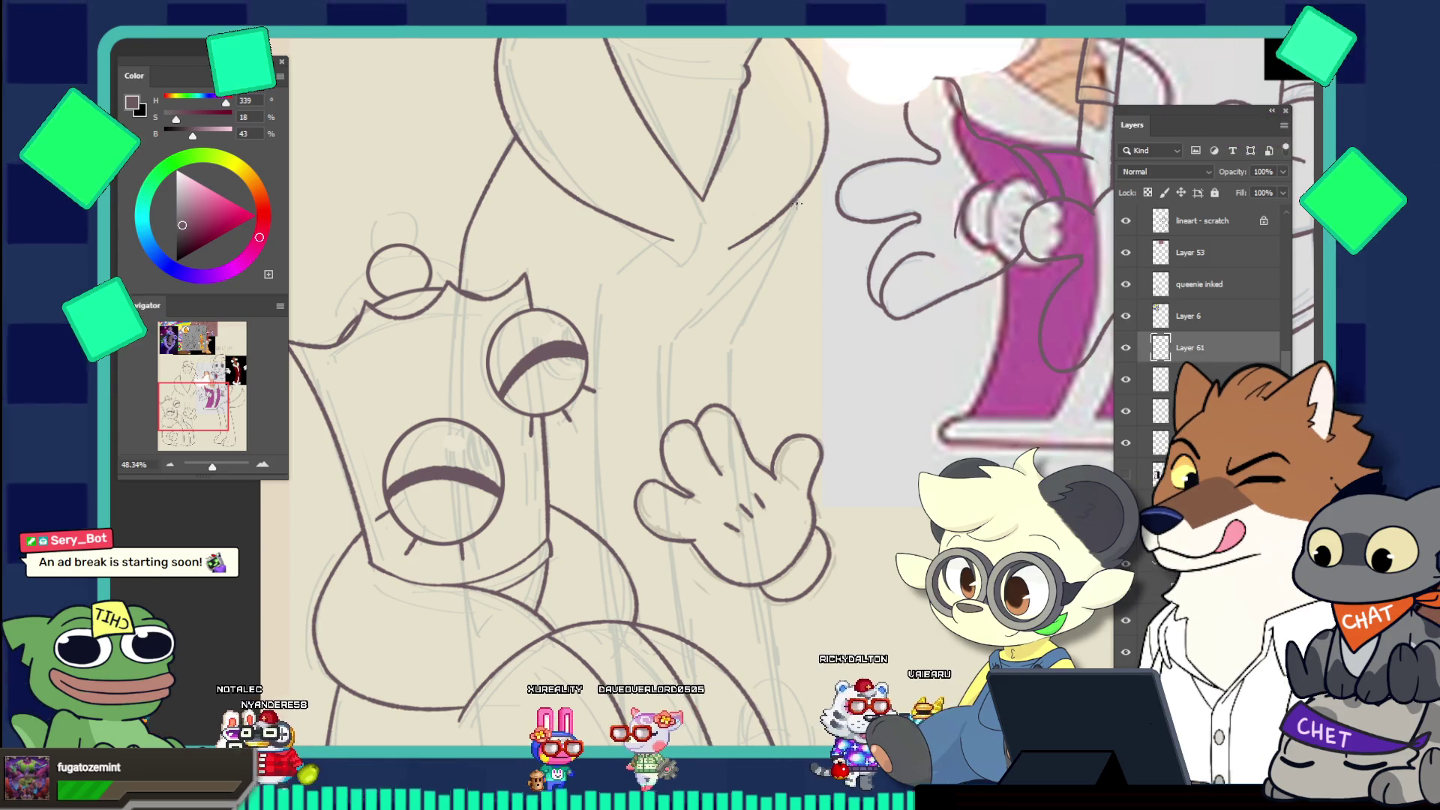
{"action": "left_click_drag", "start_coordinate": [797, 202], "coordinate": [761, 284]}
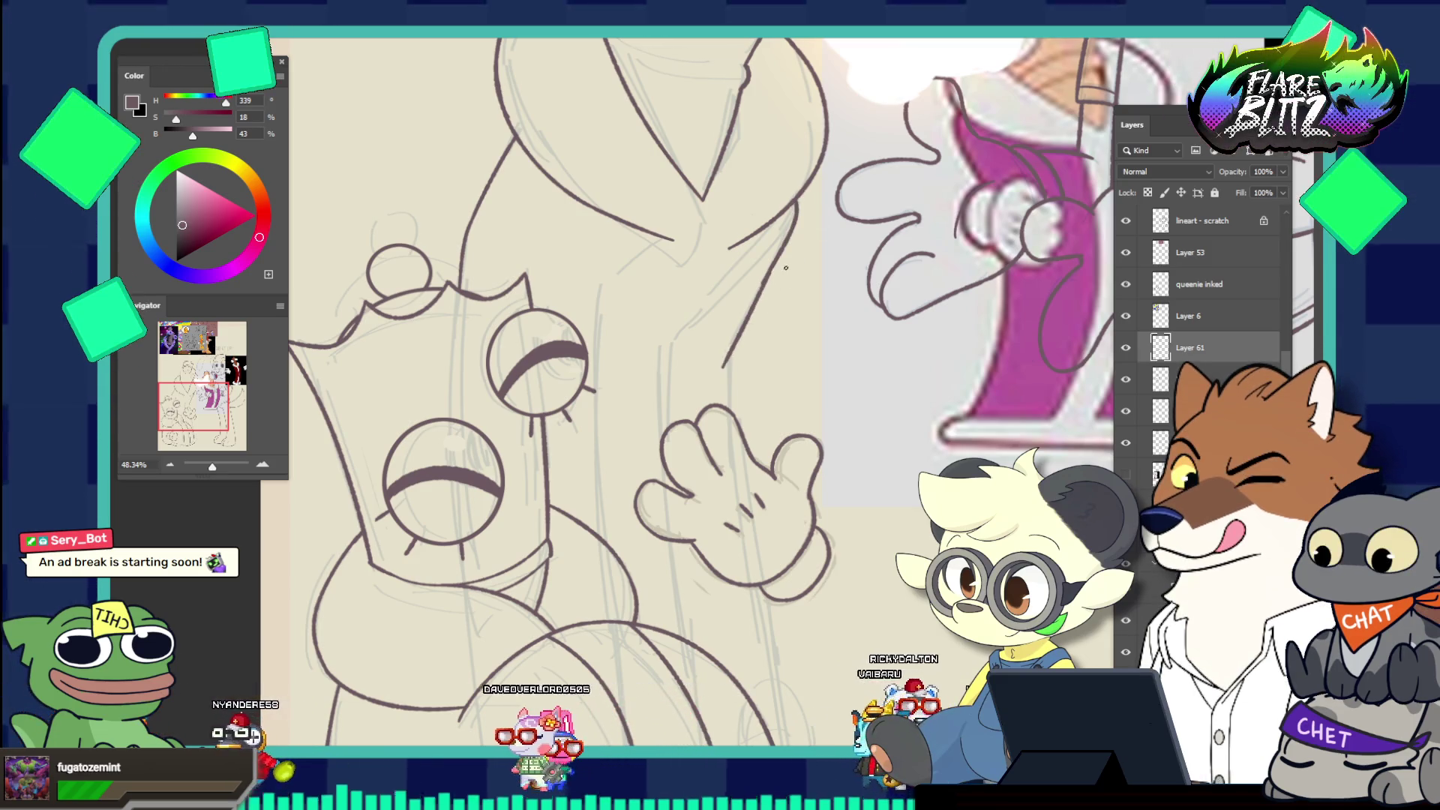
{"action": "key", "text": "ctrl+z"}
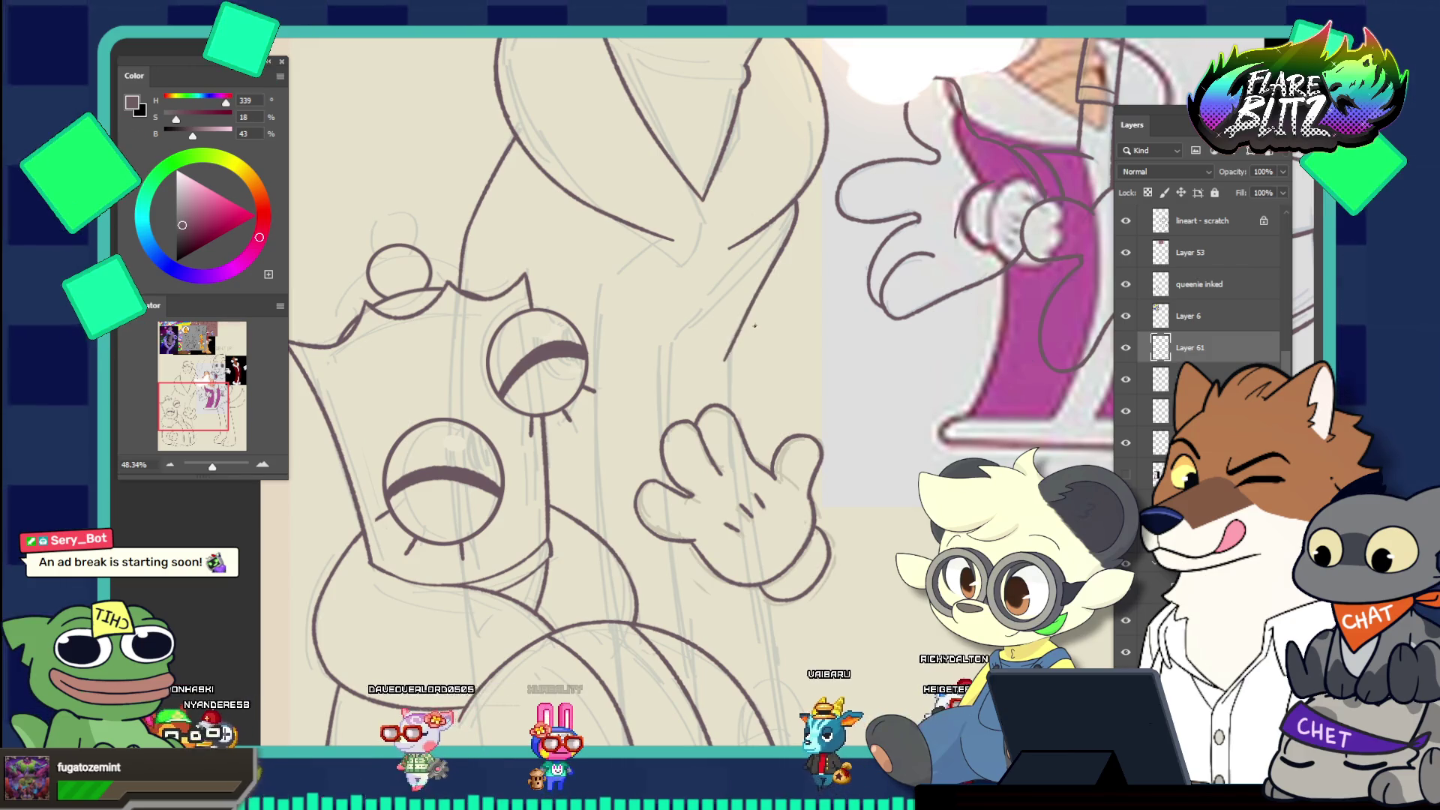
Draw a long line down through the waving hand, undoing unsuccessful strokes
{"action": "left_click_drag", "start_coordinate": [774, 260], "coordinate": [719, 223]}
{"action": "mouse_move", "coordinate": [804, 309]}
{"action": "left_mouse_down"}
{"action": "mouse_move", "coordinate": [885, 360]}
{"action": "mouse_move", "coordinate": [930, 420]}
{"action": "mouse_move", "coordinate": [795, 487]}
{"action": "mouse_move", "coordinate": [860, 537]}
{"action": "left_mouse_up"}
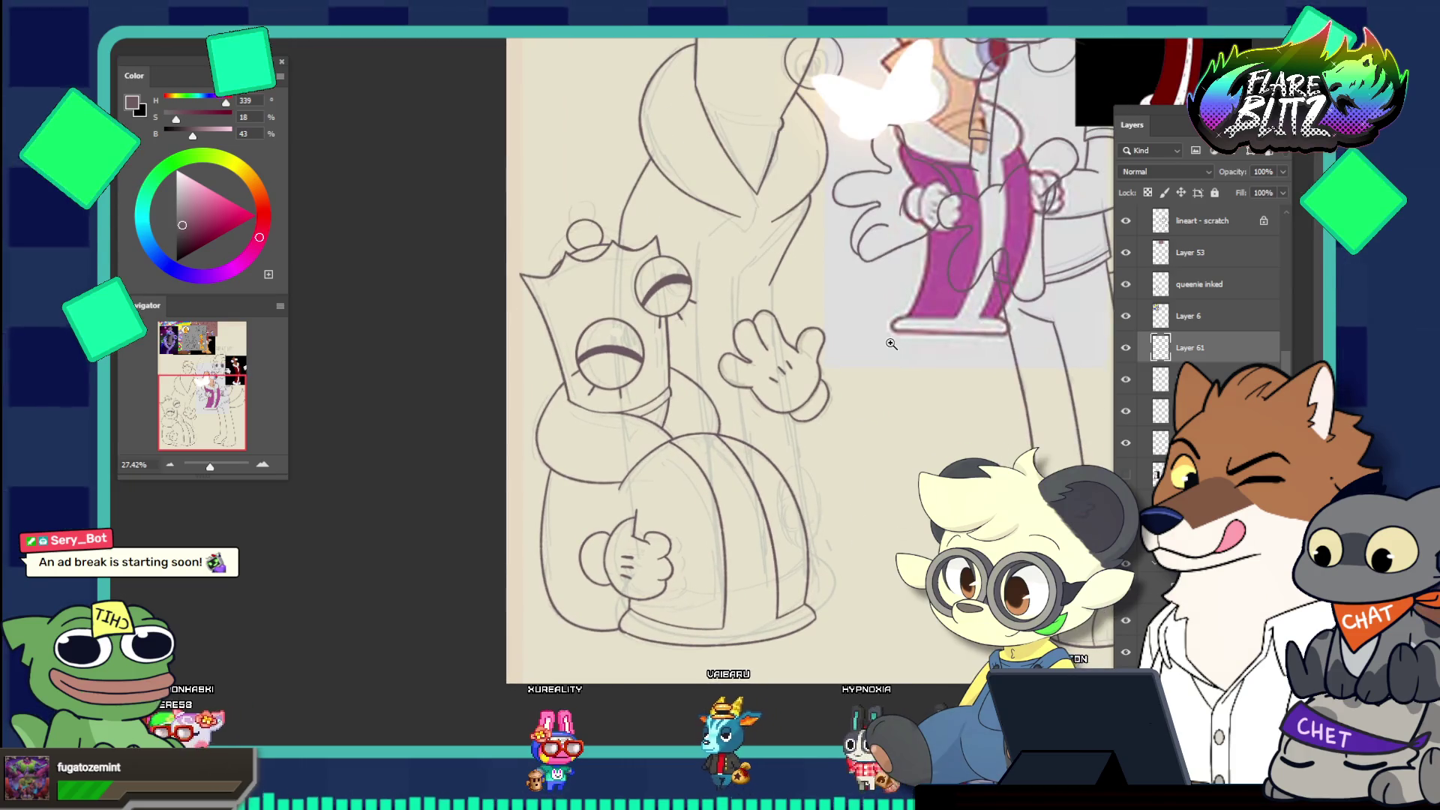
{"action": "scroll", "coordinate": [927, 324], "scroll_direction": "up", "scroll_amount": 1}
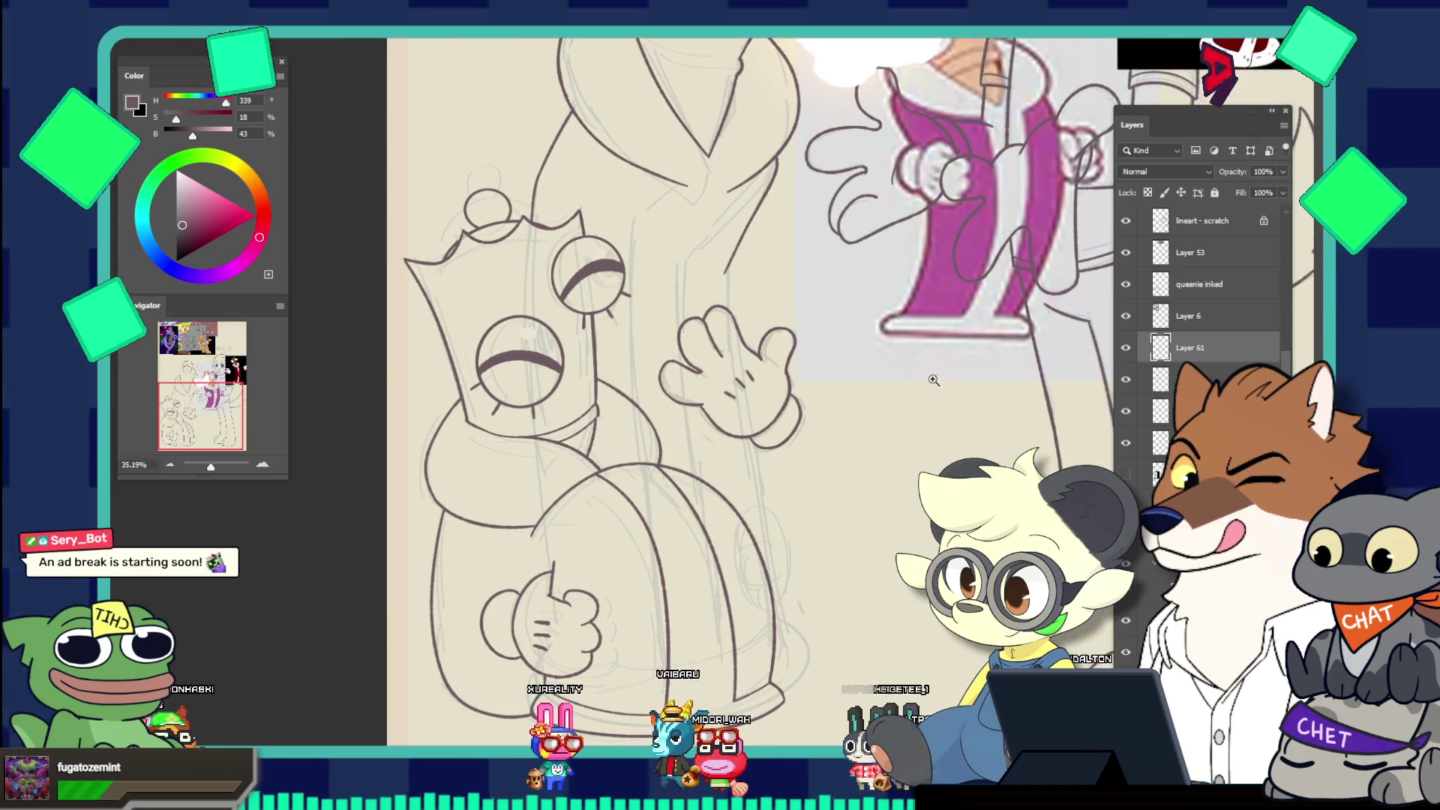
{"action": "scroll", "coordinate": [929, 350], "scroll_direction": "up", "scroll_amount": 1}
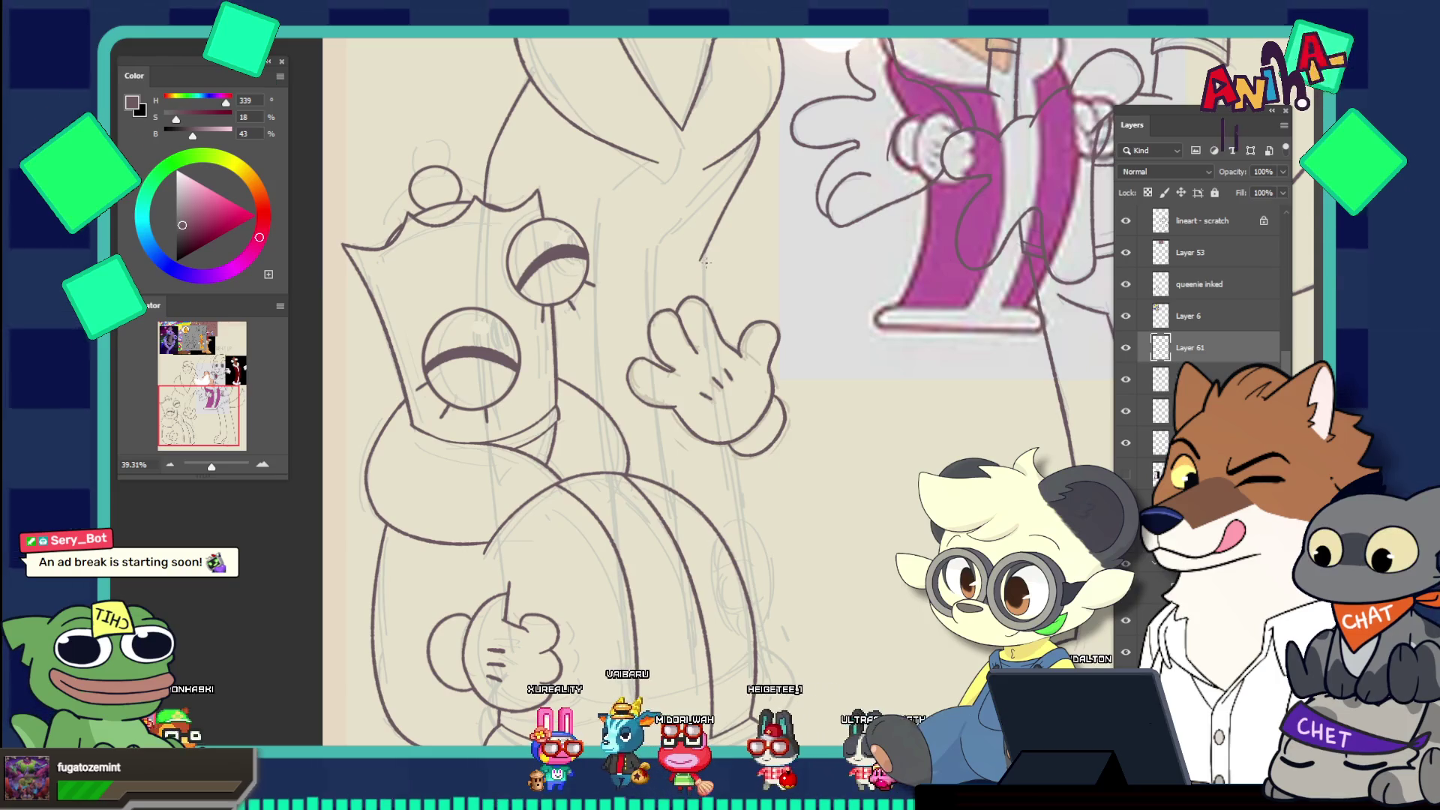
{"action": "key", "text": "ctrl+z"}
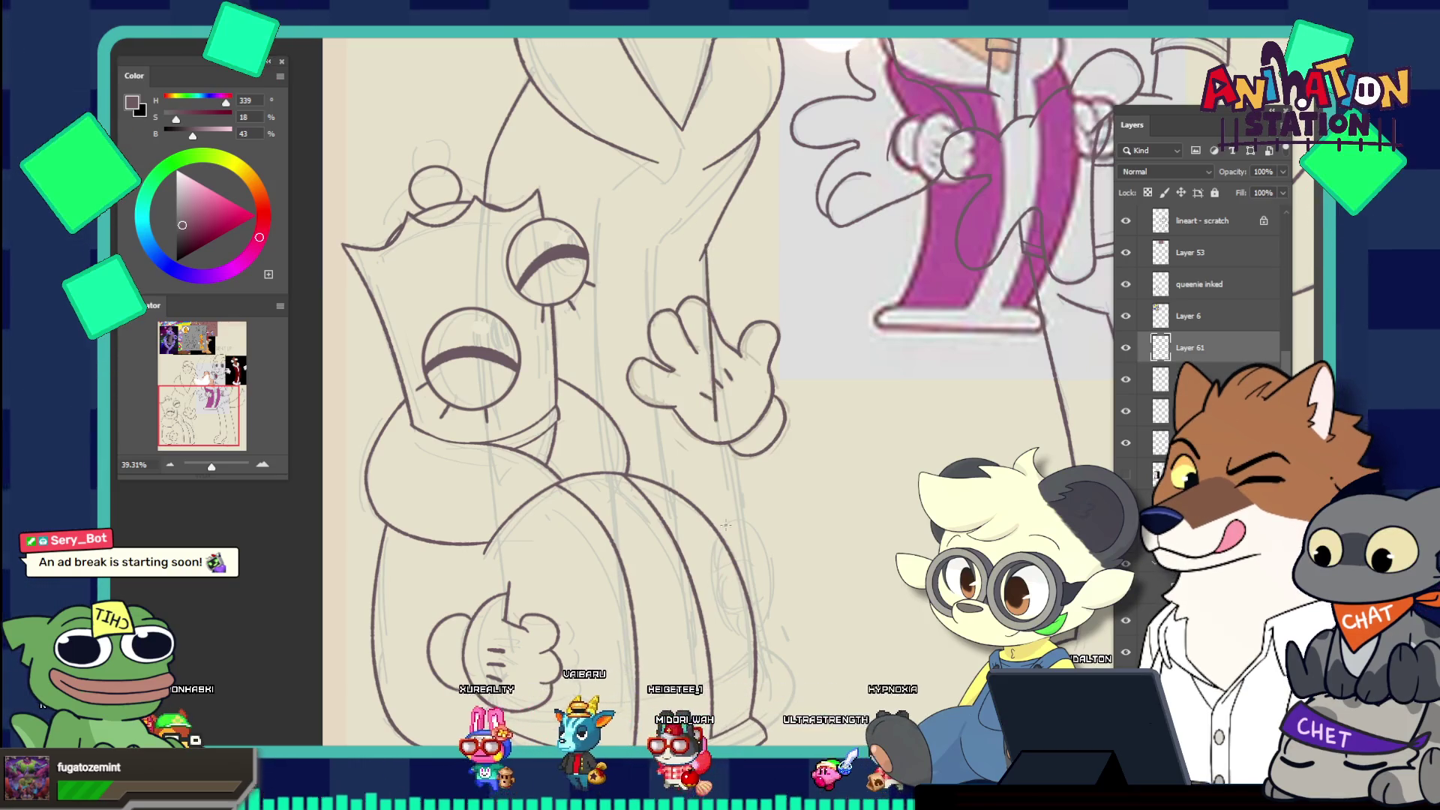
{"action": "left_click_drag", "start_coordinate": [716, 424], "coordinate": [746, 644]}
{"action": "key", "text": "ctrl+z"}
{"action": "left_click_drag", "start_coordinate": [707, 247], "coordinate": [765, 600]}
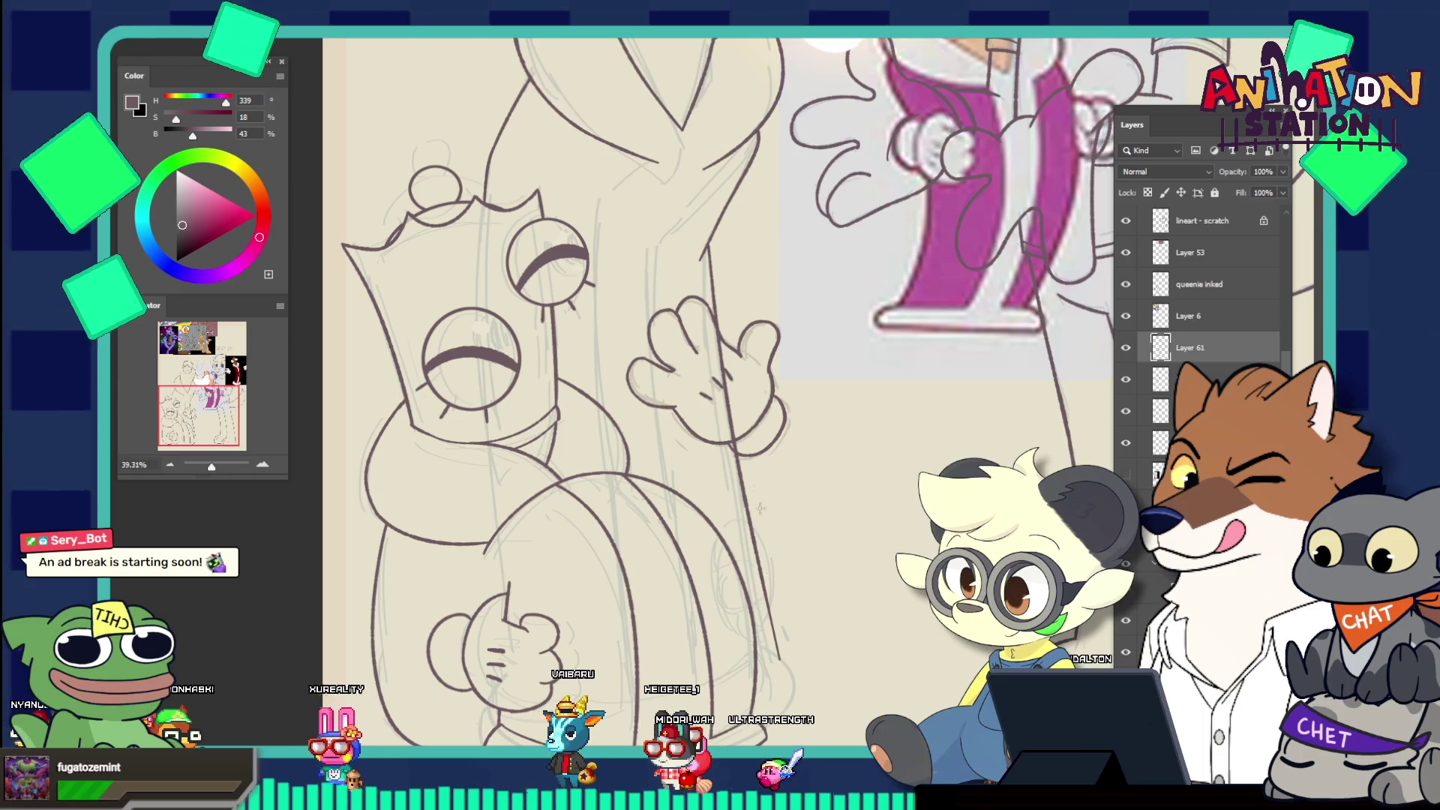
{"action": "key", "text": "ctrl+z"}
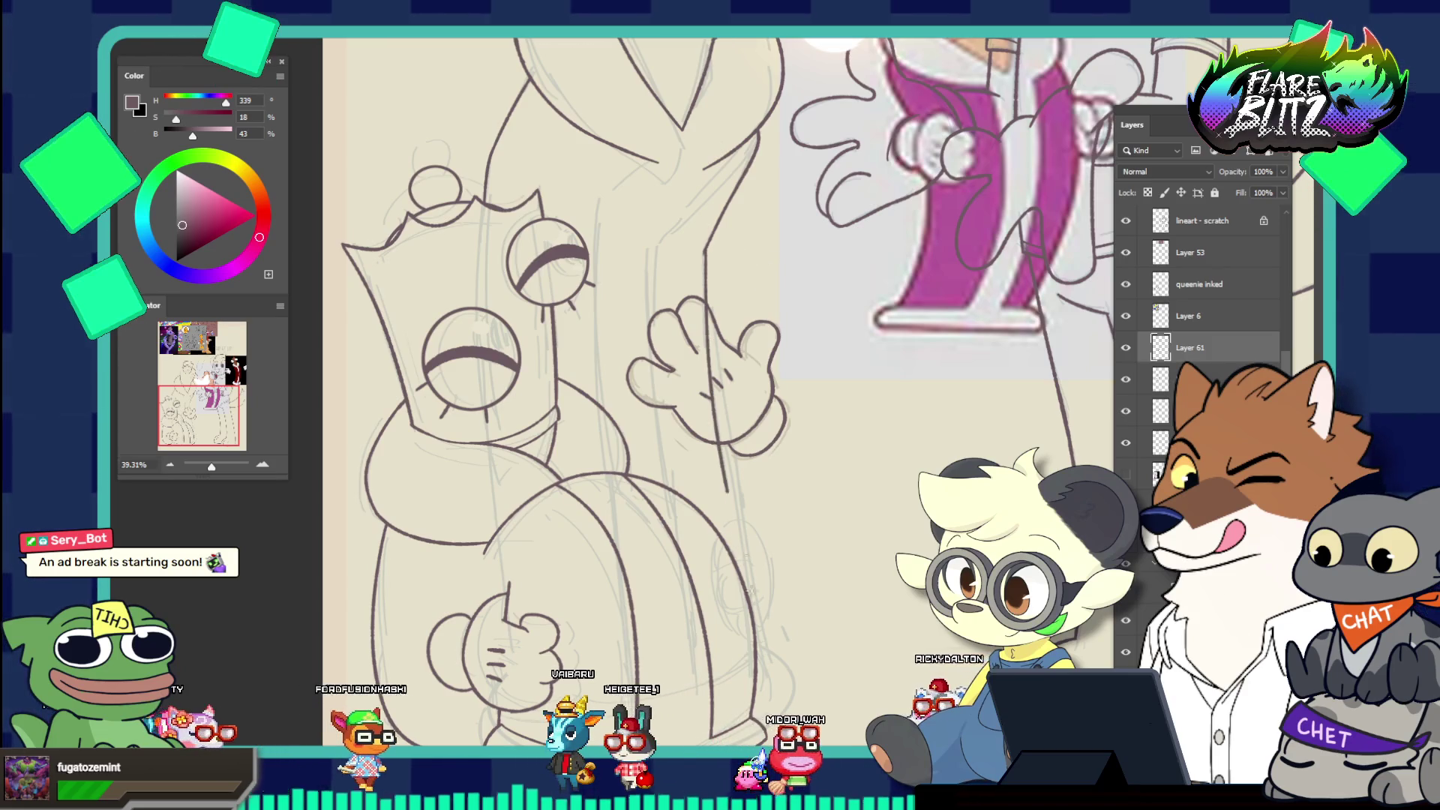
{"action": "left_click_drag", "start_coordinate": [706, 254], "coordinate": [722, 495]}
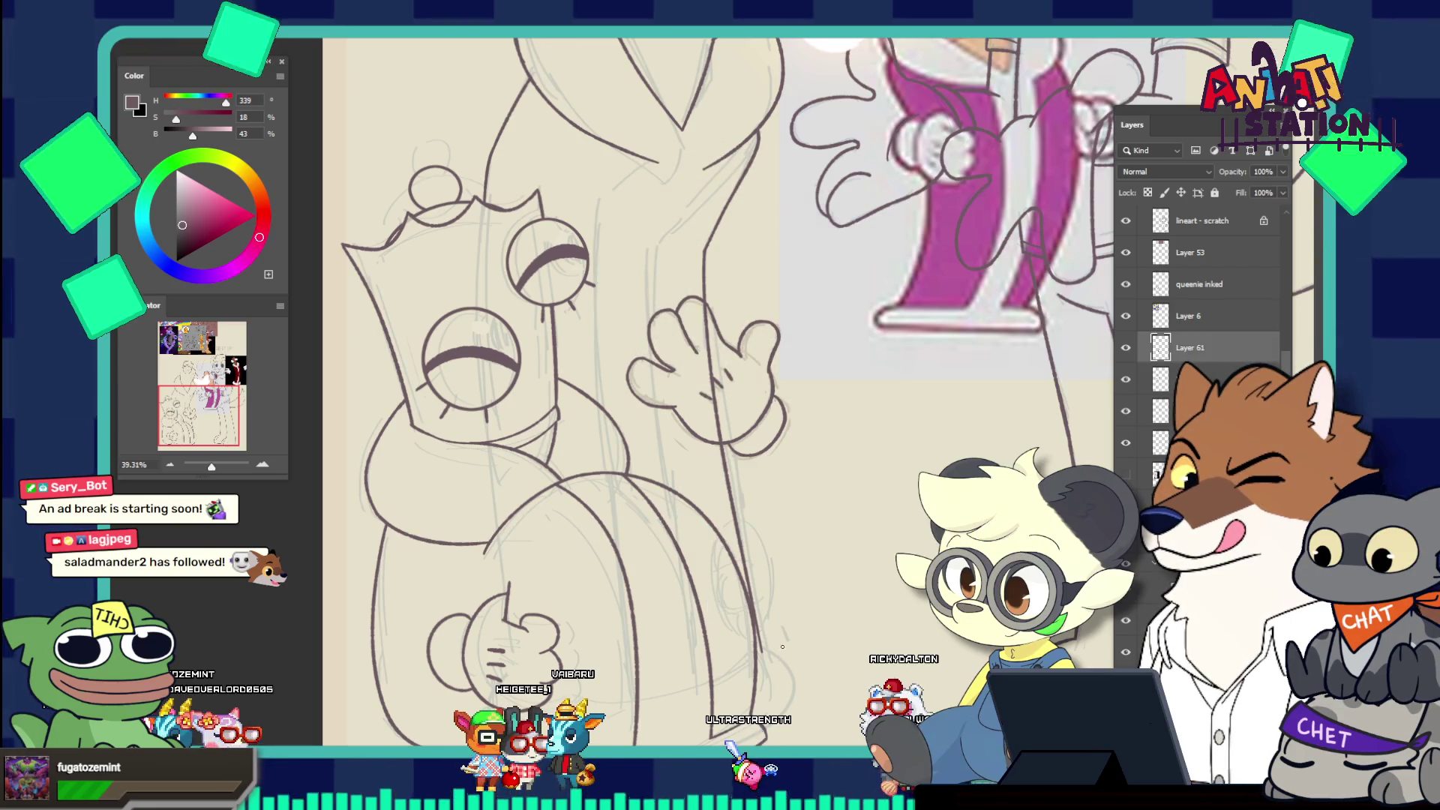
{"action": "scroll", "coordinate": [780, 626], "scroll_direction": "down", "scroll_amount": 5}
{"action": "scroll", "coordinate": [792, 647], "scroll_direction": "up", "scroll_amount": 1}
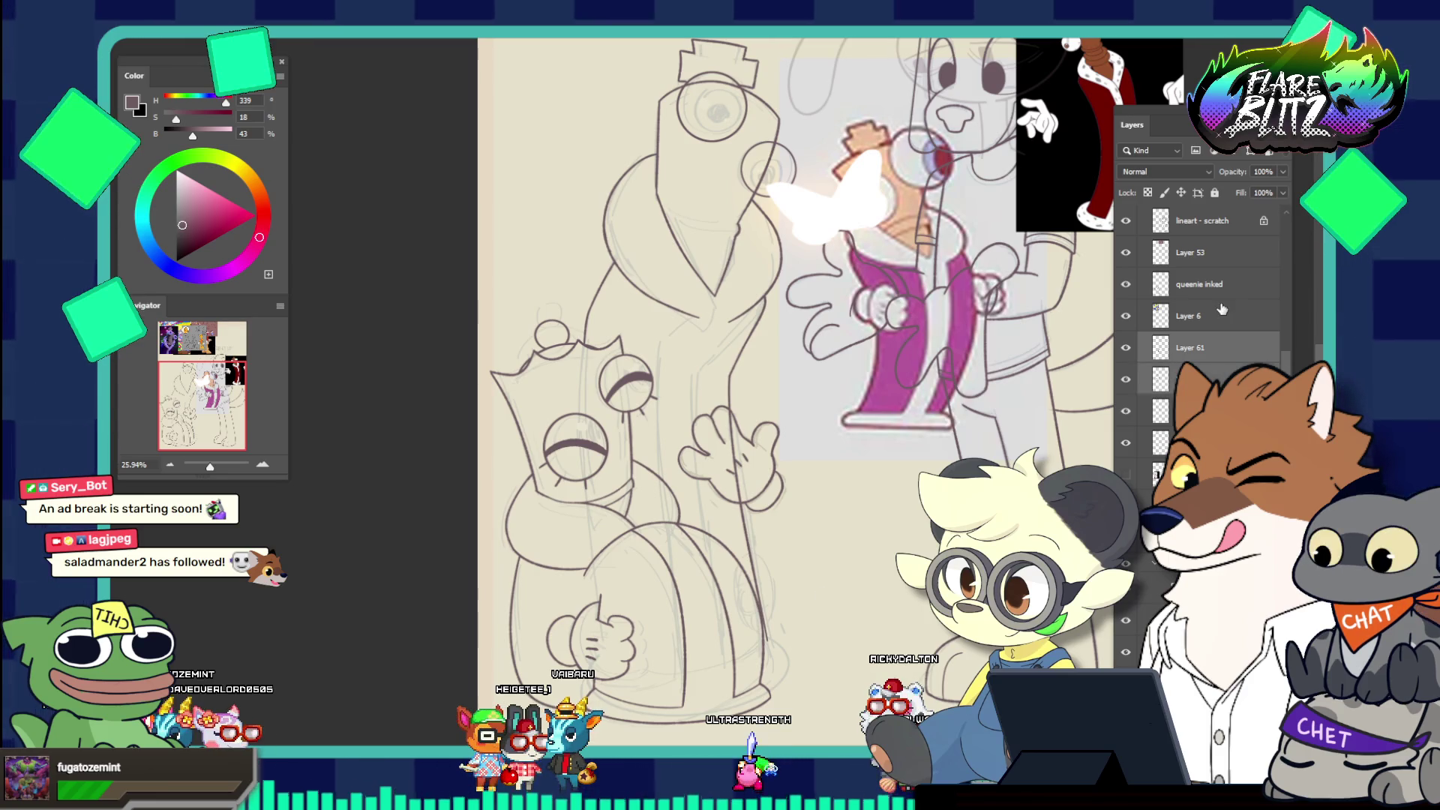
Nudge the sketch a few pixels right and down with Free Transform and commit it
{"action": "key", "text": "ctrl+t"}
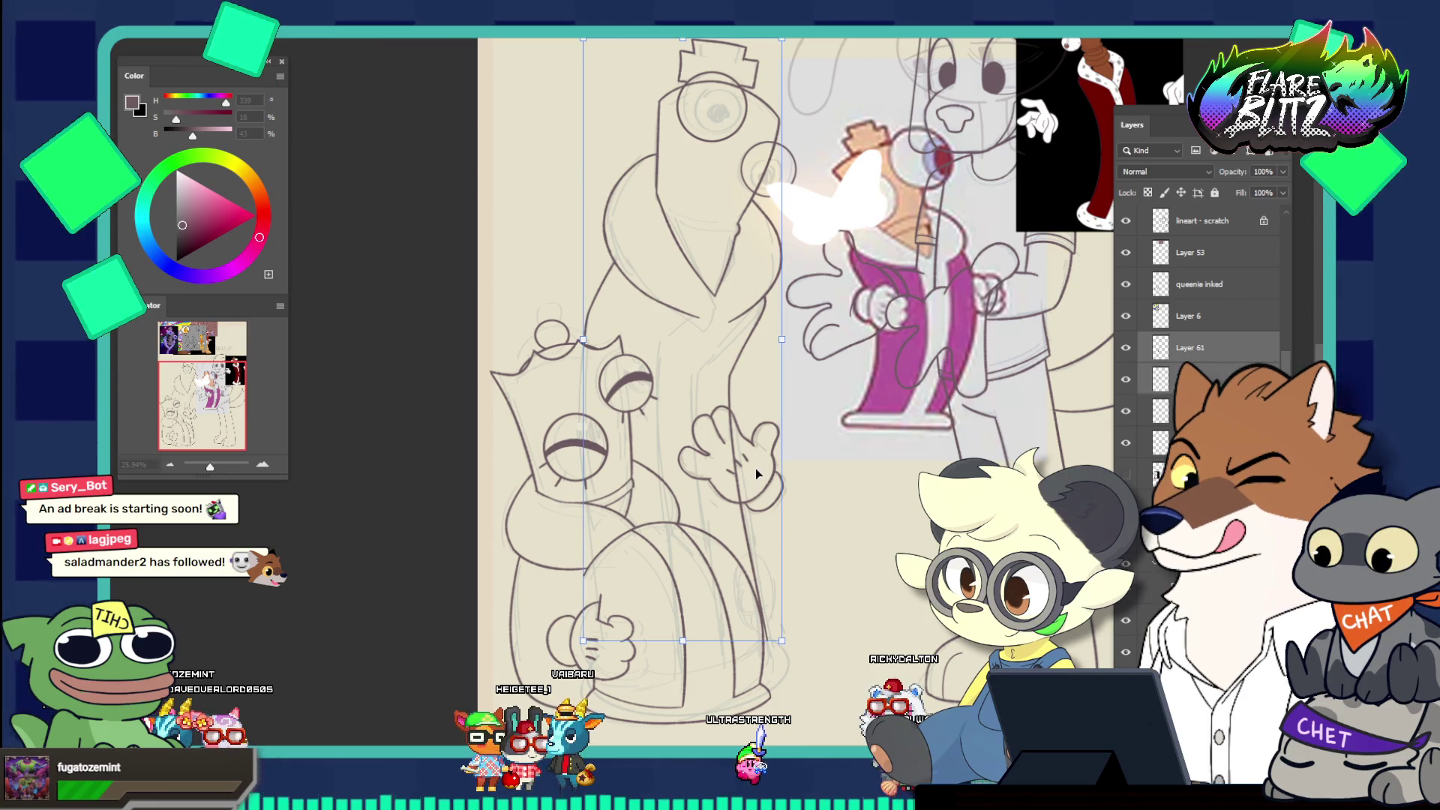
{"action": "left_click_drag", "start_coordinate": [754, 468], "coordinate": [769, 468]}
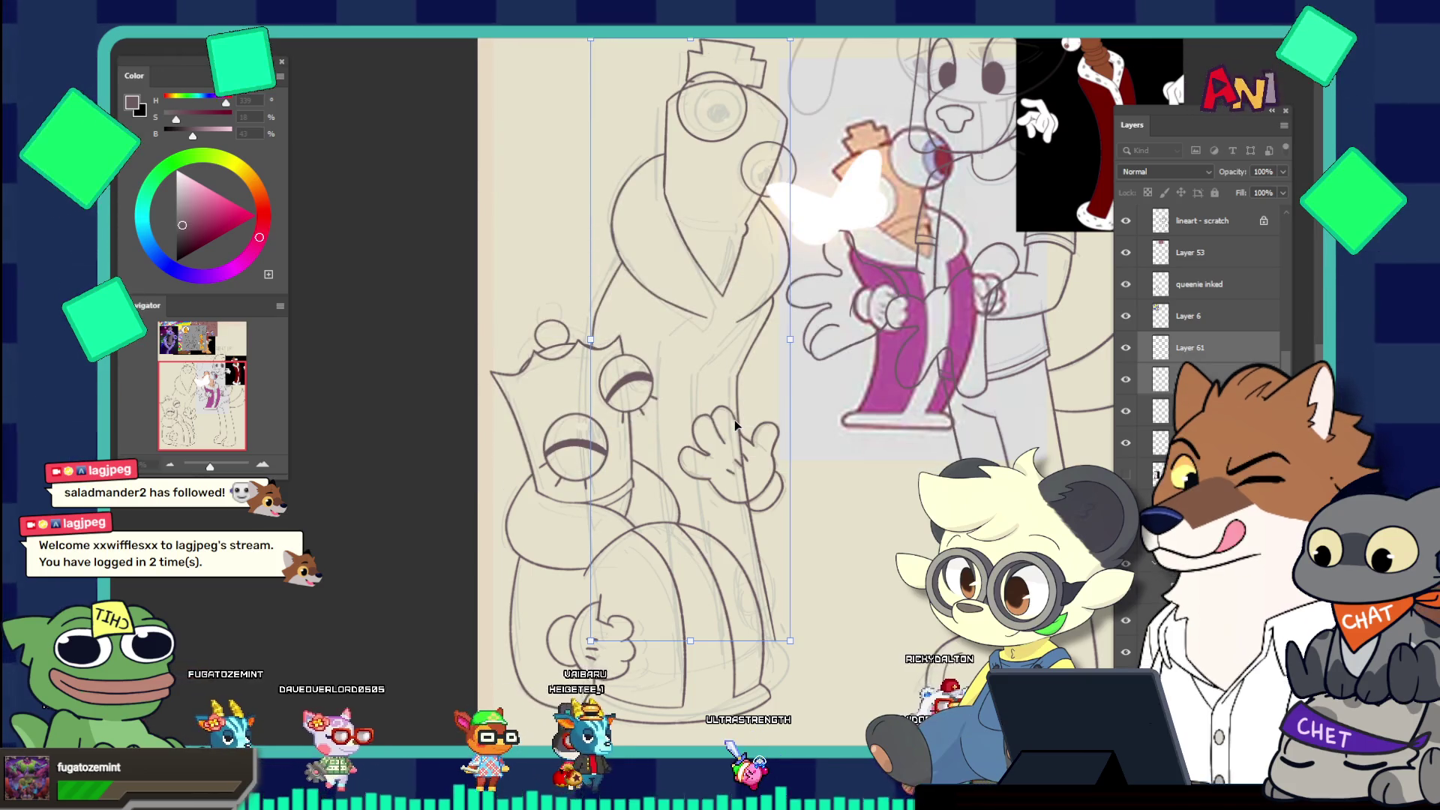
{"action": "key", "text": "Return"}
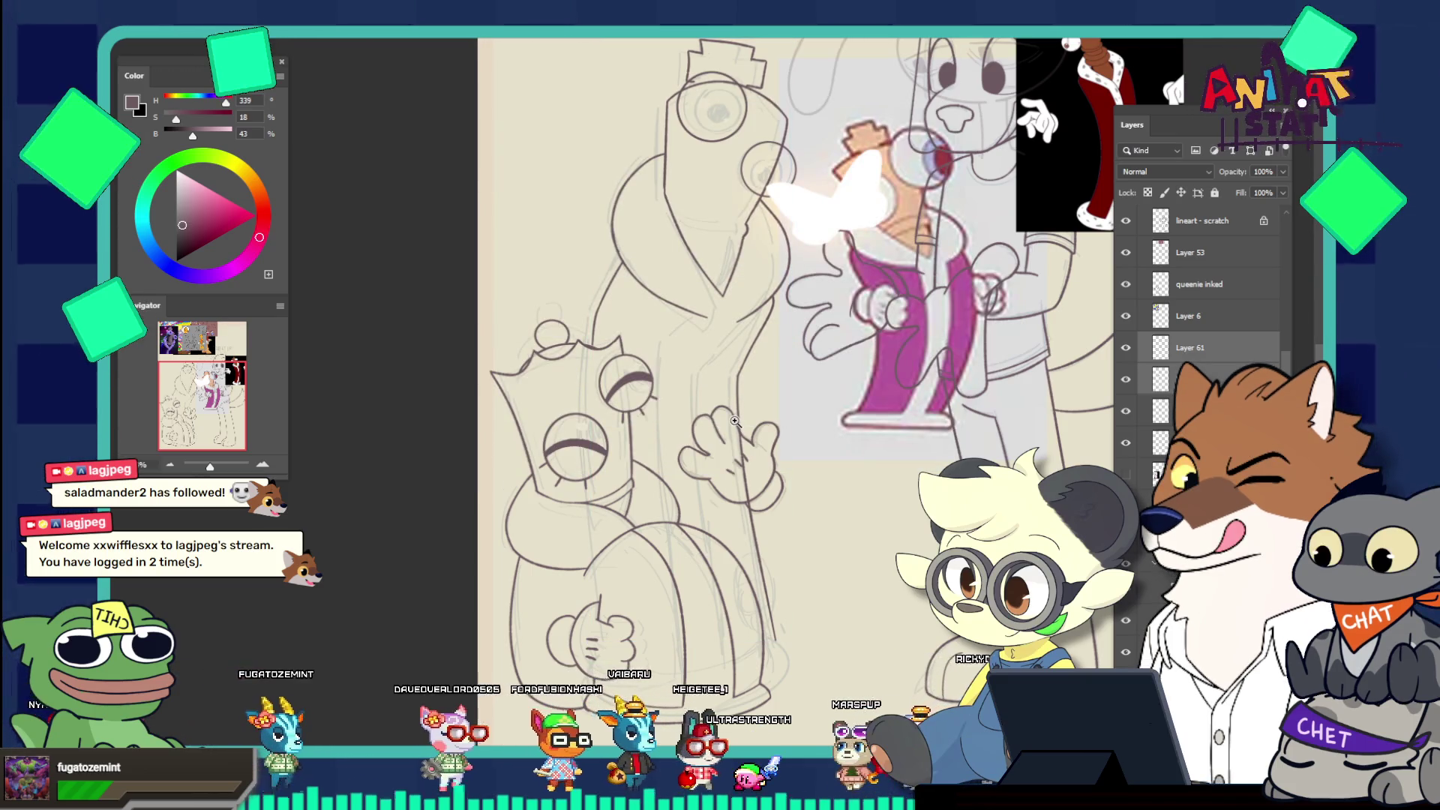
{"action": "key", "text": "z"}
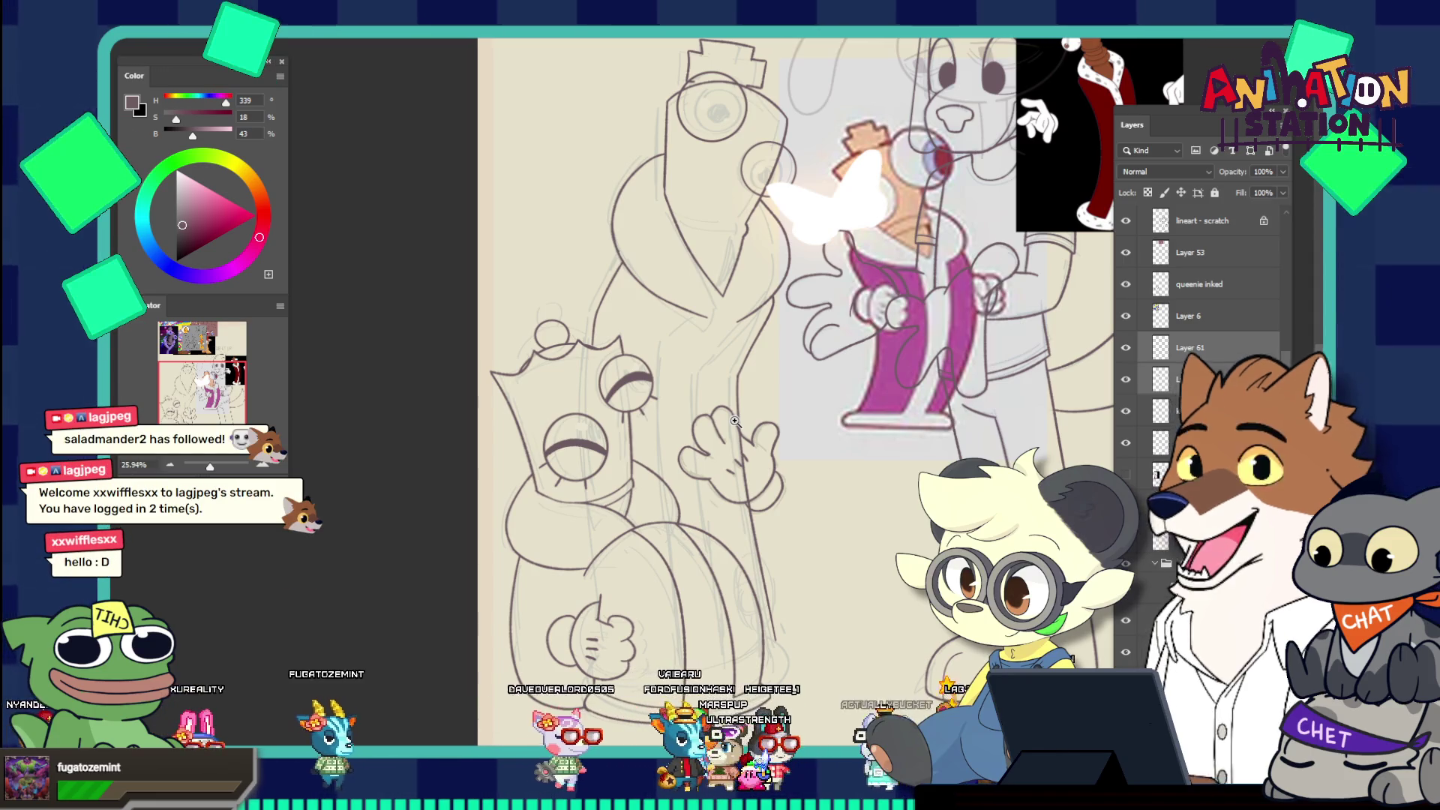
{"action": "mouse_move", "coordinate": [735, 422]}
{"action": "left_mouse_down"}
{"action": "mouse_move", "coordinate": [794, 422]}
{"action": "mouse_move", "coordinate": [705, 421]}
{"action": "mouse_move", "coordinate": [757, 421]}
{"action": "left_mouse_up"}
{"action": "left_click_drag", "start_coordinate": [795, 660], "coordinate": [838, 660]}
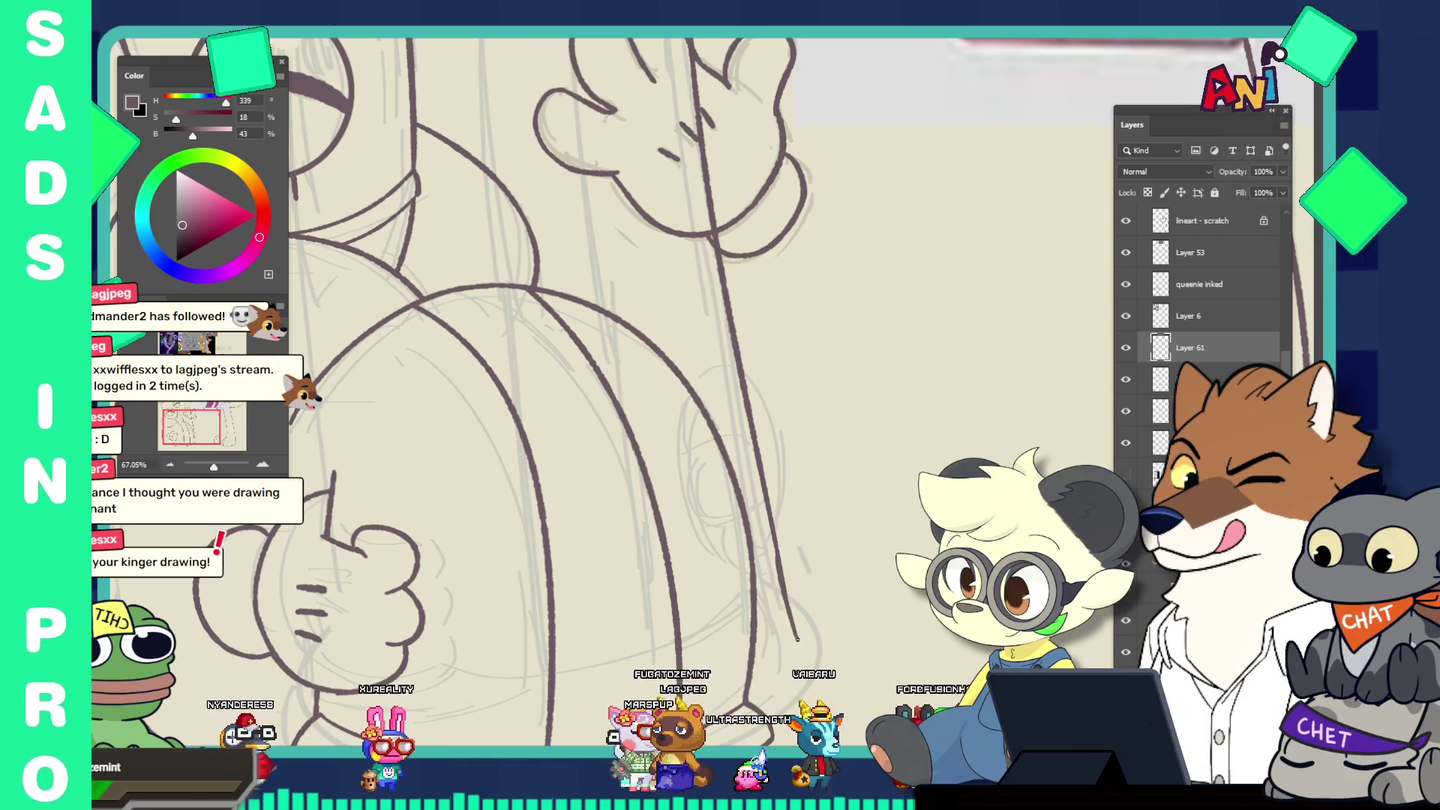
Extend the right-hand line down the bell's lower right edge into its flared base
{"action": "left_click_drag", "start_coordinate": [793, 608], "coordinate": [710, 491]}
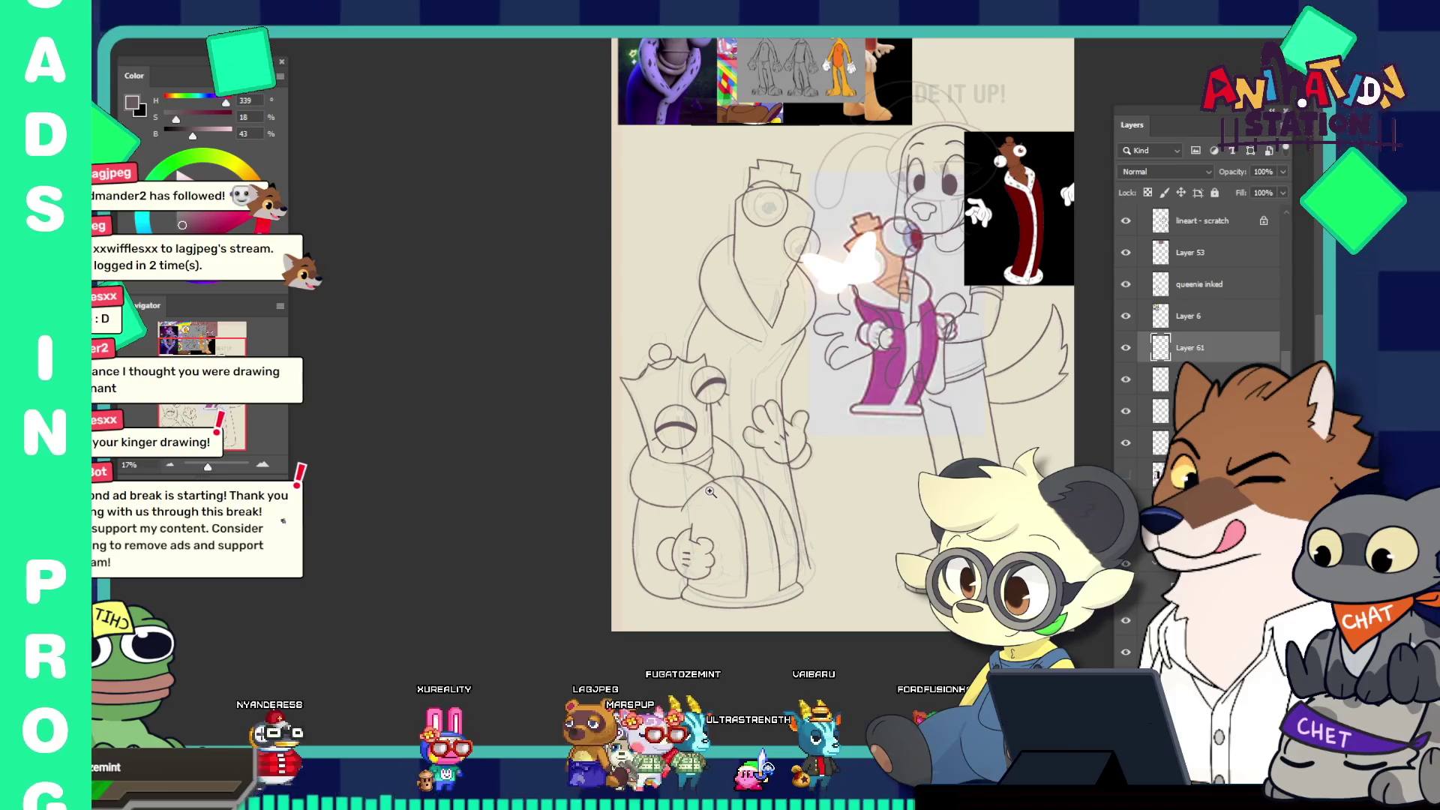
{"action": "left_click_drag", "start_coordinate": [808, 454], "coordinate": [780, 454]}
{"action": "scroll", "coordinate": [850, 515], "scroll_direction": "up", "scroll_amount": 5}
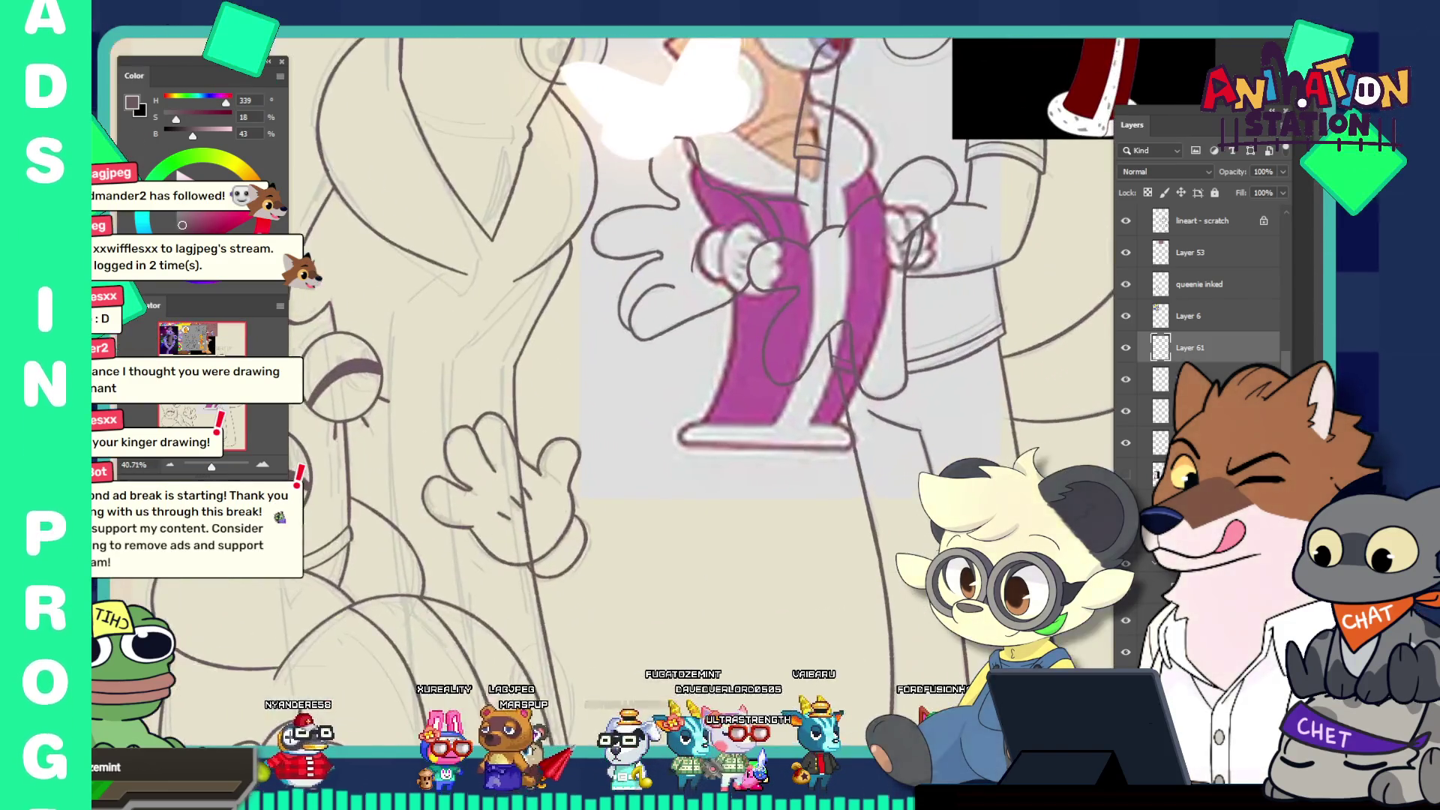
{"action": "scroll", "coordinate": [851, 516], "scroll_direction": "down", "scroll_amount": 6}
{"action": "scroll", "coordinate": [850, 515], "scroll_direction": "up", "scroll_amount": 1}
{"action": "scroll", "coordinate": [851, 515], "scroll_direction": "up", "scroll_amount": 8}
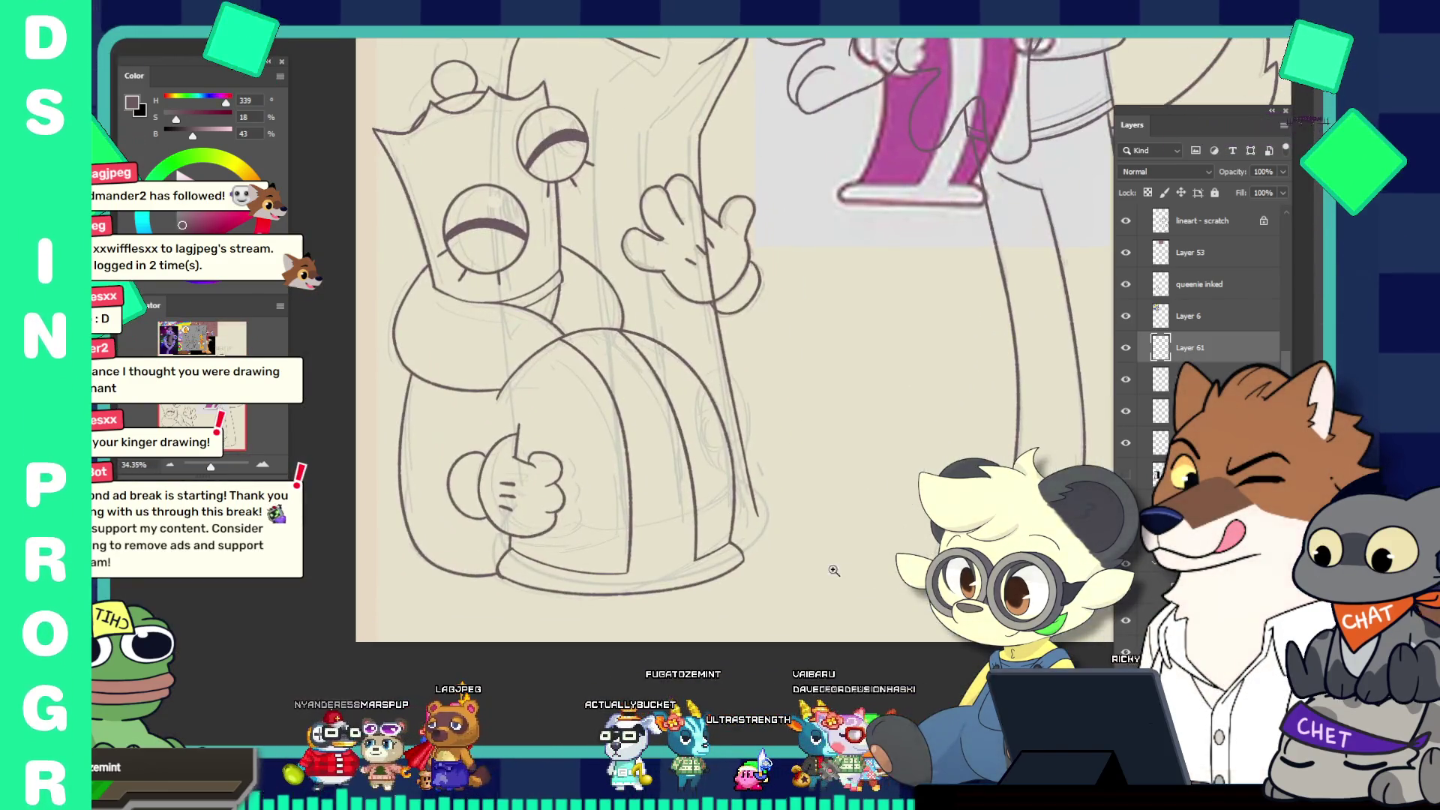
{"action": "scroll", "coordinate": [825, 561], "scroll_direction": "up", "scroll_amount": 2}
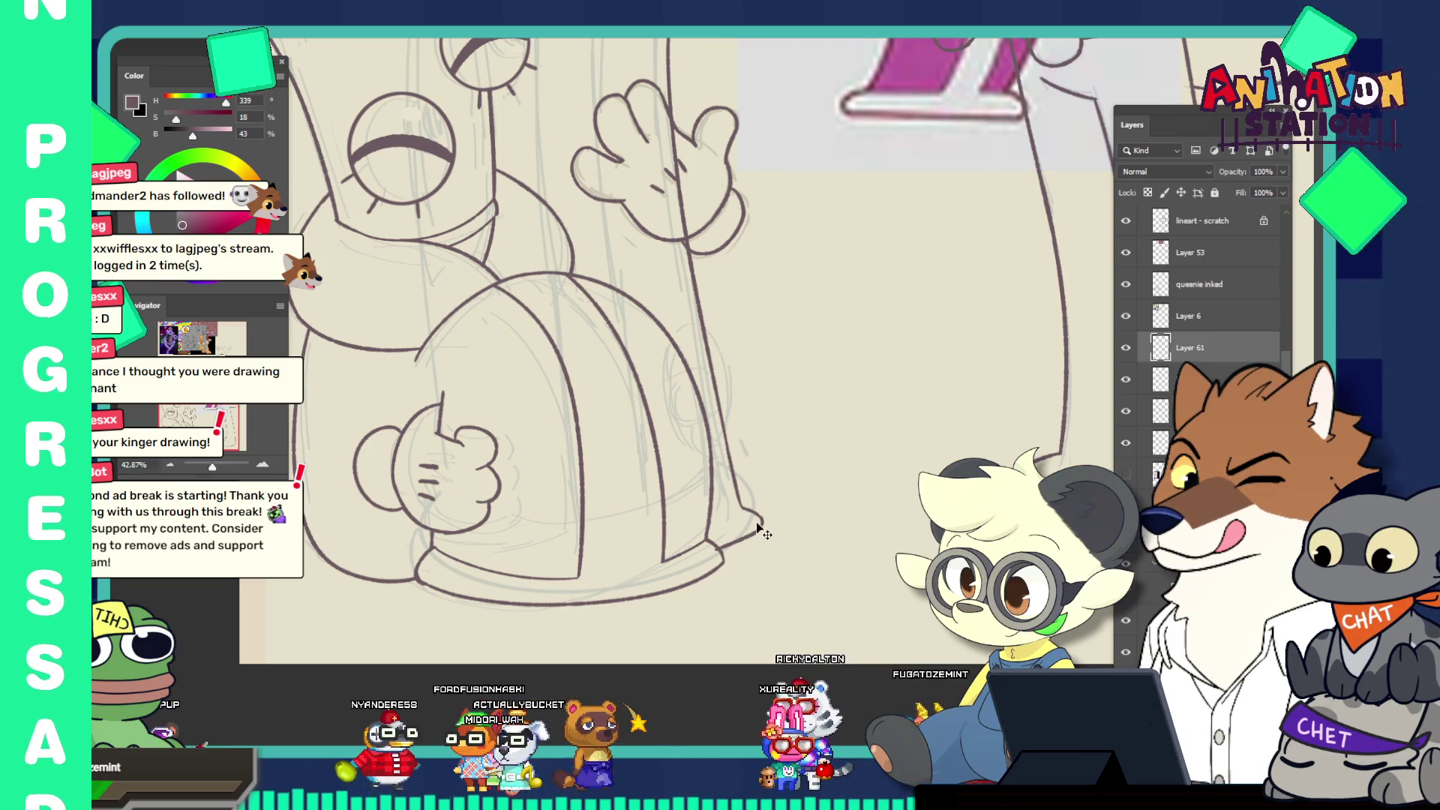
{"action": "left_click_drag", "start_coordinate": [760, 528], "coordinate": [717, 546]}
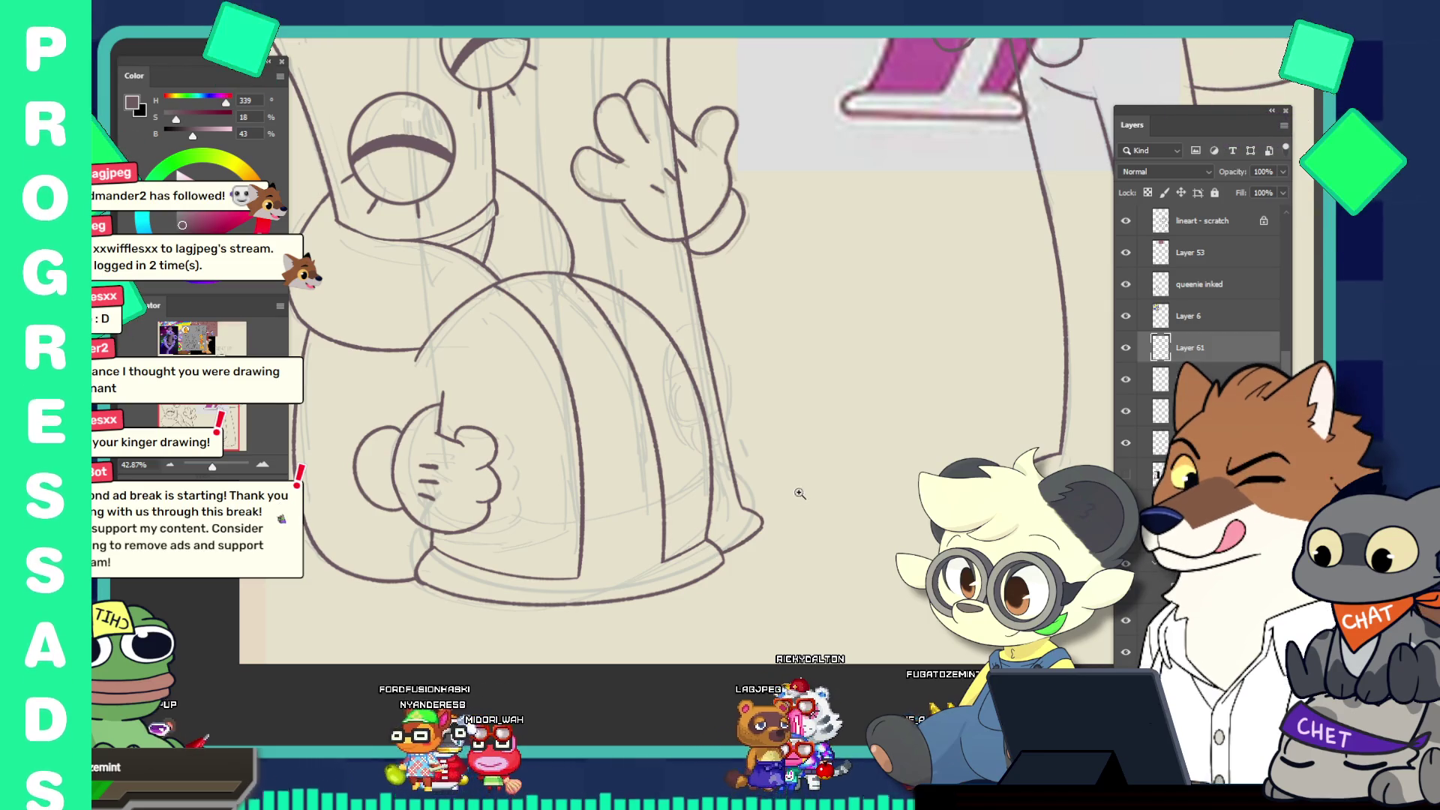
{"action": "left_click_drag", "start_coordinate": [762, 527], "coordinate": [693, 427]}
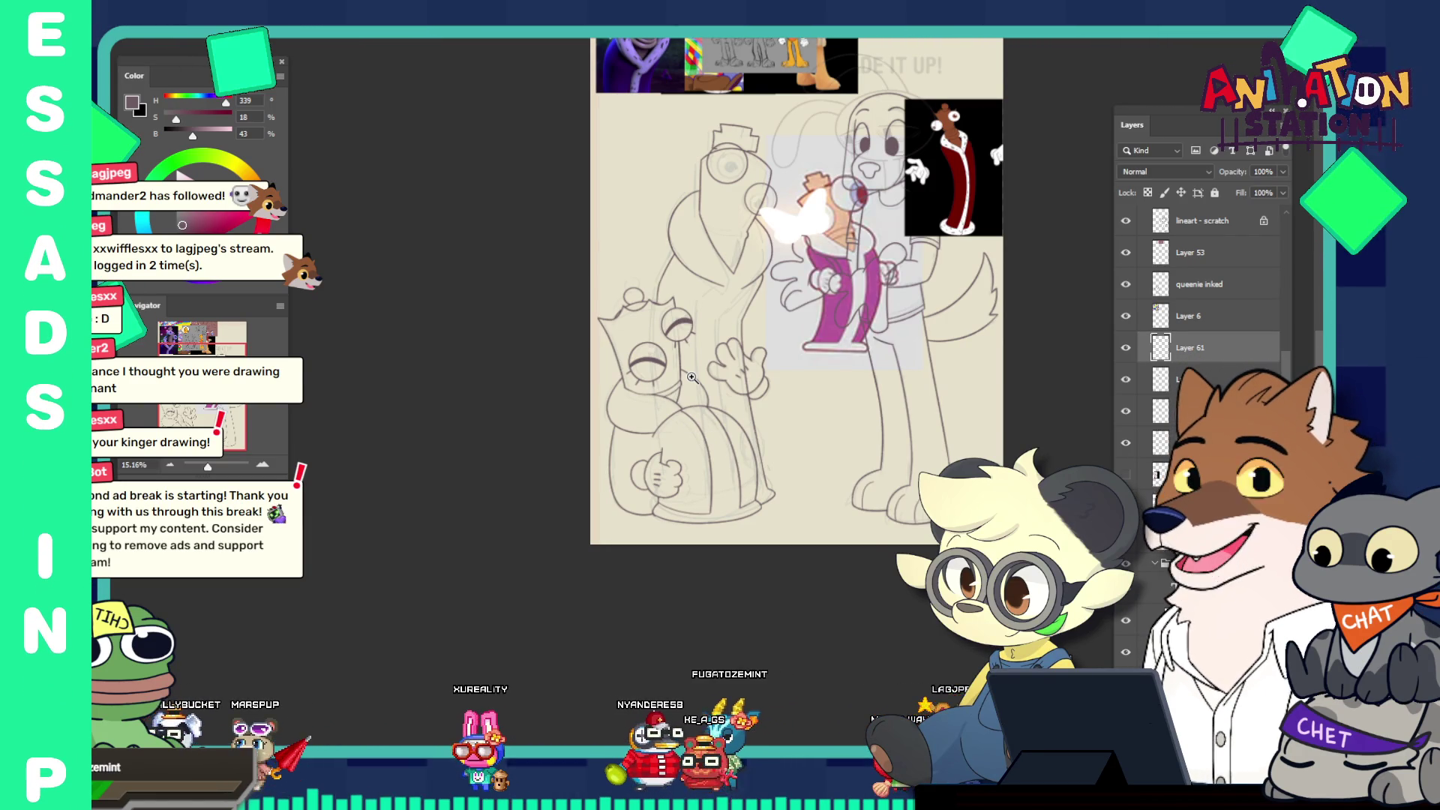
{"action": "left_click_drag", "start_coordinate": [667, 455], "coordinate": [768, 506]}
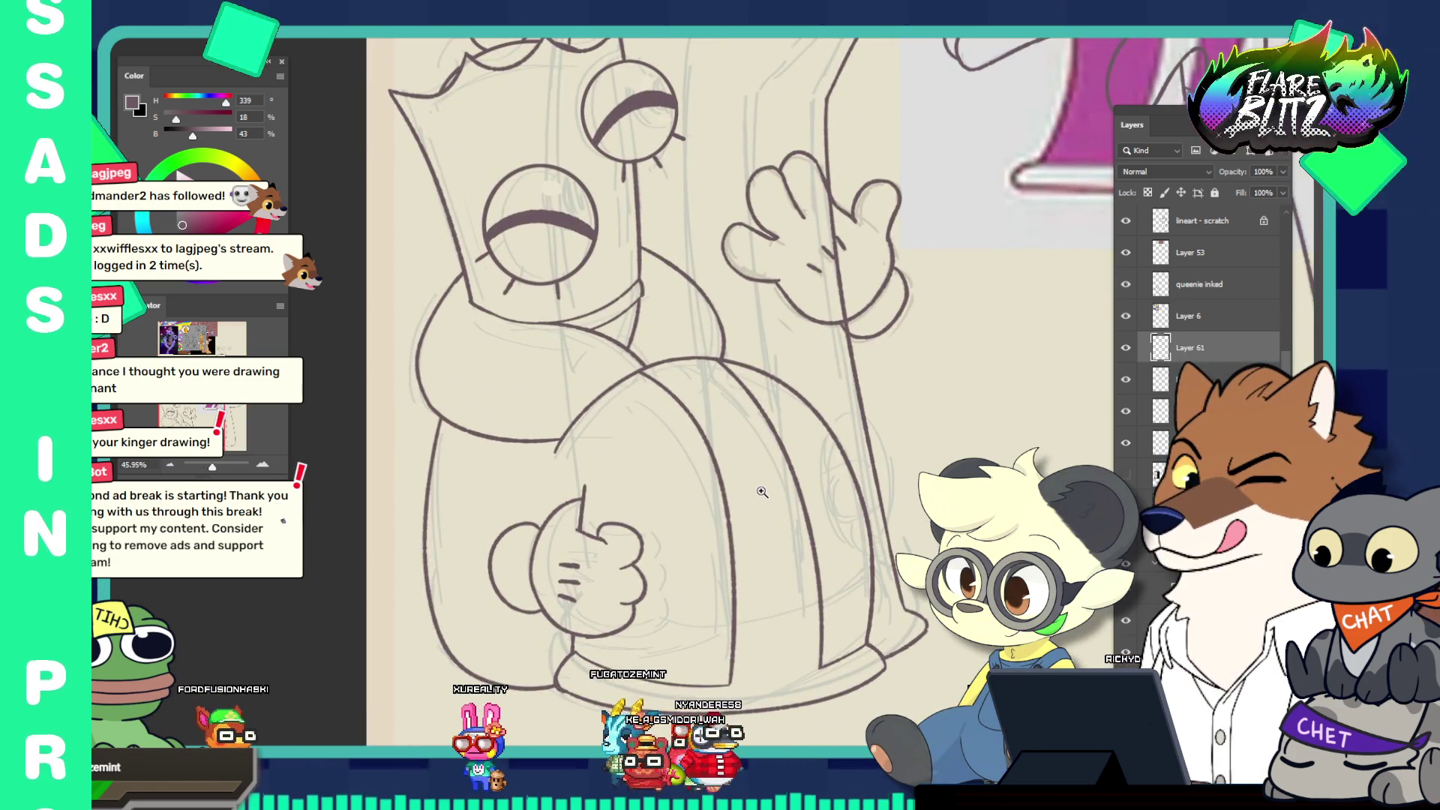
{"action": "left_click_drag", "start_coordinate": [762, 491], "coordinate": [713, 433]}
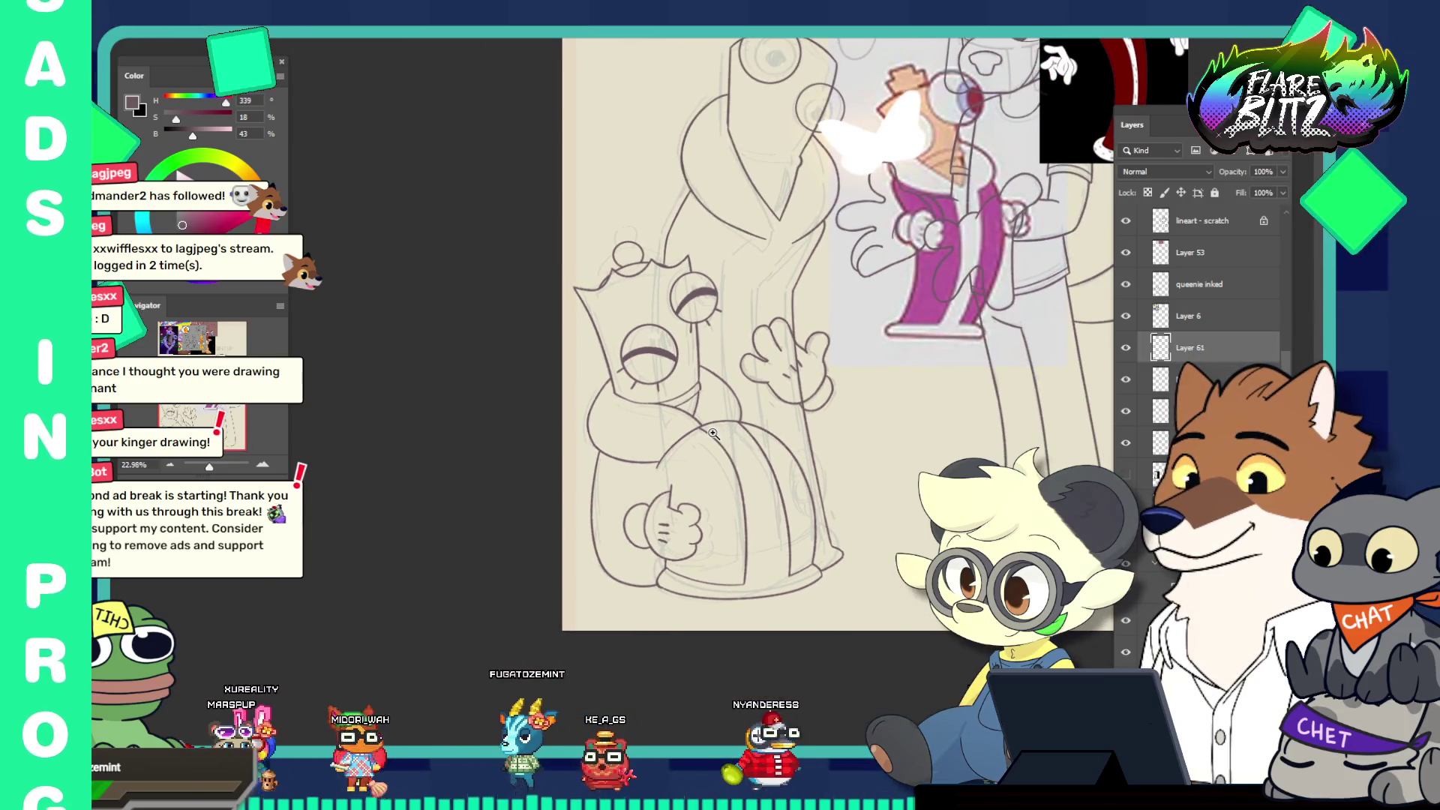
{"action": "scroll", "coordinate": [758, 419], "scroll_direction": "up", "scroll_amount": 3}
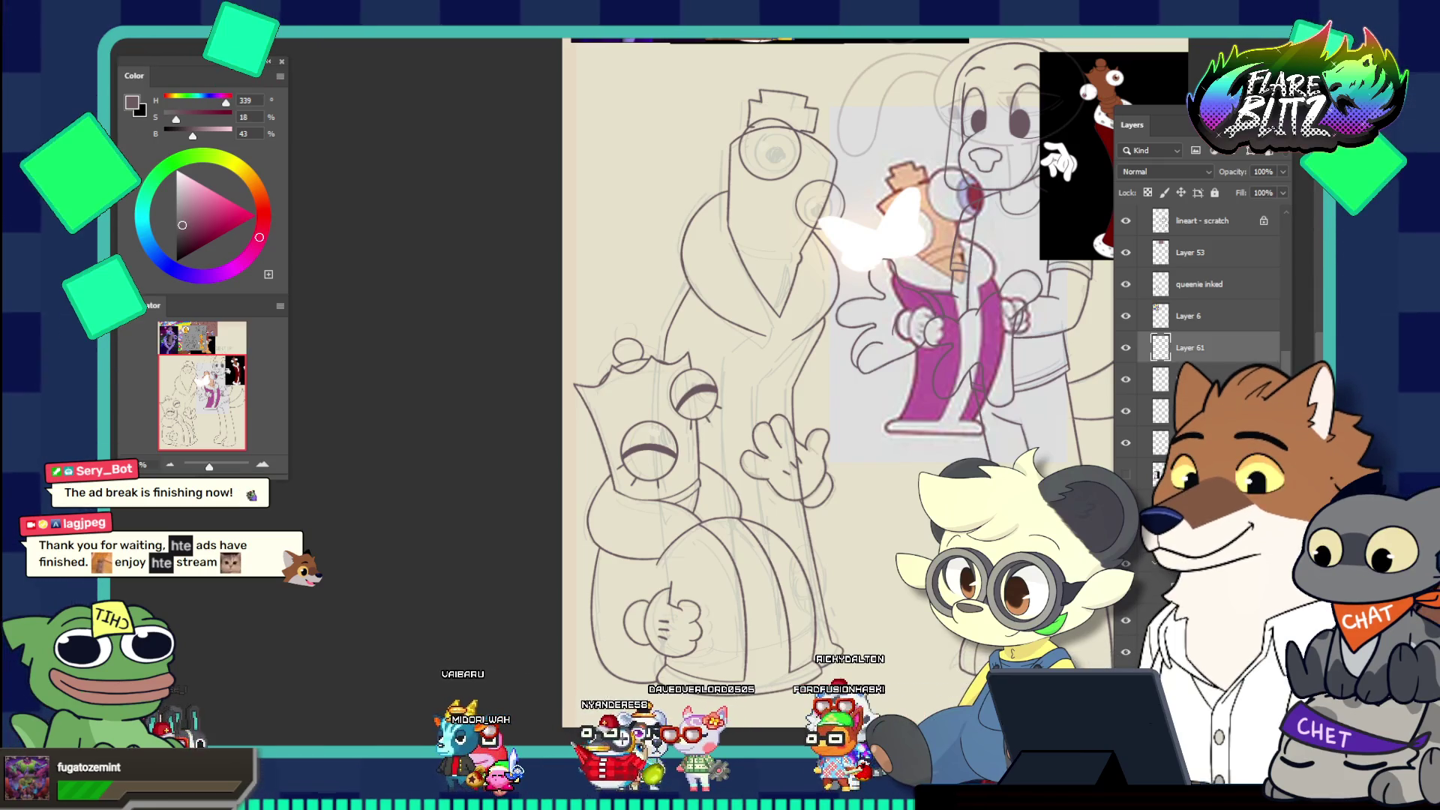
Switch to the Glitch store and open the $30.00 Kinger Plush product page
{"action": "key", "text": "alt+Tab"}
{"action": "scroll", "coordinate": [718, 220], "scroll_direction": "down", "scroll_amount": 5}
{"action": "scroll", "coordinate": [718, 220], "scroll_direction": "down", "scroll_amount": 4}
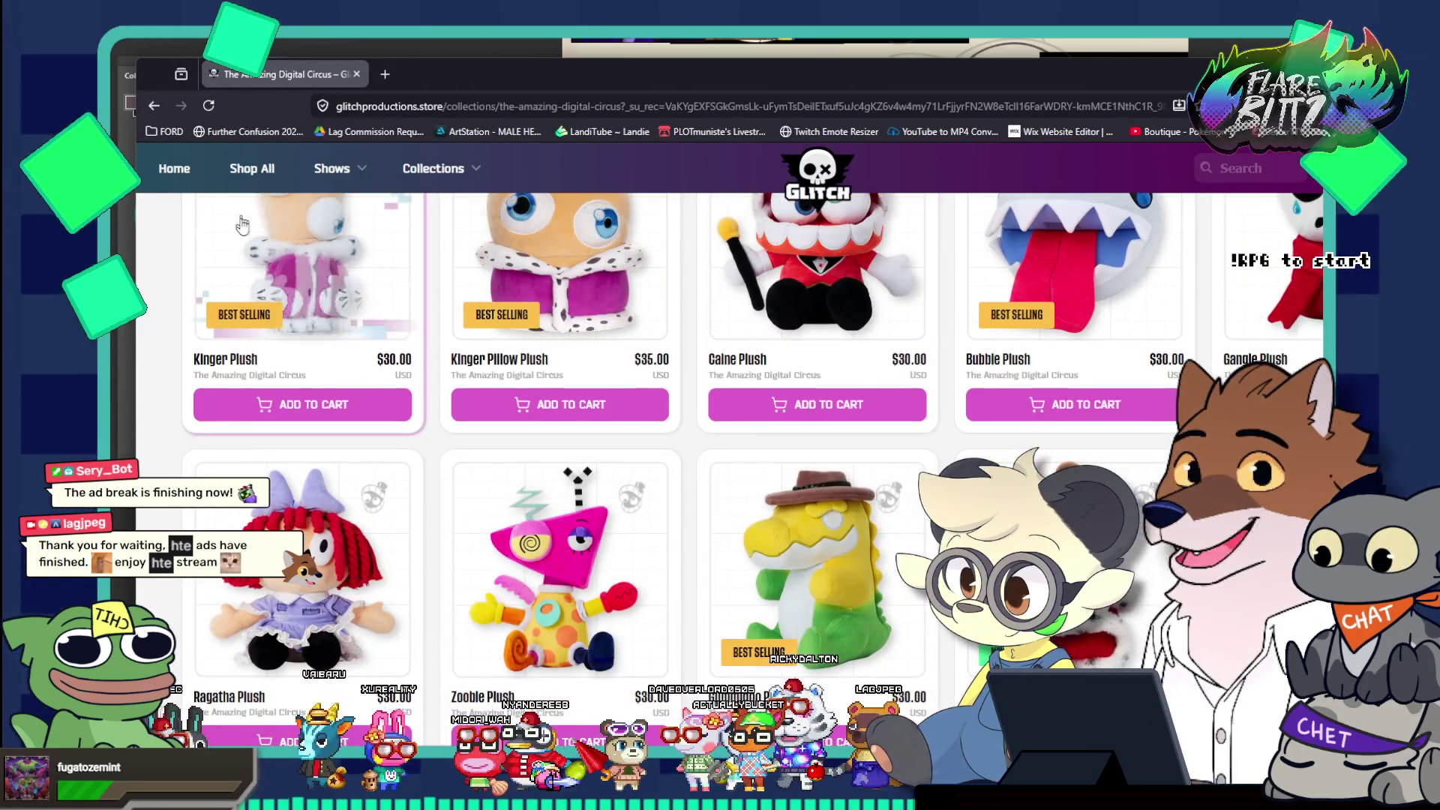
{"action": "left_click", "coordinate": [242, 225]}
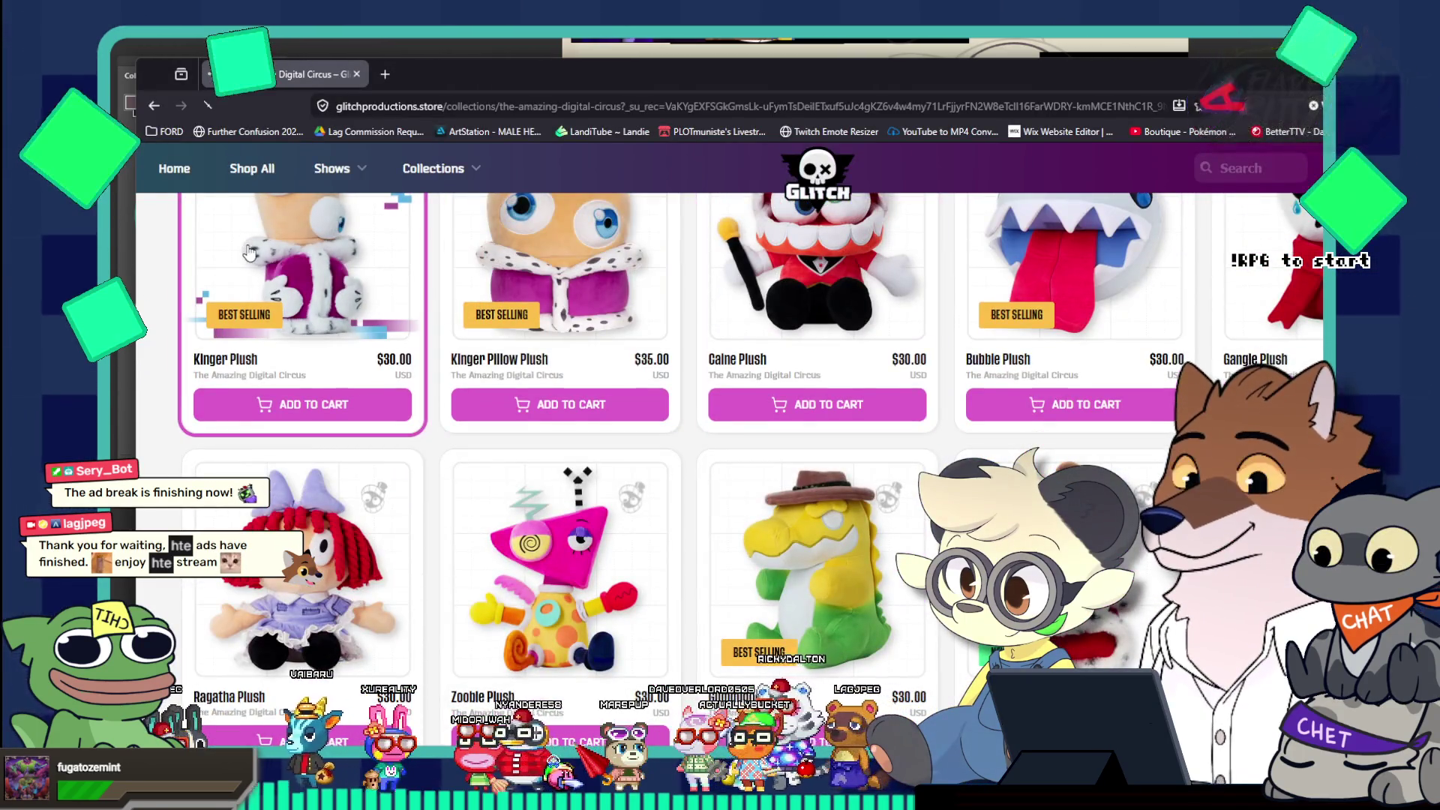
{"action": "scroll", "coordinate": [259, 253], "scroll_direction": "down", "scroll_amount": 2}
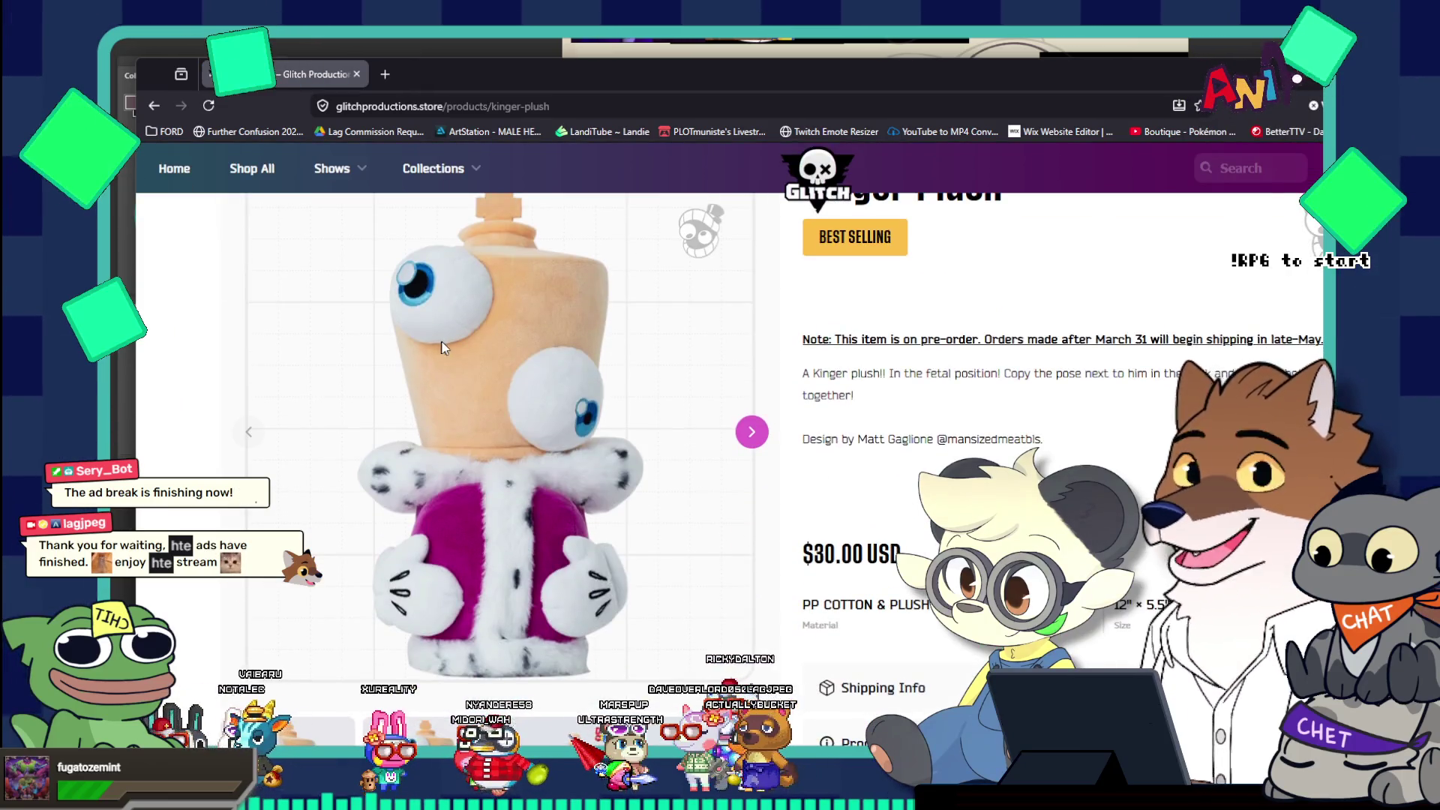
{"action": "scroll", "coordinate": [530, 344], "scroll_direction": "up", "scroll_amount": 1}
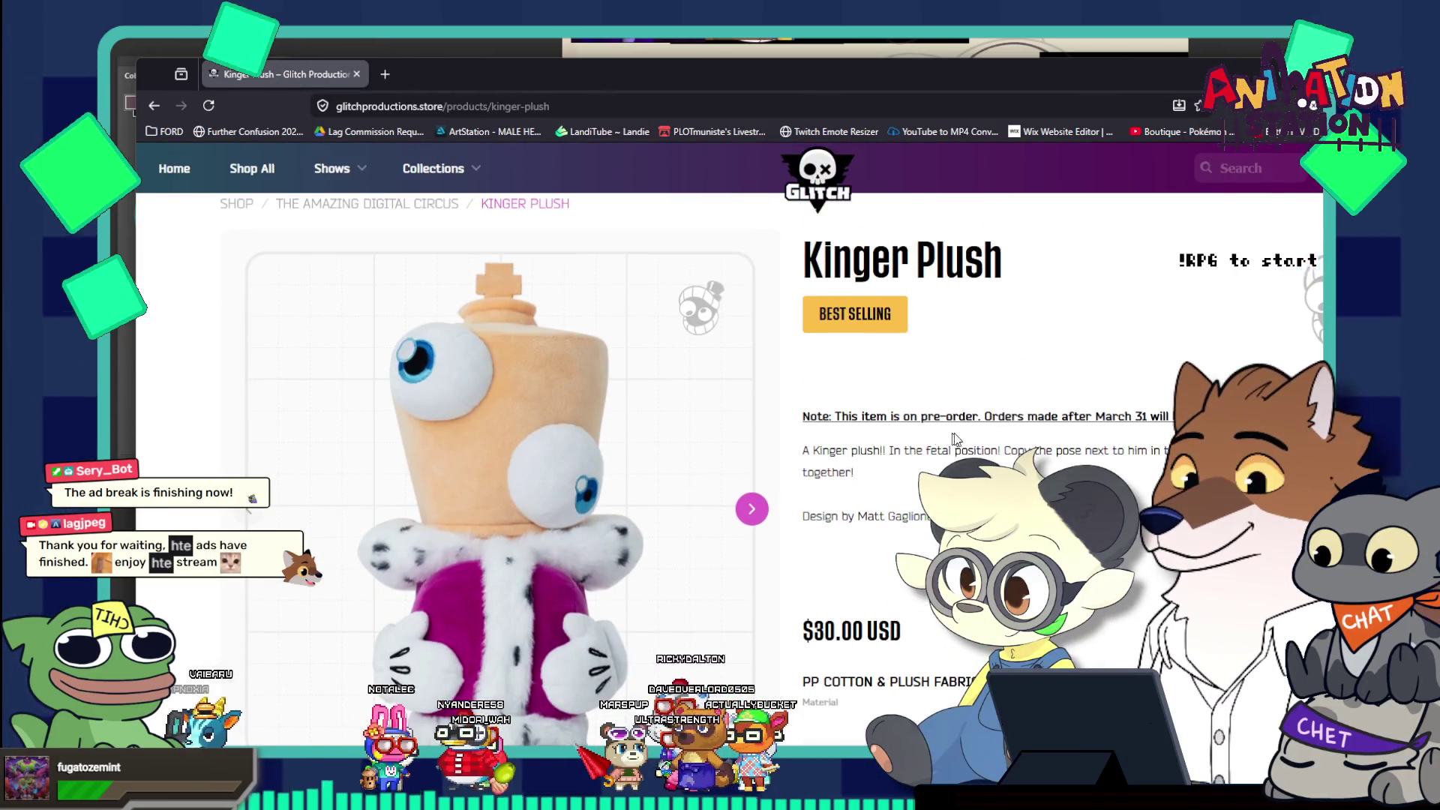
{"action": "scroll", "coordinate": [815, 435], "scroll_direction": "down", "scroll_amount": 2}
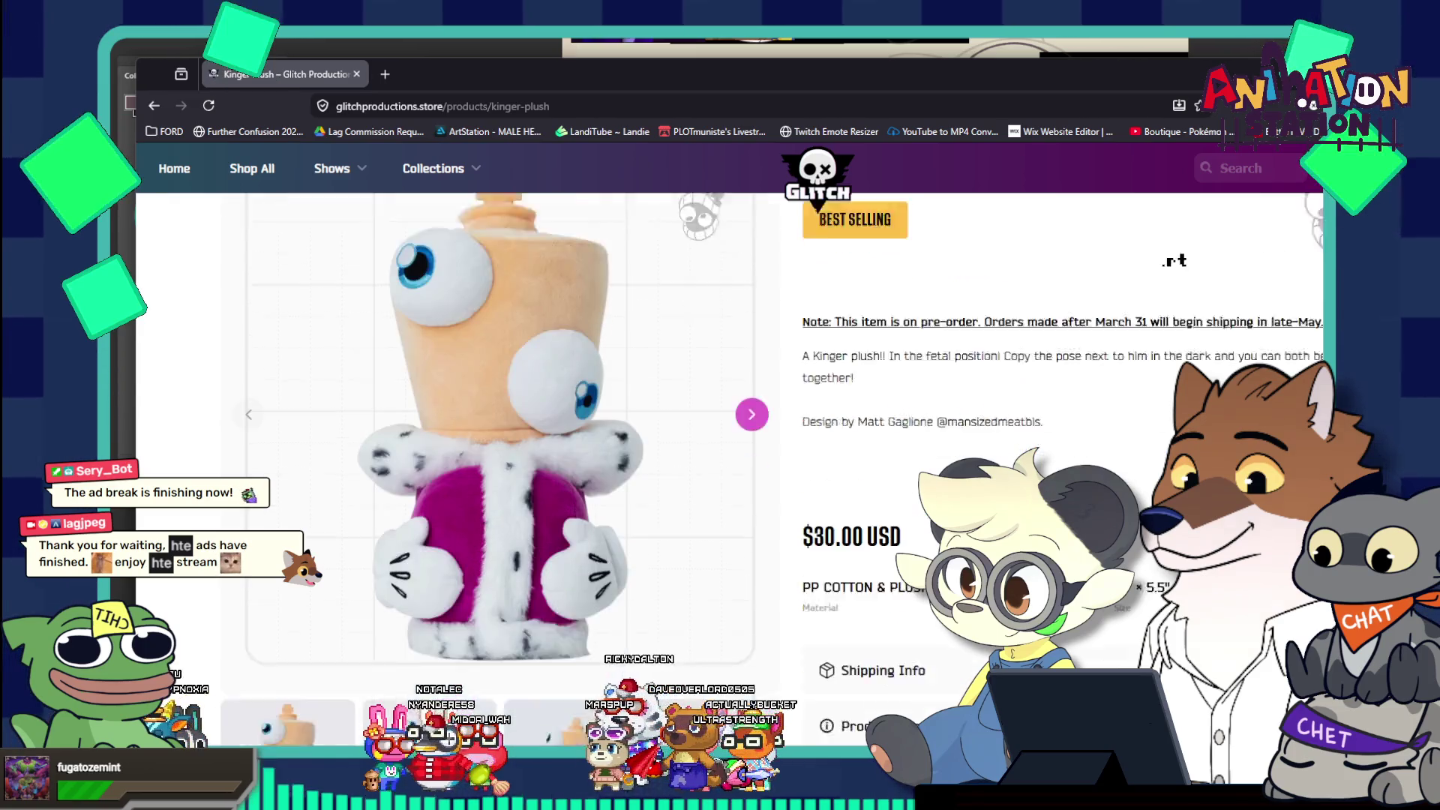
{"action": "scroll", "coordinate": [815, 434], "scroll_direction": "up", "scroll_amount": 2}
{"action": "scroll", "coordinate": [815, 435], "scroll_direction": "down", "scroll_amount": 1}
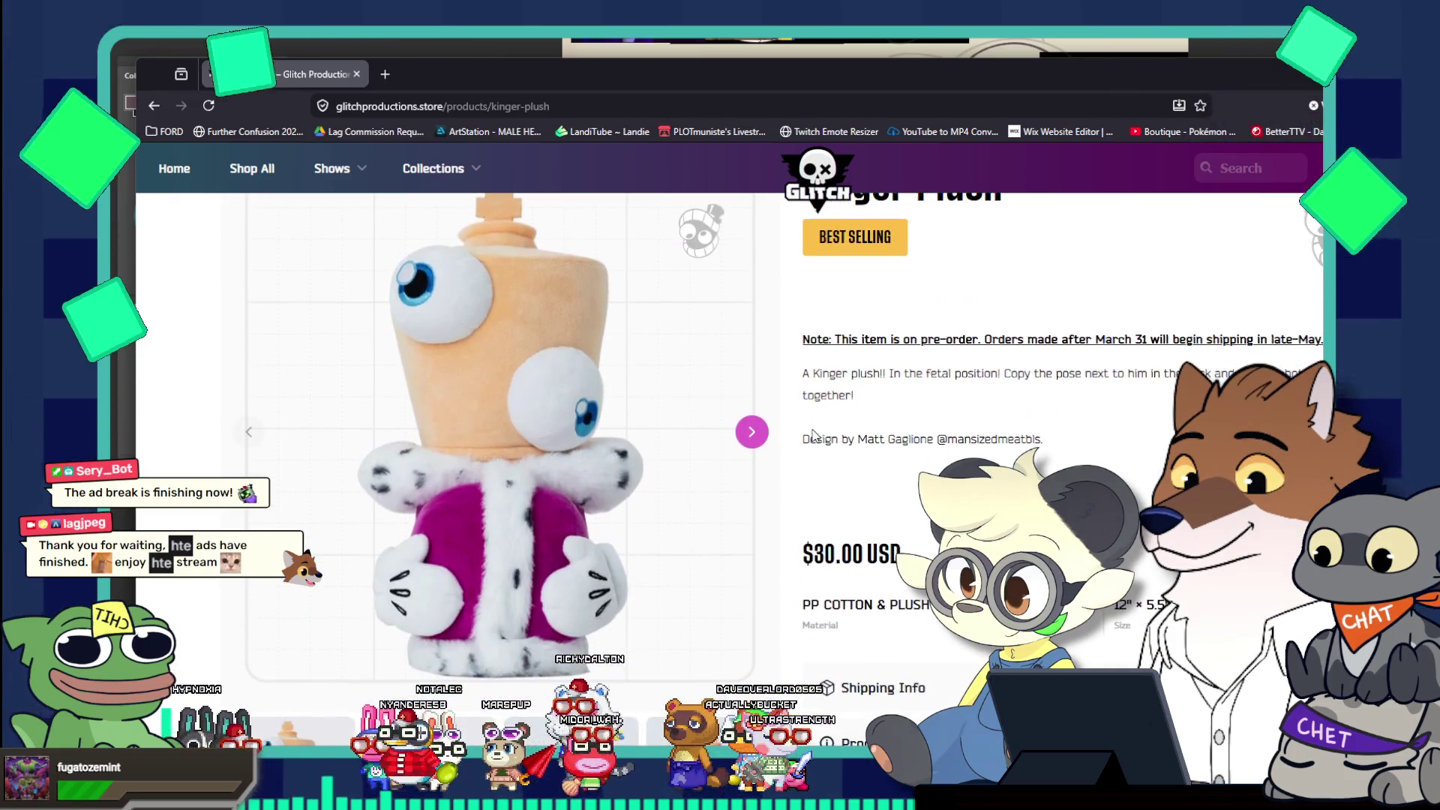
Flip through the Kinger Plush photos to the back view and a body close-up
{"action": "left_click", "coordinate": [758, 444]}
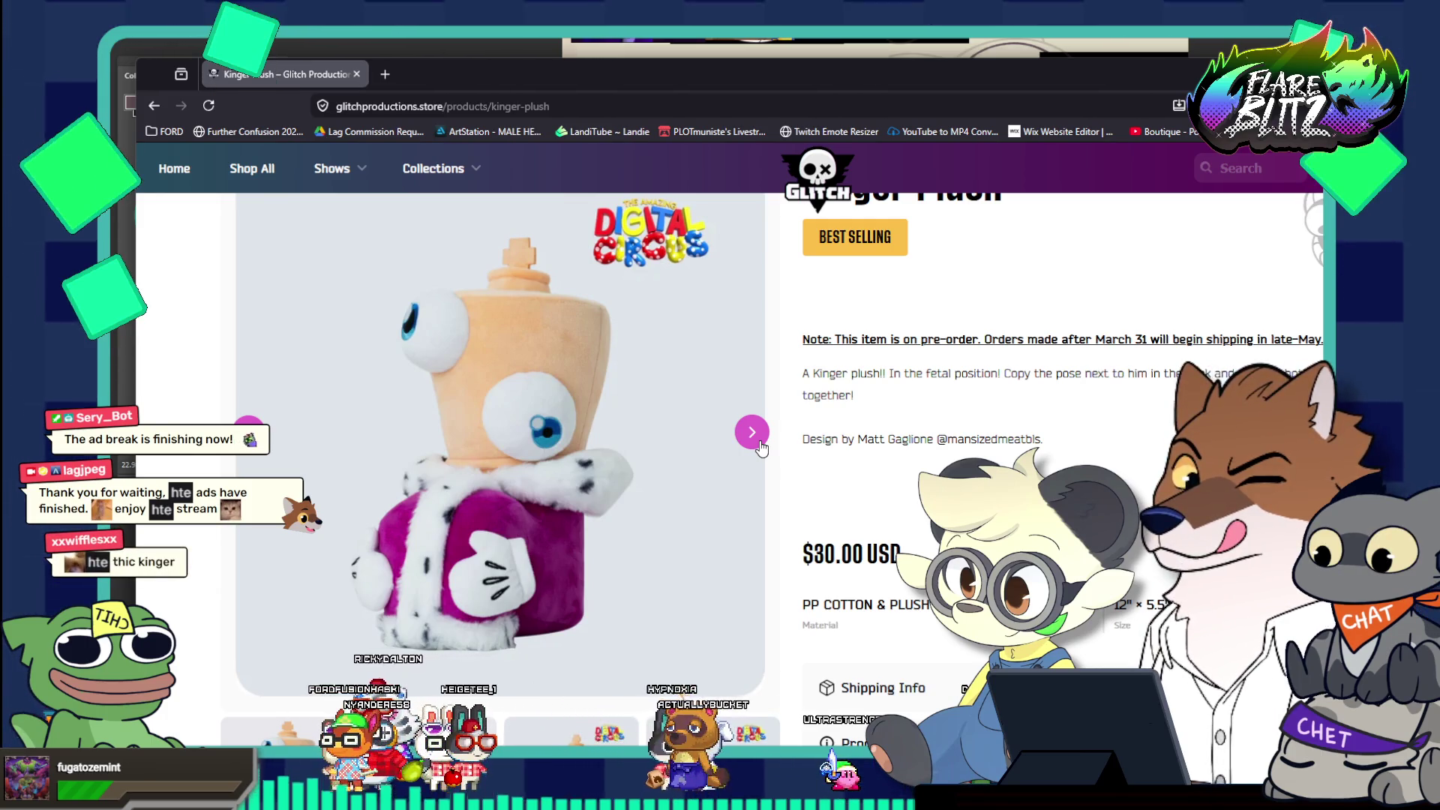
{"action": "left_click", "coordinate": [759, 444]}
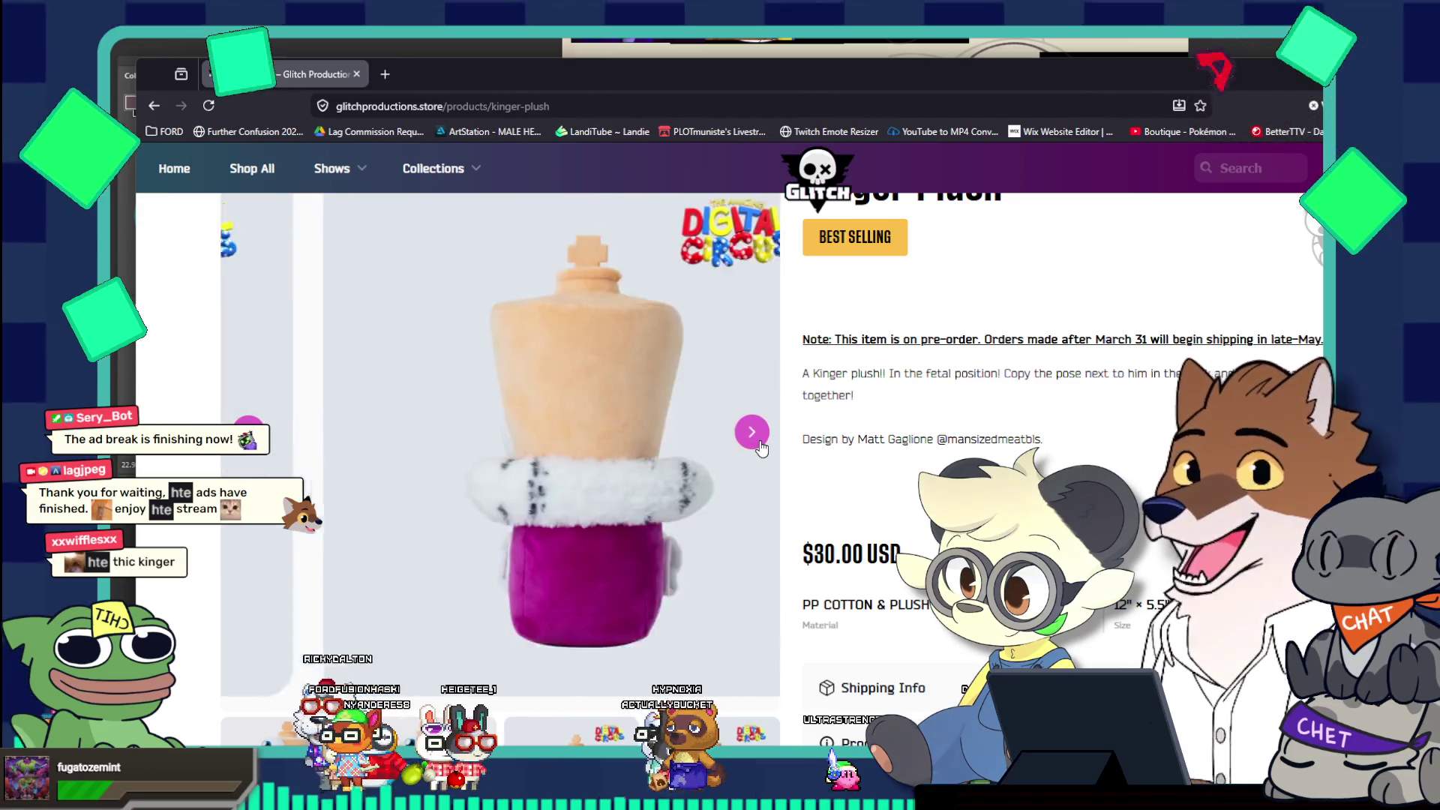
{"action": "left_click", "coordinate": [752, 433]}
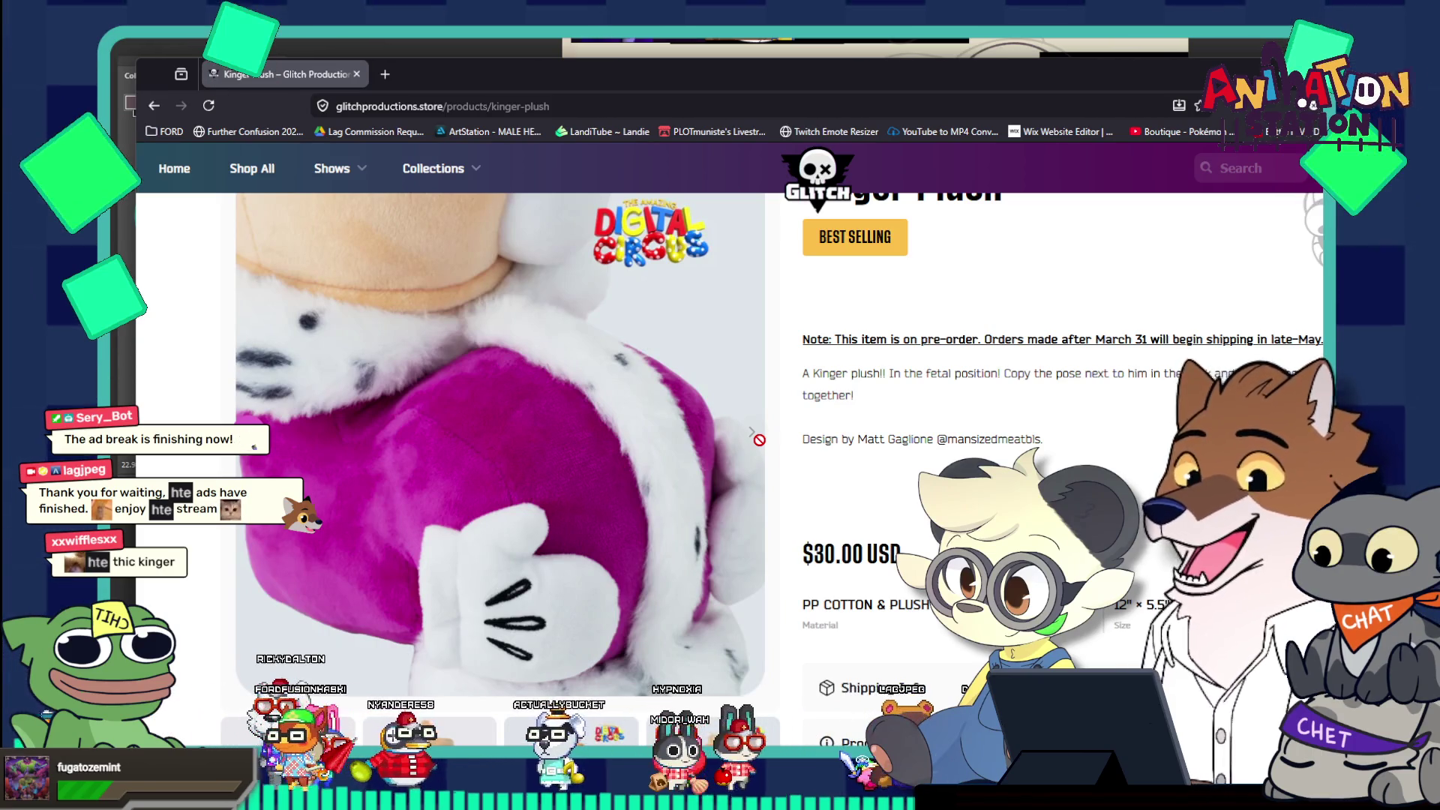
{"action": "scroll", "coordinate": [645, 467], "scroll_direction": "down", "scroll_amount": 5}
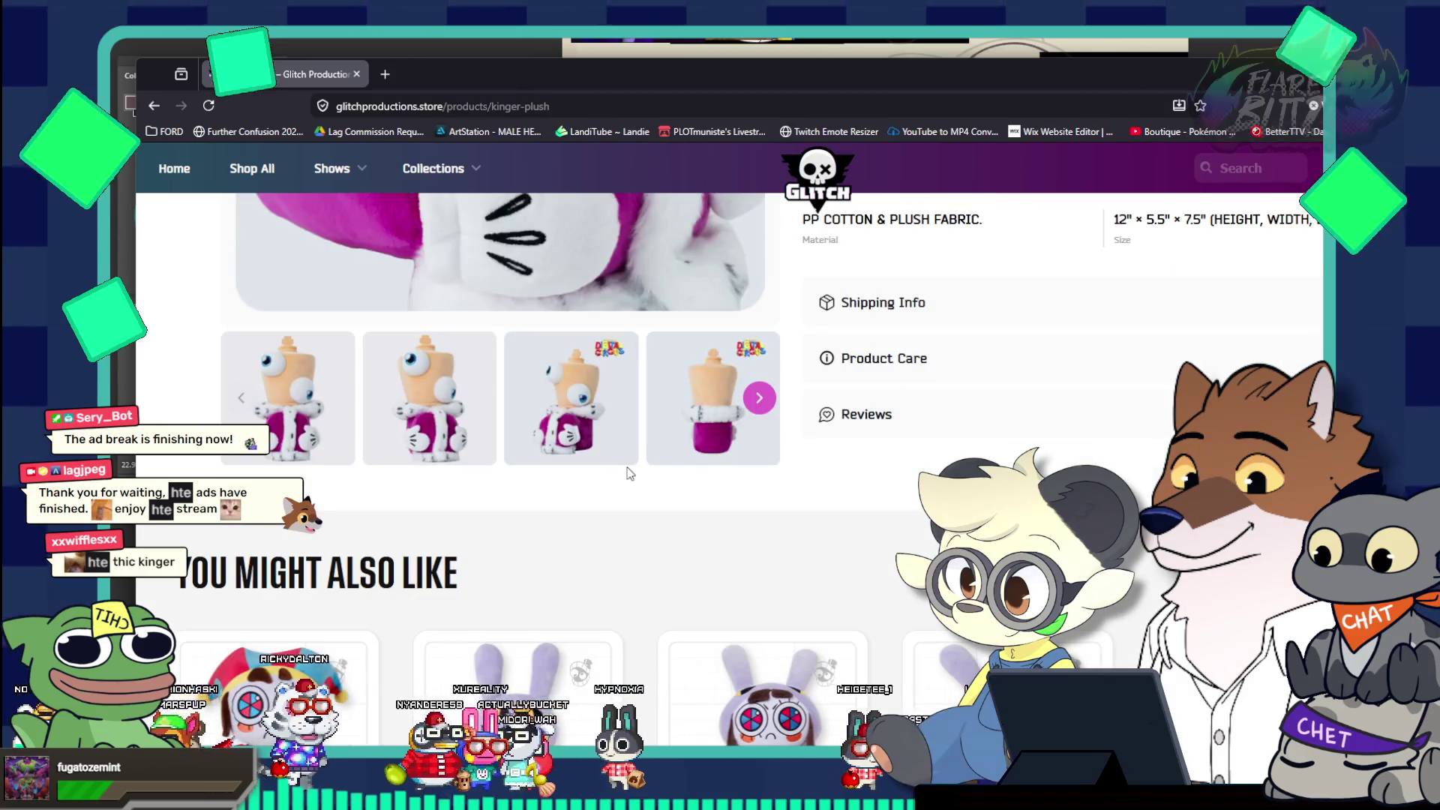
{"action": "scroll", "coordinate": [628, 472], "scroll_direction": "down", "scroll_amount": 4}
{"action": "scroll", "coordinate": [629, 473], "scroll_direction": "up", "scroll_amount": 10}
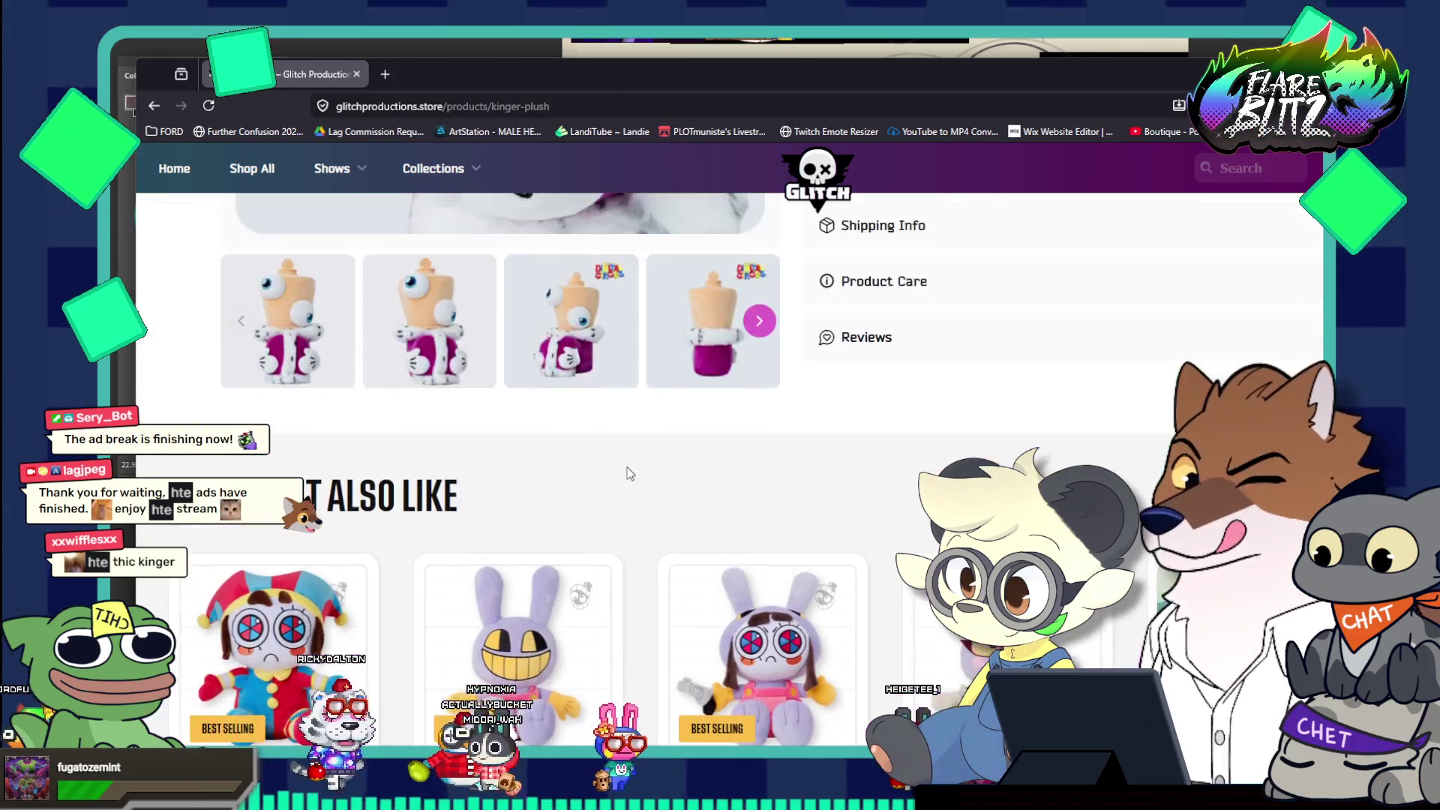
Return to the Digital Circus collection and open the Queenie Plush product page
{"action": "left_click", "coordinate": [154, 106]}
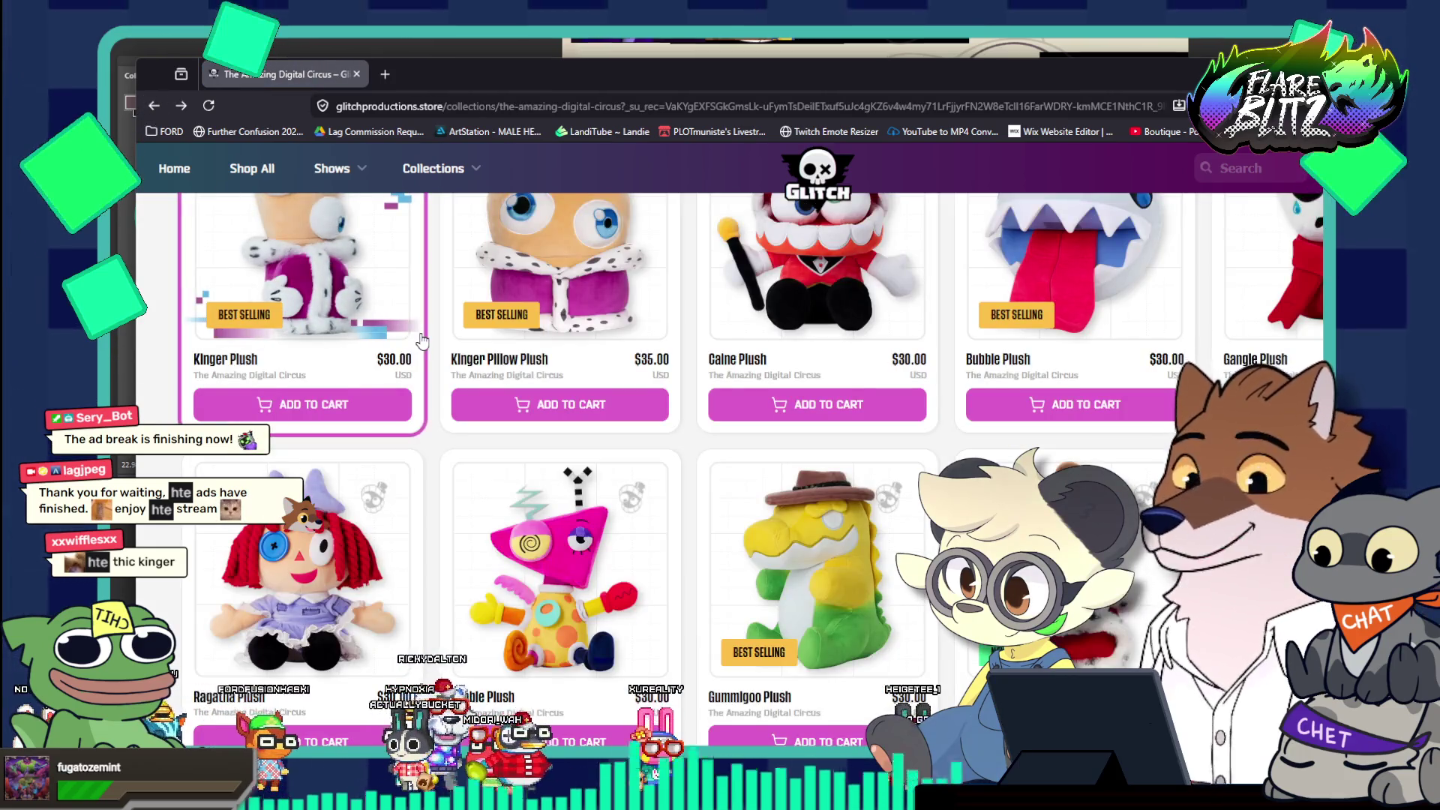
{"action": "scroll", "coordinate": [422, 340], "scroll_direction": "up", "scroll_amount": 3}
{"action": "scroll", "coordinate": [422, 340], "scroll_direction": "down", "scroll_amount": 3}
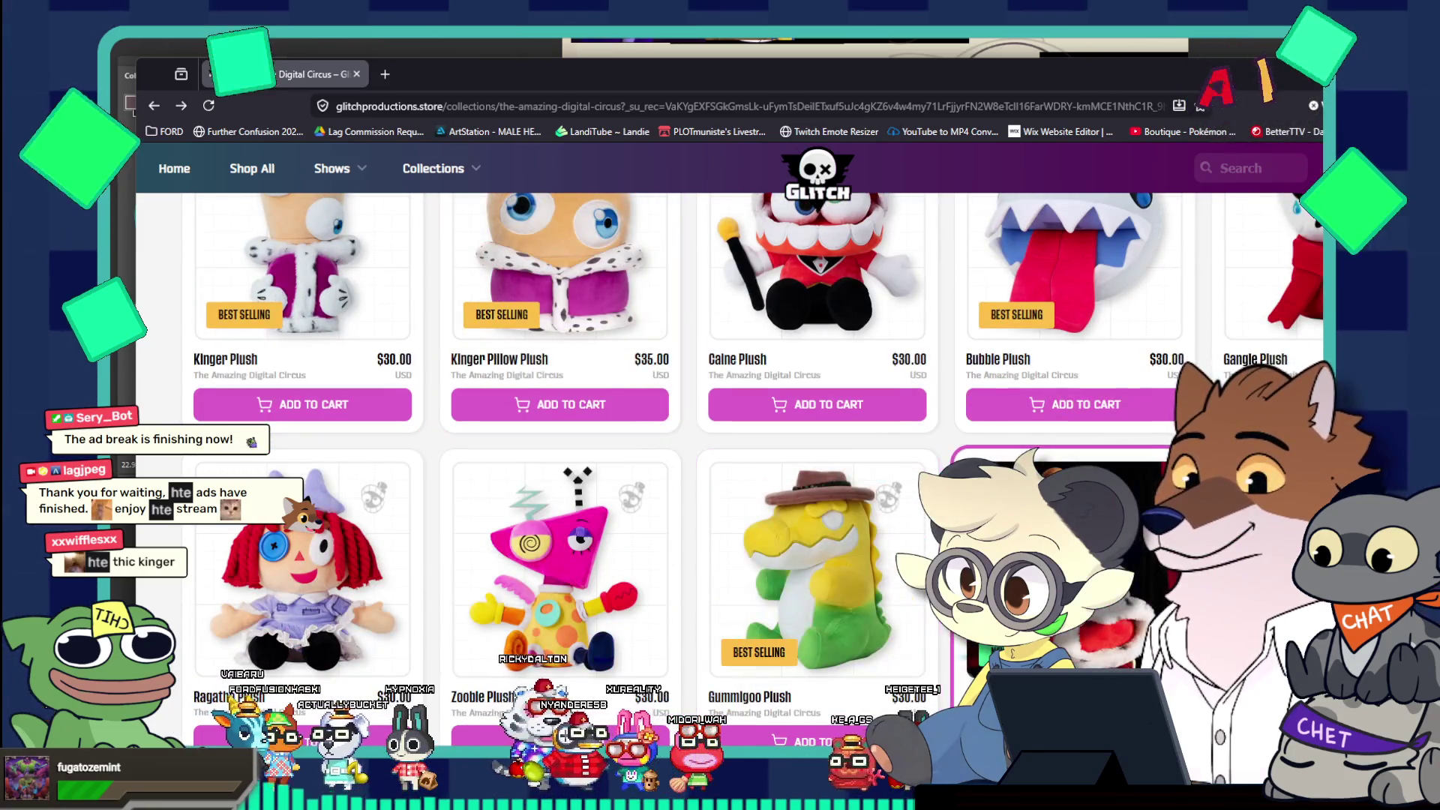
{"action": "left_click", "coordinate": [818, 555]}
{"action": "scroll", "coordinate": [763, 496], "scroll_direction": "down", "scroll_amount": 5}
{"action": "scroll", "coordinate": [763, 496], "scroll_direction": "up", "scroll_amount": 4}
View Queenie's side, front and rear photos, then go back to the collection
{"action": "left_click", "coordinate": [748, 508]}
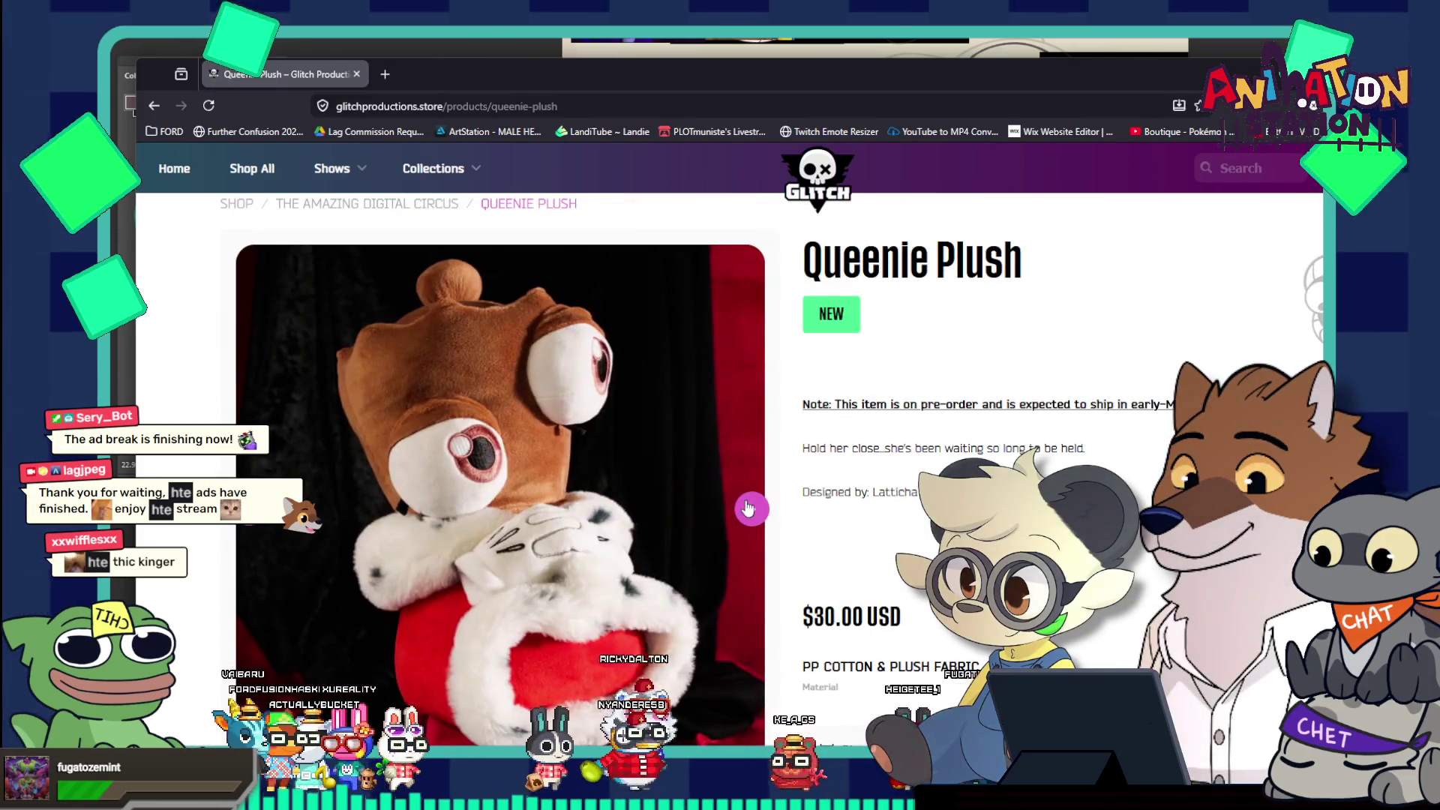
{"action": "left_click", "coordinate": [748, 508]}
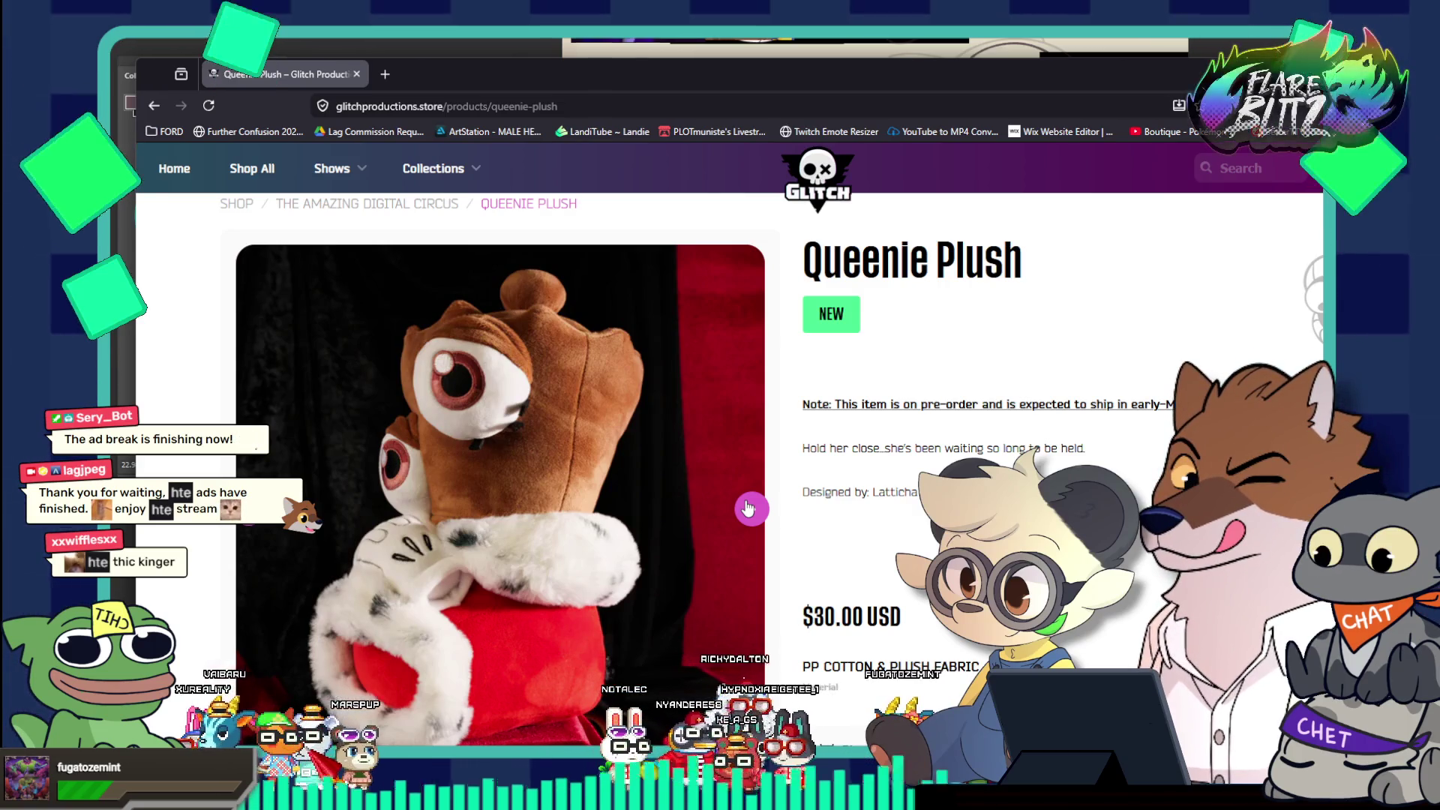
{"action": "left_click", "coordinate": [749, 509]}
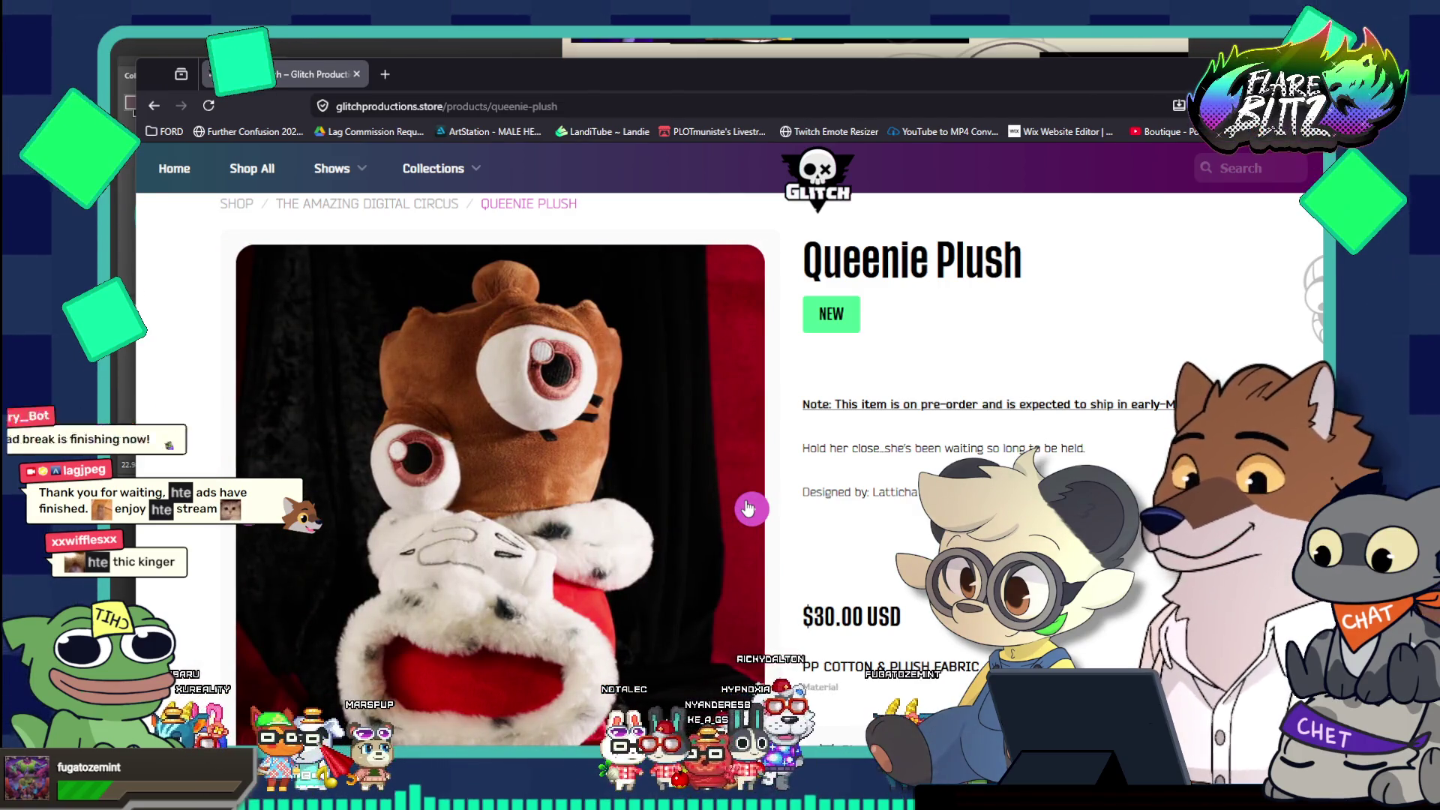
{"action": "left_click", "coordinate": [748, 509]}
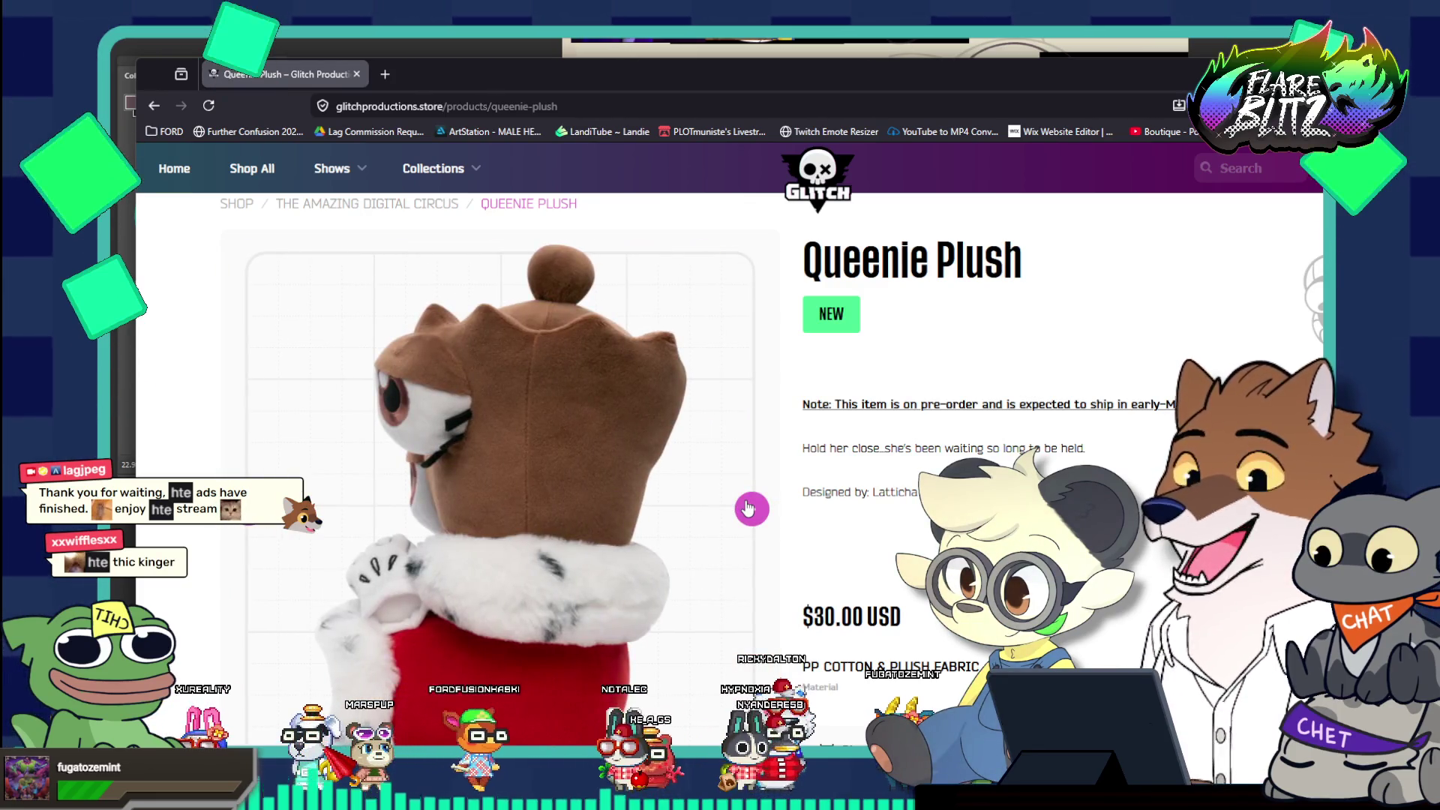
{"action": "left_click", "coordinate": [748, 508]}
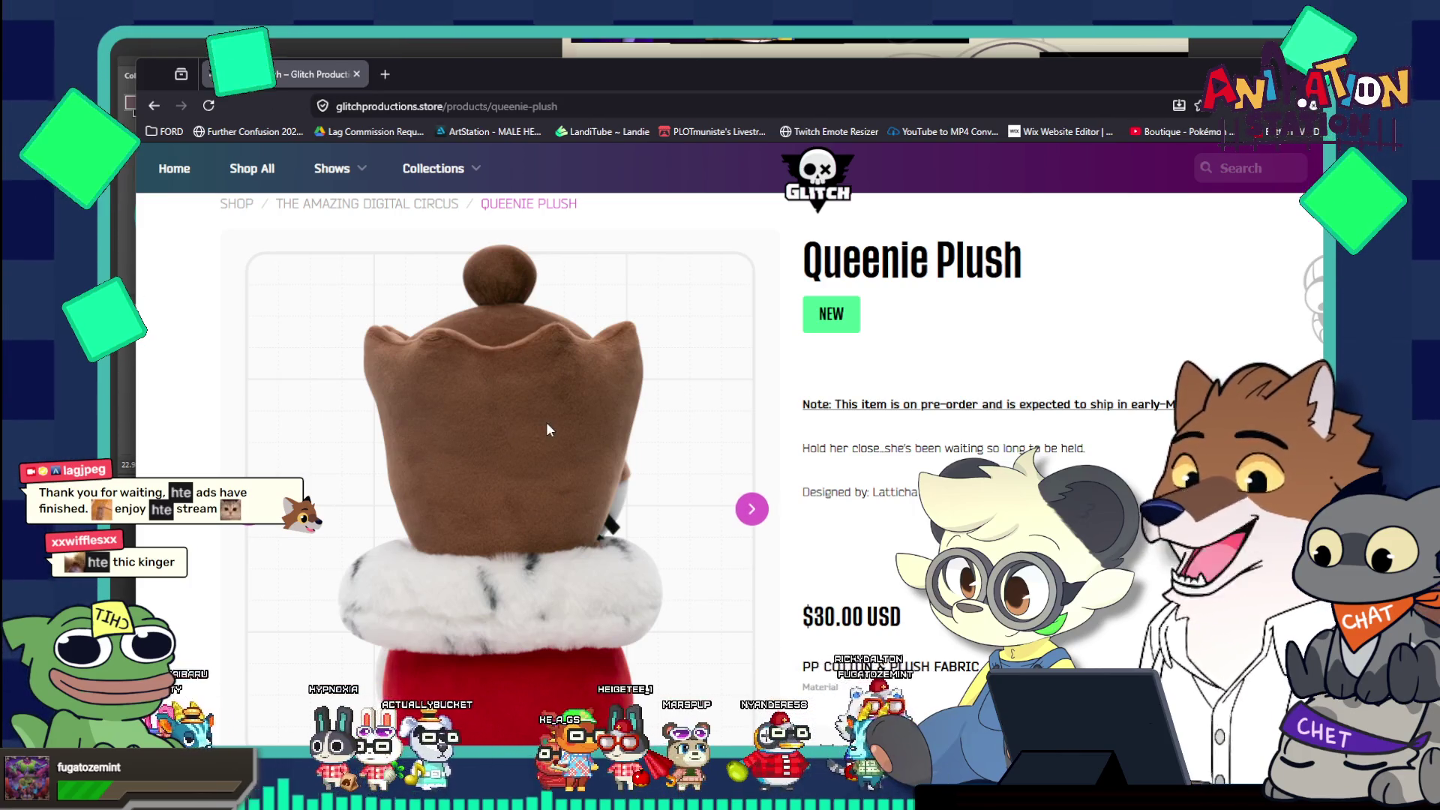
{"action": "scroll", "coordinate": [640, 378], "scroll_direction": "down", "scroll_amount": 4}
{"action": "scroll", "coordinate": [638, 380], "scroll_direction": "down", "scroll_amount": 2}
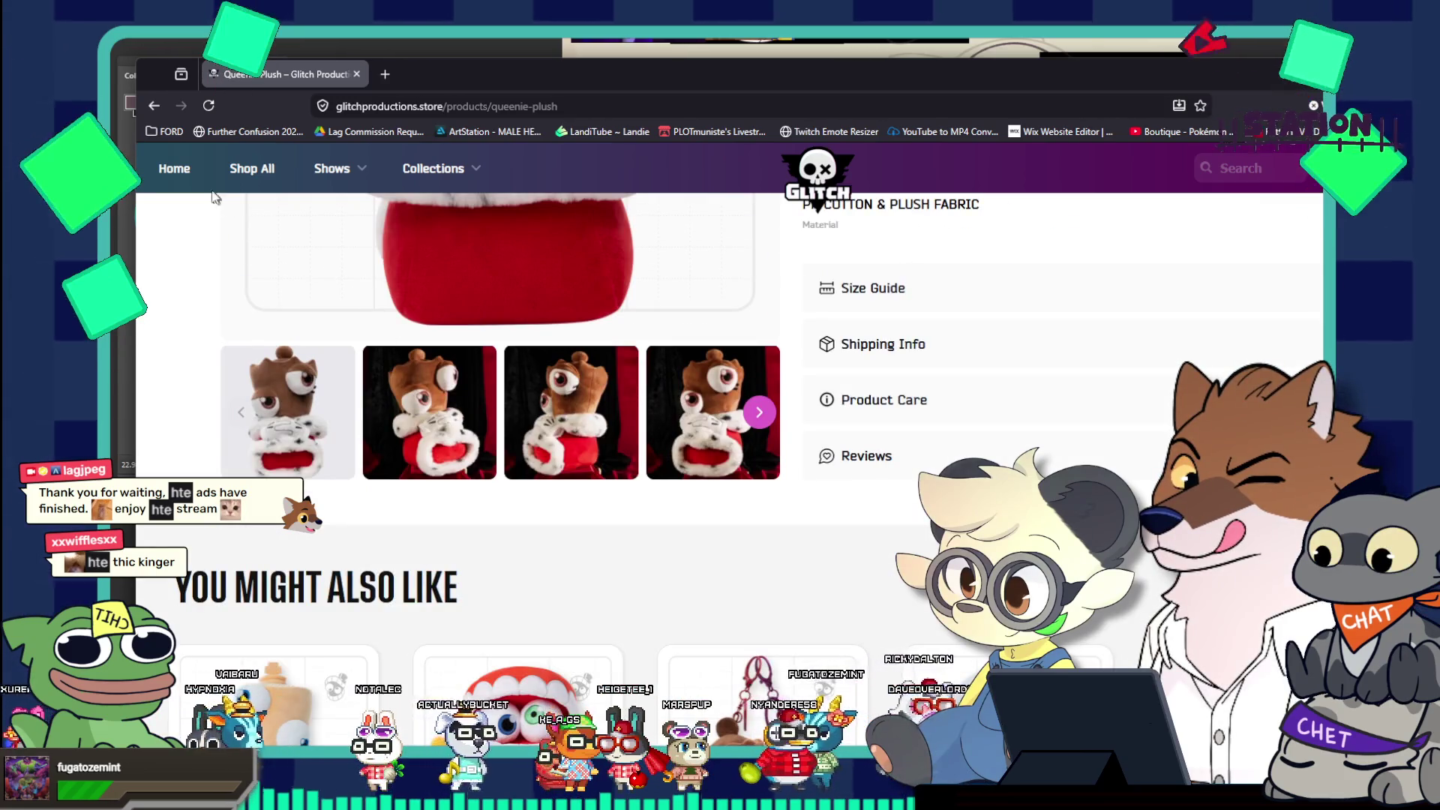
{"action": "left_click", "coordinate": [154, 111]}
{"action": "scroll", "coordinate": [300, 450], "scroll_direction": "up", "scroll_amount": 3}
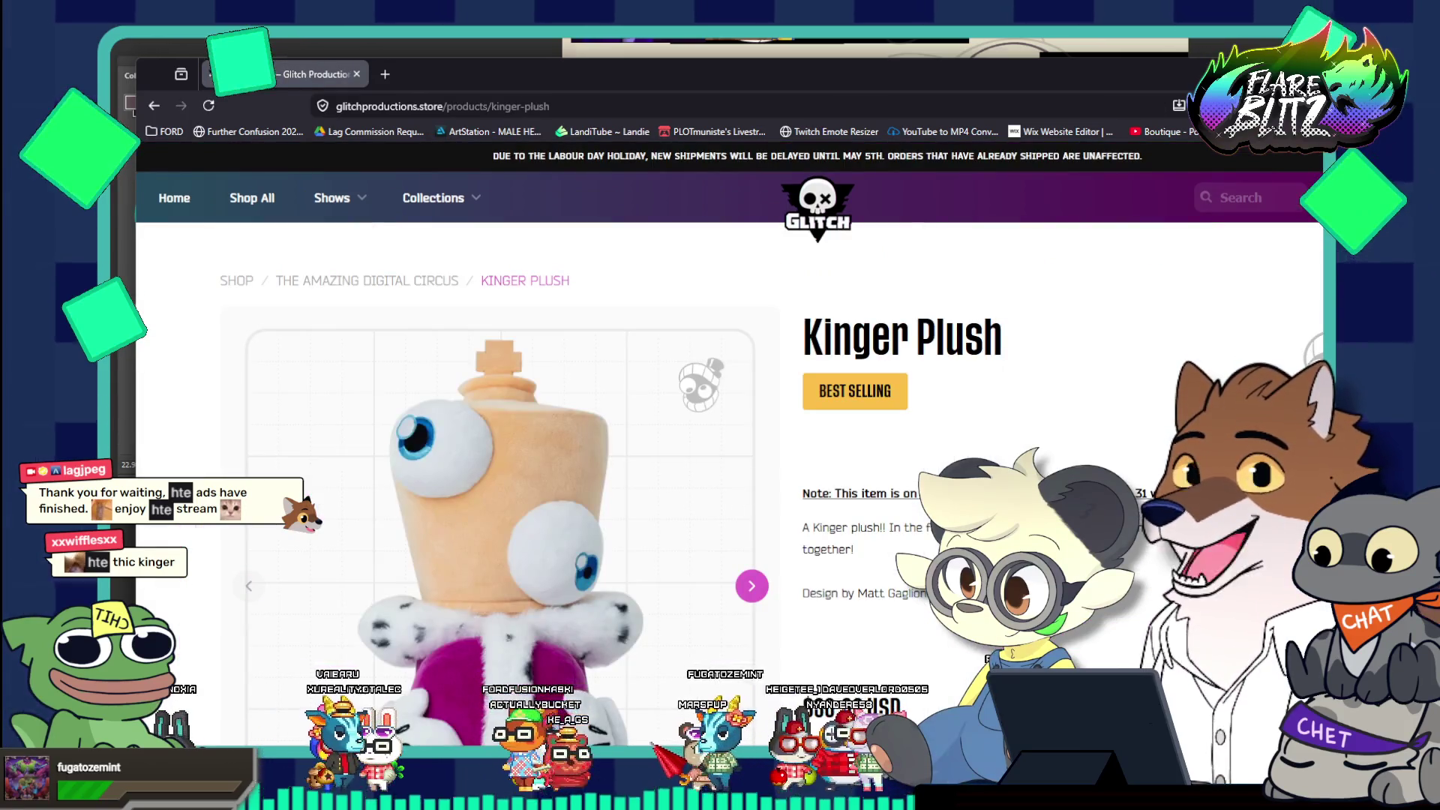
Reopen the Kinger Plush page to its Digital Circus logo photo, then return to Photoshop
{"action": "left_click", "coordinate": [752, 587]}
{"action": "left_click", "coordinate": [752, 587]}
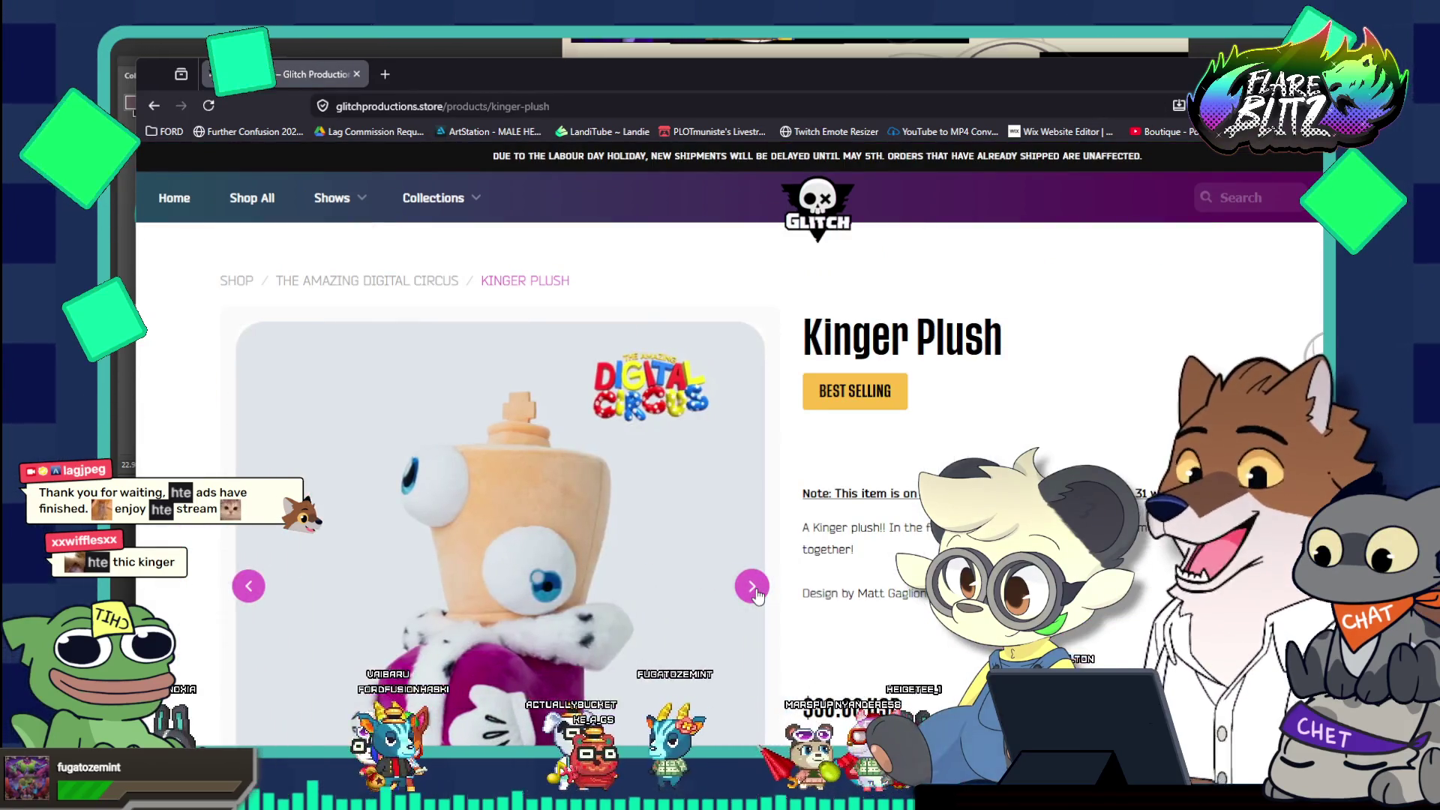
{"action": "scroll", "coordinate": [756, 592], "scroll_direction": "down", "scroll_amount": 2}
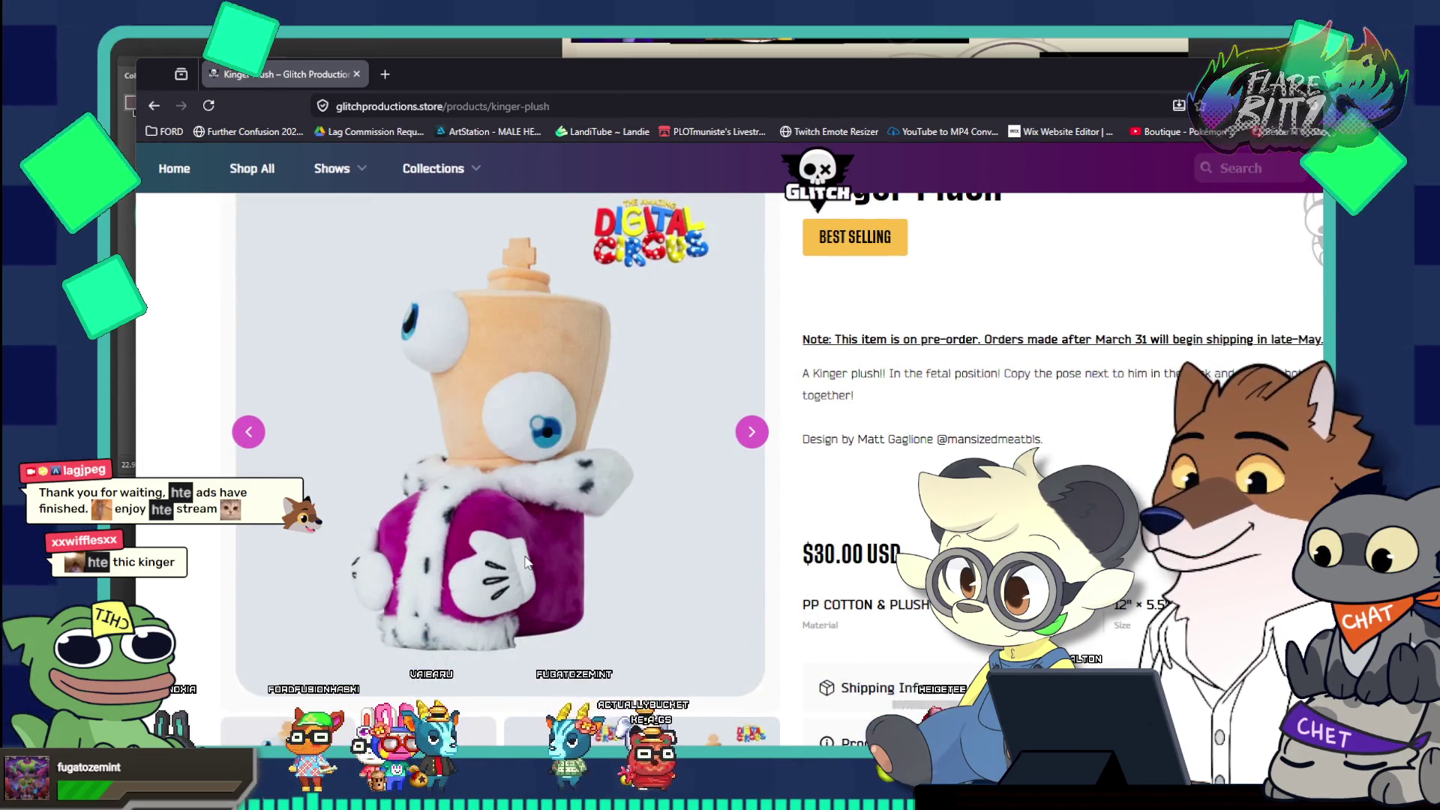
{"action": "scroll", "coordinate": [524, 566], "scroll_direction": "down", "scroll_amount": 2}
{"action": "scroll", "coordinate": [487, 600], "scroll_direction": "up", "scroll_amount": 4}
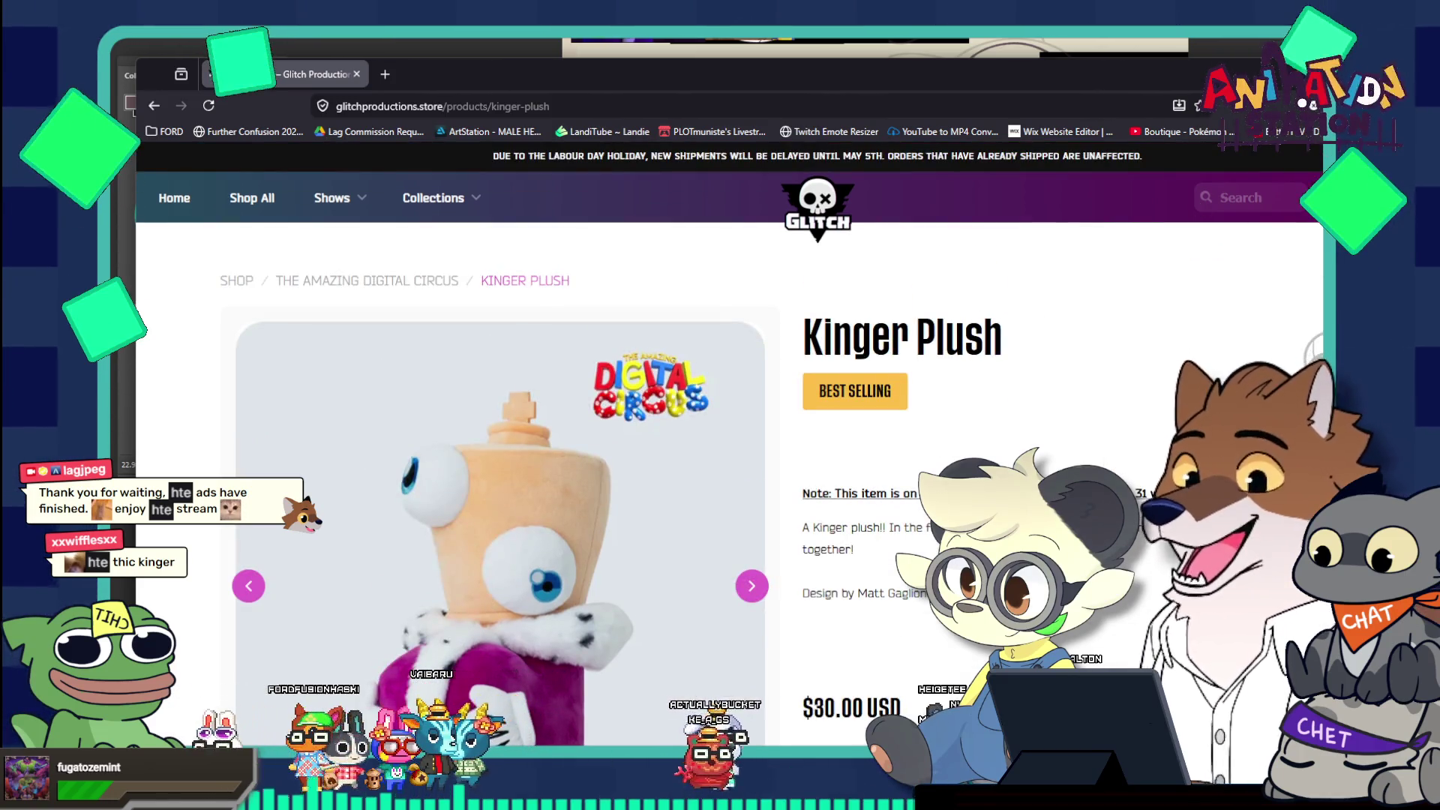
{"action": "key", "text": "alt+Tab"}
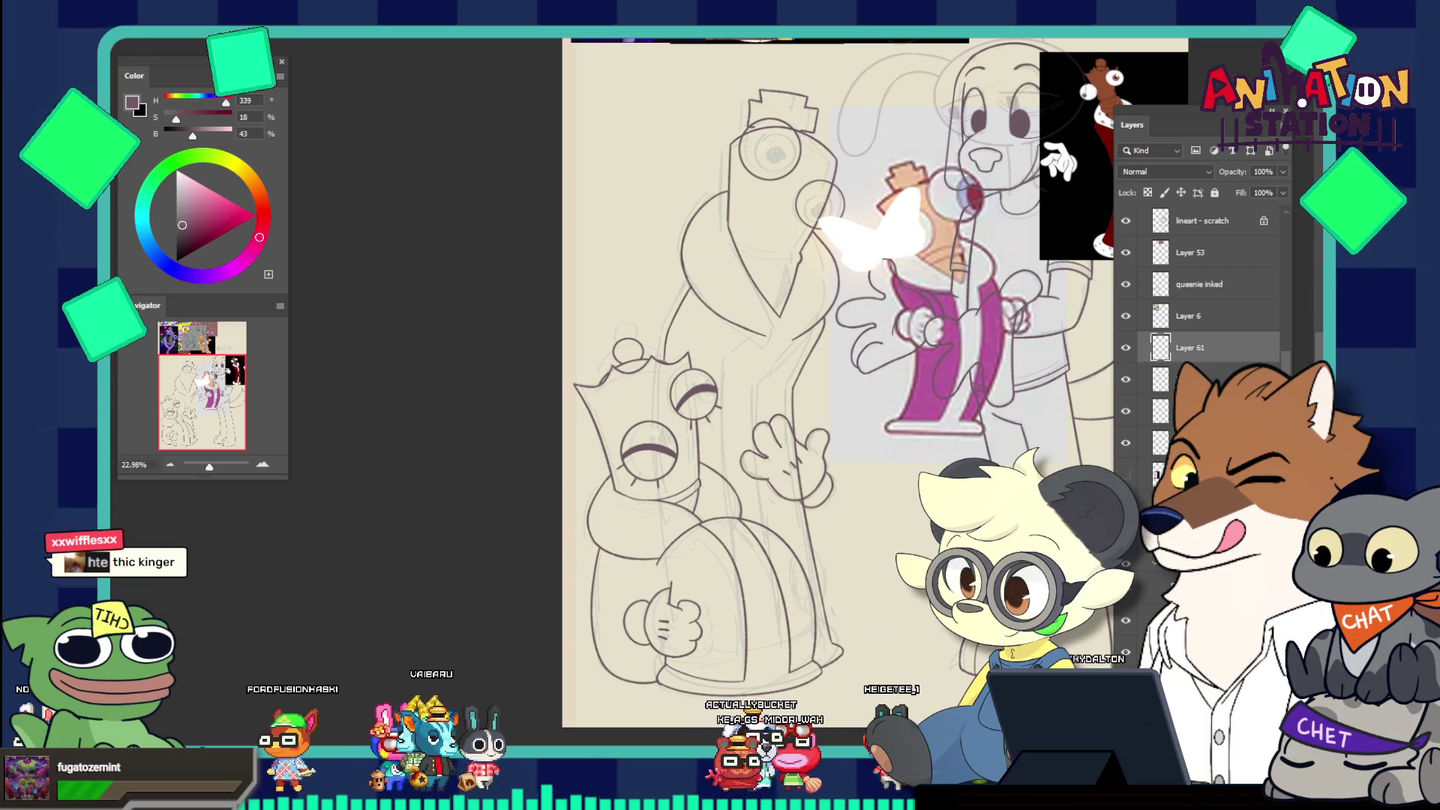
Zoom onto Kinger's lower body and ink two straight lines extending down-left from his outline
{"action": "scroll", "coordinate": [784, 517], "scroll_direction": "down", "scroll_amount": 5}
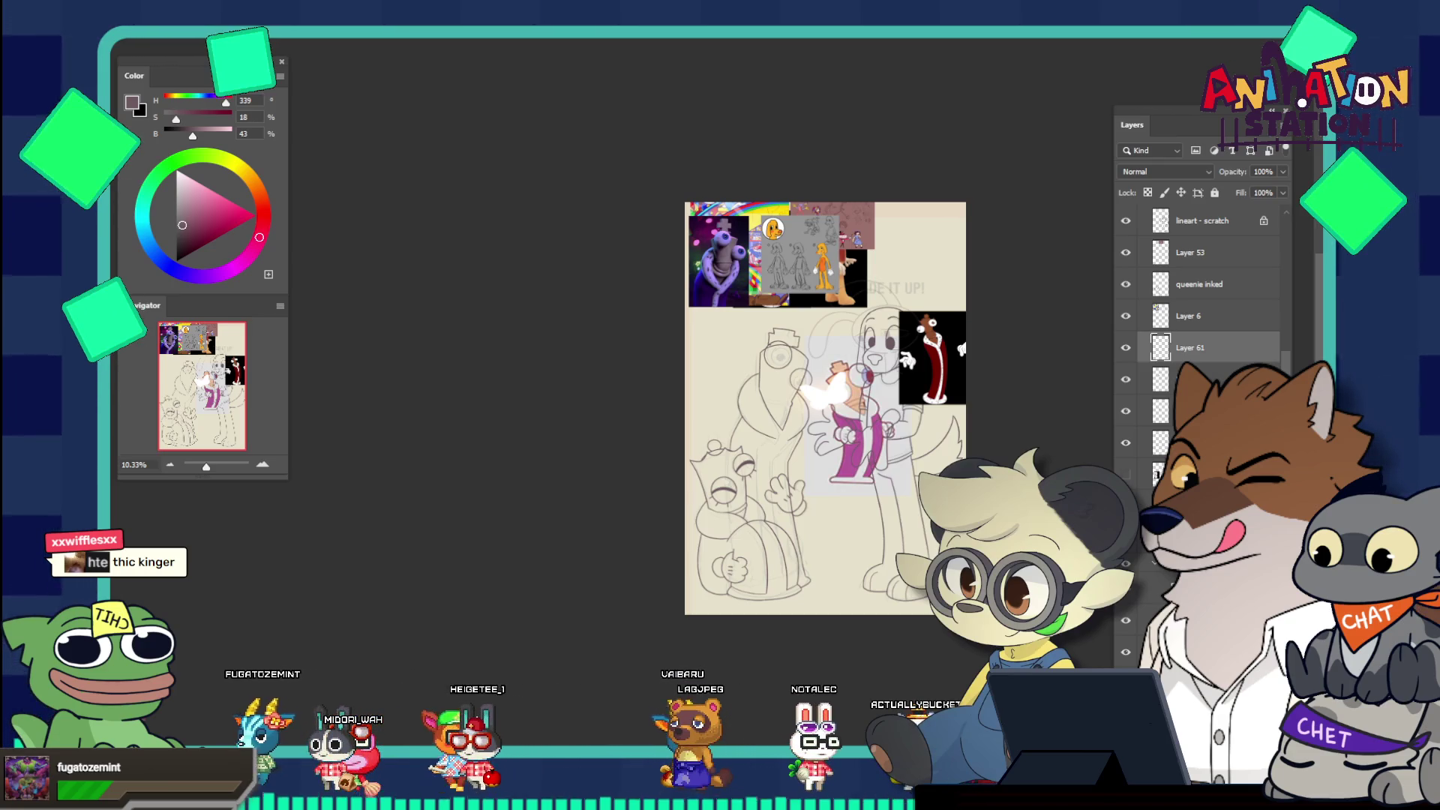
{"action": "mouse_move", "coordinate": [811, 559]}
{"action": "left_mouse_down"}
{"action": "mouse_move", "coordinate": [863, 681]}
{"action": "mouse_move", "coordinate": [853, 674]}
{"action": "left_mouse_up"}
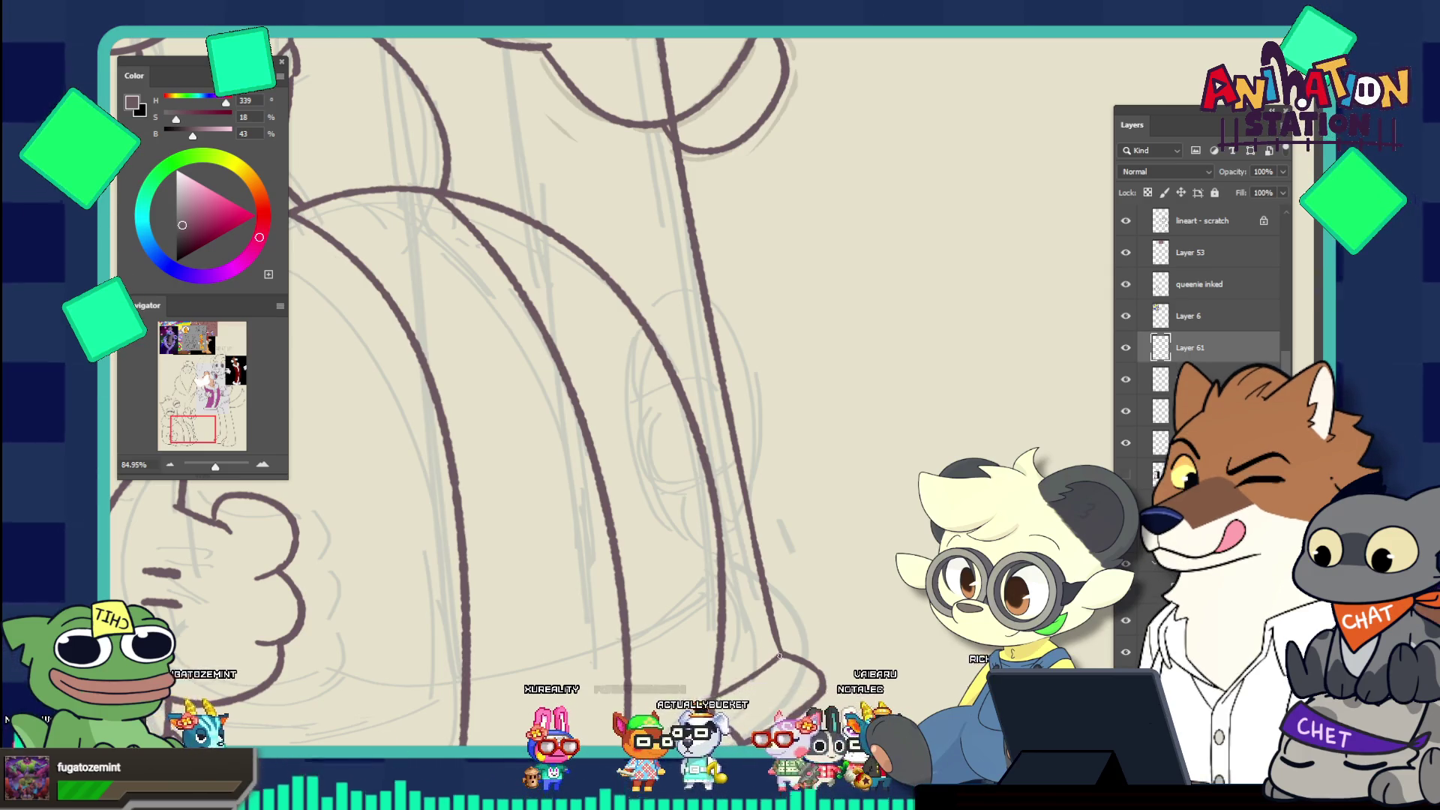
{"action": "scroll", "coordinate": [685, 550], "scroll_direction": "down", "scroll_amount": 5}
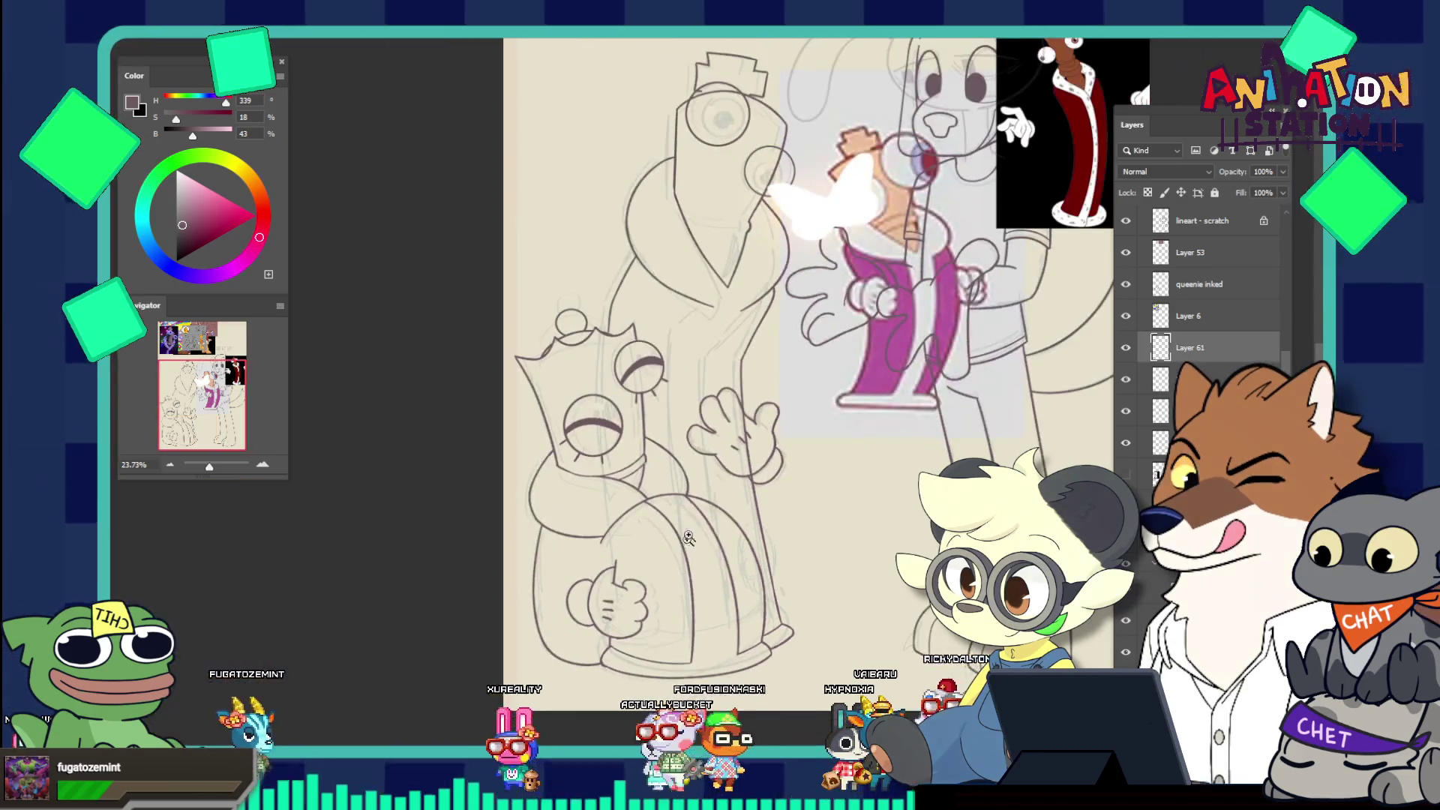
{"action": "scroll", "coordinate": [743, 308], "scroll_direction": "up", "scroll_amount": 5}
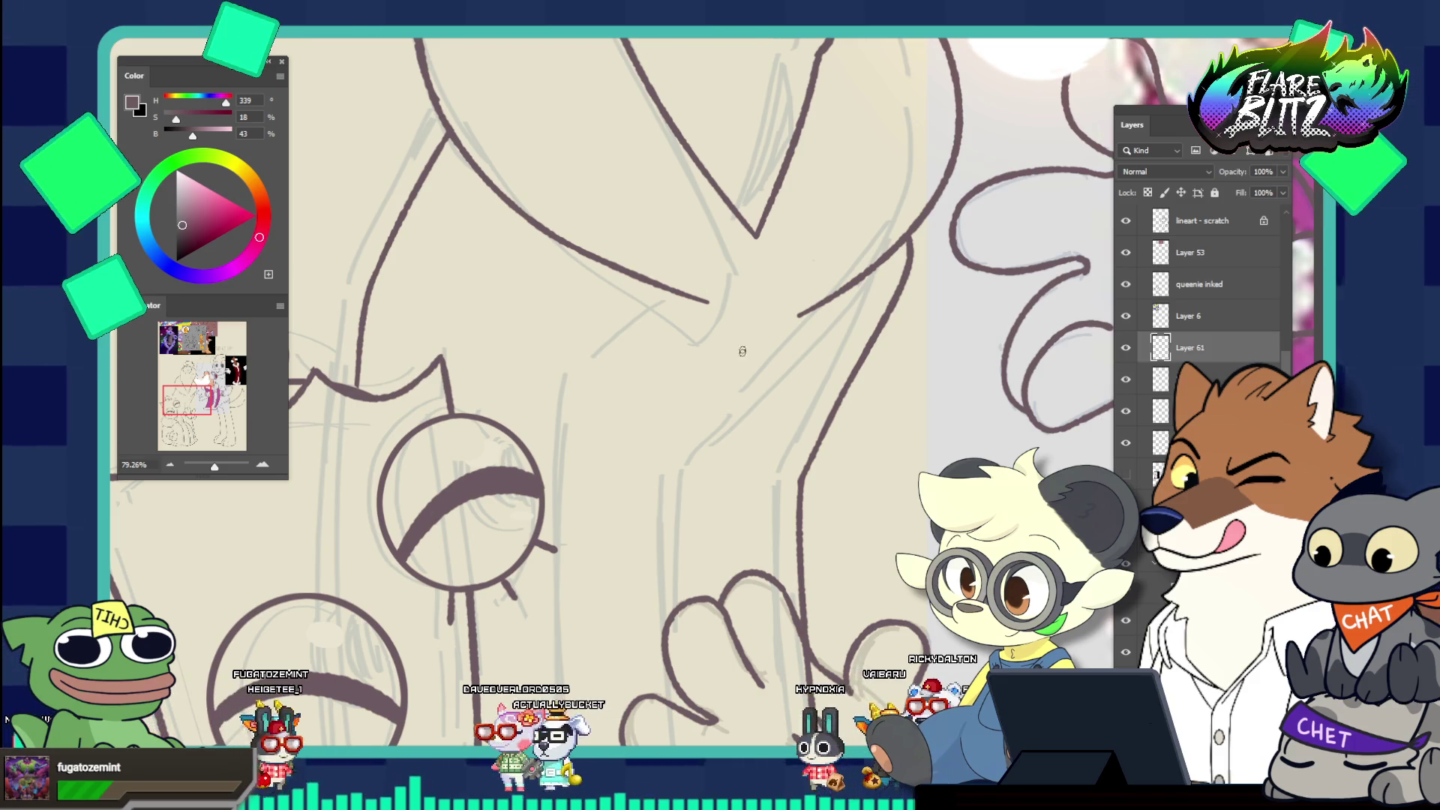
{"action": "scroll", "coordinate": [747, 416], "scroll_direction": "down", "scroll_amount": 5}
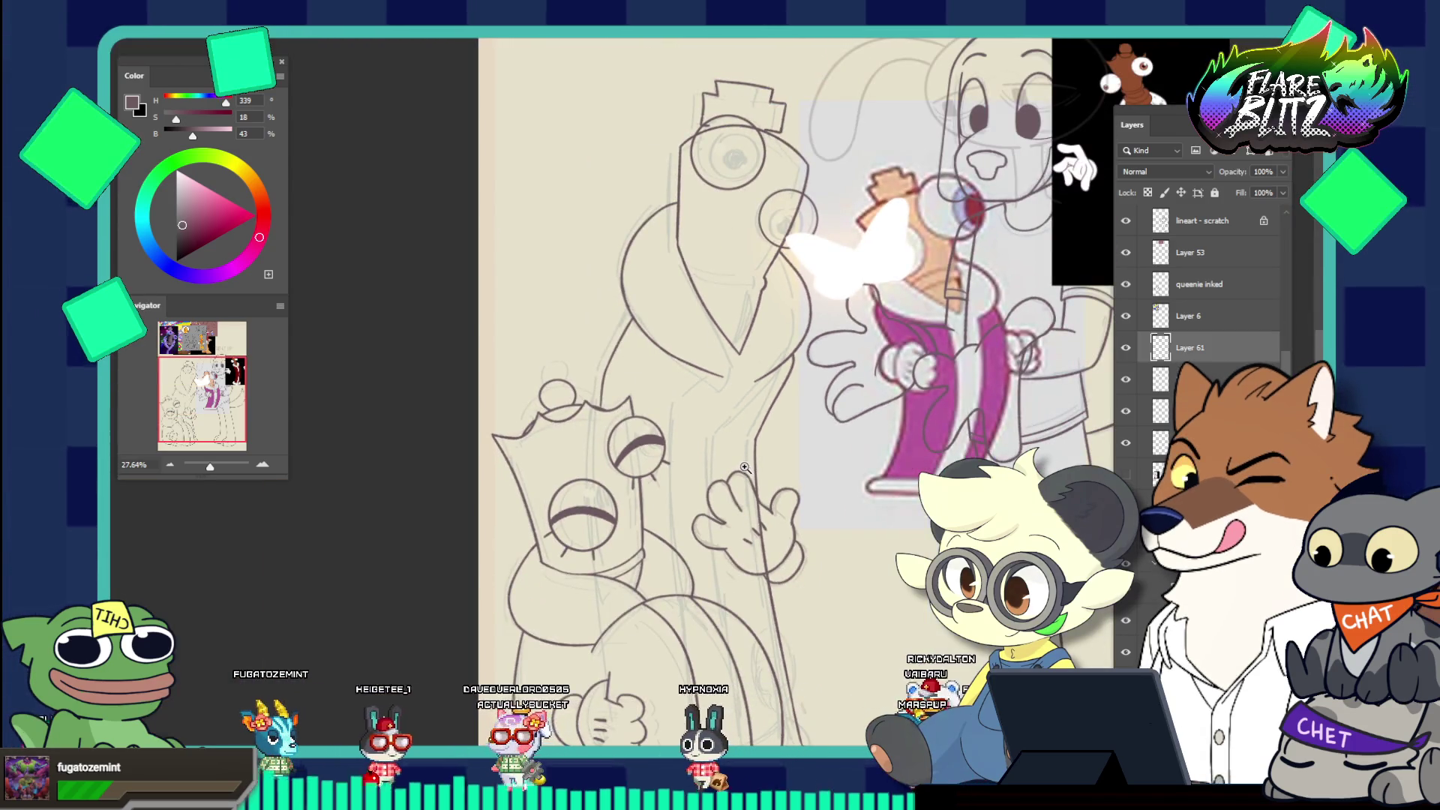
{"action": "scroll", "coordinate": [745, 467], "scroll_direction": "down", "scroll_amount": 3}
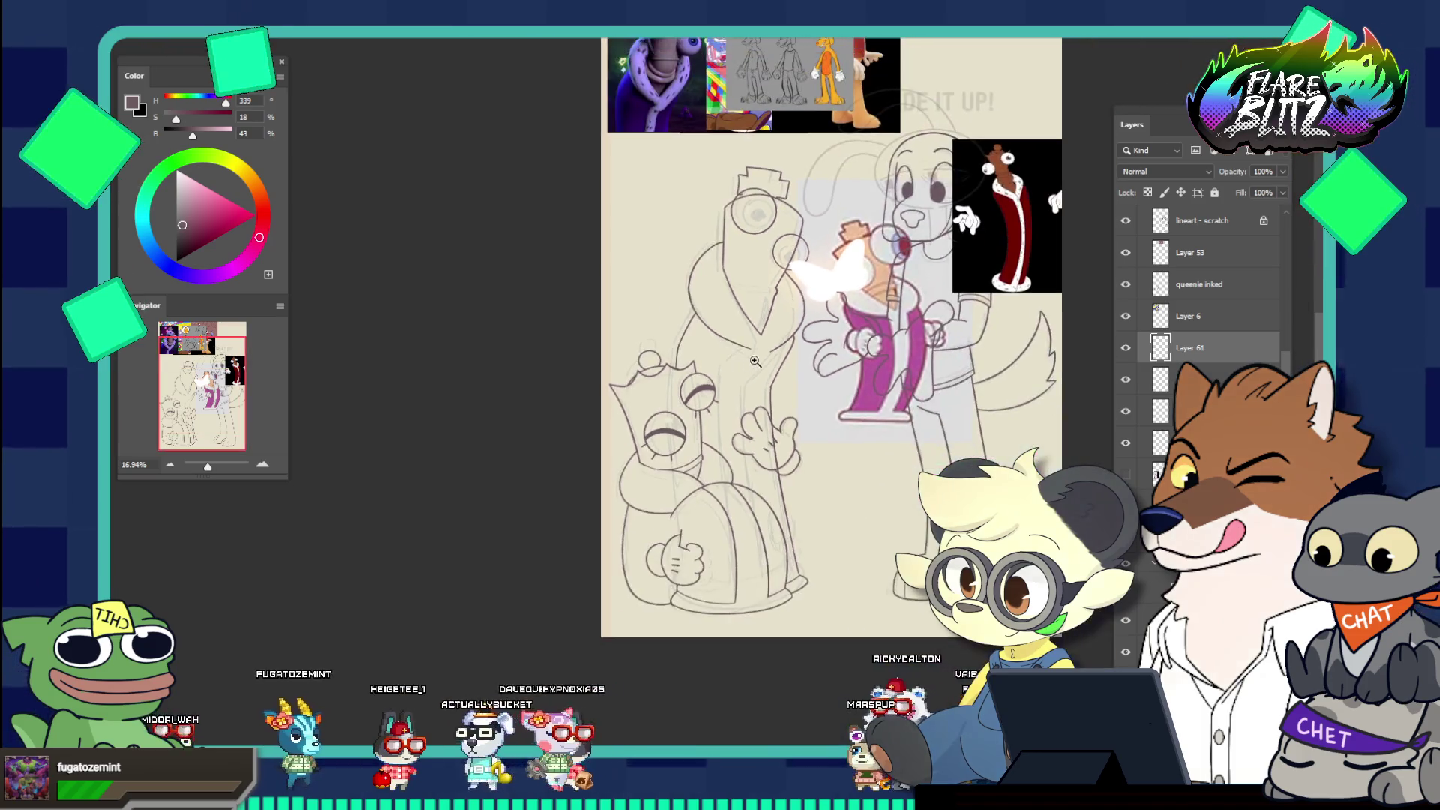
{"action": "scroll", "coordinate": [755, 360], "scroll_direction": "up", "scroll_amount": 8}
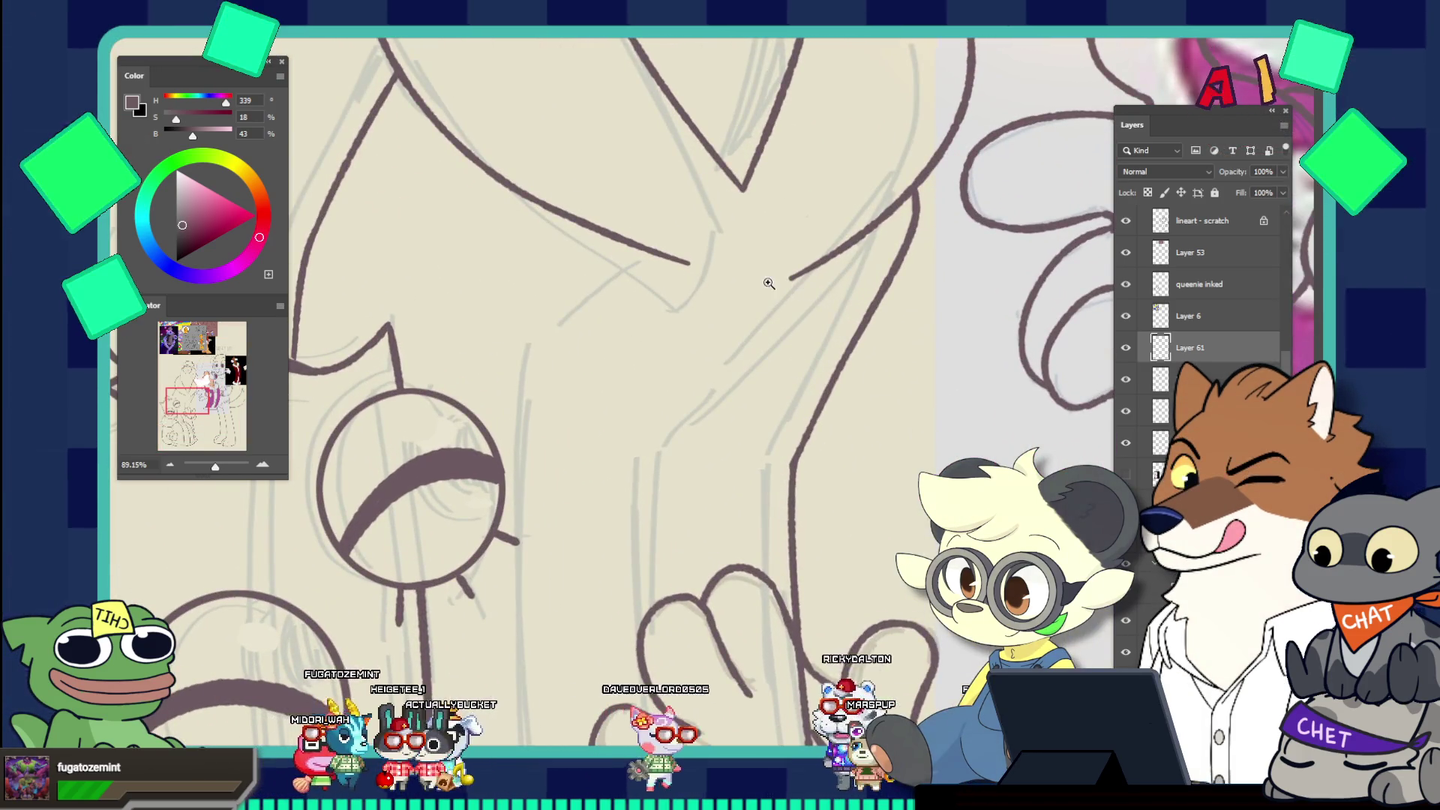
{"action": "left_click_drag", "start_coordinate": [686, 262], "coordinate": [555, 344]}
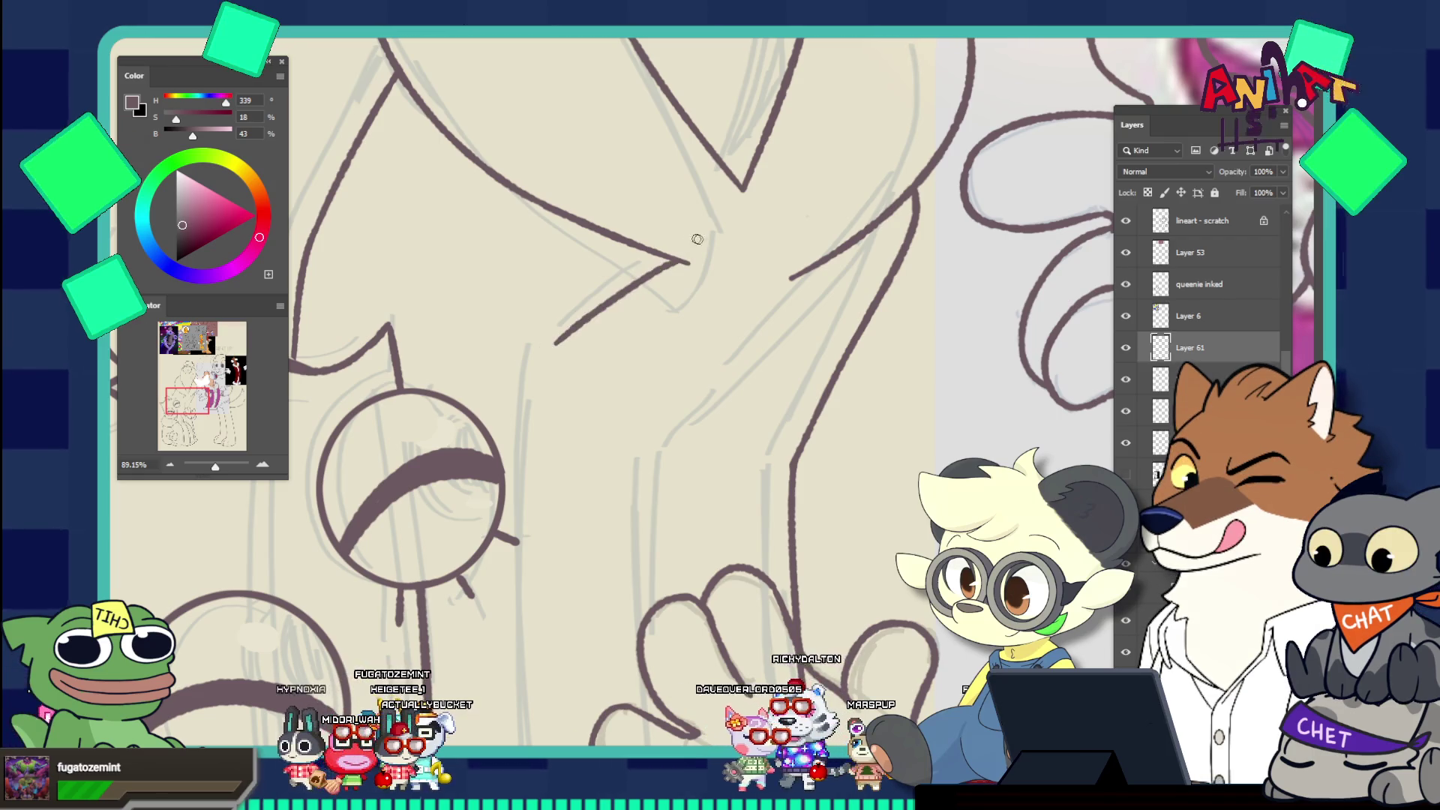
{"action": "mouse_move", "coordinate": [669, 263]}
{"action": "left_mouse_down"}
{"action": "mouse_move", "coordinate": [529, 363]}
{"action": "mouse_move", "coordinate": [514, 402]}
{"action": "left_mouse_up"}
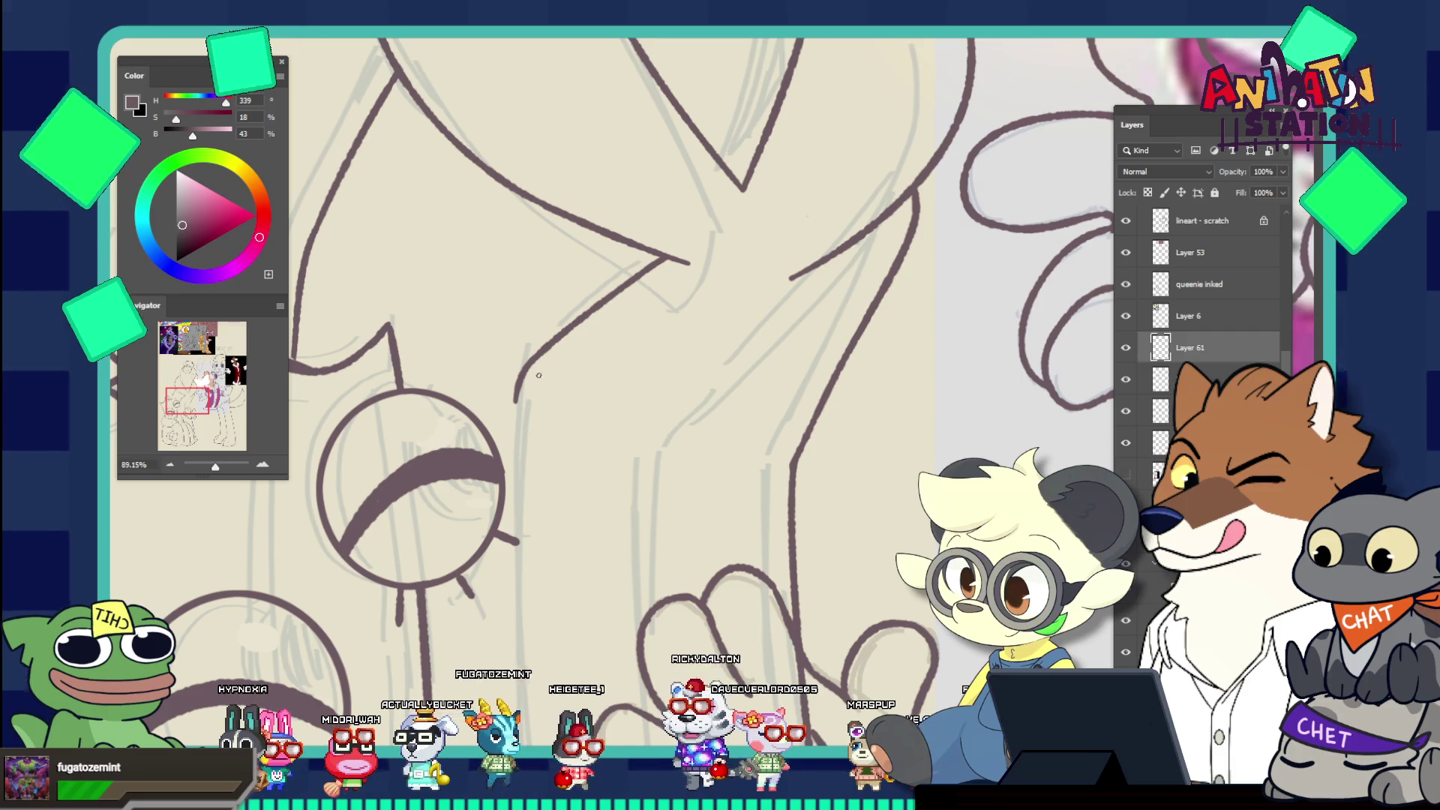
{"action": "scroll", "coordinate": [614, 390], "scroll_direction": "down", "scroll_amount": 3}
{"action": "scroll", "coordinate": [642, 621], "scroll_direction": "down", "scroll_amount": 3}
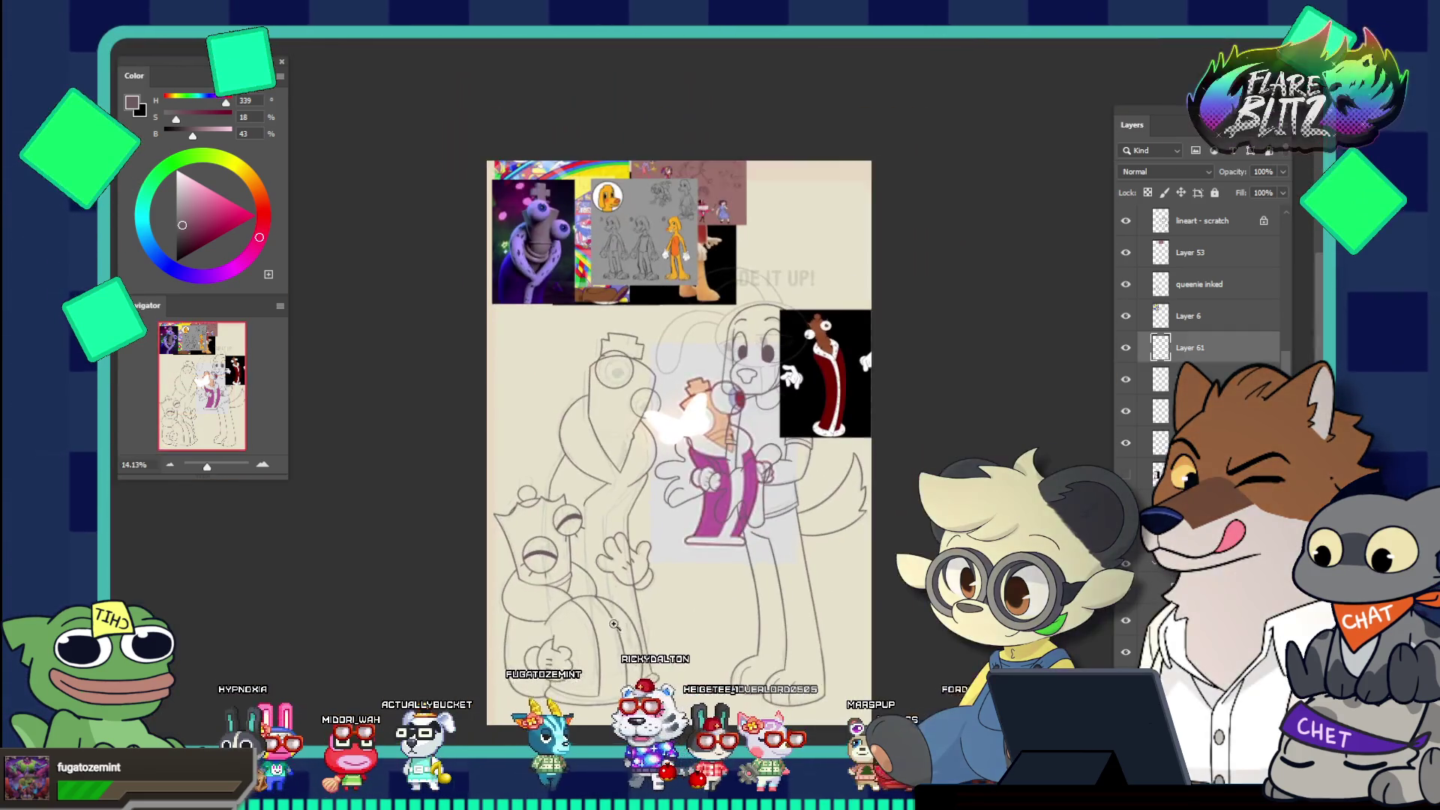
{"action": "scroll", "coordinate": [642, 621], "scroll_direction": "up", "scroll_amount": 4}
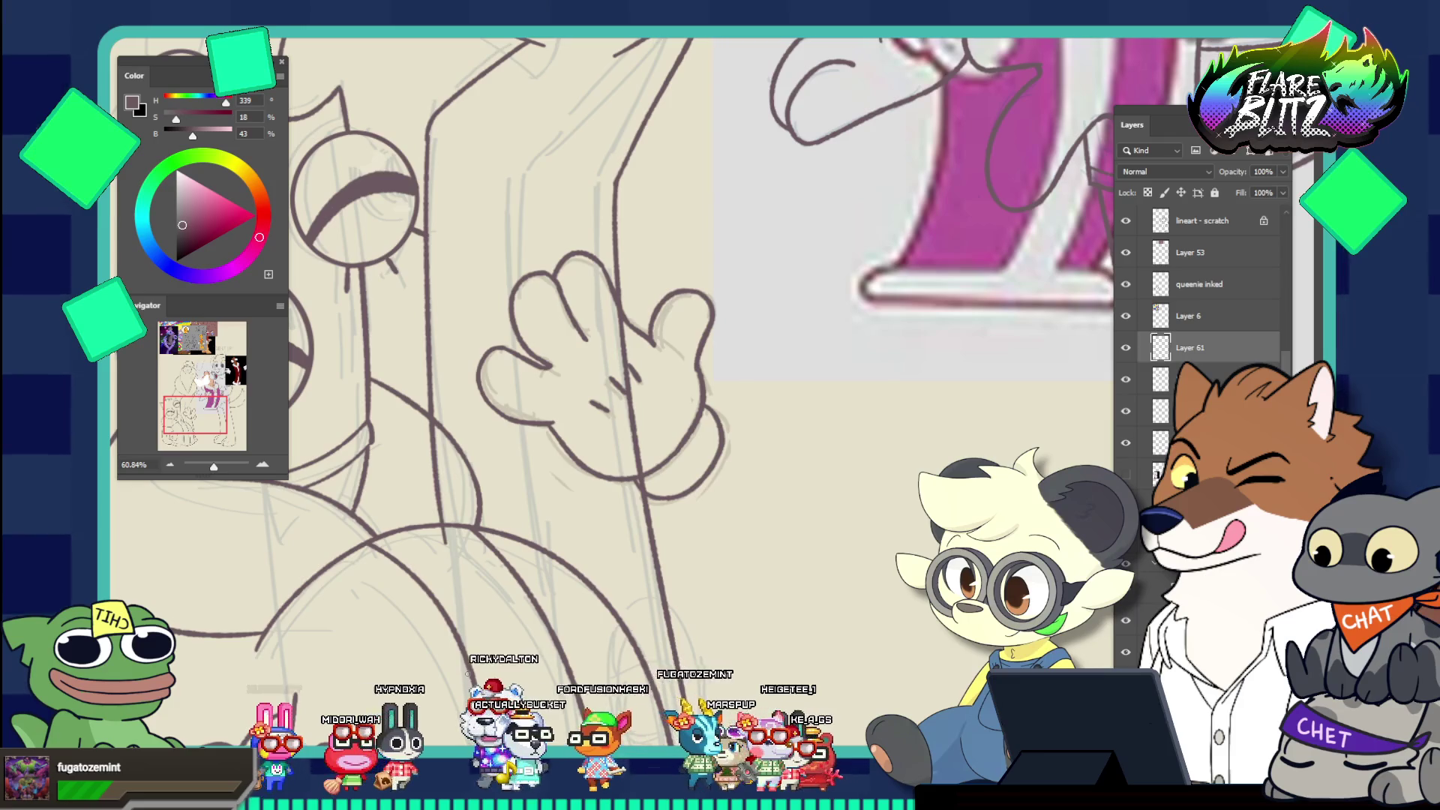
Ink a long line down Kinger's body, redrawing it once for accuracy
{"action": "left_click_drag", "start_coordinate": [425, 137], "coordinate": [450, 503]}
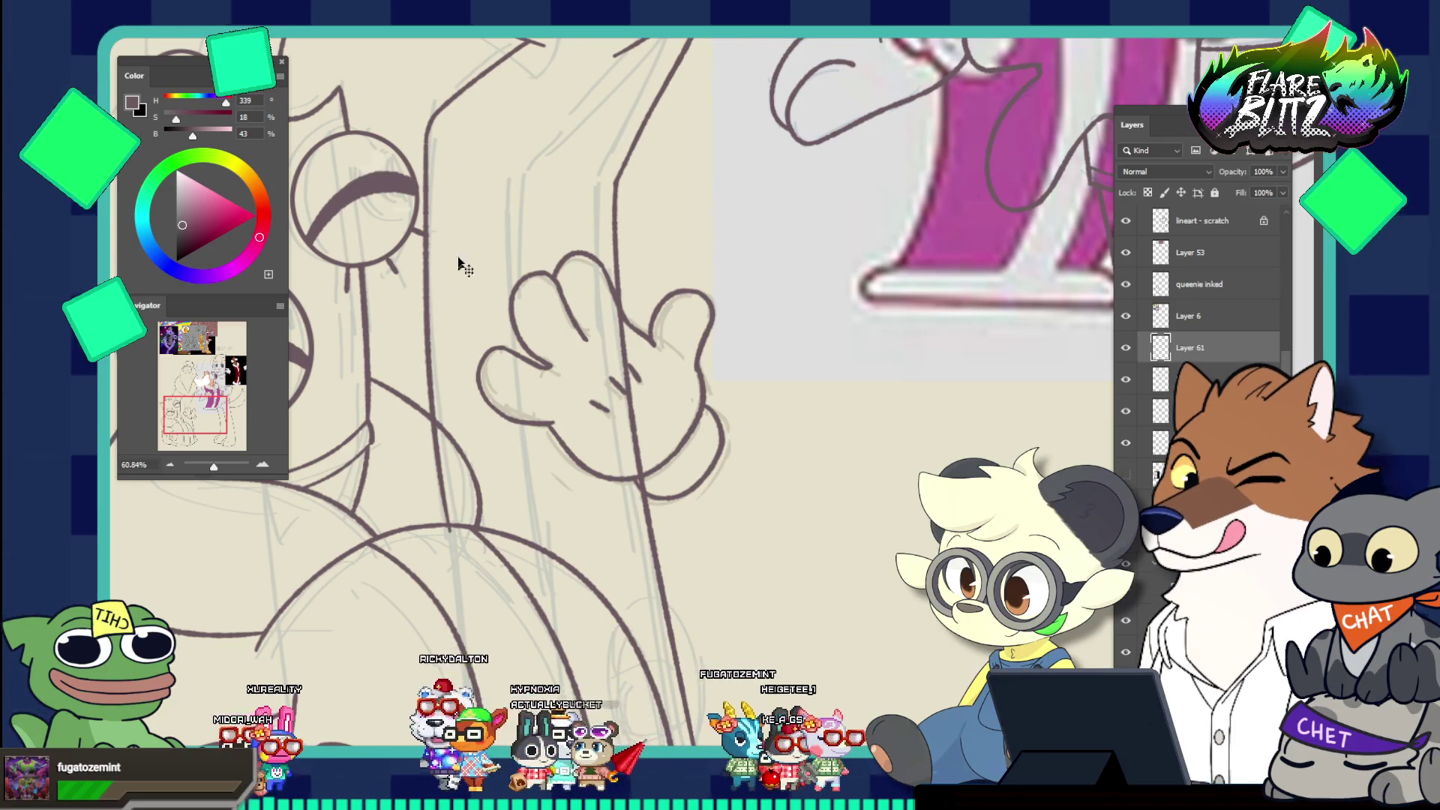
{"action": "key", "text": "ctrl+z"}
{"action": "left_click_drag", "start_coordinate": [425, 132], "coordinate": [450, 502]}
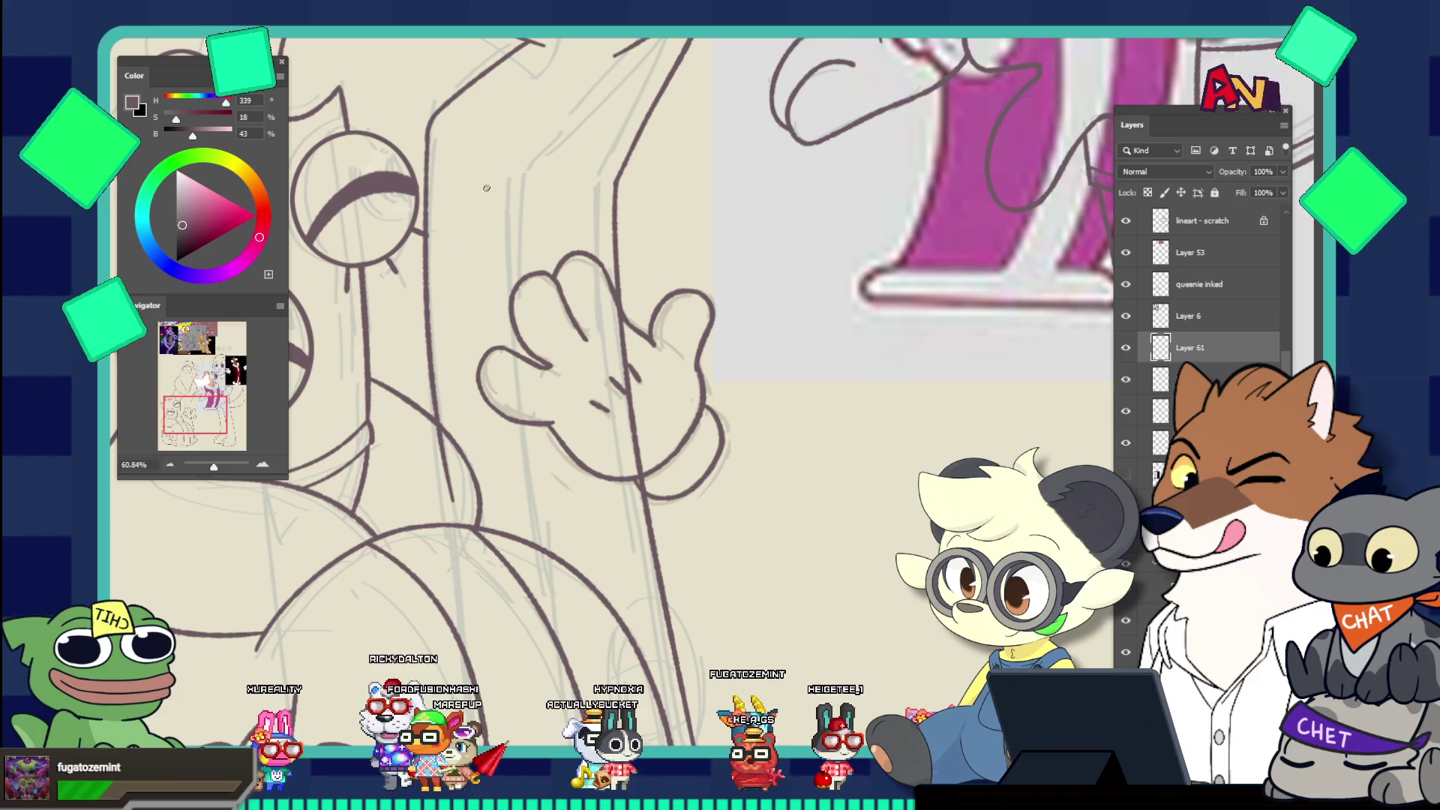
{"action": "scroll", "coordinate": [540, 240], "scroll_direction": "down", "scroll_amount": 3}
{"action": "scroll", "coordinate": [587, 321], "scroll_direction": "up", "scroll_amount": 3}
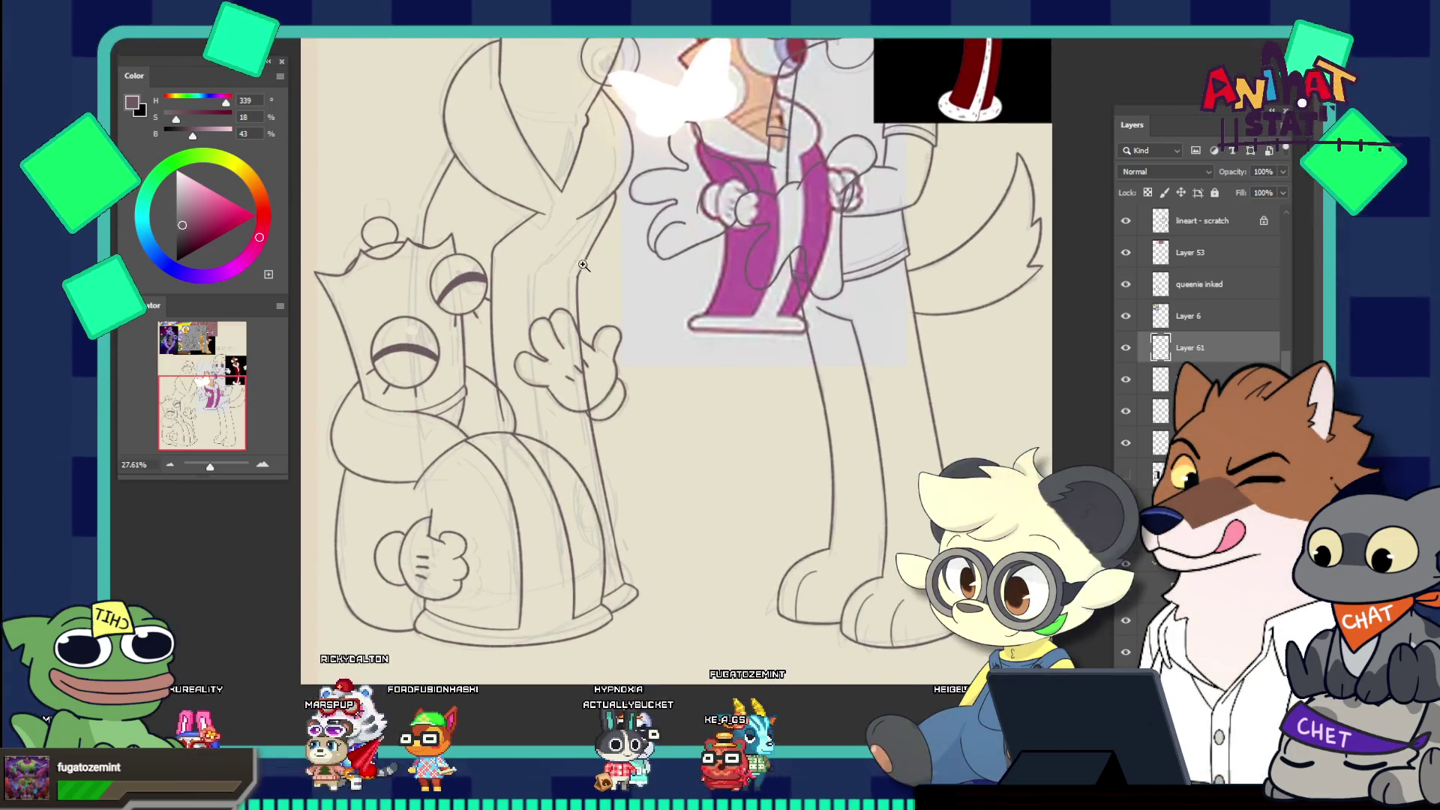
{"action": "scroll", "coordinate": [587, 321], "scroll_direction": "down", "scroll_amount": 2}
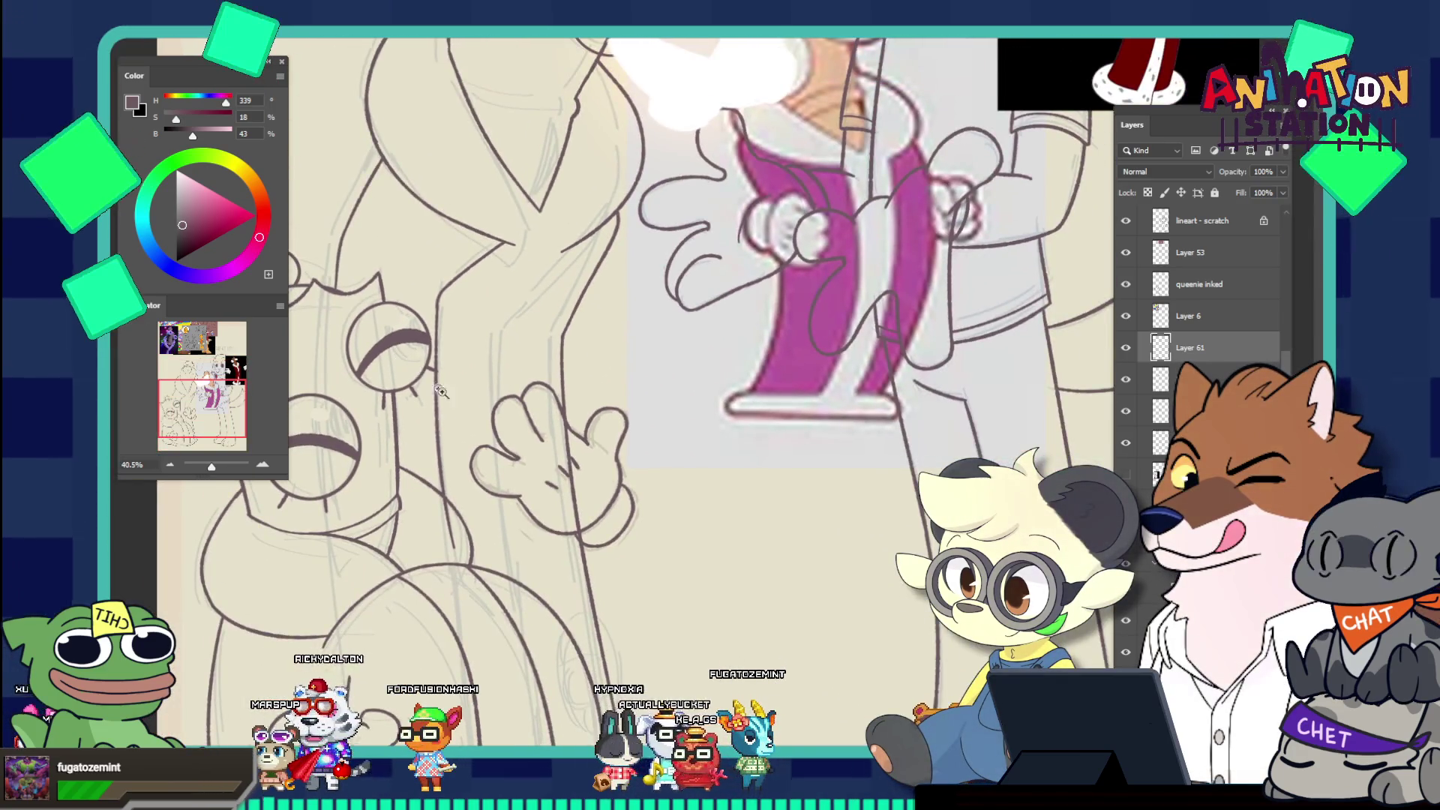
{"action": "scroll", "coordinate": [458, 371], "scroll_direction": "up", "scroll_amount": 3}
{"action": "scroll", "coordinate": [459, 371], "scroll_direction": "up", "scroll_amount": 1}
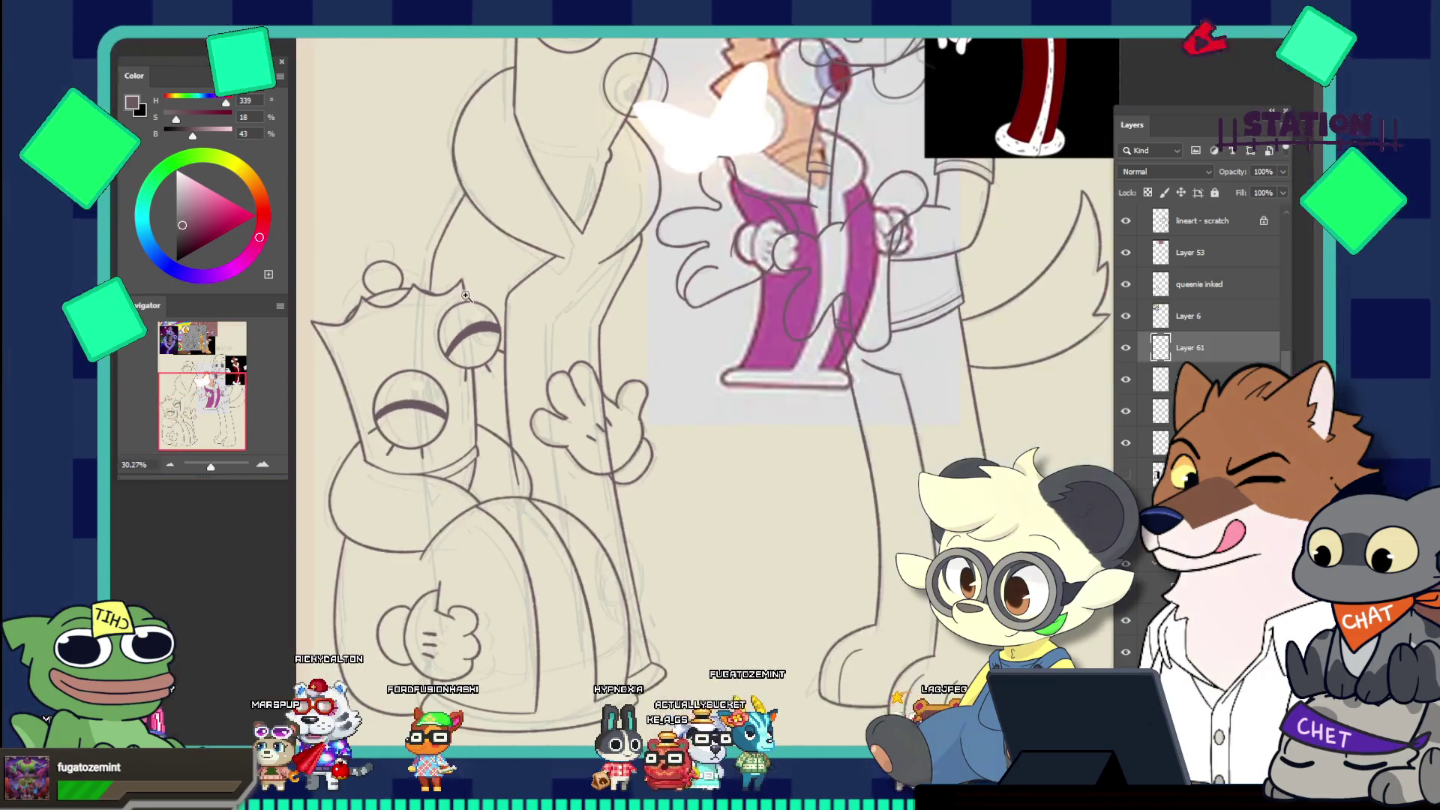
{"action": "scroll", "coordinate": [531, 348], "scroll_direction": "down", "scroll_amount": 3}
{"action": "scroll", "coordinate": [531, 348], "scroll_direction": "up", "scroll_amount": 2}
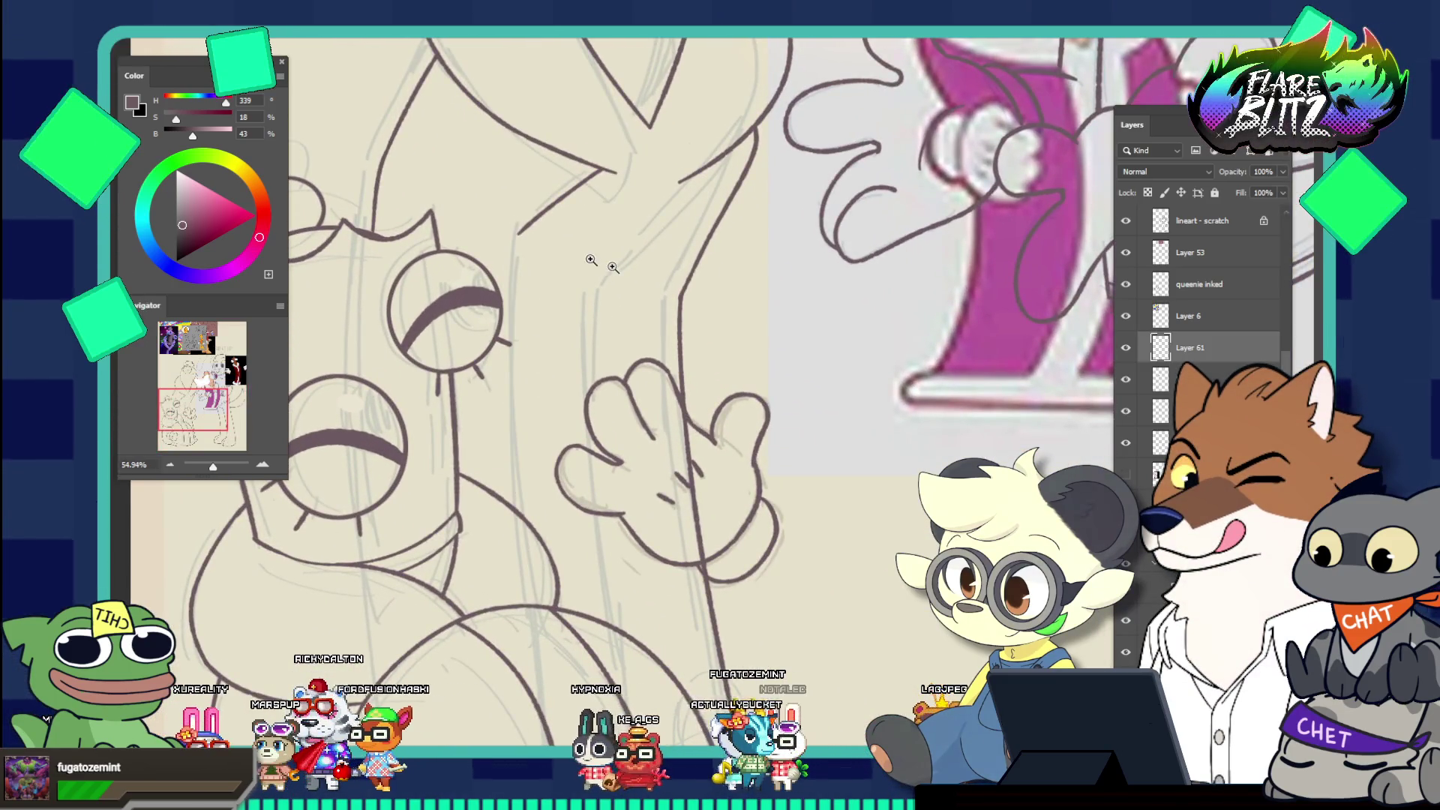
{"action": "scroll", "coordinate": [591, 260], "scroll_direction": "up", "scroll_amount": 1}
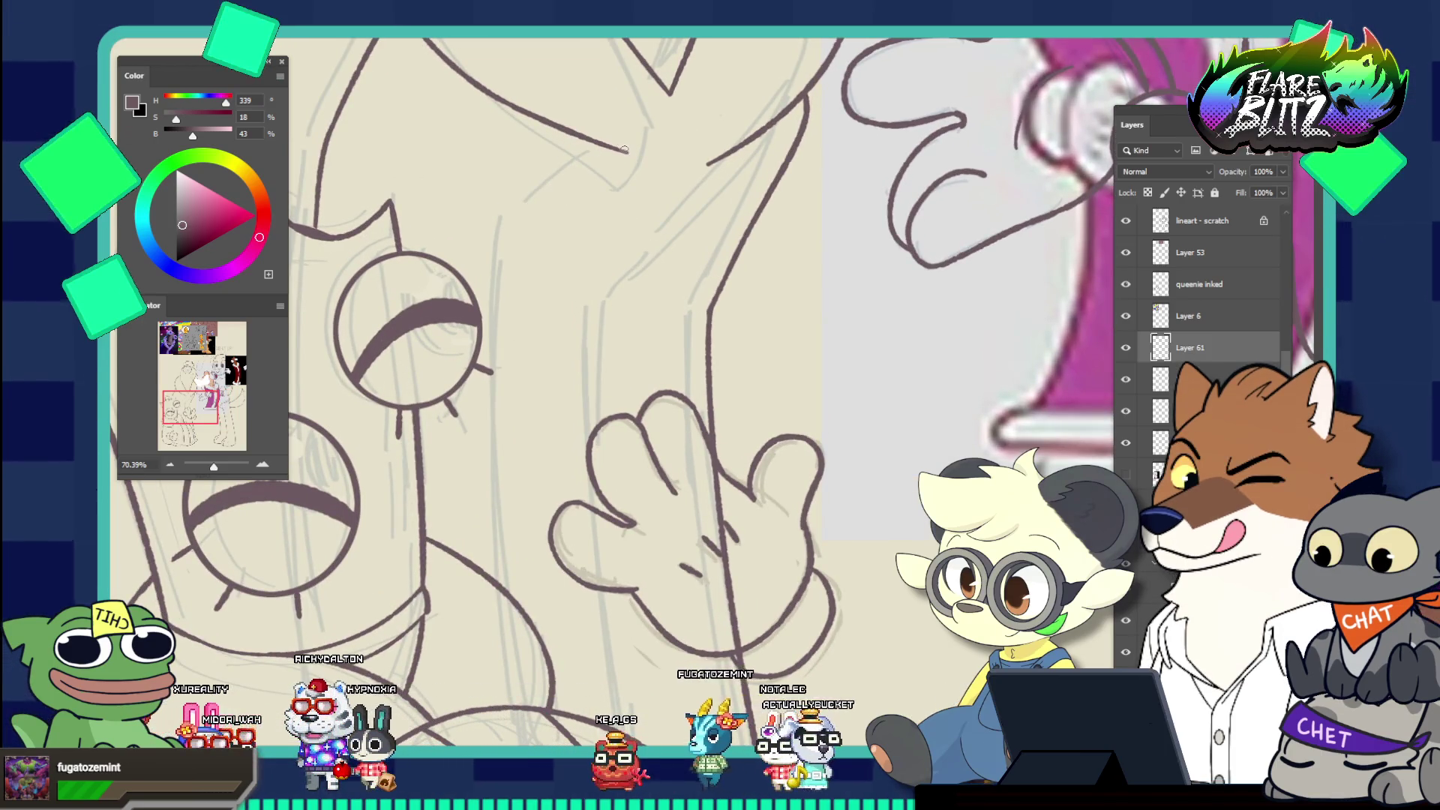
Try a line along the sketch near the hand, undo it, and reframe on Kinger's hand
{"action": "left_click_drag", "start_coordinate": [628, 154], "coordinate": [521, 252]}
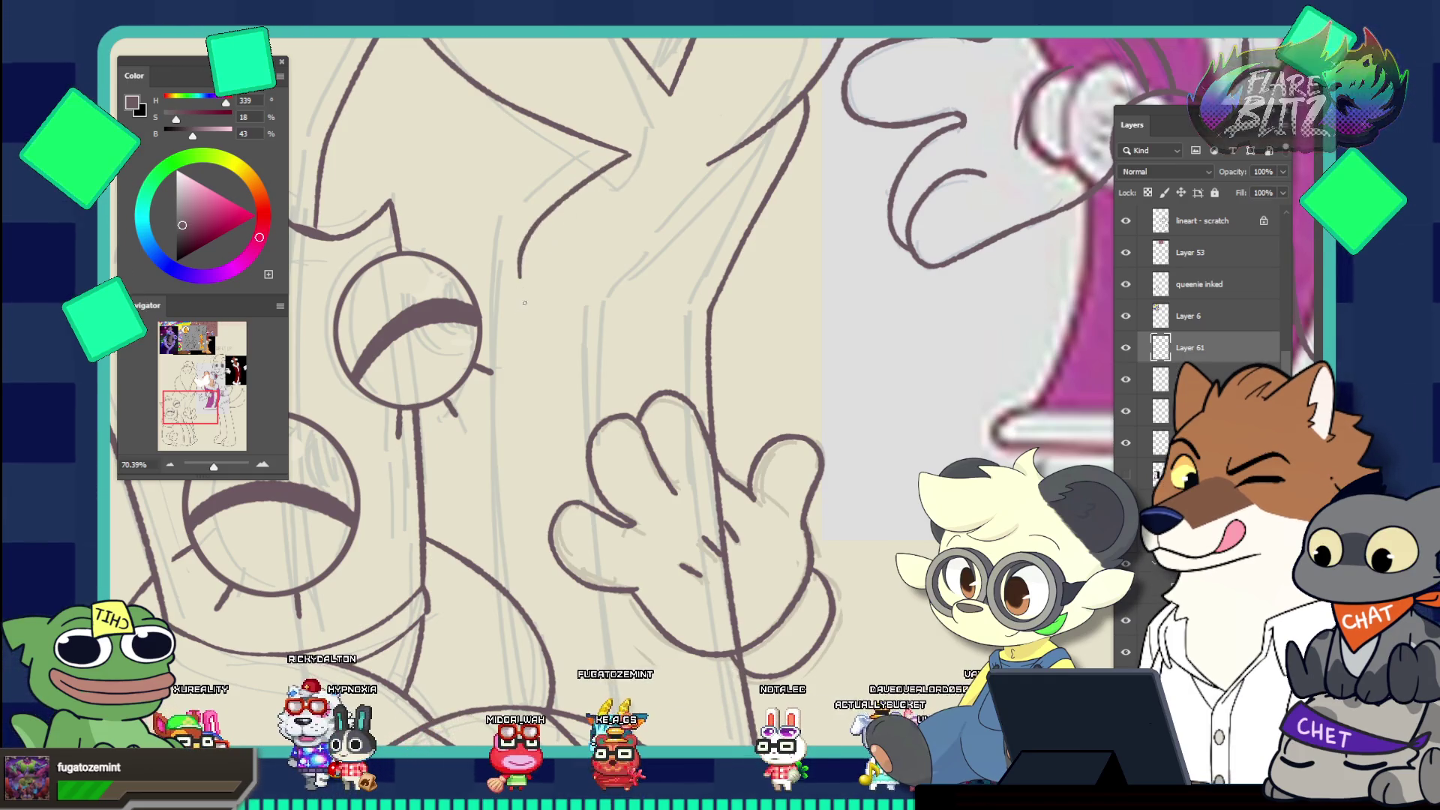
{"action": "key", "text": "ctrl+z"}
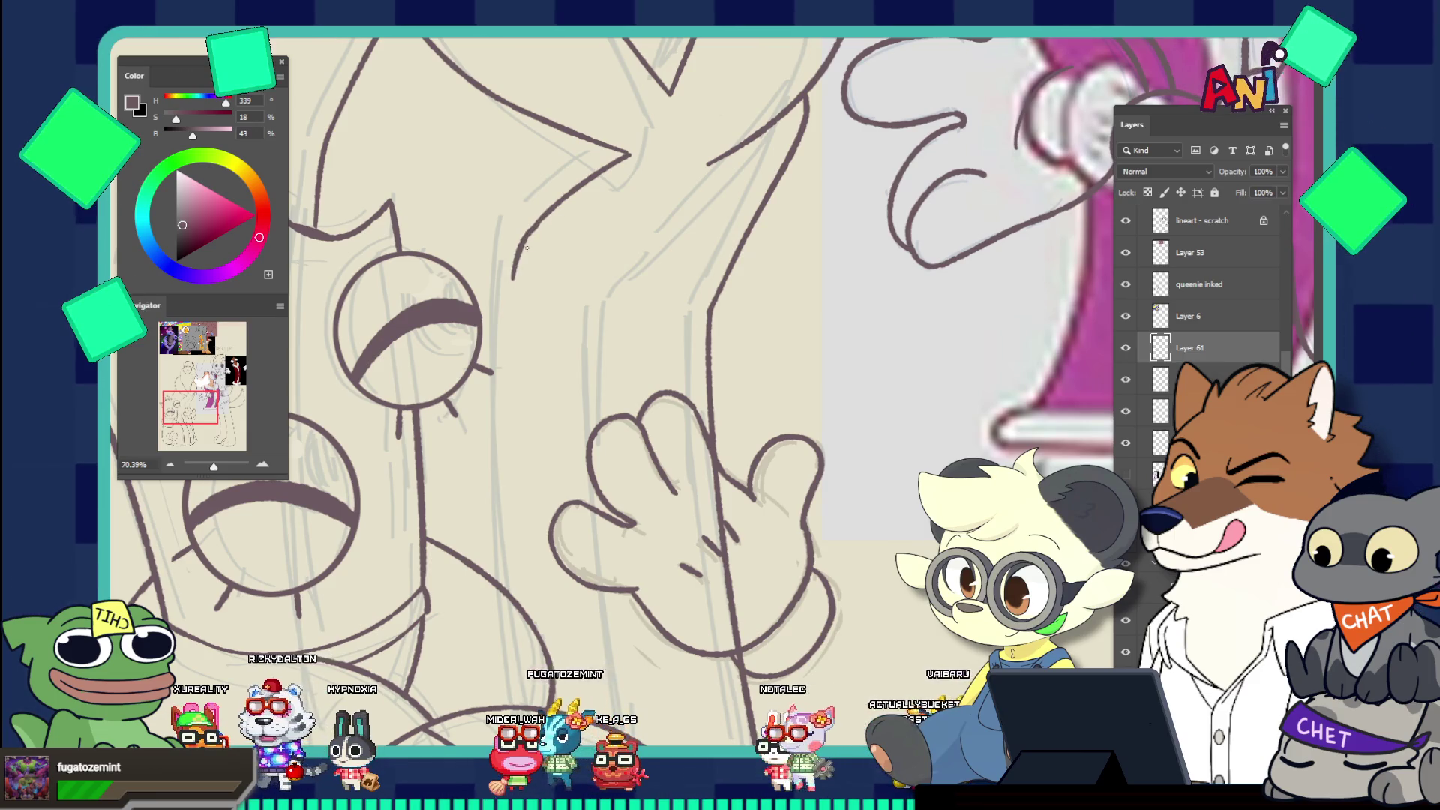
{"action": "key", "text": "ctrl+z"}
{"action": "mouse_move", "coordinate": [534, 225]}
{"action": "left_mouse_down"}
{"action": "mouse_move", "coordinate": [516, 276]}
{"action": "mouse_move", "coordinate": [517, 609]}
{"action": "left_mouse_up"}
{"action": "key", "text": "ctrl+z"}
{"action": "key", "text": "ctrl+0"}
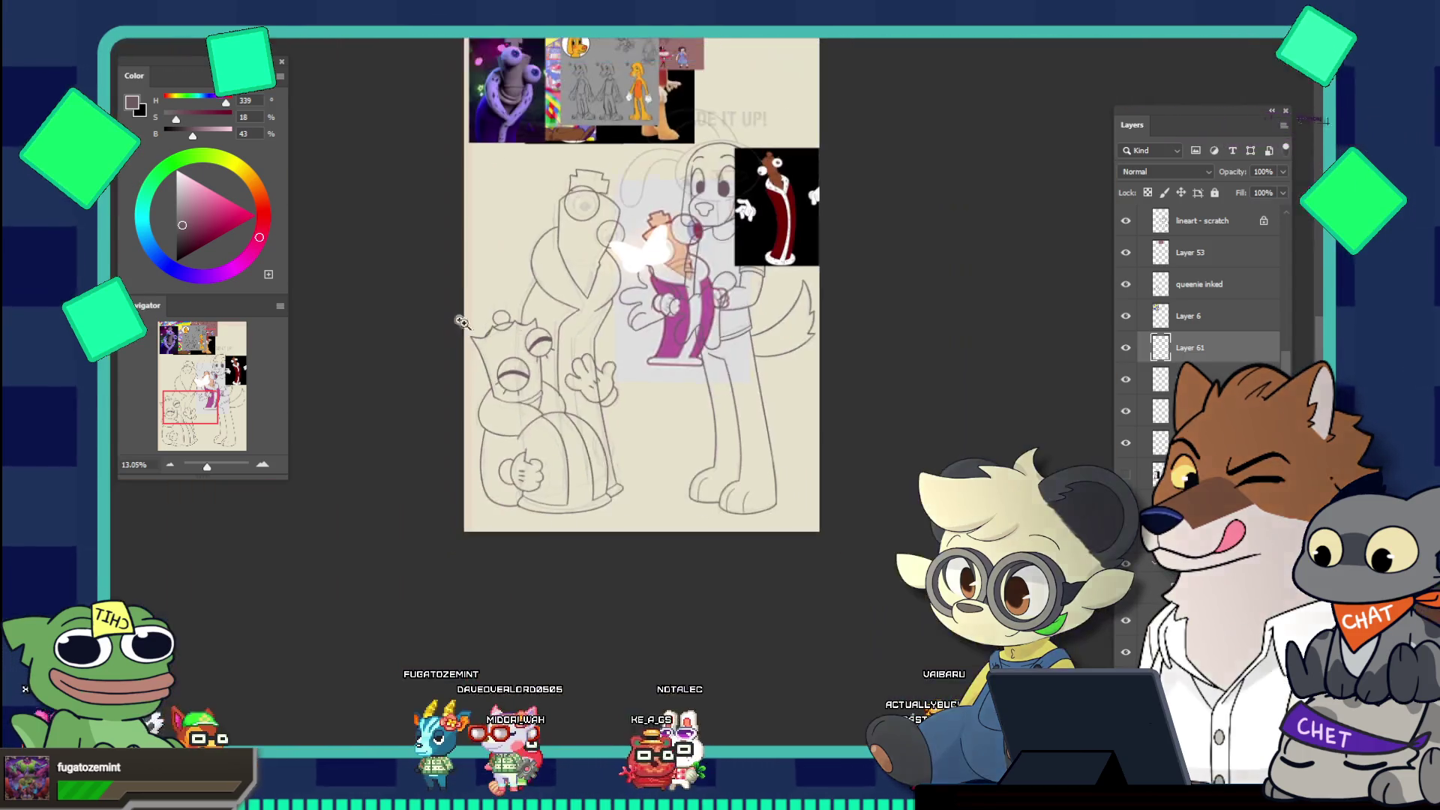
{"action": "left_click", "coordinate": [574, 486], "text": "ctrl"}
{"action": "left_click_drag", "start_coordinate": [573, 486], "coordinate": [610, 442]}
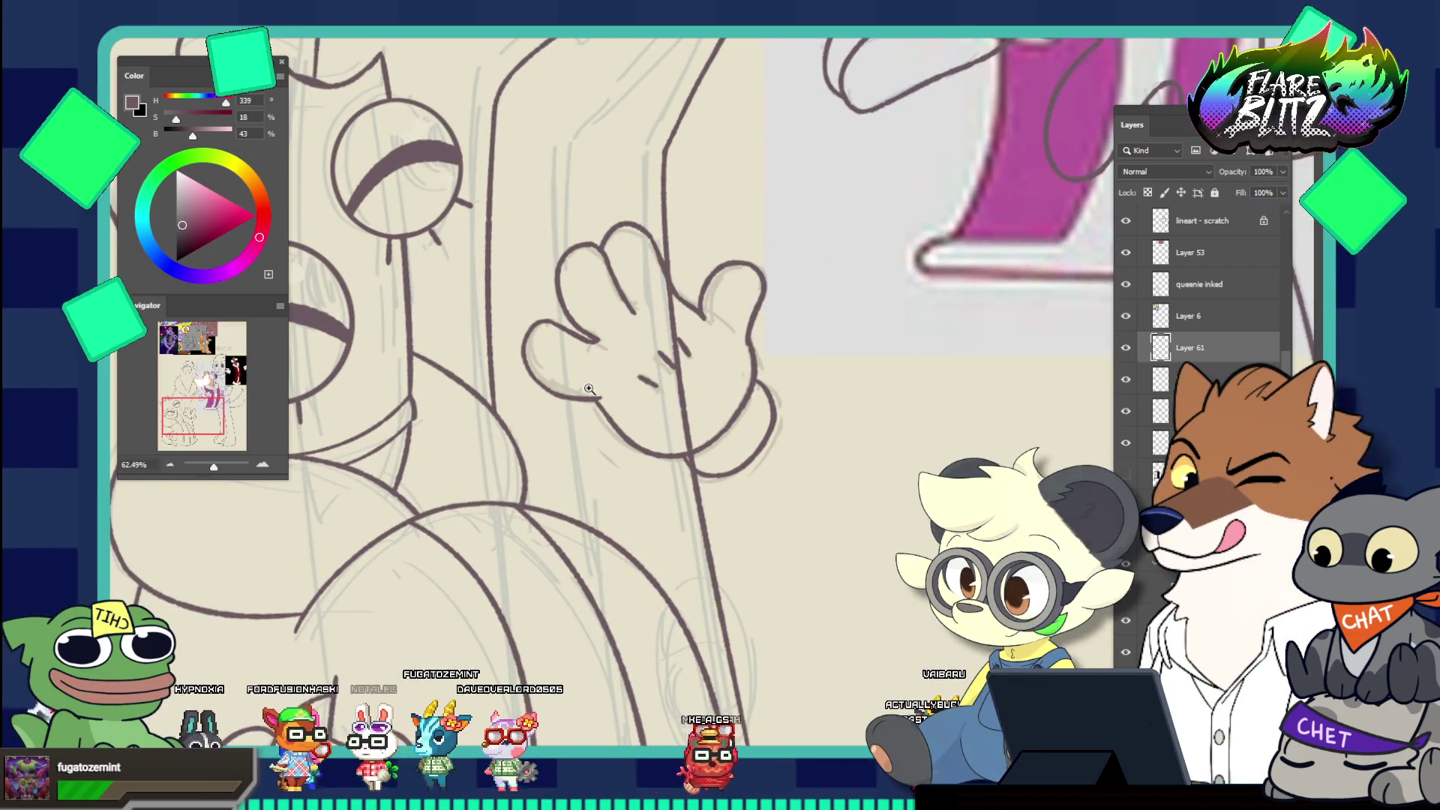
{"action": "key", "text": "ctrl+0"}
{"action": "left_click_drag", "start_coordinate": [588, 391], "coordinate": [660, 235]}
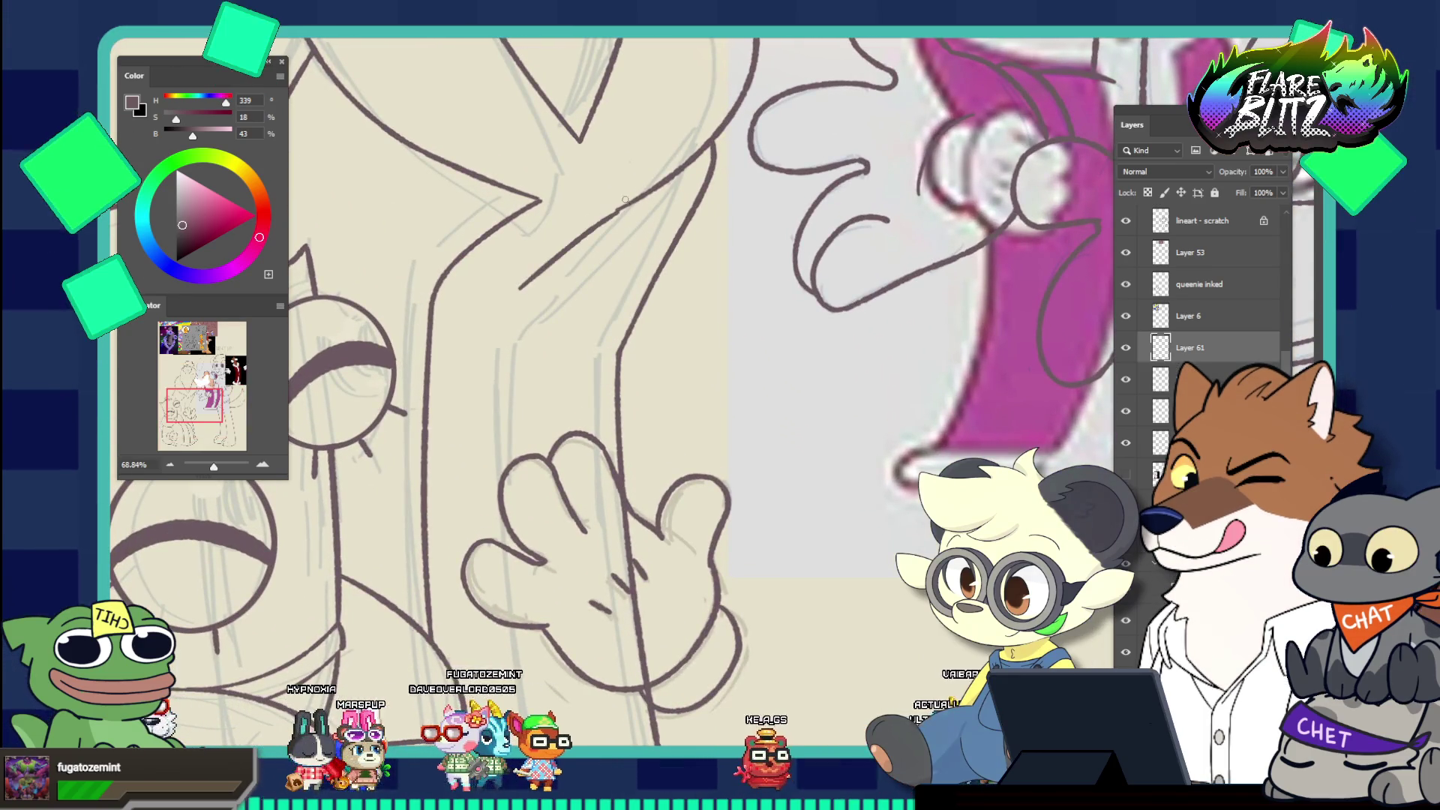
{"action": "key", "text": "v"}
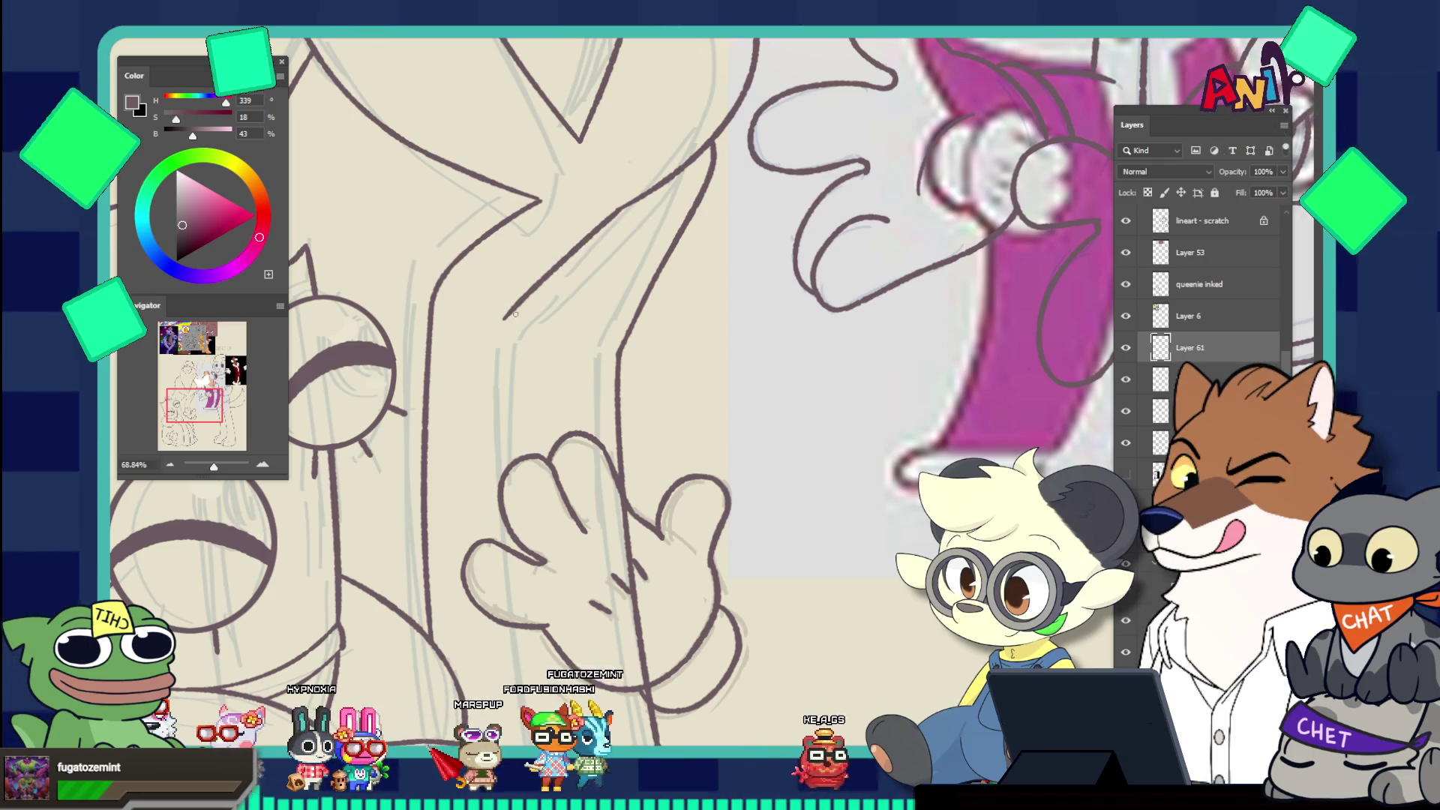
Ink long lines down Kinger's body beside his raised hand, redrawing one stroke
{"action": "left_click_drag", "start_coordinate": [506, 319], "coordinate": [509, 356]}
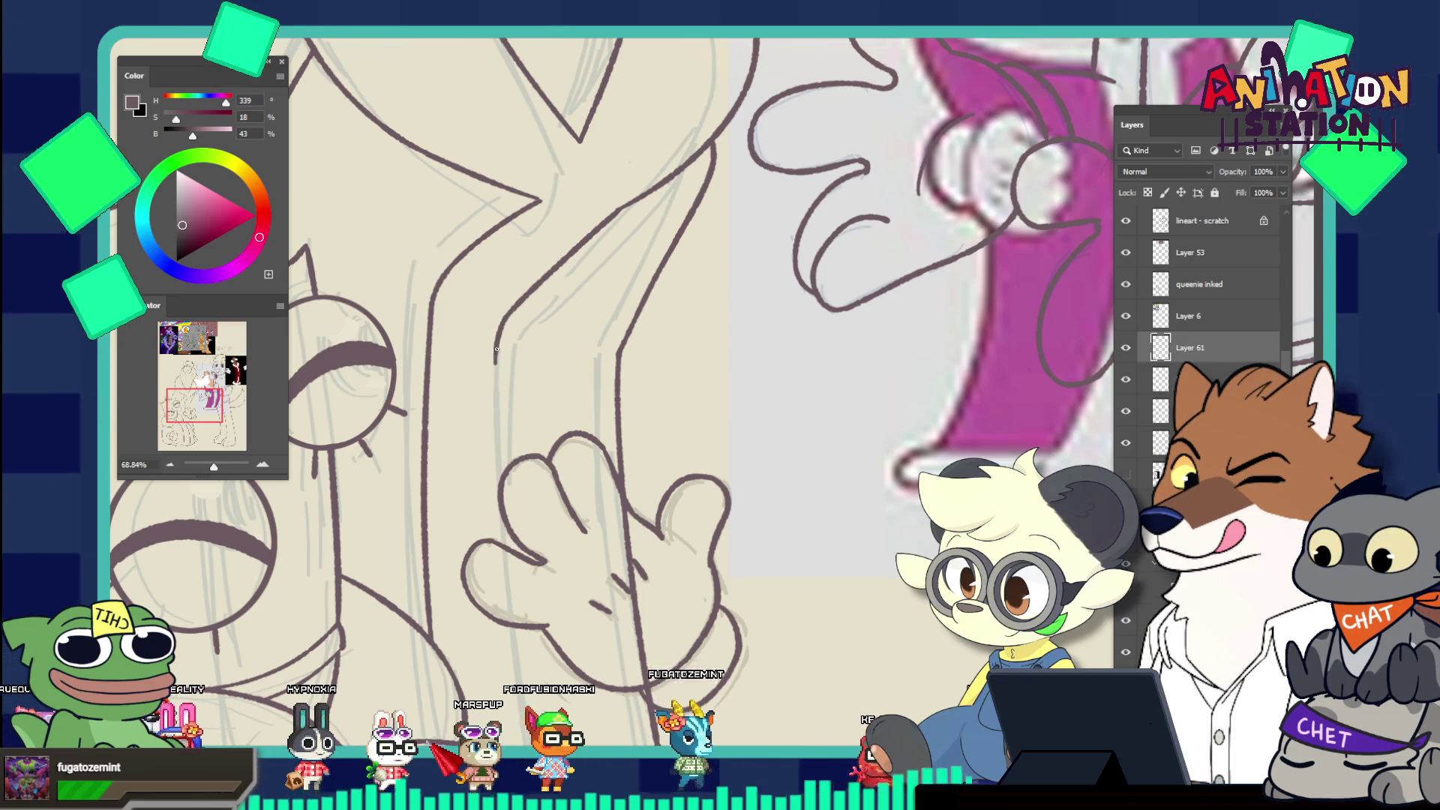
{"action": "left_click_drag", "start_coordinate": [496, 350], "coordinate": [502, 621]}
{"action": "key", "text": "ctrl+z"}
{"action": "left_click_drag", "start_coordinate": [491, 355], "coordinate": [504, 621]}
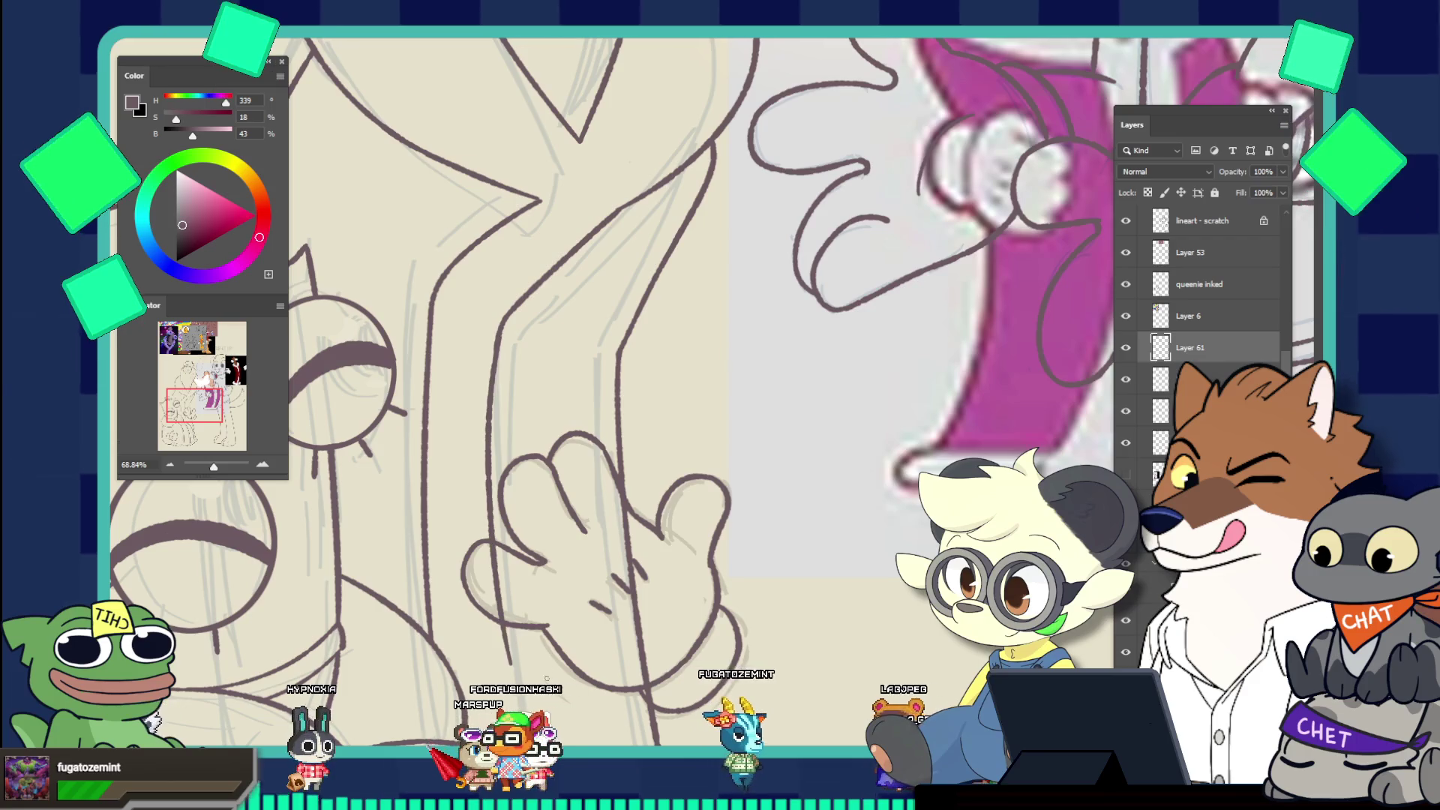
{"action": "left_click_drag", "start_coordinate": [496, 339], "coordinate": [492, 459]}
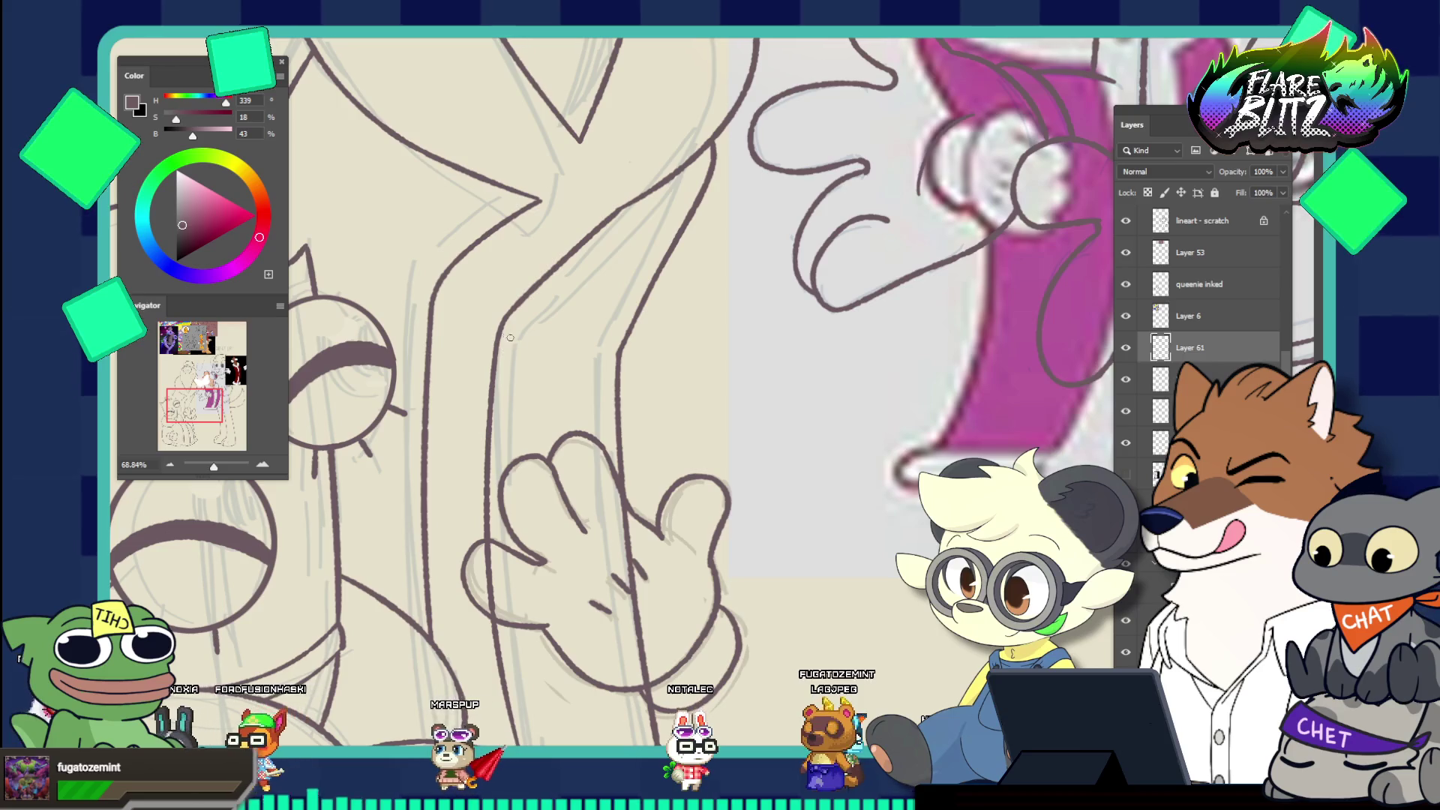
{"action": "scroll", "coordinate": [506, 336], "scroll_direction": "down", "scroll_amount": 5}
{"action": "scroll", "coordinate": [545, 478], "scroll_direction": "up", "scroll_amount": 5}
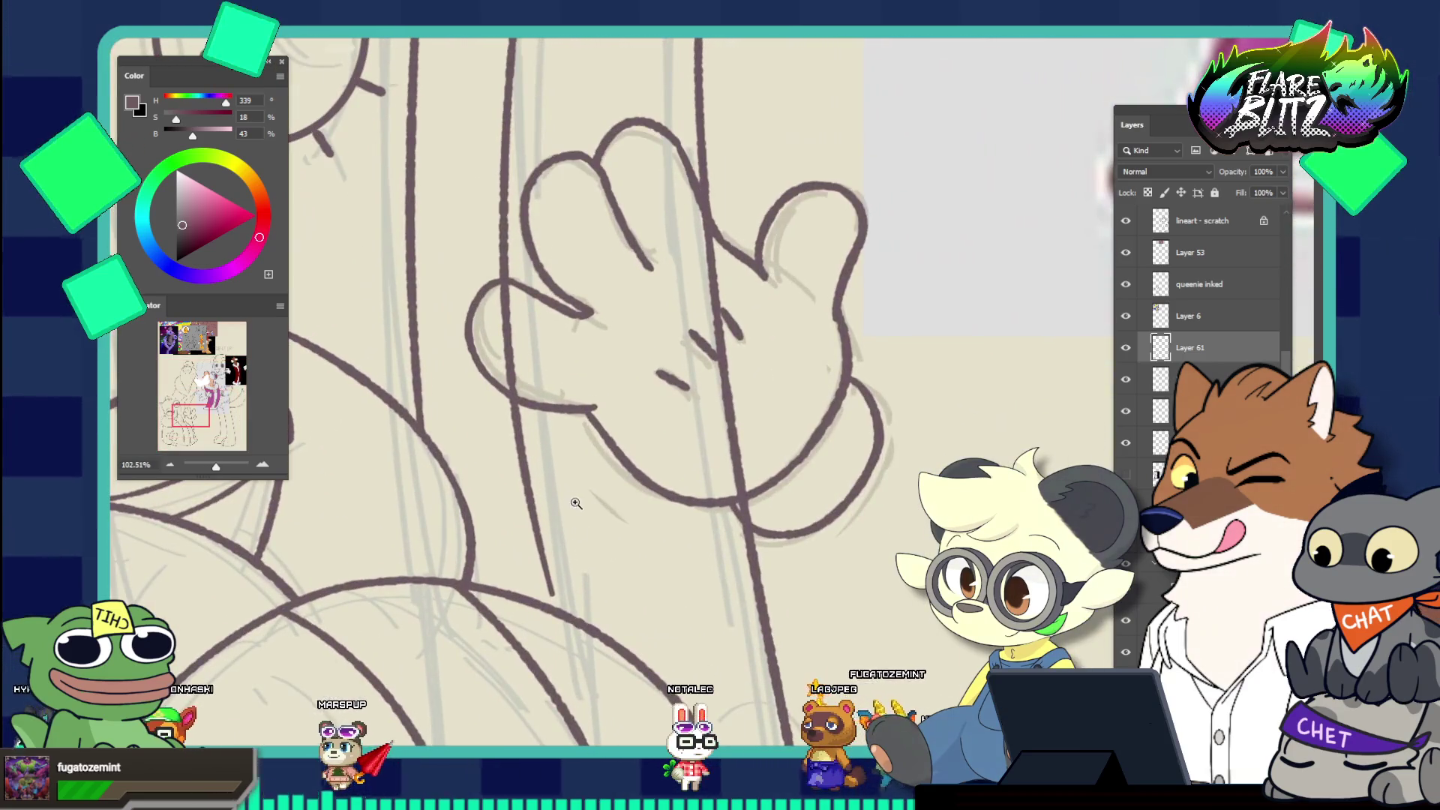
{"action": "scroll", "coordinate": [585, 411], "scroll_direction": "down", "scroll_amount": 3}
{"action": "scroll", "coordinate": [586, 411], "scroll_direction": "up", "scroll_amount": 3}
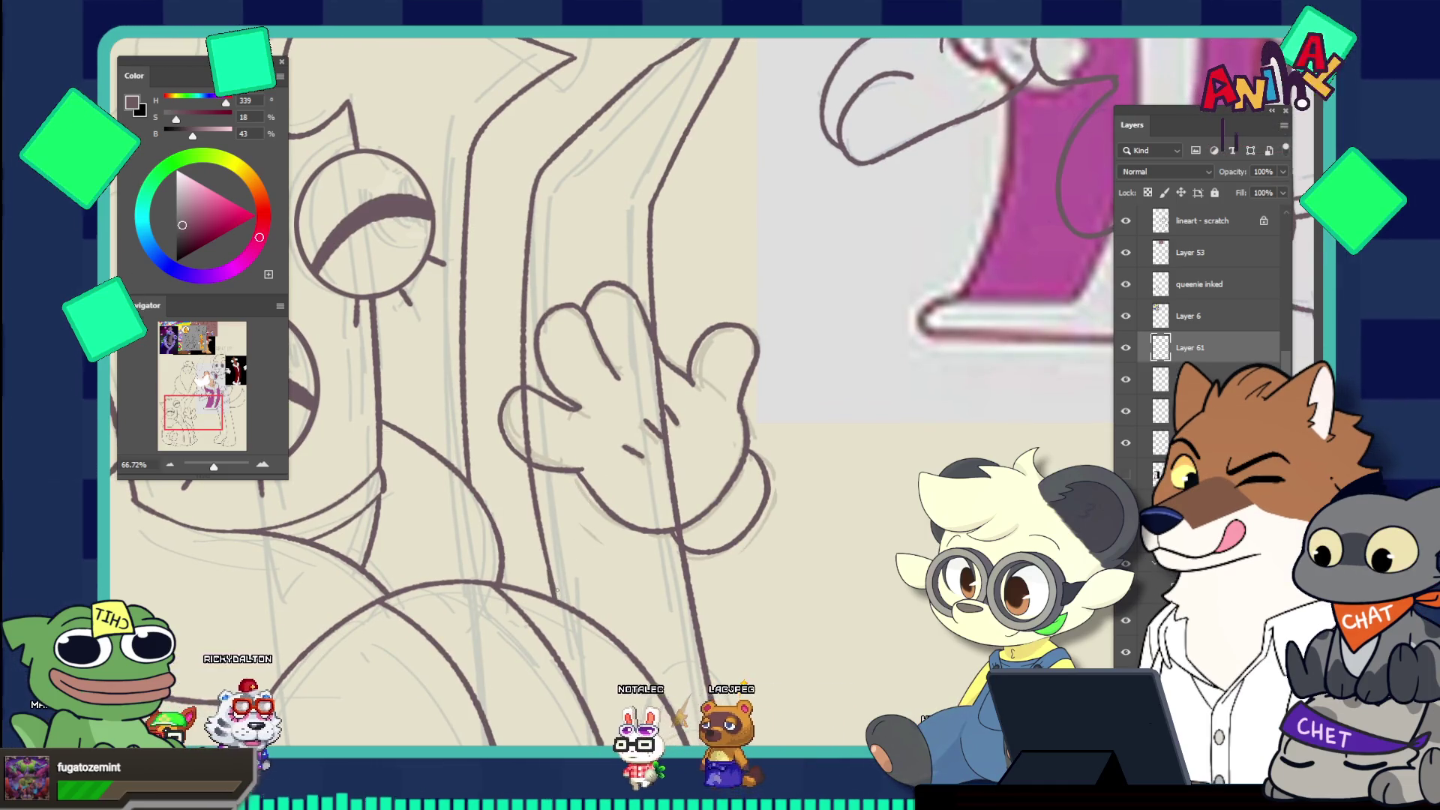
{"action": "scroll", "coordinate": [540, 495], "scroll_direction": "down", "scroll_amount": 7}
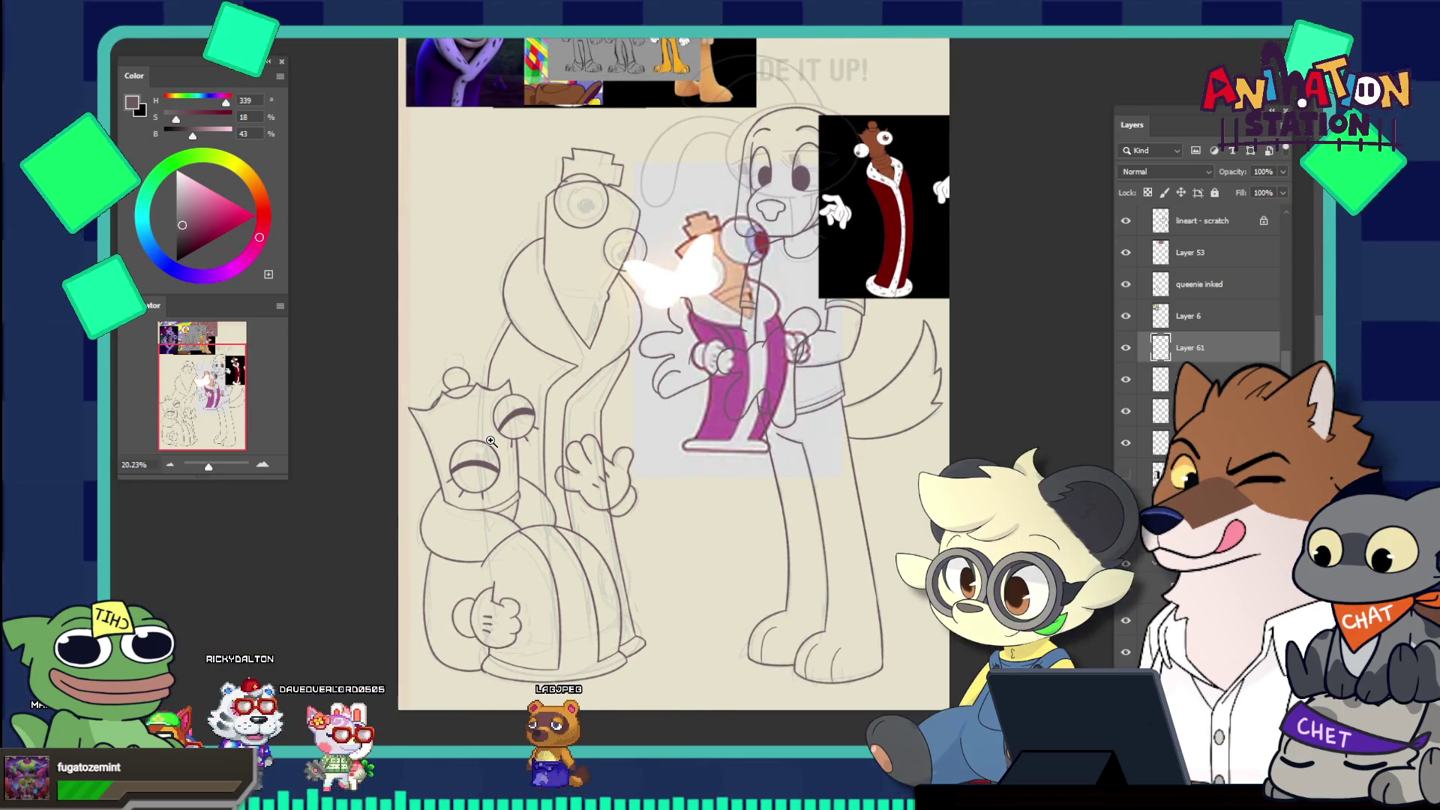
Zoom from 40% to about 95% onto Kinger's inked head, eyes and body lineart
{"action": "left_click_drag", "start_coordinate": [593, 412], "coordinate": [621, 447]}
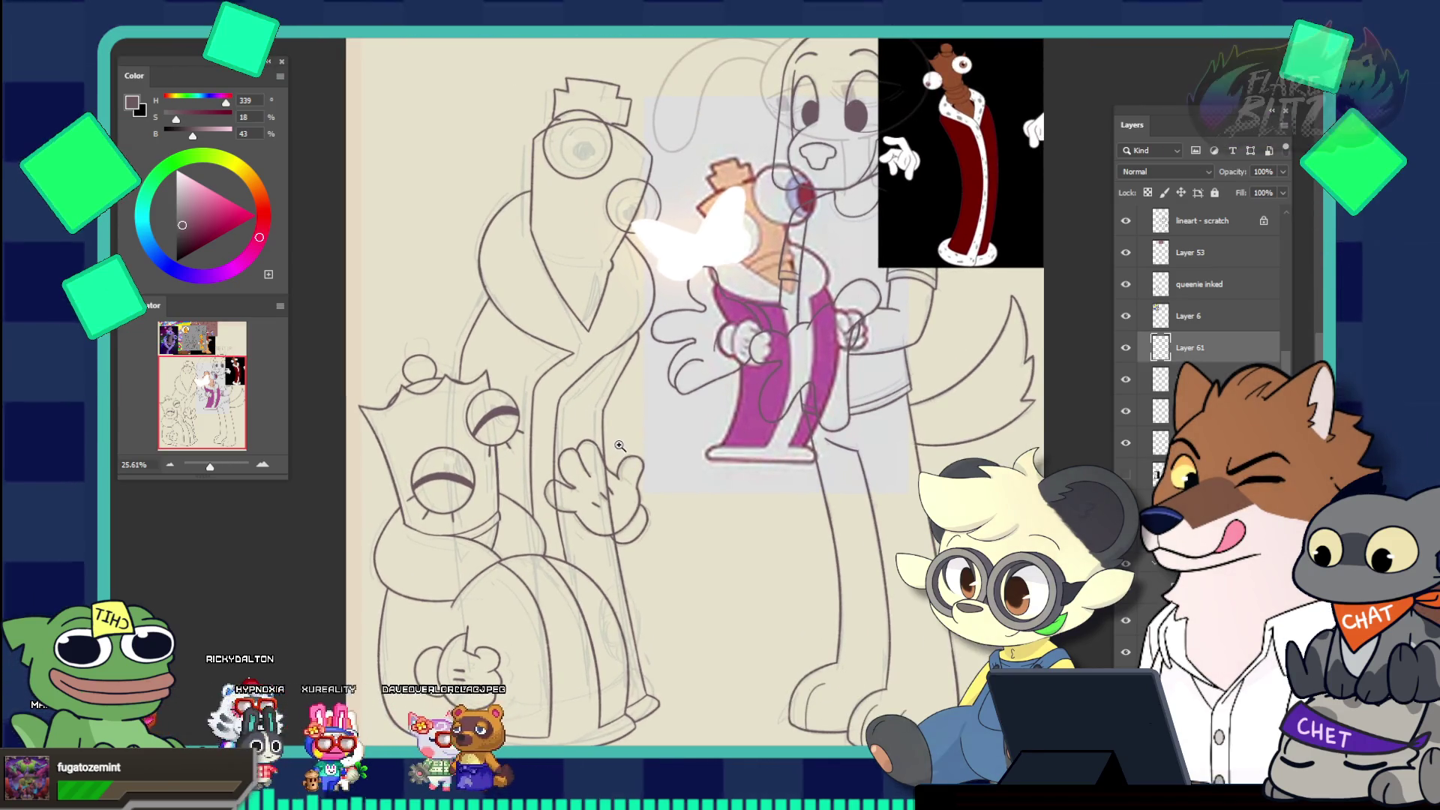
{"action": "scroll", "coordinate": [619, 447], "scroll_direction": "up", "scroll_amount": 3}
{"action": "scroll", "coordinate": [613, 482], "scroll_direction": "up", "scroll_amount": 2}
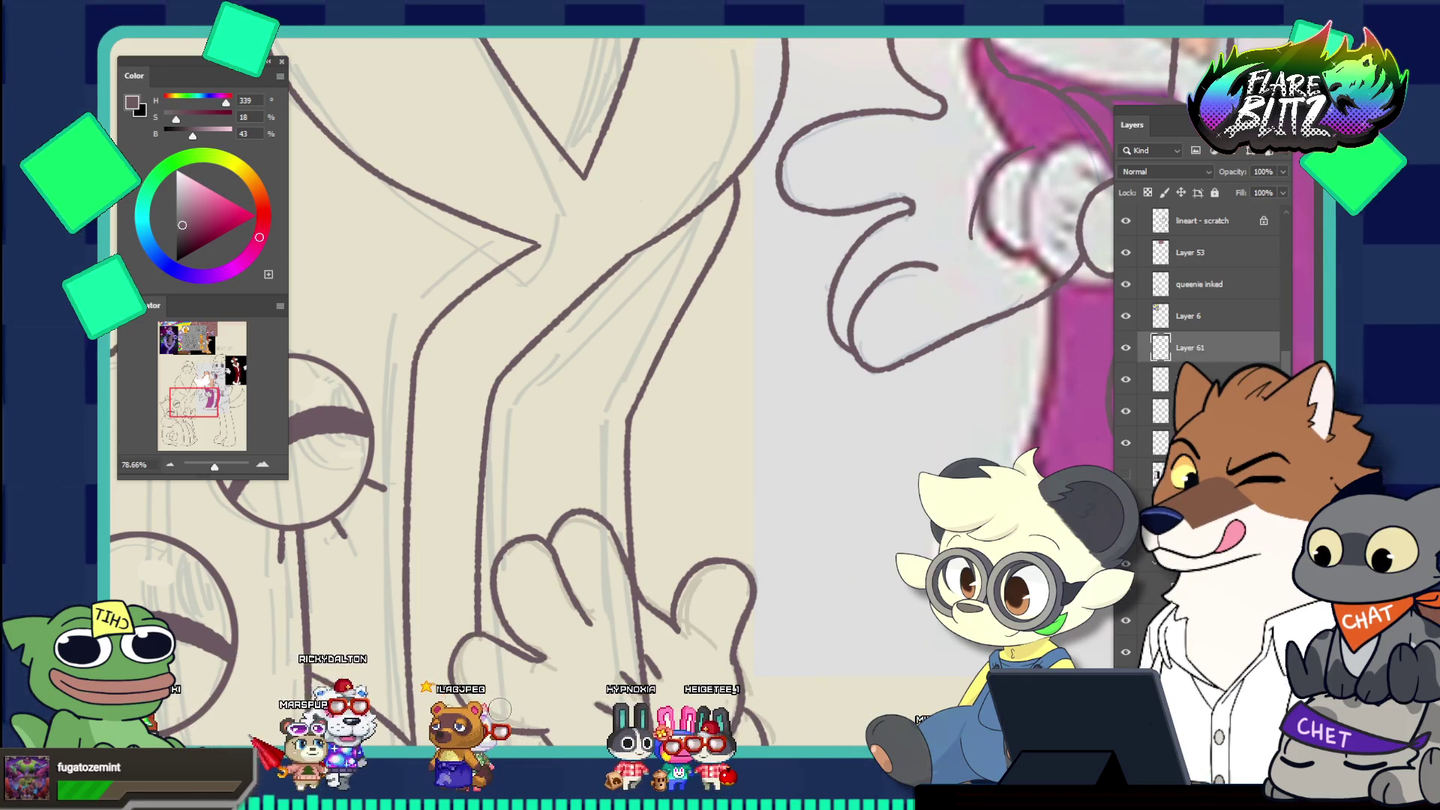
{"action": "scroll", "coordinate": [365, 559], "scroll_direction": "down", "scroll_amount": 5}
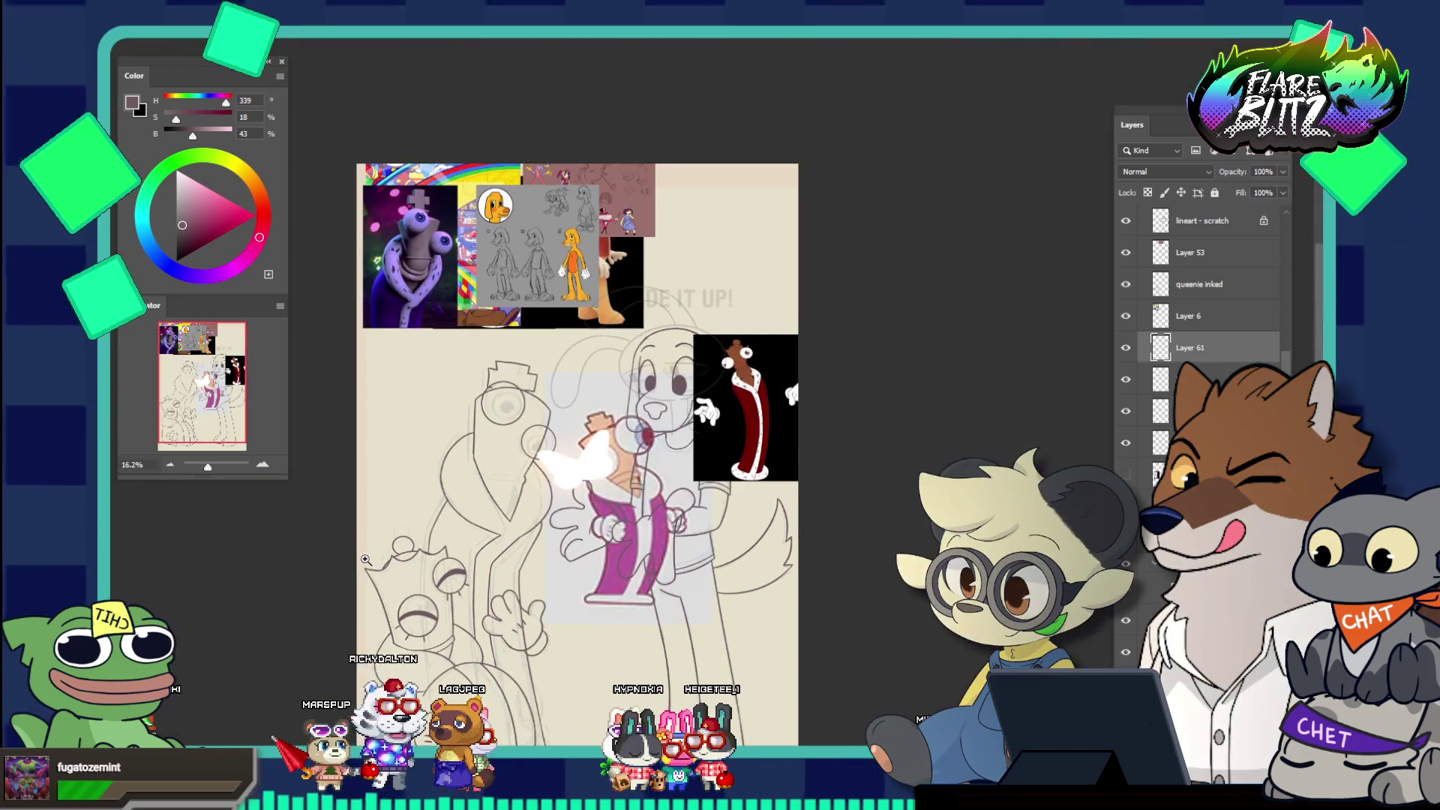
{"action": "scroll", "coordinate": [382, 544], "scroll_direction": "down", "scroll_amount": 3}
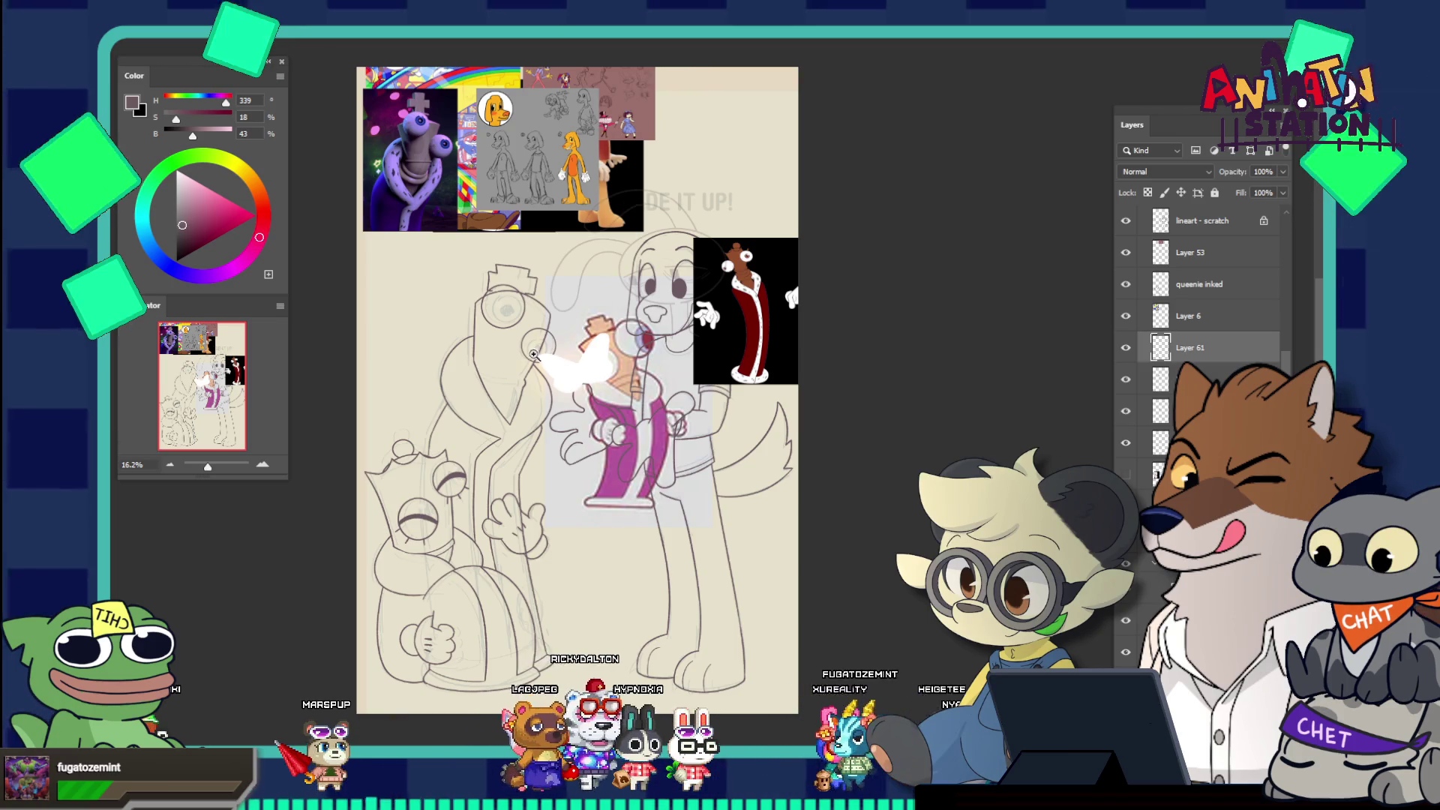
{"action": "left_click_drag", "start_coordinate": [602, 327], "coordinate": [615, 373]}
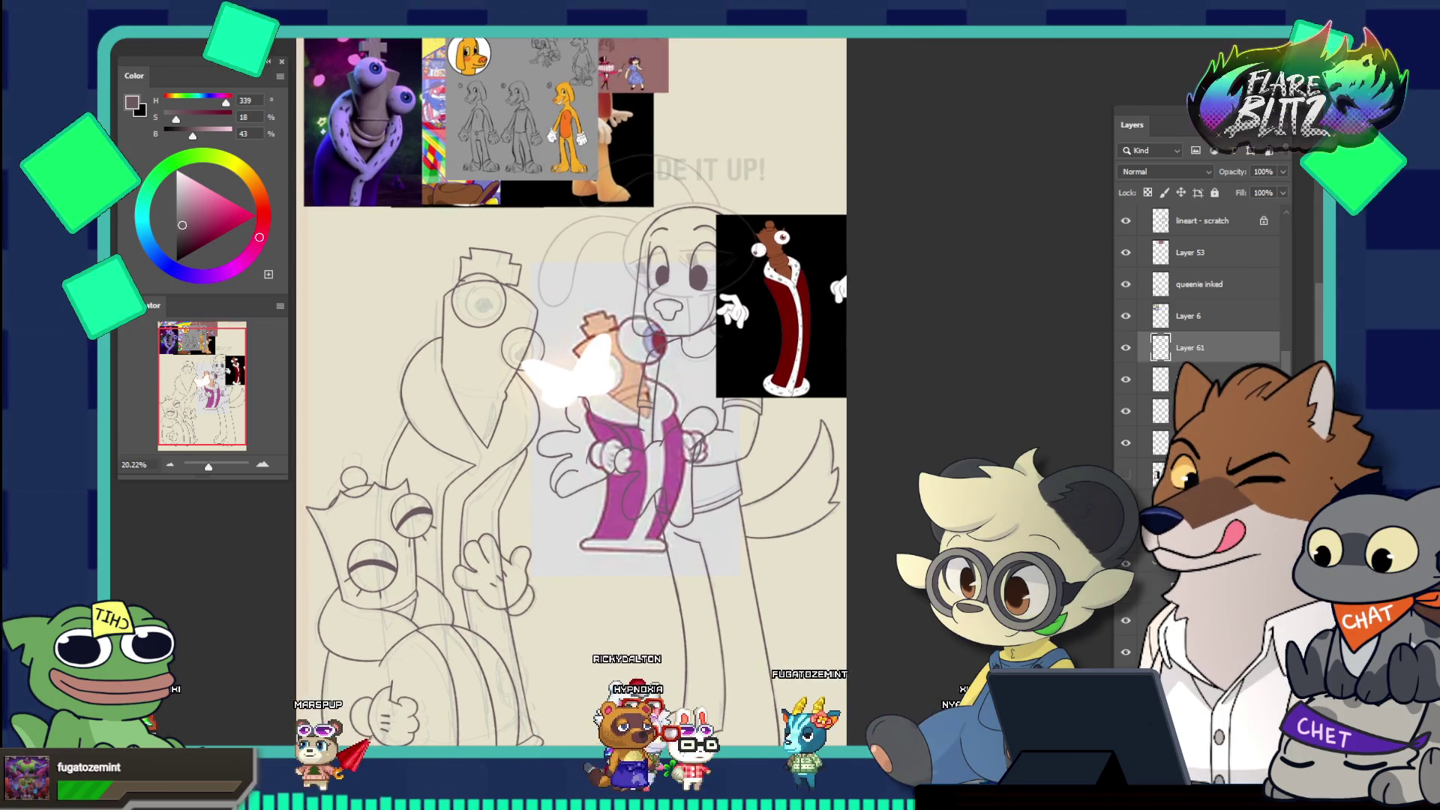
{"action": "scroll", "coordinate": [1208, 337], "scroll_direction": "down", "scroll_amount": 1}
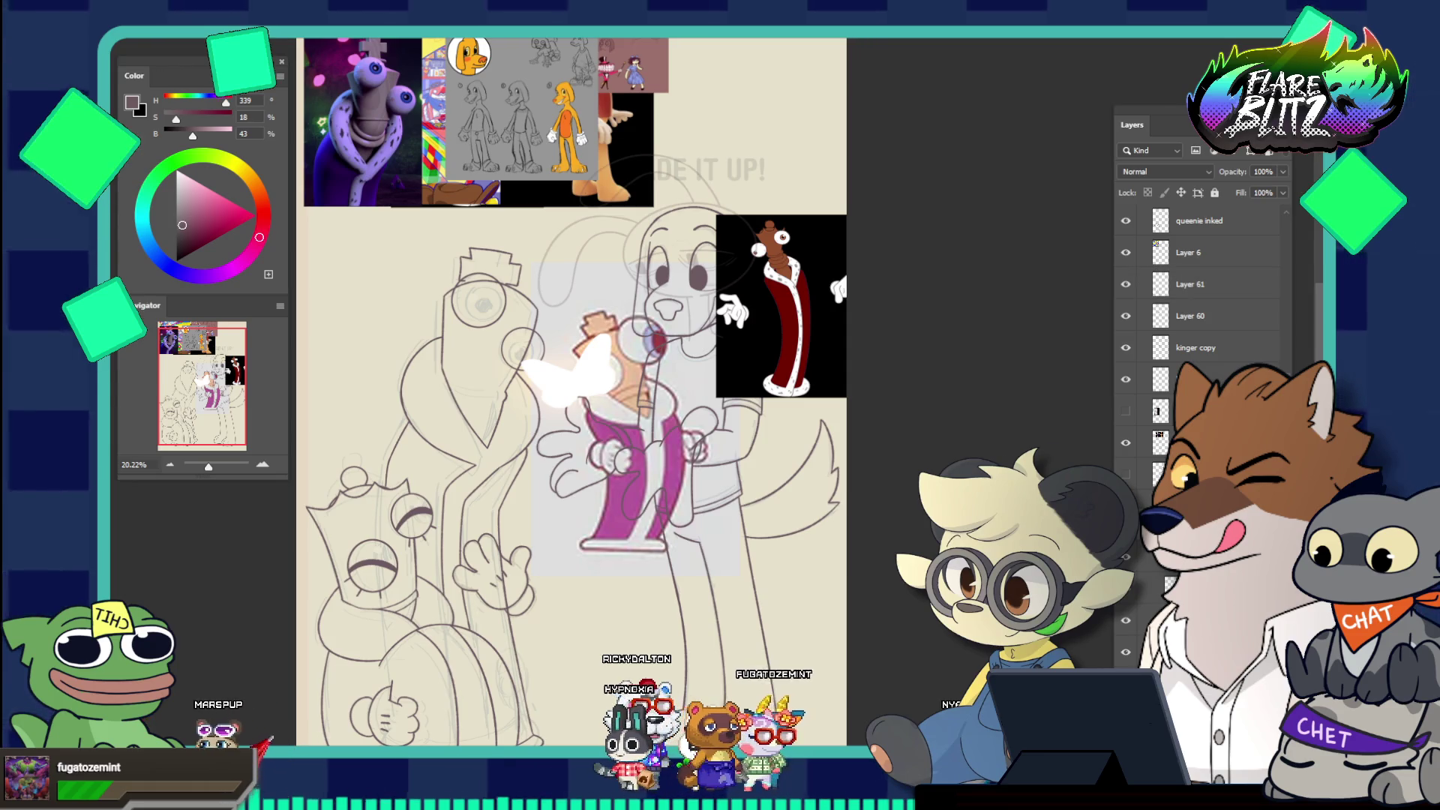
{"action": "left_click_drag", "start_coordinate": [593, 350], "coordinate": [602, 350]}
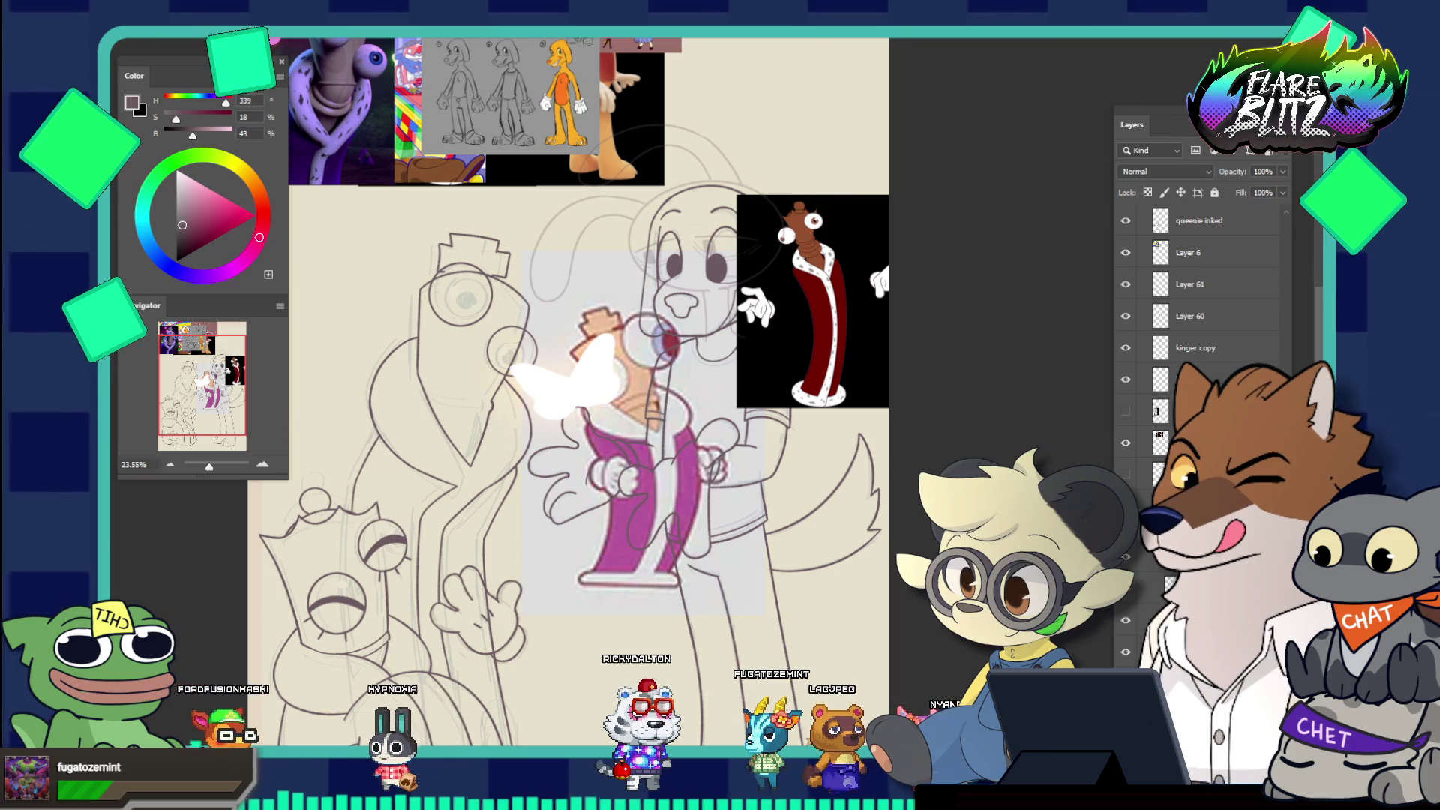
{"action": "mouse_move", "coordinate": [593, 543]}
{"action": "left_mouse_down"}
{"action": "mouse_move", "coordinate": [579, 543]}
{"action": "mouse_move", "coordinate": [604, 540]}
{"action": "mouse_move", "coordinate": [335, 446]}
{"action": "mouse_move", "coordinate": [403, 474]}
{"action": "left_mouse_up"}
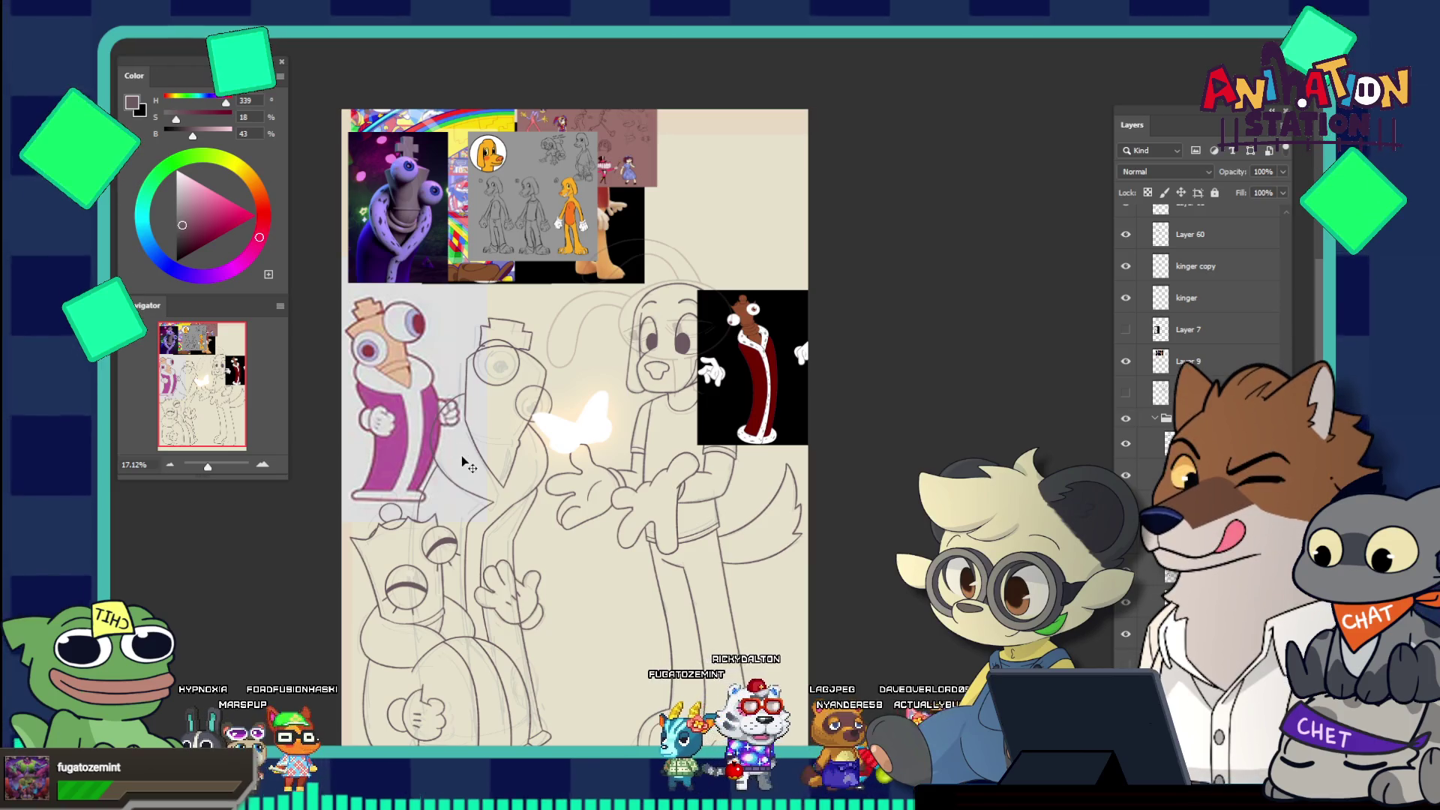
{"action": "left_click_drag", "start_coordinate": [450, 389], "coordinate": [513, 417]}
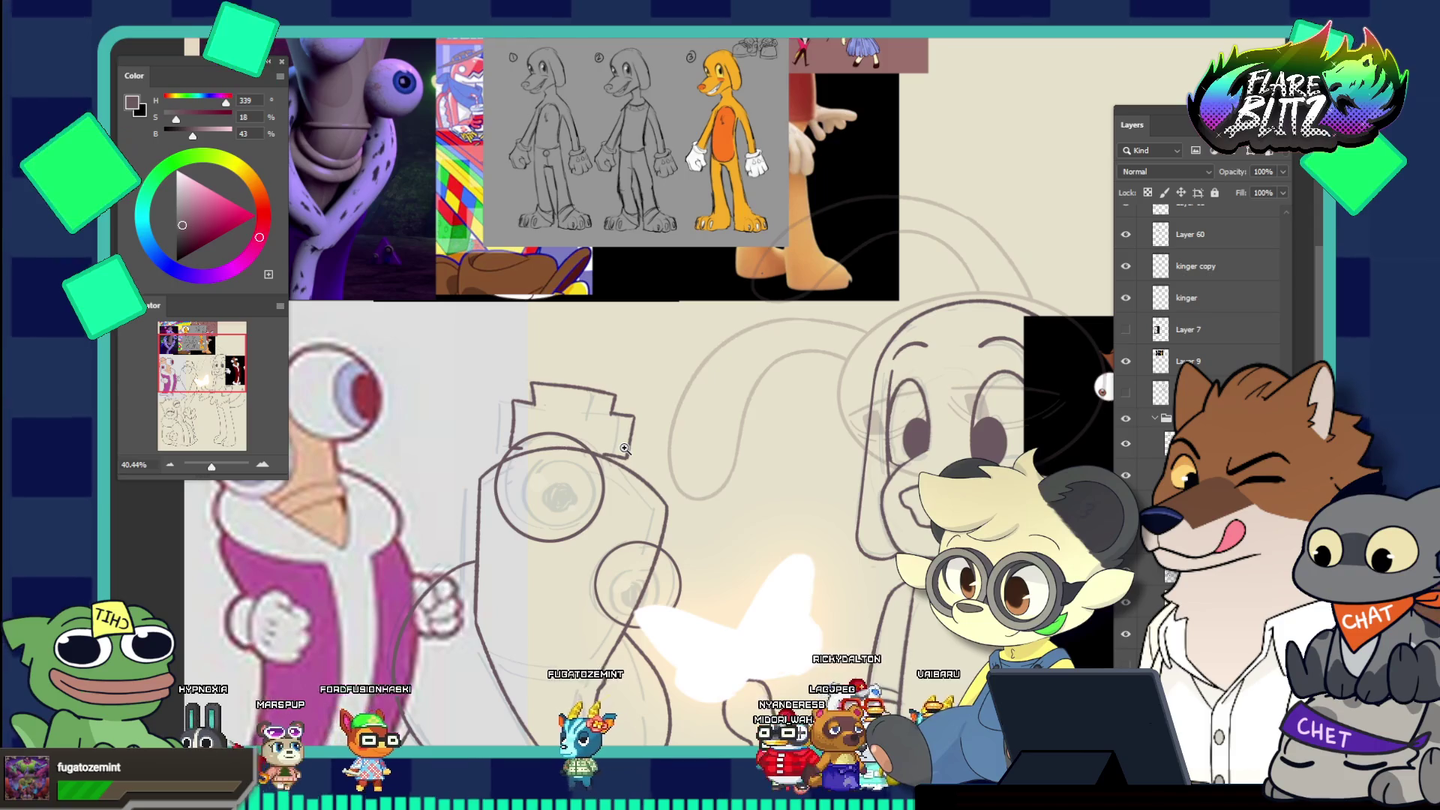
{"action": "scroll", "coordinate": [622, 457], "scroll_direction": "down", "scroll_amount": 3}
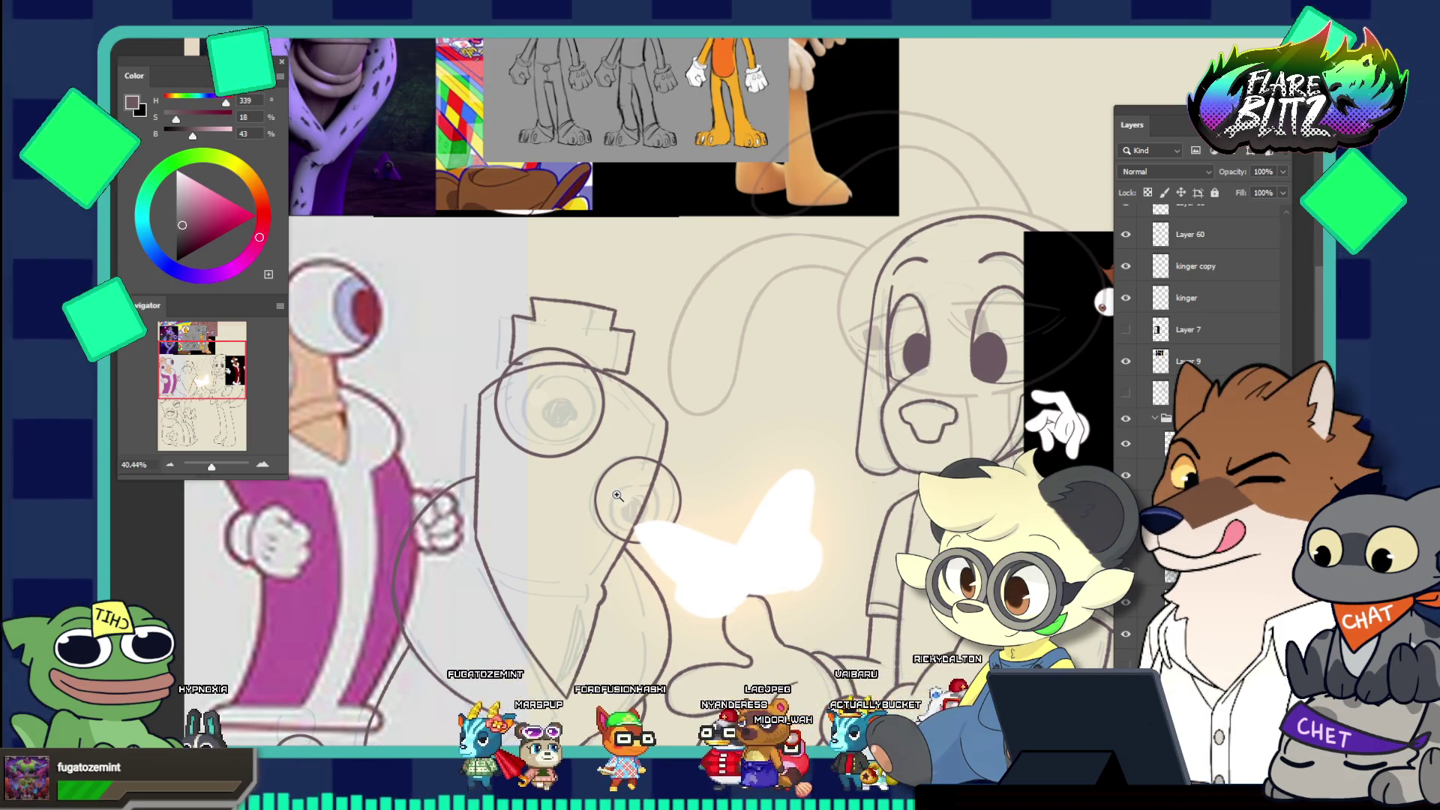
{"action": "left_click_drag", "start_coordinate": [582, 612], "coordinate": [630, 588]}
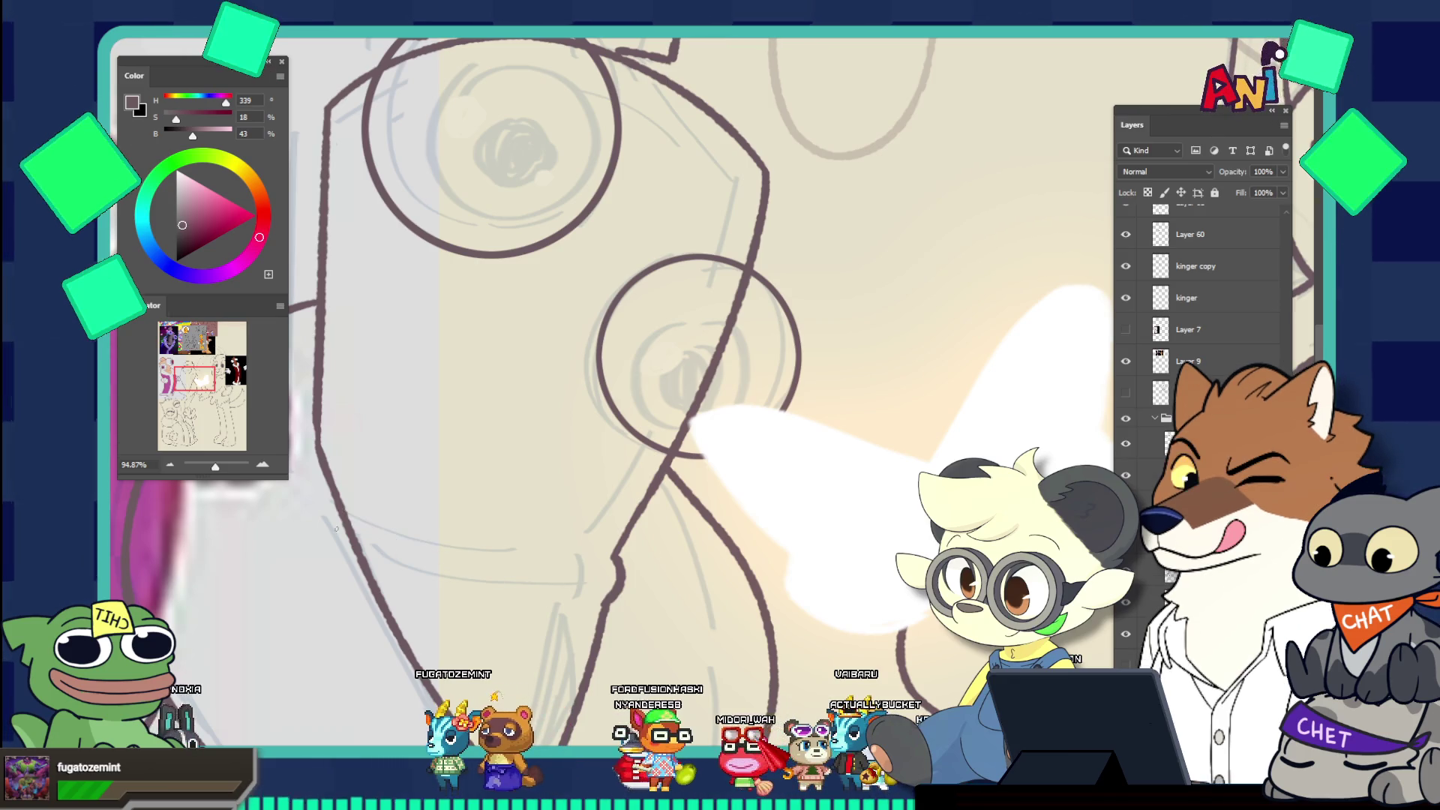
Ink the upper collar curve across Kinger's body and start a lower collar edge beneath it
{"action": "left_click_drag", "start_coordinate": [339, 501], "coordinate": [613, 557]}
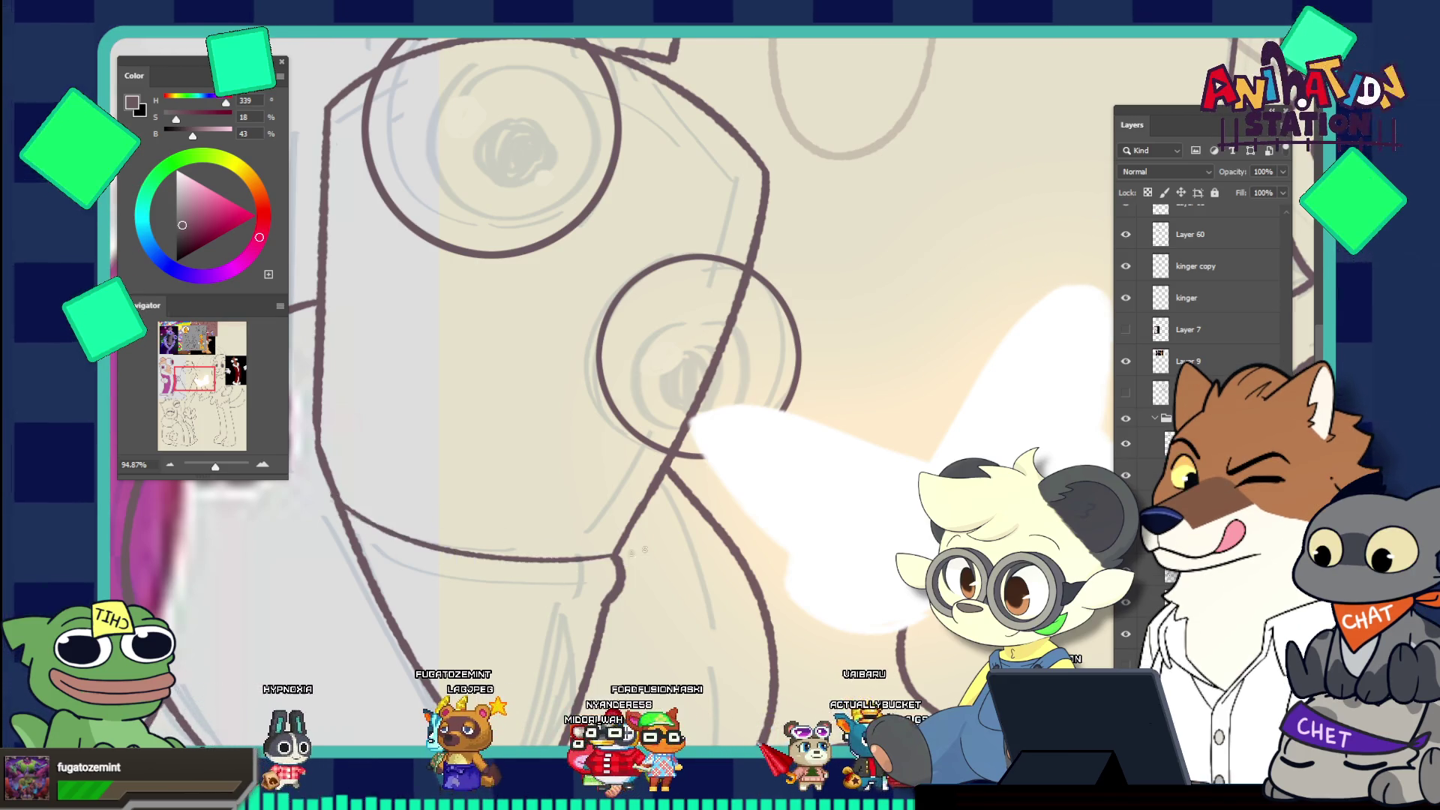
{"action": "left_click_drag", "start_coordinate": [409, 568], "coordinate": [633, 594]}
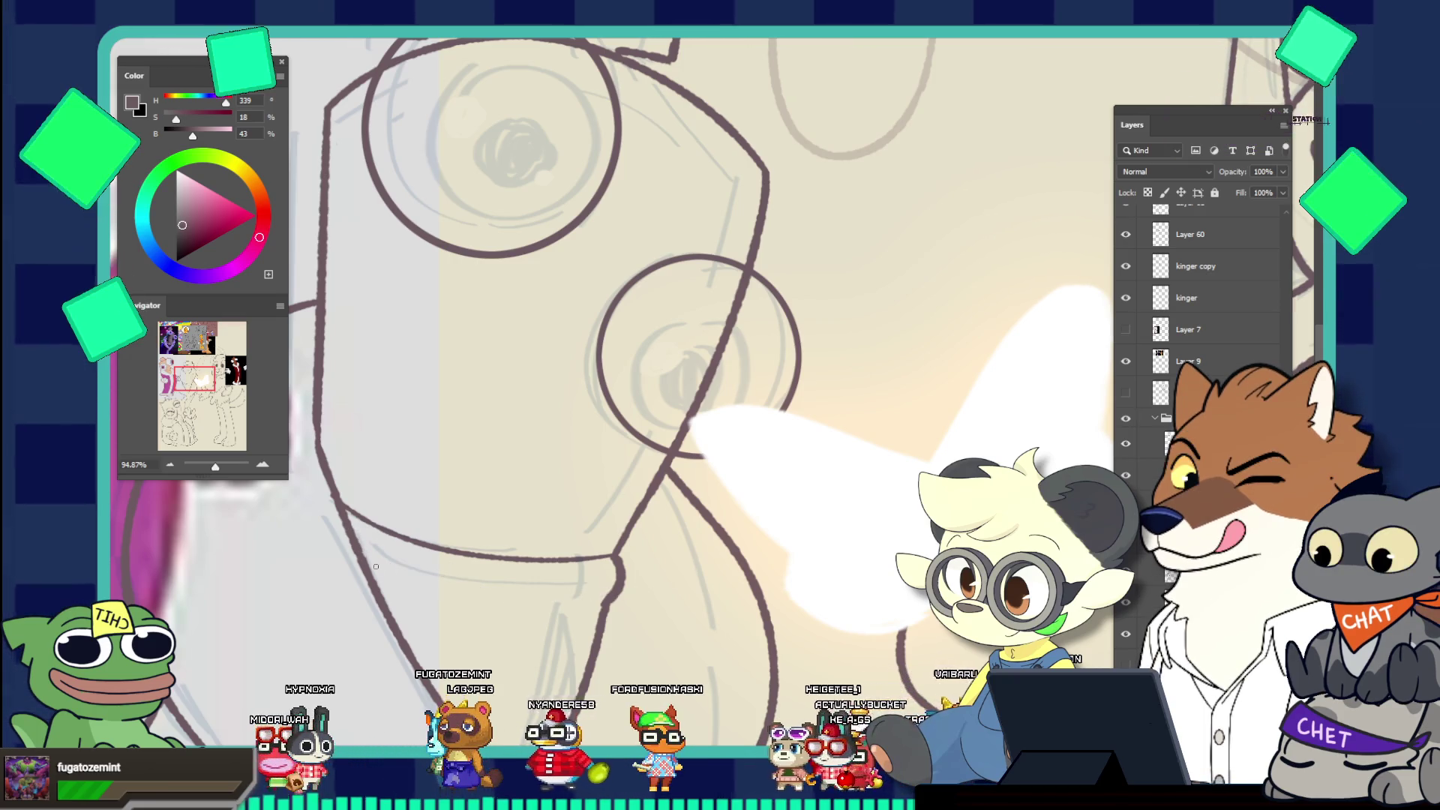
{"action": "key", "text": "ctrl+z"}
{"action": "left_click_drag", "start_coordinate": [420, 600], "coordinate": [632, 606]}
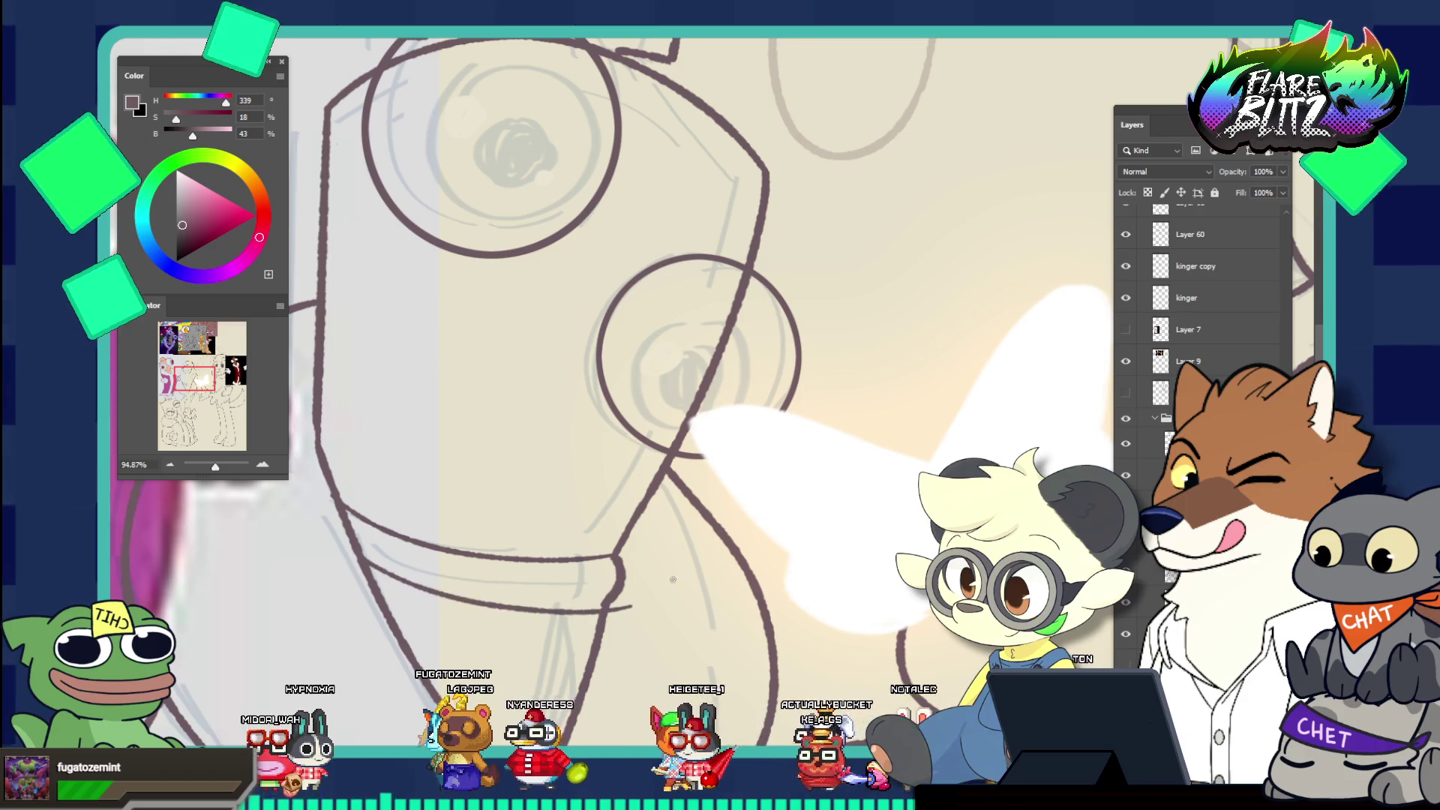
{"action": "key", "text": "ctrl+z"}
{"action": "left_click_drag", "start_coordinate": [368, 564], "coordinate": [605, 609]}
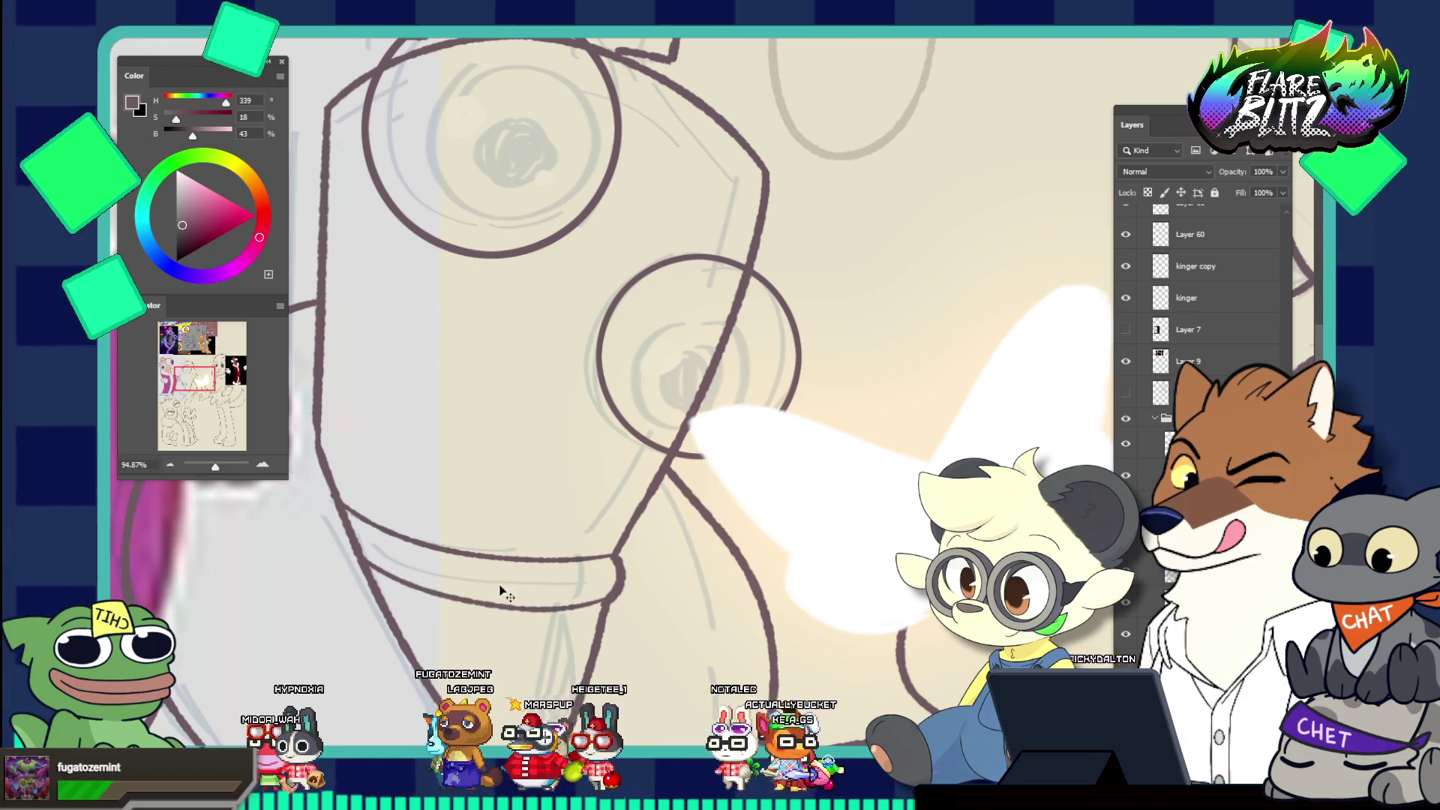
{"action": "key", "text": "ctrl+z"}
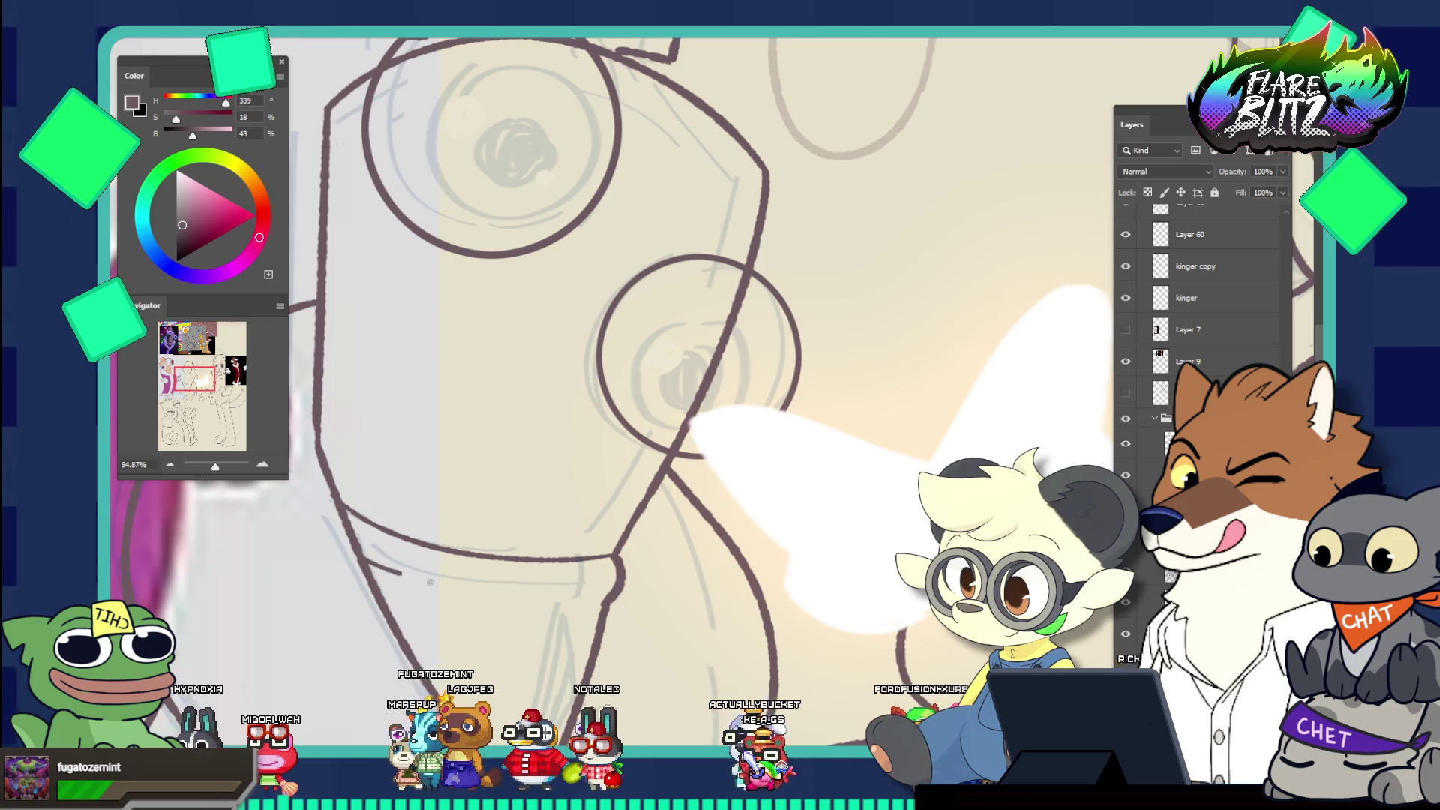
{"action": "left_click_drag", "start_coordinate": [378, 570], "coordinate": [603, 599]}
{"action": "key", "text": "ctrl+z"}
{"action": "left_click_drag", "start_coordinate": [368, 555], "coordinate": [637, 602]}
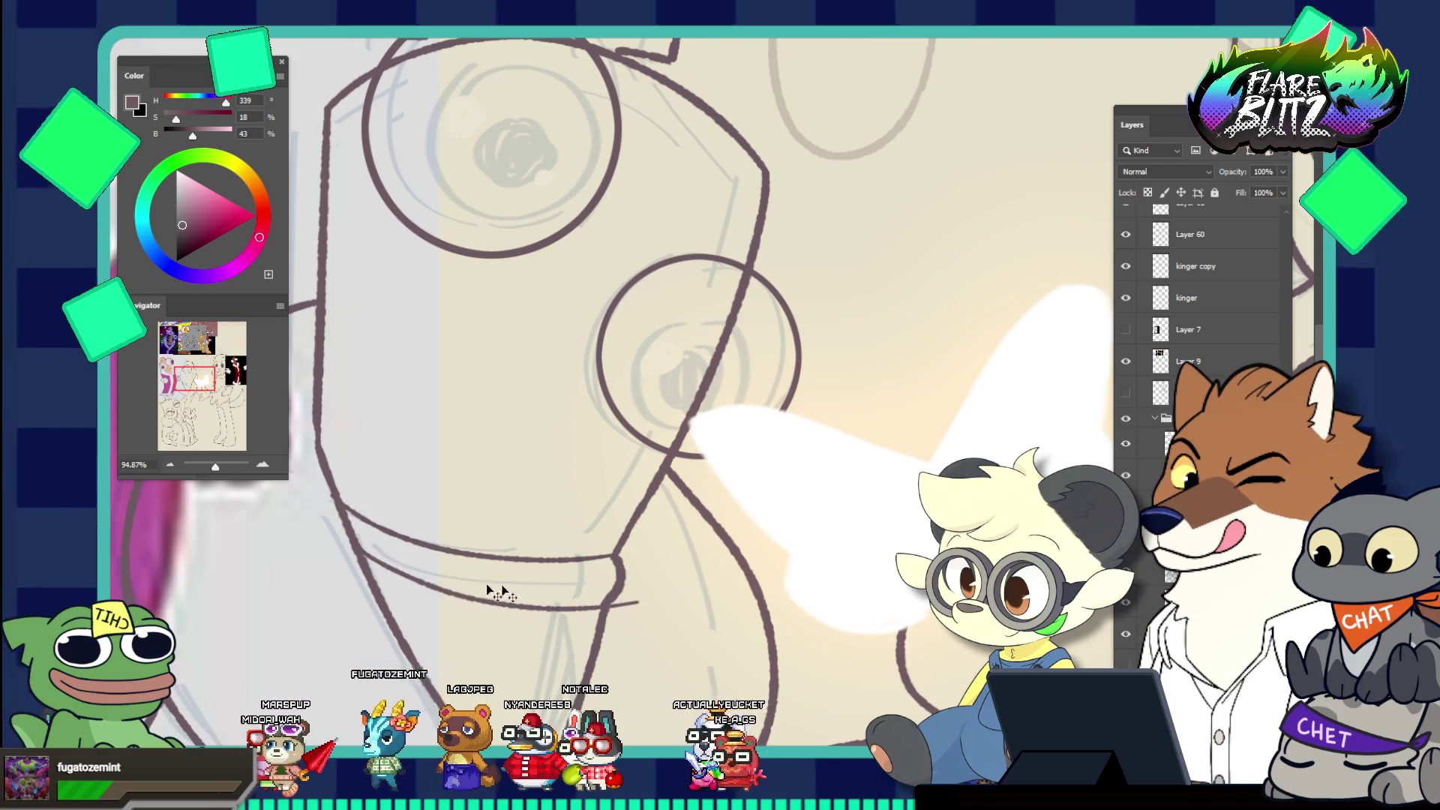
Keep redrawing the lower collar line at different lengths, undoing unsatisfying strokes
{"action": "left_click_drag", "start_coordinate": [359, 550], "coordinate": [389, 569]}
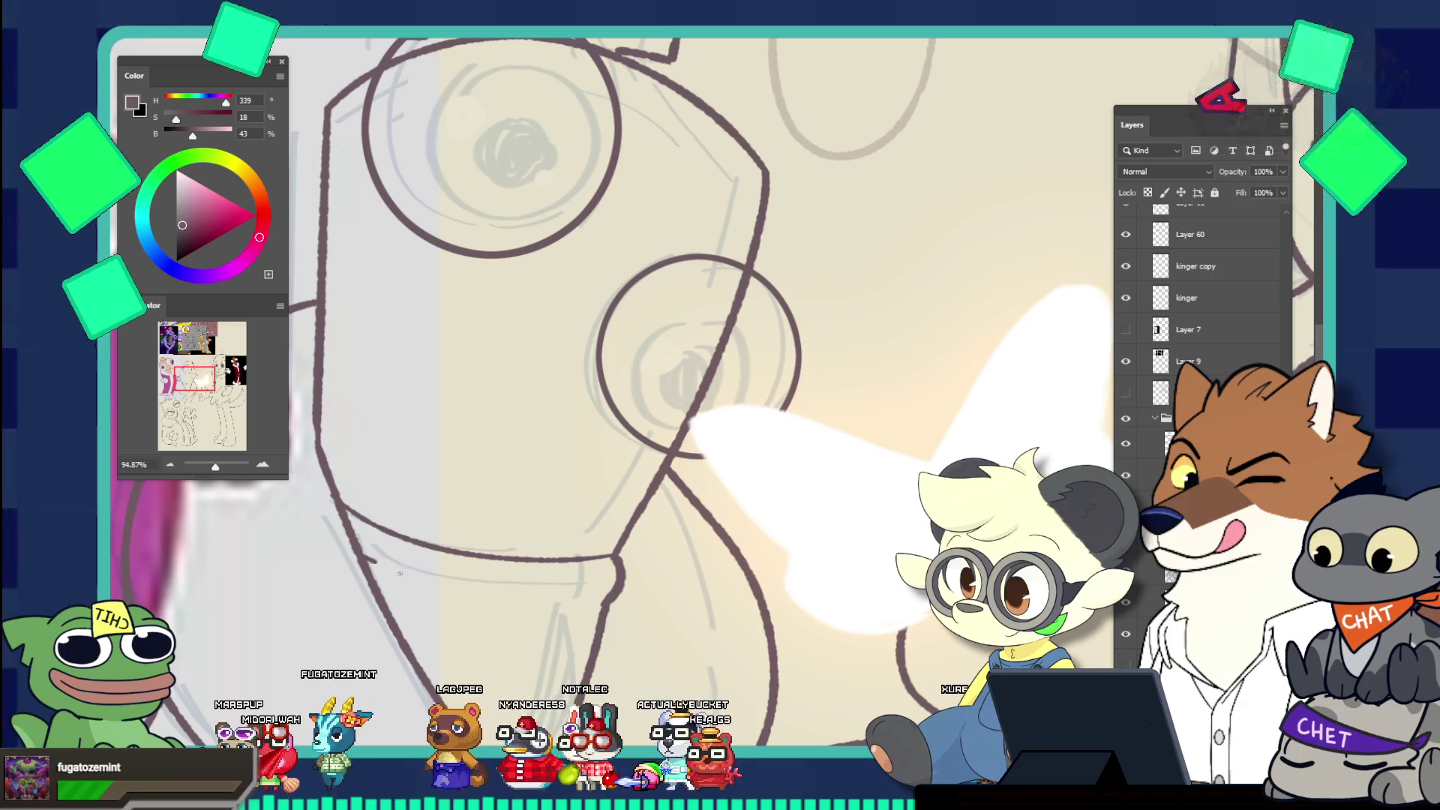
{"action": "left_click_drag", "start_coordinate": [384, 564], "coordinate": [600, 611]}
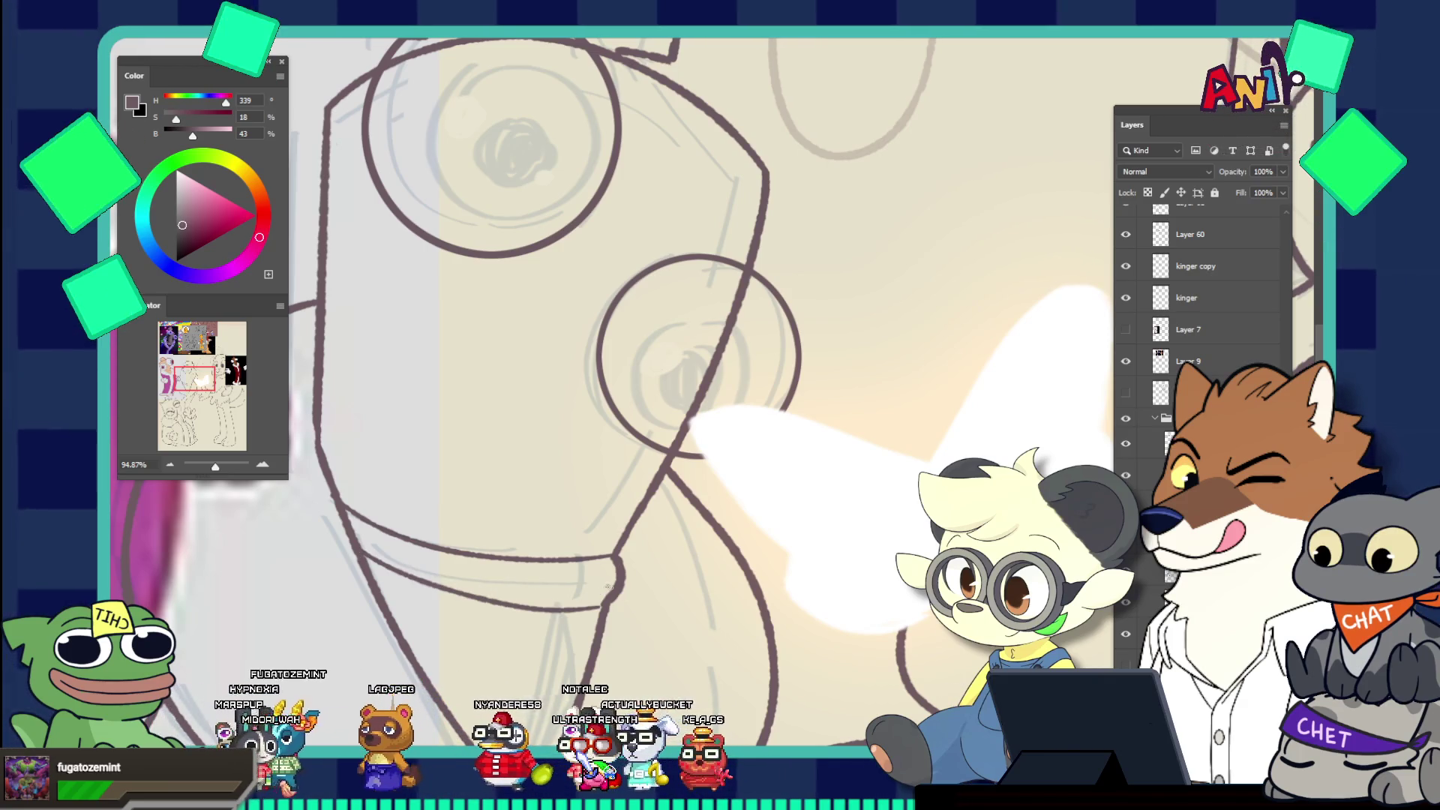
{"action": "key", "text": "ctrl+z"}
{"action": "mouse_move", "coordinate": [359, 557]}
{"action": "left_mouse_down"}
{"action": "mouse_move", "coordinate": [495, 600]}
{"action": "mouse_move", "coordinate": [593, 604]}
{"action": "left_mouse_up"}
{"action": "key", "text": "ctrl+z"}
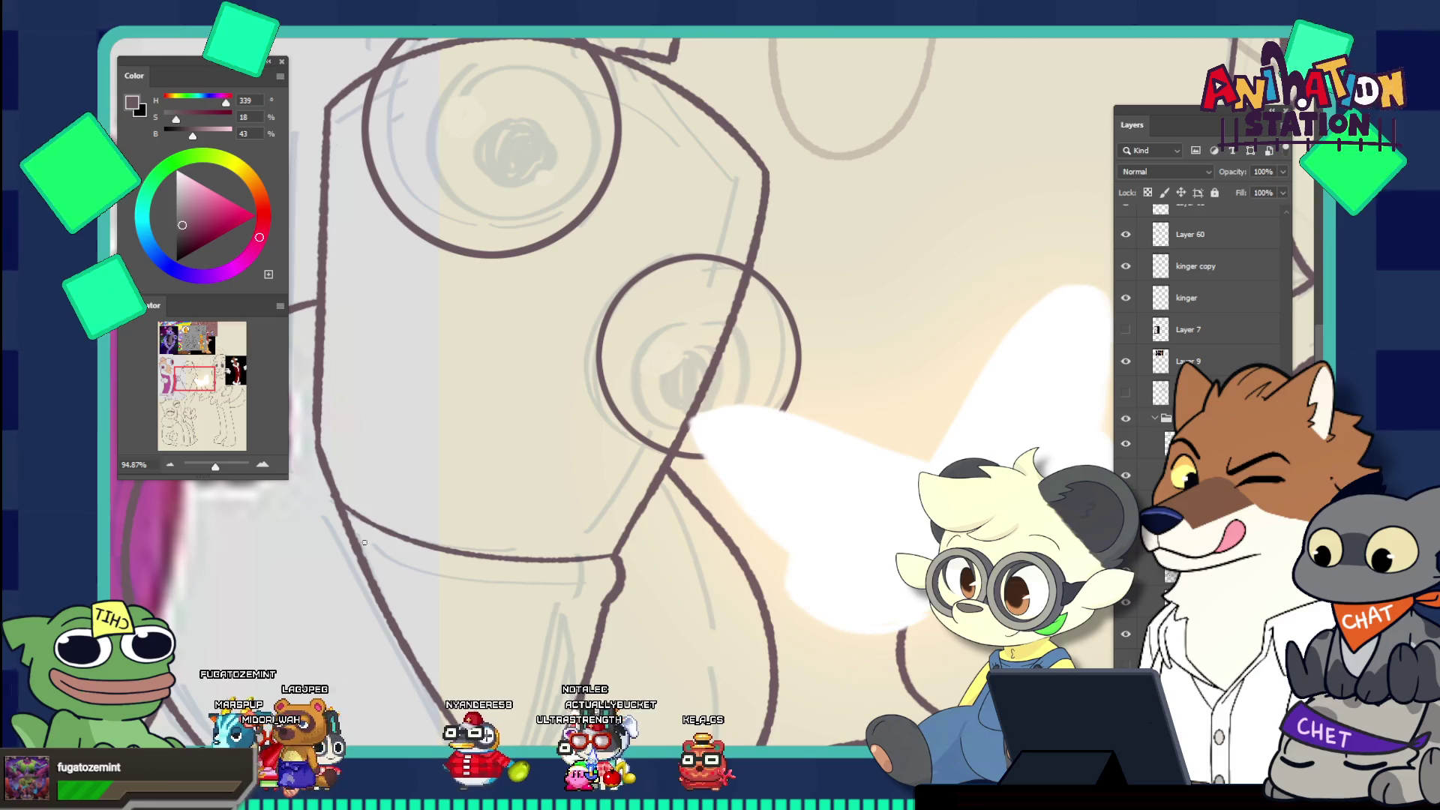
{"action": "left_click_drag", "start_coordinate": [358, 551], "coordinate": [613, 595]}
{"action": "key", "text": "ctrl+z"}
{"action": "left_click_drag", "start_coordinate": [358, 547], "coordinate": [576, 592]}
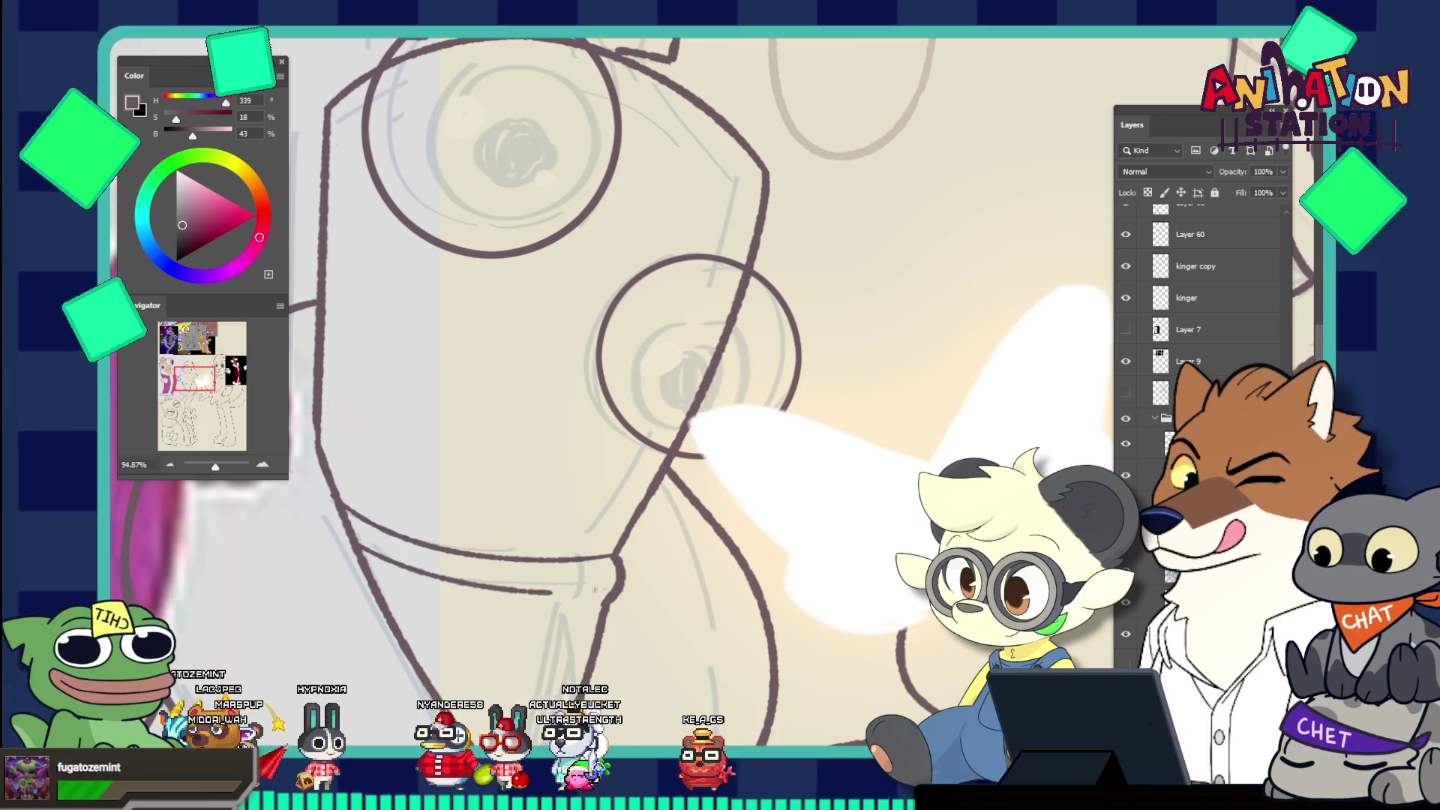
{"action": "key", "text": "ctrl+z"}
{"action": "left_click_drag", "start_coordinate": [358, 547], "coordinate": [614, 594]}
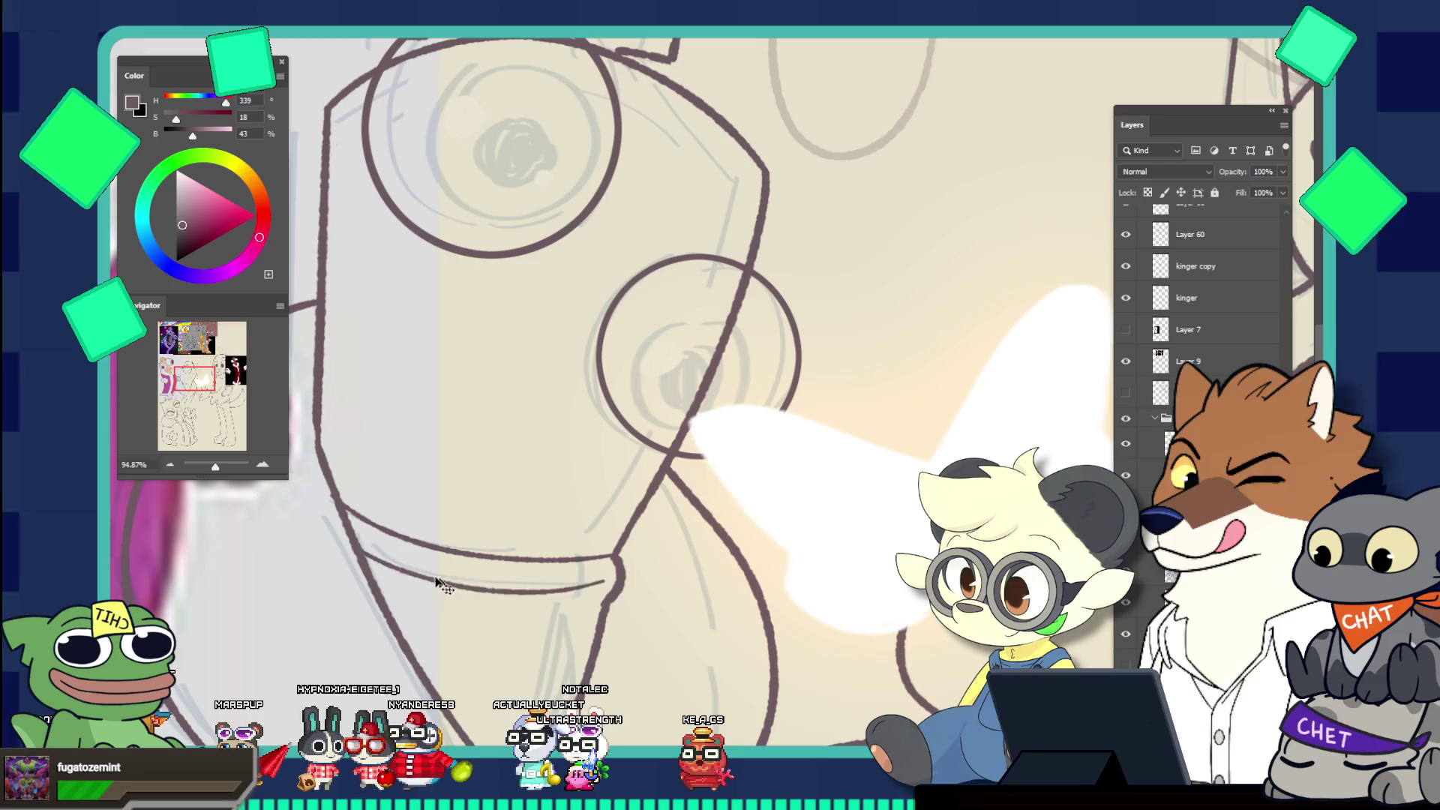
{"action": "key", "text": "ctrl+z"}
Settle on the final lower collar line, then zoom out to see more of Kinger
{"action": "key", "text": "ctrl+z"}
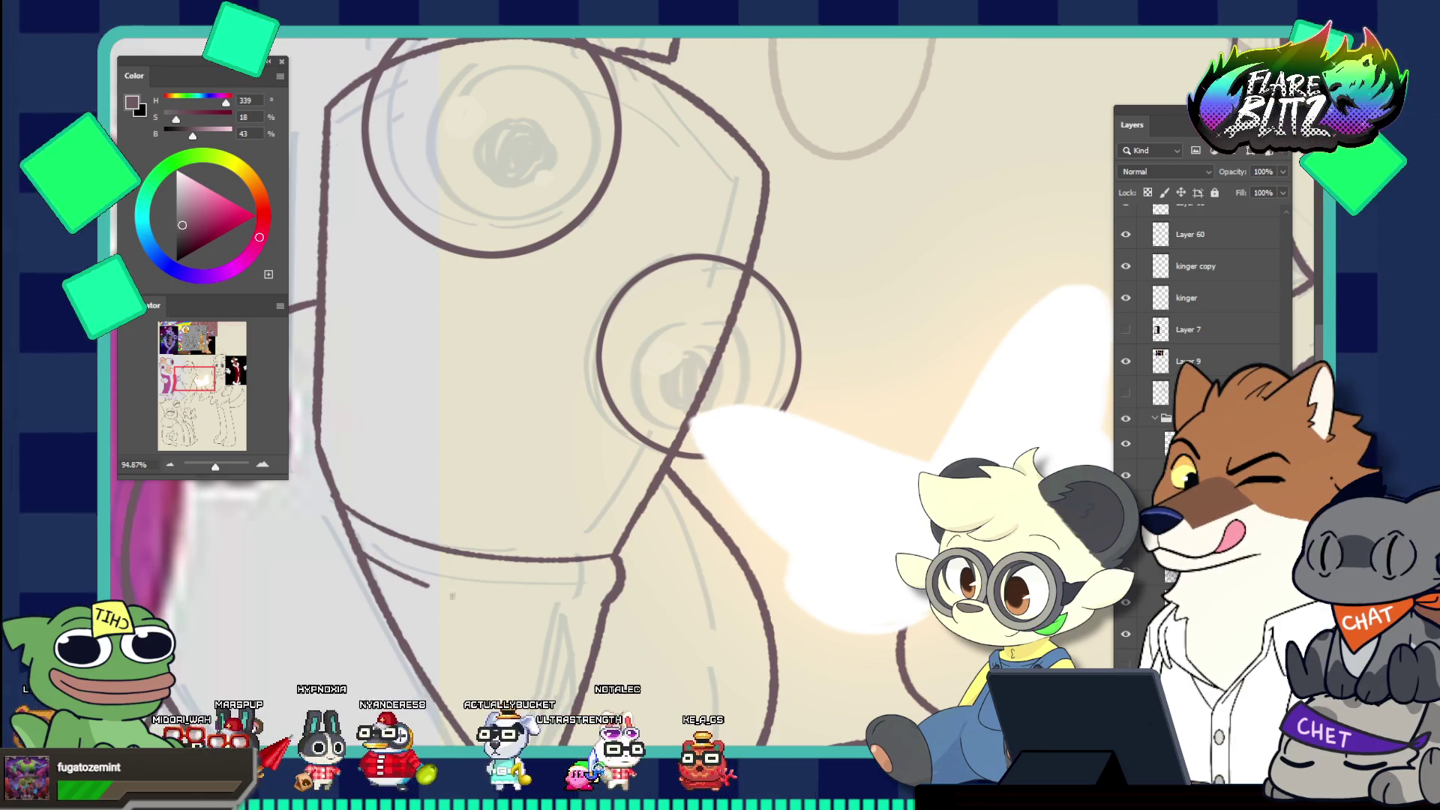
{"action": "left_click_drag", "start_coordinate": [360, 550], "coordinate": [613, 594]}
{"action": "key", "text": "ctrl+z"}
{"action": "left_click_drag", "start_coordinate": [362, 550], "coordinate": [583, 599]}
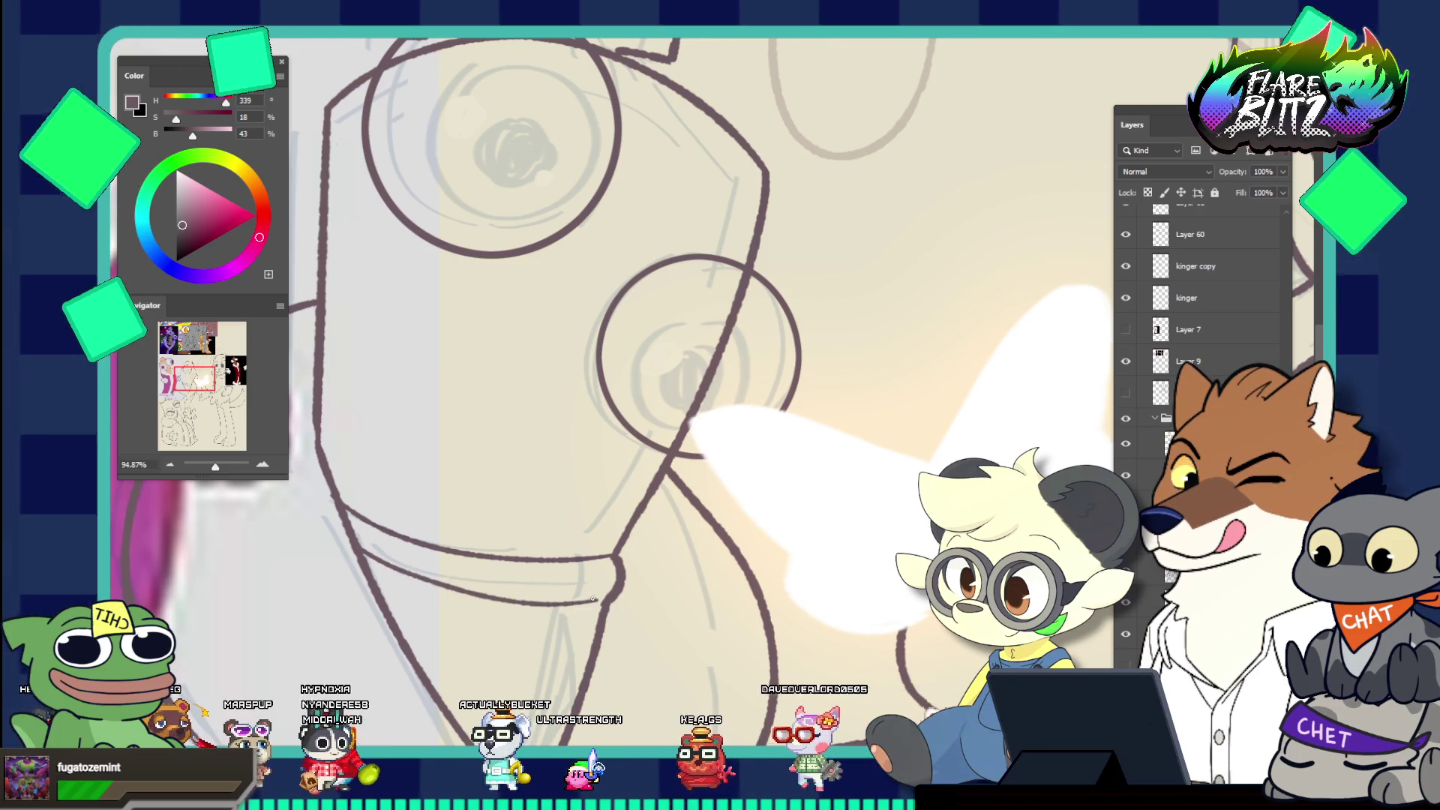
{"action": "key", "text": "ctrl+z"}
{"action": "mouse_move", "coordinate": [361, 550]}
{"action": "left_mouse_down"}
{"action": "mouse_move", "coordinate": [502, 599]}
{"action": "mouse_move", "coordinate": [600, 607]}
{"action": "left_mouse_up"}
{"action": "key", "text": "ctrl+z"}
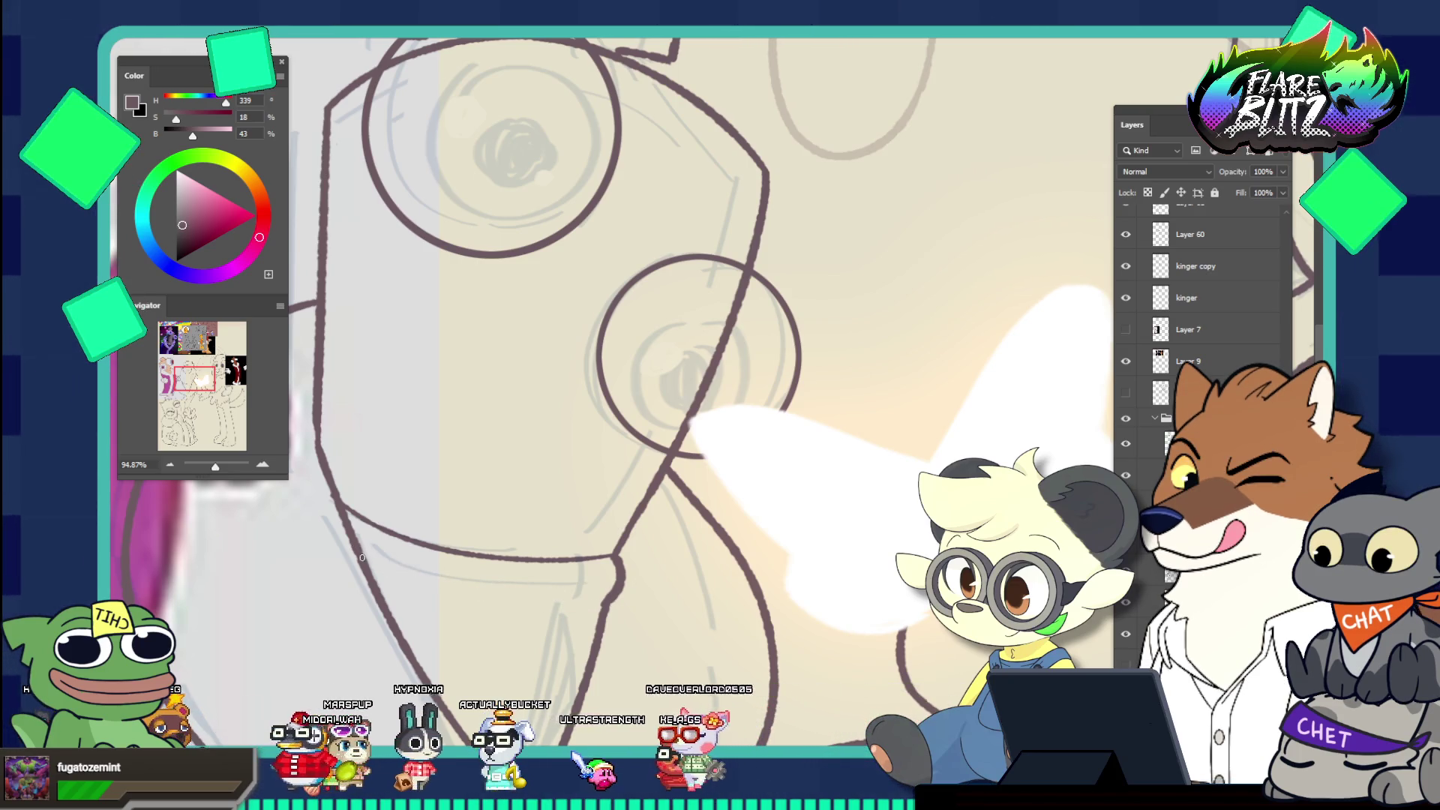
{"action": "key", "text": "ctrl+z"}
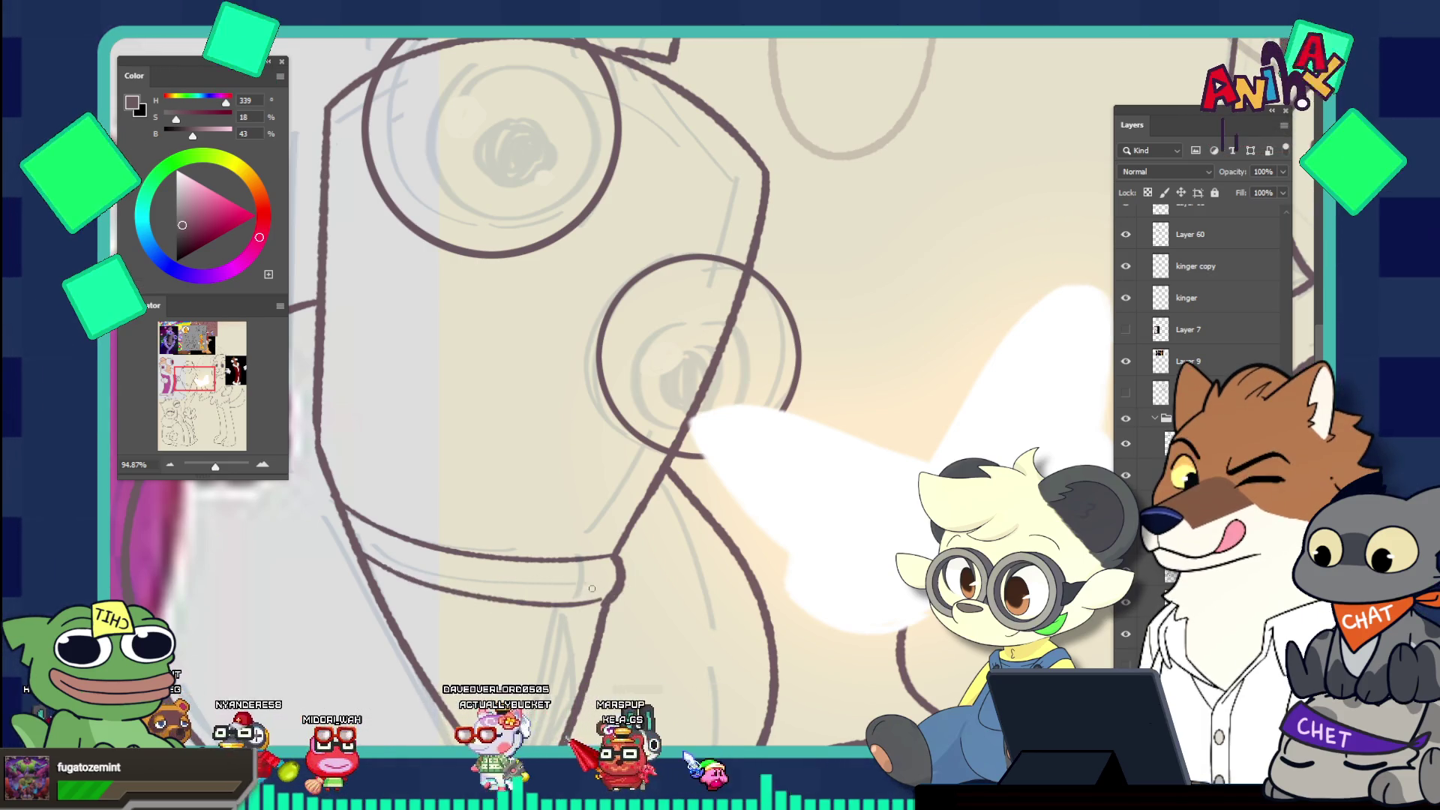
{"action": "key", "text": "ctrl+z"}
{"action": "left_click_drag", "start_coordinate": [387, 569], "coordinate": [599, 604]}
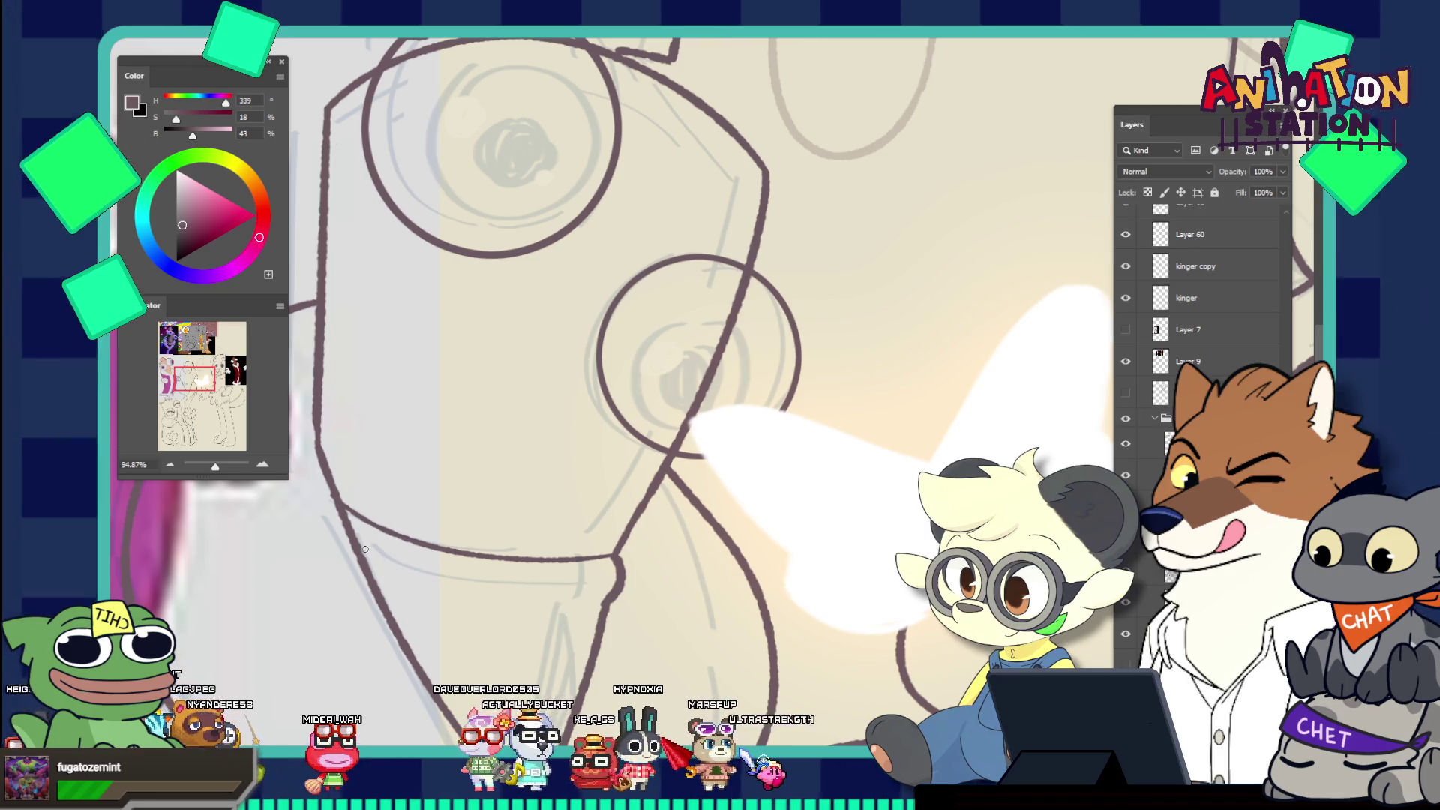
{"action": "key", "text": "ctrl+z"}
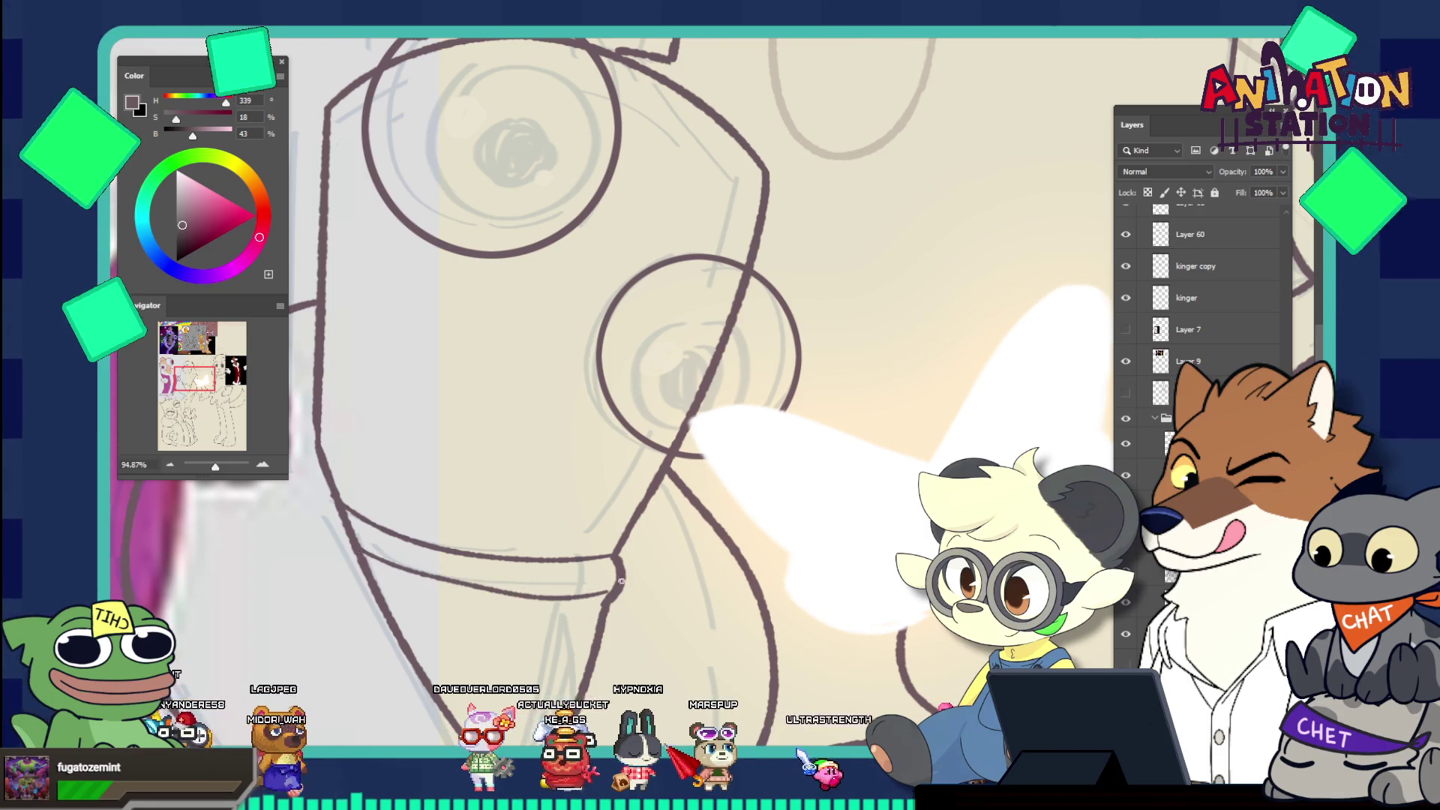
{"action": "left_click_drag", "start_coordinate": [392, 563], "coordinate": [592, 591]}
{"action": "left_click_drag", "start_coordinate": [495, 495], "coordinate": [463, 439]}
{"action": "mouse_move", "coordinate": [602, 542]}
{"action": "left_mouse_down"}
{"action": "mouse_move", "coordinate": [660, 536]}
{"action": "mouse_move", "coordinate": [592, 532]}
{"action": "mouse_move", "coordinate": [642, 529]}
{"action": "mouse_move", "coordinate": [636, 488]}
{"action": "mouse_move", "coordinate": [548, 402]}
{"action": "mouse_move", "coordinate": [657, 551]}
{"action": "left_mouse_up"}
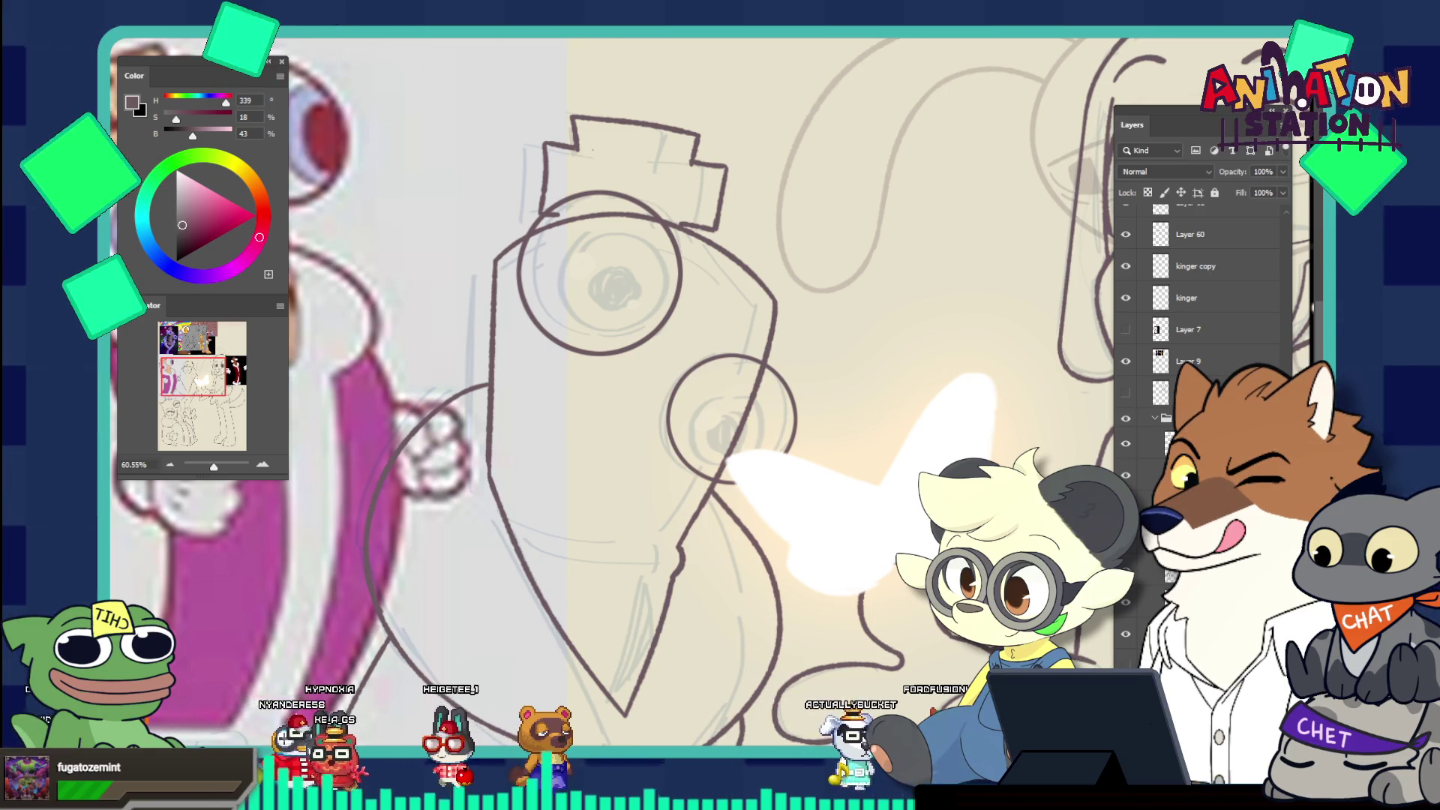
Ink a curve along the bottom of Kinger's head, undoing the over-extended version
{"action": "left_click_drag", "start_coordinate": [501, 508], "coordinate": [743, 553]}
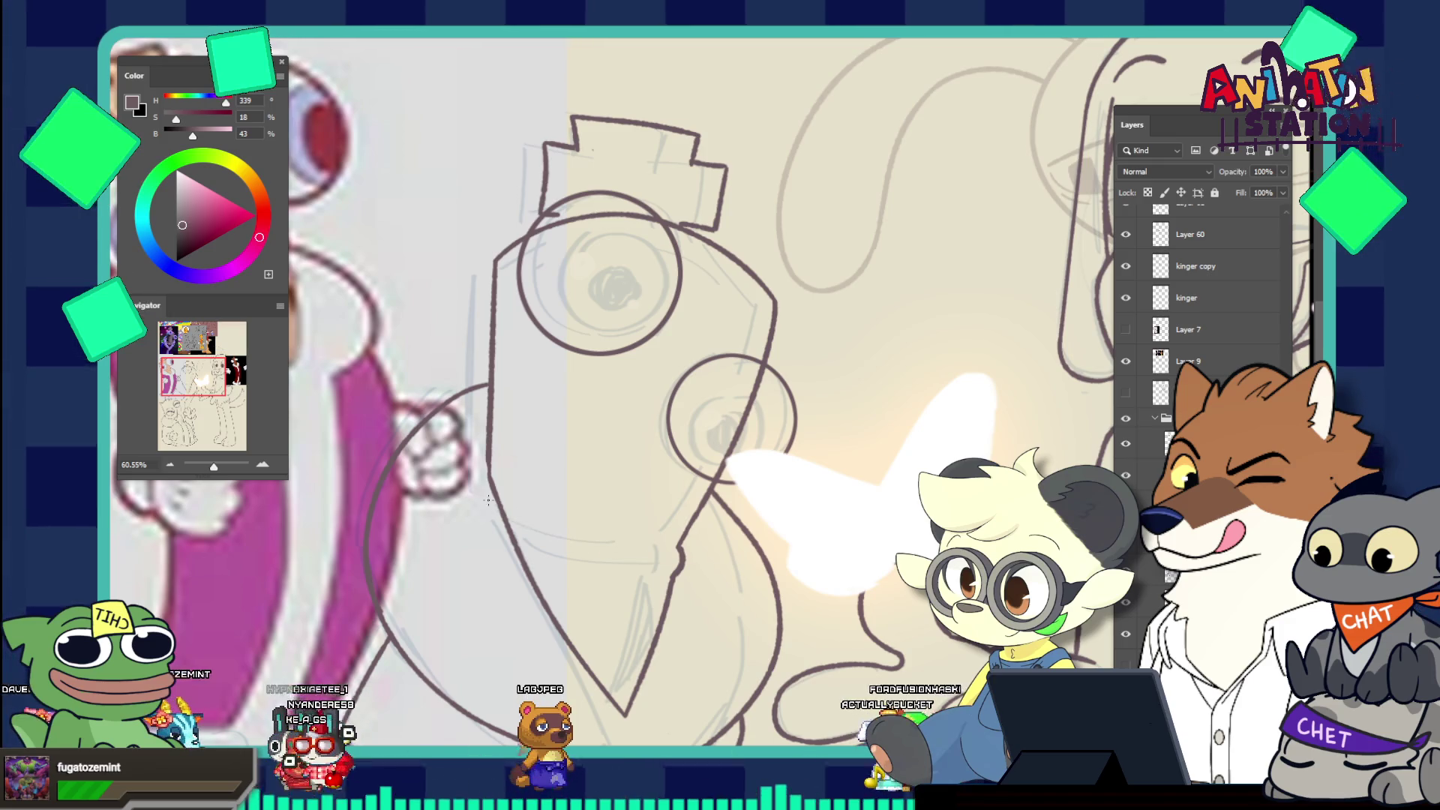
{"action": "left_click_drag", "start_coordinate": [495, 511], "coordinate": [682, 545]}
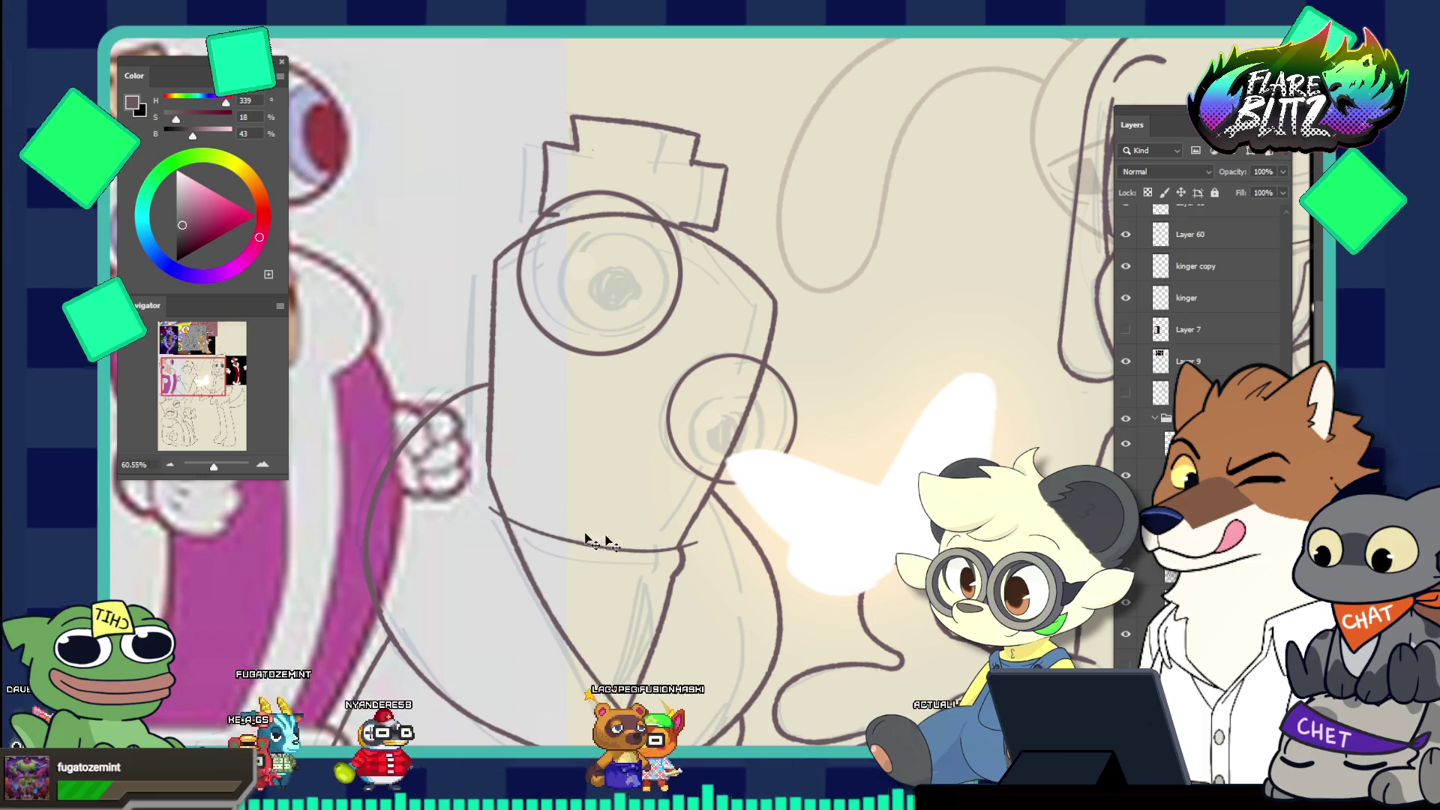
{"action": "left_click_drag", "start_coordinate": [480, 499], "coordinate": [683, 552]}
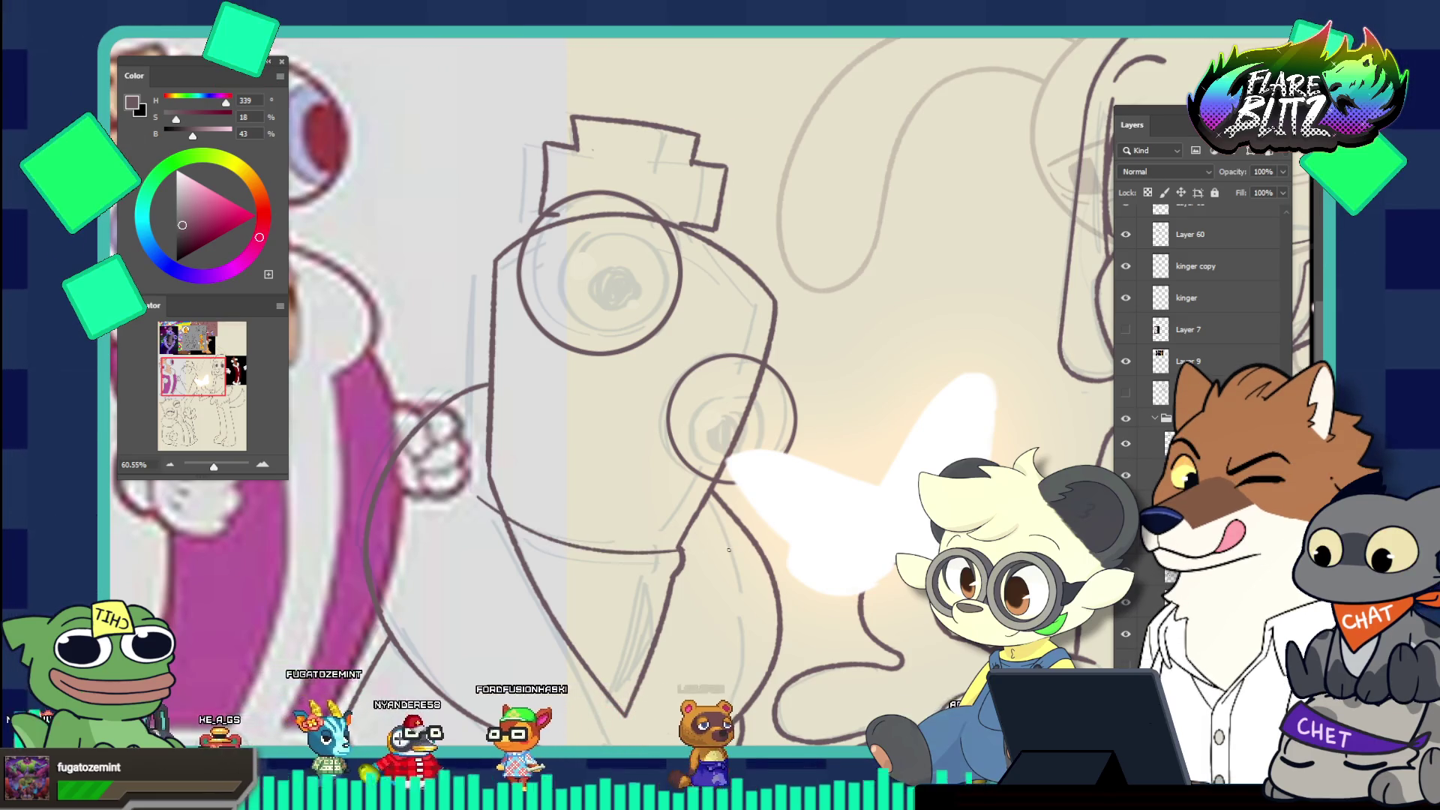
{"action": "key", "text": "ctrl+z"}
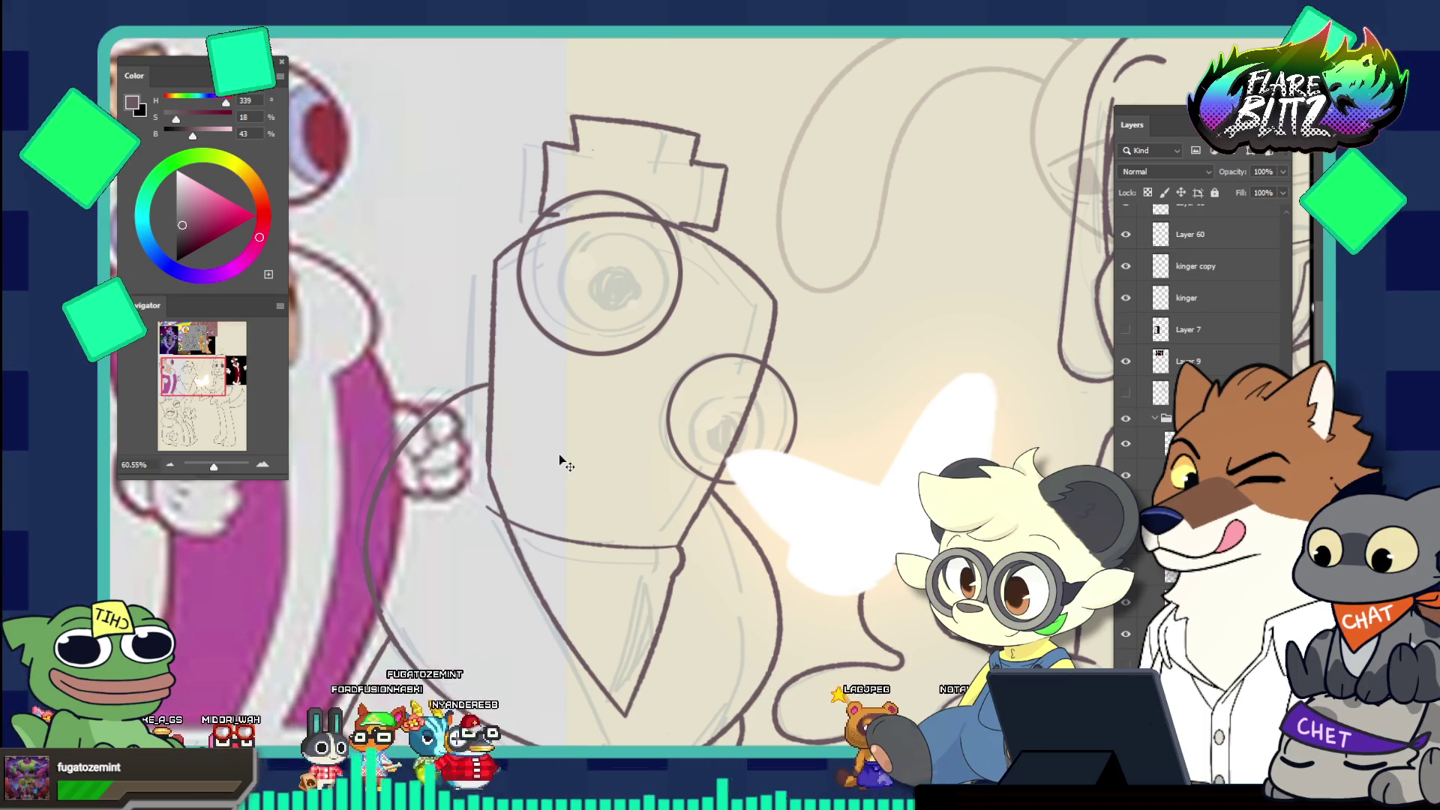
{"action": "scroll", "coordinate": [645, 480], "scroll_direction": "up", "scroll_amount": 5}
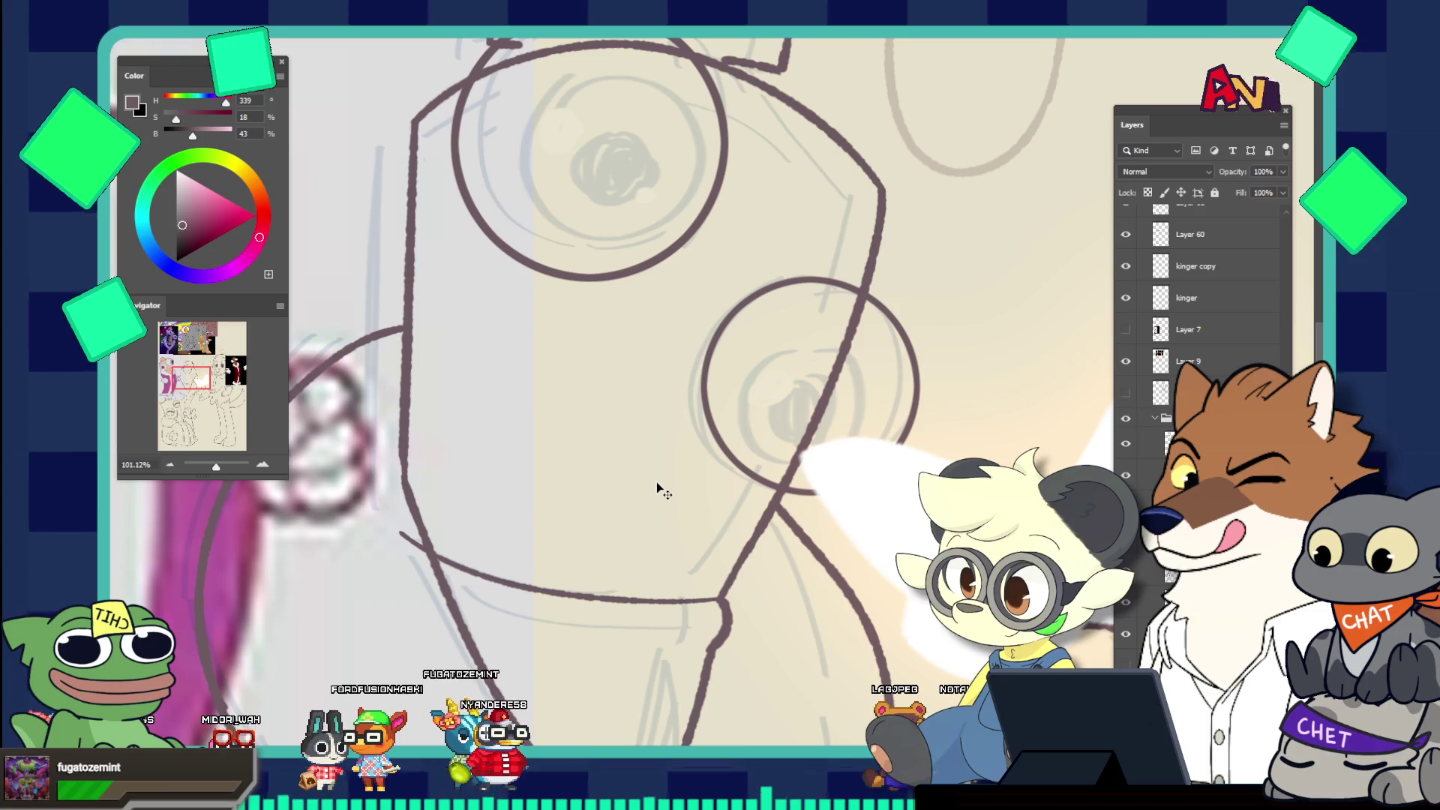
Free-transform the curve under the head, shifting it down and rotating it about 1.8°
{"action": "key", "text": "ctrl+t"}
{"action": "left_click_drag", "start_coordinate": [600, 579], "coordinate": [589, 611]}
{"action": "left_click_drag", "start_coordinate": [684, 618], "coordinate": [690, 632]}
{"action": "left_click_drag", "start_coordinate": [742, 586], "coordinate": [744, 576]}
{"action": "key", "text": "Return"}
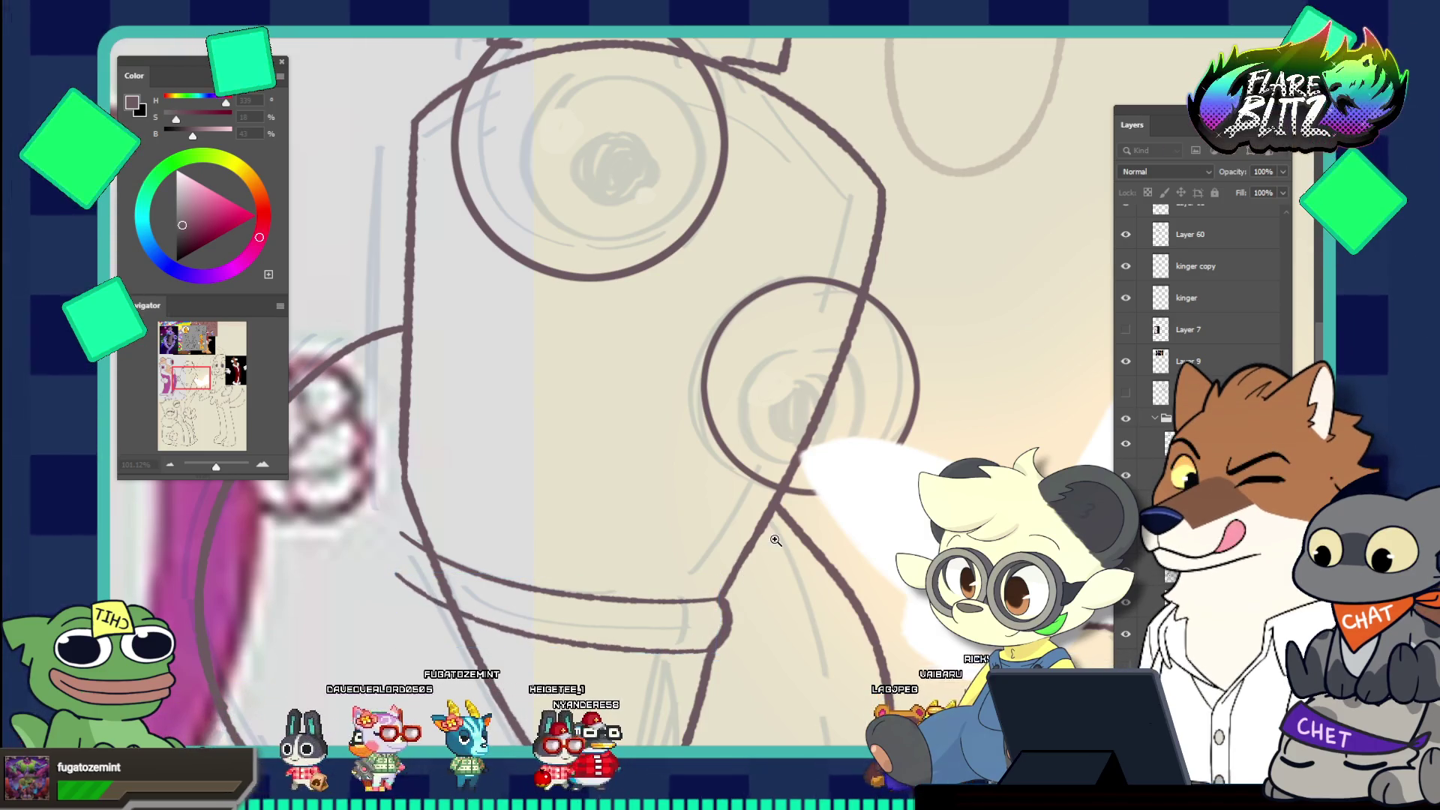
{"action": "scroll", "coordinate": [795, 590], "scroll_direction": "down", "scroll_amount": 5}
{"action": "scroll", "coordinate": [726, 630], "scroll_direction": "up", "scroll_amount": 2}
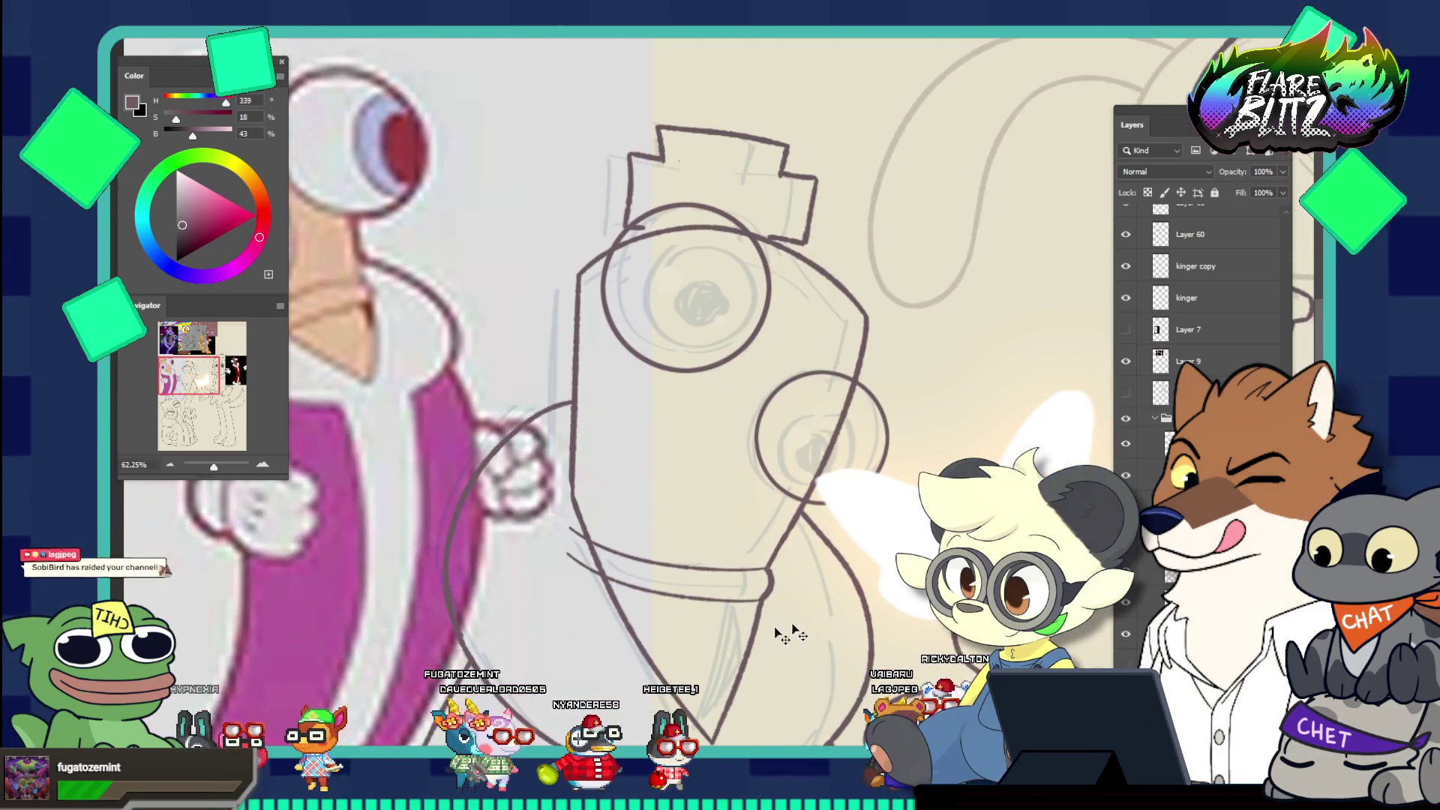
{"action": "key", "text": "Escape"}
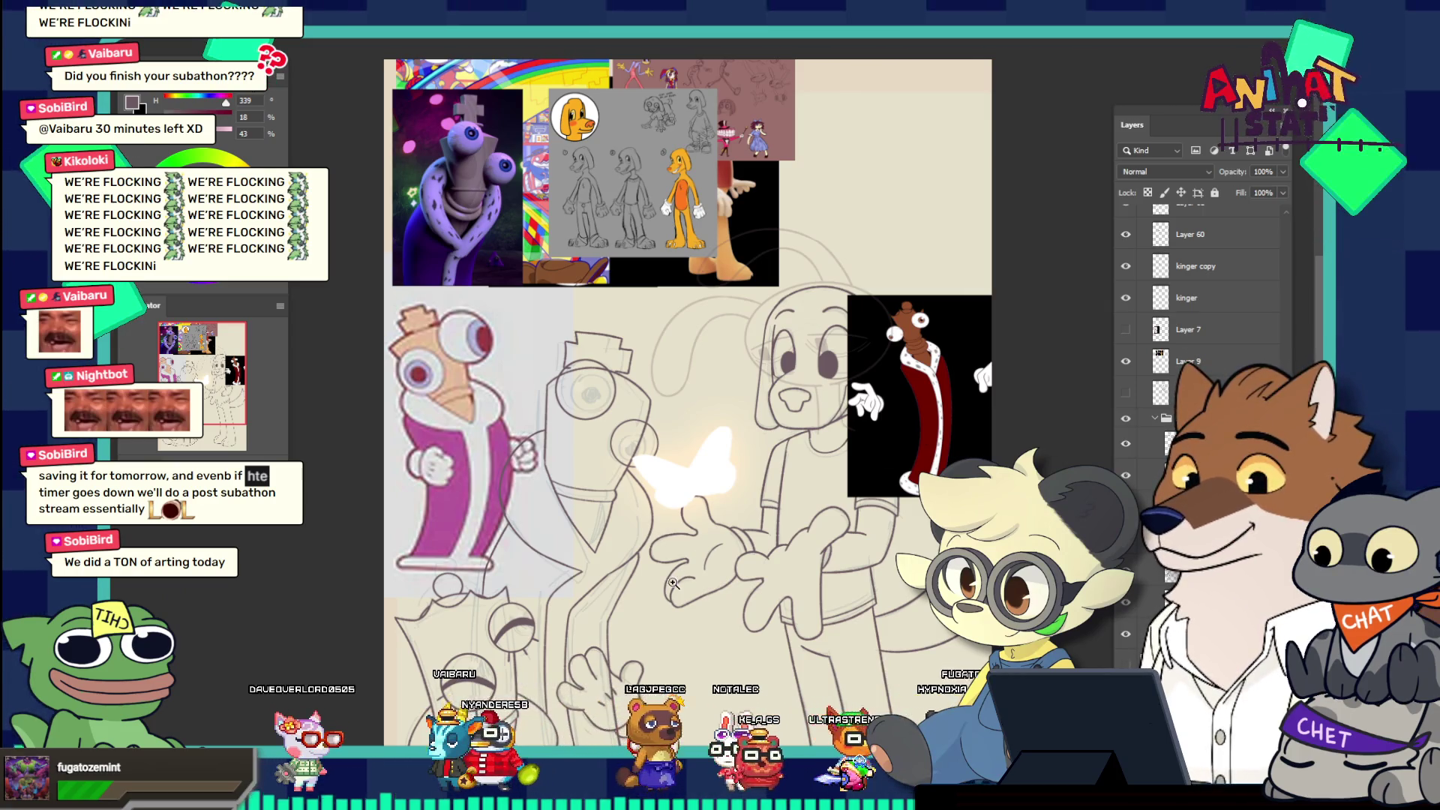
Look over the Kinger sketch at different zooms, then switch to the hammock painting document
{"action": "left_click", "coordinate": [505, 538]}
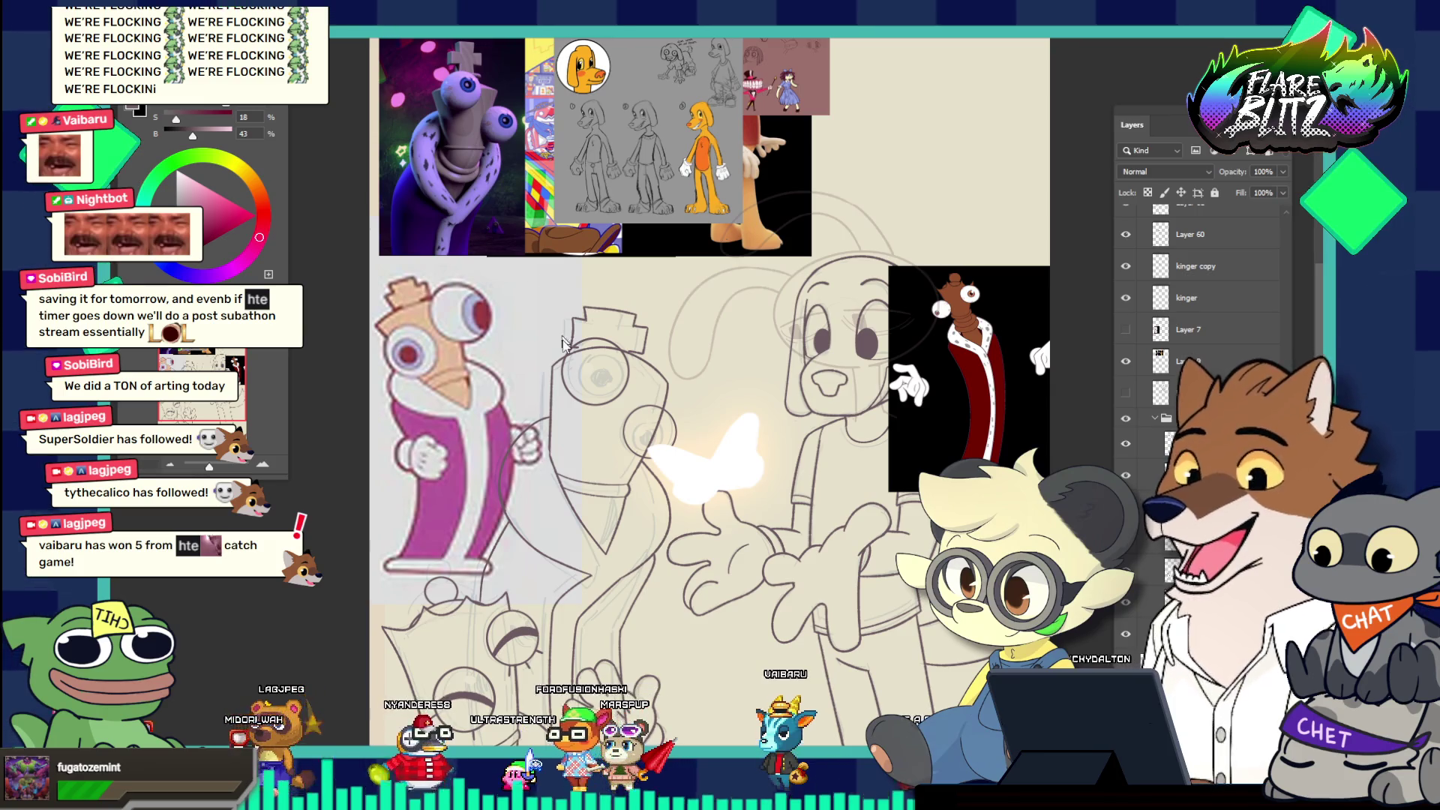
{"action": "left_click_drag", "start_coordinate": [601, 377], "coordinate": [551, 204]}
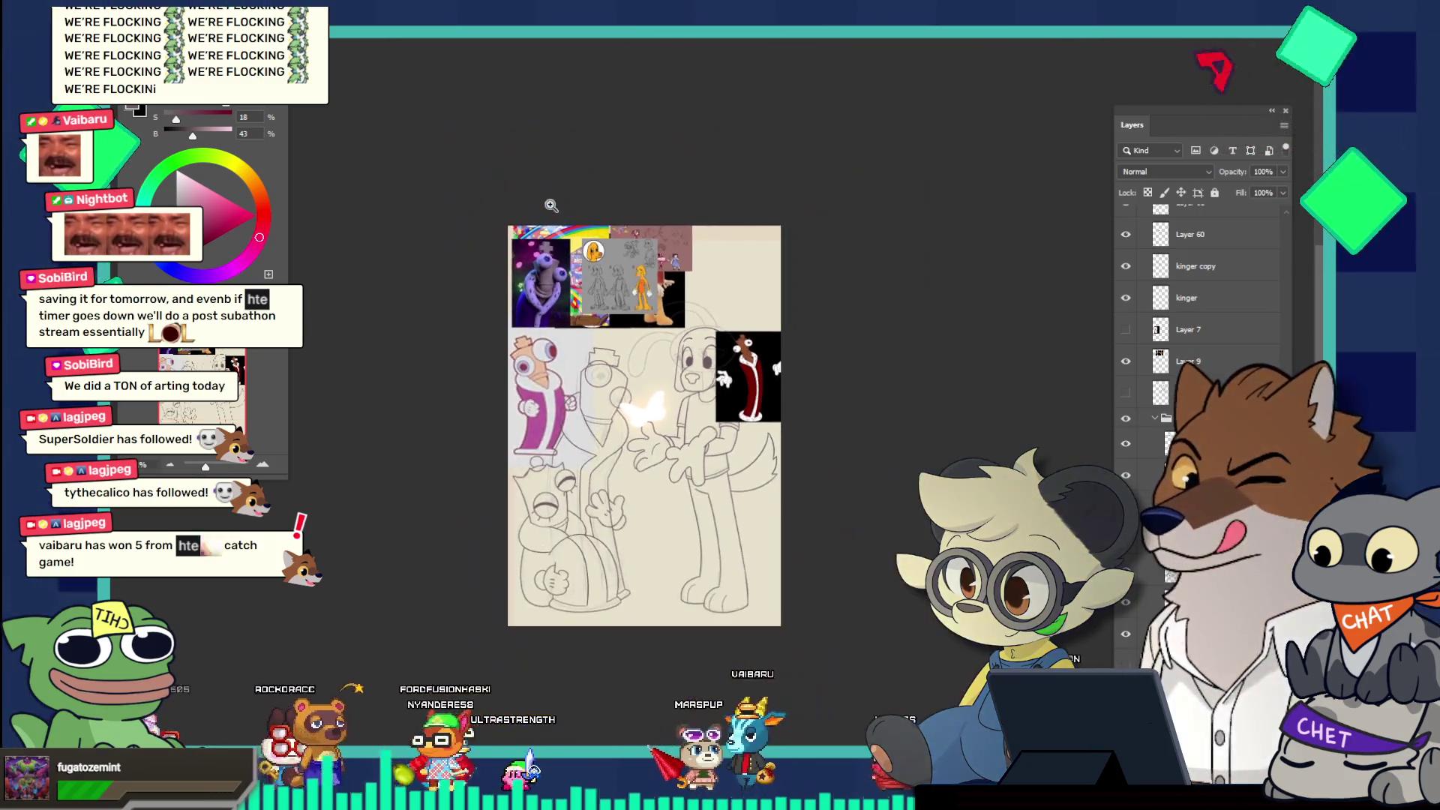
{"action": "left_click_drag", "start_coordinate": [608, 406], "coordinate": [637, 463]}
{"action": "left_click_drag", "start_coordinate": [735, 448], "coordinate": [752, 465]}
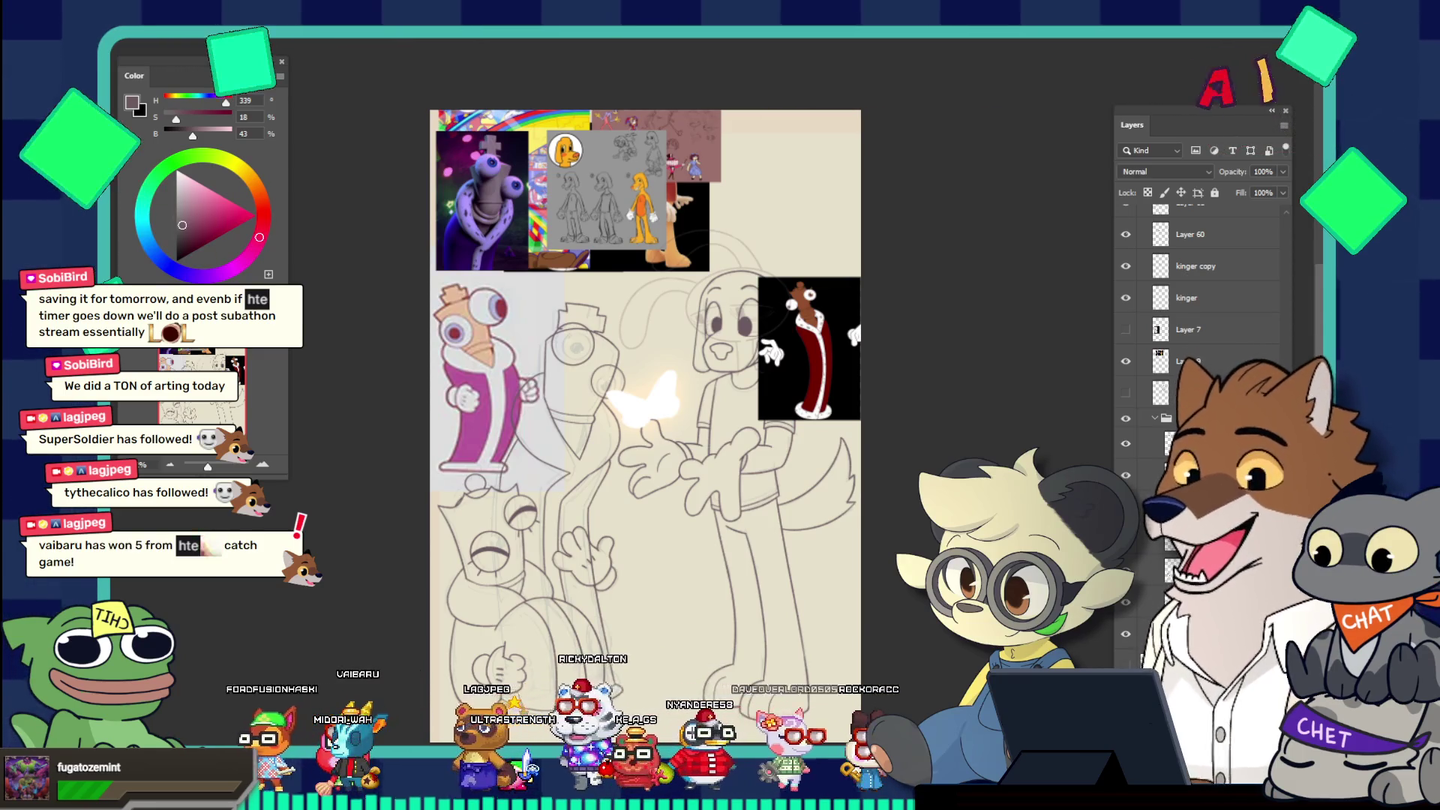
{"action": "key", "text": "ctrl+Tab"}
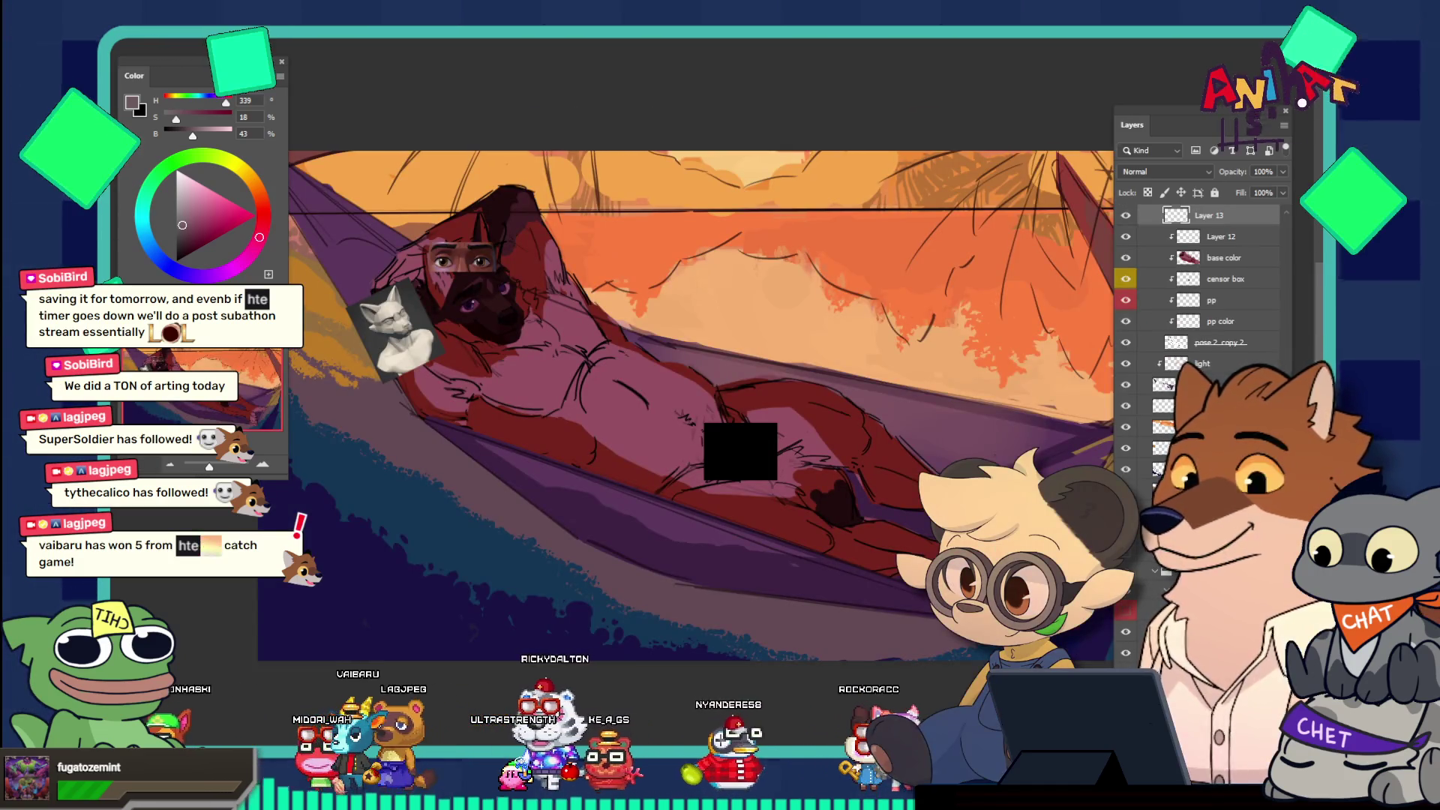
Zoom in and out over the hammock painting, then bring up the lagjpeg Wix portfolio
{"action": "scroll", "coordinate": [529, 295], "scroll_direction": "up", "scroll_amount": 2}
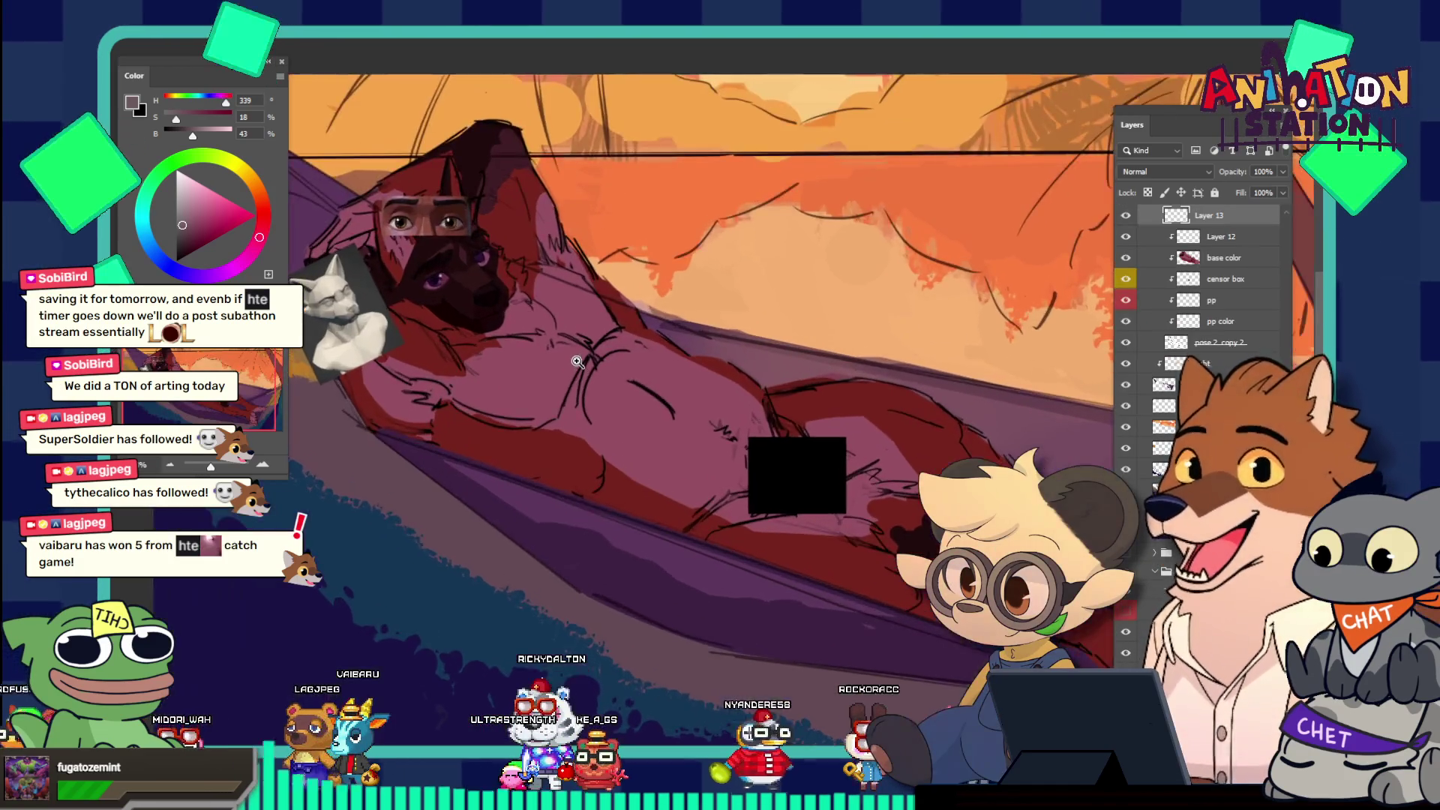
{"action": "scroll", "coordinate": [529, 295], "scroll_direction": "down", "scroll_amount": 5}
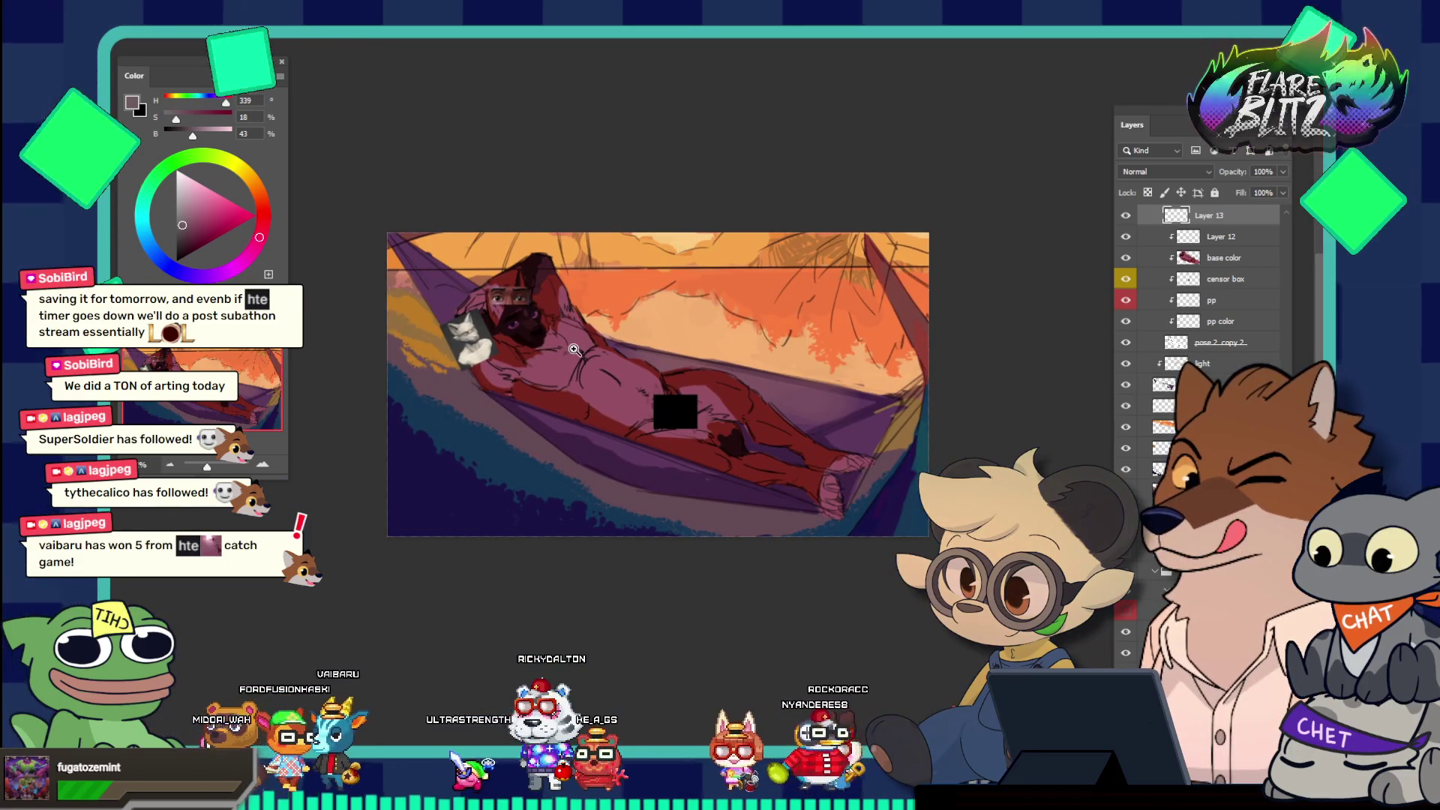
{"action": "scroll", "coordinate": [509, 336], "scroll_direction": "up", "scroll_amount": 2}
{"action": "scroll", "coordinate": [525, 375], "scroll_direction": "up", "scroll_amount": 3}
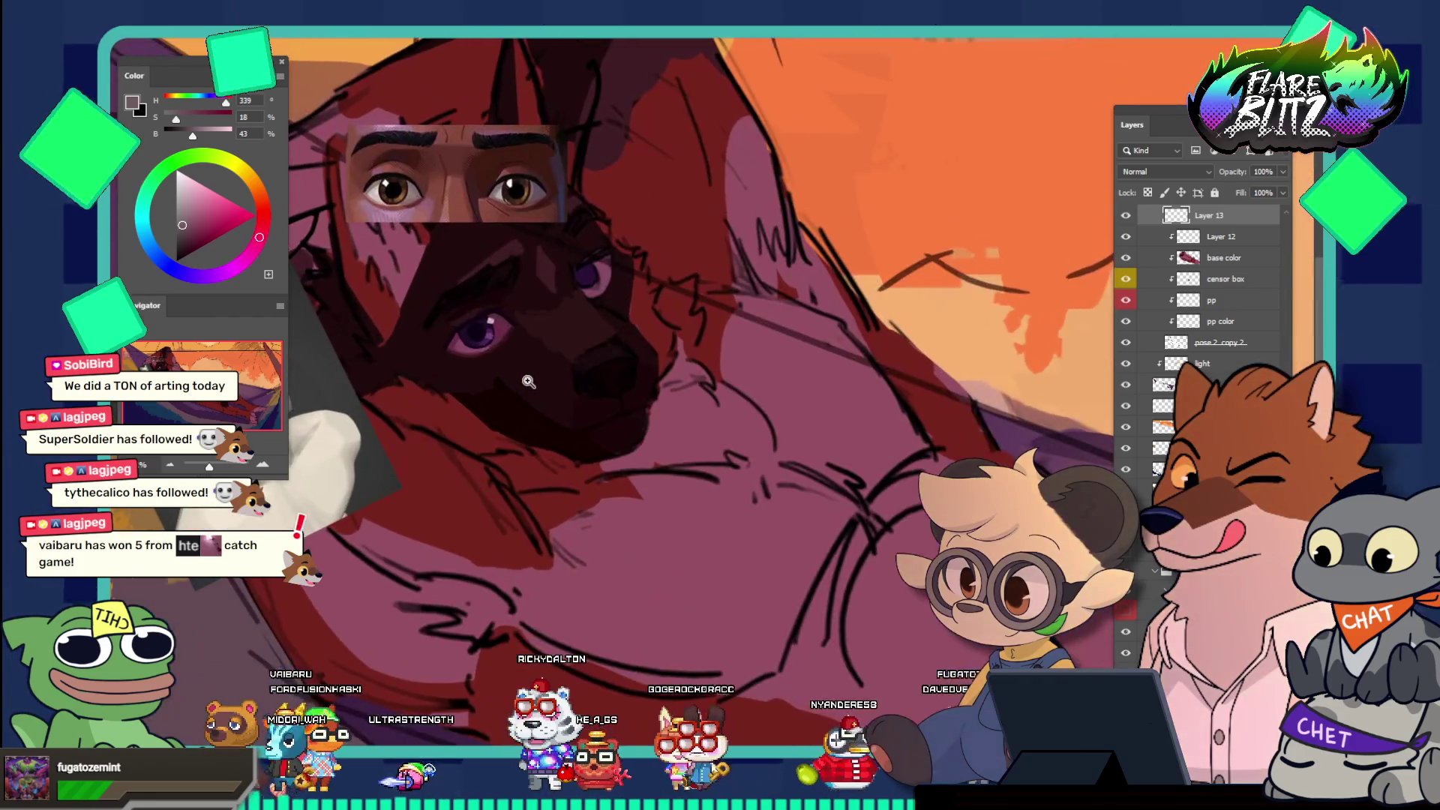
{"action": "scroll", "coordinate": [529, 382], "scroll_direction": "down", "scroll_amount": 1}
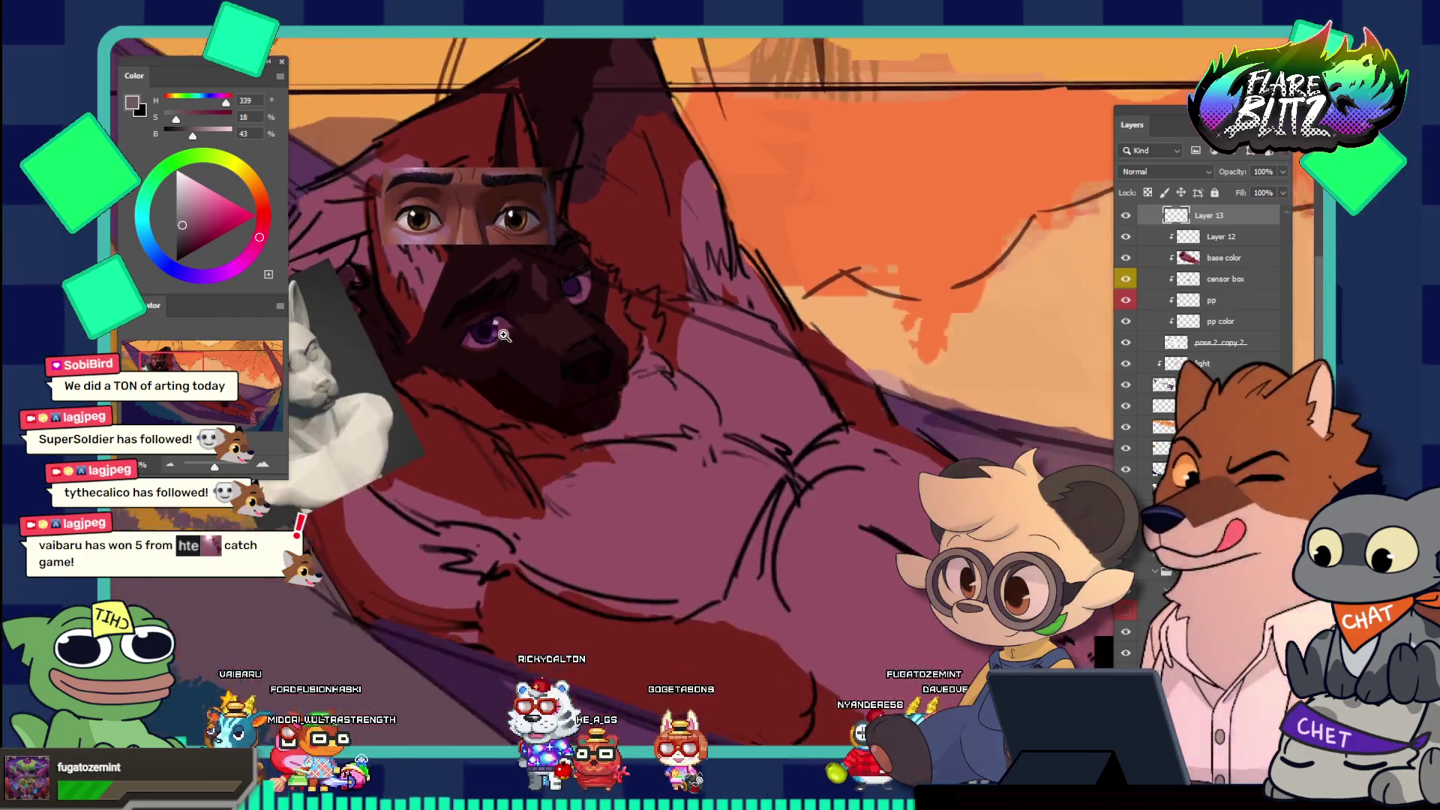
{"action": "scroll", "coordinate": [456, 282], "scroll_direction": "down", "scroll_amount": 3}
{"action": "scroll", "coordinate": [457, 282], "scroll_direction": "down", "scroll_amount": 1}
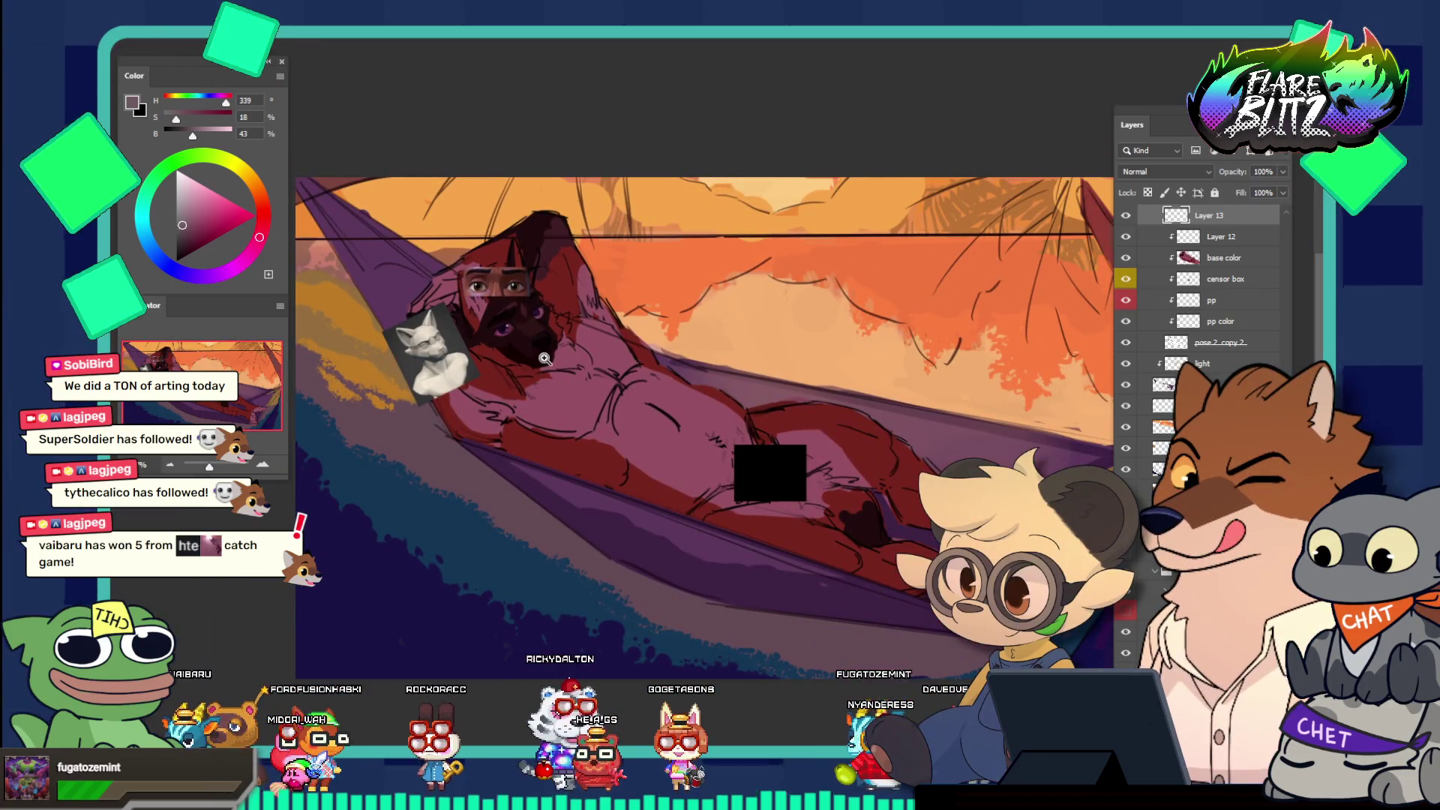
{"action": "scroll", "coordinate": [544, 358], "scroll_direction": "down", "scroll_amount": 1}
{"action": "scroll", "coordinate": [732, 415], "scroll_direction": "down", "scroll_amount": 1}
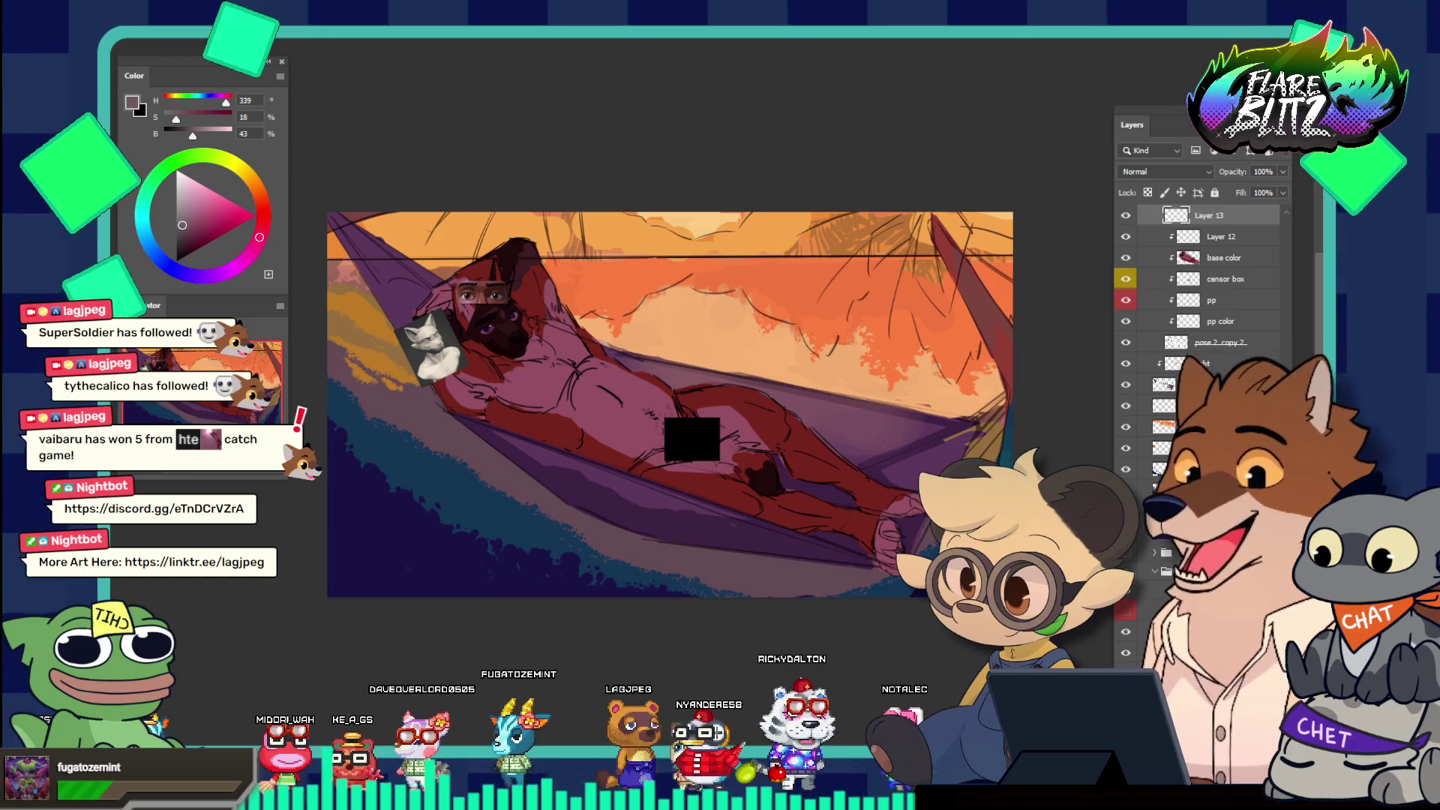
{"action": "key", "text": "alt+Tab"}
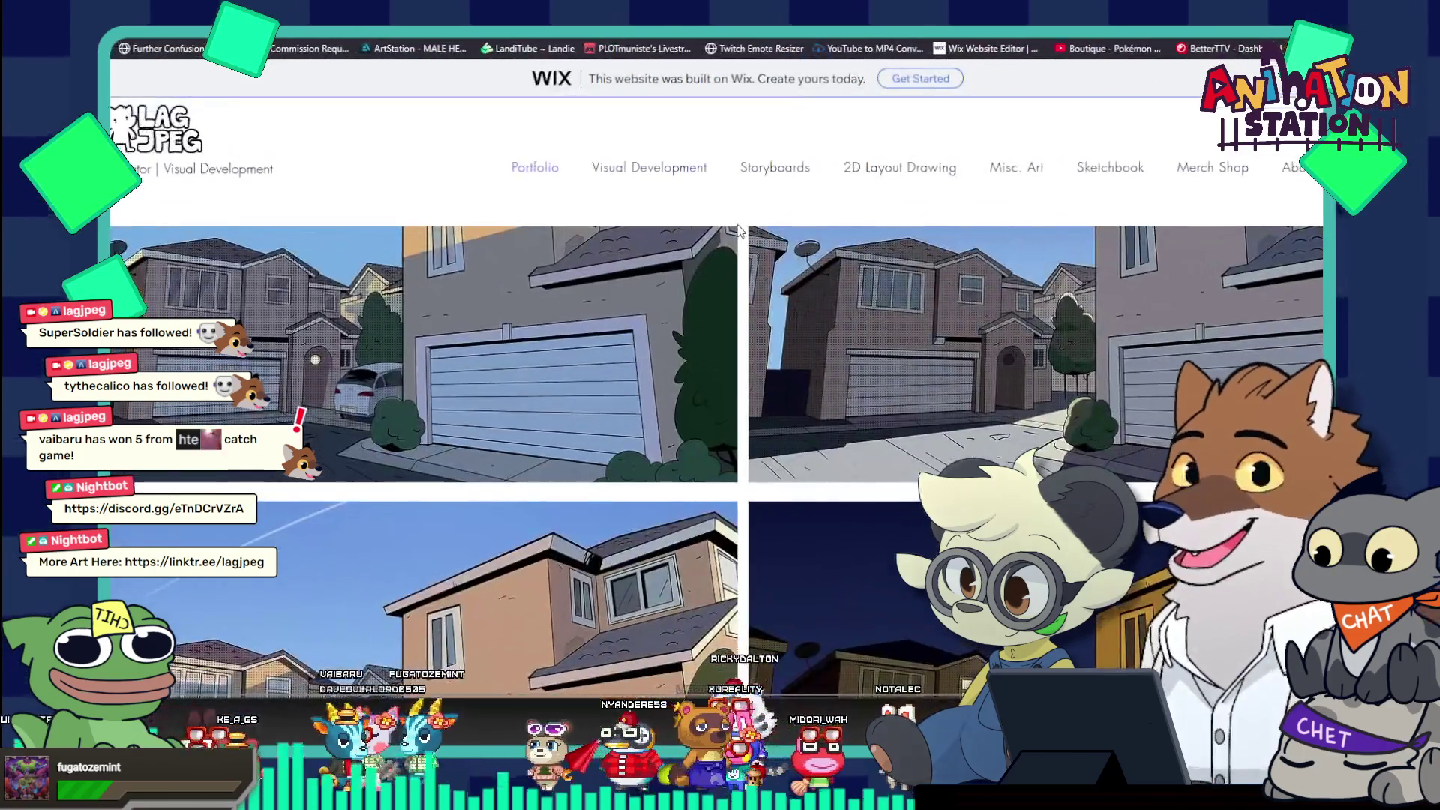
Open the Misc. Art gallery via Storyboards and view Ford, Scout, Jacadamia and Chester enlarged
{"action": "left_click", "coordinate": [783, 171]}
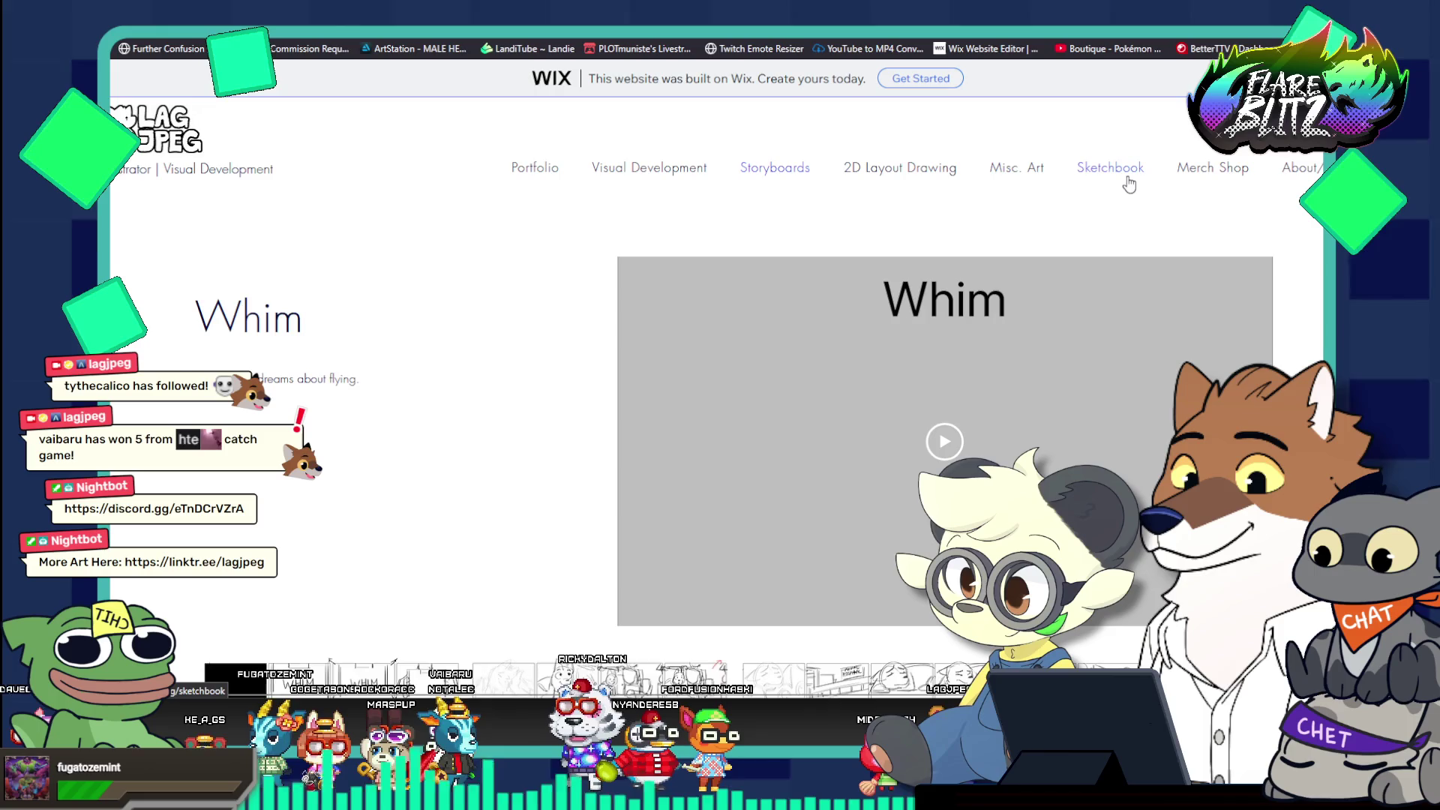
{"action": "left_click", "coordinate": [998, 172]}
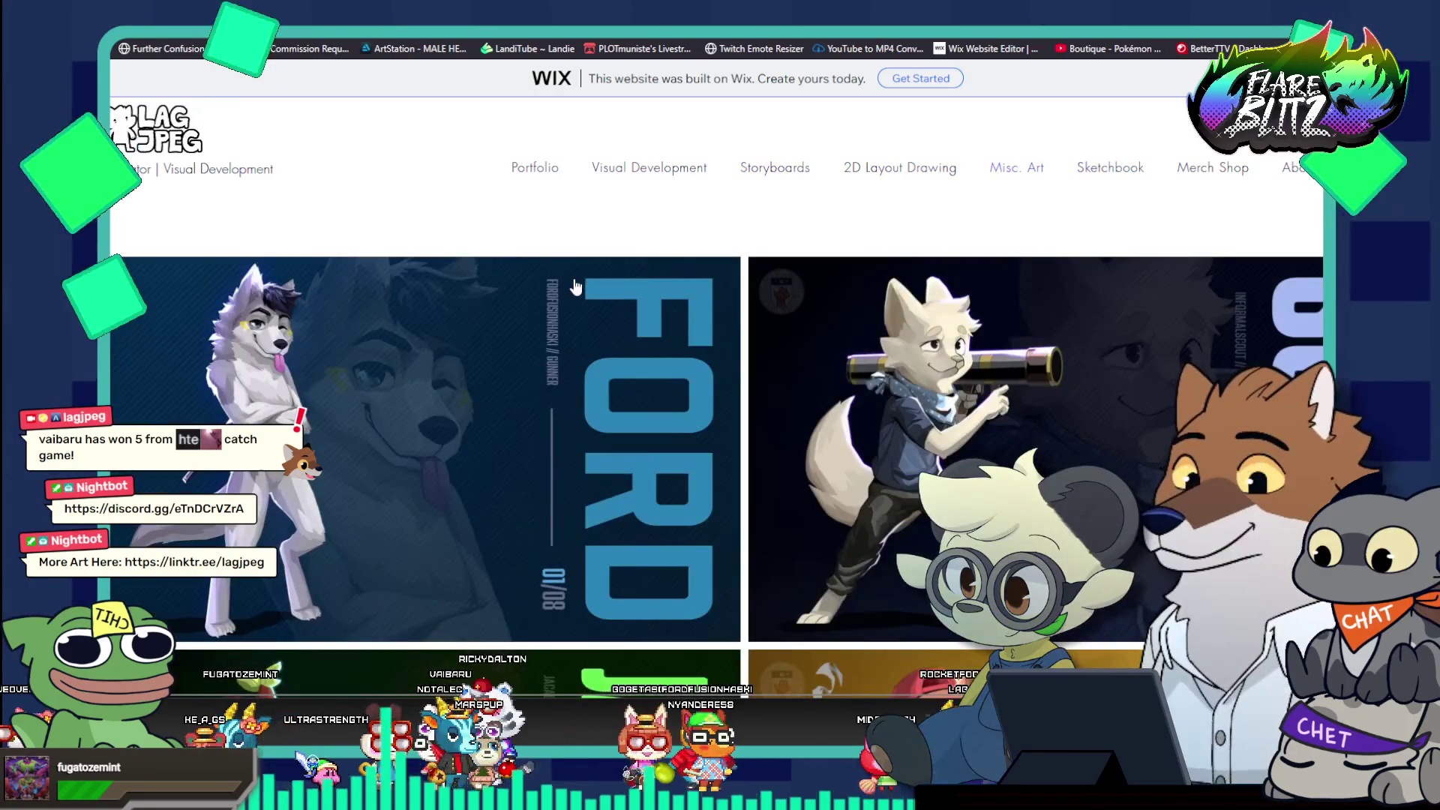
{"action": "left_click", "coordinate": [552, 323]}
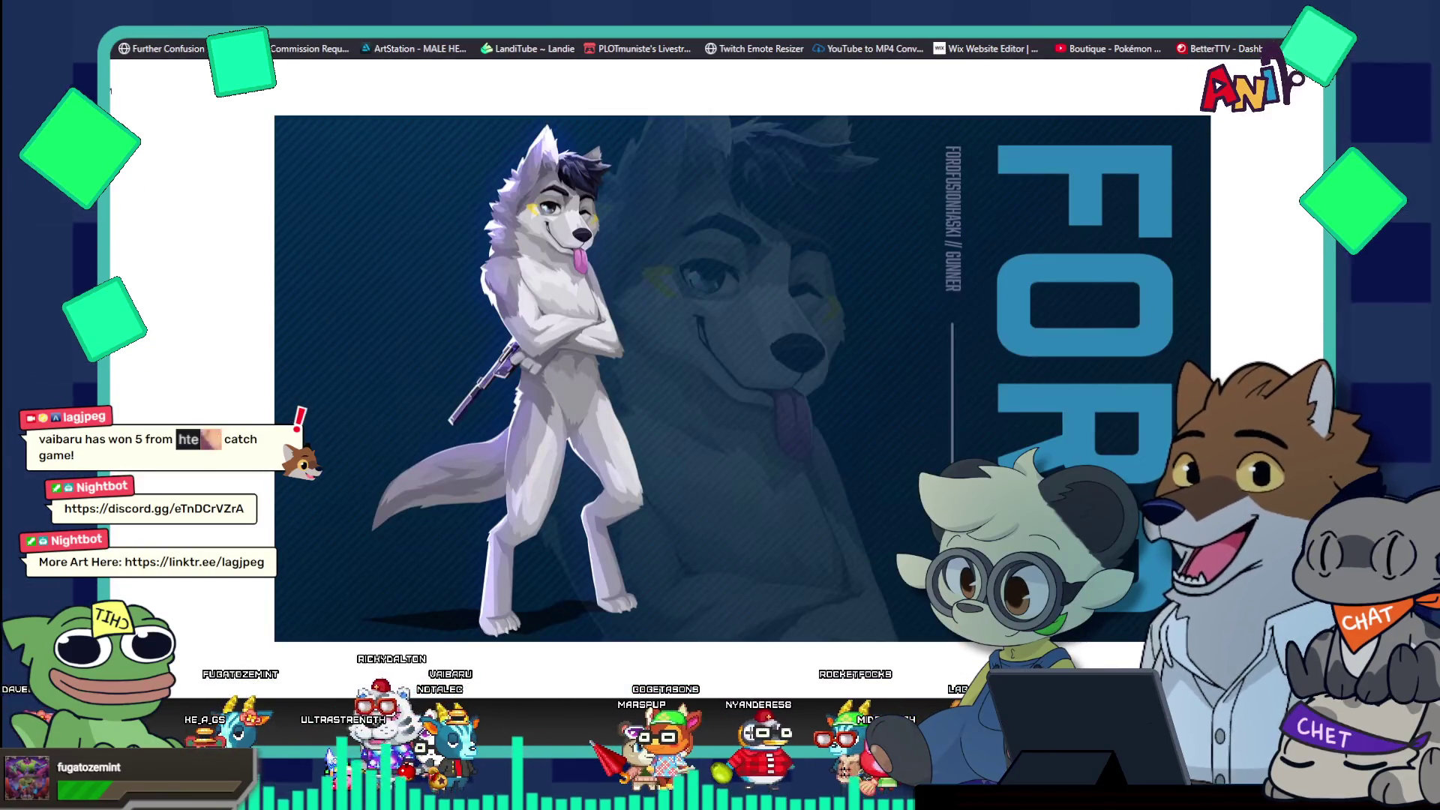
{"action": "key", "text": "Right"}
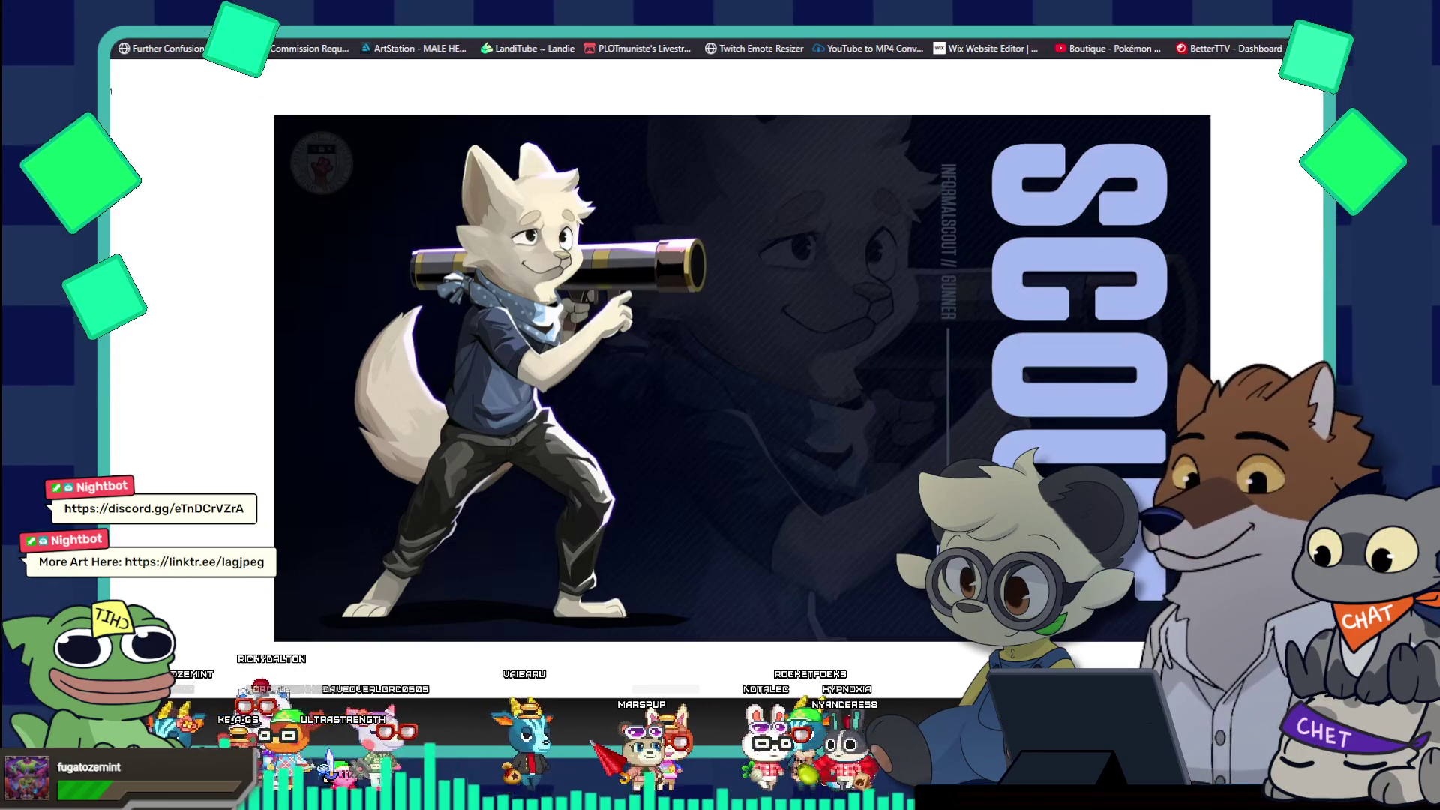
{"action": "key", "text": "Right"}
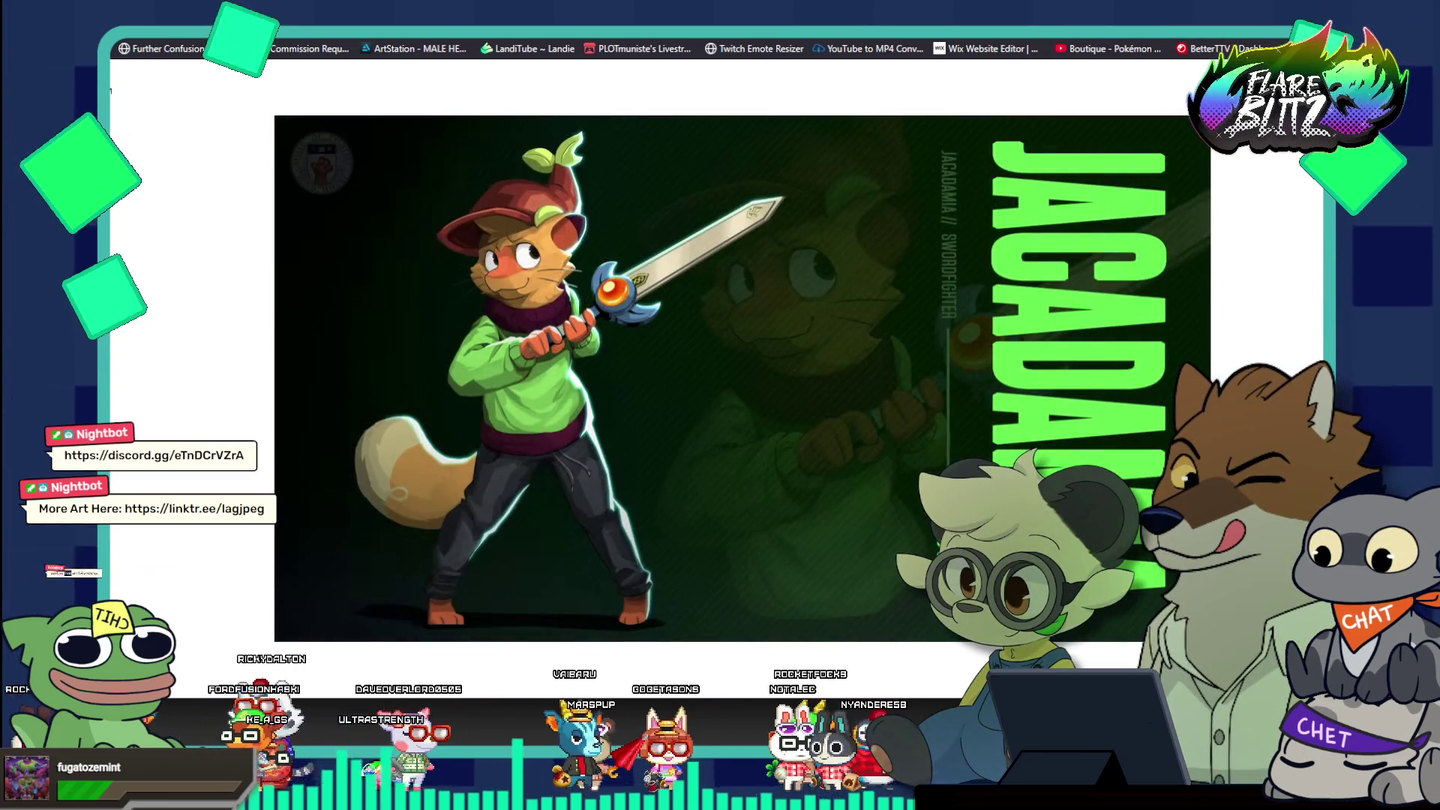
{"action": "key", "text": "Right"}
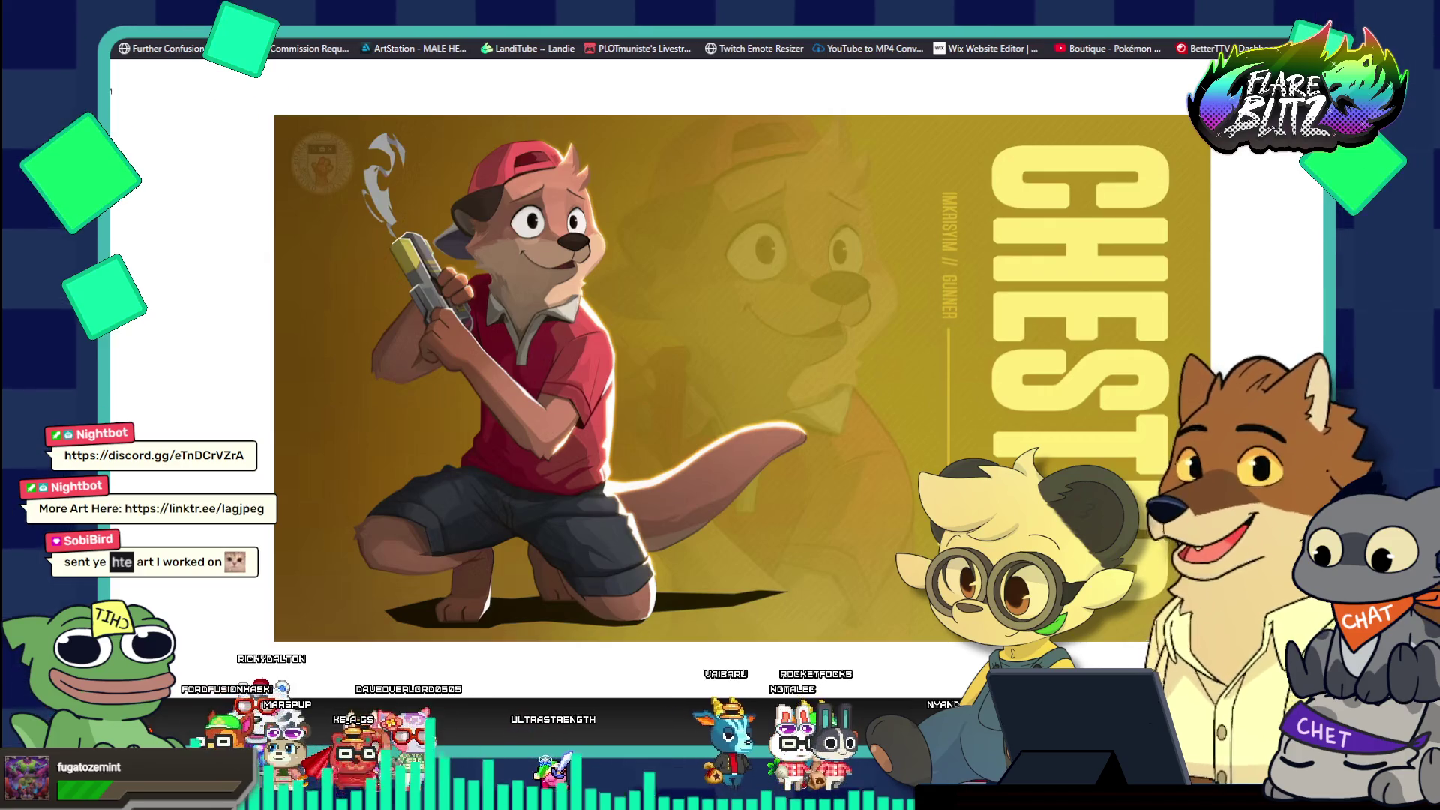
Page on through the wolf, Valkyrie, cheetah and red panda artworks, then switch to Discord
{"action": "key", "text": "Right"}
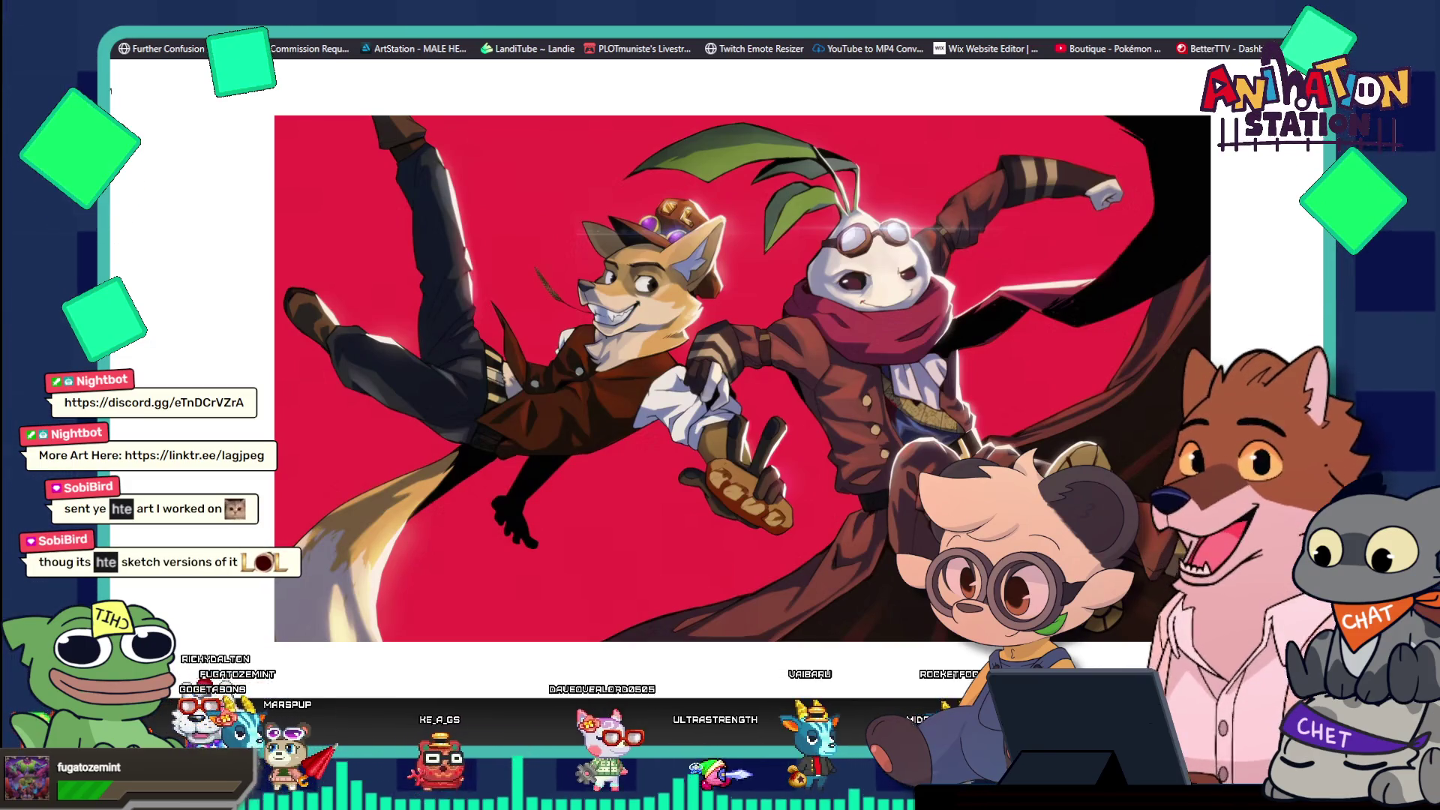
{"action": "key", "text": "Right"}
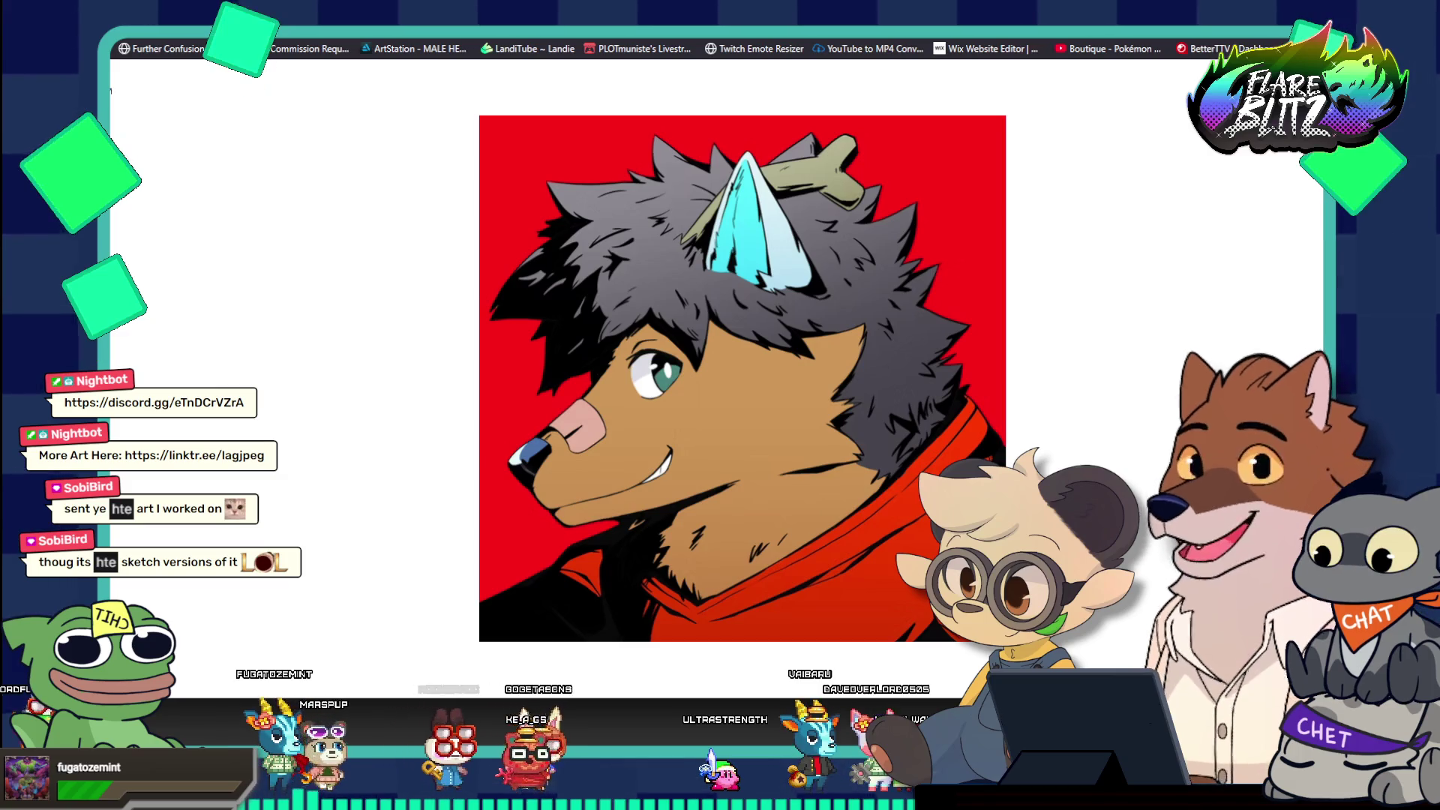
{"action": "key", "text": "Right"}
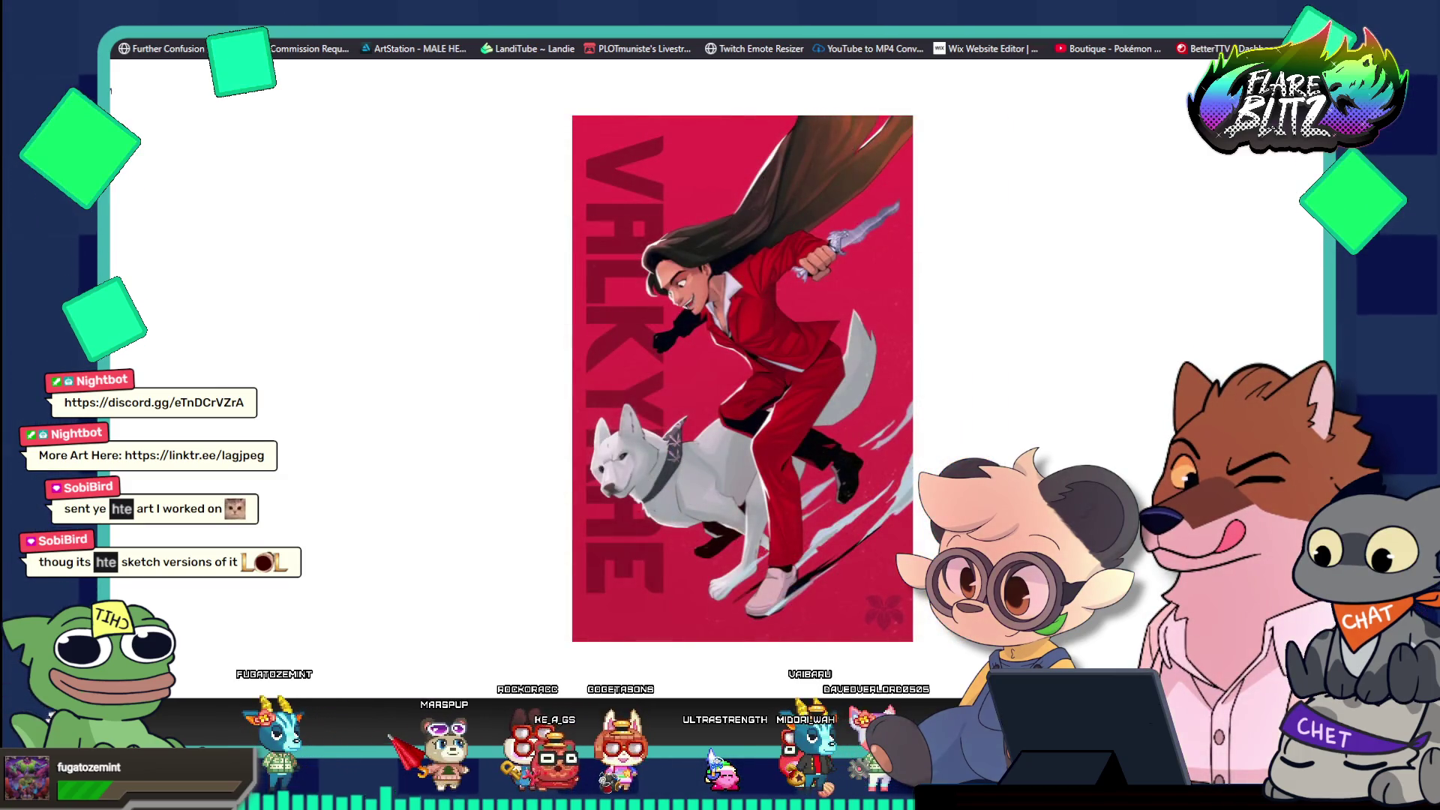
{"action": "key", "text": "Right"}
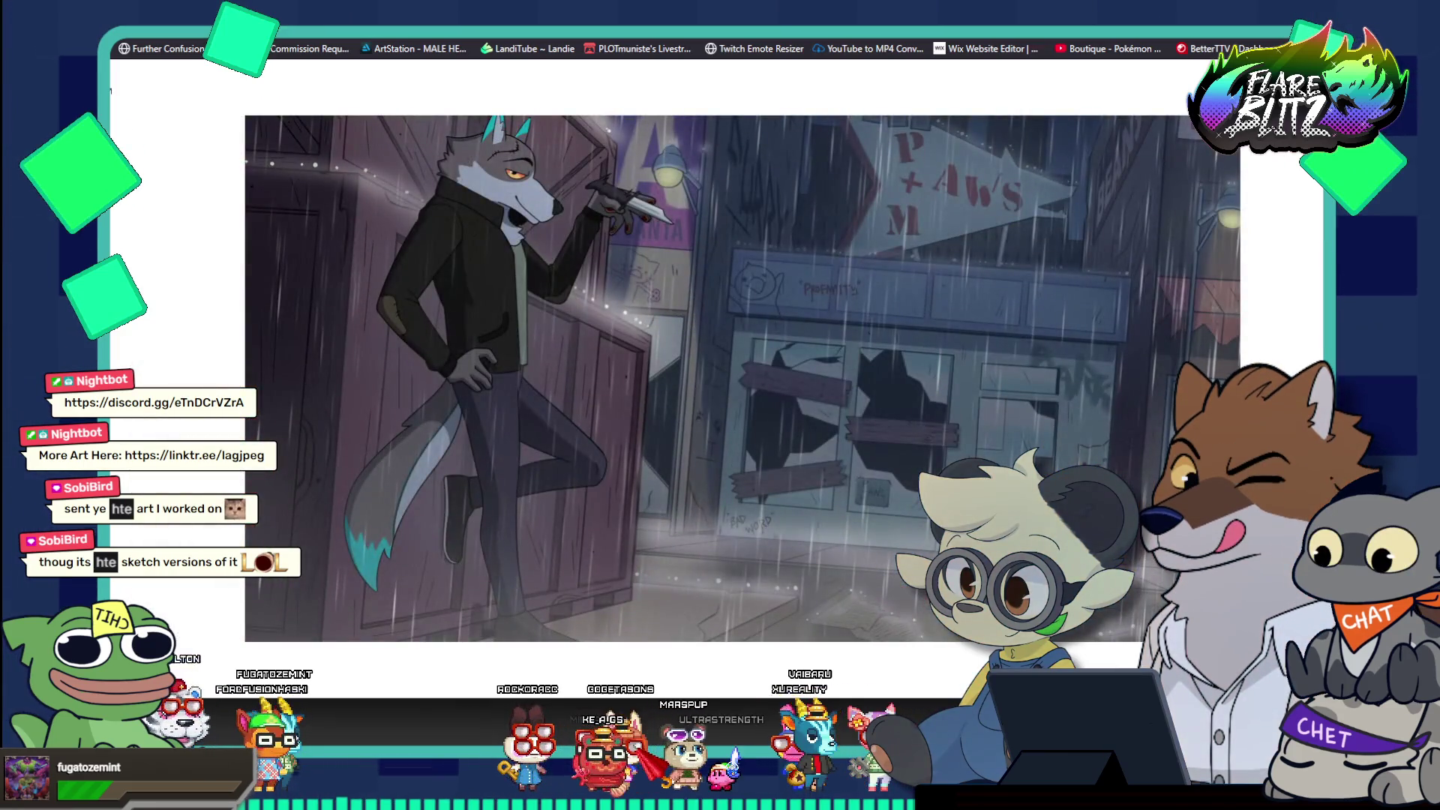
{"action": "key", "text": "Right"}
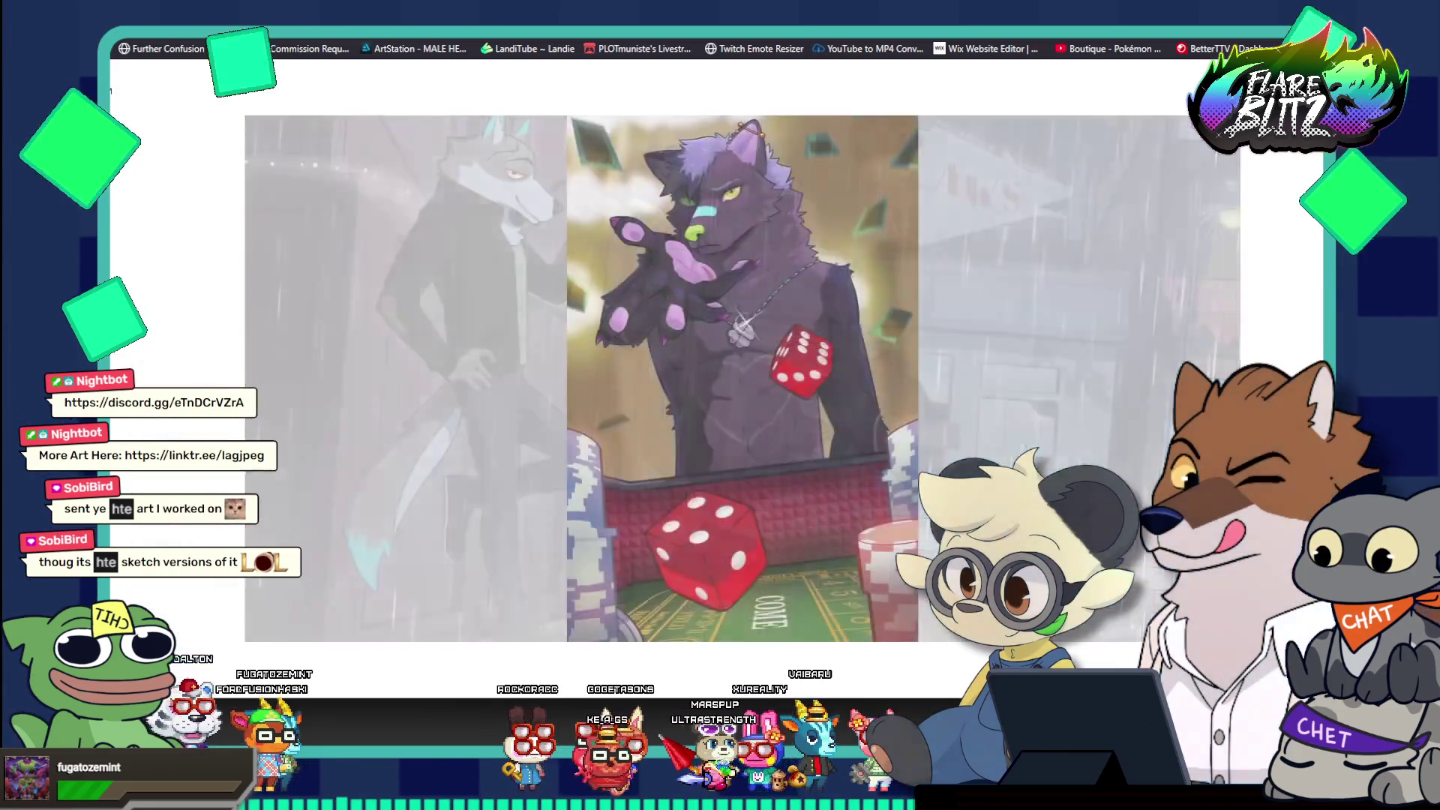
{"action": "key", "text": "Right"}
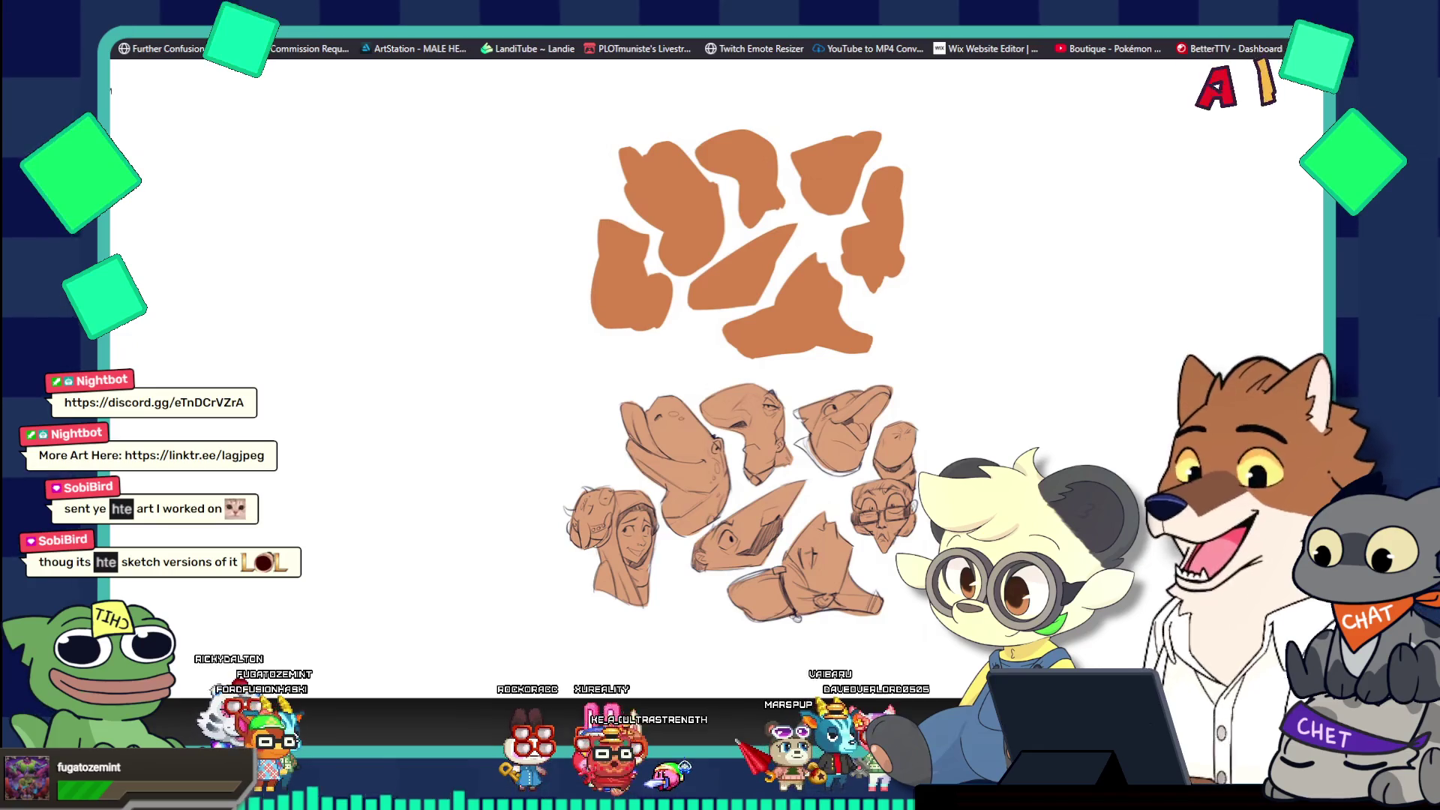
{"action": "key", "text": "Right"}
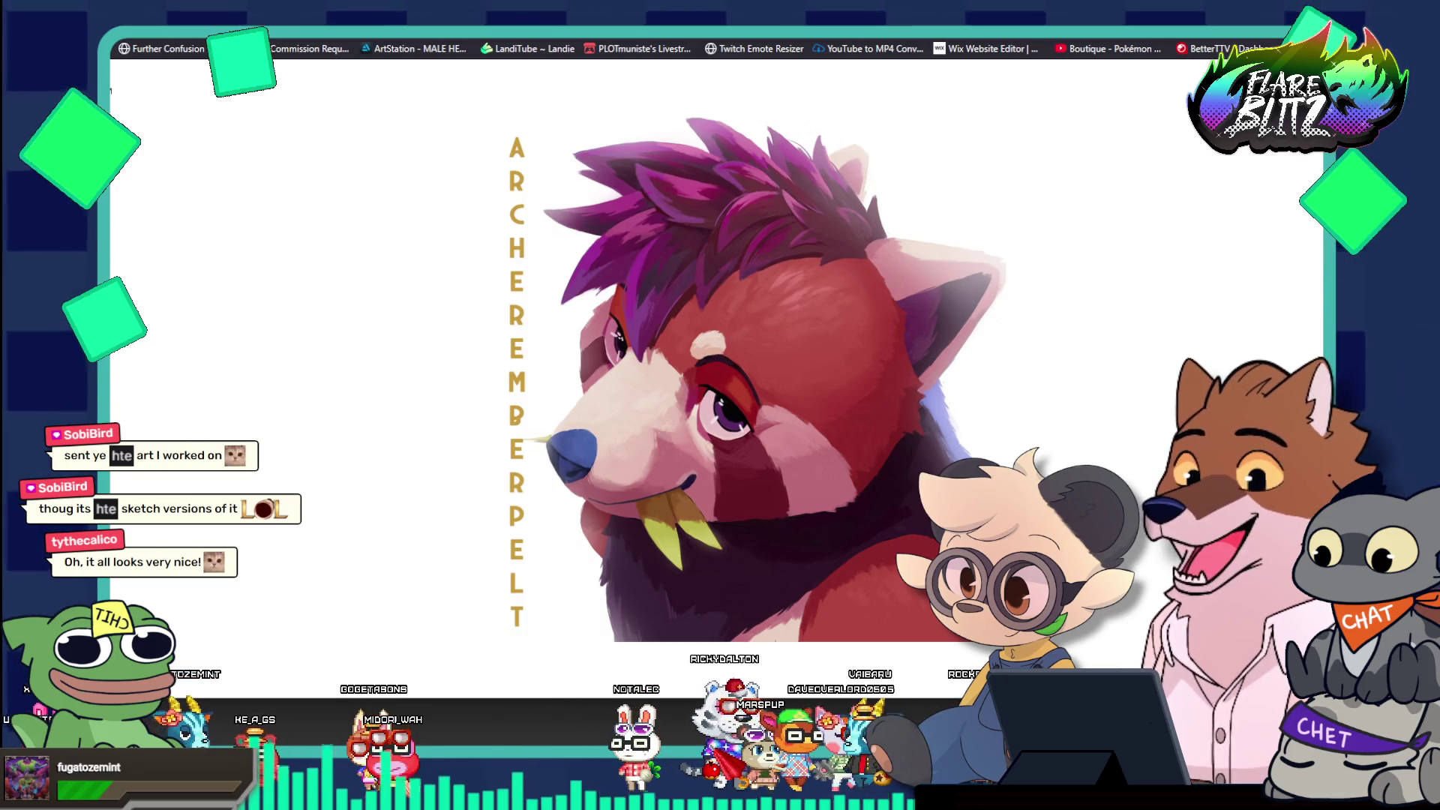
{"action": "key", "text": "alt+Tab"}
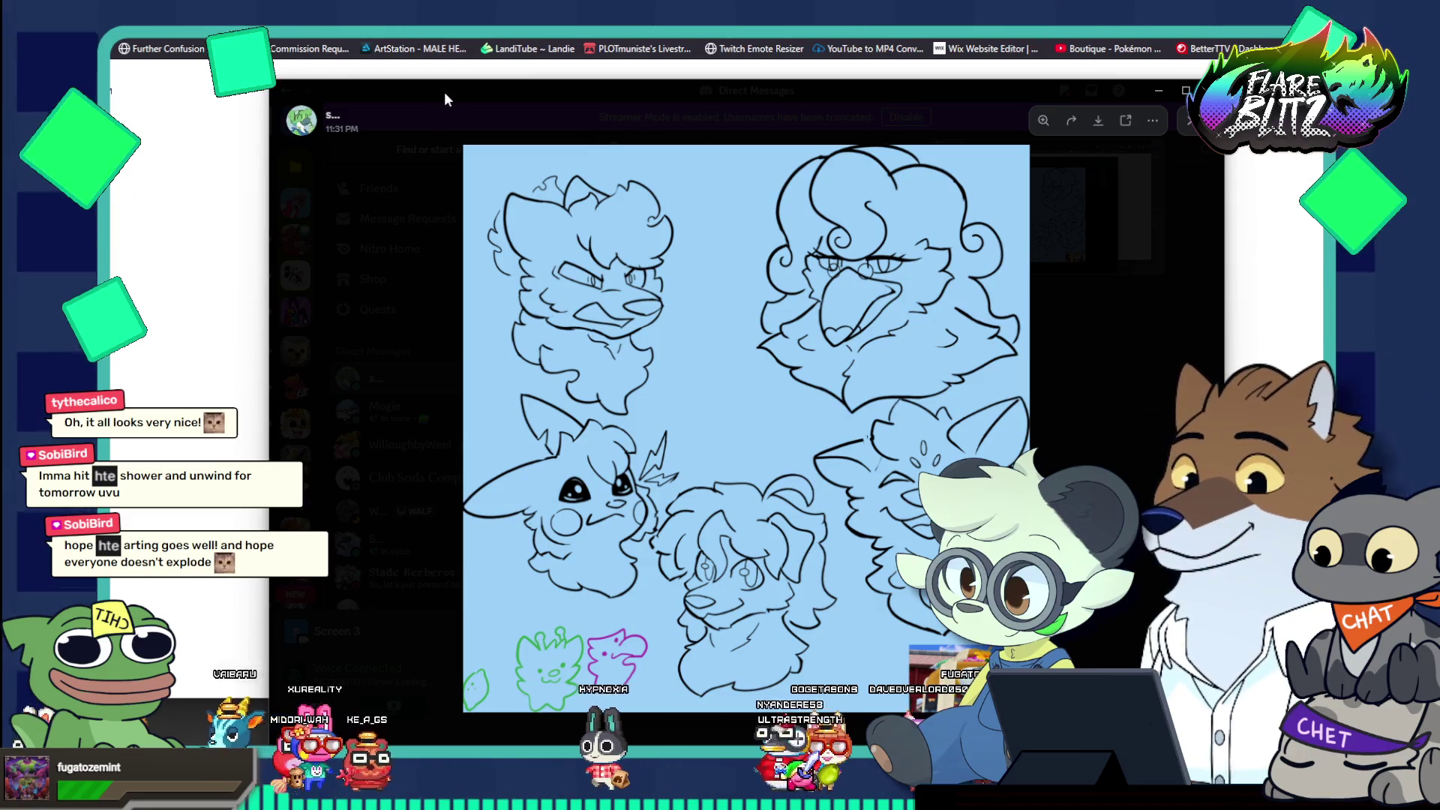
Shift the Discord image window slightly left and return to the browser's red panda lightbox
{"action": "left_click_drag", "start_coordinate": [435, 84], "coordinate": [384, 81]}
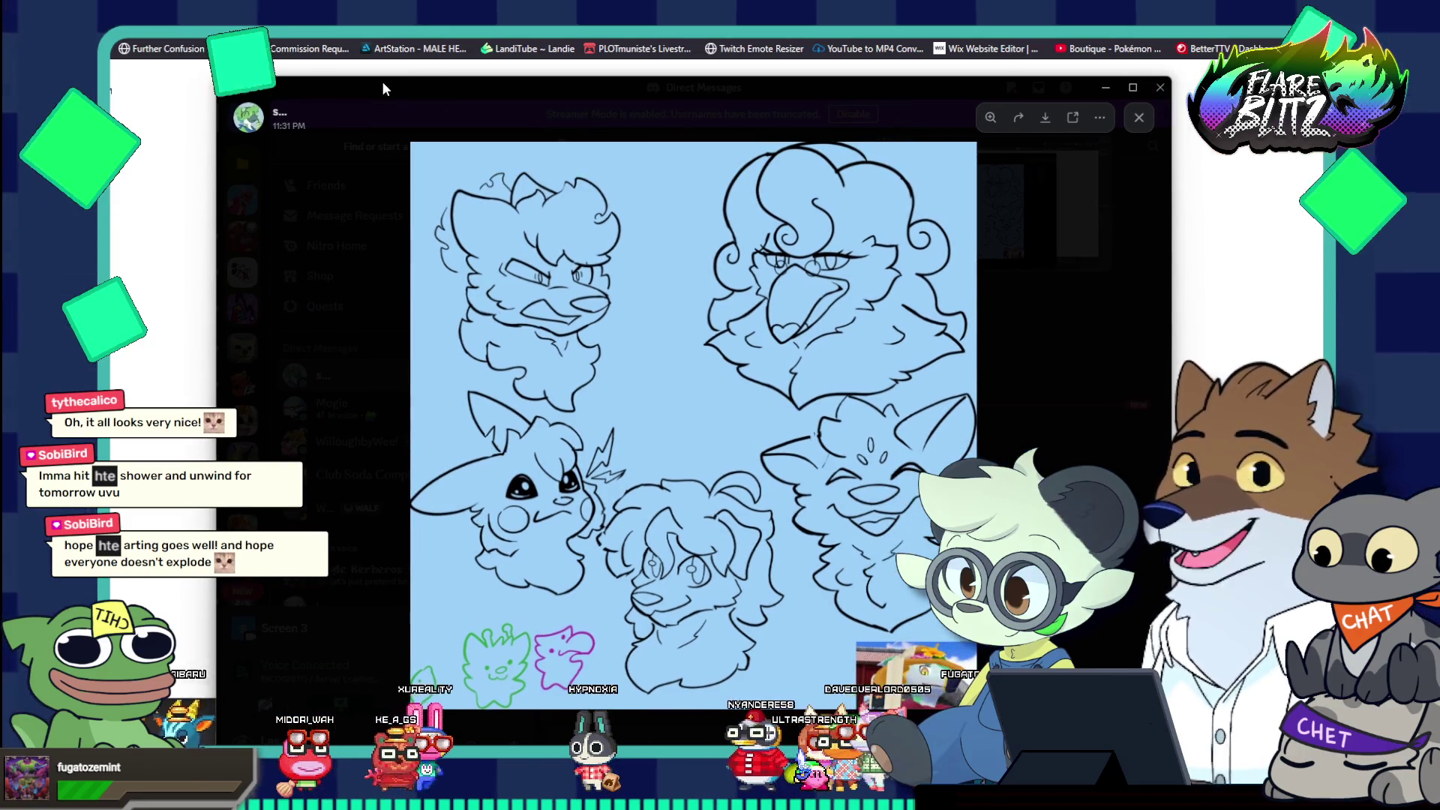
{"action": "key", "text": "alt+Tab"}
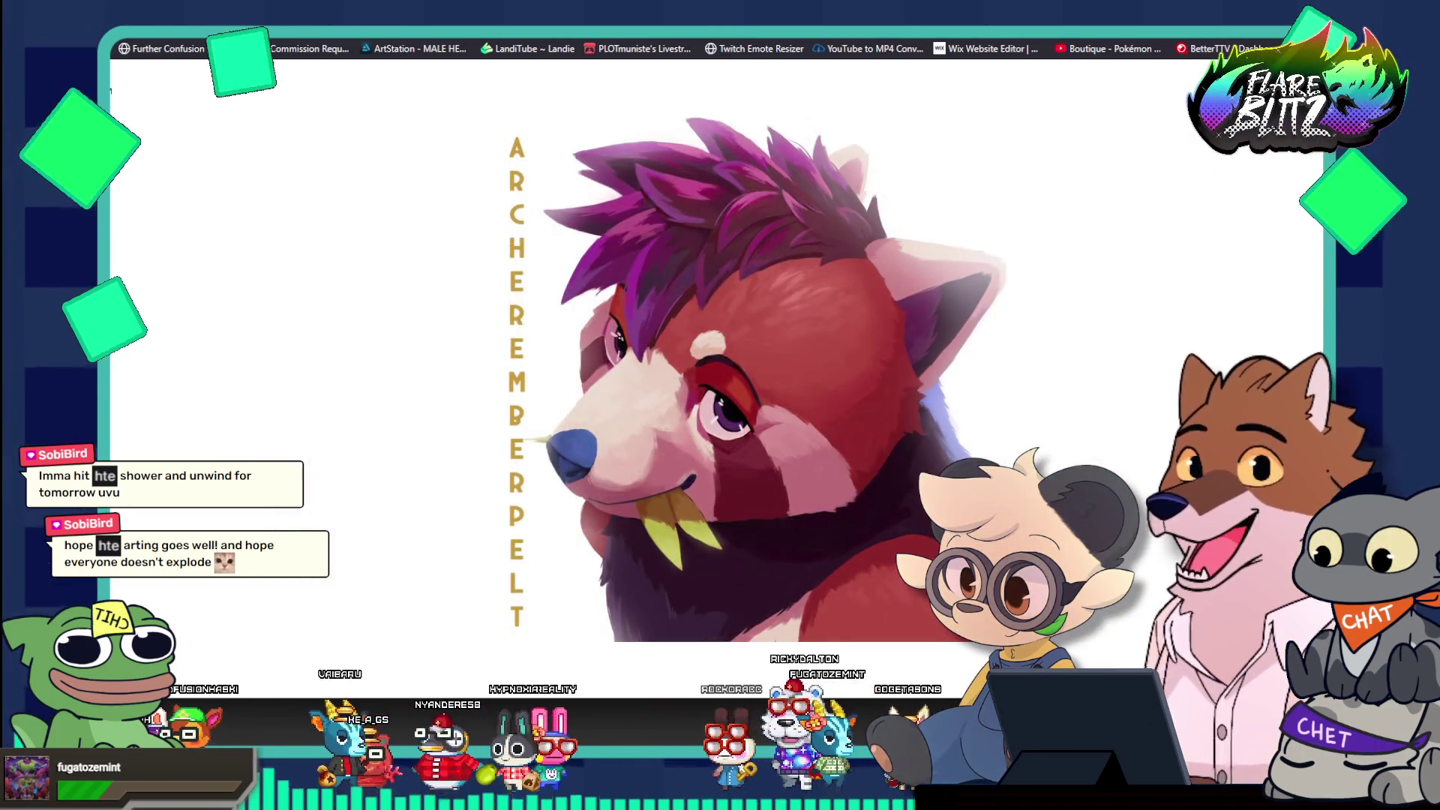
Close the artwork slideshow and return to Photoshop's hammock painting
{"action": "key", "text": "Escape"}
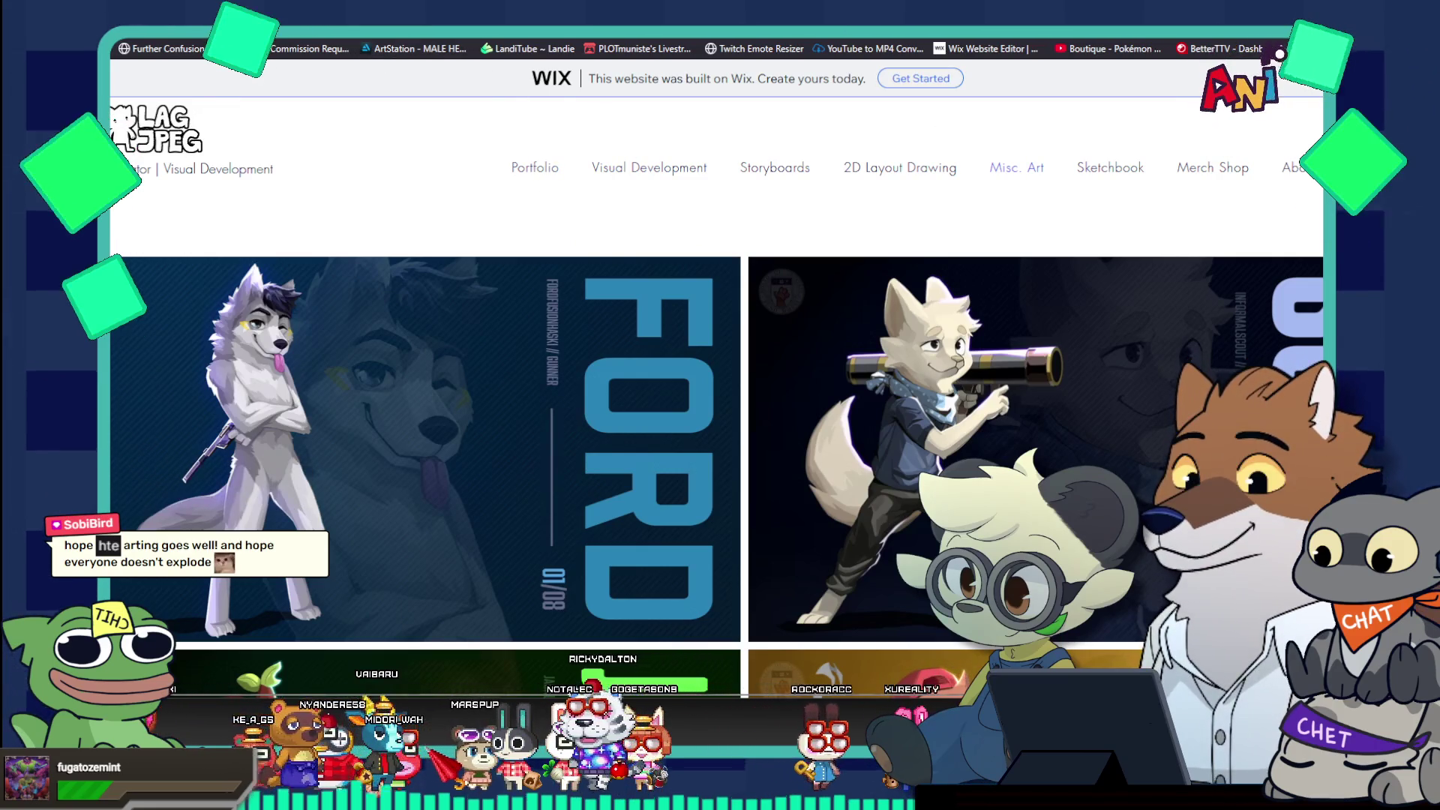
{"action": "key", "text": "alt+Tab"}
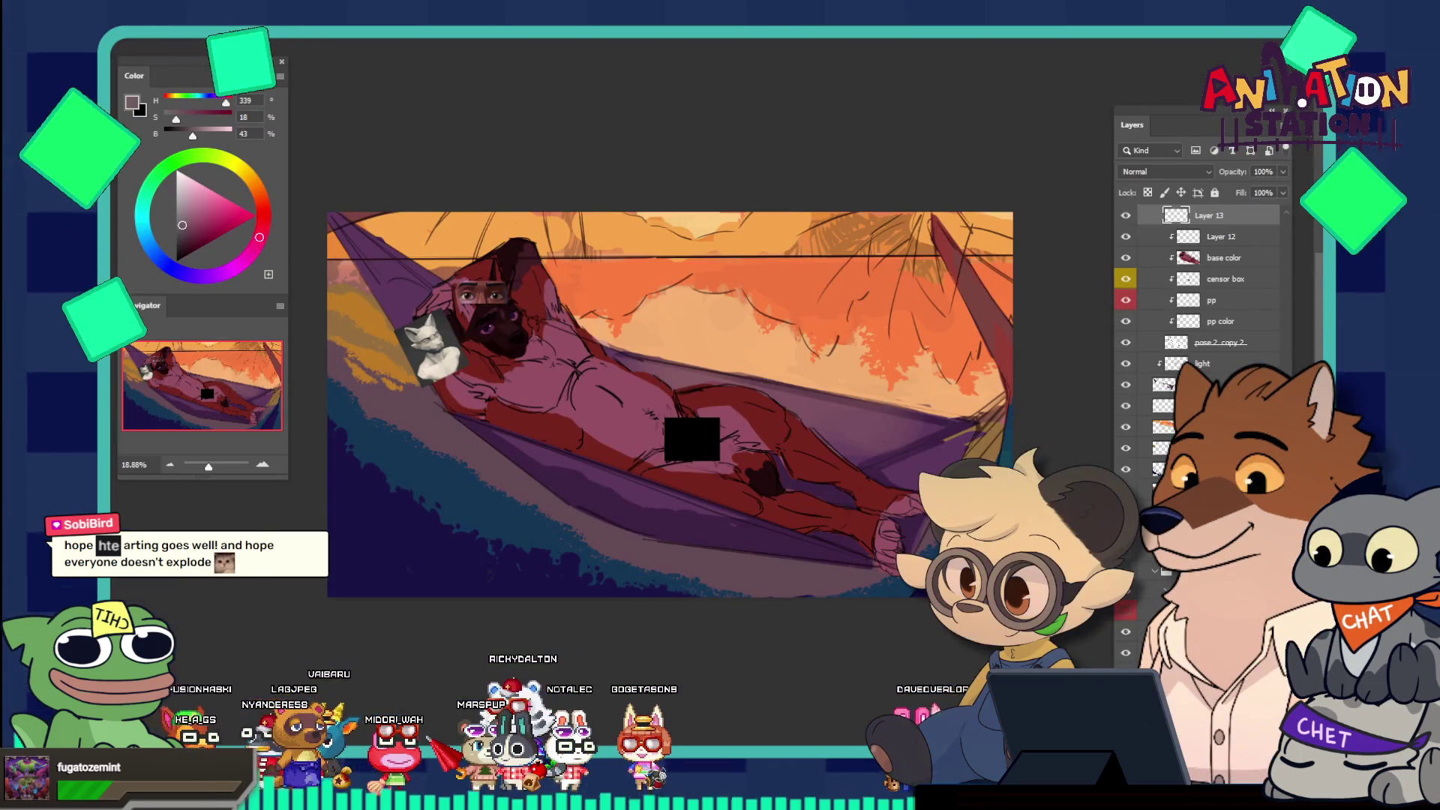
Switch back to the Kinger and Queenie sketch and zoom in on the middle character's head
{"action": "mouse_move", "coordinate": [538, 321]}
{"action": "left_mouse_down"}
{"action": "mouse_move", "coordinate": [575, 391]}
{"action": "mouse_move", "coordinate": [546, 390]}
{"action": "mouse_move", "coordinate": [472, 295]}
{"action": "left_mouse_up"}
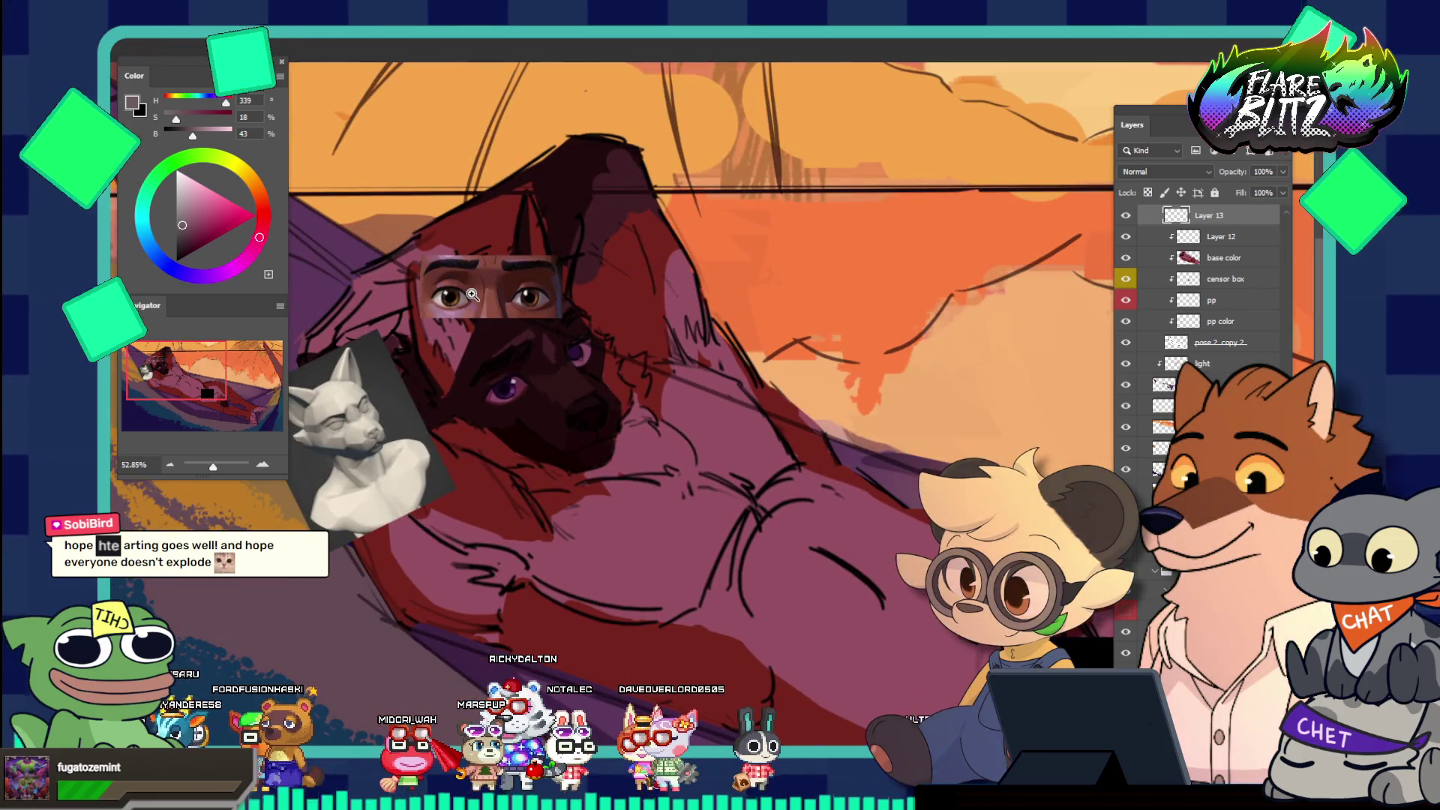
{"action": "key", "text": "ctrl+Tab"}
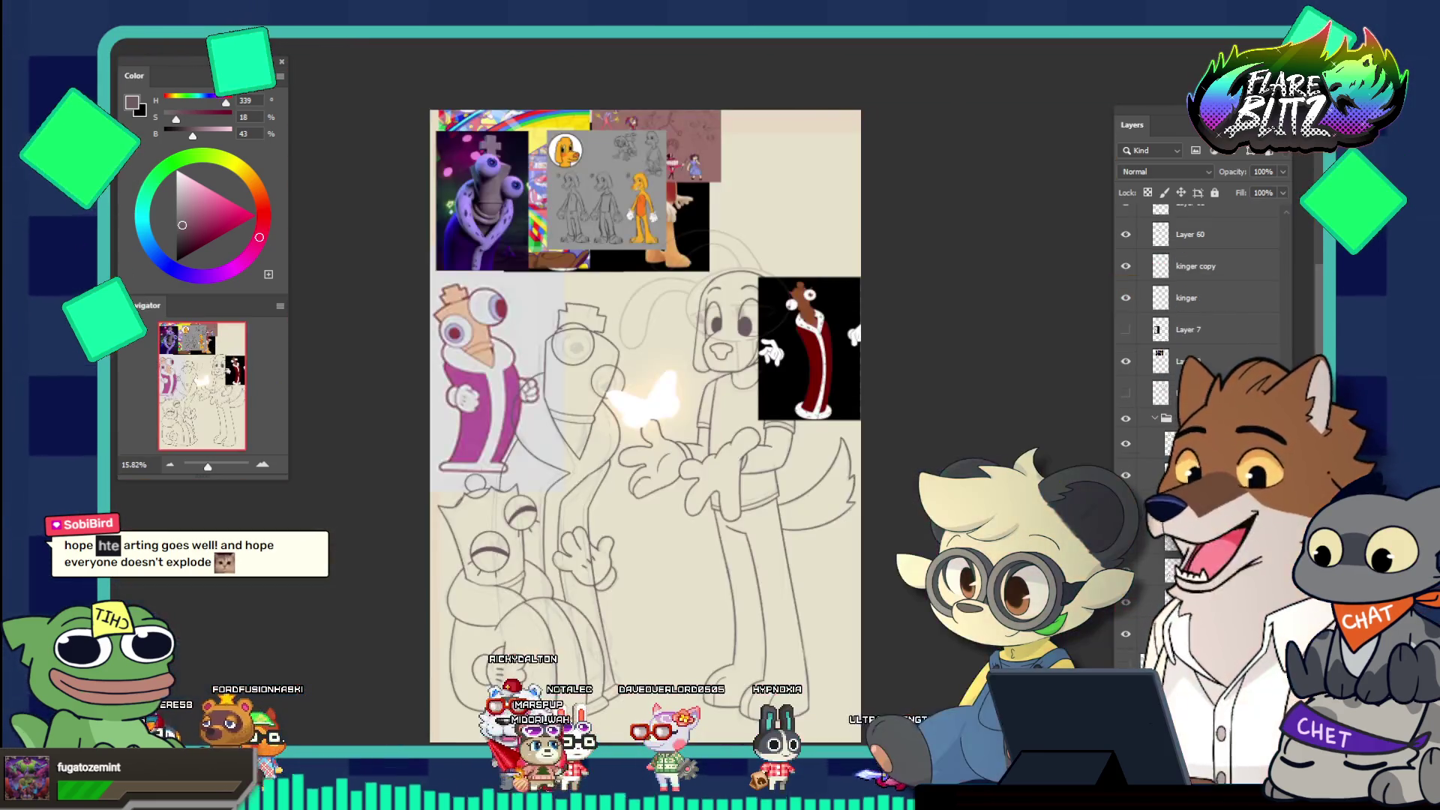
{"action": "scroll", "coordinate": [574, 339], "scroll_direction": "up", "scroll_amount": 5}
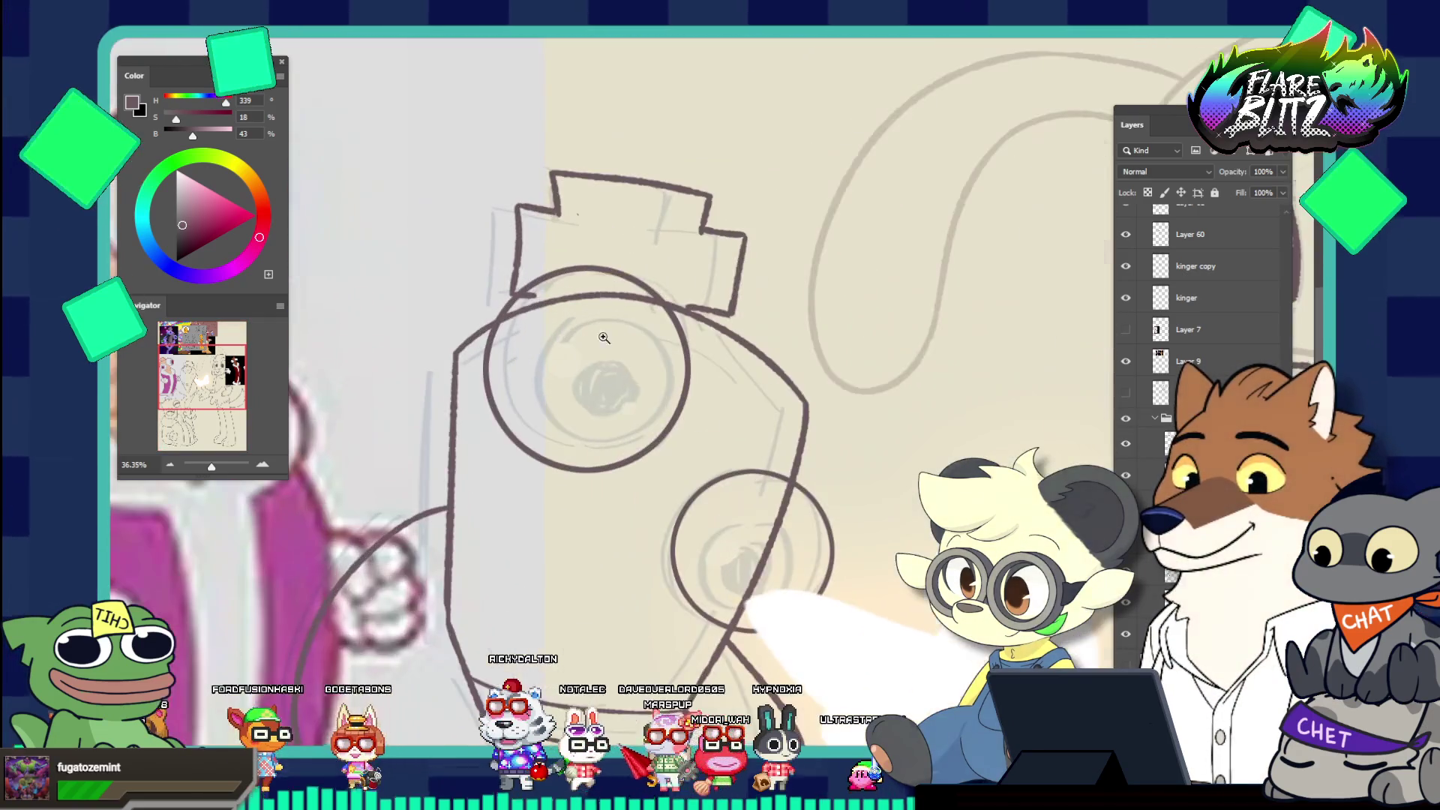
{"action": "scroll", "coordinate": [679, 326], "scroll_direction": "down", "scroll_amount": 5}
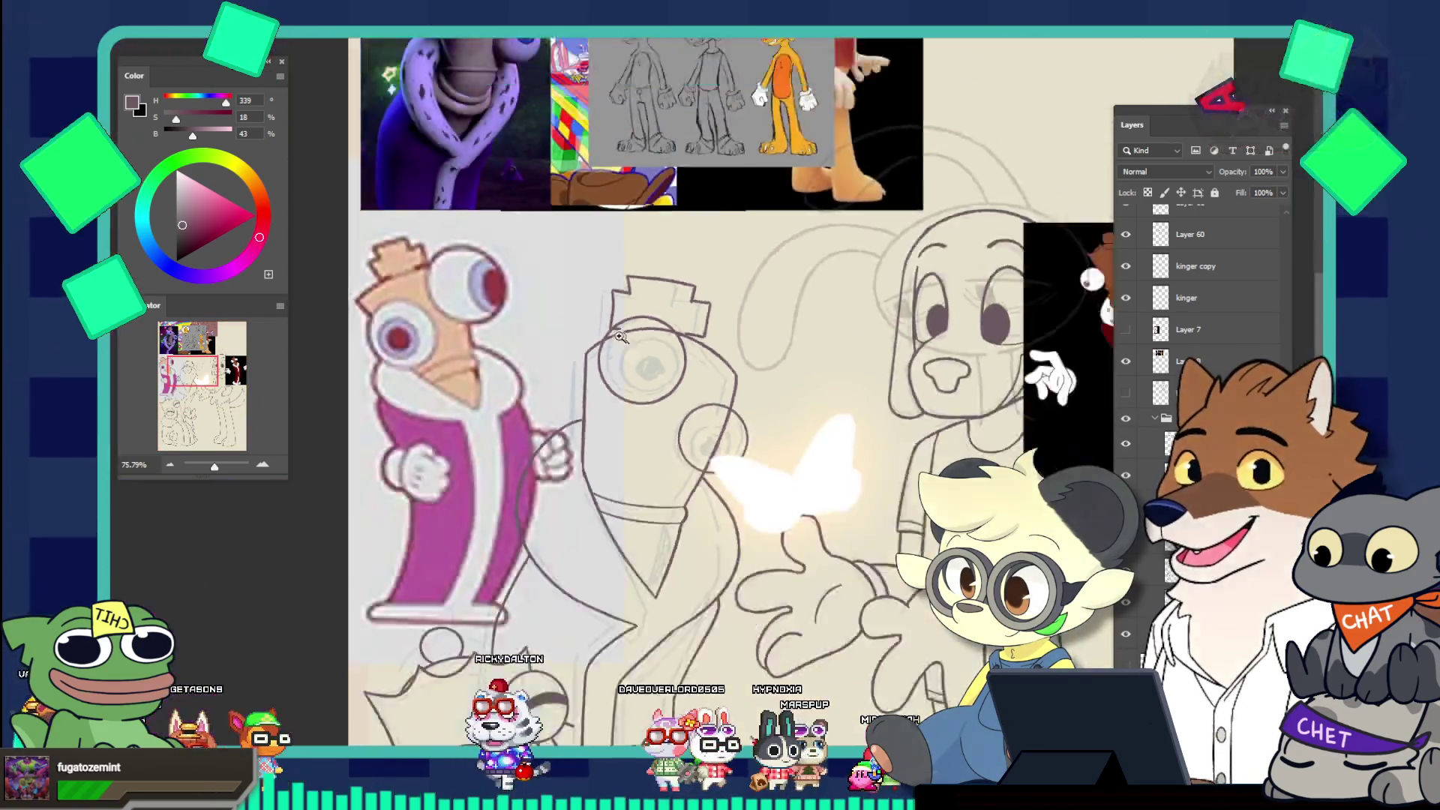
{"action": "scroll", "coordinate": [691, 485], "scroll_direction": "down", "scroll_amount": 3}
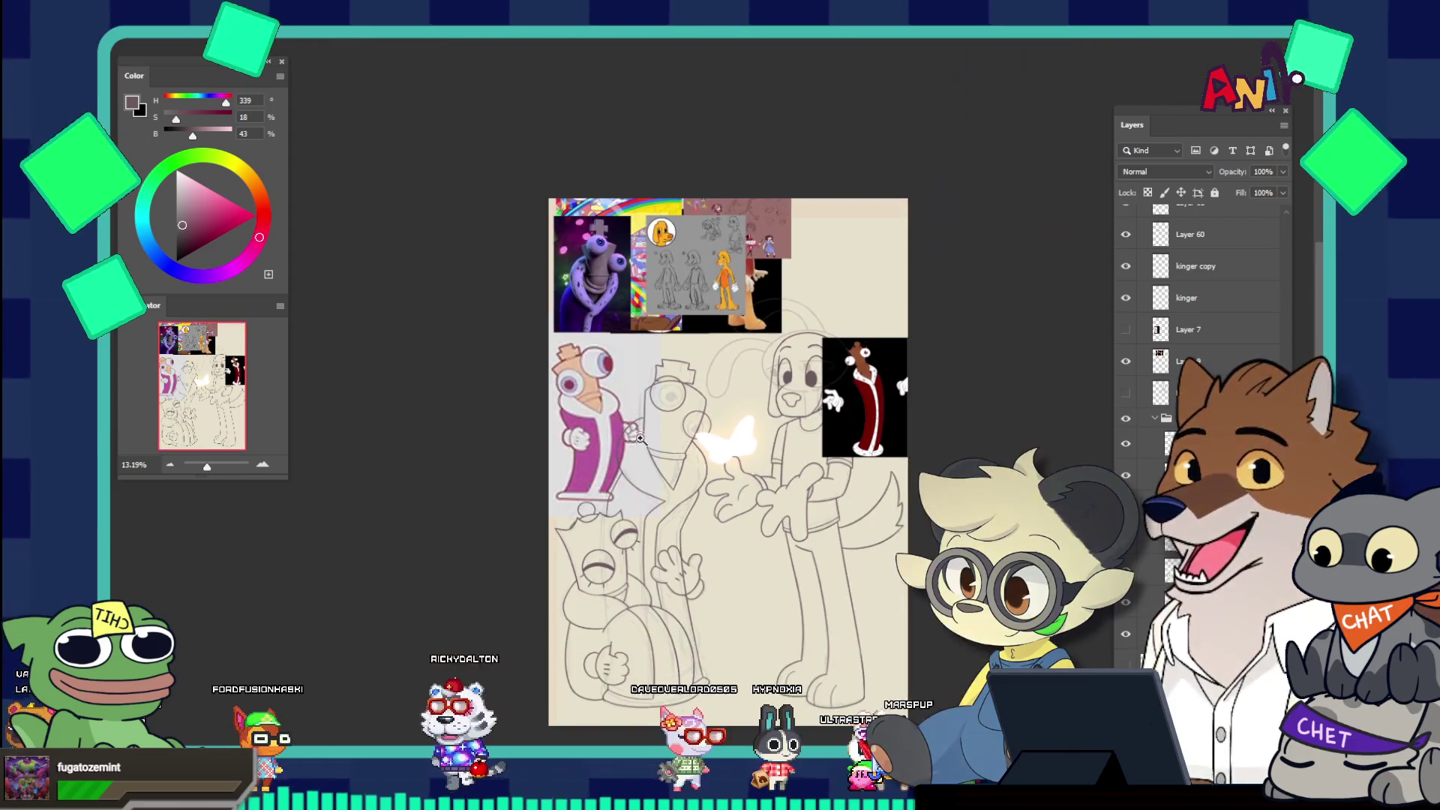
{"action": "scroll", "coordinate": [695, 452], "scroll_direction": "up", "scroll_amount": 10}
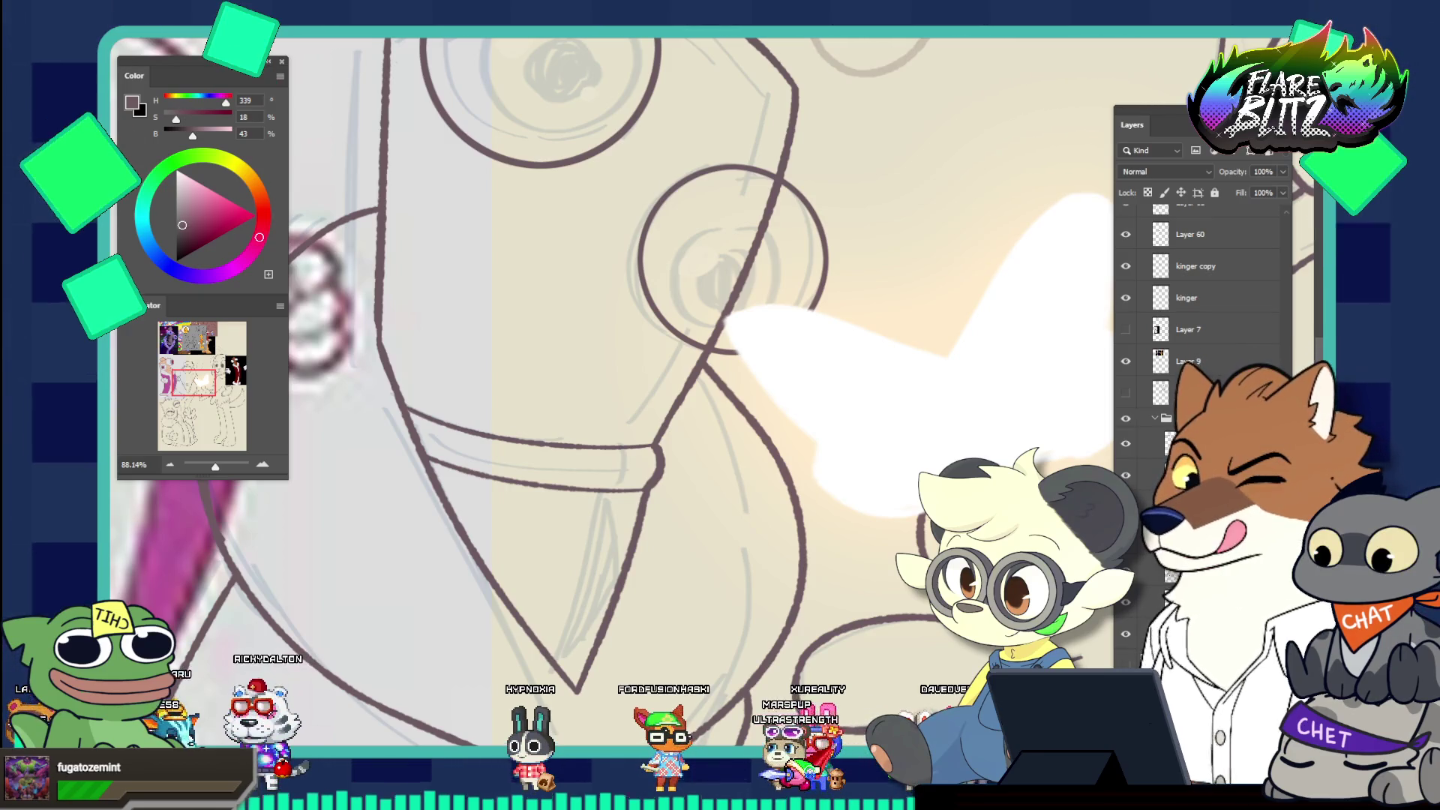
{"action": "left_click", "coordinate": [626, 437]}
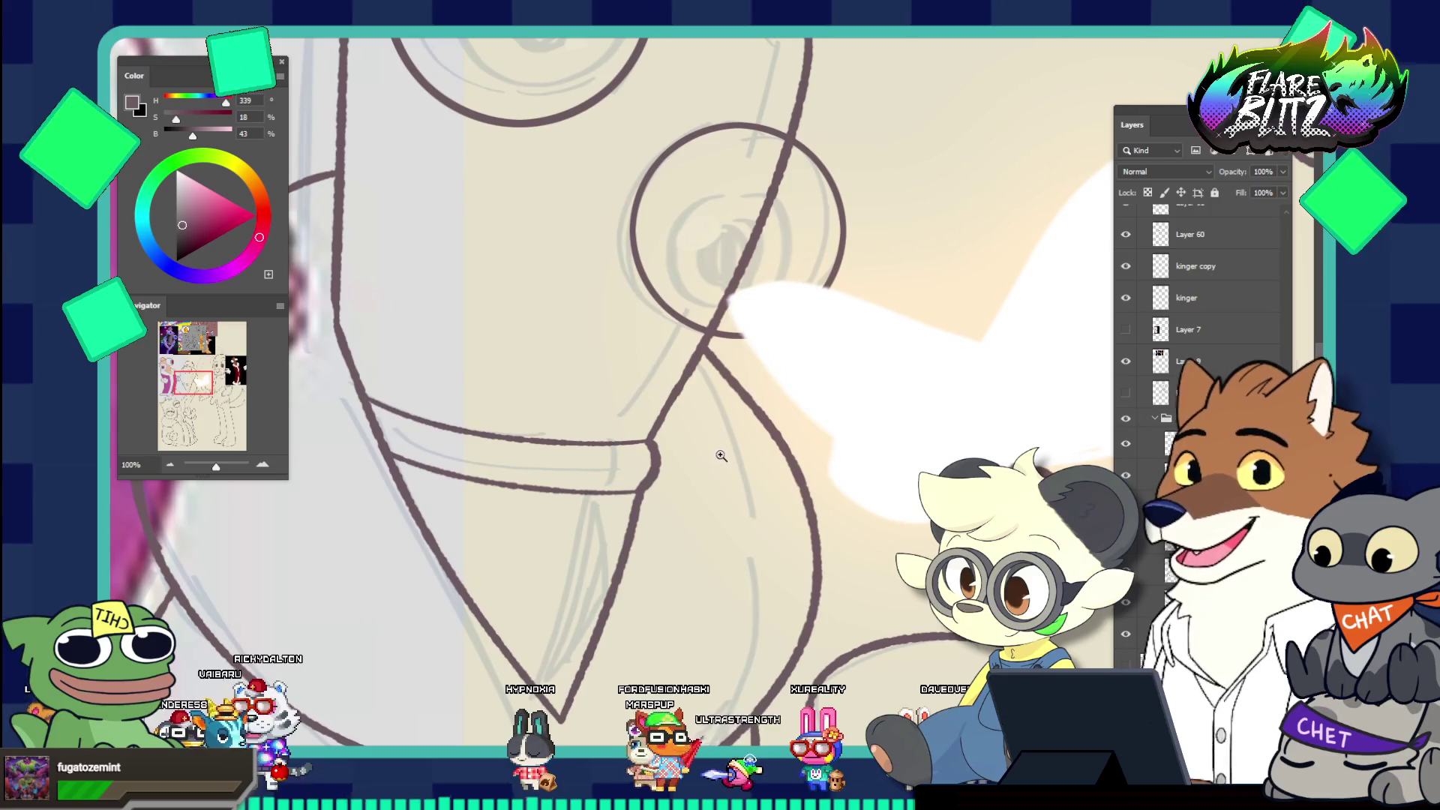
{"action": "key", "text": "ctrl+0"}
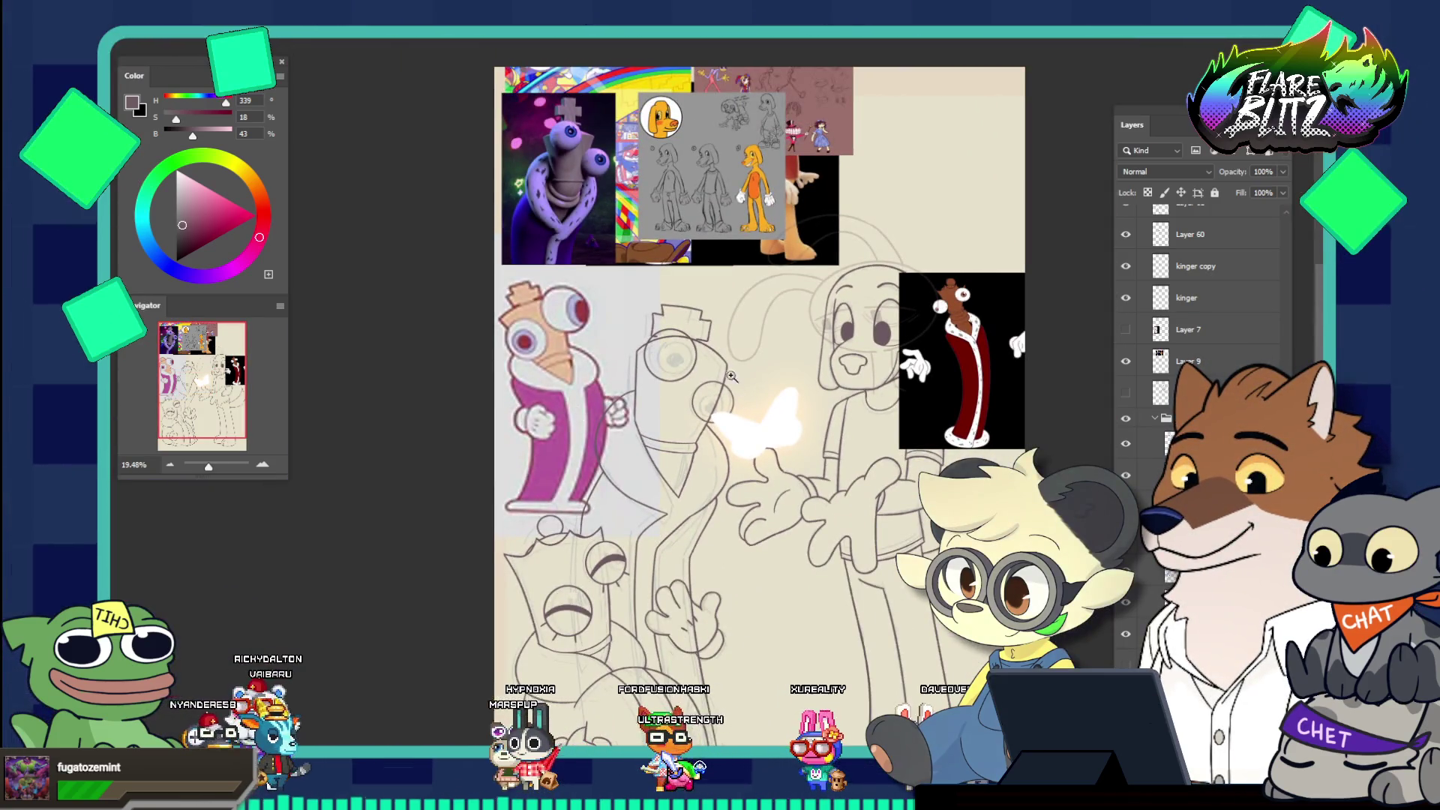
{"action": "left_click_drag", "start_coordinate": [723, 343], "coordinate": [795, 343]}
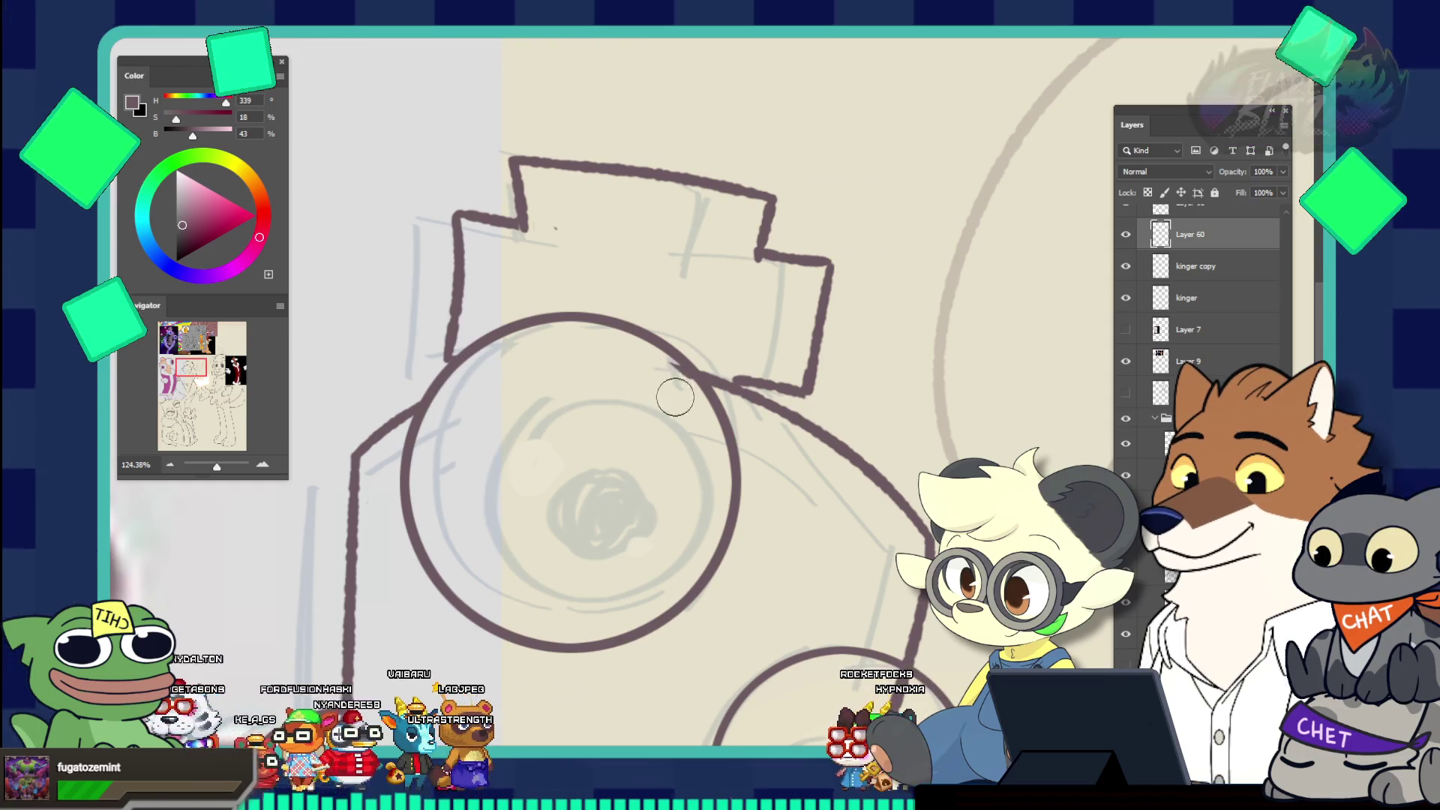
{"action": "scroll", "coordinate": [877, 497], "scroll_direction": "down", "scroll_amount": 5}
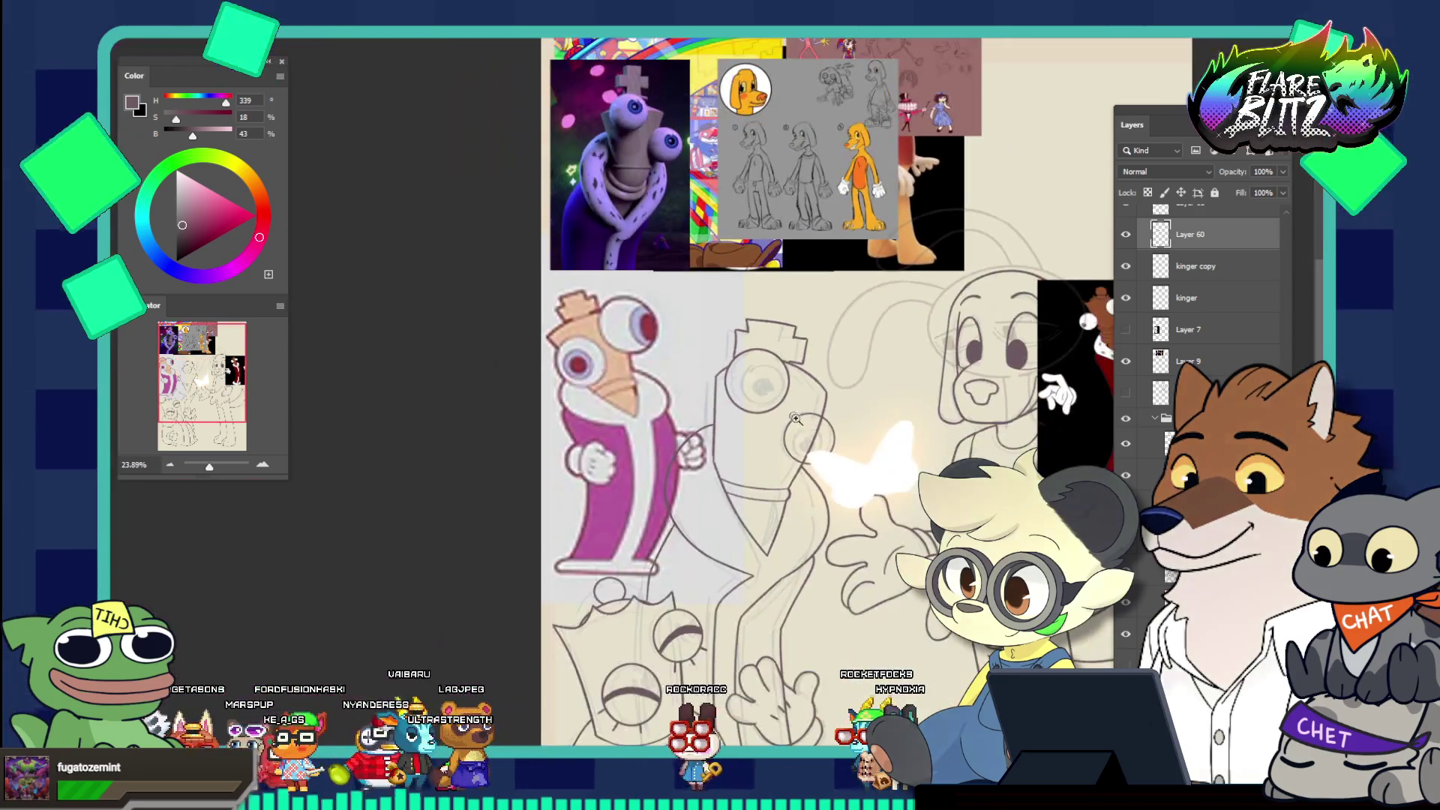
{"action": "scroll", "coordinate": [870, 465], "scroll_direction": "up", "scroll_amount": 4}
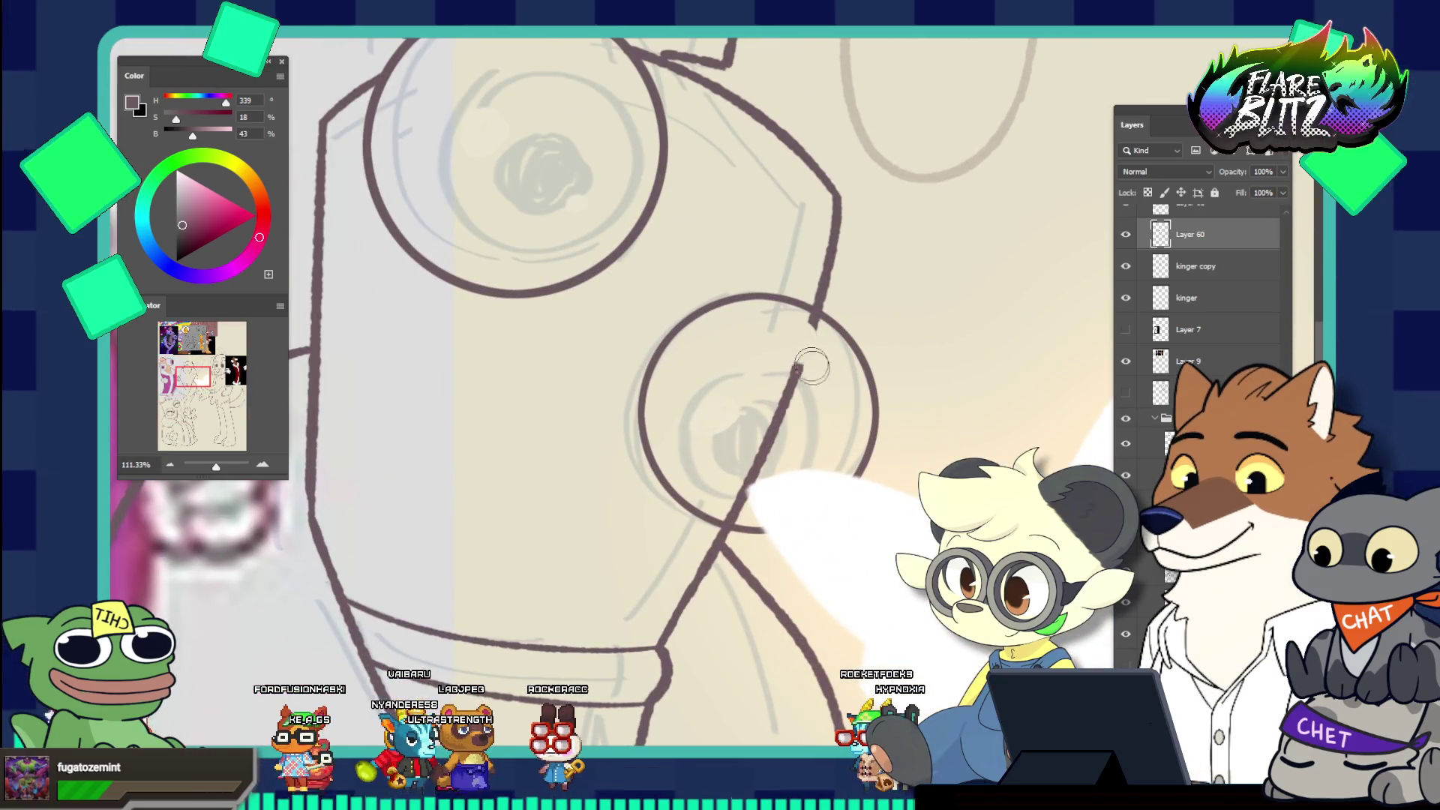
Erase a short stretch of the diagonal line, then circle-select the upper pupil sketch
{"action": "left_click_drag", "start_coordinate": [797, 367], "coordinate": [810, 330]}
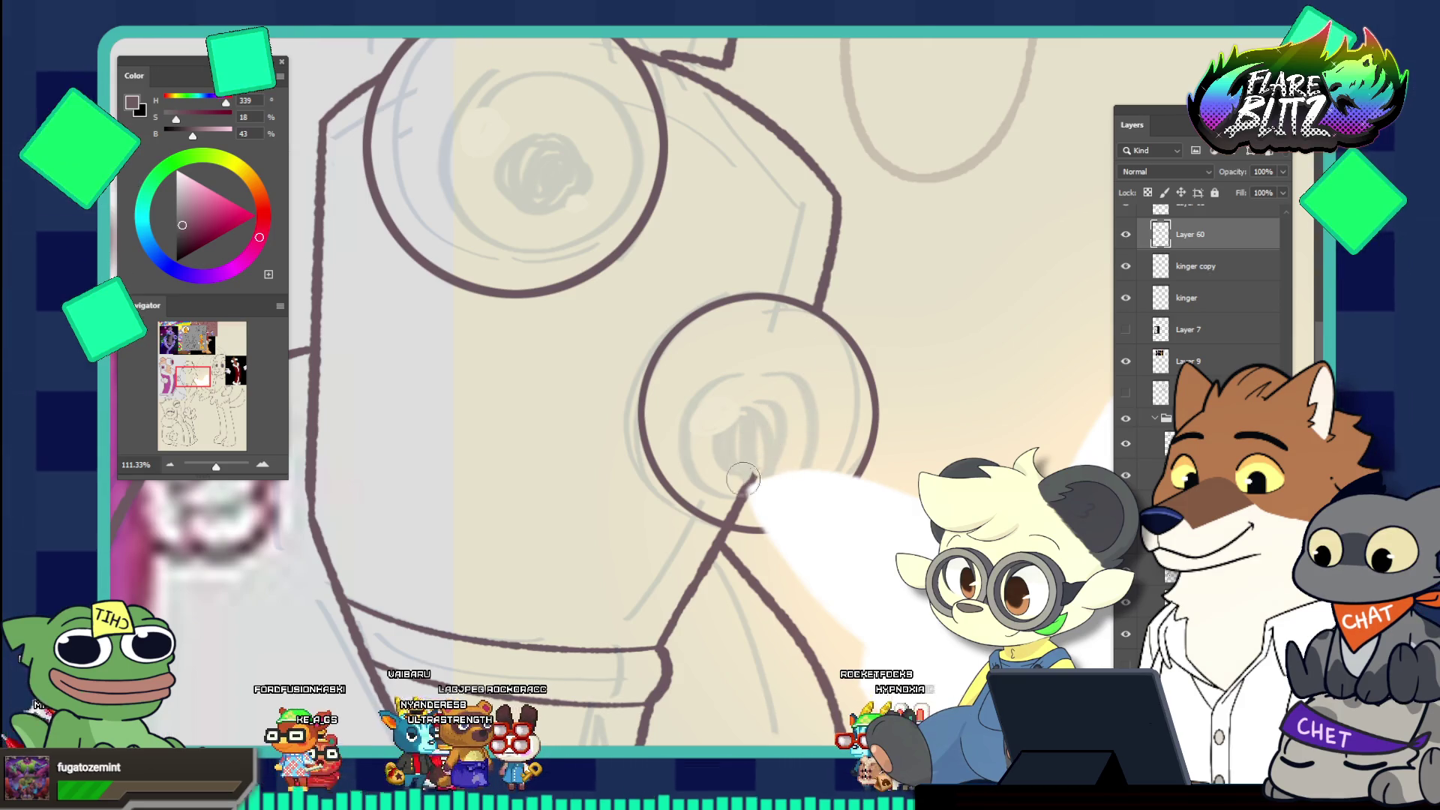
{"action": "scroll", "coordinate": [758, 394], "scroll_direction": "down", "scroll_amount": 6}
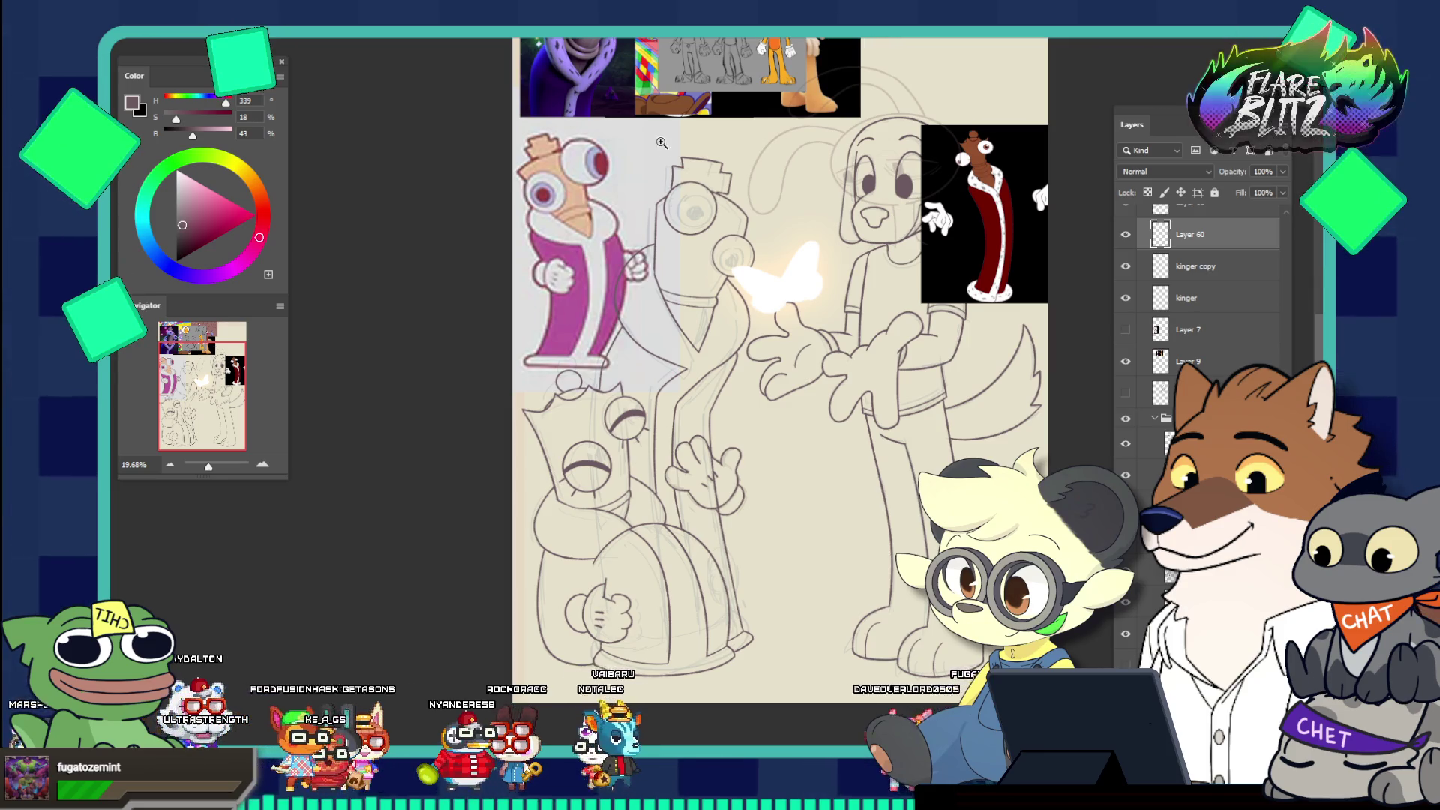
{"action": "scroll", "coordinate": [733, 188], "scroll_direction": "up", "scroll_amount": 1}
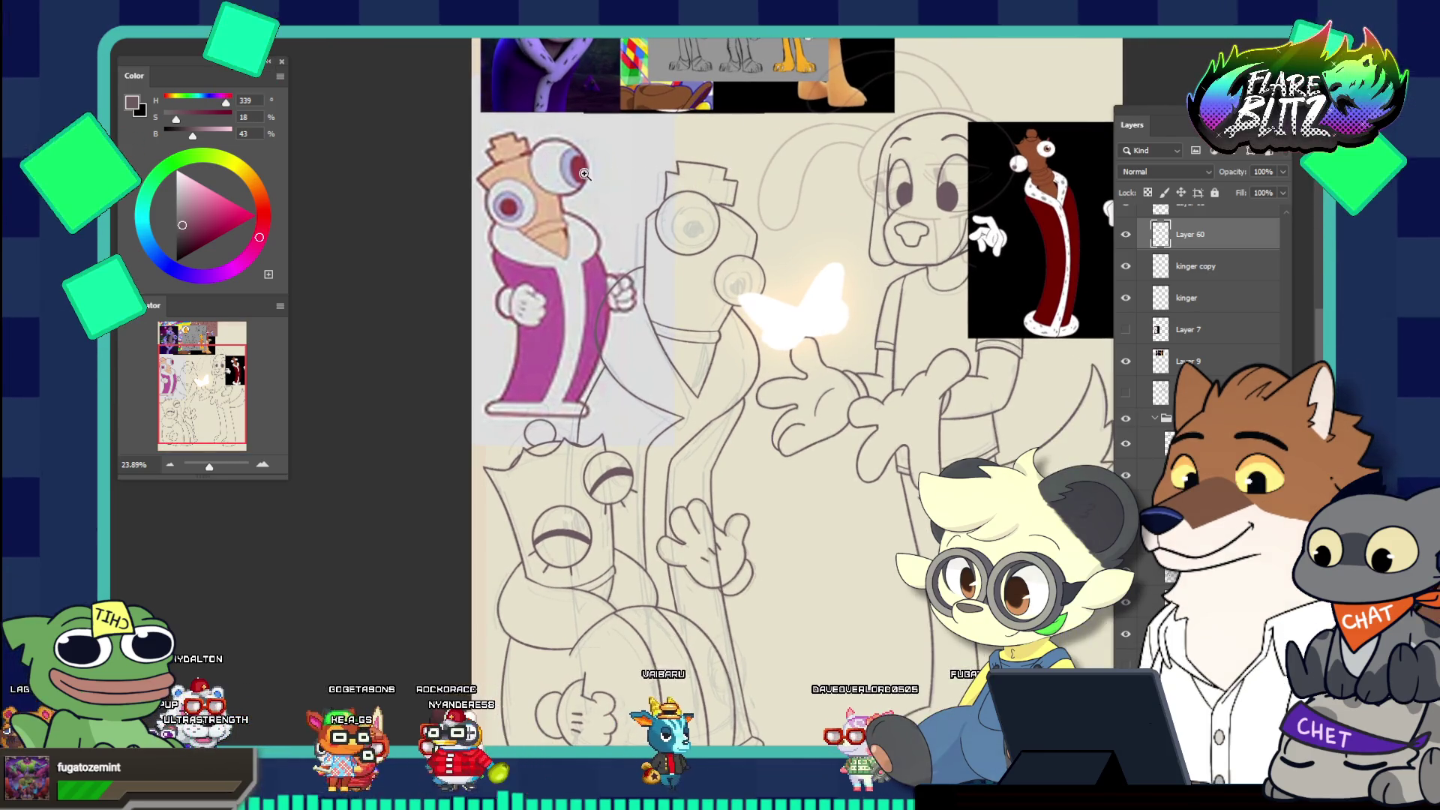
{"action": "scroll", "coordinate": [637, 165], "scroll_direction": "up", "scroll_amount": 3}
{"action": "scroll", "coordinate": [754, 214], "scroll_direction": "up", "scroll_amount": 3}
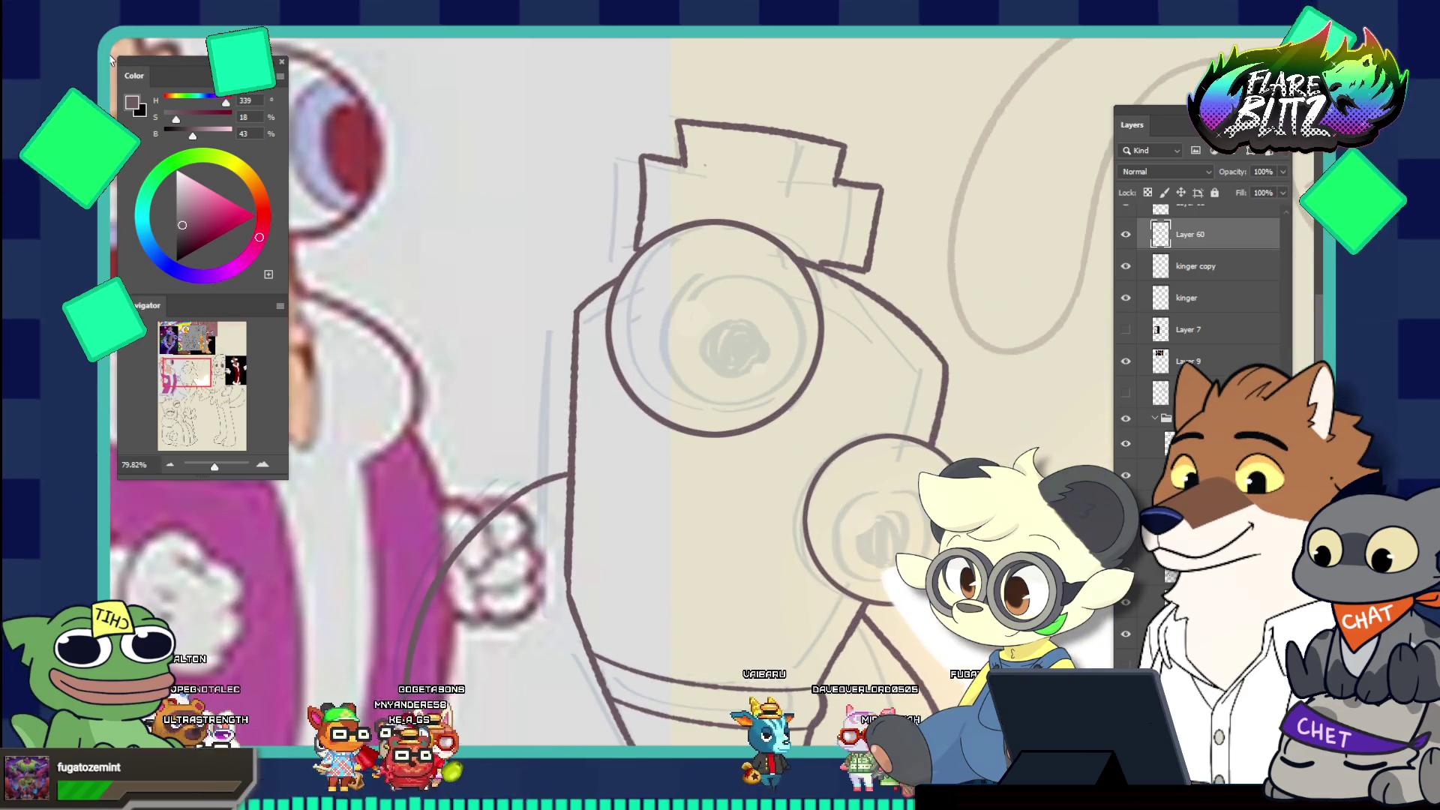
{"action": "left_click_drag", "start_coordinate": [740, 365], "coordinate": [824, 459]}
{"action": "mouse_move", "coordinate": [804, 375]}
{"action": "left_mouse_down"}
{"action": "mouse_move", "coordinate": [753, 320]}
{"action": "mouse_move", "coordinate": [738, 226]}
{"action": "left_mouse_up"}
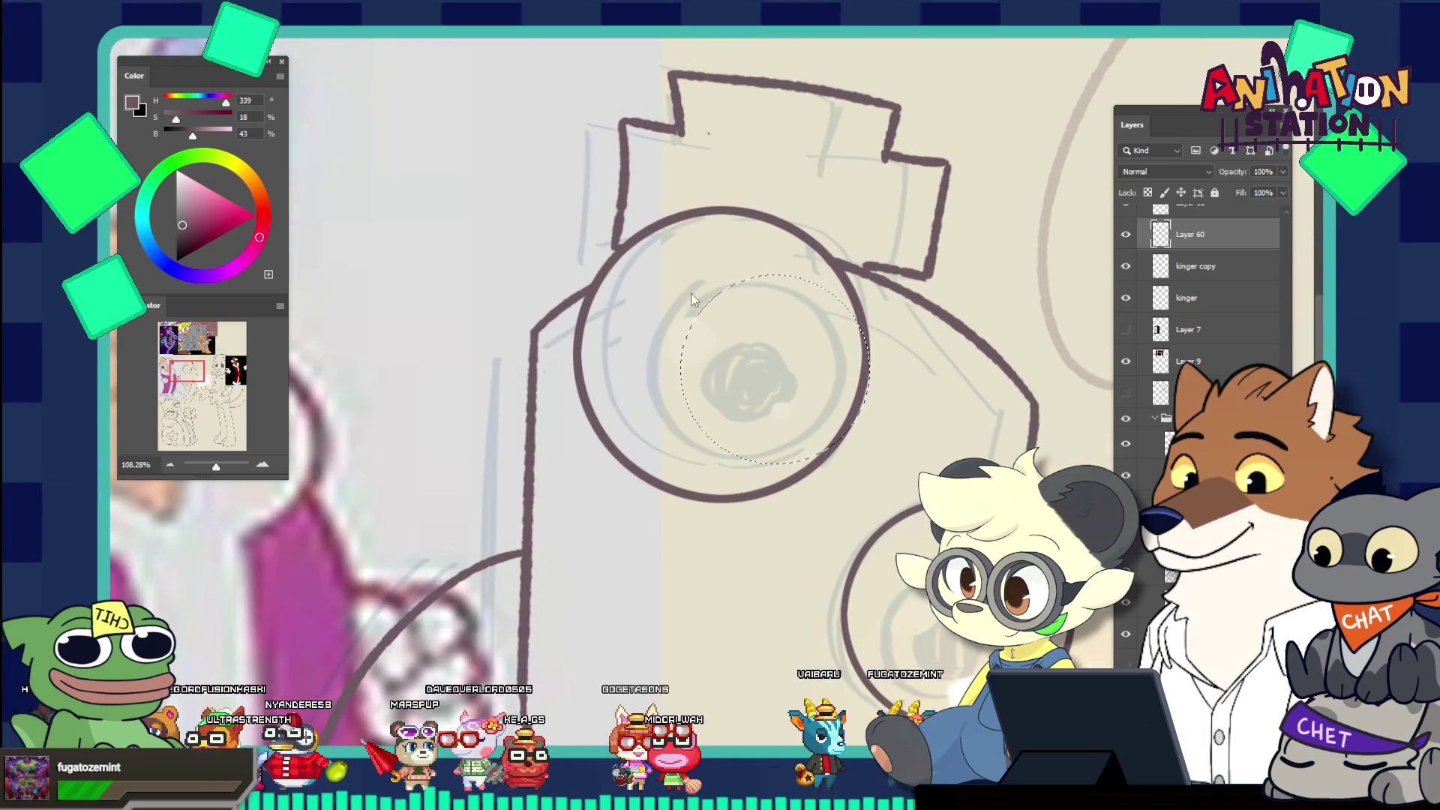
Undo an accidental move, make Layer 7 active and draw a circular marquee for the pupil
{"action": "left_click", "coordinate": [690, 335]}
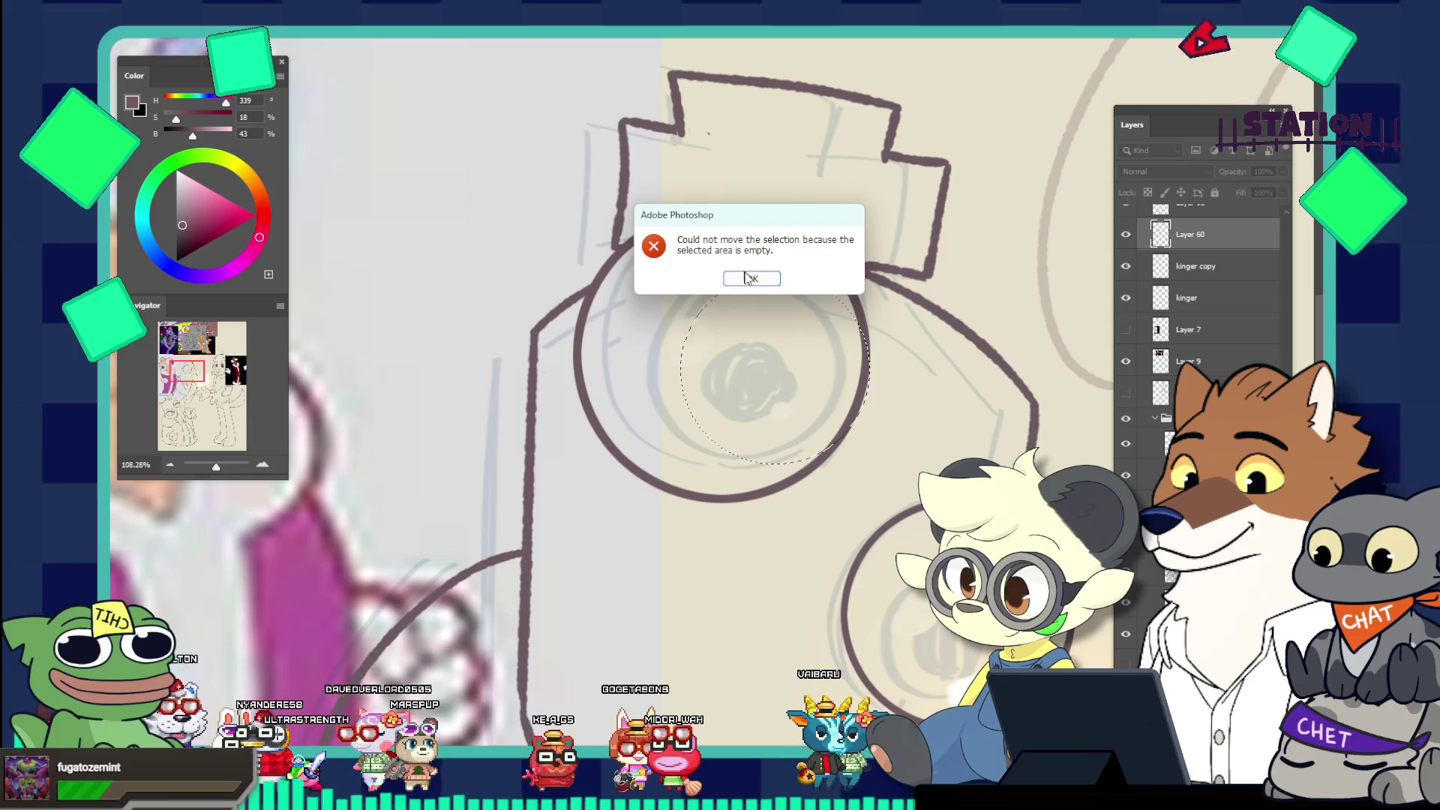
{"action": "left_click", "coordinate": [750, 278]}
{"action": "left_click_drag", "start_coordinate": [698, 327], "coordinate": [672, 306]}
{"action": "key", "text": "ctrl+z"}
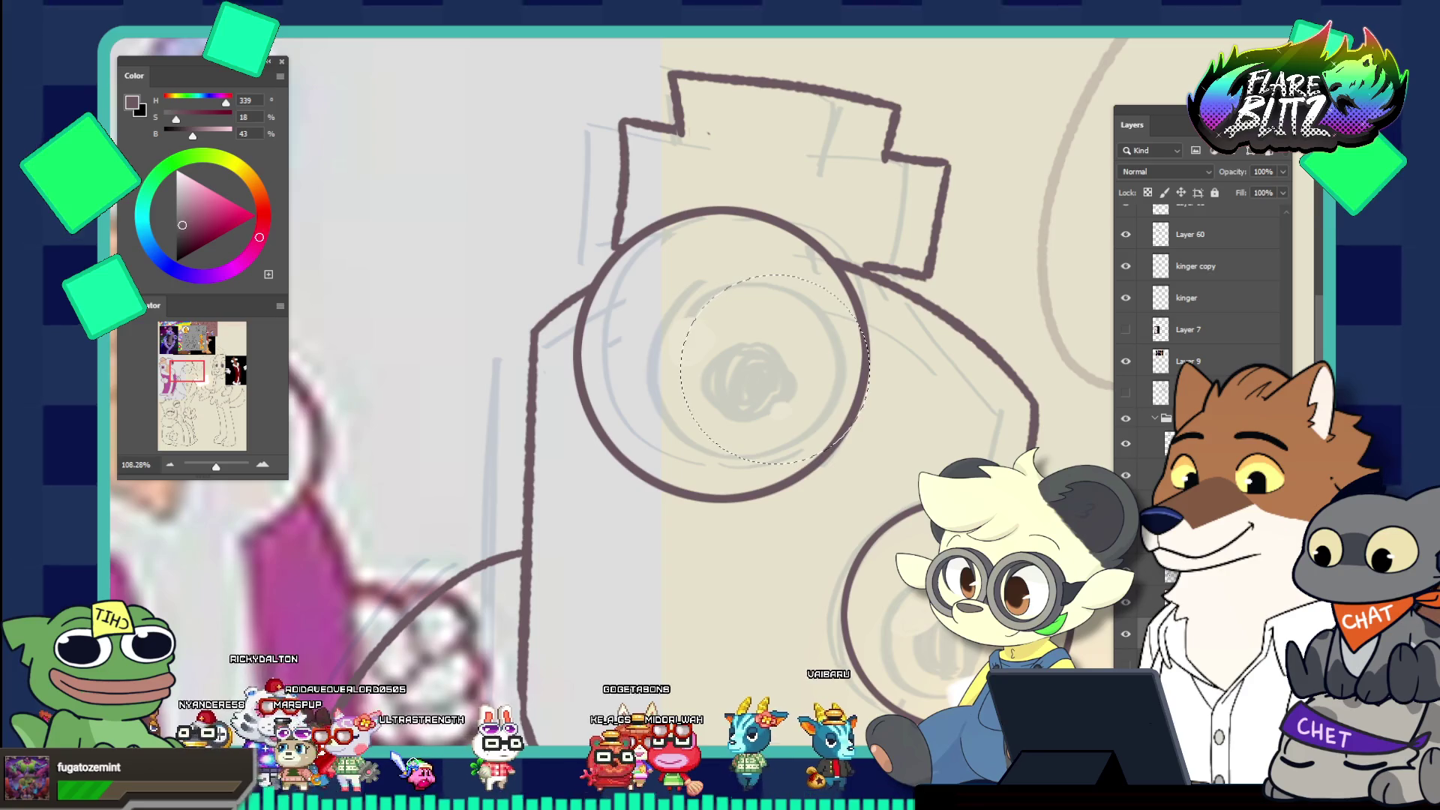
{"action": "left_click", "coordinate": [1172, 321]}
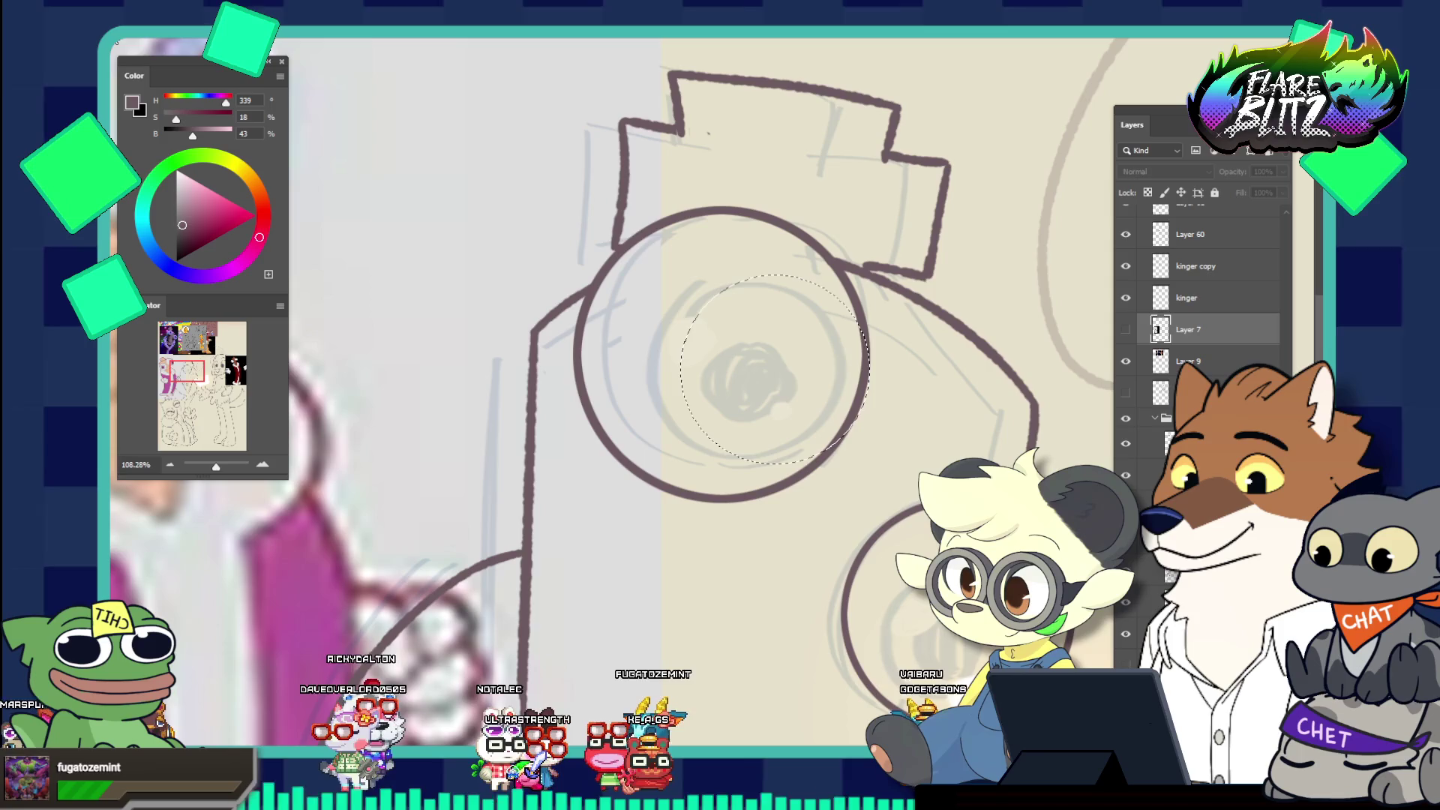
{"action": "left_click_drag", "start_coordinate": [658, 274], "coordinate": [837, 497]}
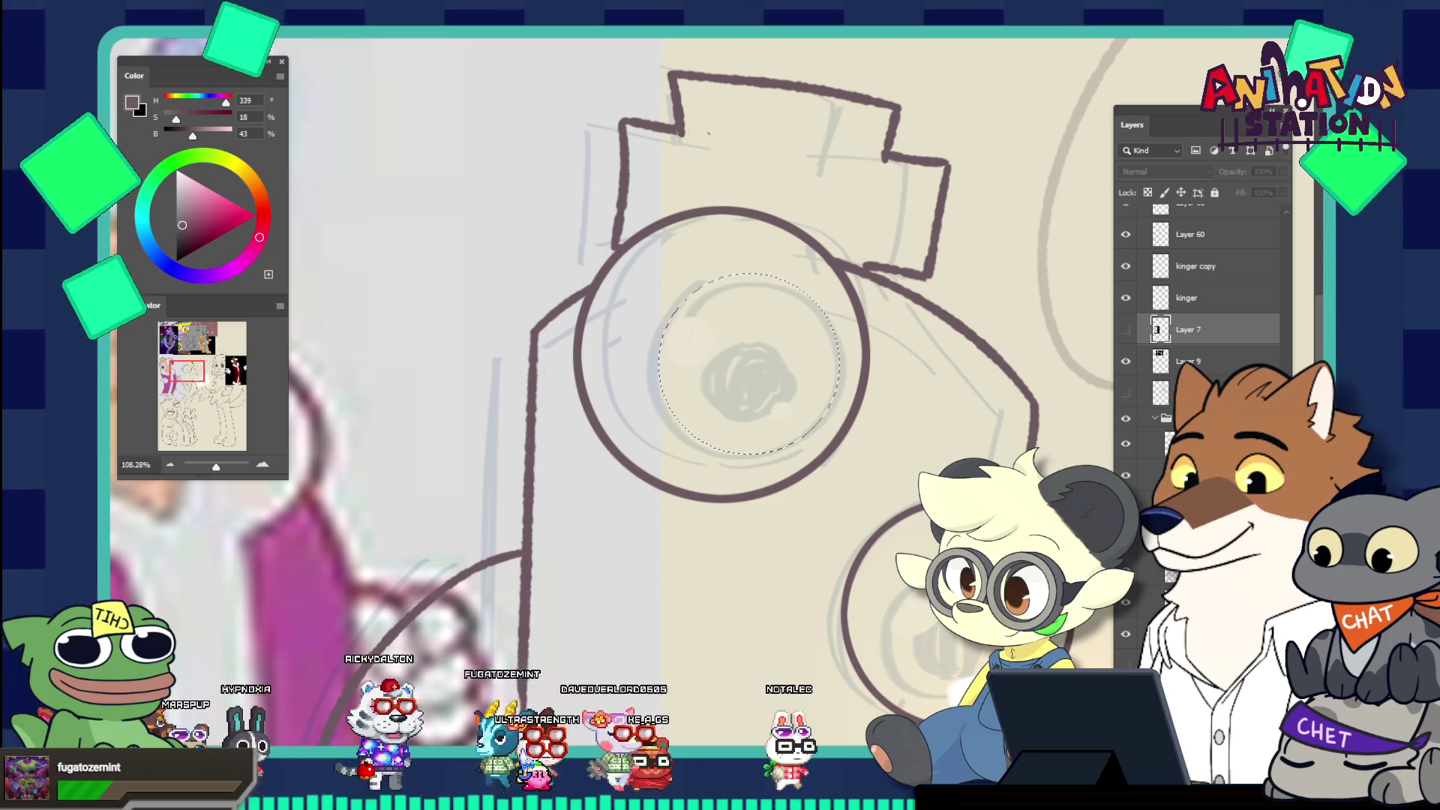
Stroke the circle in dark outline on new Layer 63, deselect, and nudge it into the eye
{"action": "key", "text": "ctrl+shift+alt+n"}
{"action": "right_click", "coordinate": [695, 334]}
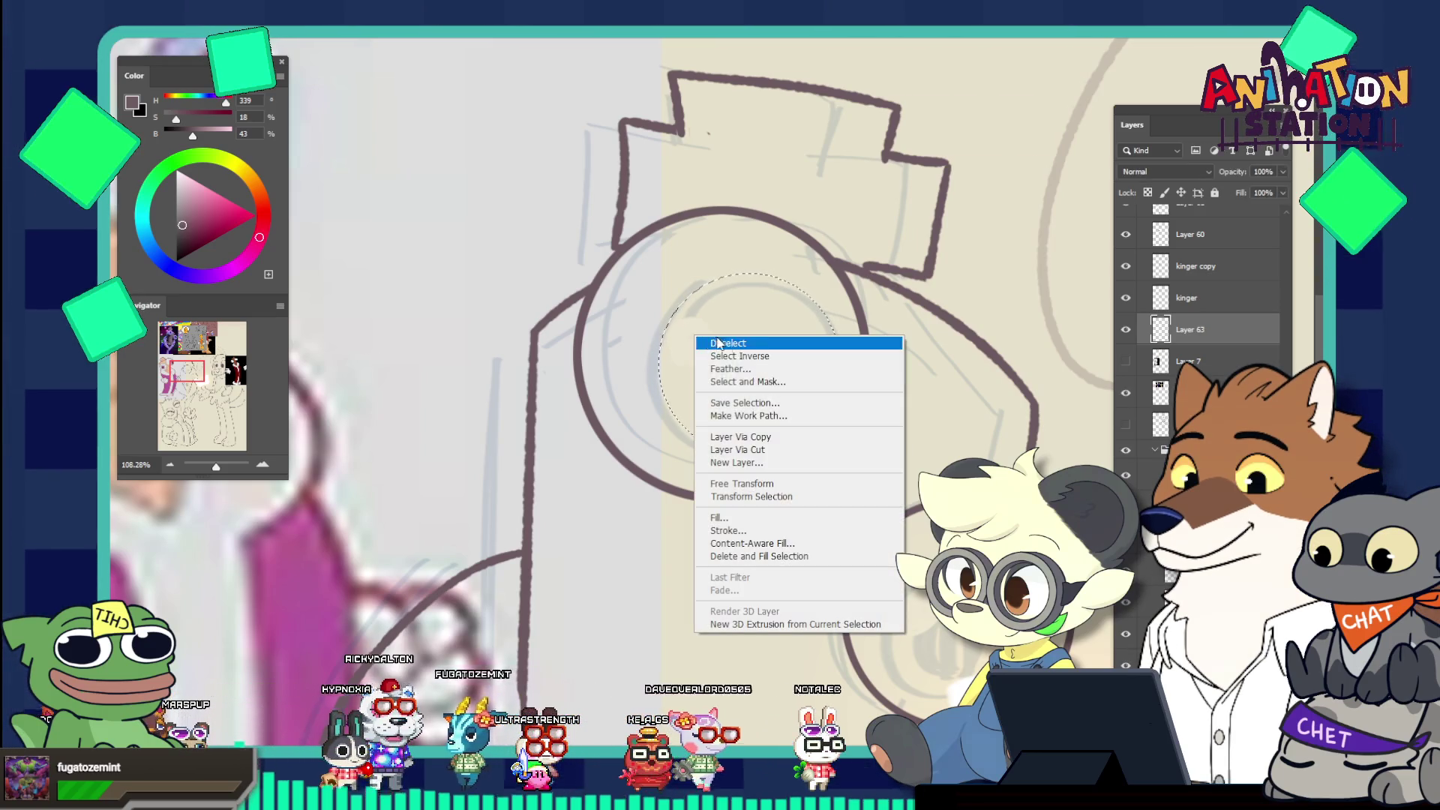
{"action": "left_click", "coordinate": [750, 528]}
{"action": "key", "text": "Return"}
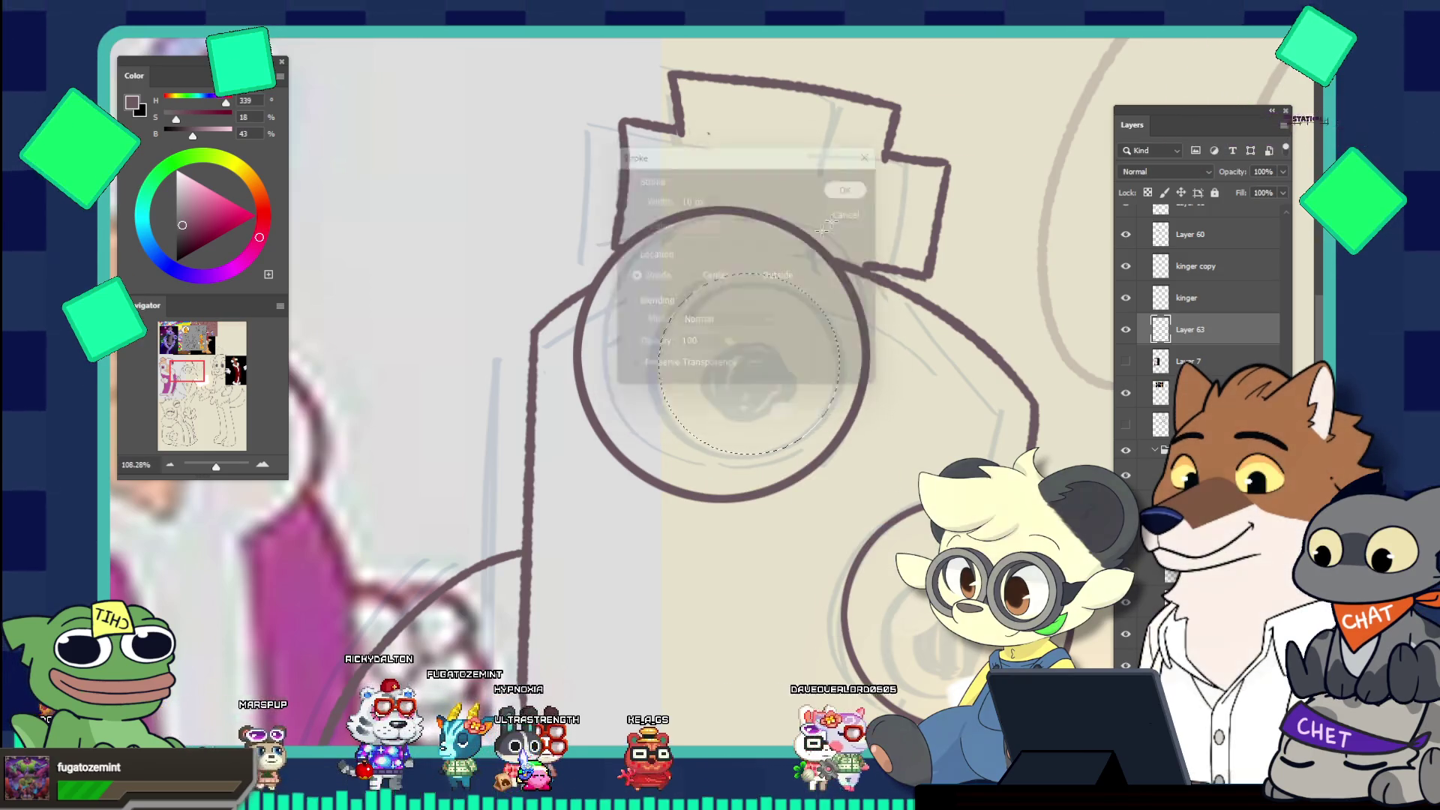
{"action": "key", "text": "ctrl+d"}
{"action": "scroll", "coordinate": [818, 270], "scroll_direction": "down", "scroll_amount": 5}
{"action": "scroll", "coordinate": [768, 278], "scroll_direction": "up", "scroll_amount": 4}
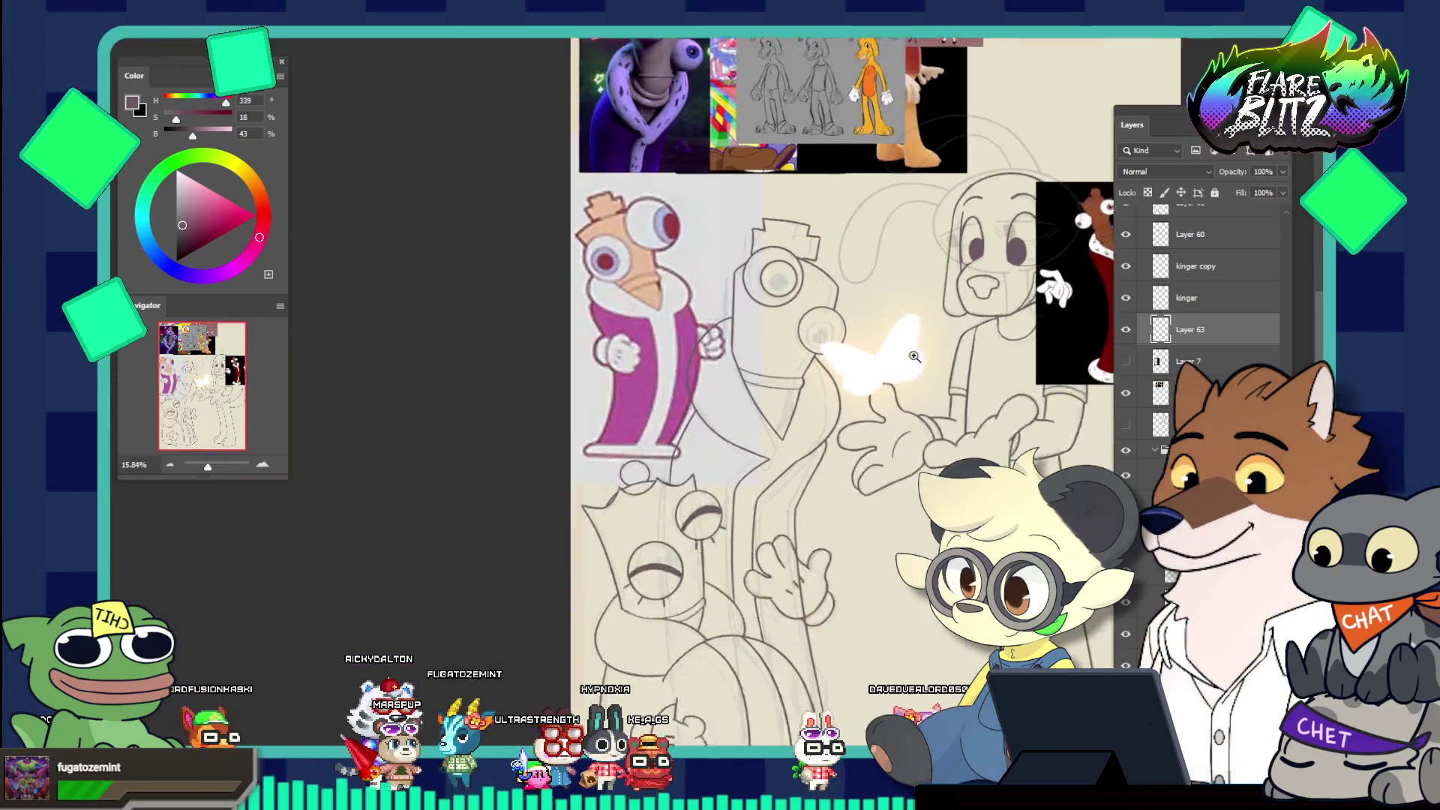
{"action": "scroll", "coordinate": [750, 239], "scroll_direction": "up", "scroll_amount": 2}
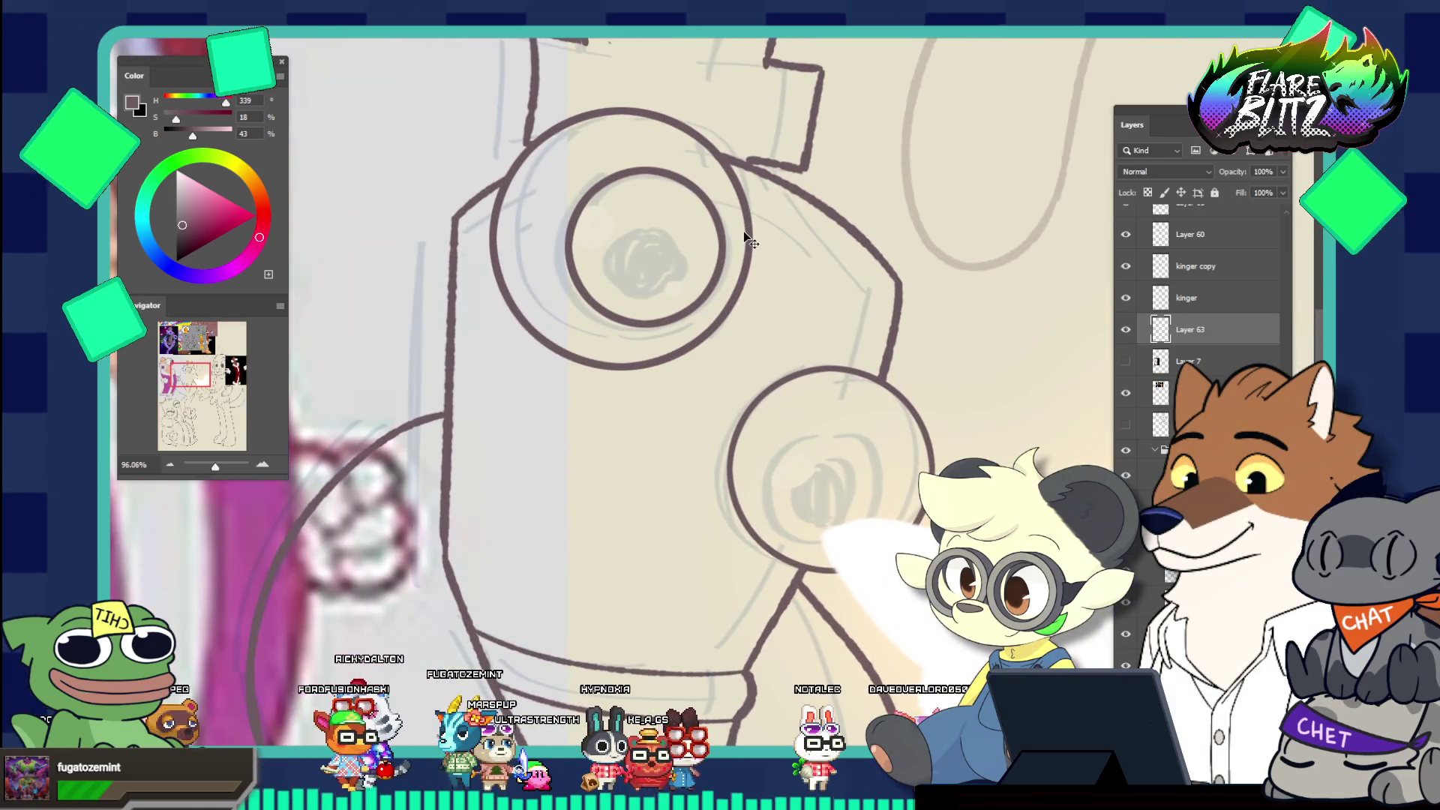
{"action": "key", "text": "v"}
{"action": "left_click_drag", "start_coordinate": [637, 253], "coordinate": [631, 269]}
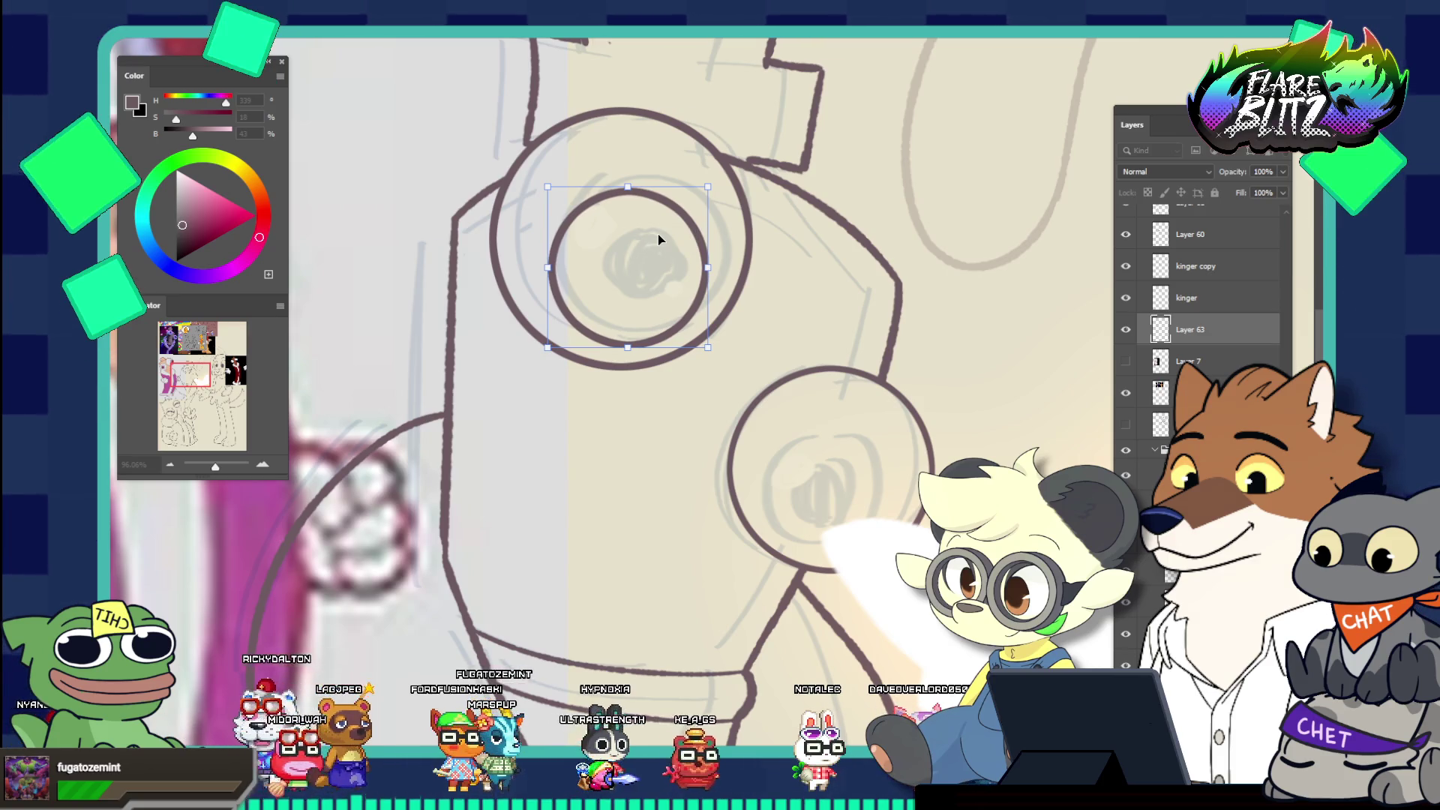
Duplicate the pupil circle layer and move the copy into Kinger's lower eye
{"action": "key", "text": "z"}
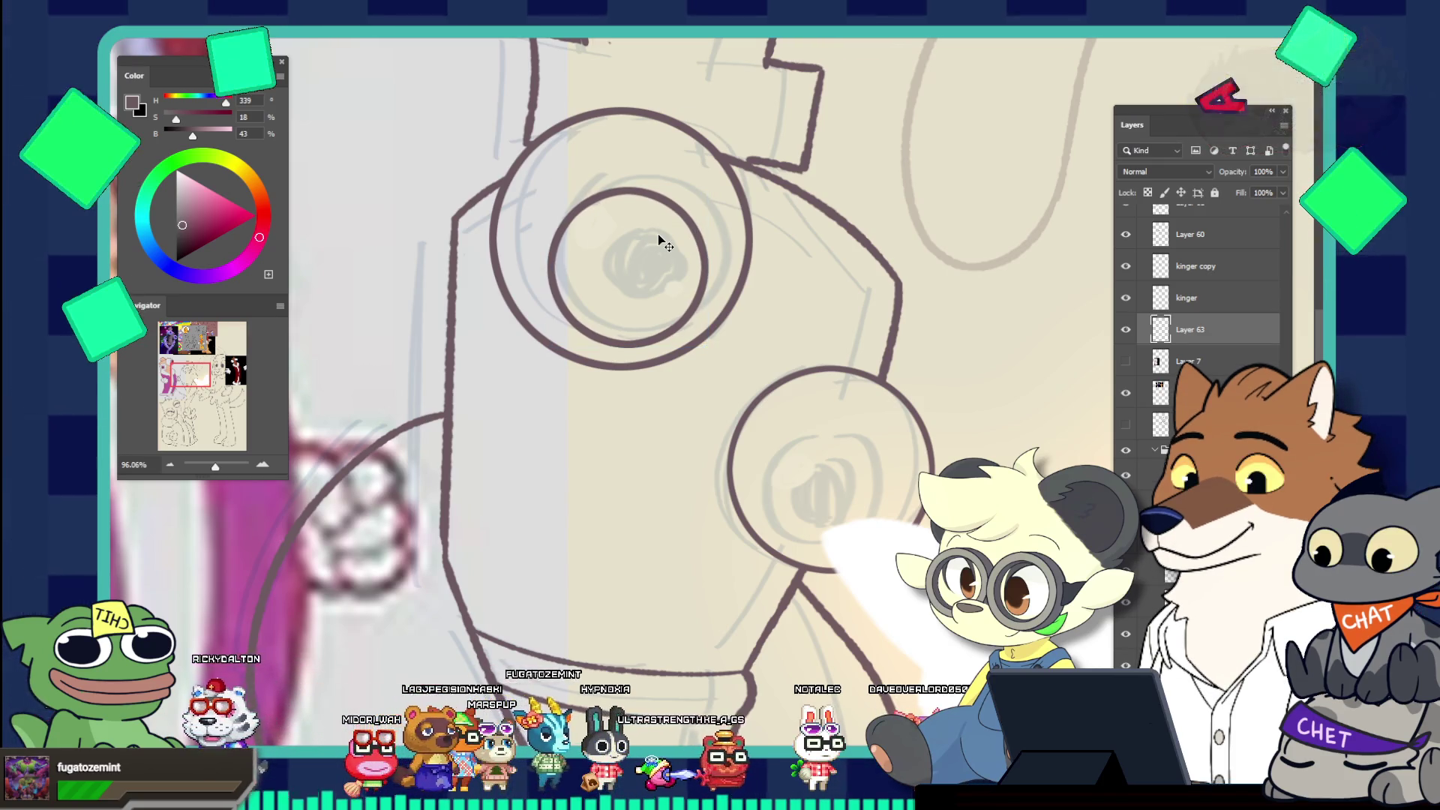
{"action": "key", "text": "ctrl+j"}
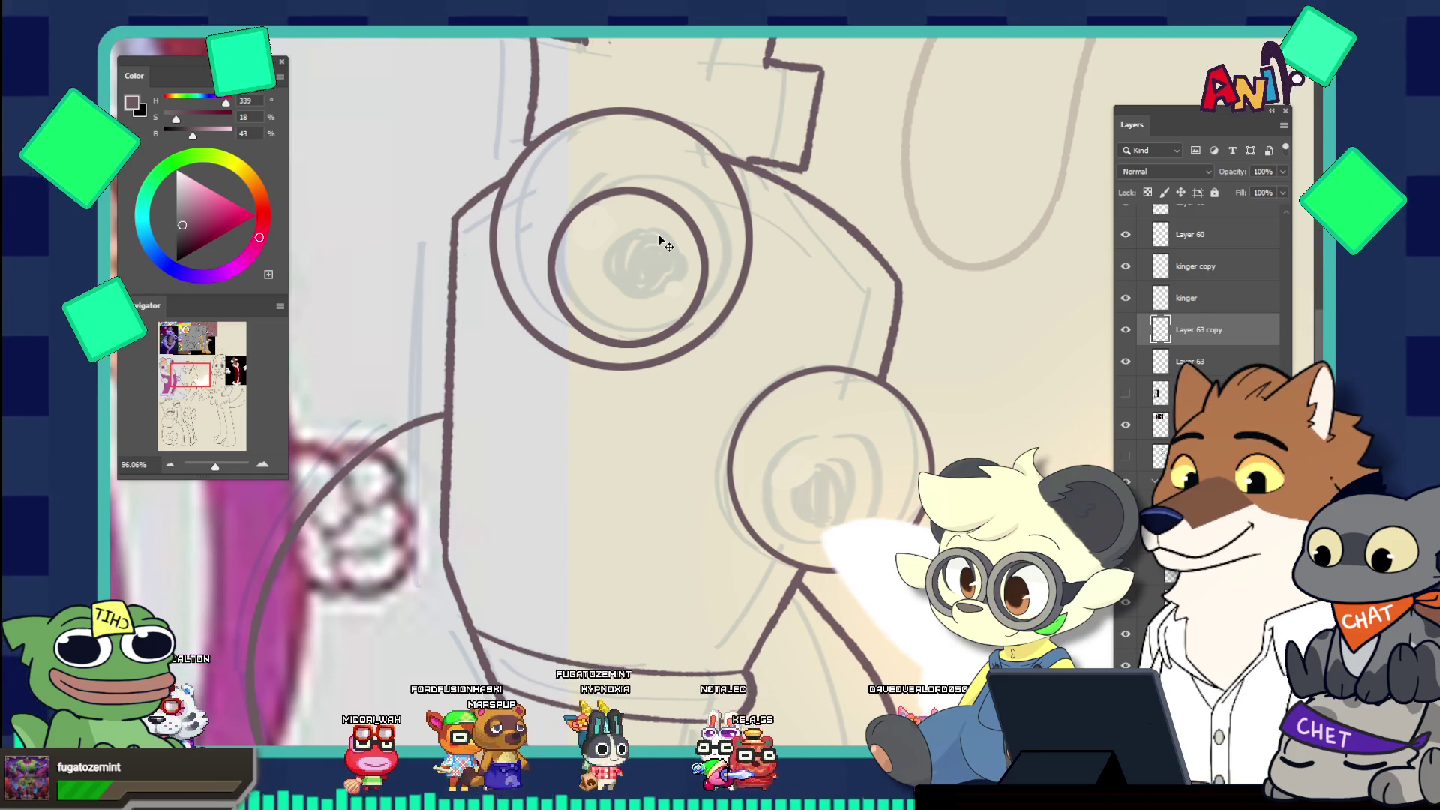
{"action": "key", "text": "ctrl+t"}
{"action": "mouse_move", "coordinate": [679, 289]}
{"action": "left_mouse_down"}
{"action": "mouse_move", "coordinate": [846, 482]}
{"action": "mouse_move", "coordinate": [866, 454]}
{"action": "mouse_move", "coordinate": [834, 415]}
{"action": "mouse_move", "coordinate": [838, 450]}
{"action": "left_mouse_up"}
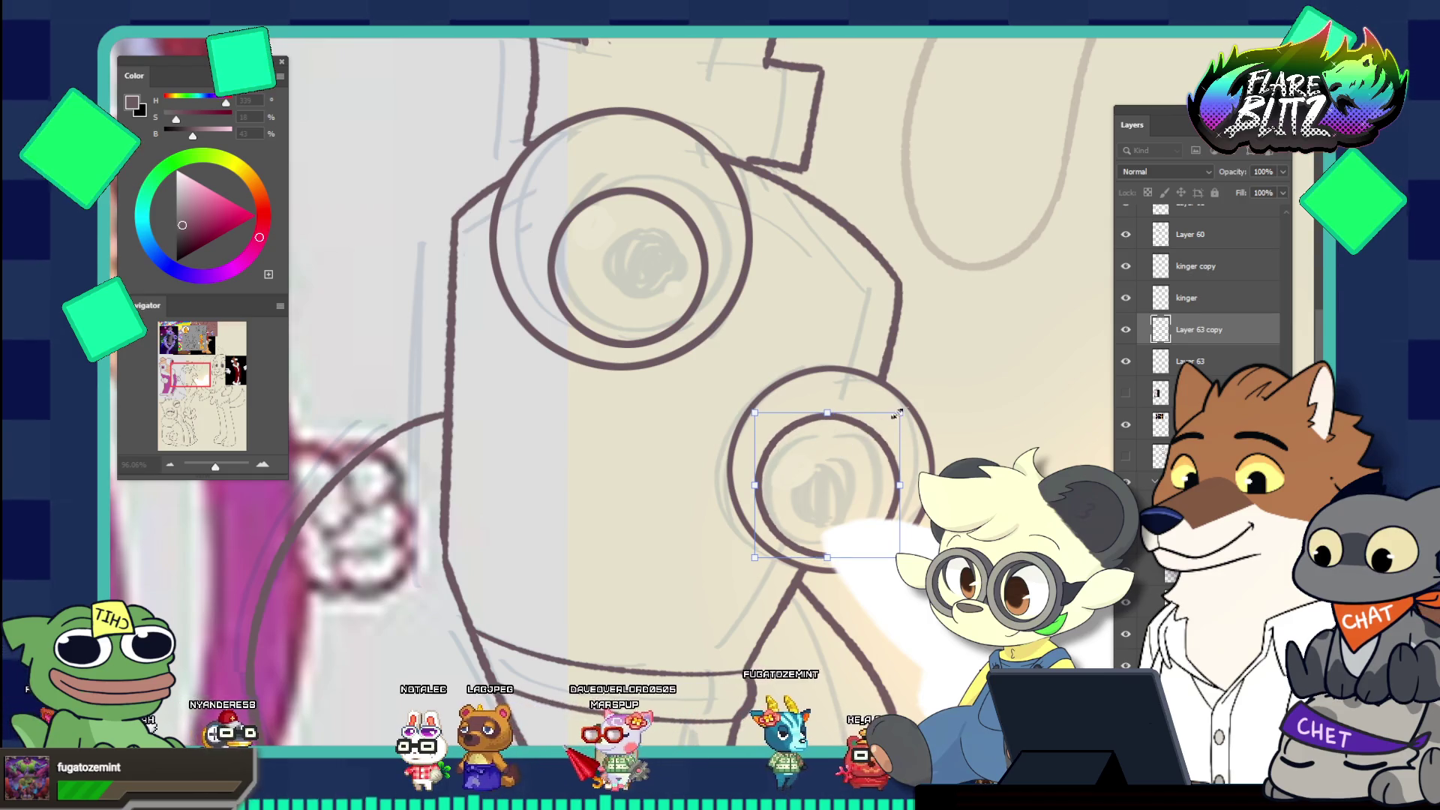
{"action": "left_click_drag", "start_coordinate": [940, 468], "coordinate": [813, 382]}
{"action": "mouse_move", "coordinate": [911, 439]}
{"action": "left_mouse_down"}
{"action": "mouse_move", "coordinate": [945, 450]}
{"action": "mouse_move", "coordinate": [863, 468]}
{"action": "left_mouse_up"}
{"action": "mouse_move", "coordinate": [828, 393]}
{"action": "left_mouse_down"}
{"action": "mouse_move", "coordinate": [882, 474]}
{"action": "mouse_move", "coordinate": [782, 439]}
{"action": "left_mouse_up"}
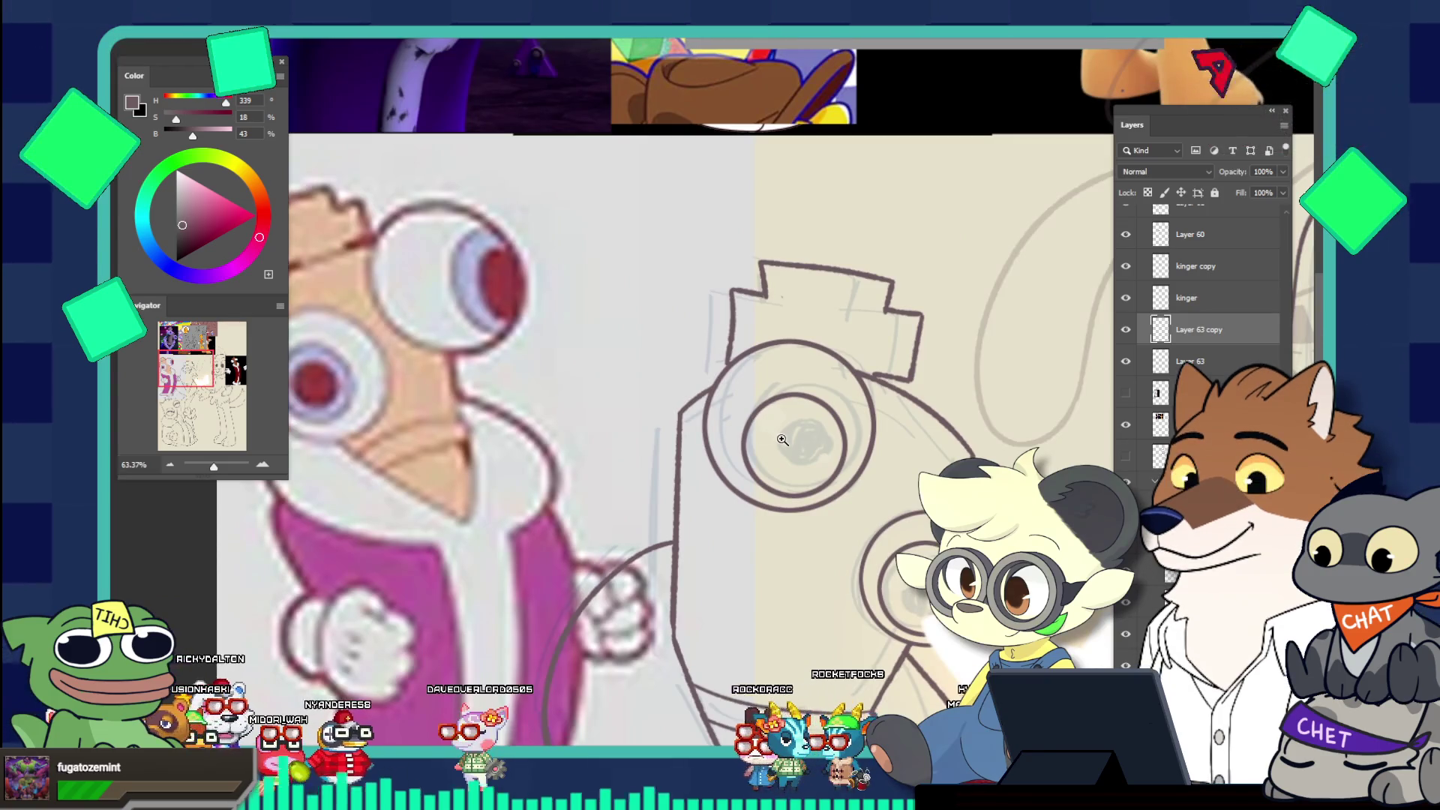
Sample the red of the reference iris, then duplicate the original Layer 63 again
{"action": "left_click", "coordinate": [508, 279]}
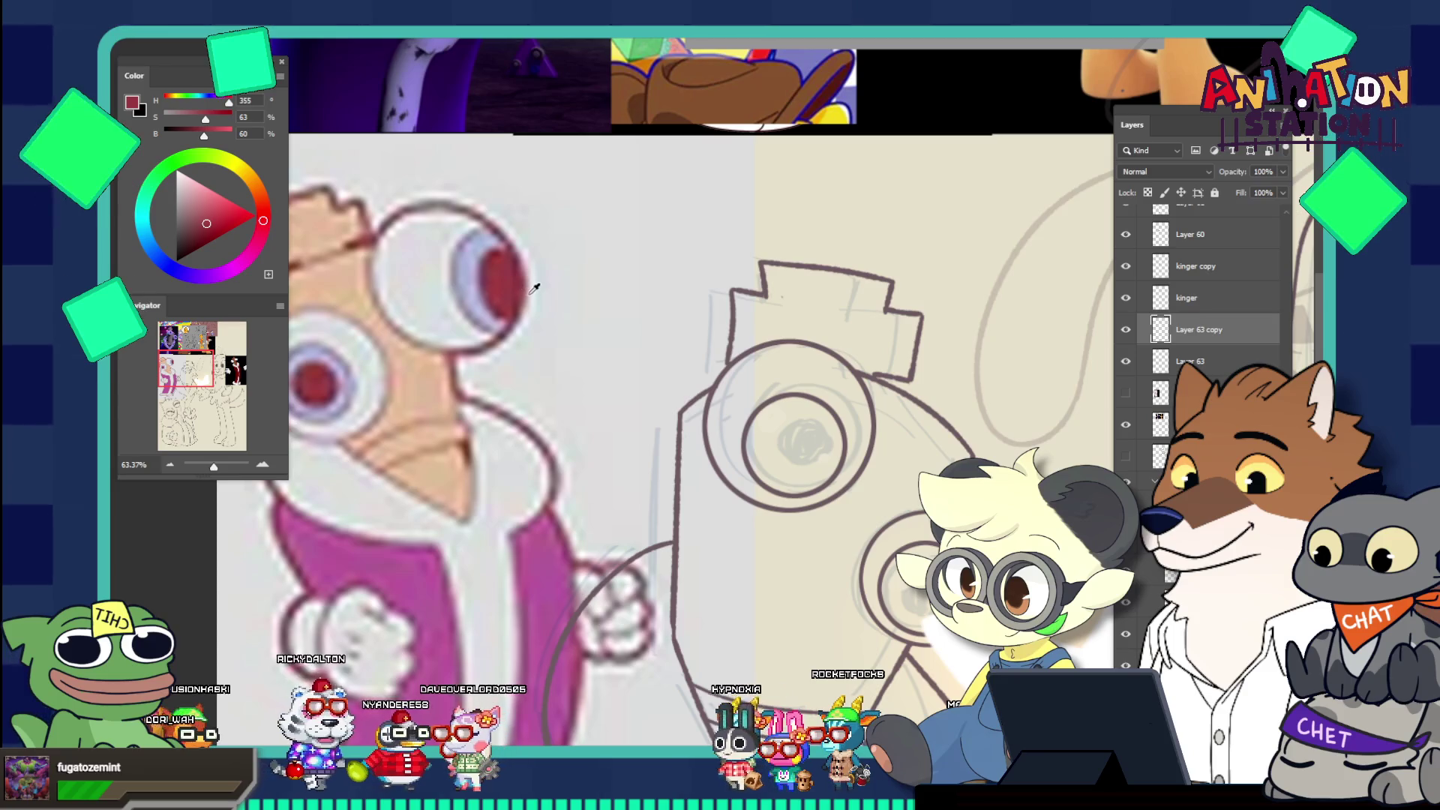
{"action": "left_click_drag", "start_coordinate": [523, 291], "coordinate": [514, 283]}
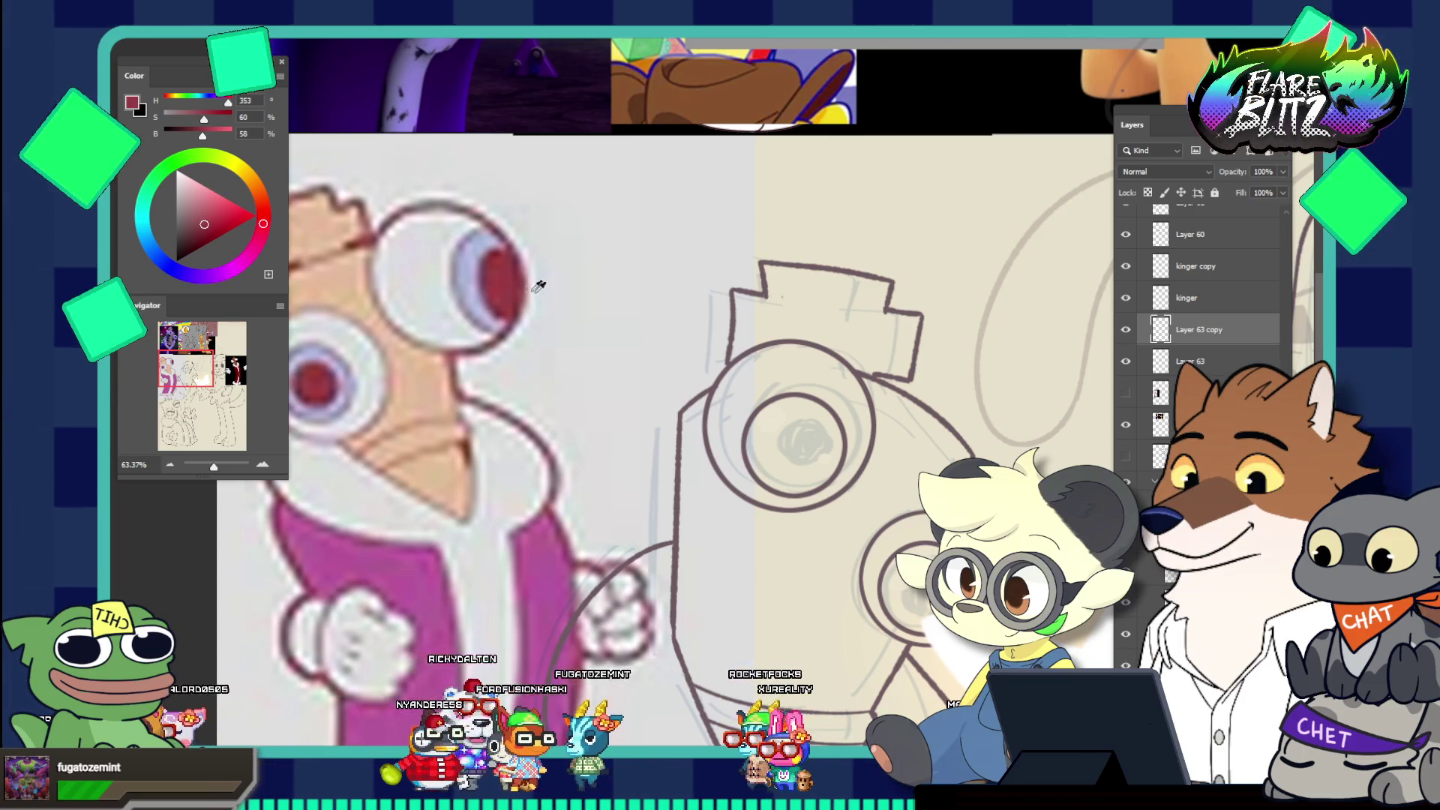
{"action": "scroll", "coordinate": [532, 307], "scroll_direction": "down", "scroll_amount": 5}
{"action": "scroll", "coordinate": [525, 322], "scroll_direction": "up", "scroll_amount": 8}
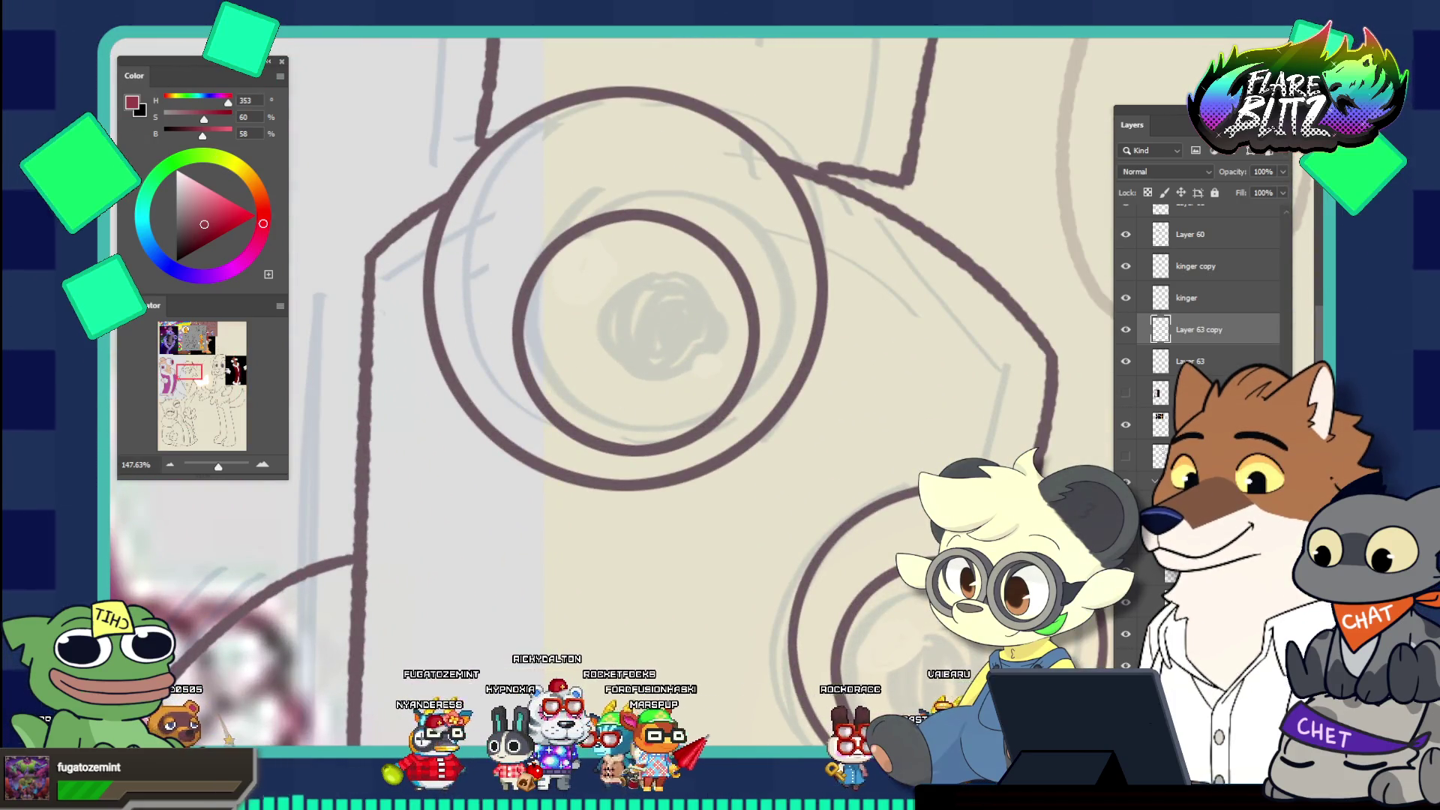
{"action": "key", "text": "v"}
{"action": "key", "text": "alt+bracketleft"}
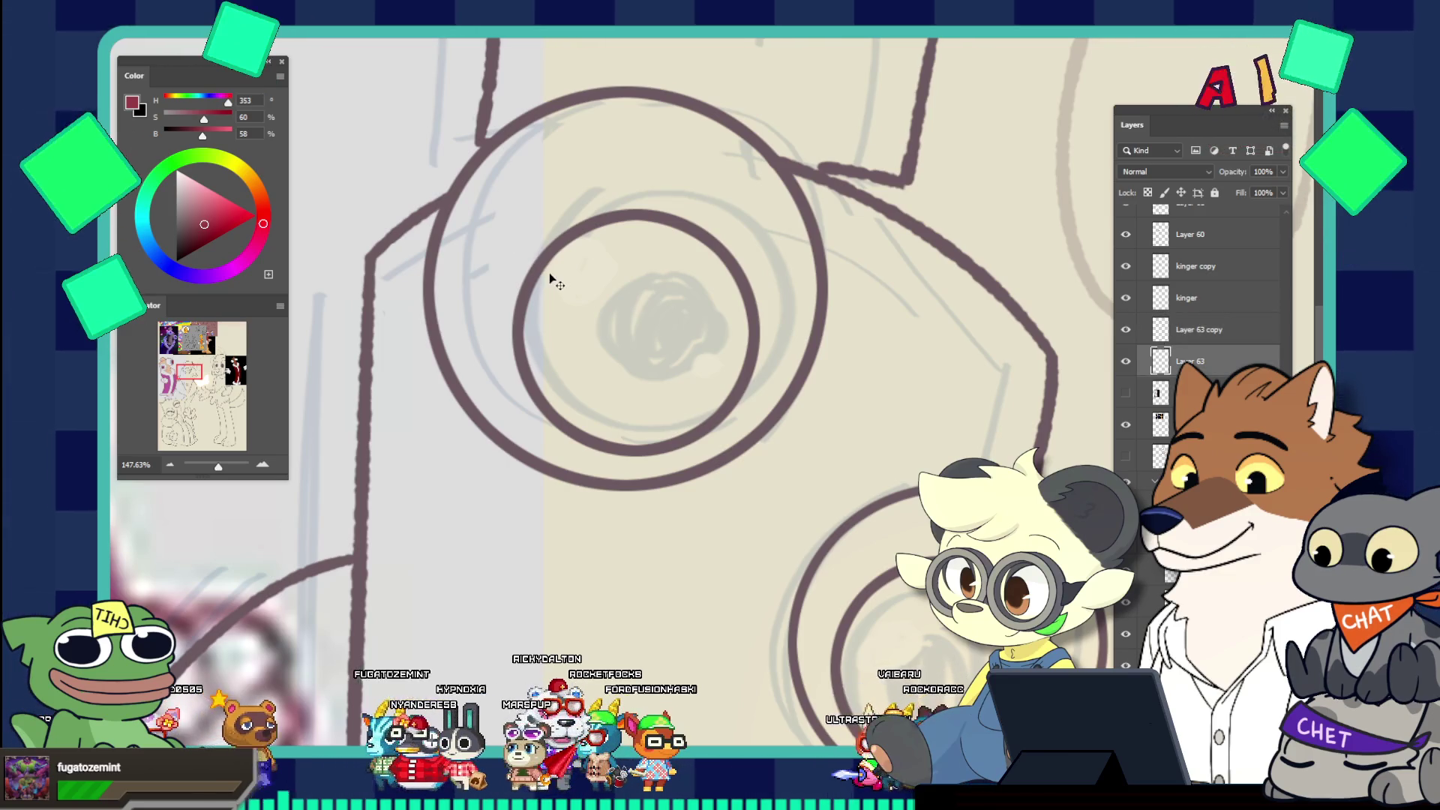
{"action": "key", "text": "ctrl+j"}
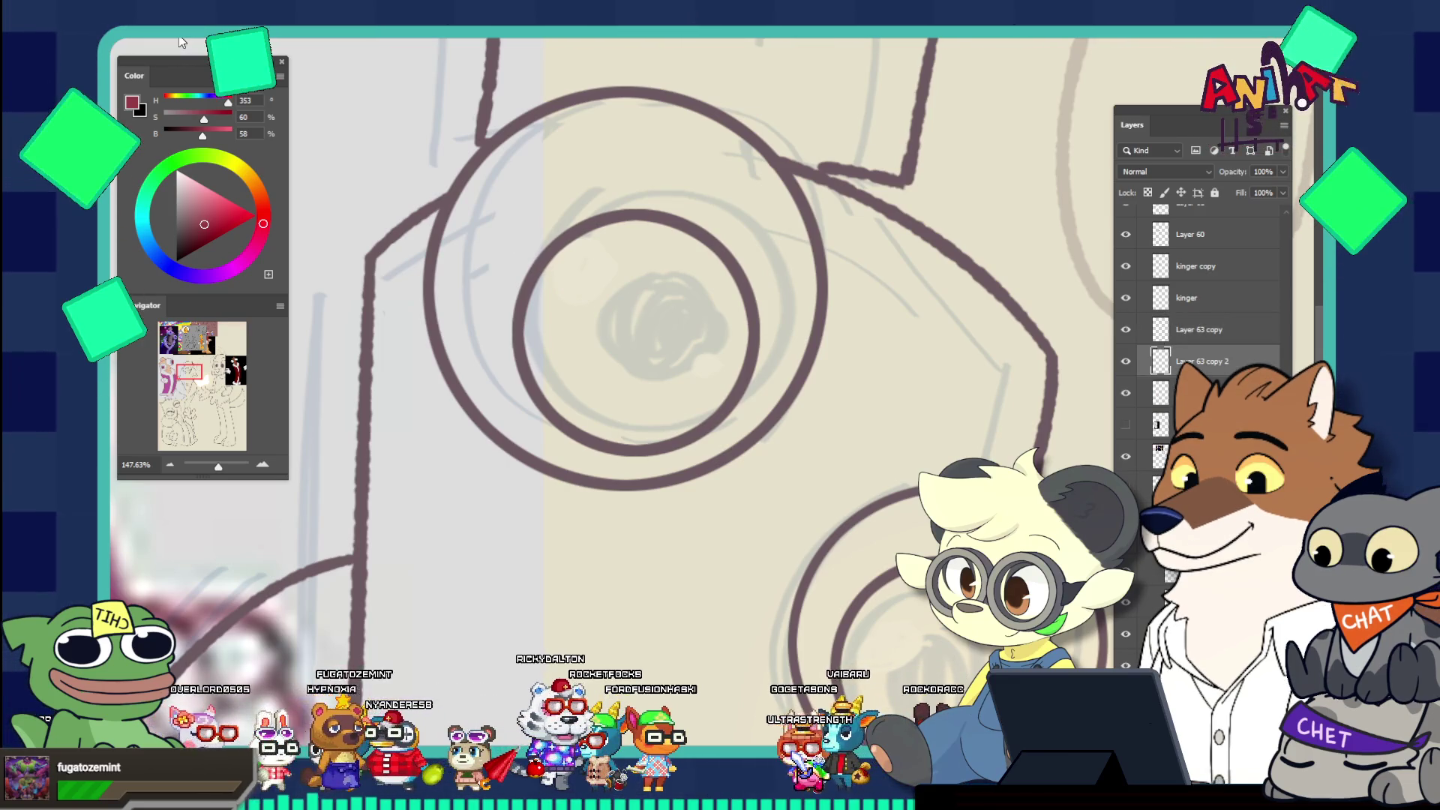
Shrink the duplicated inner circle in Kinger's upper eye to pupil size and reposition it
{"action": "key", "text": "ctrl+t"}
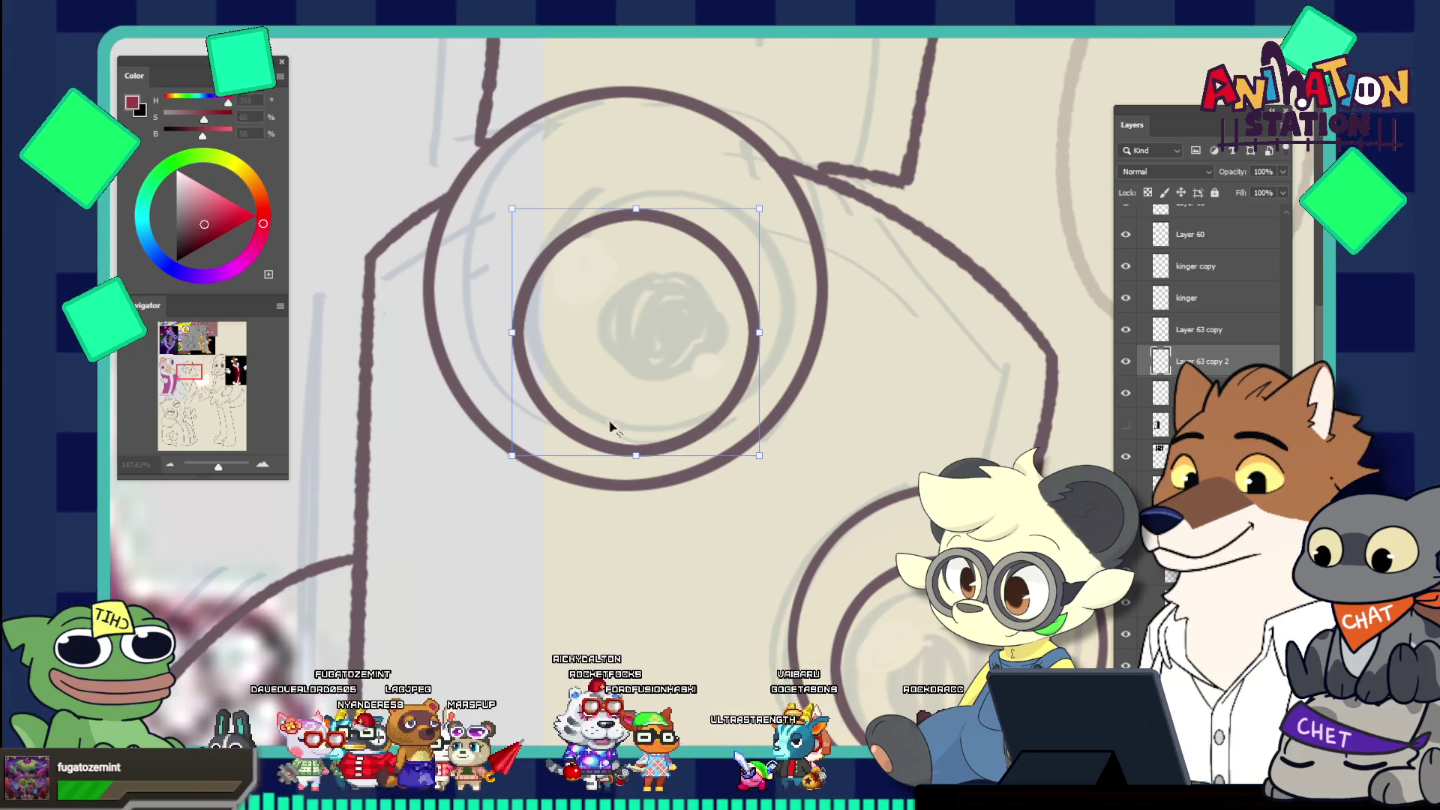
{"action": "left_click_drag", "start_coordinate": [632, 451], "coordinate": [642, 405]}
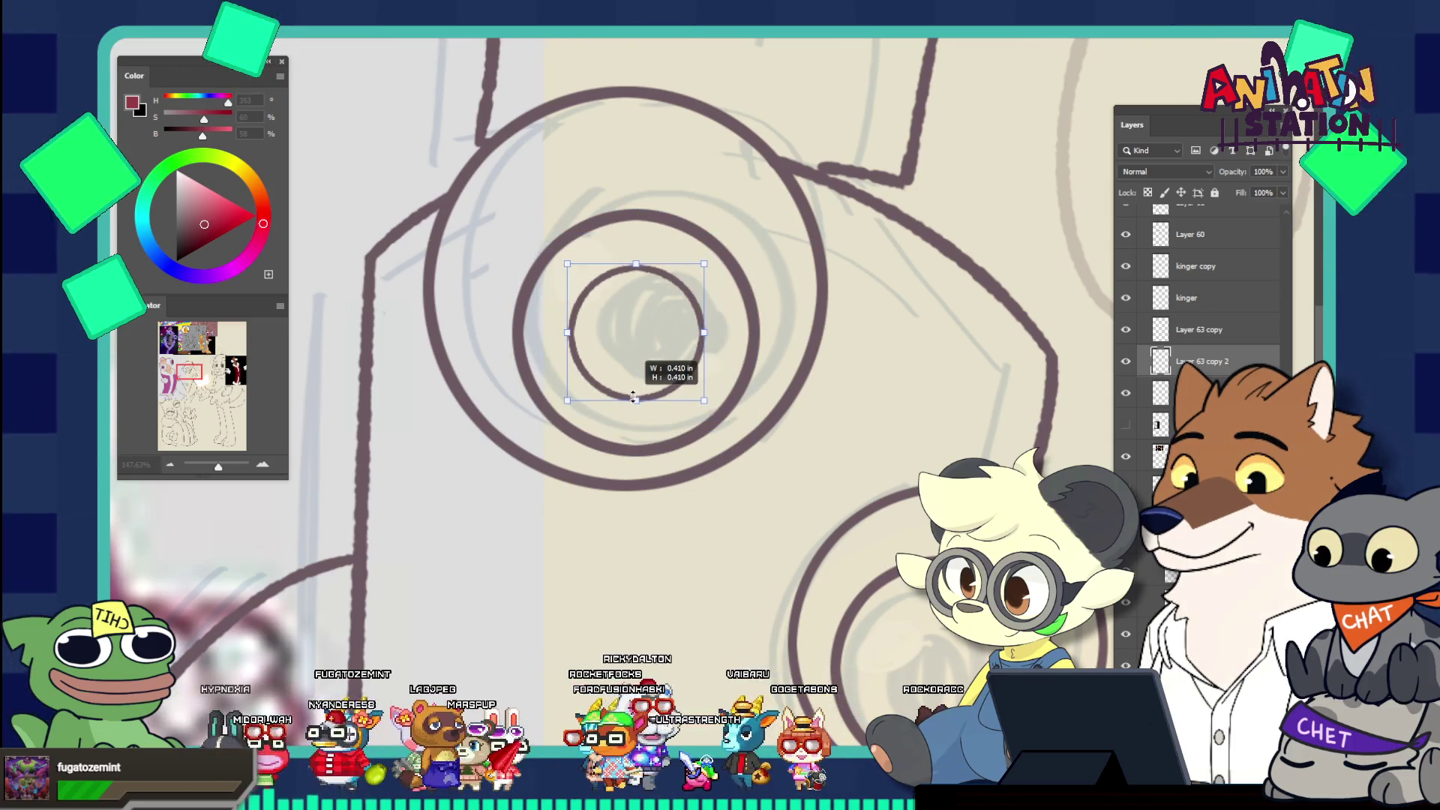
{"action": "left_click_drag", "start_coordinate": [654, 354], "coordinate": [664, 381]}
{"action": "key", "text": "Return"}
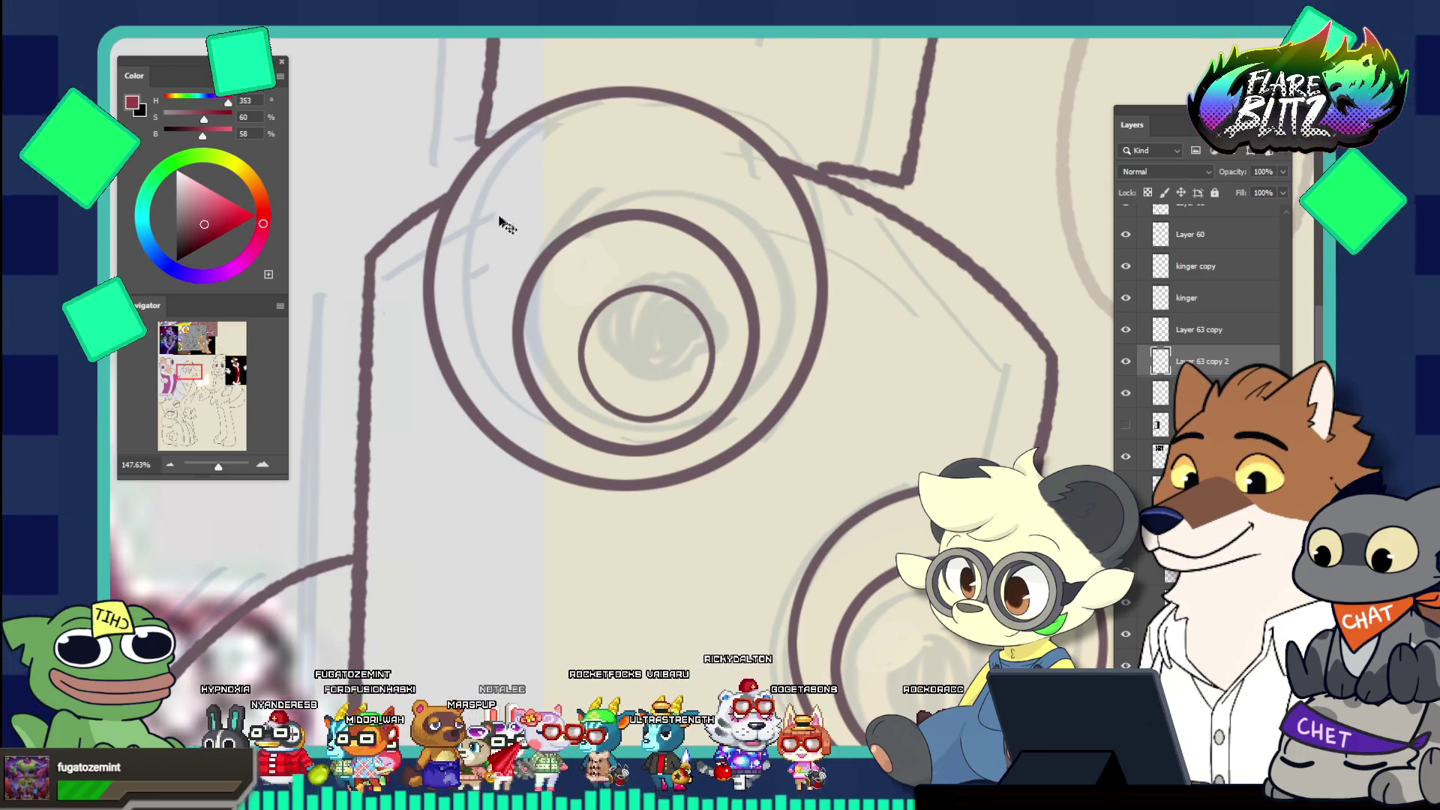
Select inside the pupil circle, expand the selection by 2 px, and fill it dark red
{"action": "left_click", "coordinate": [646, 326]}
{"action": "key", "text": "alt+s"}
{"action": "key", "text": "m"}
{"action": "key", "text": "e"}
{"action": "key", "text": "Return"}
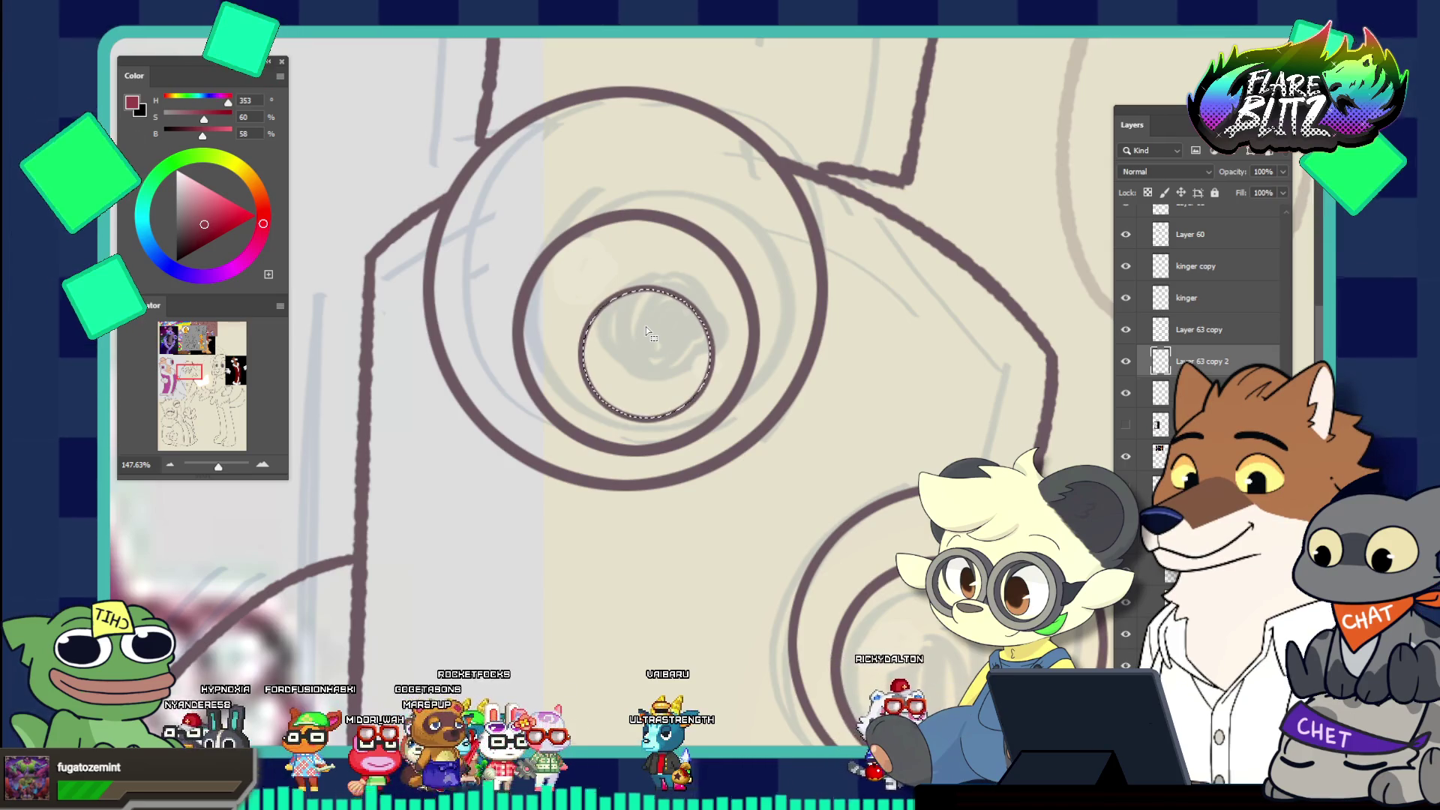
{"action": "left_click_drag", "start_coordinate": [645, 330], "coordinate": [590, 305]}
{"action": "key", "text": "Tab"}
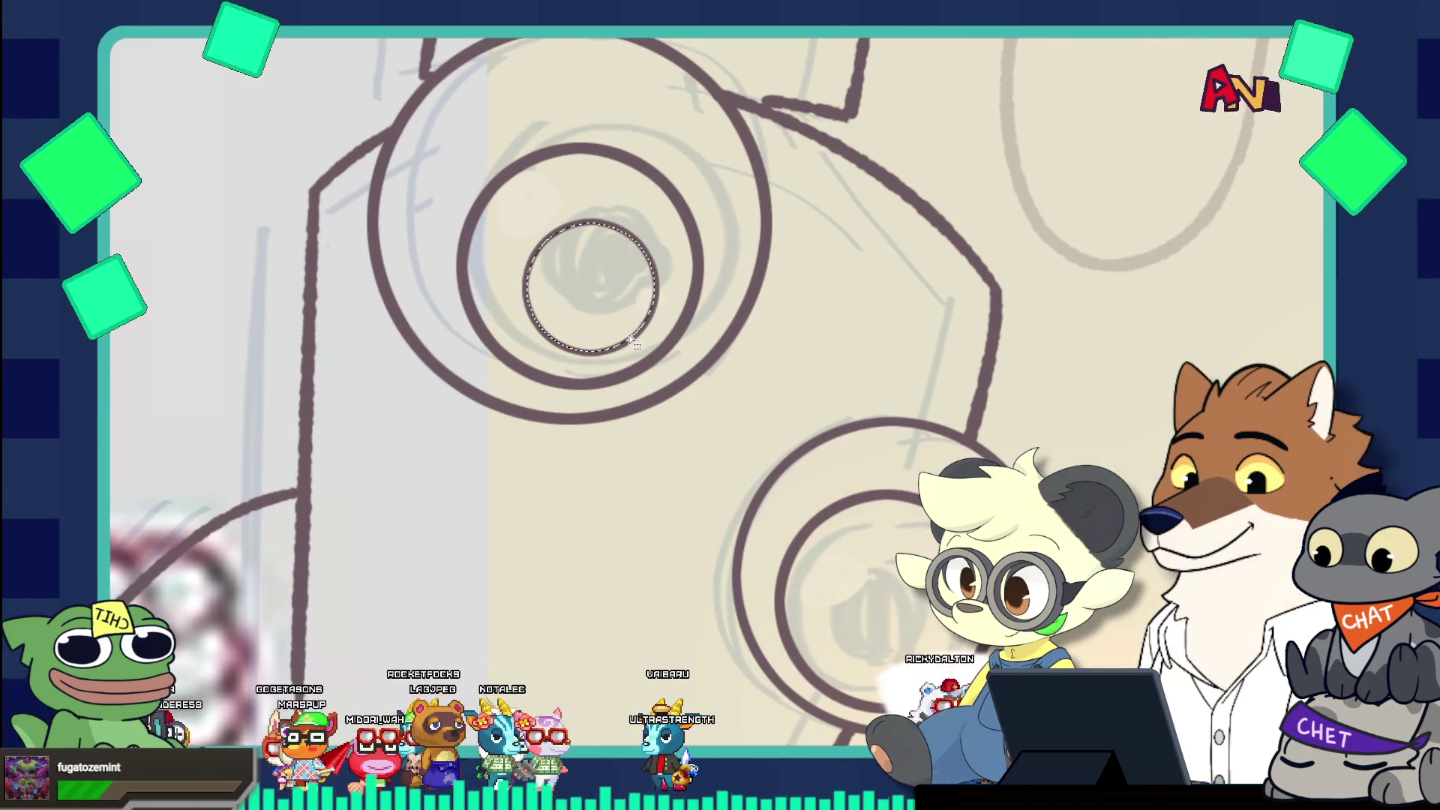
{"action": "key", "text": "Tab"}
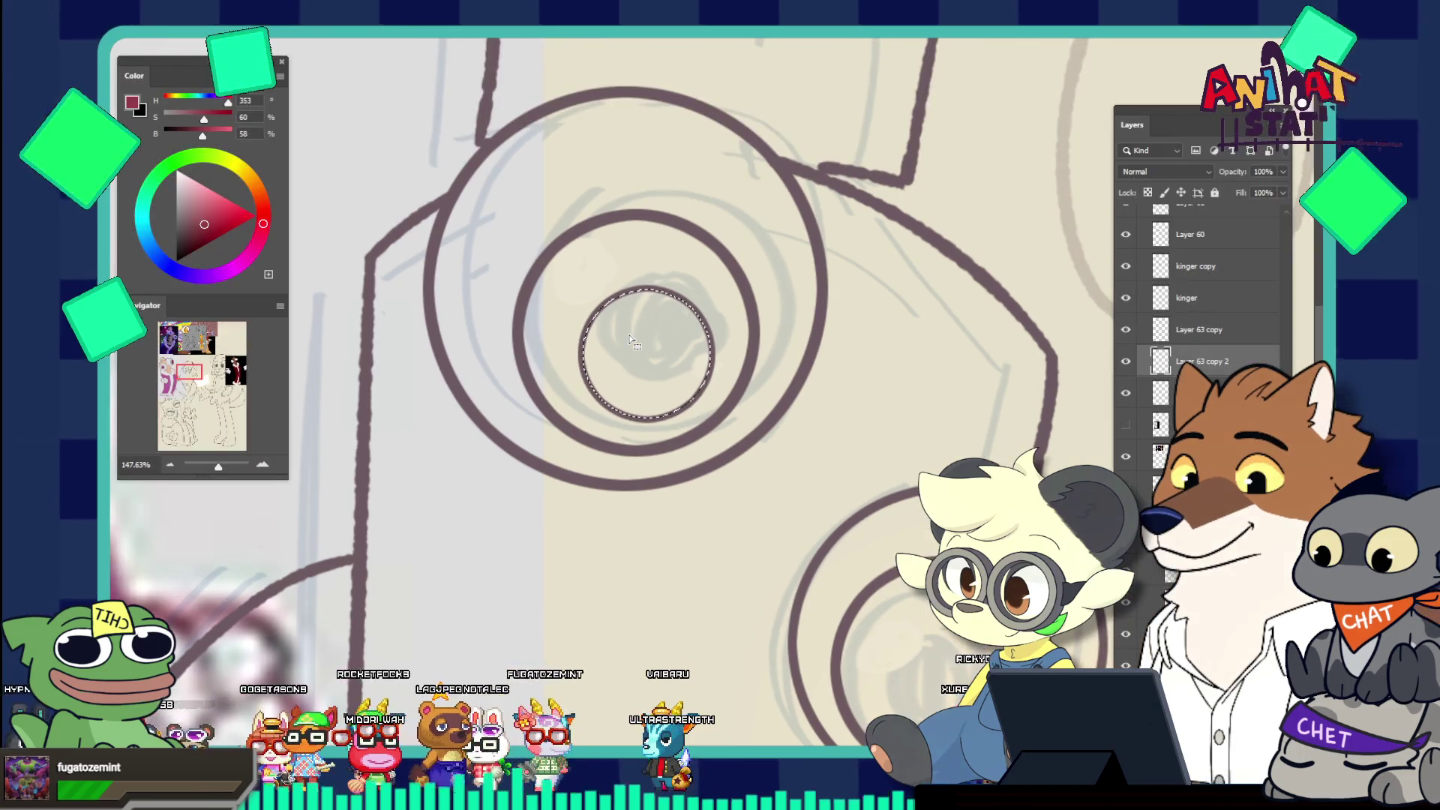
{"action": "left_click", "coordinate": [634, 341]}
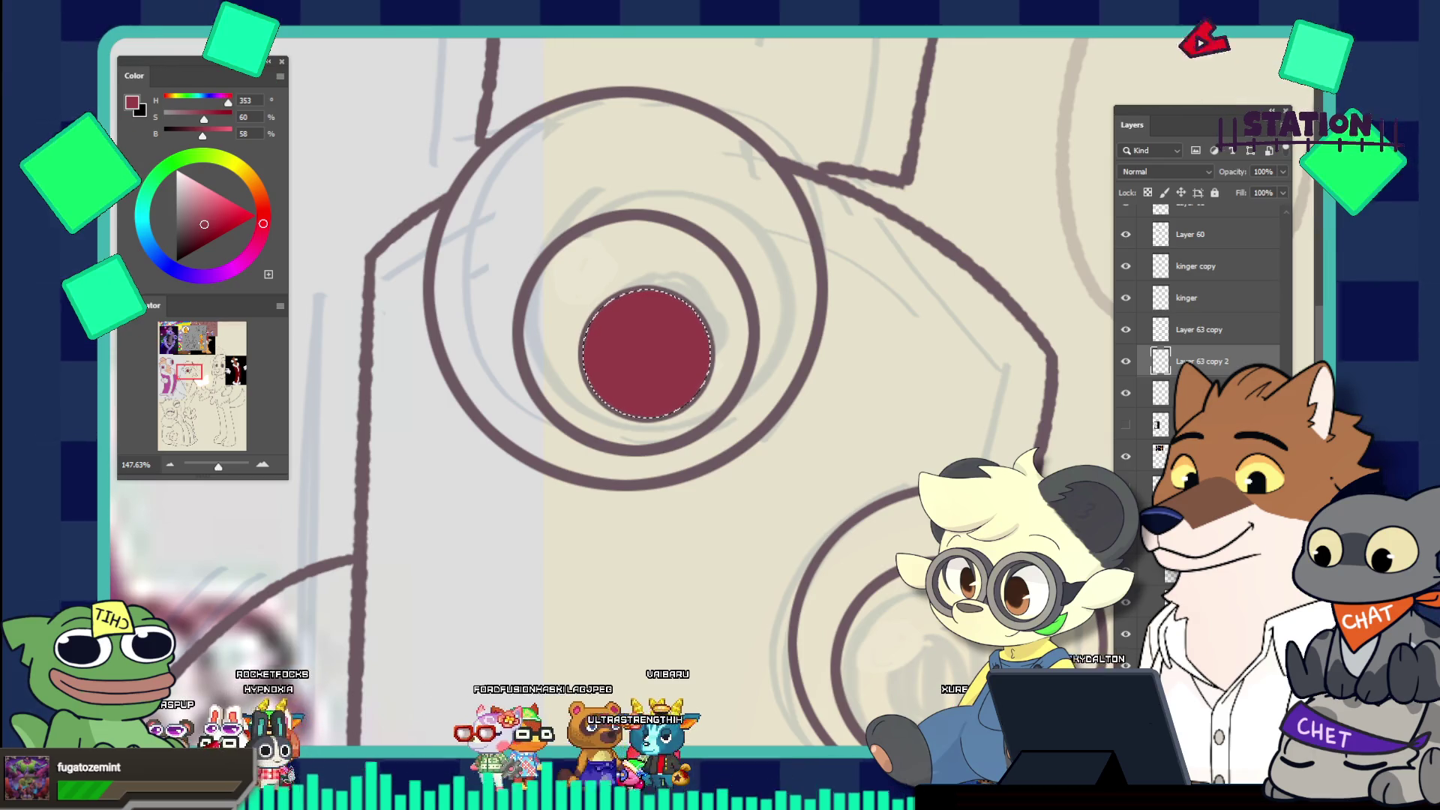
{"action": "scroll", "coordinate": [402, 130], "scroll_direction": "down", "scroll_amount": 5}
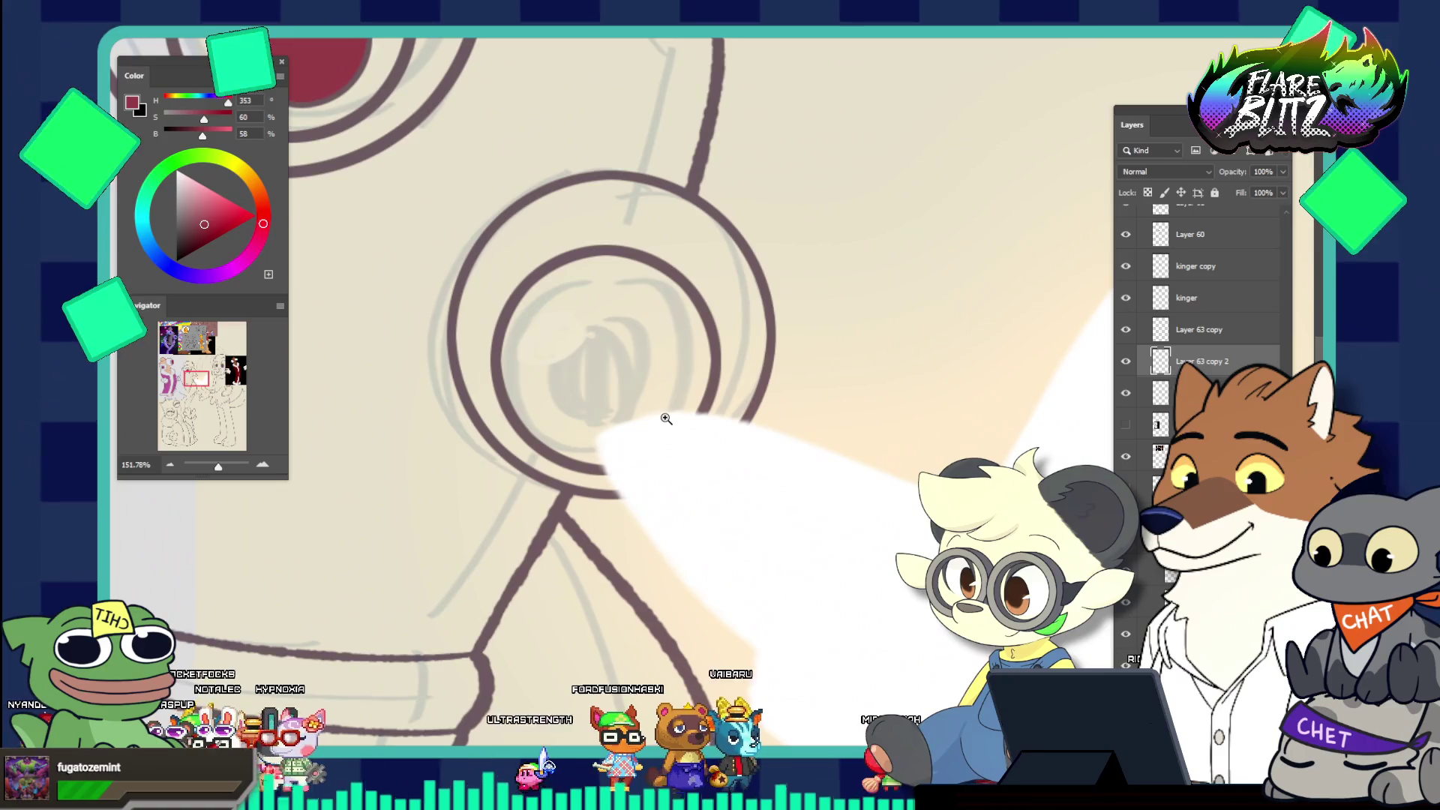
Duplicate Layer 63 copy's circle and shrink it to pupil size in Kinger's second eye
{"action": "left_click_drag", "start_coordinate": [666, 419], "coordinate": [622, 359]}
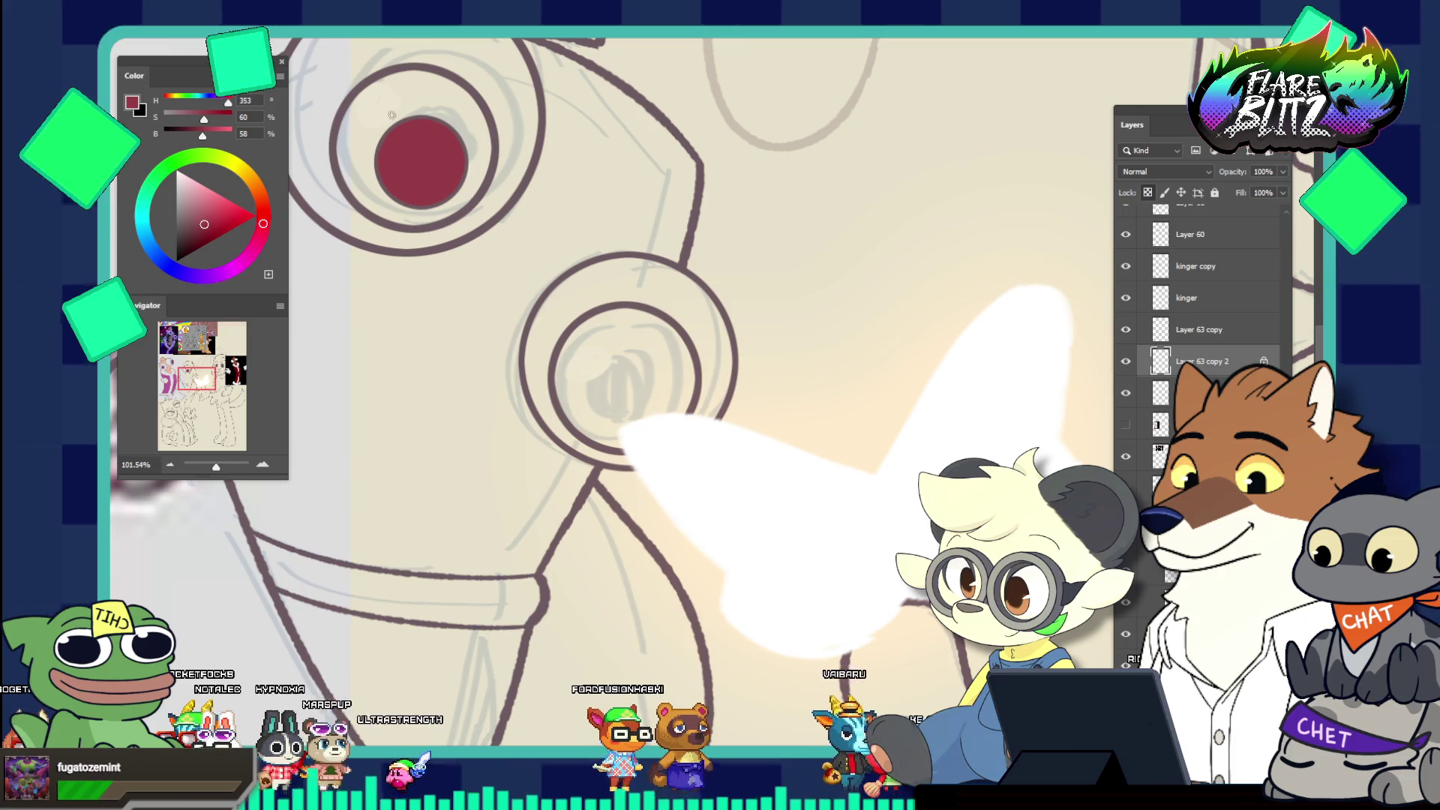
{"action": "key", "text": "bracketright"}
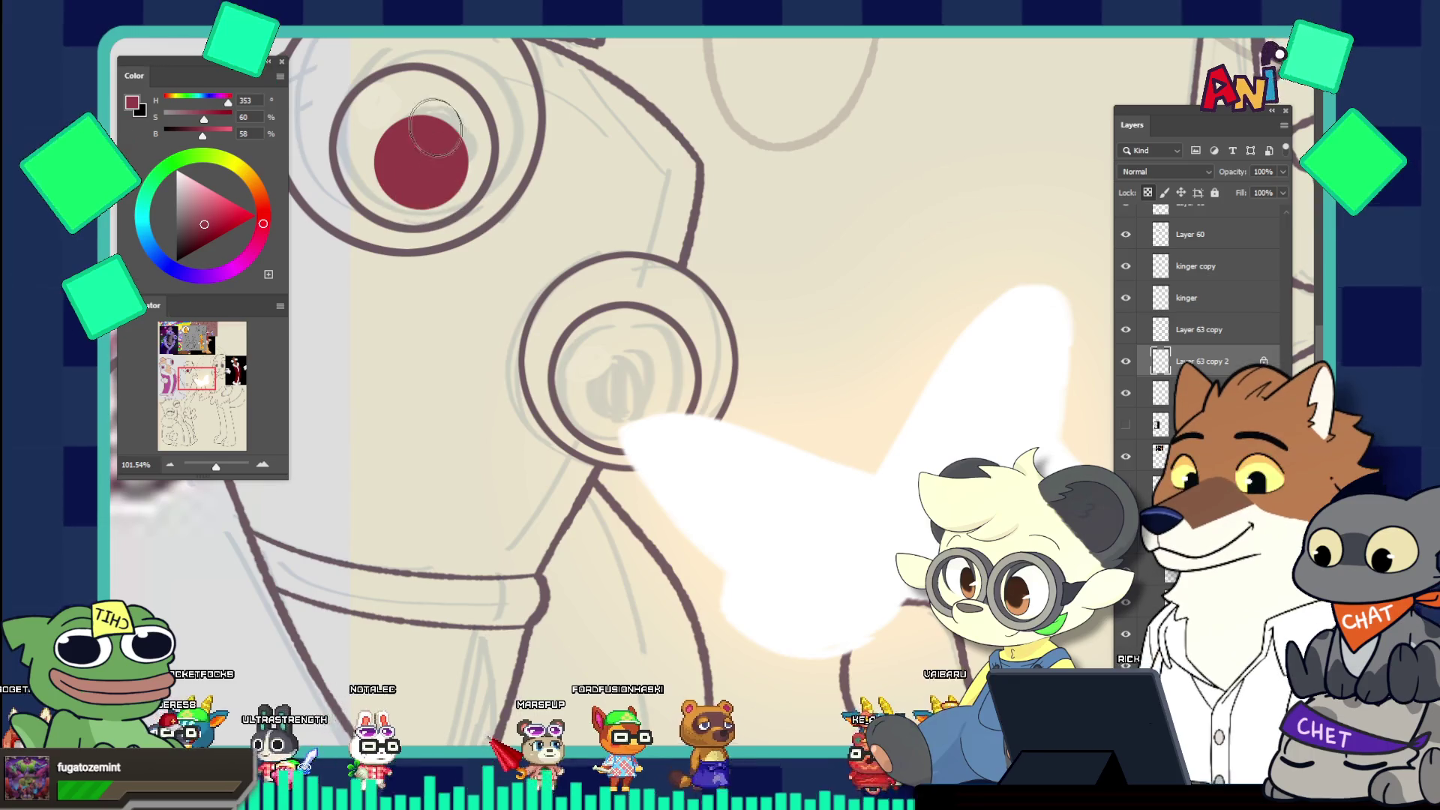
{"action": "left_click_drag", "start_coordinate": [592, 300], "coordinate": [606, 299]}
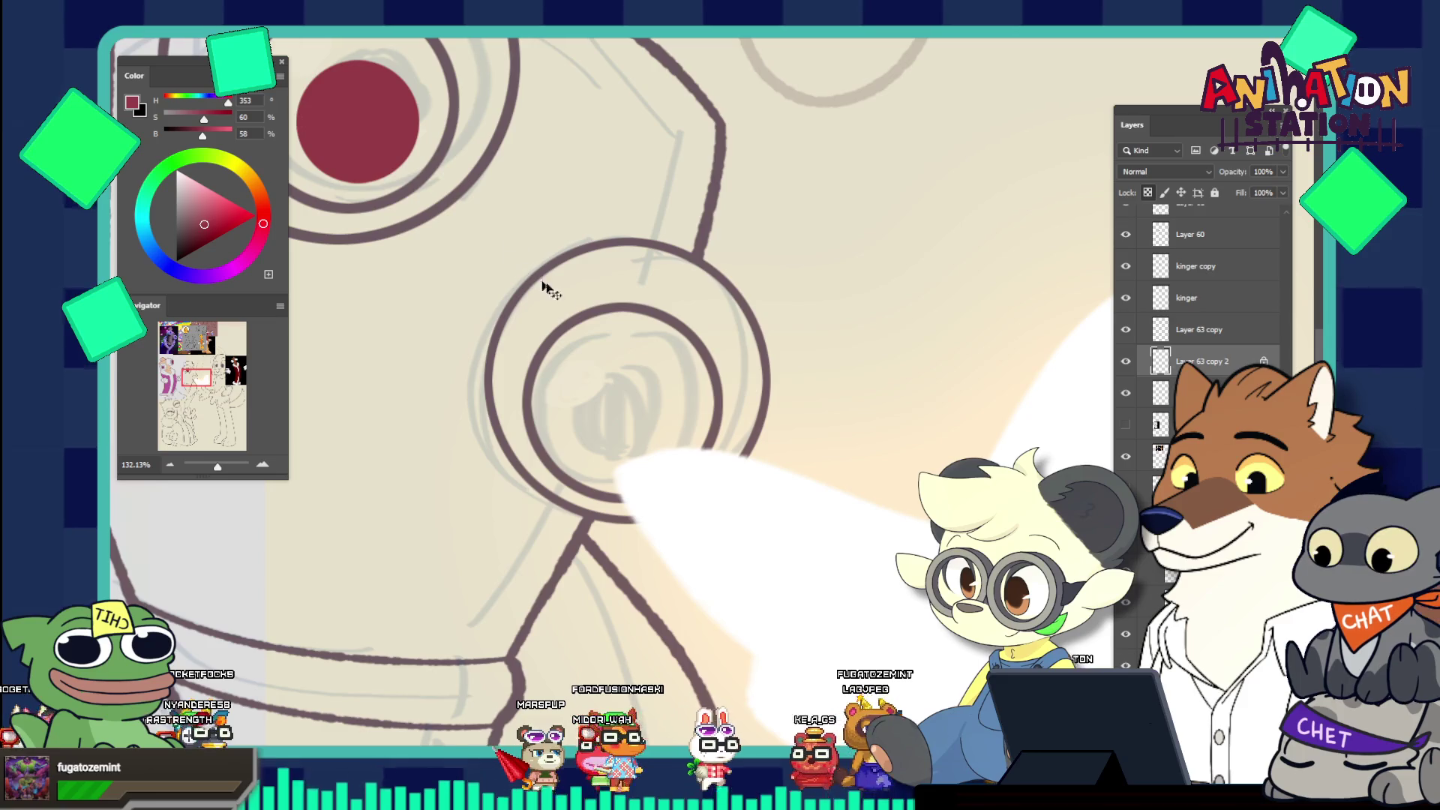
{"action": "left_click", "coordinate": [565, 331], "text": "ctrl"}
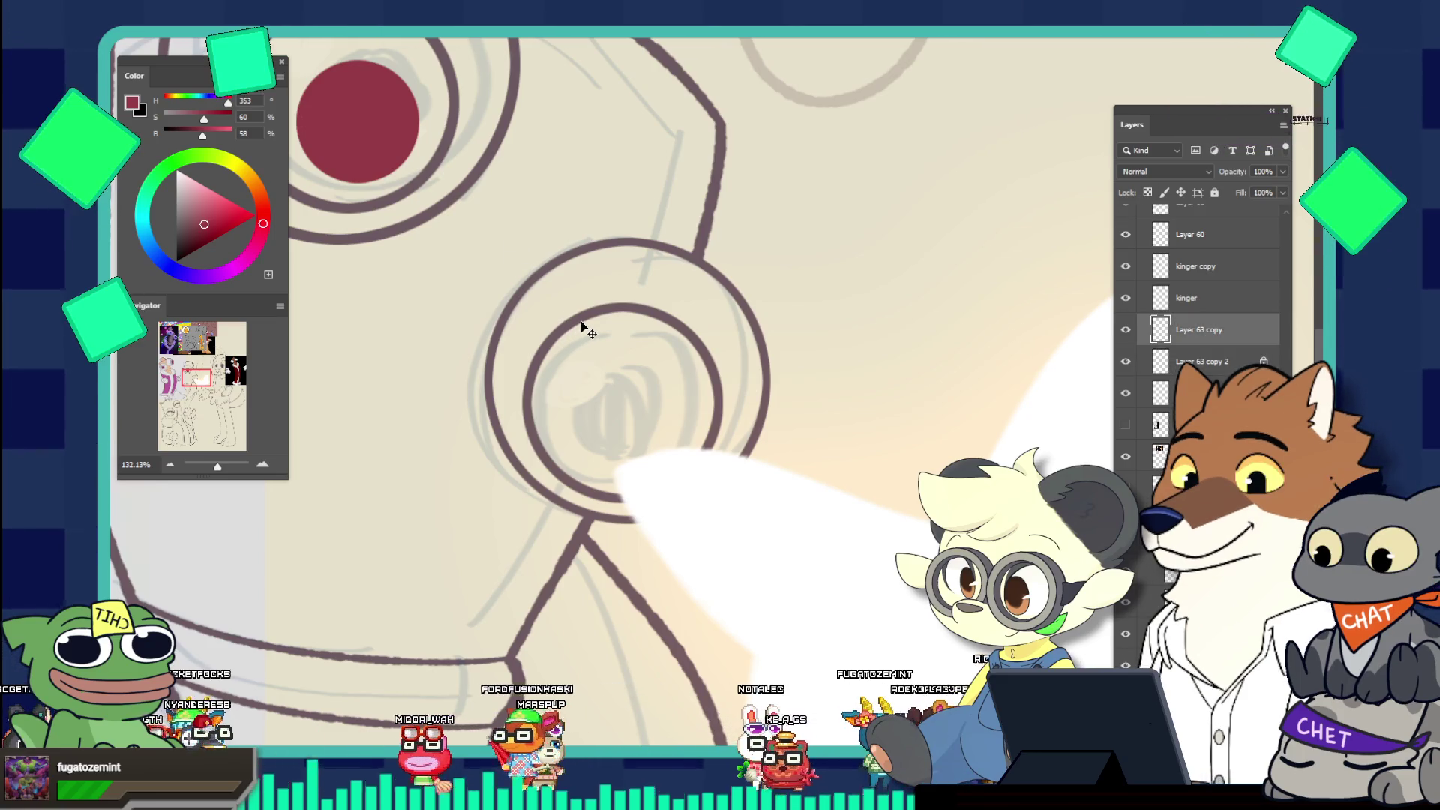
{"action": "key", "text": "ctrl+j"}
{"action": "key", "text": "ctrl+t"}
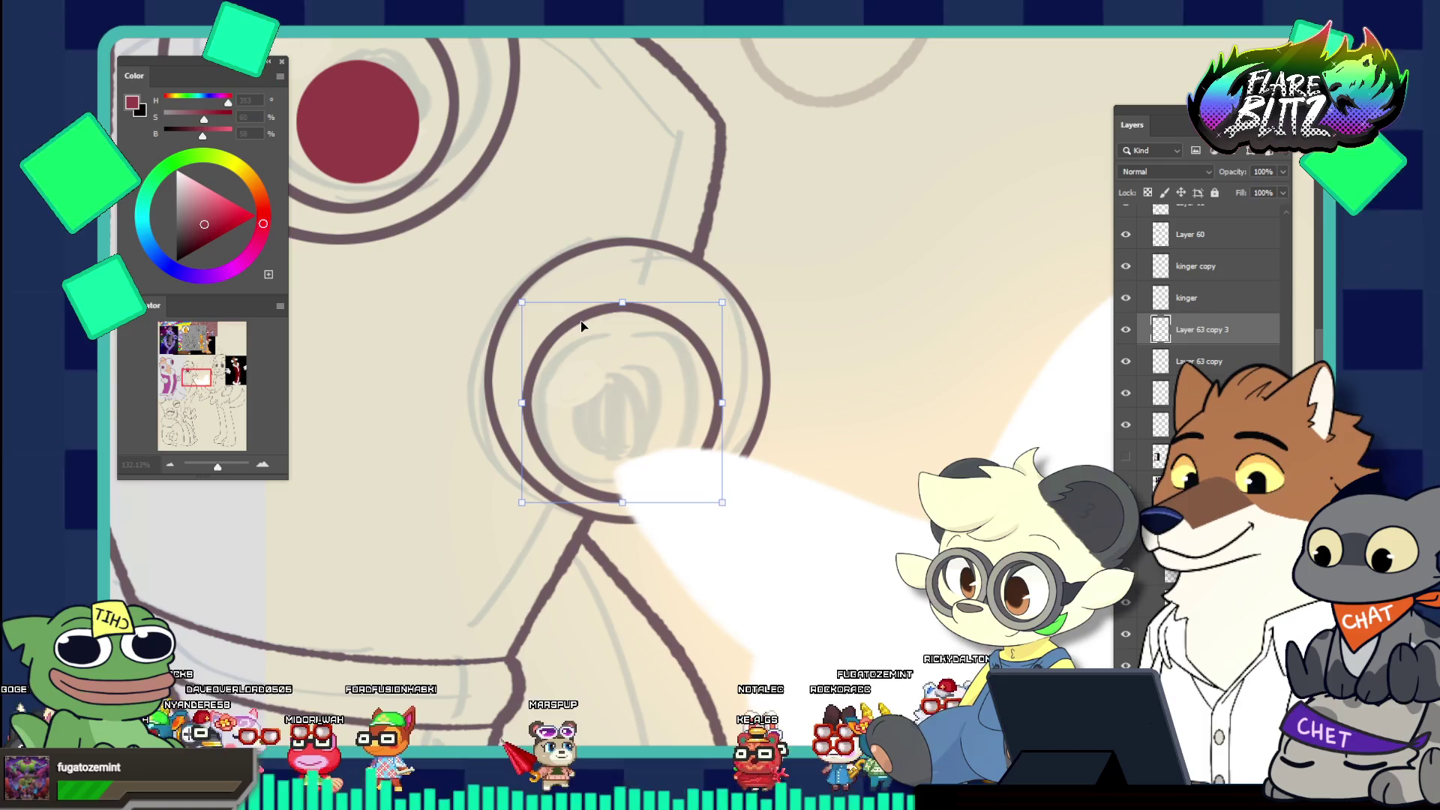
{"action": "left_click_drag", "start_coordinate": [621, 501], "coordinate": [622, 456]}
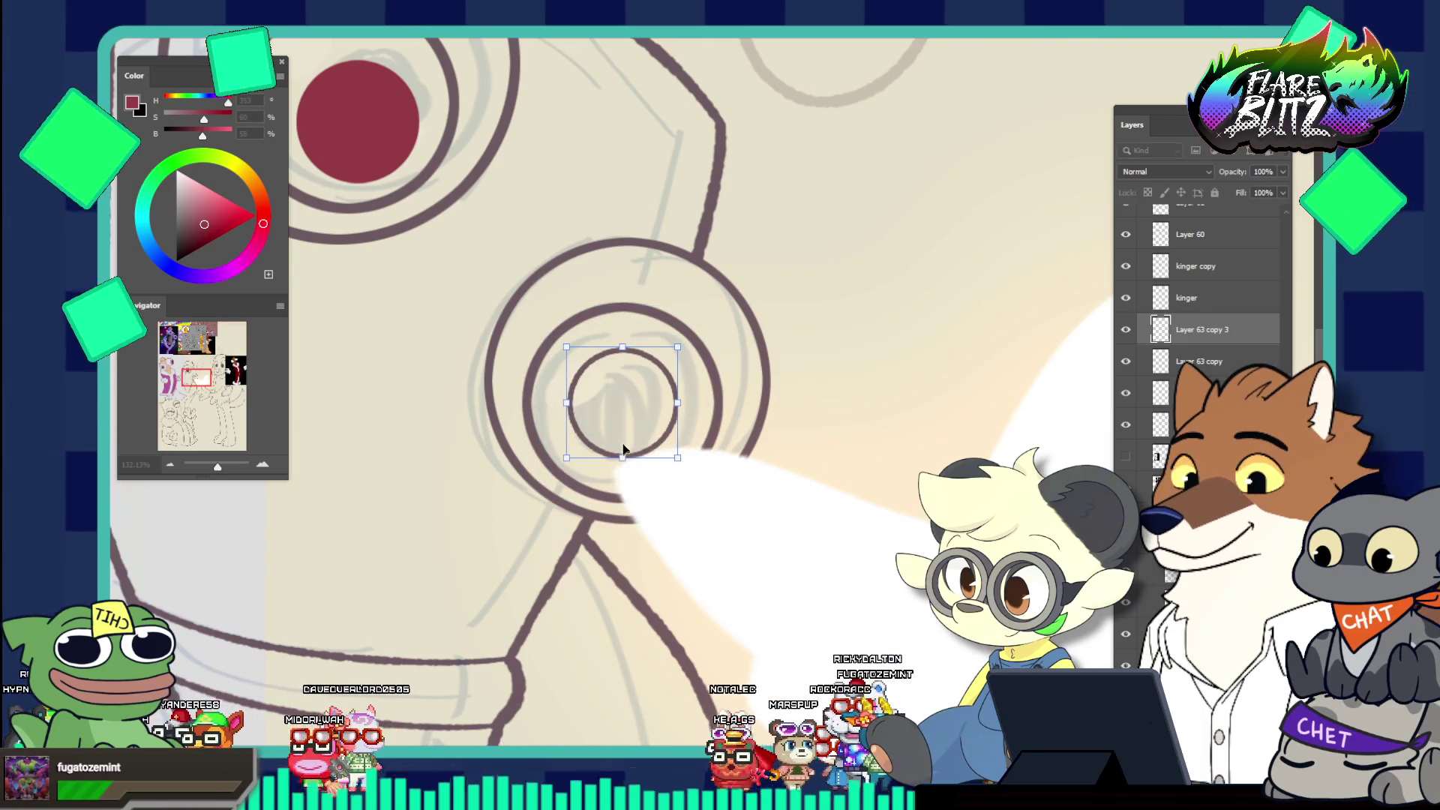
{"action": "key", "text": "shift+Down"}
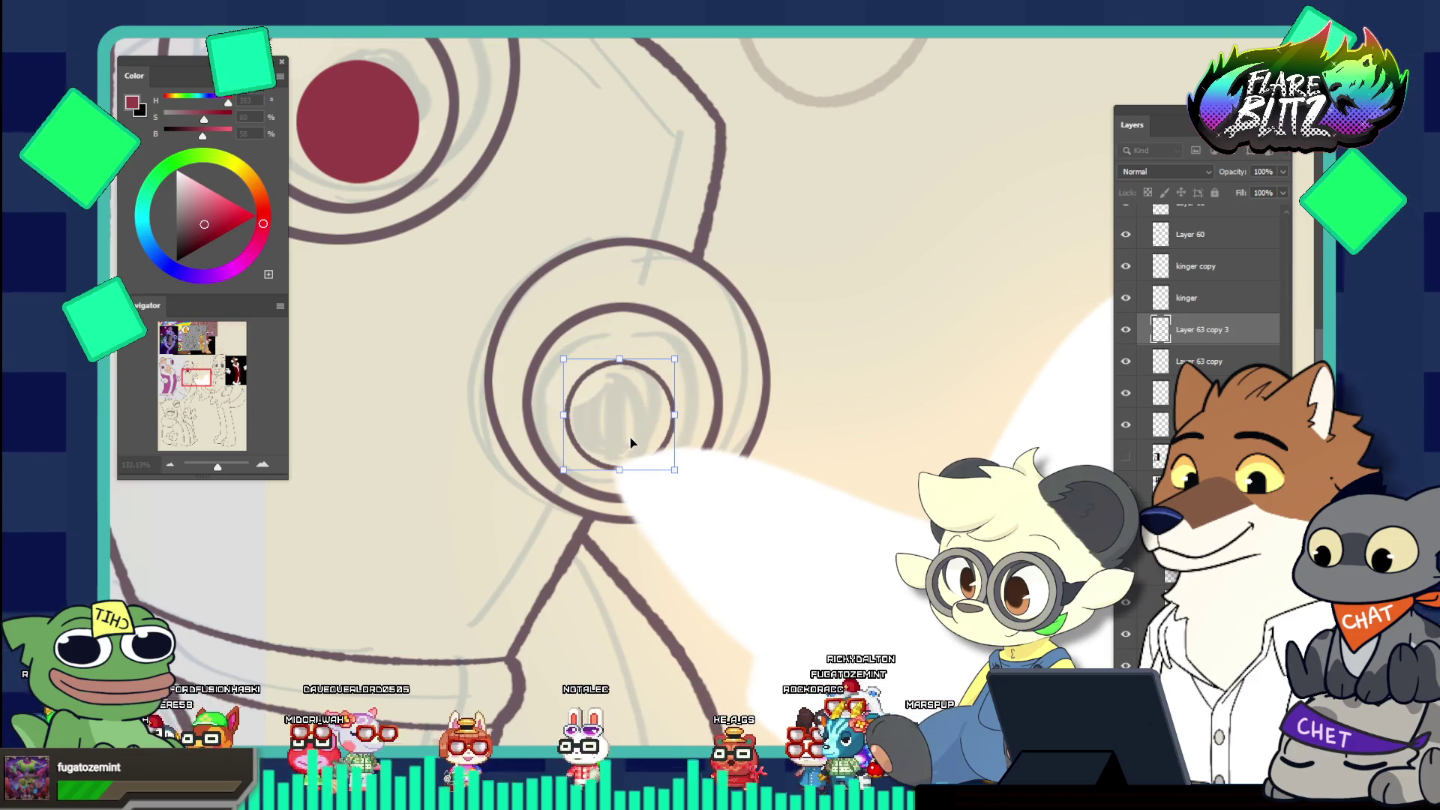
{"action": "key", "text": "Return"}
Expand the second pupil's selection by 2 px and fill it dark red
{"action": "left_click_drag", "start_coordinate": [631, 444], "coordinate": [555, 301]}
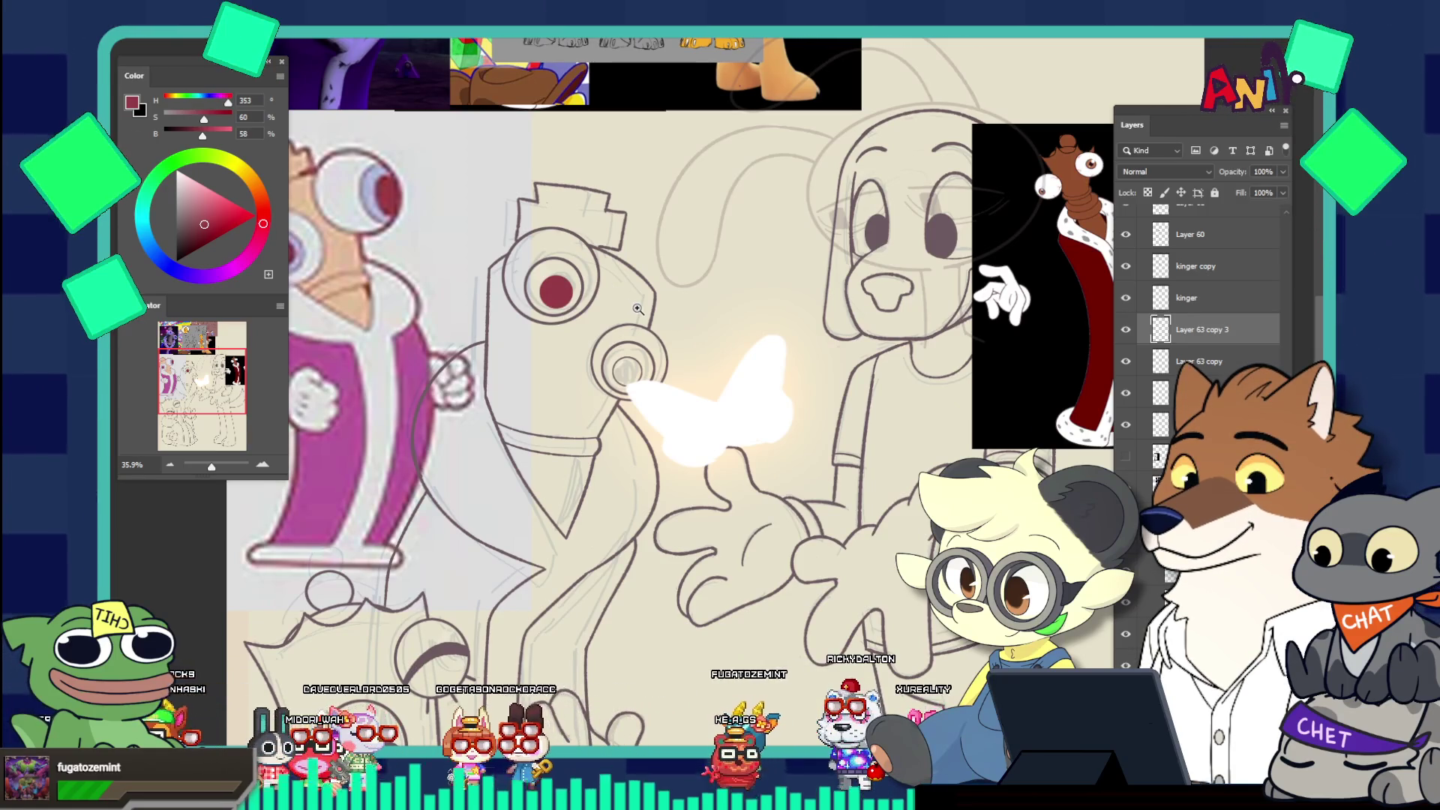
{"action": "scroll", "coordinate": [638, 309], "scroll_direction": "down", "scroll_amount": 8}
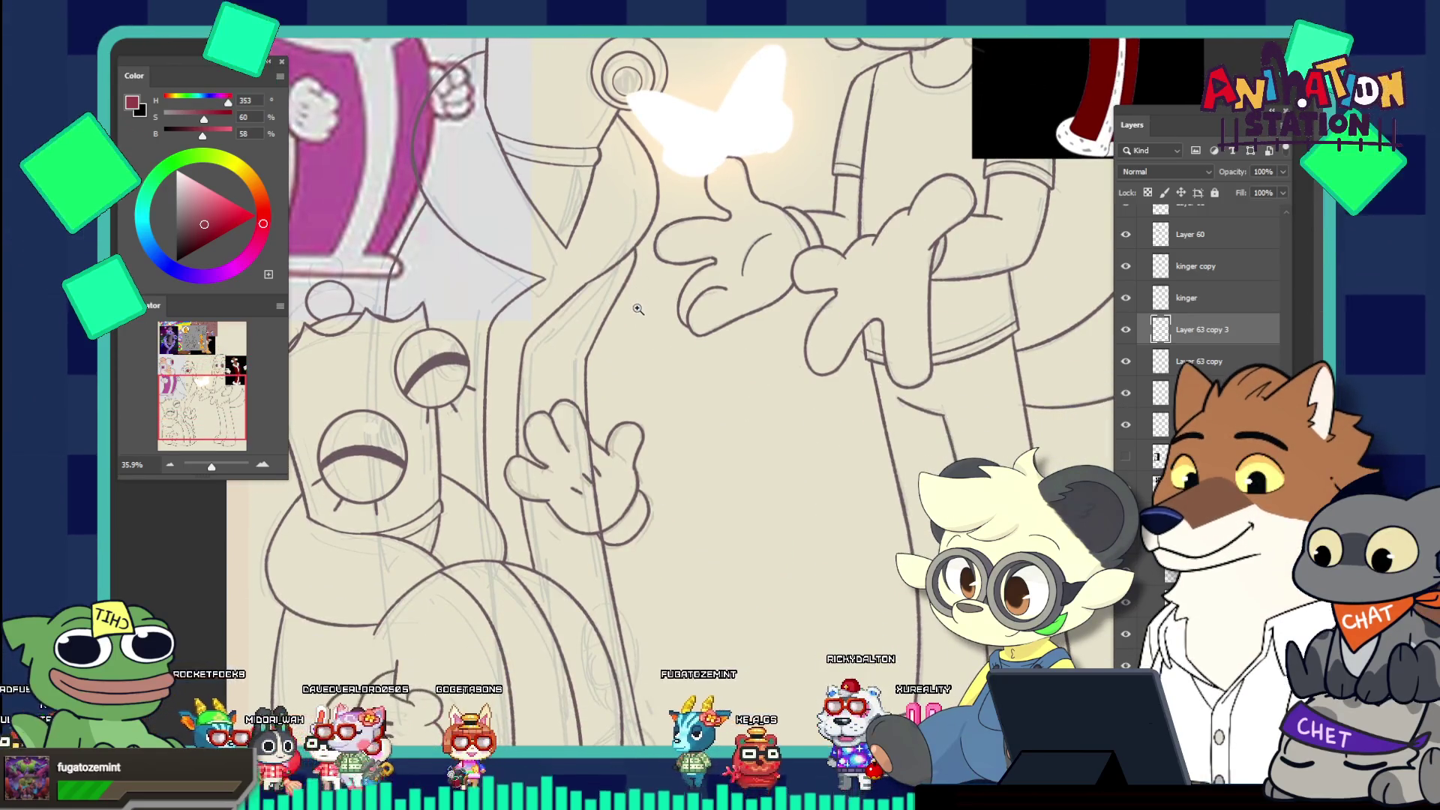
{"action": "left_click_drag", "start_coordinate": [637, 309], "coordinate": [600, 263]}
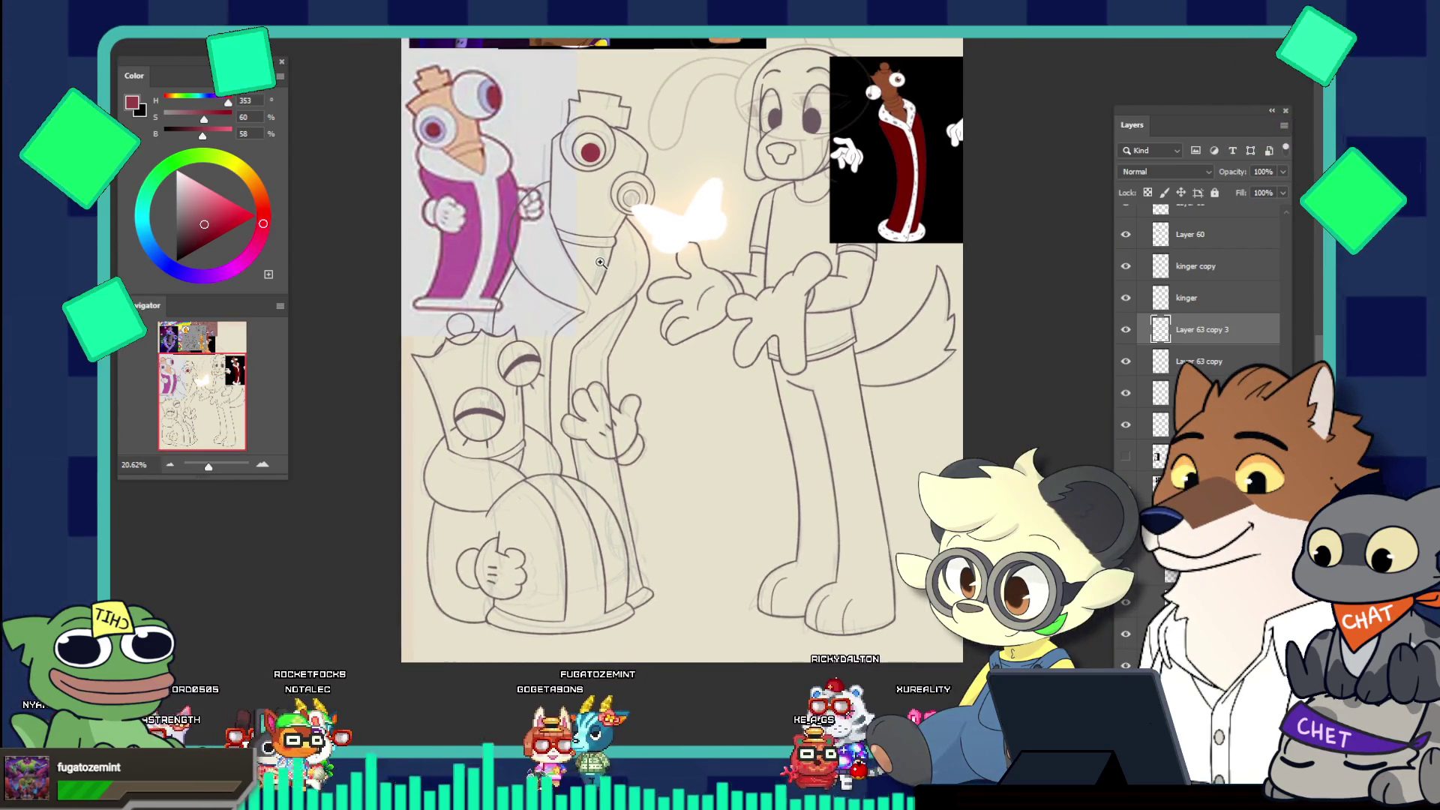
{"action": "scroll", "coordinate": [600, 263], "scroll_direction": "up", "scroll_amount": 1}
{"action": "left_click_drag", "start_coordinate": [607, 216], "coordinate": [660, 326]}
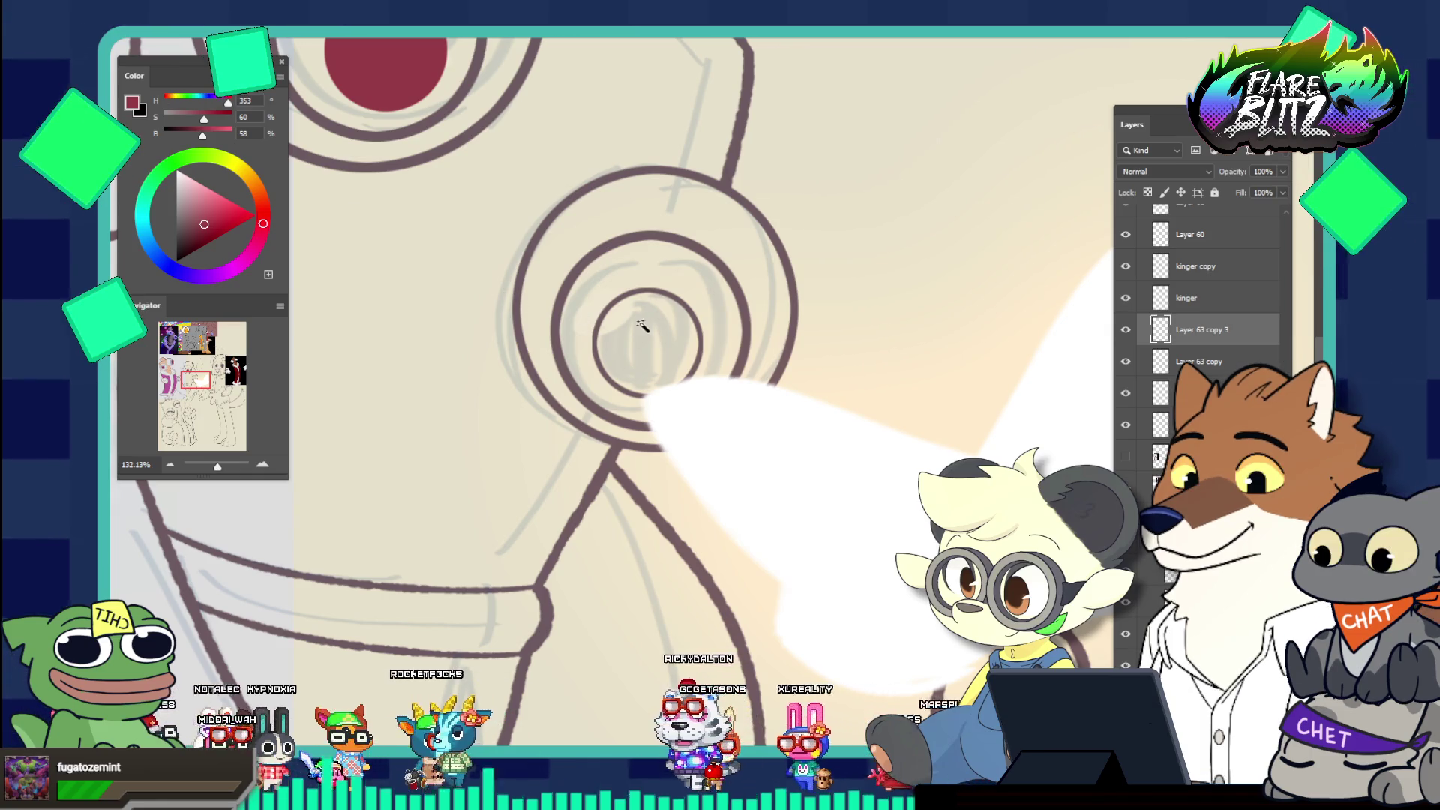
{"action": "key", "text": "alt+s"}
{"action": "key", "text": "m"}
{"action": "key", "text": "e"}
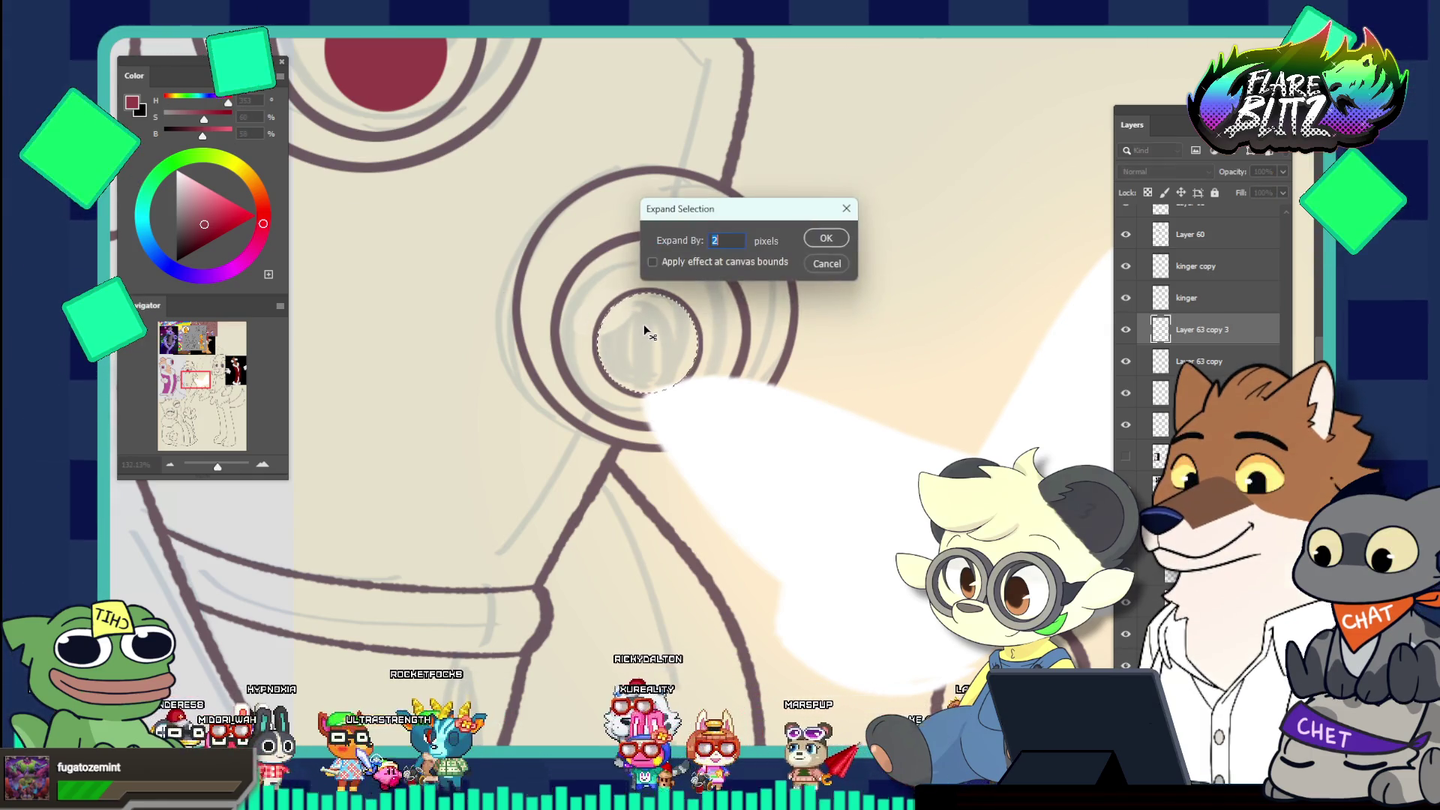
{"action": "key", "text": "Return"}
{"action": "key", "text": "alt+BackSpace"}
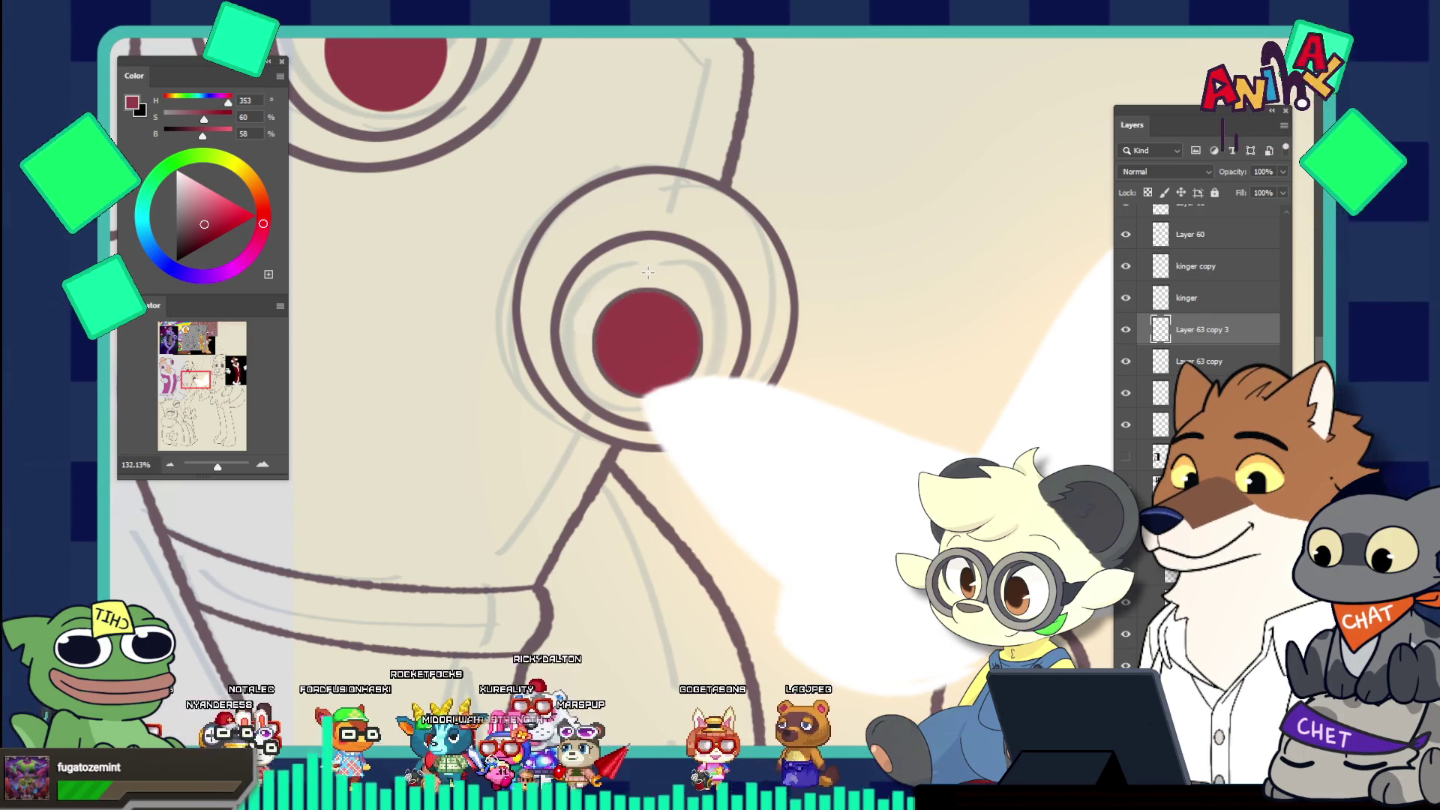
Lock transparent pixels on the new pupil layer
{"action": "scroll", "coordinate": [647, 272], "scroll_direction": "up", "scroll_amount": 3}
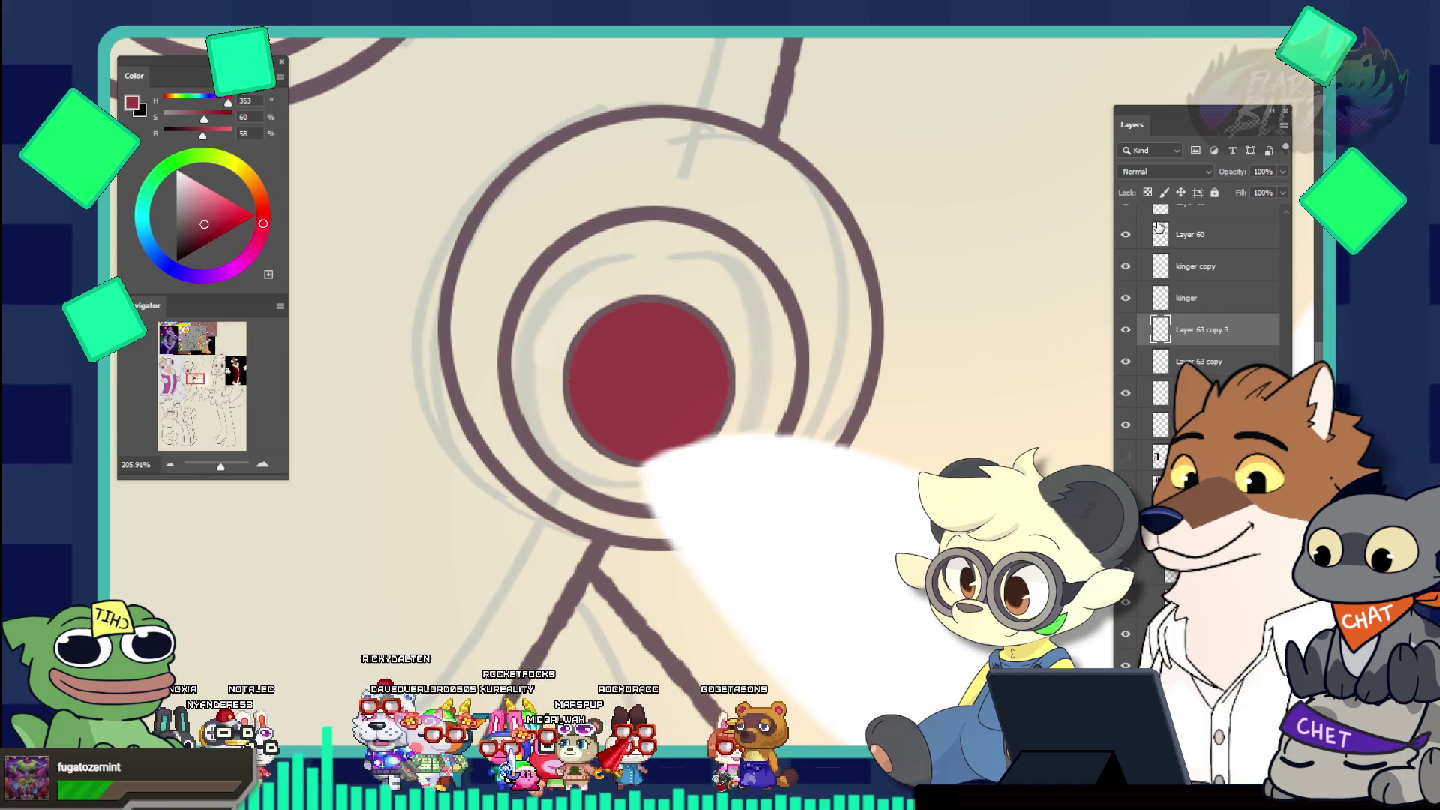
{"action": "left_click", "coordinate": [1148, 193]}
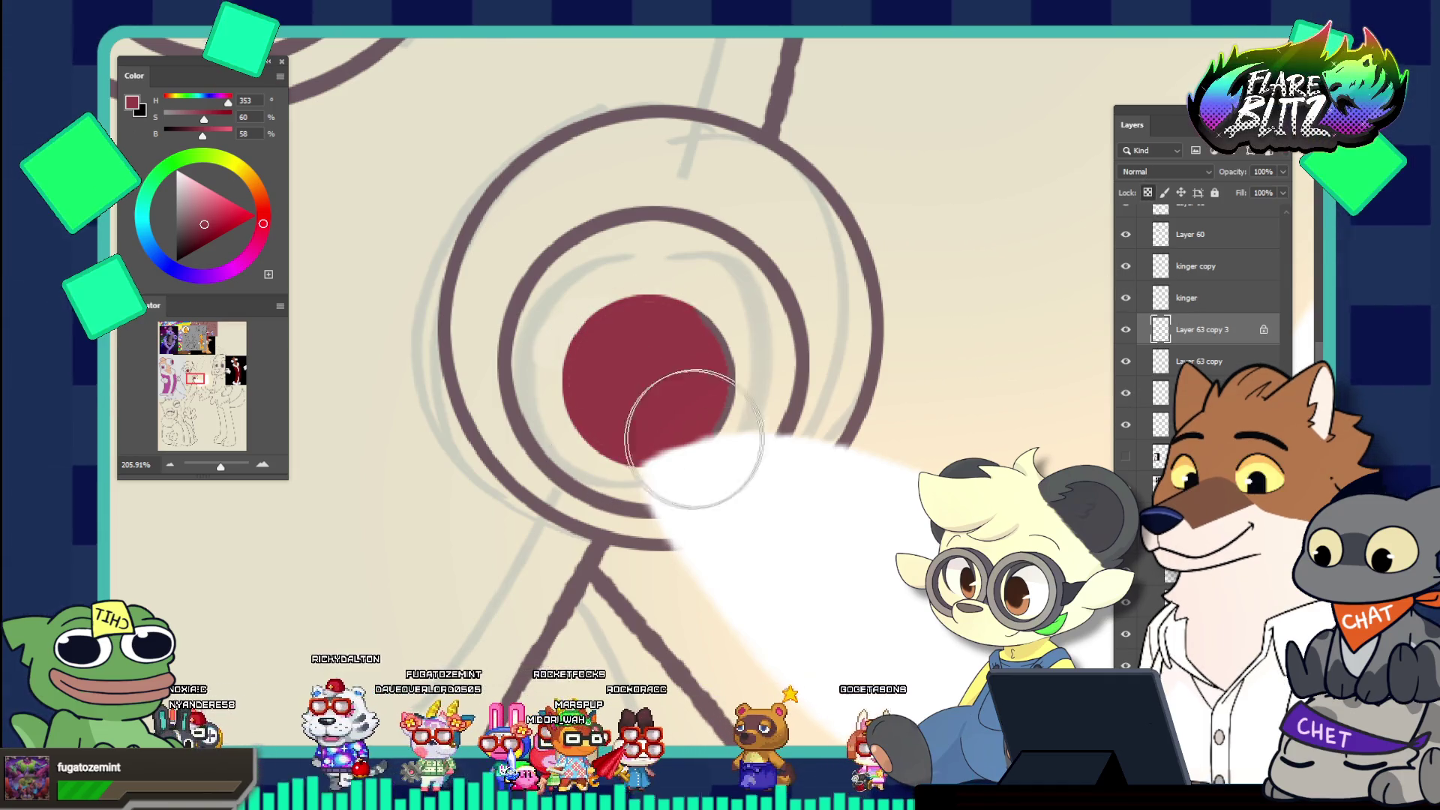
{"action": "key", "text": "ctrl+0"}
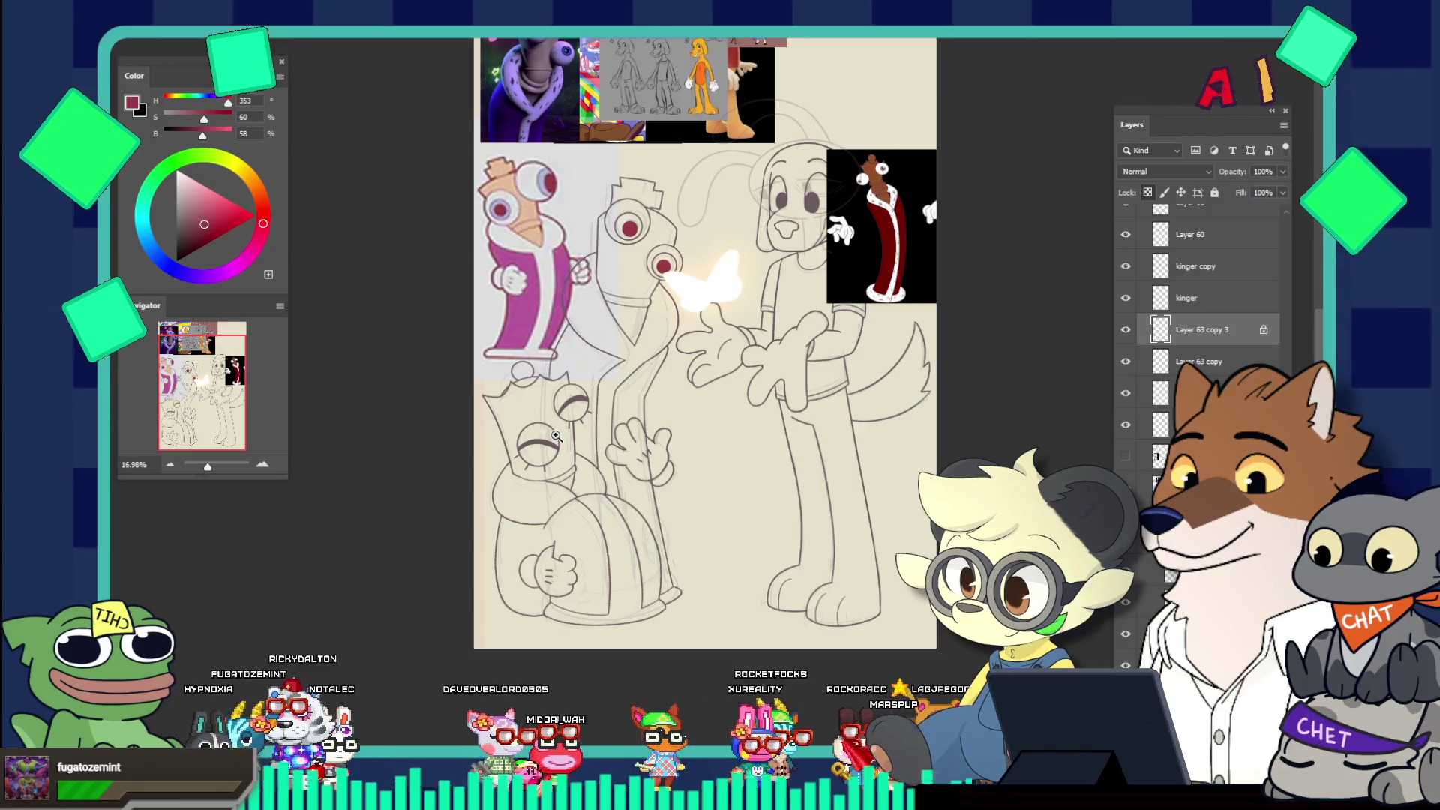
On the 'queenie inked' layer, erase the thick closed-eye strokes from both of Queenie's eyes
{"action": "left_click_drag", "start_coordinate": [562, 411], "coordinate": [606, 522]}
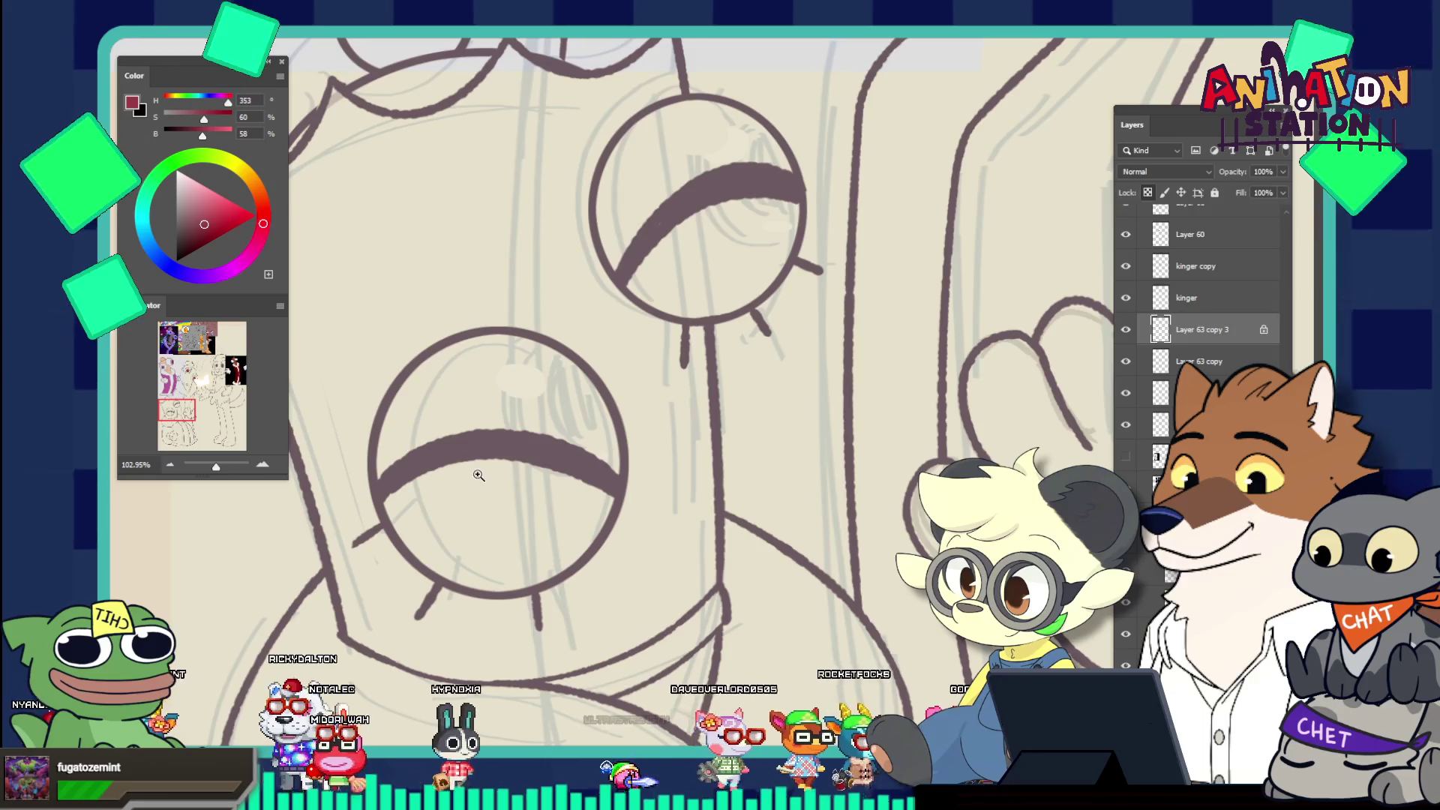
{"action": "left_click_drag", "start_coordinate": [478, 474], "coordinate": [300, 368]}
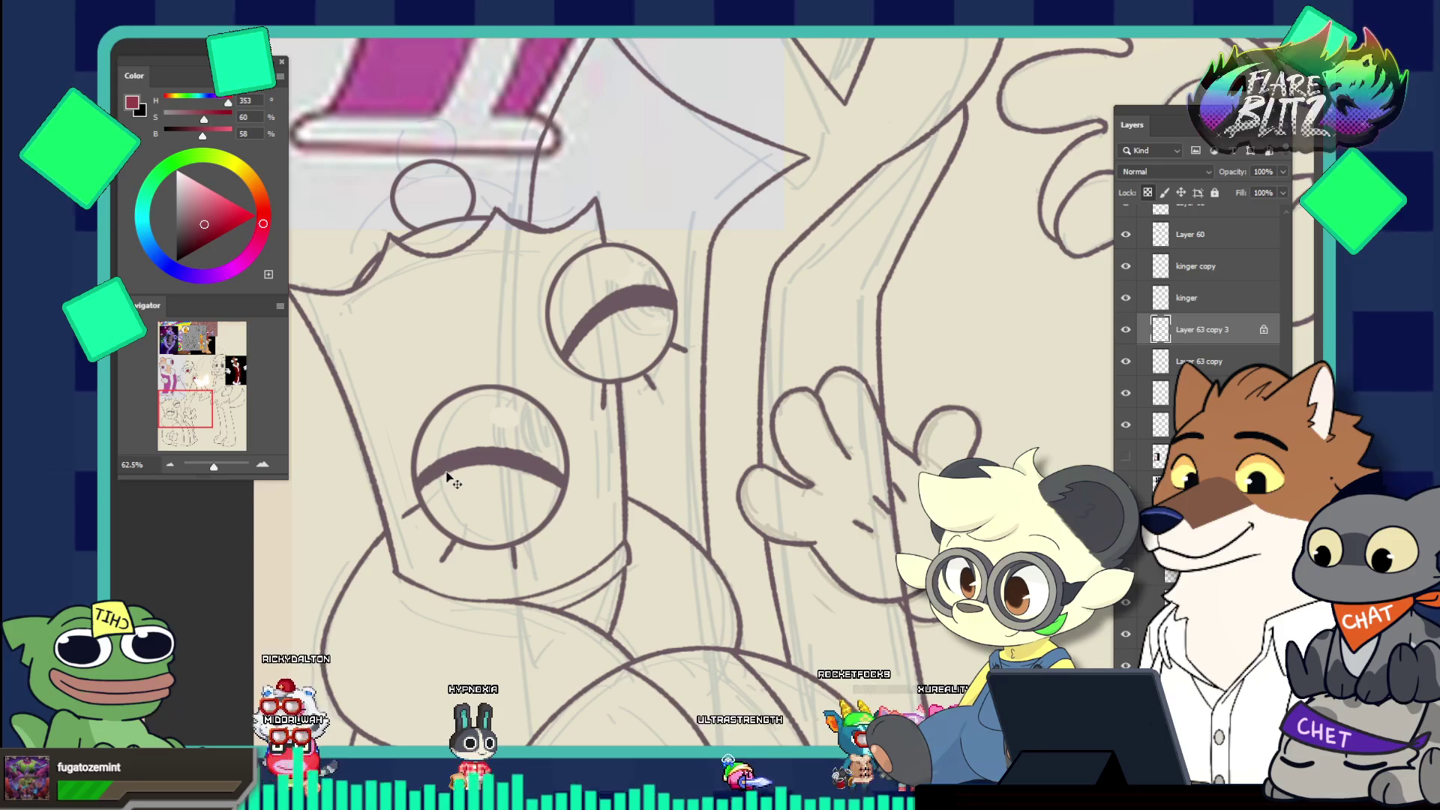
{"action": "key", "text": "alt+period"}
{"action": "left_click_drag", "start_coordinate": [458, 465], "coordinate": [522, 522]}
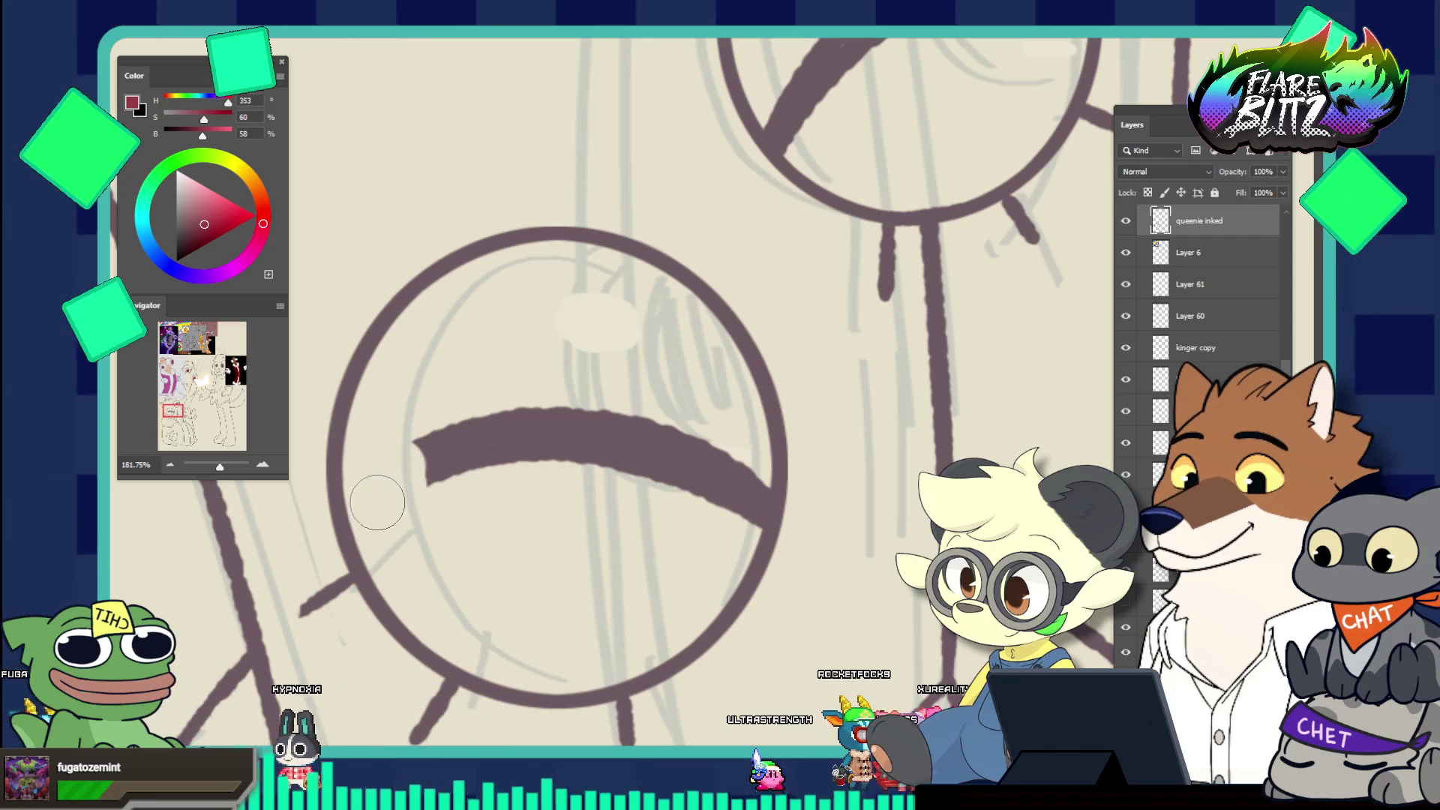
{"action": "scroll", "coordinate": [603, 449], "scroll_direction": "down", "scroll_amount": 3}
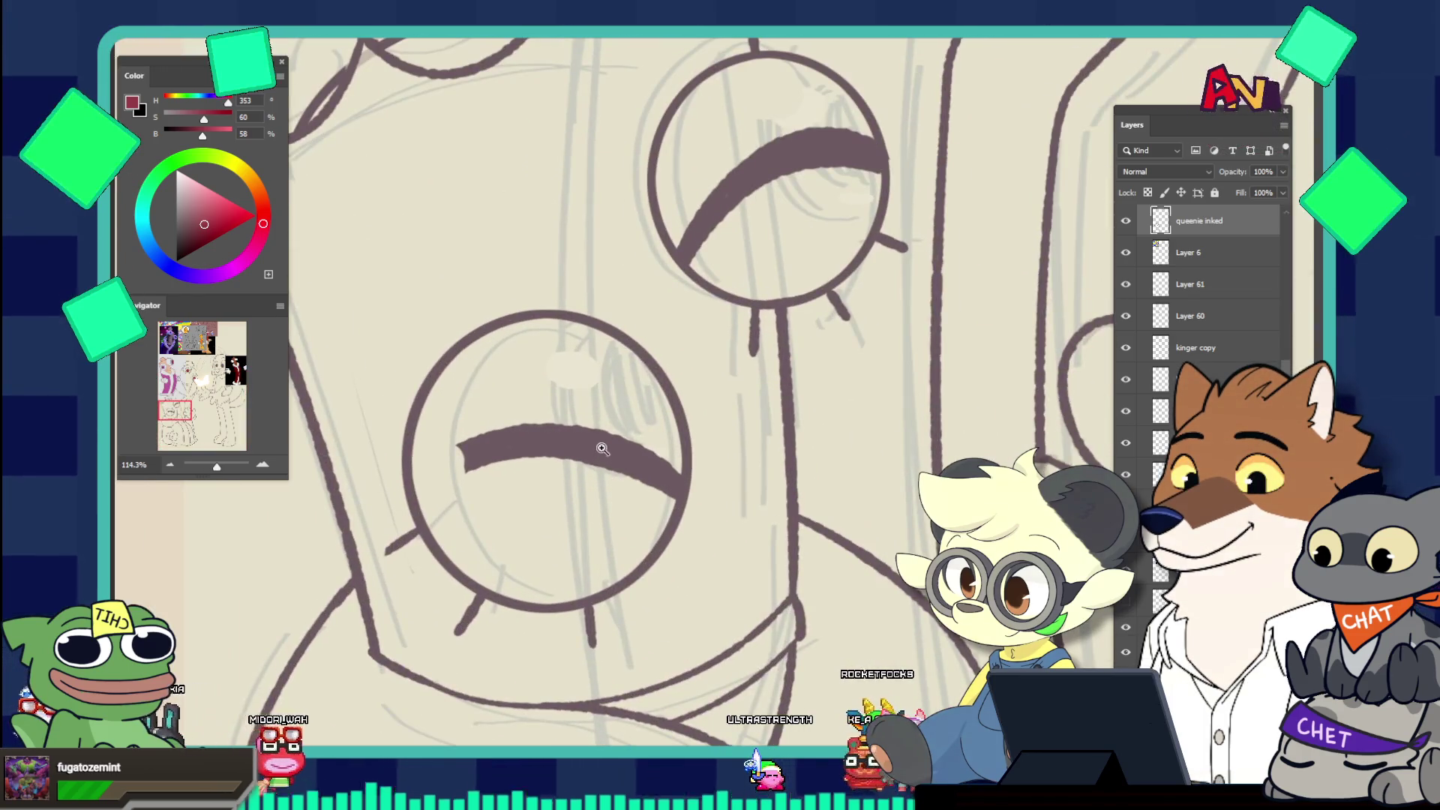
{"action": "mouse_move", "coordinate": [461, 458]}
{"action": "left_mouse_down"}
{"action": "mouse_move", "coordinate": [593, 450]}
{"action": "mouse_move", "coordinate": [655, 488]}
{"action": "left_mouse_up"}
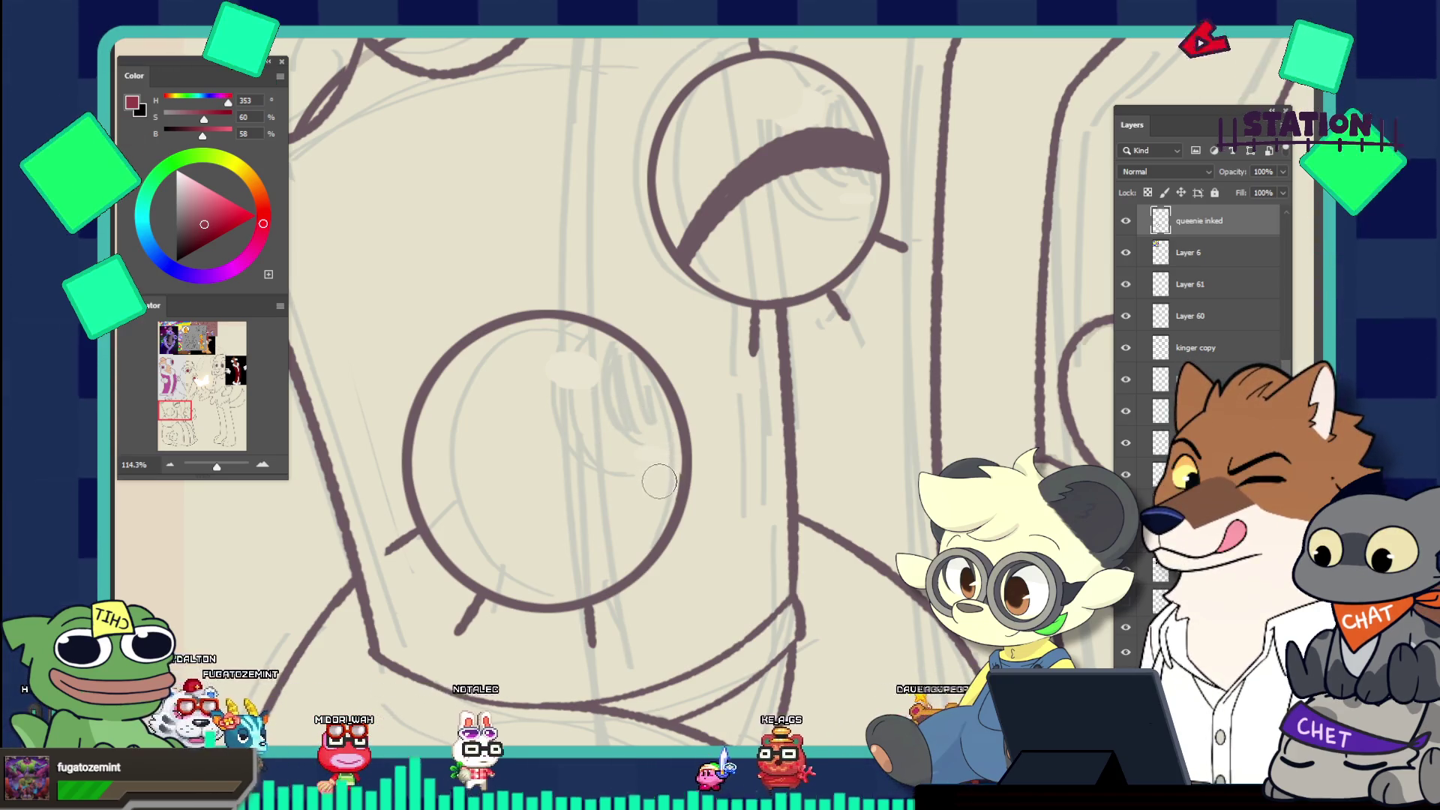
{"action": "key", "text": "ctrl+0"}
{"action": "left_click_drag", "start_coordinate": [660, 370], "coordinate": [659, 370]}
{"action": "mouse_move", "coordinate": [520, 442]}
{"action": "left_mouse_down"}
{"action": "mouse_move", "coordinate": [533, 472]}
{"action": "mouse_move", "coordinate": [512, 463]}
{"action": "mouse_move", "coordinate": [593, 368]}
{"action": "mouse_move", "coordinate": [667, 320]}
{"action": "mouse_move", "coordinate": [734, 357]}
{"action": "left_mouse_up"}
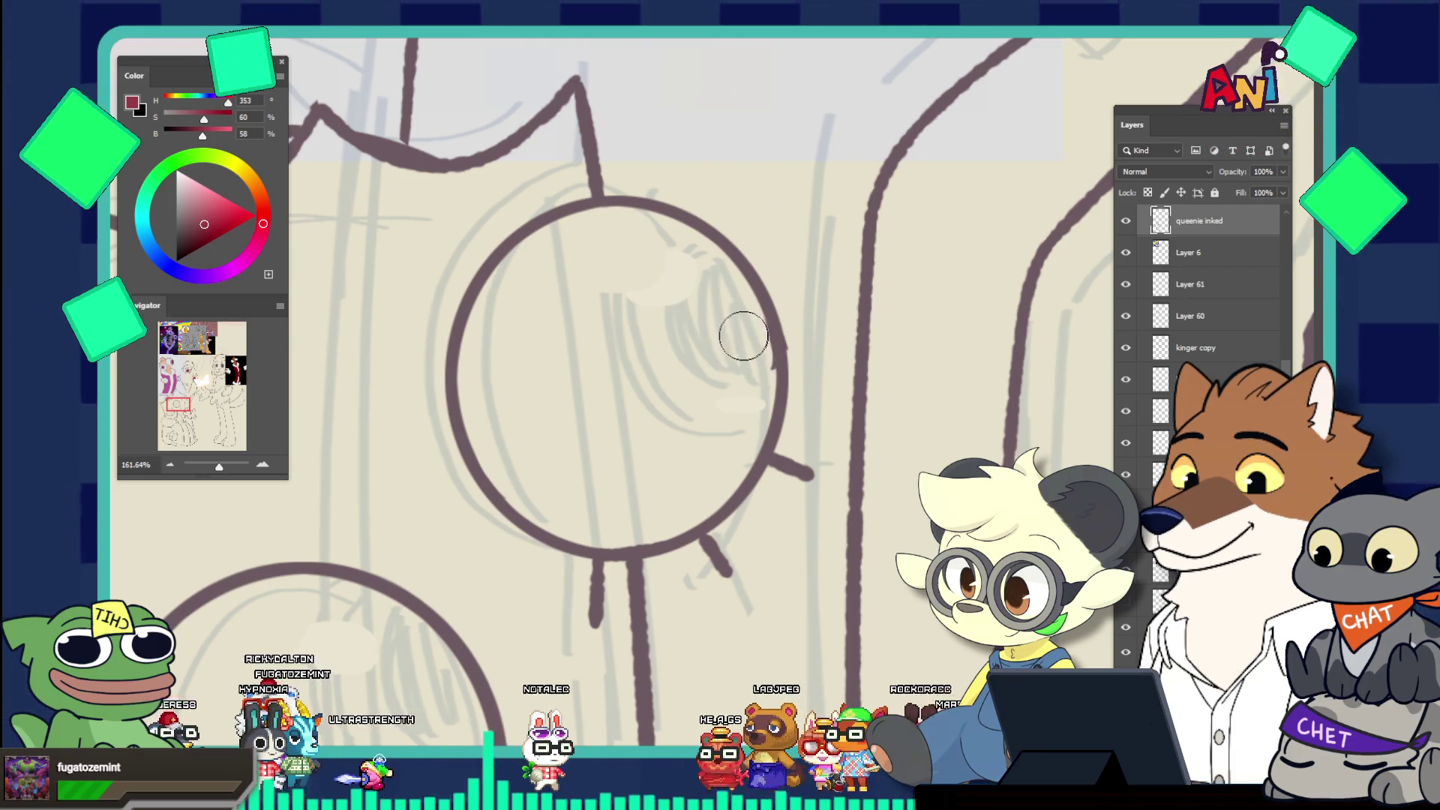
{"action": "left_click_drag", "start_coordinate": [755, 255], "coordinate": [618, 217]}
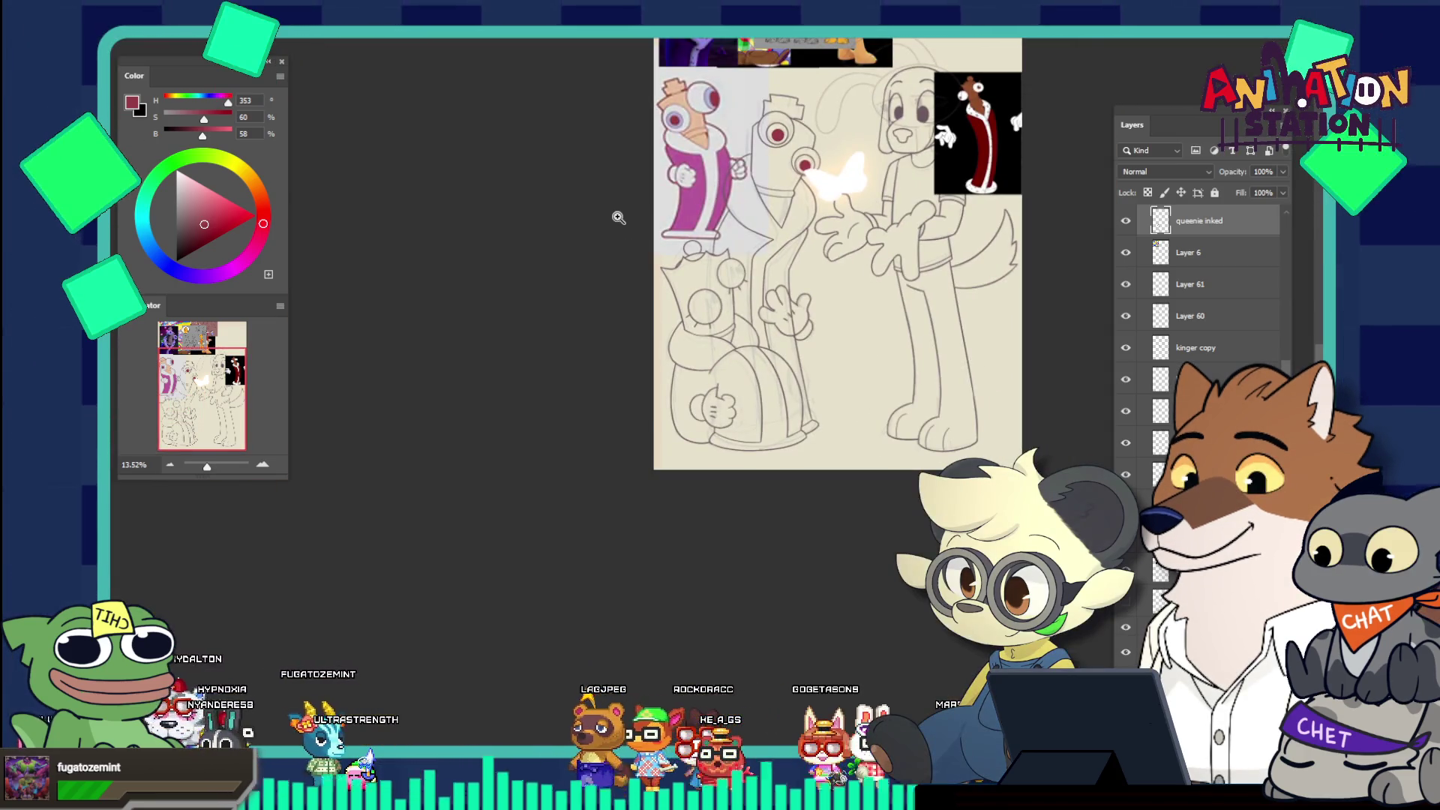
Zoom out to the whole canvas, then zoom into the lower-left character's face and eye circles
{"action": "left_click_drag", "start_coordinate": [730, 264], "coordinate": [675, 262]}
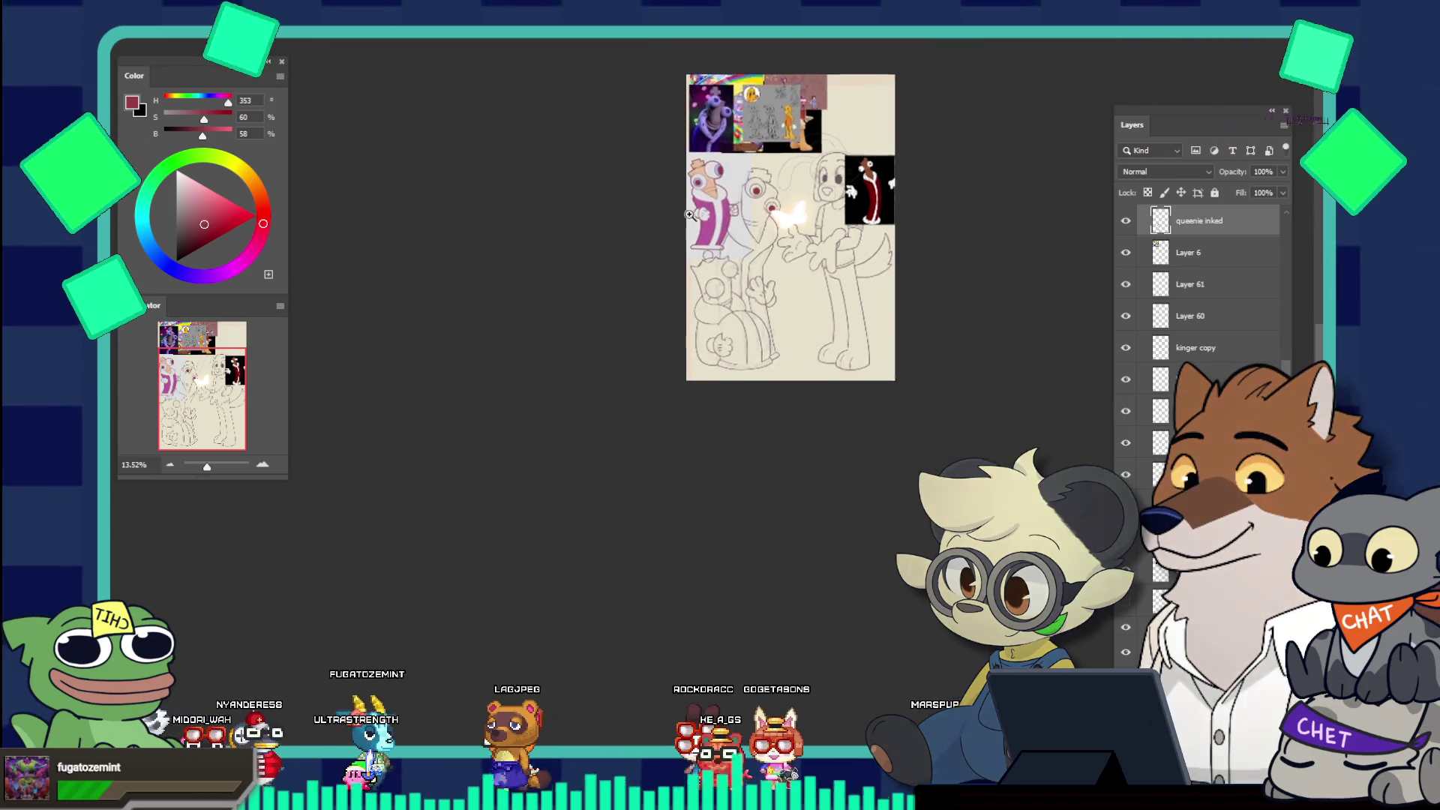
{"action": "left_click_drag", "start_coordinate": [851, 173], "coordinate": [877, 287]}
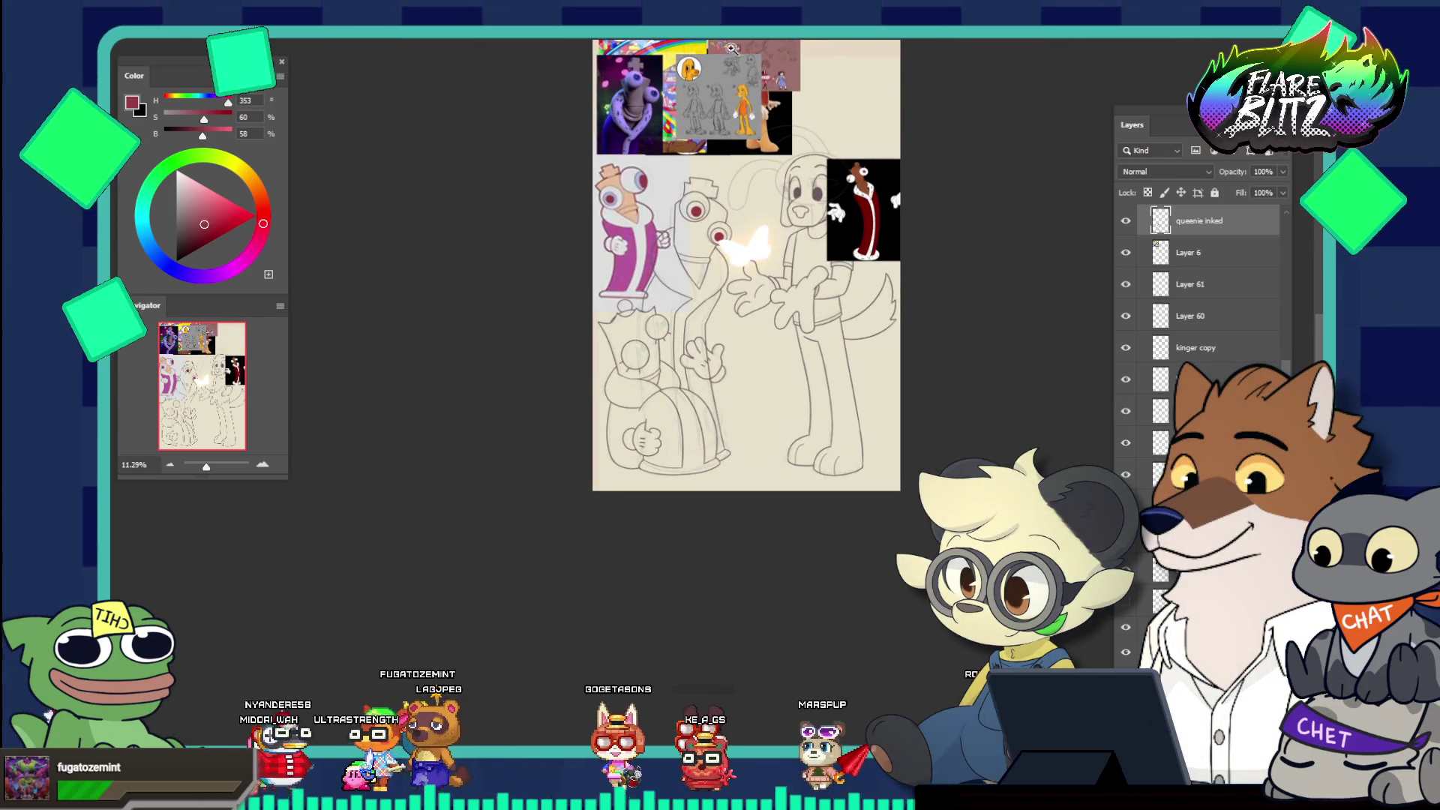
{"action": "left_click_drag", "start_coordinate": [732, 49], "coordinate": [759, 213]}
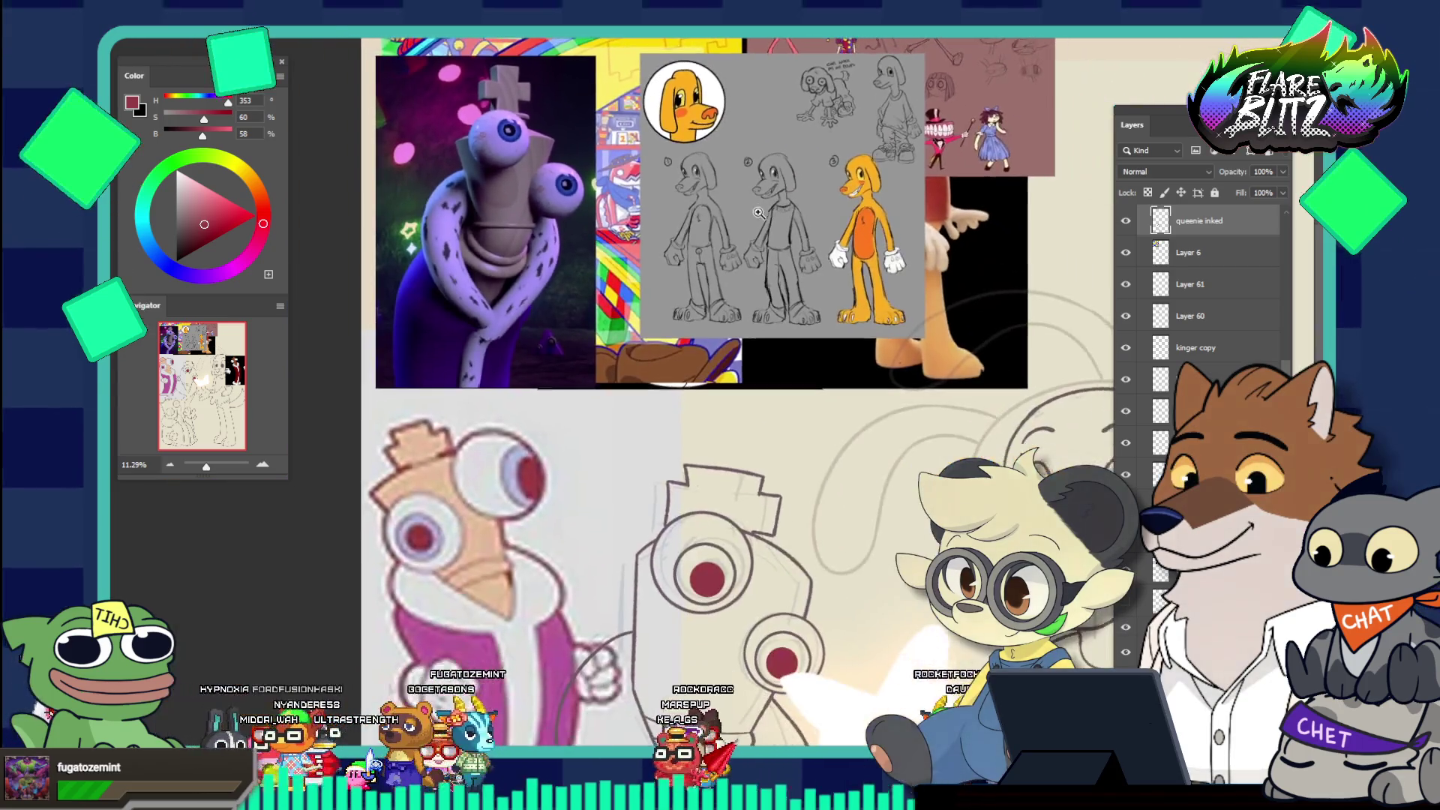
{"action": "scroll", "coordinate": [762, 377], "scroll_direction": "down", "scroll_amount": 5}
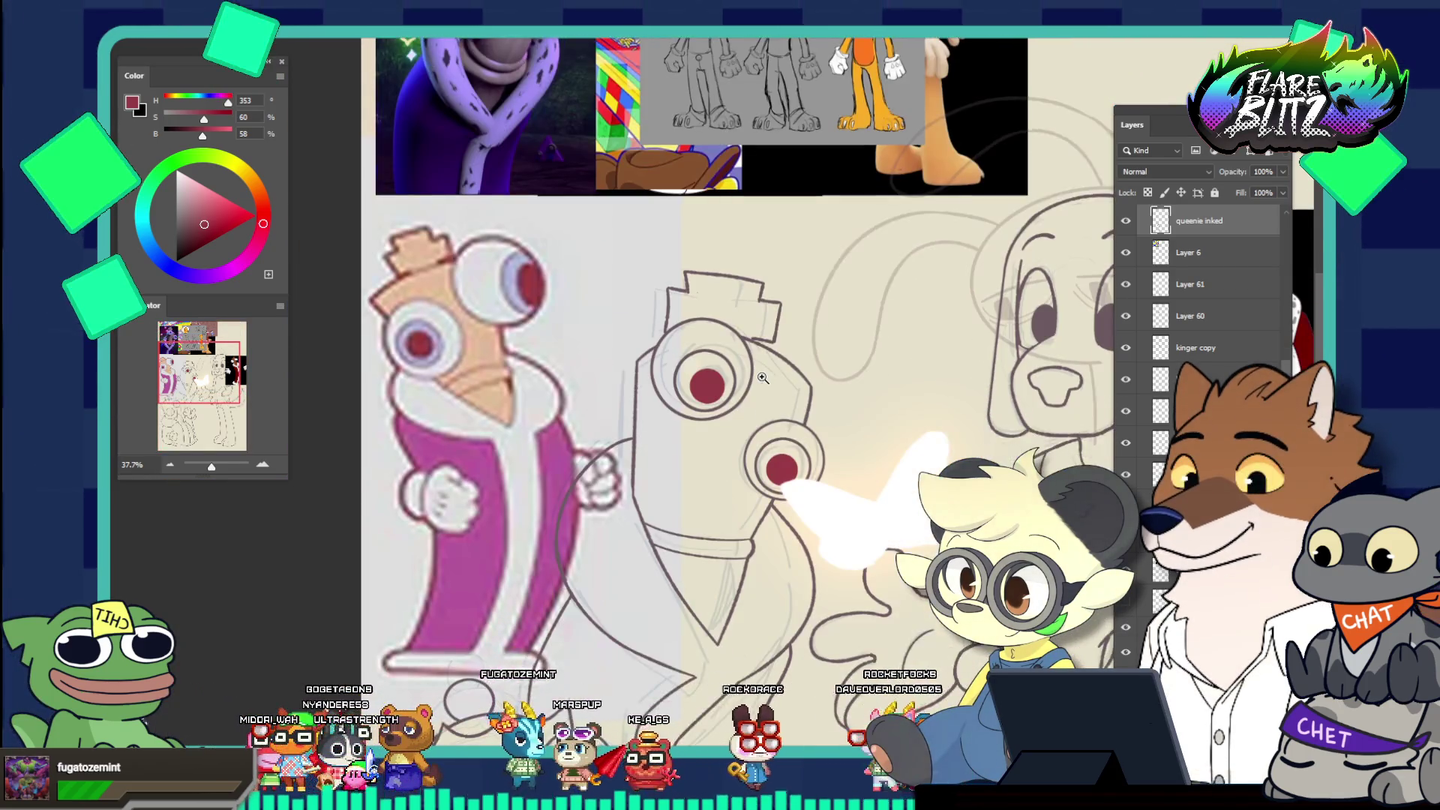
{"action": "left_click_drag", "start_coordinate": [762, 377], "coordinate": [700, 302]}
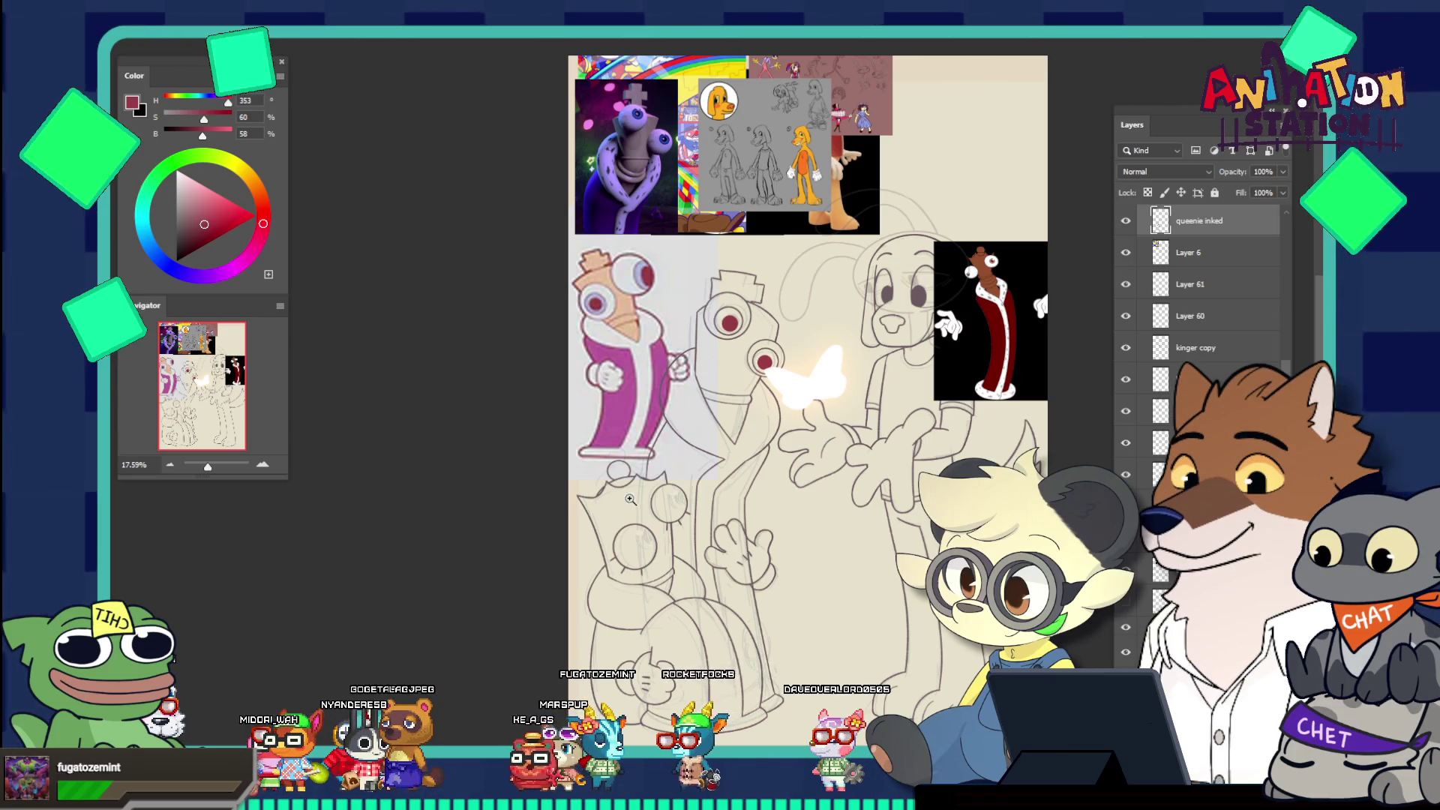
{"action": "scroll", "coordinate": [689, 657], "scroll_direction": "up", "scroll_amount": 5}
{"action": "scroll", "coordinate": [686, 570], "scroll_direction": "down", "scroll_amount": 2}
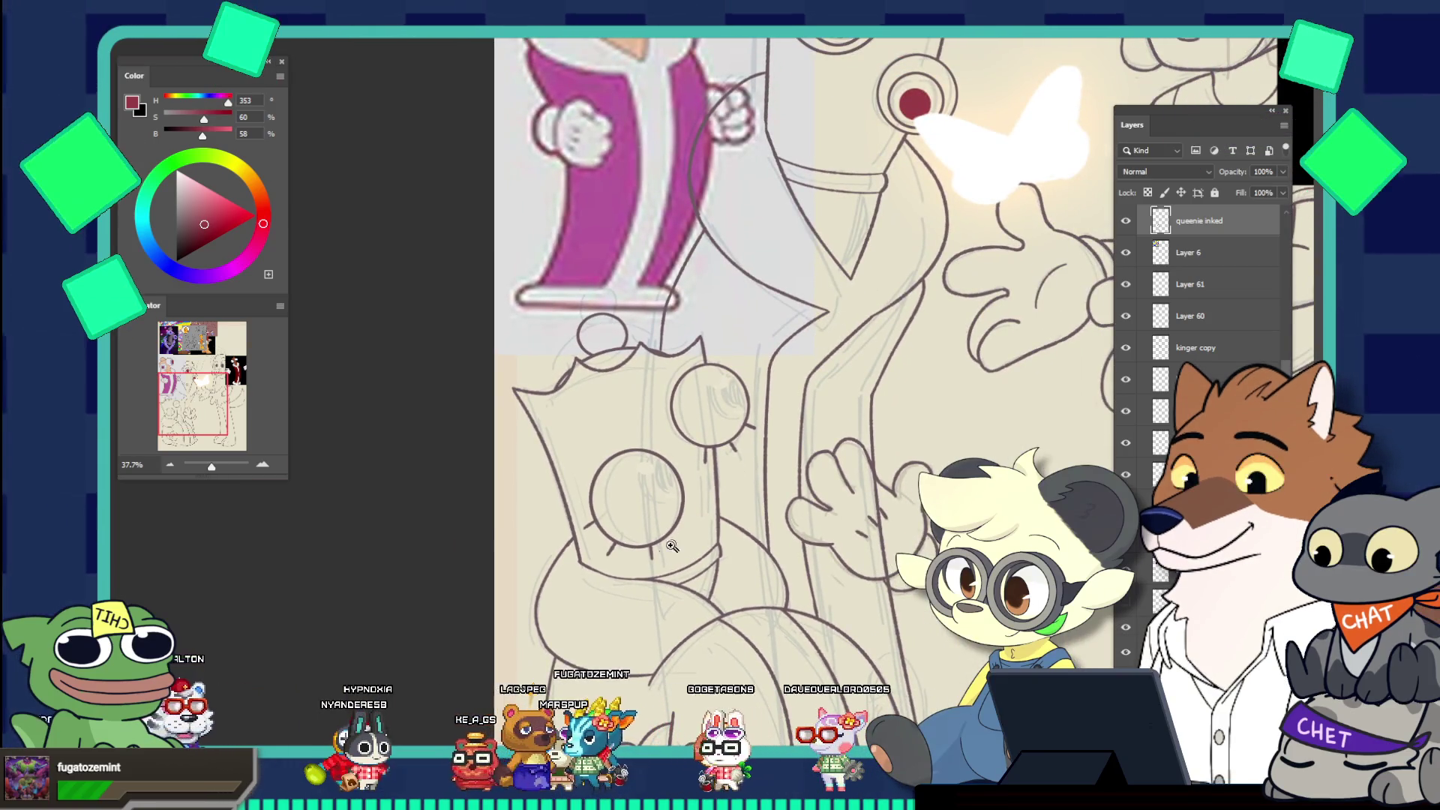
Sample the ink line colour and brush a short stroke to close the outline gap below the eye
{"action": "scroll", "coordinate": [636, 511], "scroll_direction": "up", "scroll_amount": 3}
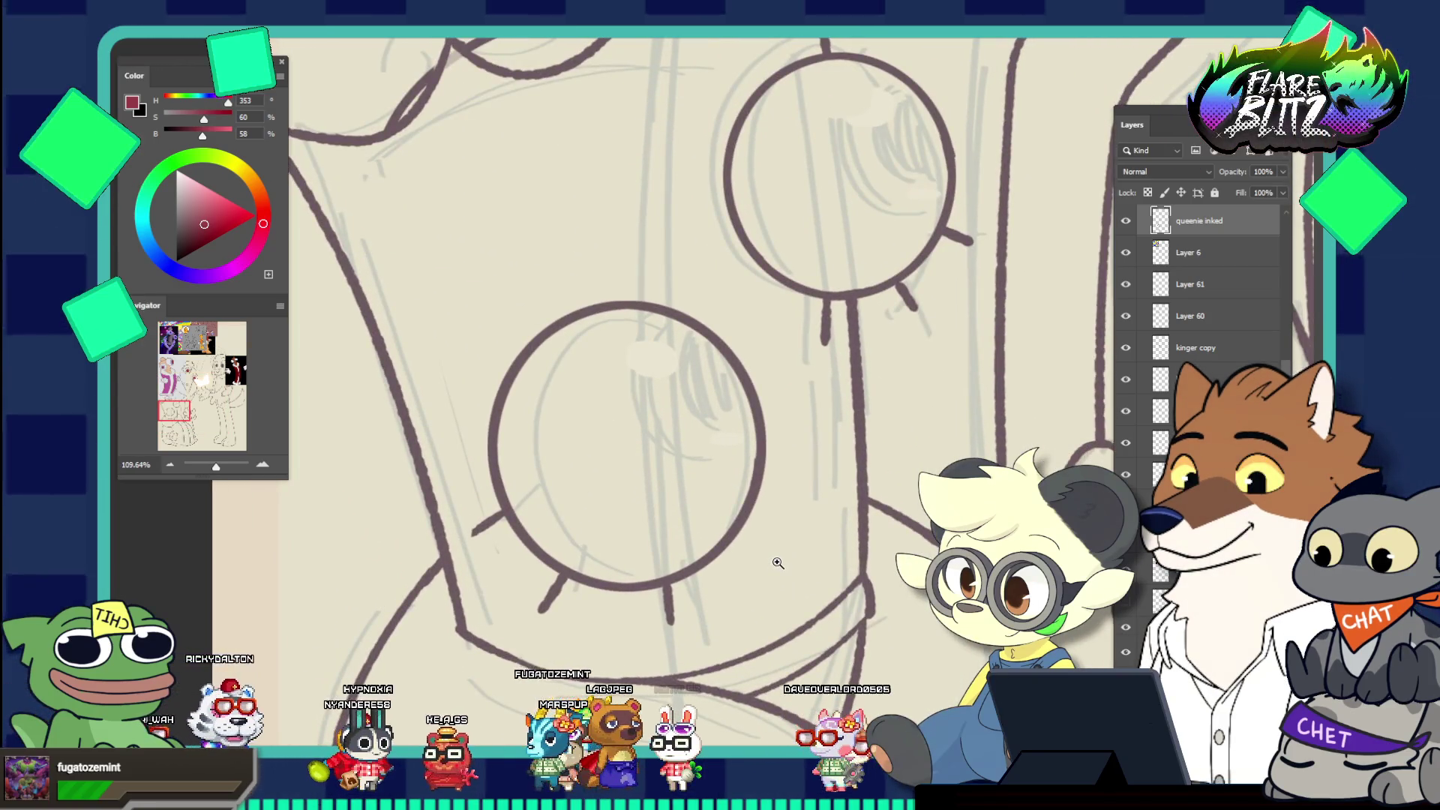
{"action": "scroll", "coordinate": [778, 563], "scroll_direction": "down", "scroll_amount": 2}
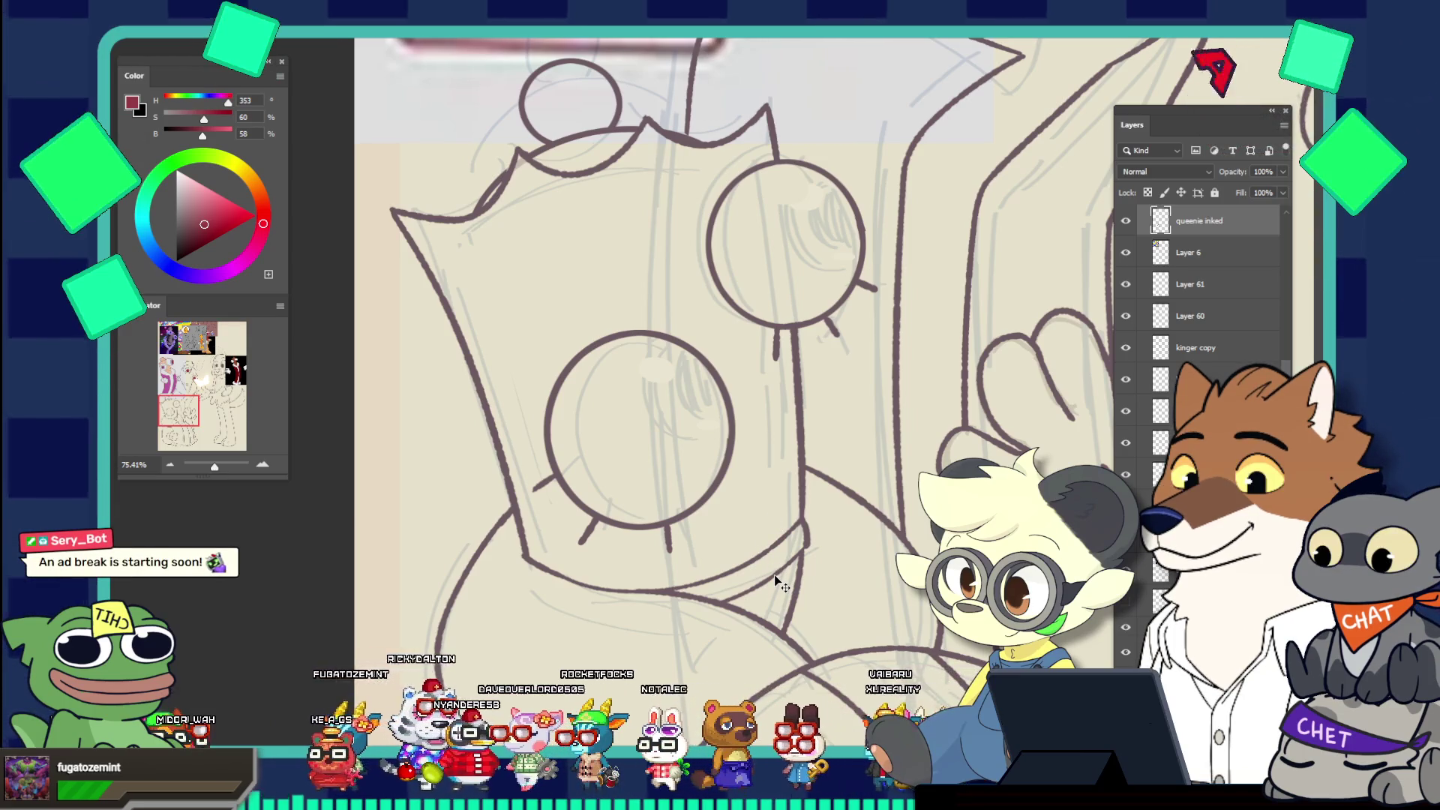
{"action": "left_click_drag", "start_coordinate": [774, 574], "coordinate": [827, 576]}
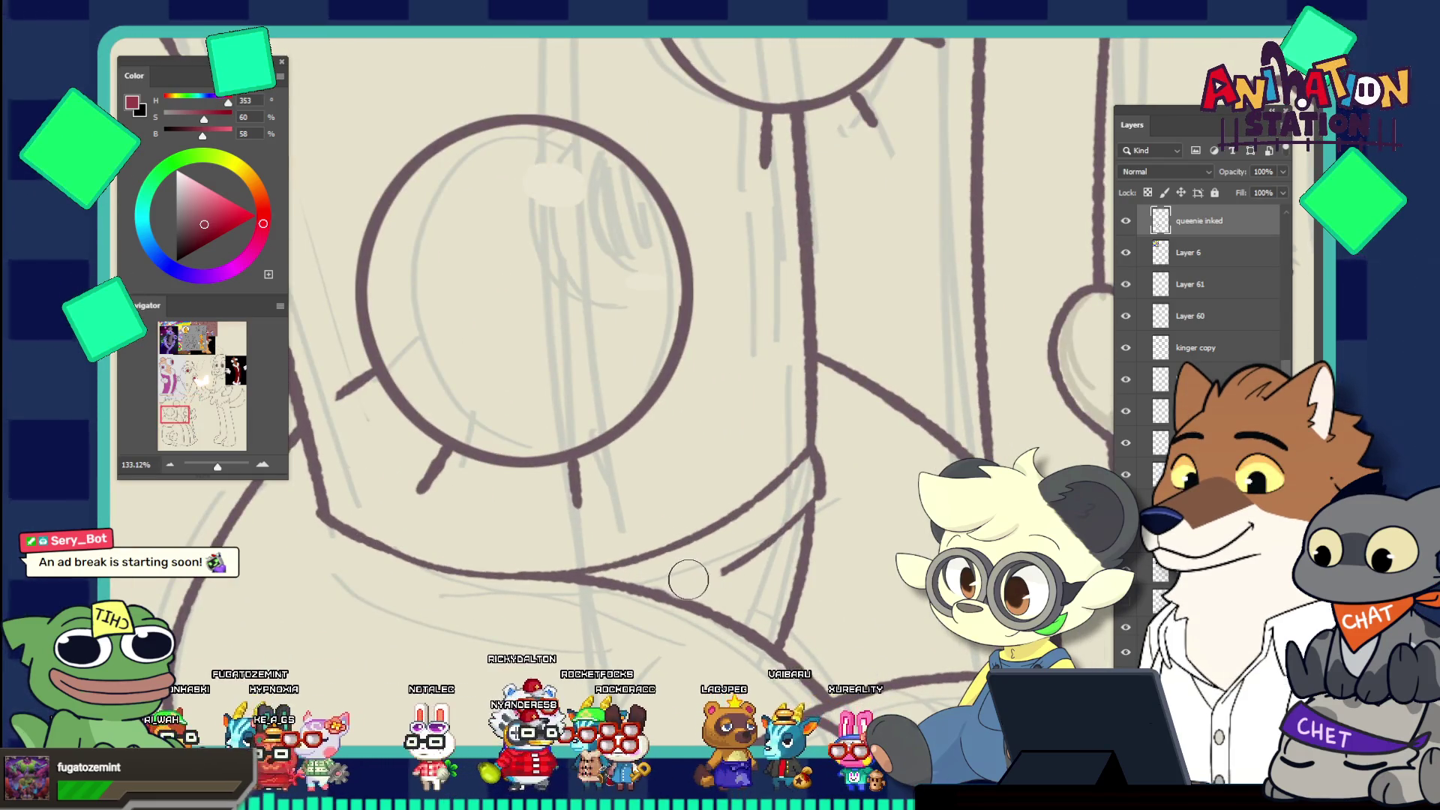
{"action": "left_click_drag", "start_coordinate": [706, 573], "coordinate": [765, 543]}
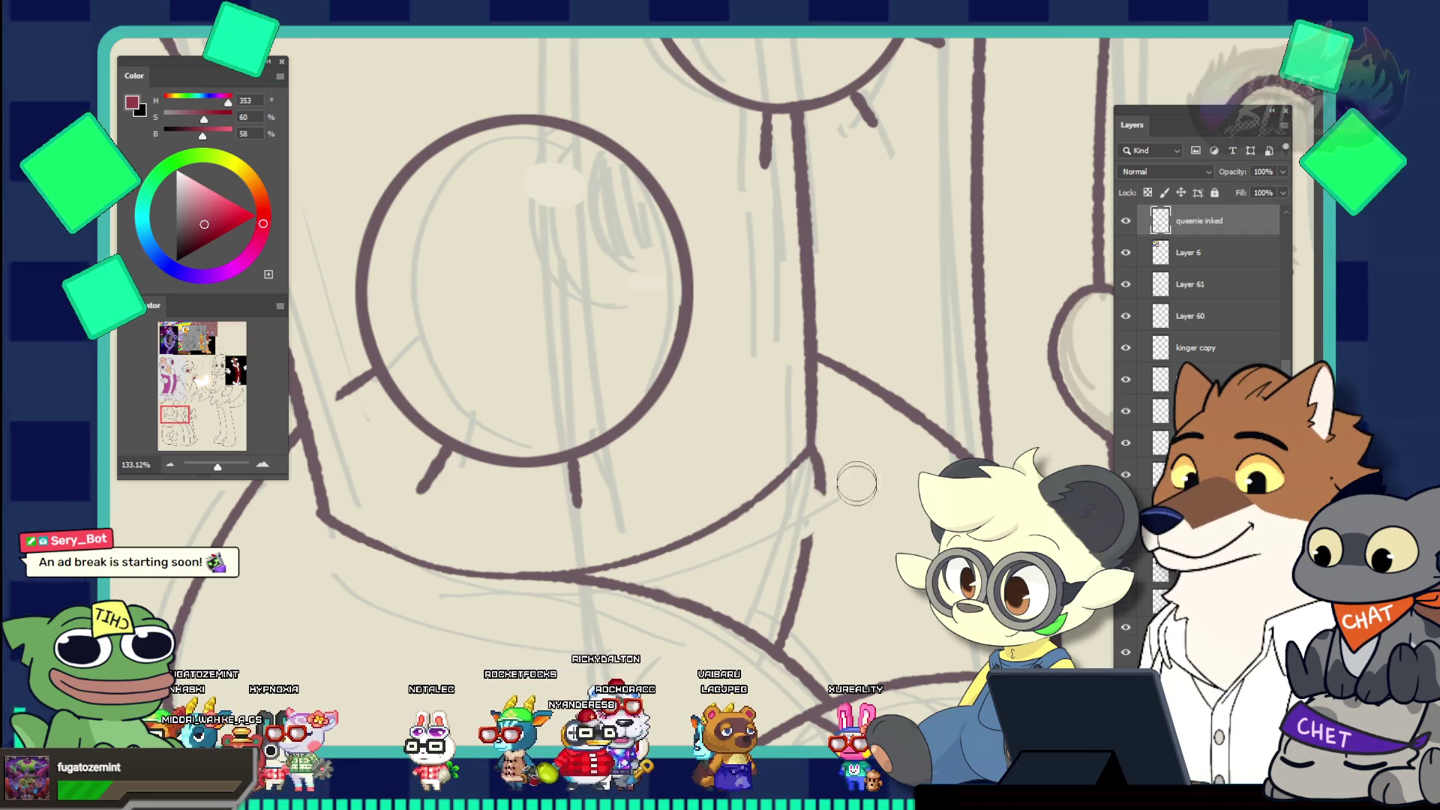
{"action": "left_click_drag", "start_coordinate": [807, 499], "coordinate": [858, 478]}
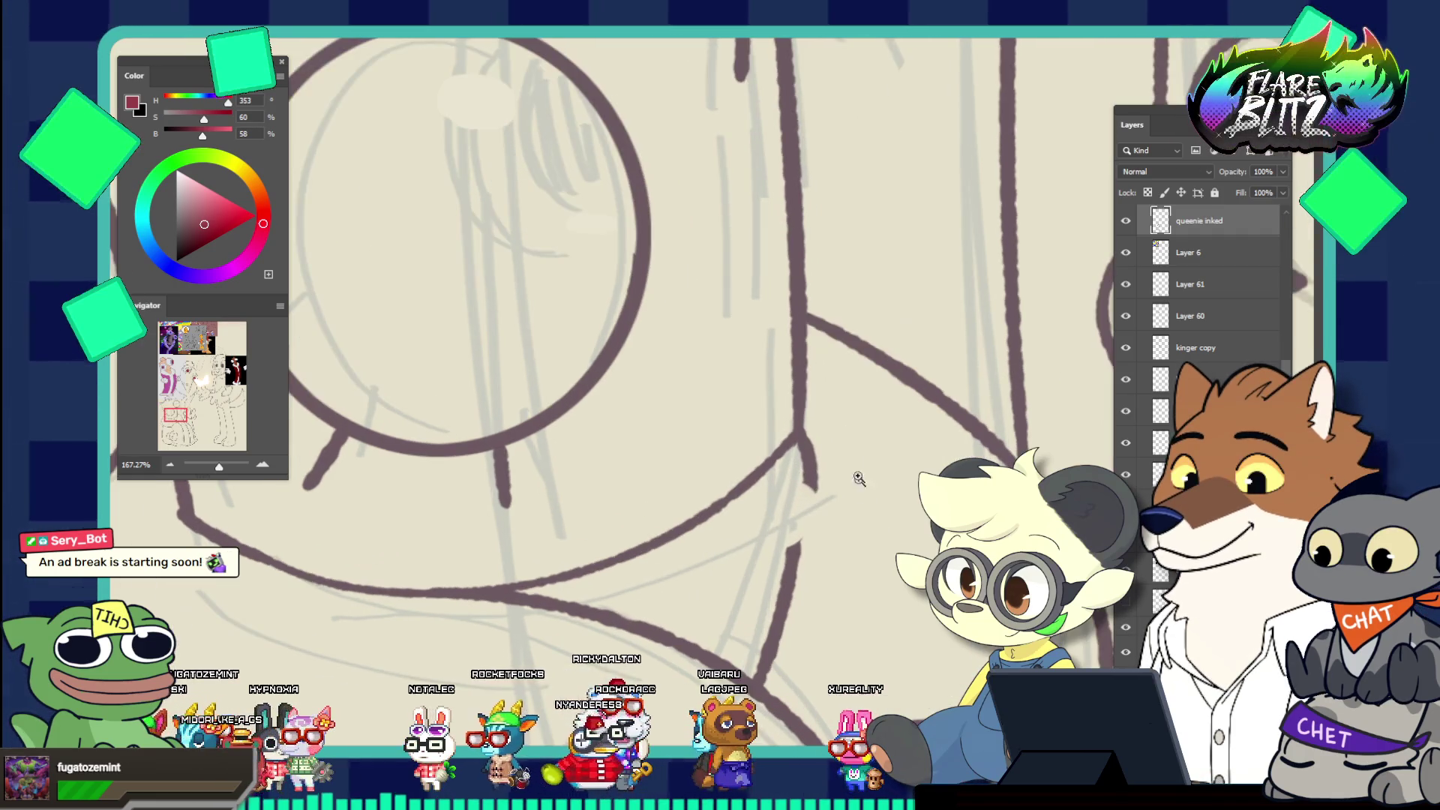
{"action": "left_click", "coordinate": [823, 491]}
{"action": "left_click", "coordinate": [809, 465]}
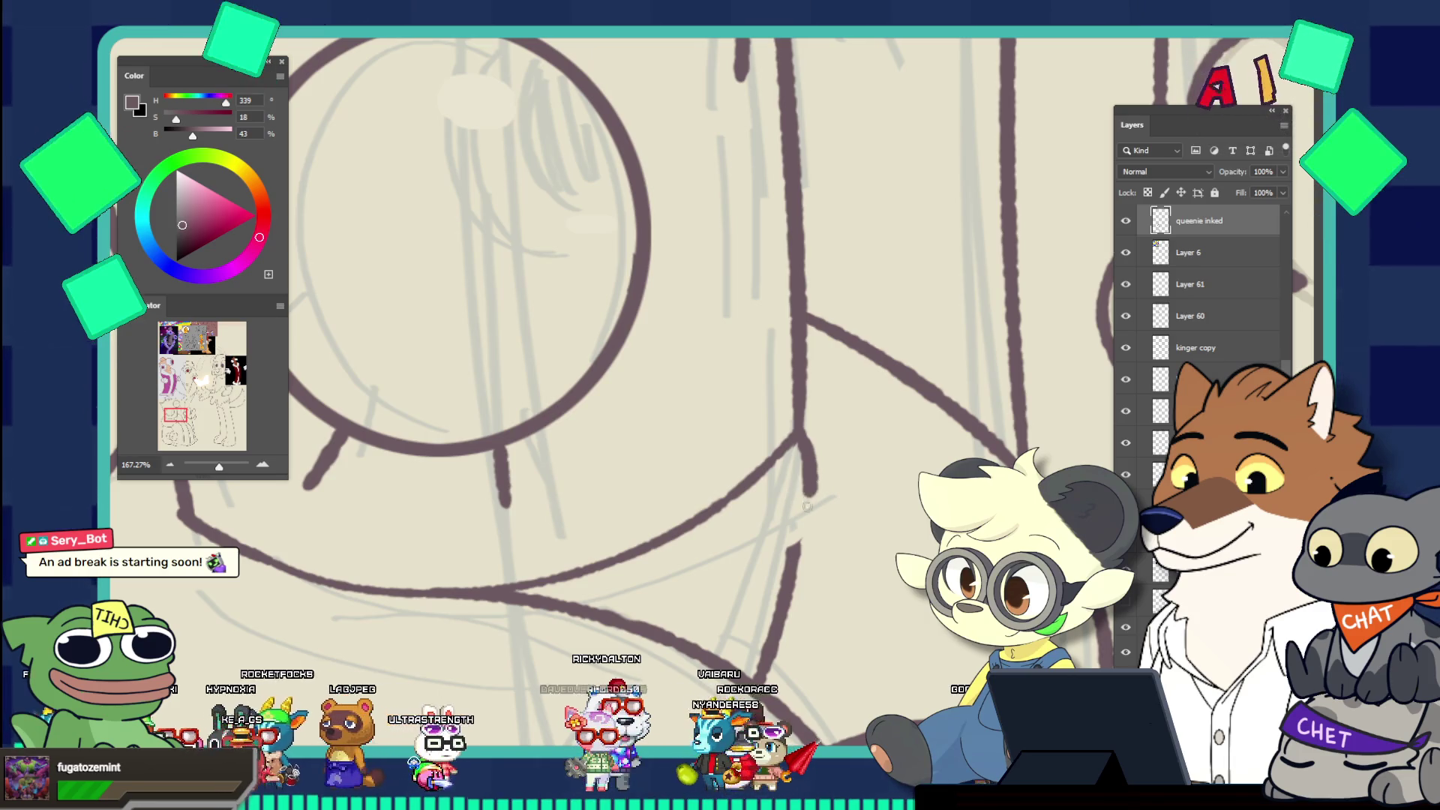
{"action": "left_click_drag", "start_coordinate": [793, 522], "coordinate": [810, 496]}
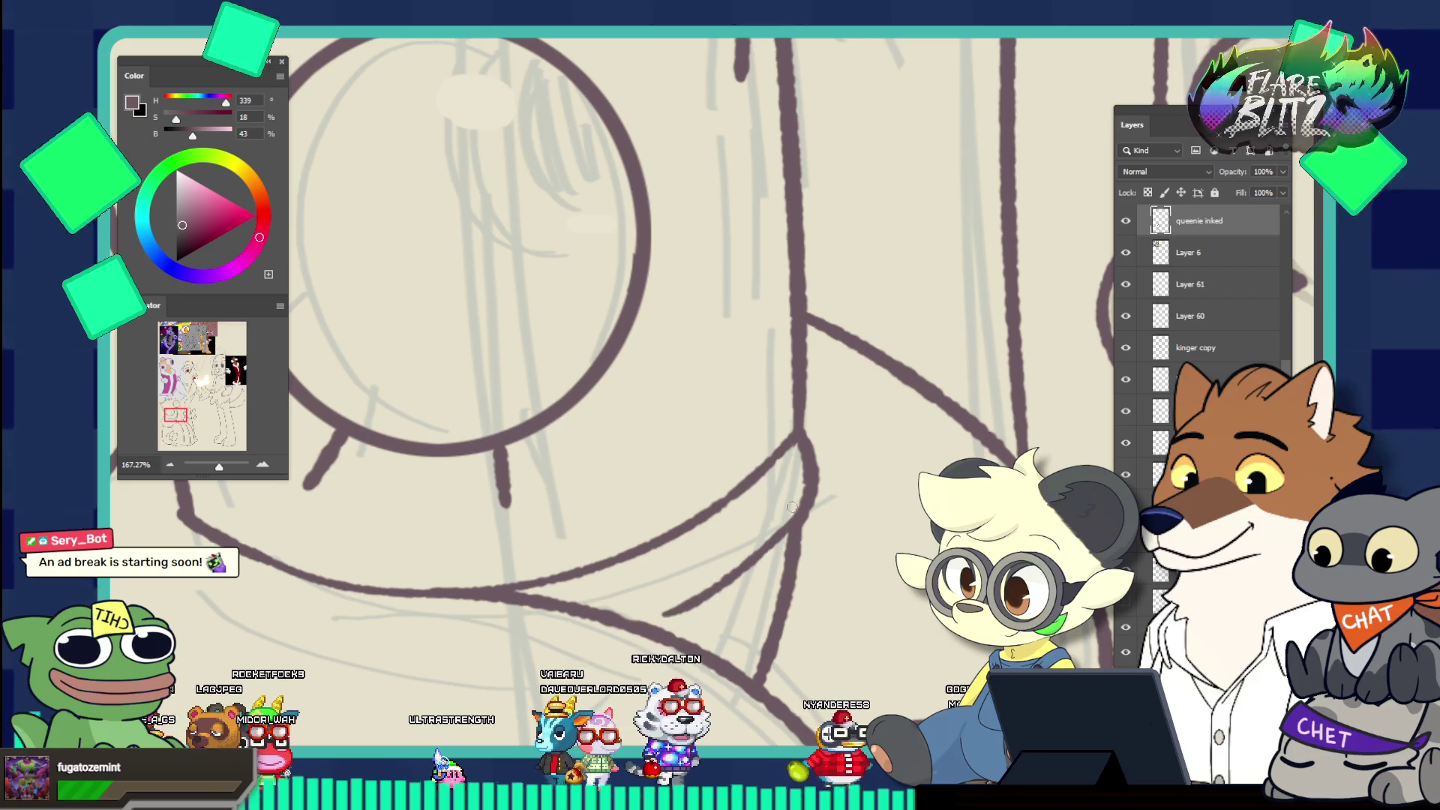
{"action": "left_click_drag", "start_coordinate": [819, 515], "coordinate": [683, 486]}
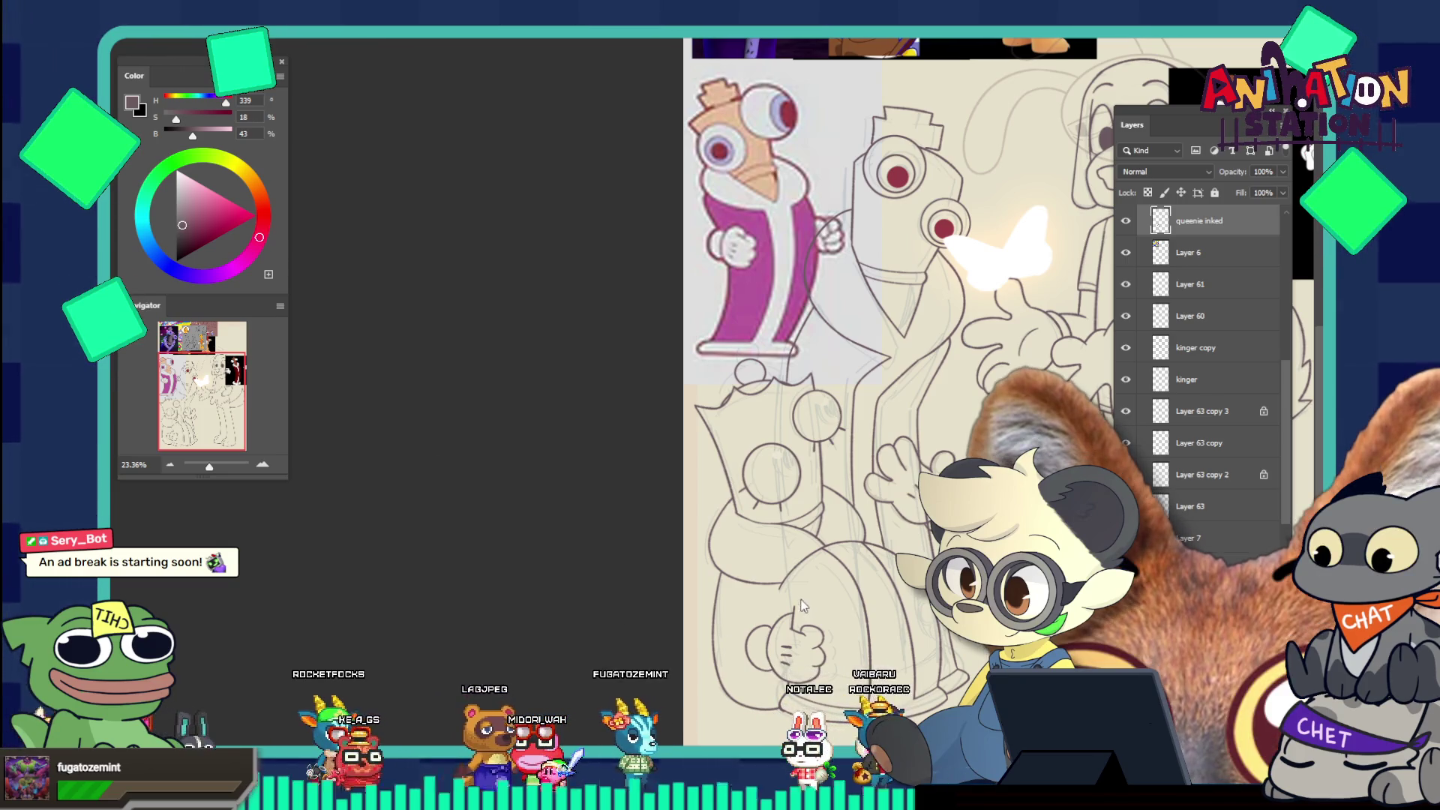
{"action": "scroll", "coordinate": [893, 556], "scroll_direction": "up", "scroll_amount": 5}
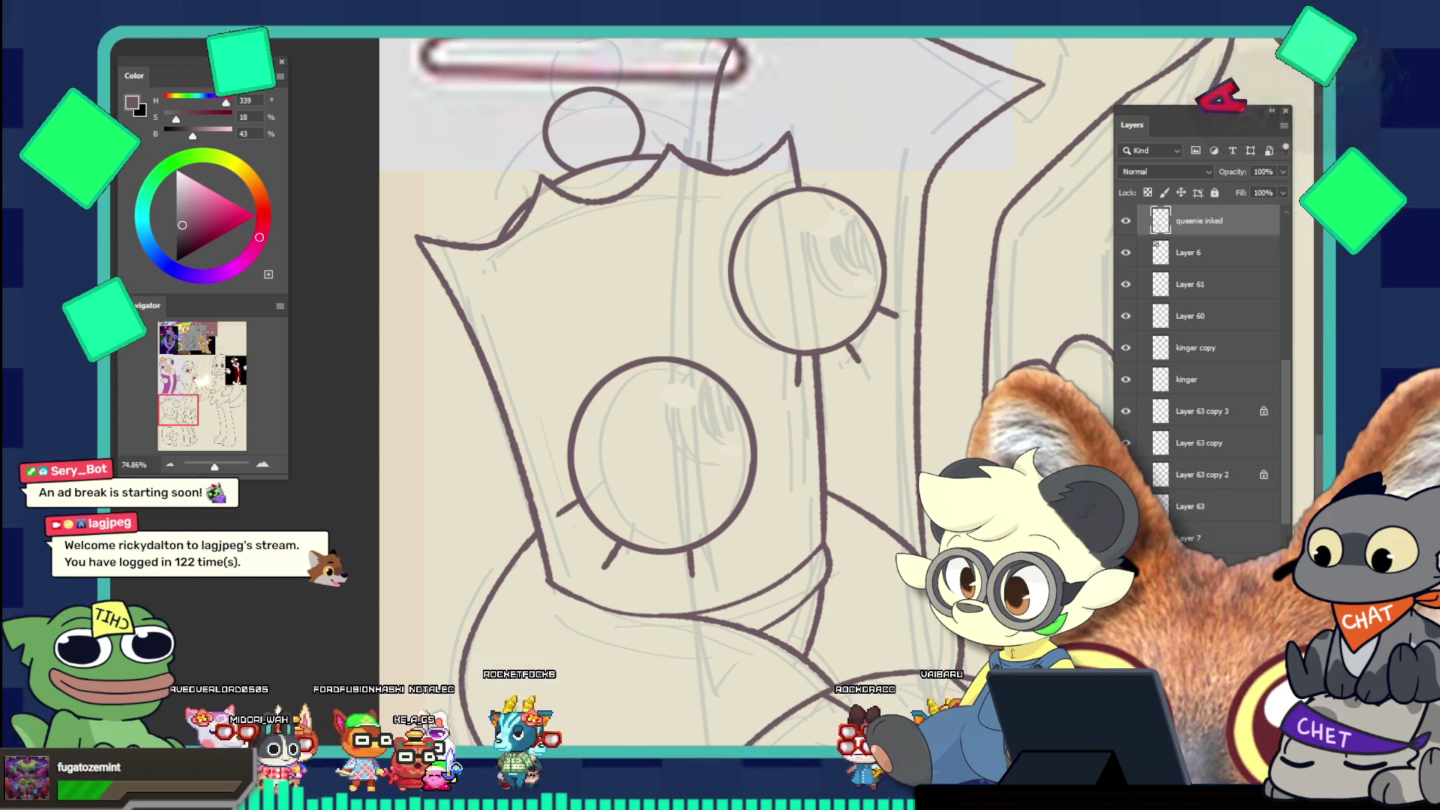
Add new Layer 64 and draw an elliptical selection inside the lower character's lower-left eye
{"action": "key", "text": "ctrl+shift+alt+n"}
{"action": "mouse_move", "coordinate": [665, 391]}
{"action": "left_mouse_down"}
{"action": "mouse_move", "coordinate": [735, 509]}
{"action": "mouse_move", "coordinate": [756, 490]}
{"action": "left_mouse_up"}
{"action": "left_click_drag", "start_coordinate": [708, 445], "coordinate": [688, 429]}
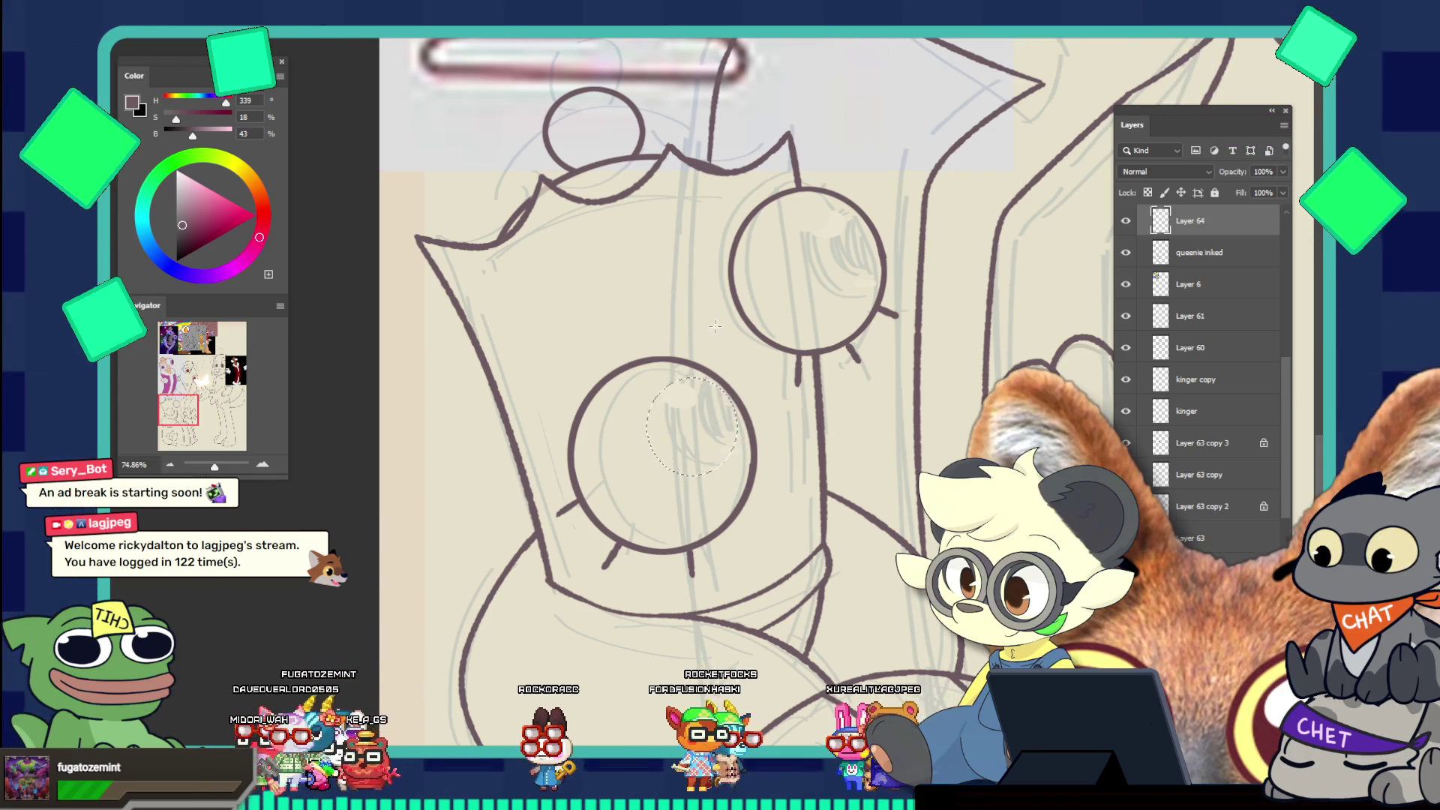
{"action": "left_click", "coordinate": [629, 342]}
{"action": "left_click_drag", "start_coordinate": [628, 342], "coordinate": [743, 520]}
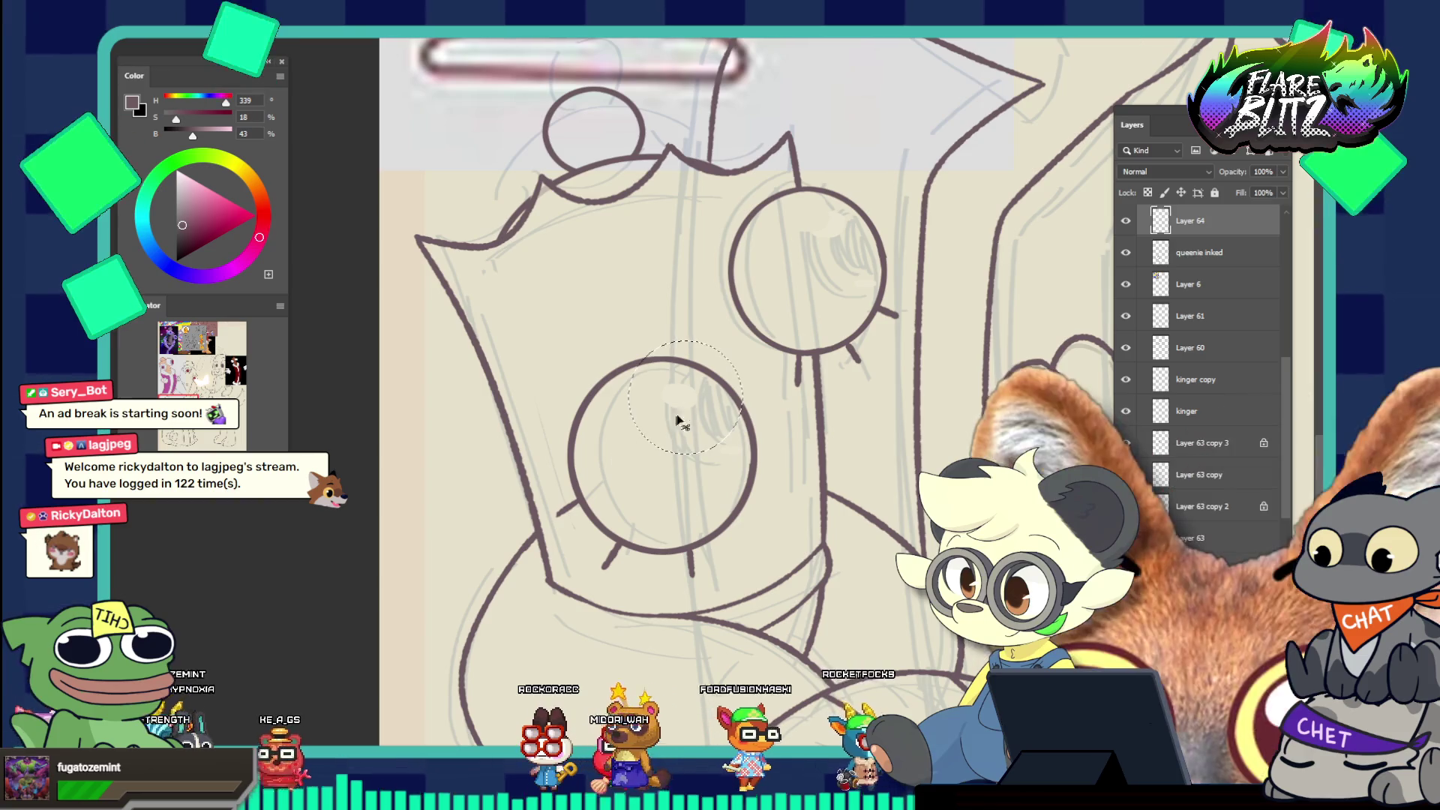
{"action": "mouse_move", "coordinate": [653, 366]}
{"action": "left_mouse_down"}
{"action": "mouse_move", "coordinate": [686, 465]}
{"action": "mouse_move", "coordinate": [741, 497]}
{"action": "mouse_move", "coordinate": [756, 489]}
{"action": "left_mouse_up"}
Stroke the elliptical selection 10 px Inside in the ink colour, then deselect
{"action": "right_click", "coordinate": [682, 471]}
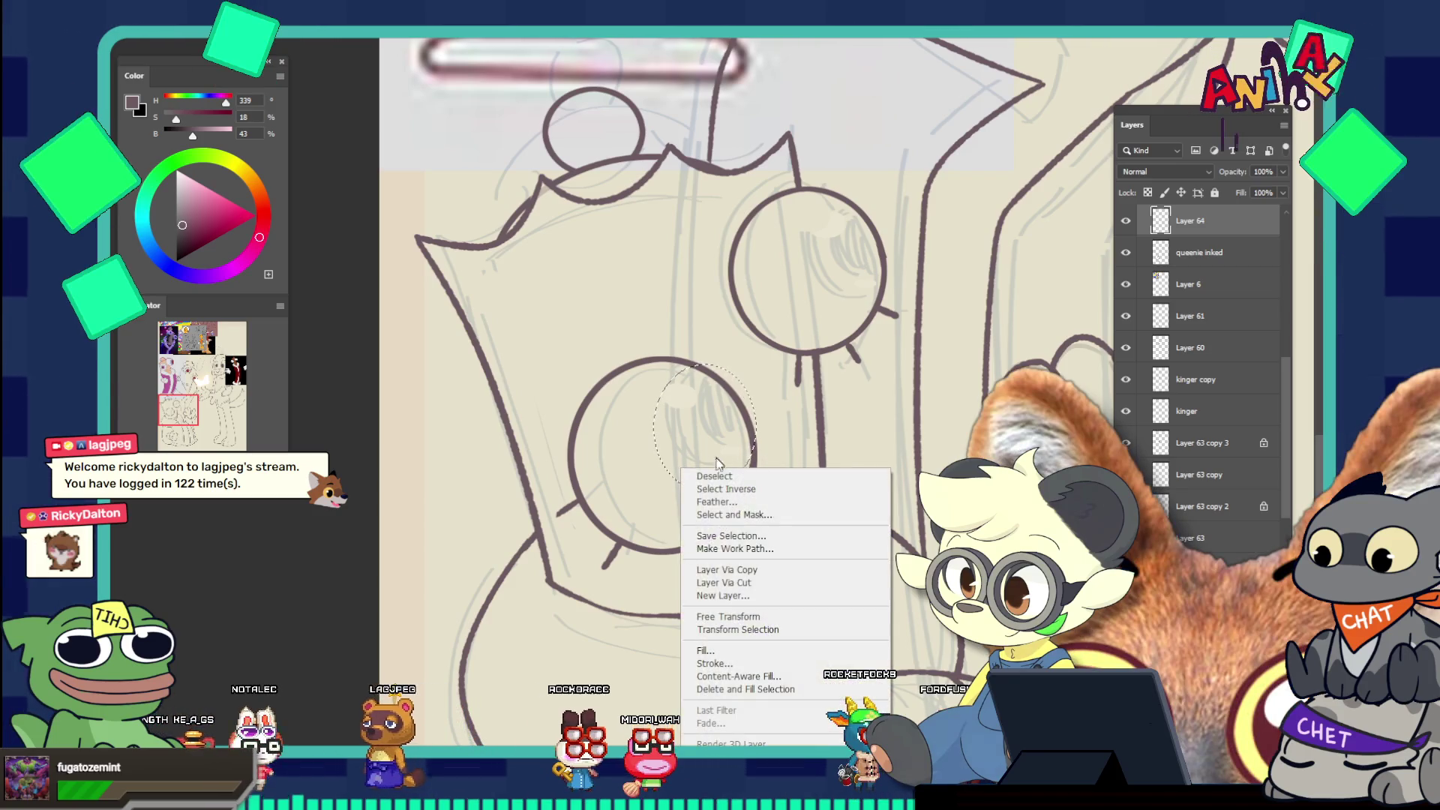
{"action": "left_click", "coordinate": [732, 651]}
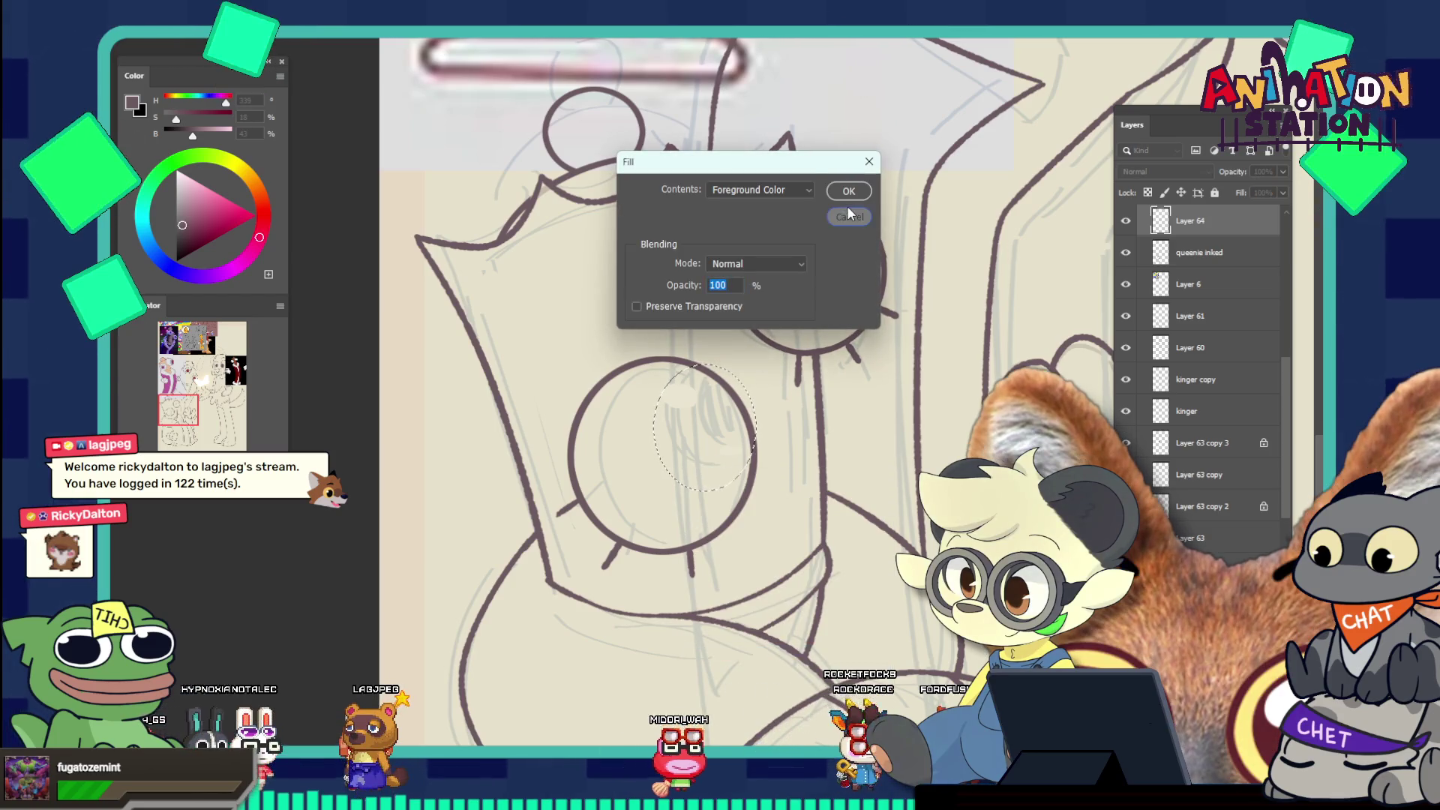
{"action": "left_click", "coordinate": [850, 215]}
{"action": "right_click", "coordinate": [653, 197]}
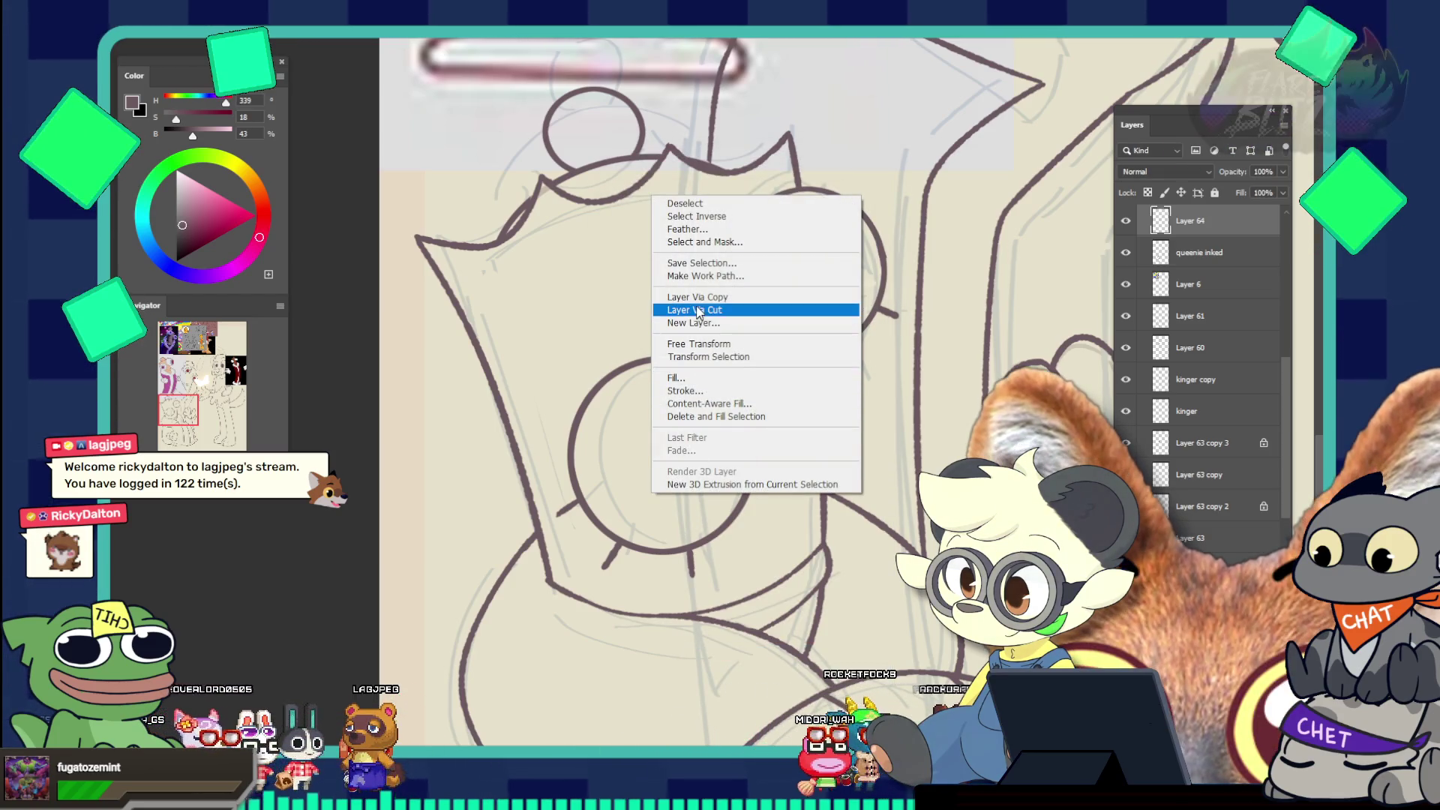
{"action": "left_click", "coordinate": [686, 391]}
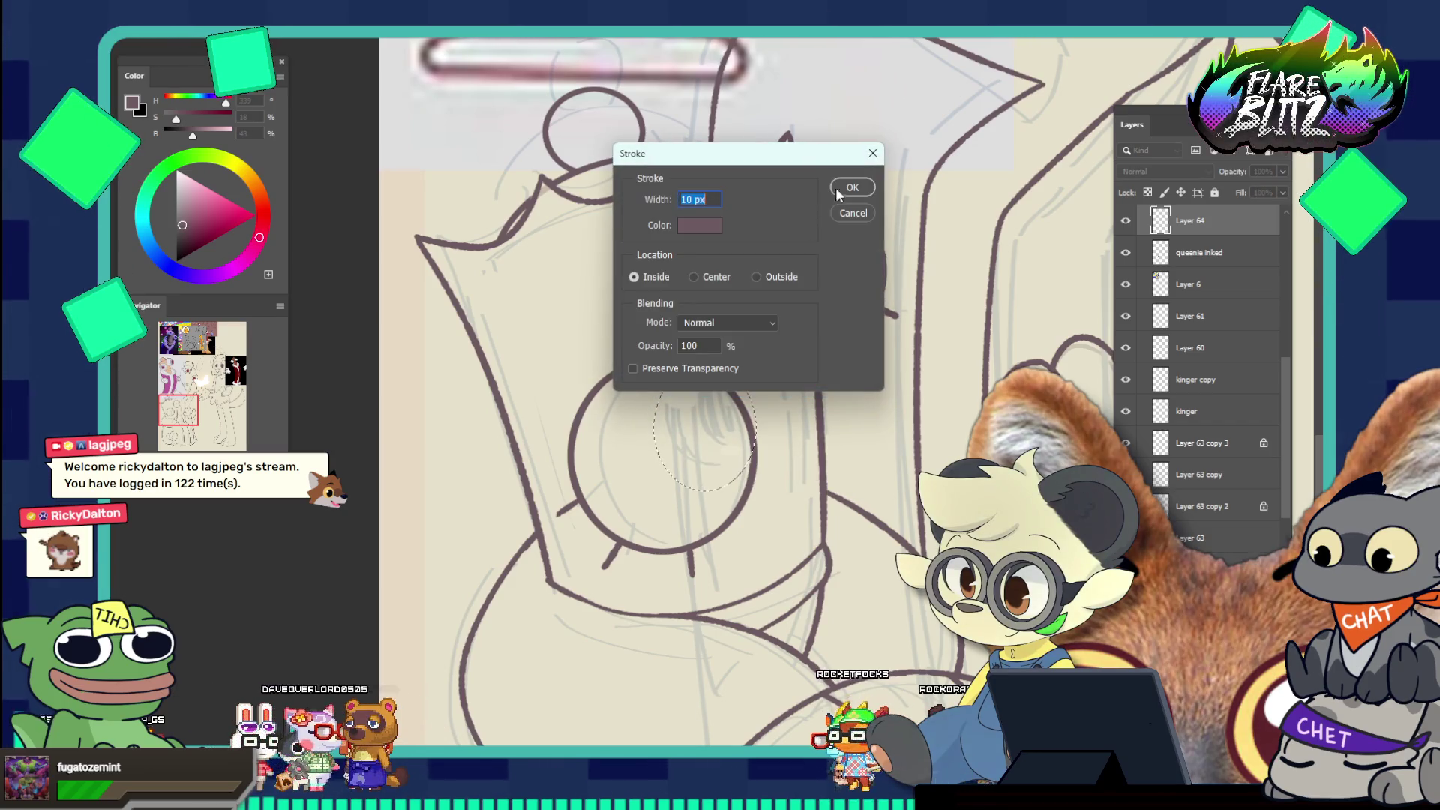
{"action": "left_click", "coordinate": [853, 188]}
{"action": "key", "text": "ctrl+d"}
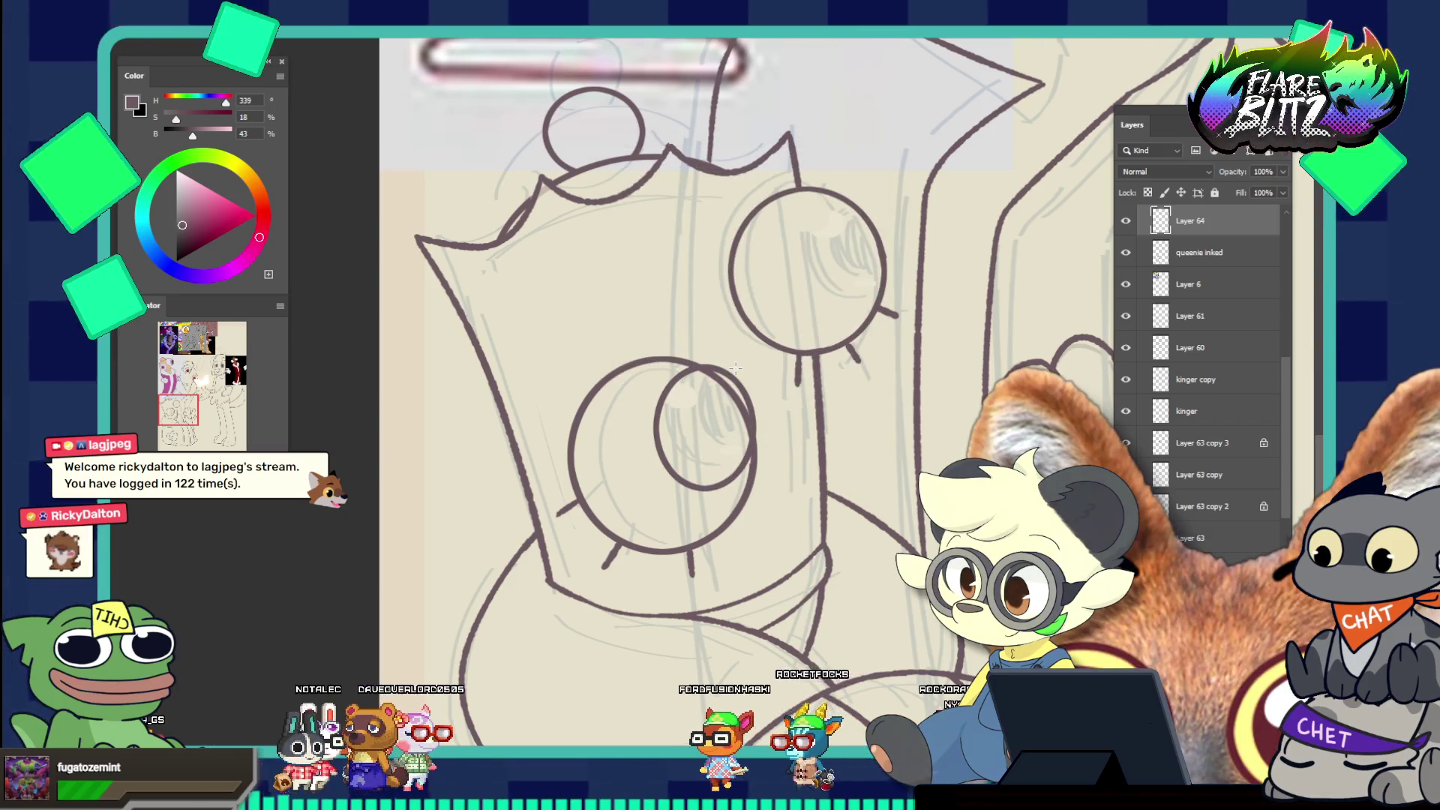
{"action": "left_click", "coordinate": [734, 374]}
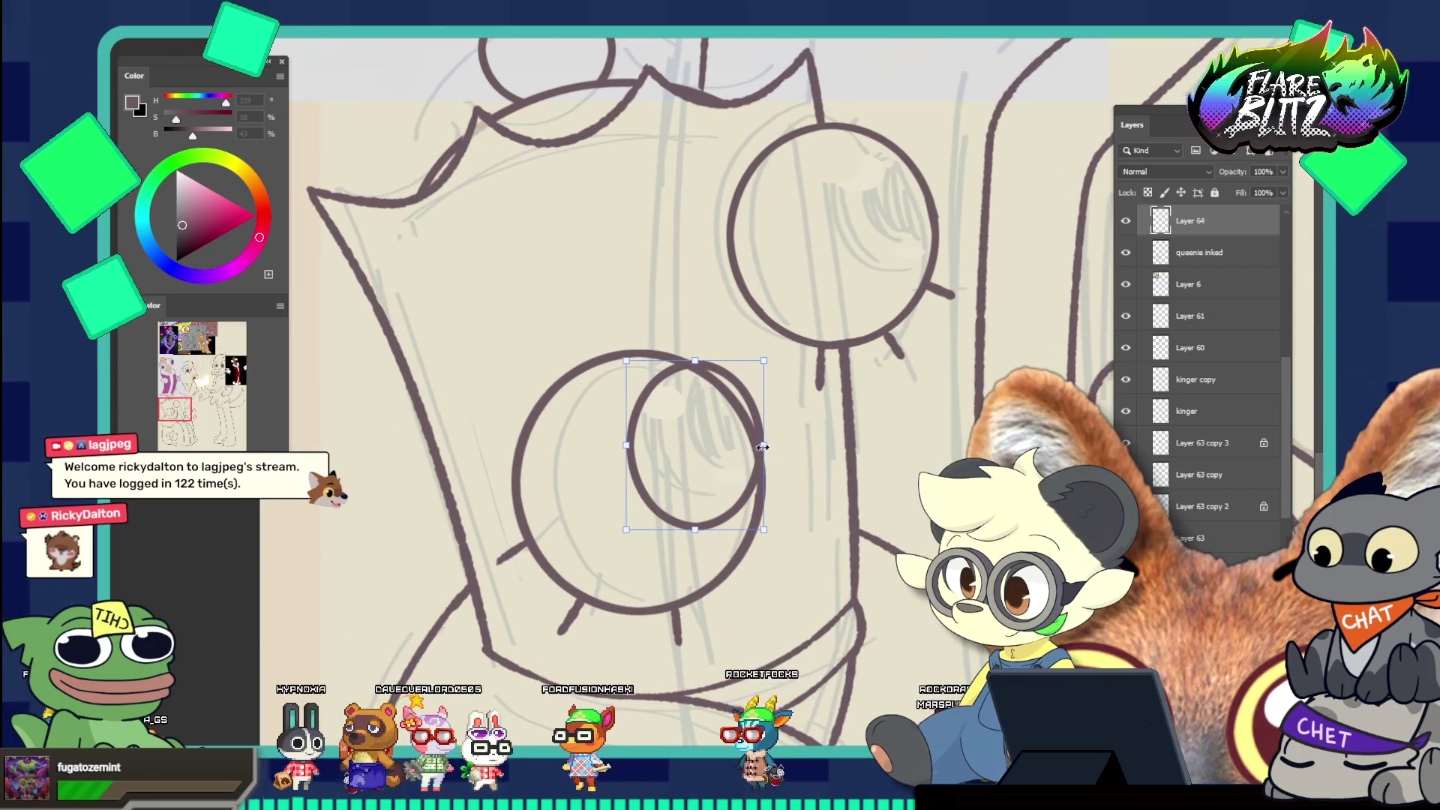
Rotate the inner ring about -31.5° and nudge it into position inside the eye
{"action": "mouse_move", "coordinate": [838, 450]}
{"action": "left_mouse_down"}
{"action": "mouse_move", "coordinate": [783, 386]}
{"action": "mouse_move", "coordinate": [781, 403]}
{"action": "left_mouse_up"}
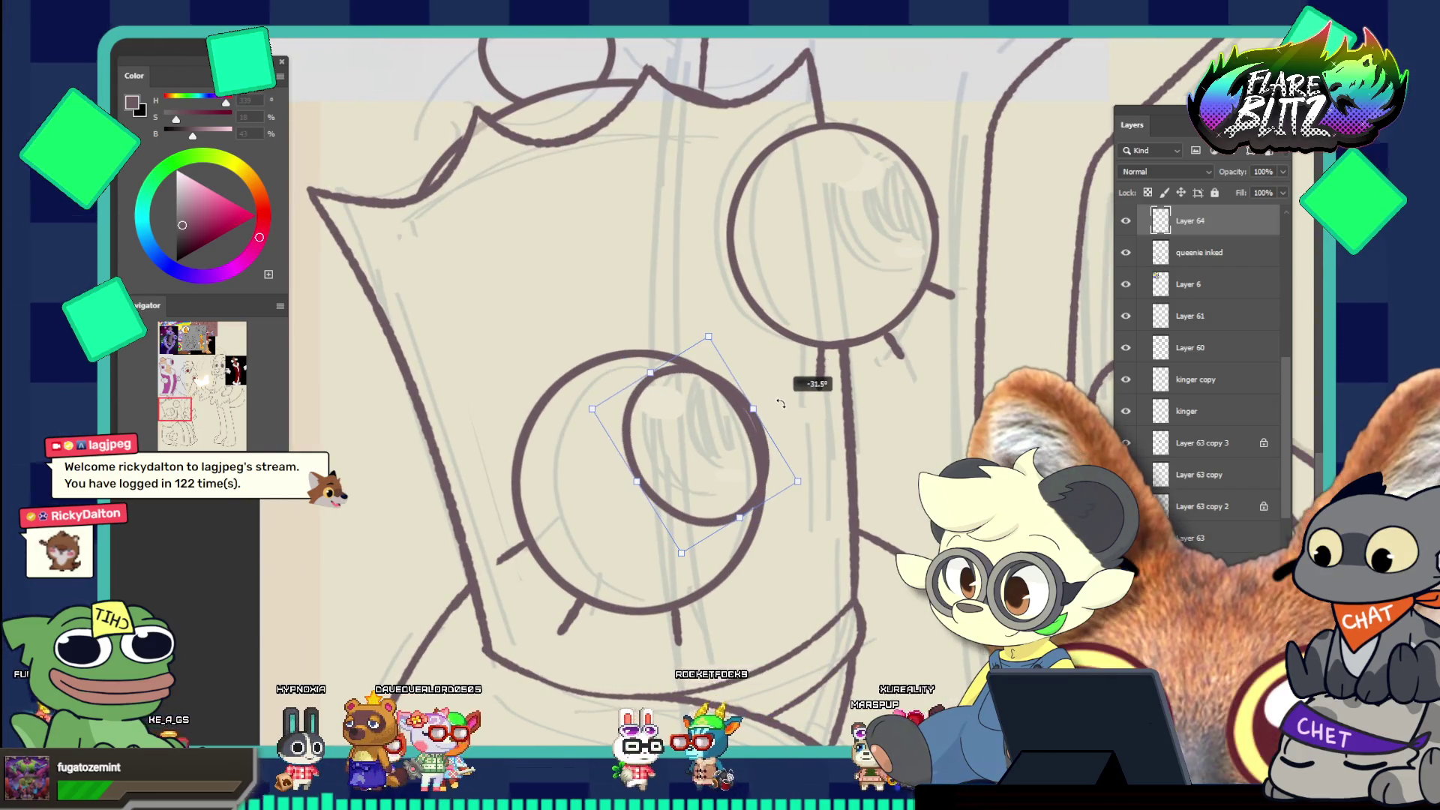
{"action": "key", "text": "Left"}
{"action": "key", "text": "Left"}
{"action": "key", "text": "Left"}
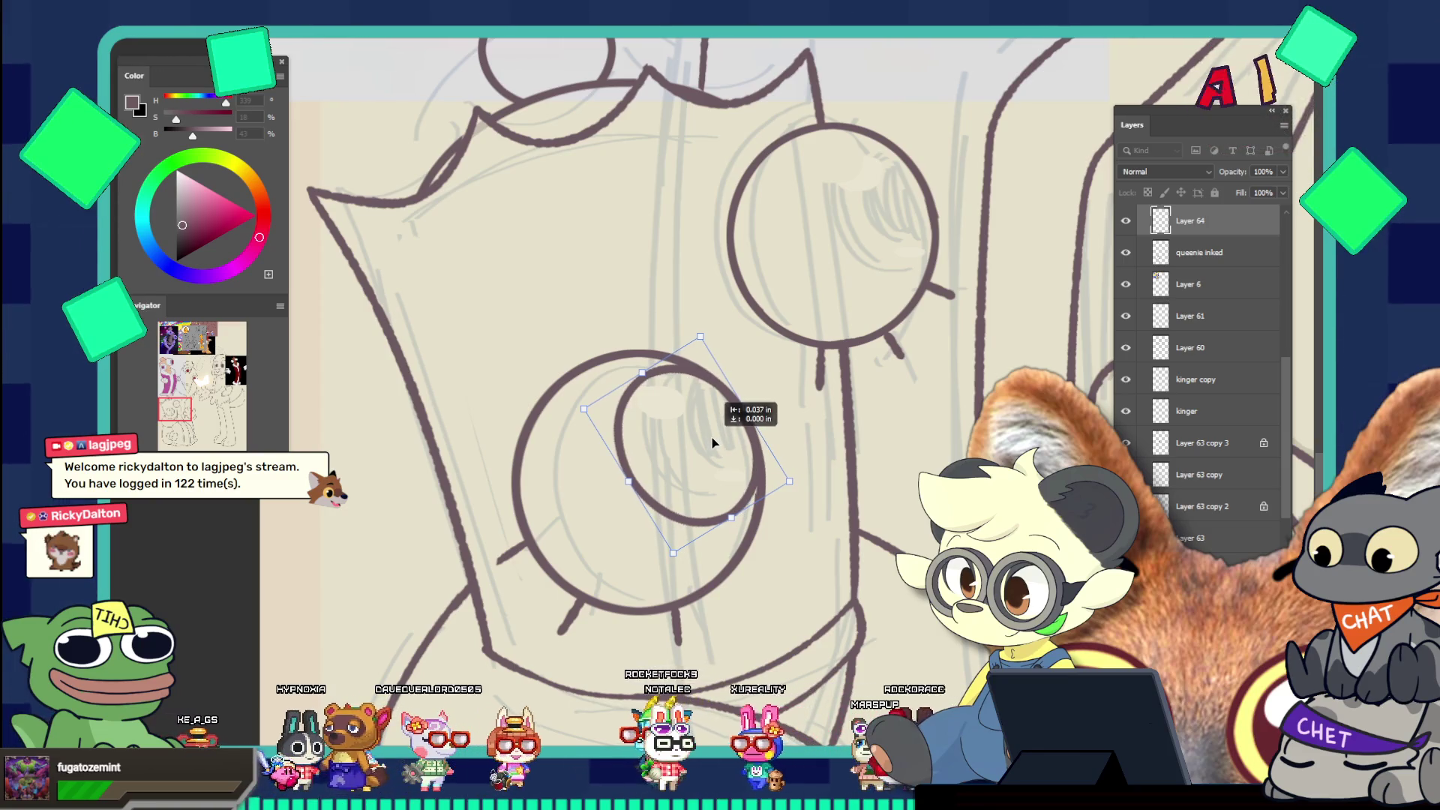
{"action": "key", "text": "Return"}
{"action": "left_click_drag", "start_coordinate": [733, 463], "coordinate": [651, 396]}
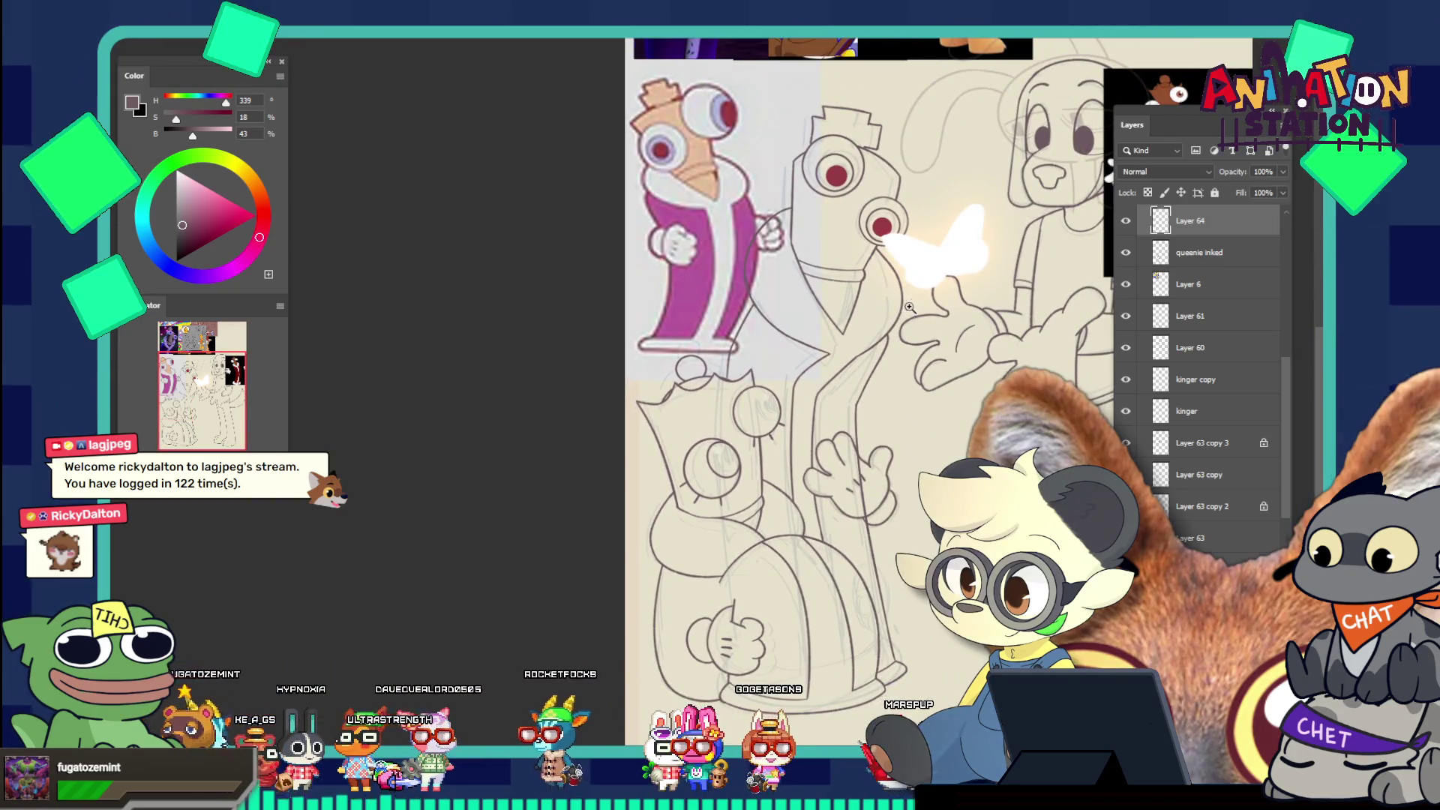
{"action": "key", "text": "ctrl+plus"}
{"action": "key", "text": "ctrl+plus"}
{"action": "key", "text": "ctrl+plus"}
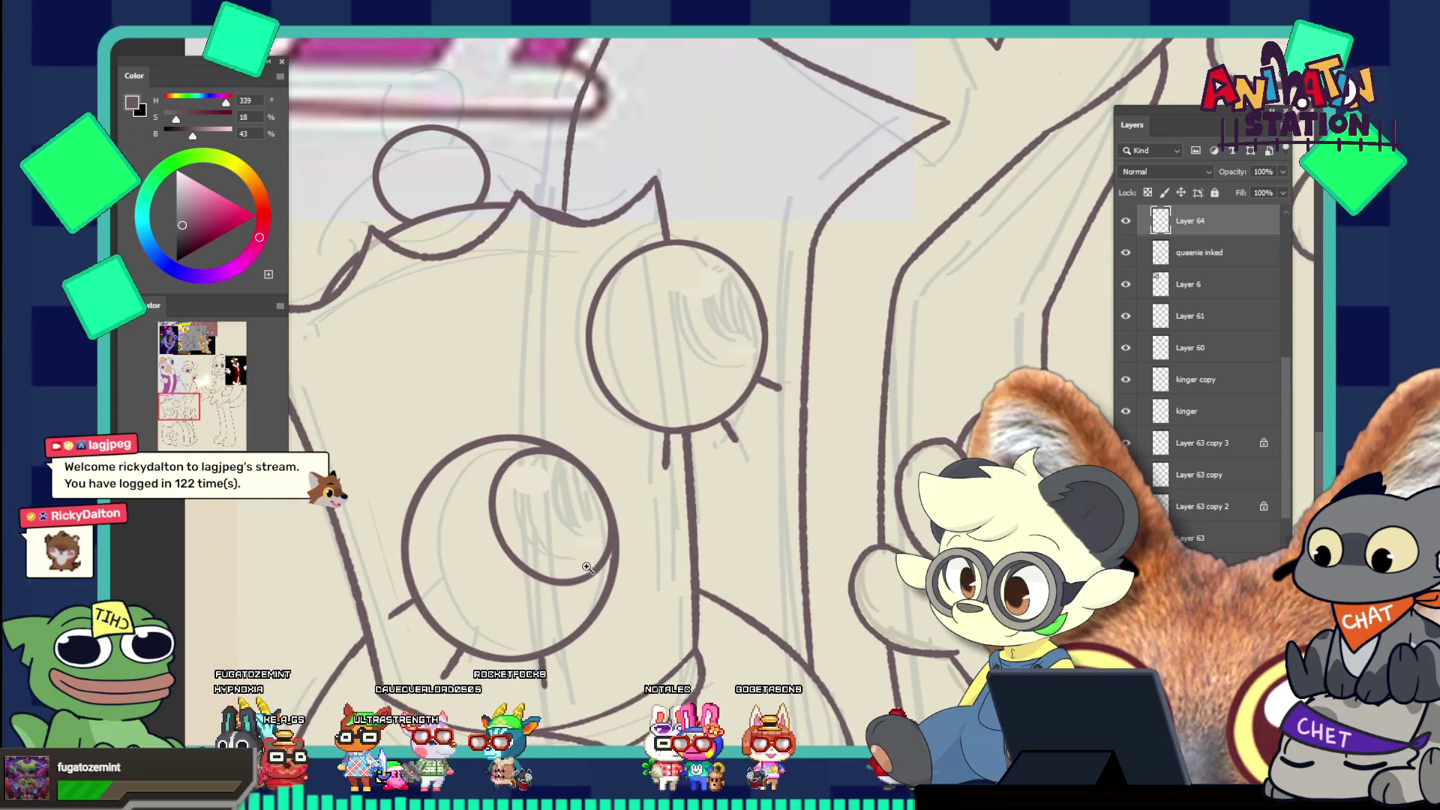
{"action": "key", "text": "v"}
{"action": "key", "text": "Right"}
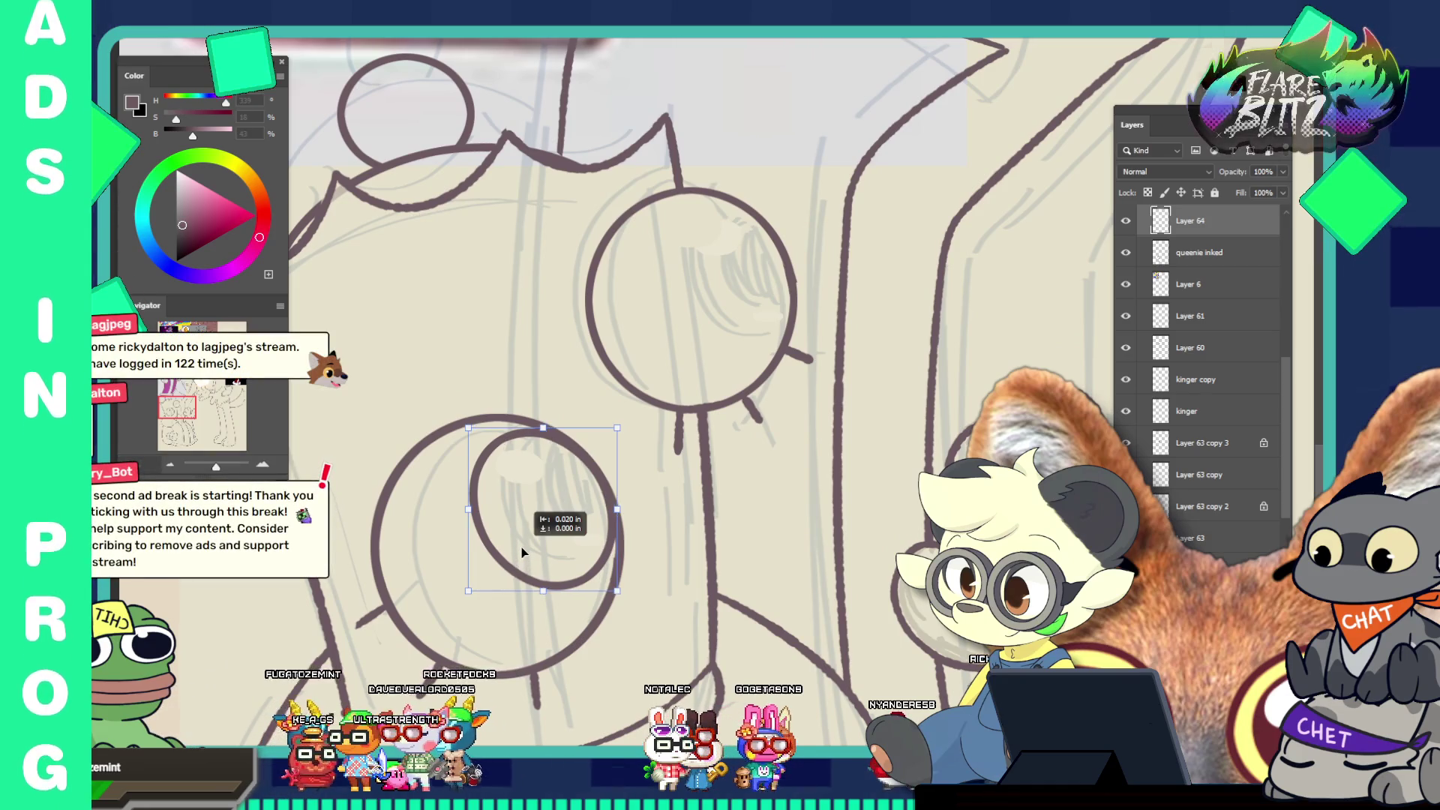
{"action": "key", "text": "Left"}
{"action": "key", "text": "Down"}
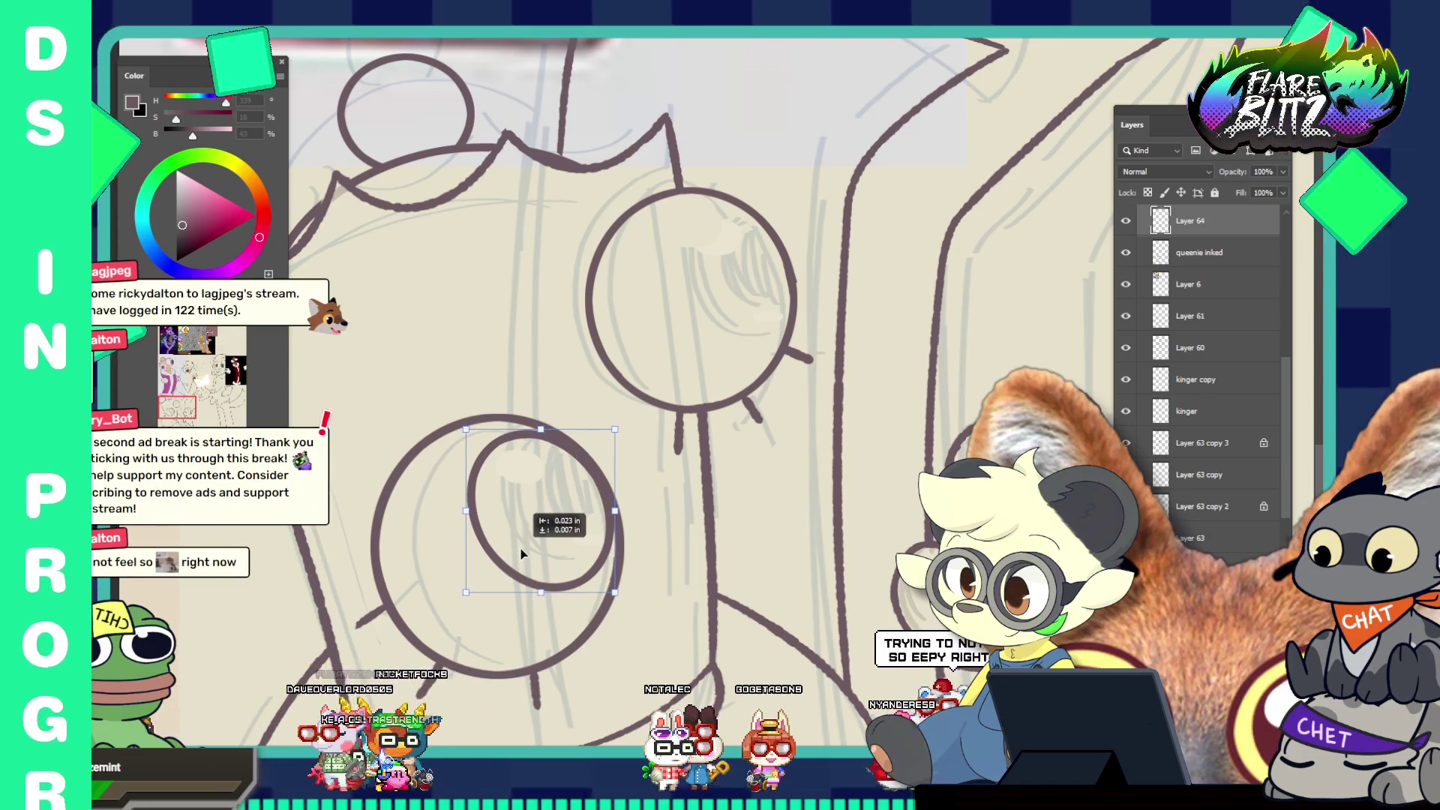
{"action": "key", "text": "Return"}
{"action": "key", "text": "z"}
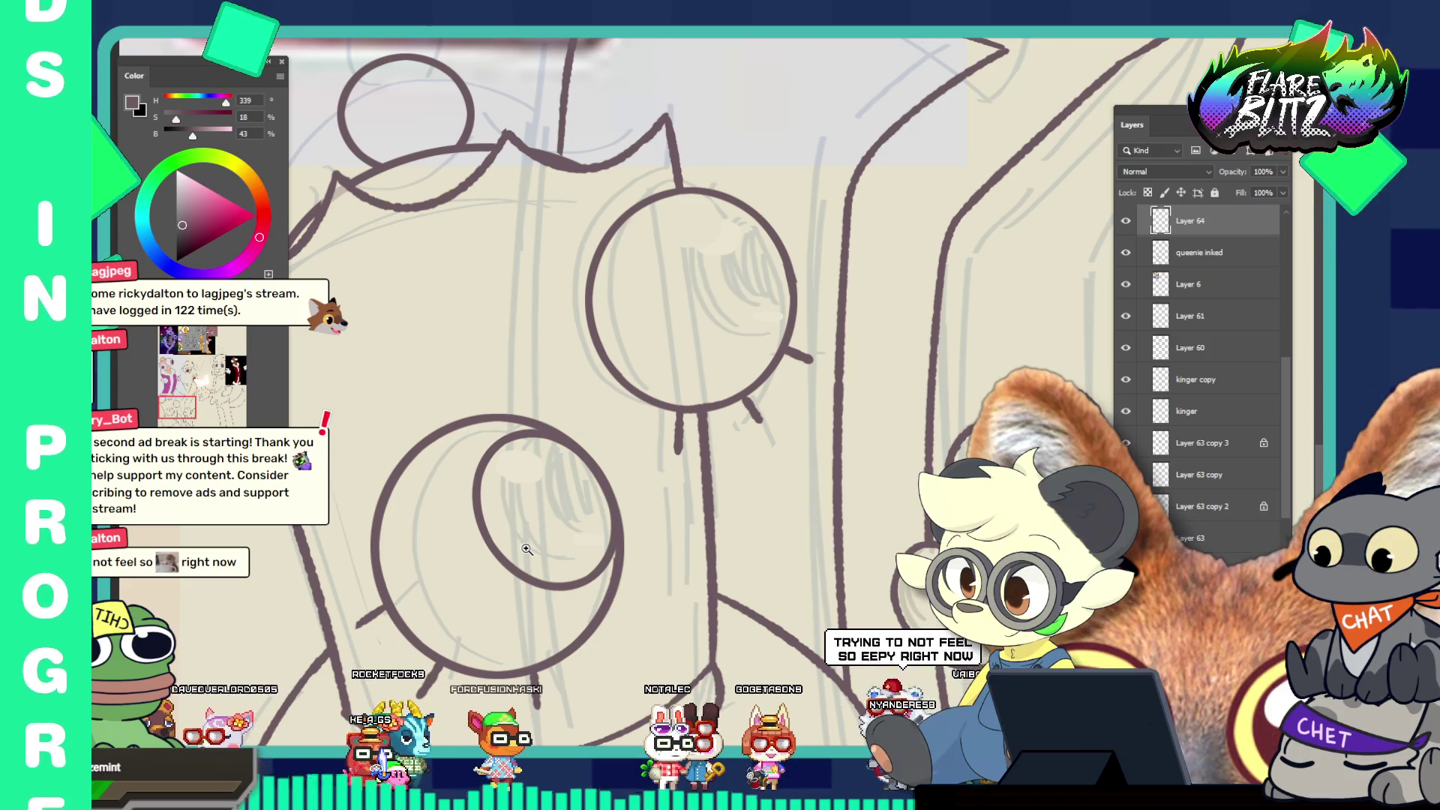
Duplicate the ring onto Layer 64 copy and shrink the copy inside the eye
{"action": "left_click_drag", "start_coordinate": [549, 538], "coordinate": [465, 428]}
{"action": "left_click_drag", "start_coordinate": [533, 486], "coordinate": [616, 621]}
{"action": "left_click_drag", "start_coordinate": [525, 588], "coordinate": [530, 614]}
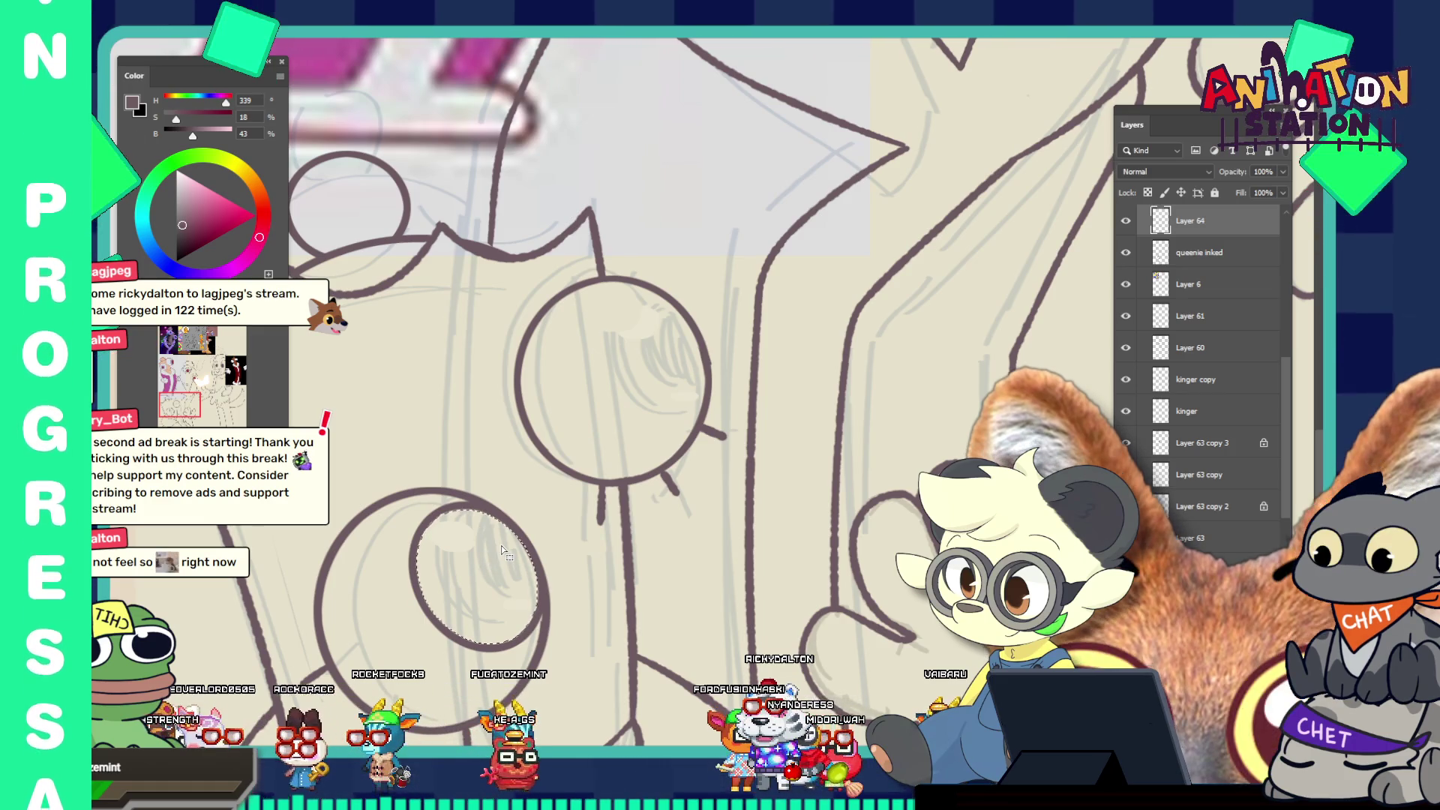
{"action": "key", "text": "ctrl+d"}
{"action": "key", "text": "w"}
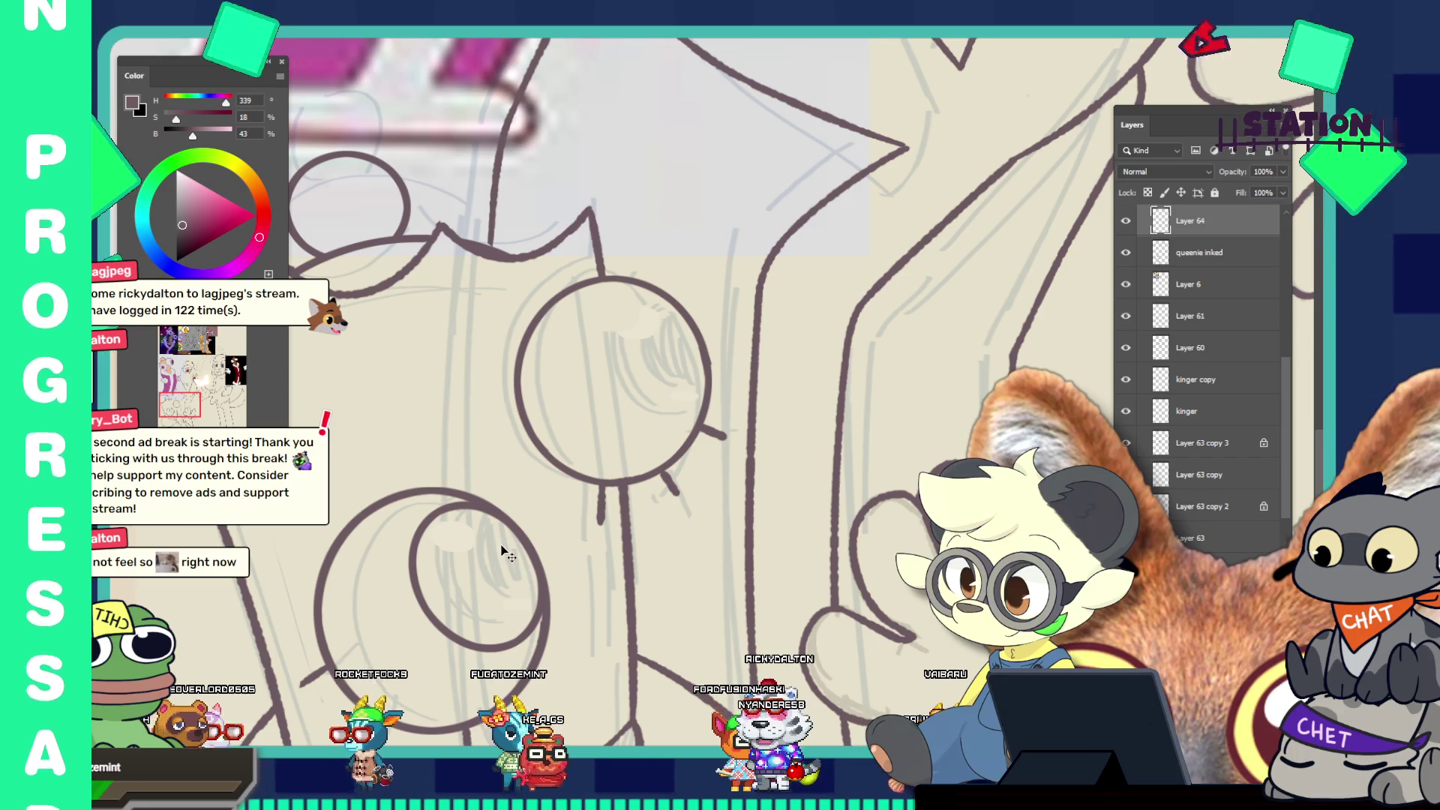
{"action": "key", "text": "ctrl+j"}
{"action": "key", "text": "ctrl+t"}
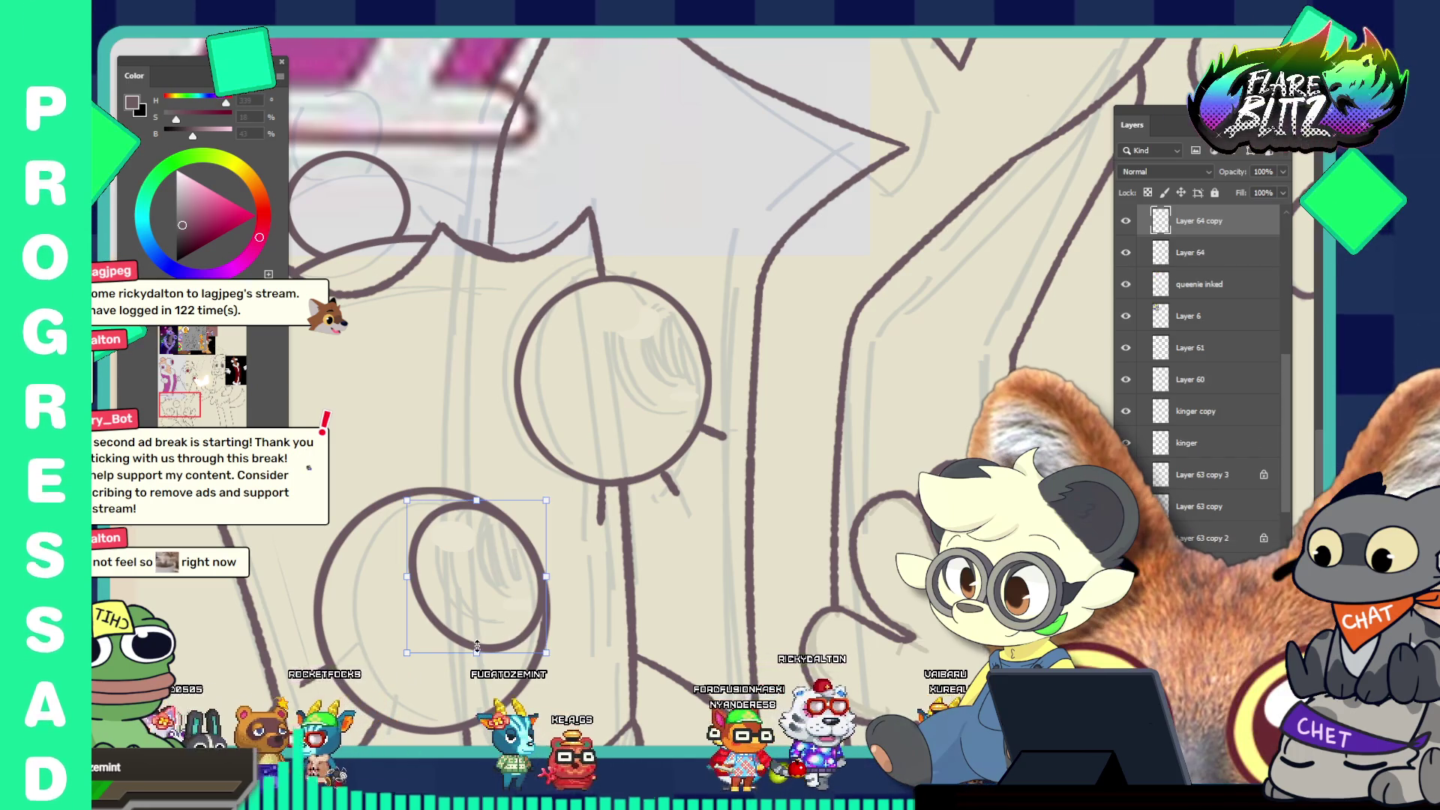
{"action": "left_click_drag", "start_coordinate": [407, 652], "coordinate": [479, 609]}
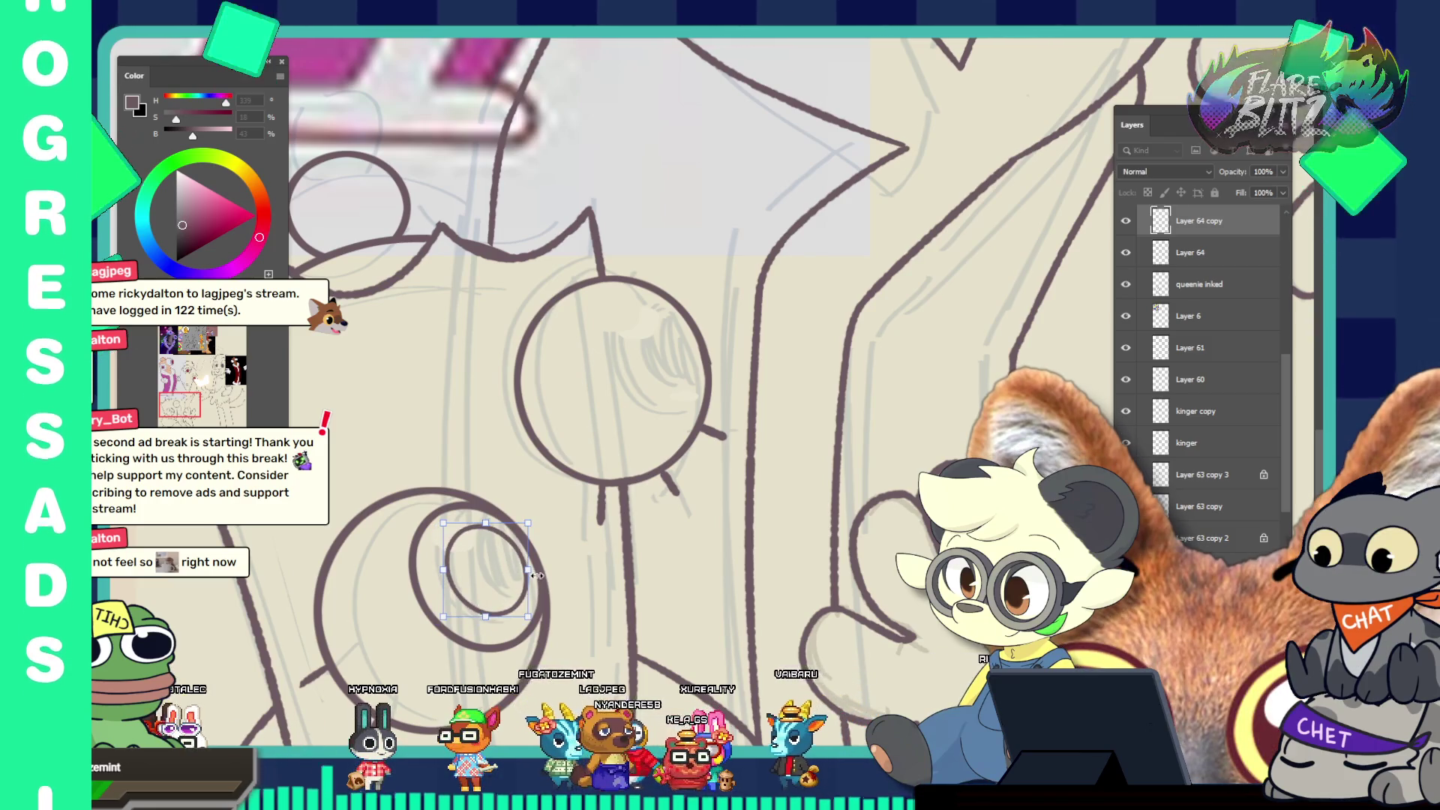
Apply the shrunken ring and sample the dark red from the reference eye
{"action": "key", "text": "Return"}
{"action": "scroll", "coordinate": [525, 539], "scroll_direction": "down", "scroll_amount": 5}
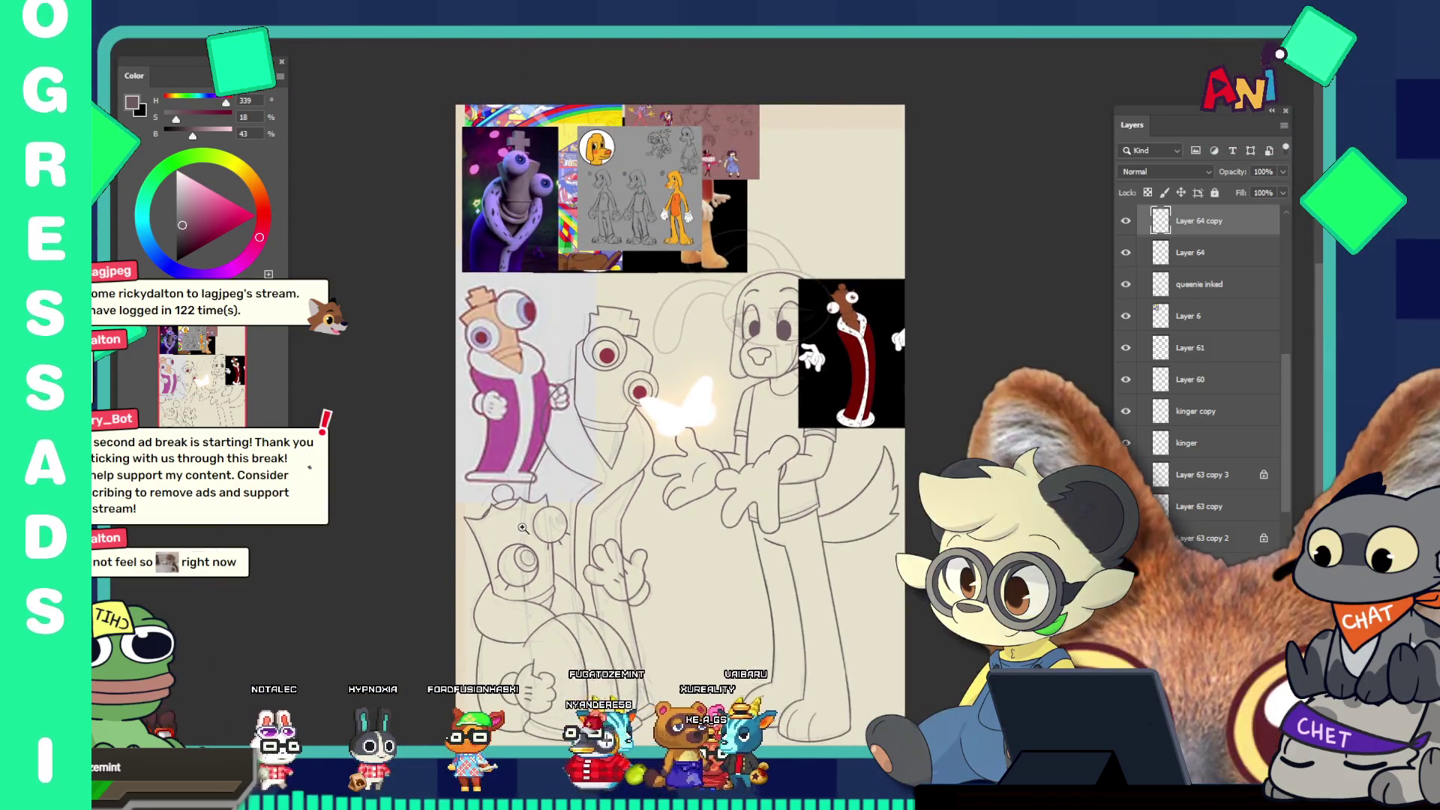
{"action": "scroll", "coordinate": [522, 528], "scroll_direction": "up", "scroll_amount": 3}
{"action": "scroll", "coordinate": [457, 483], "scroll_direction": "up", "scroll_amount": 3}
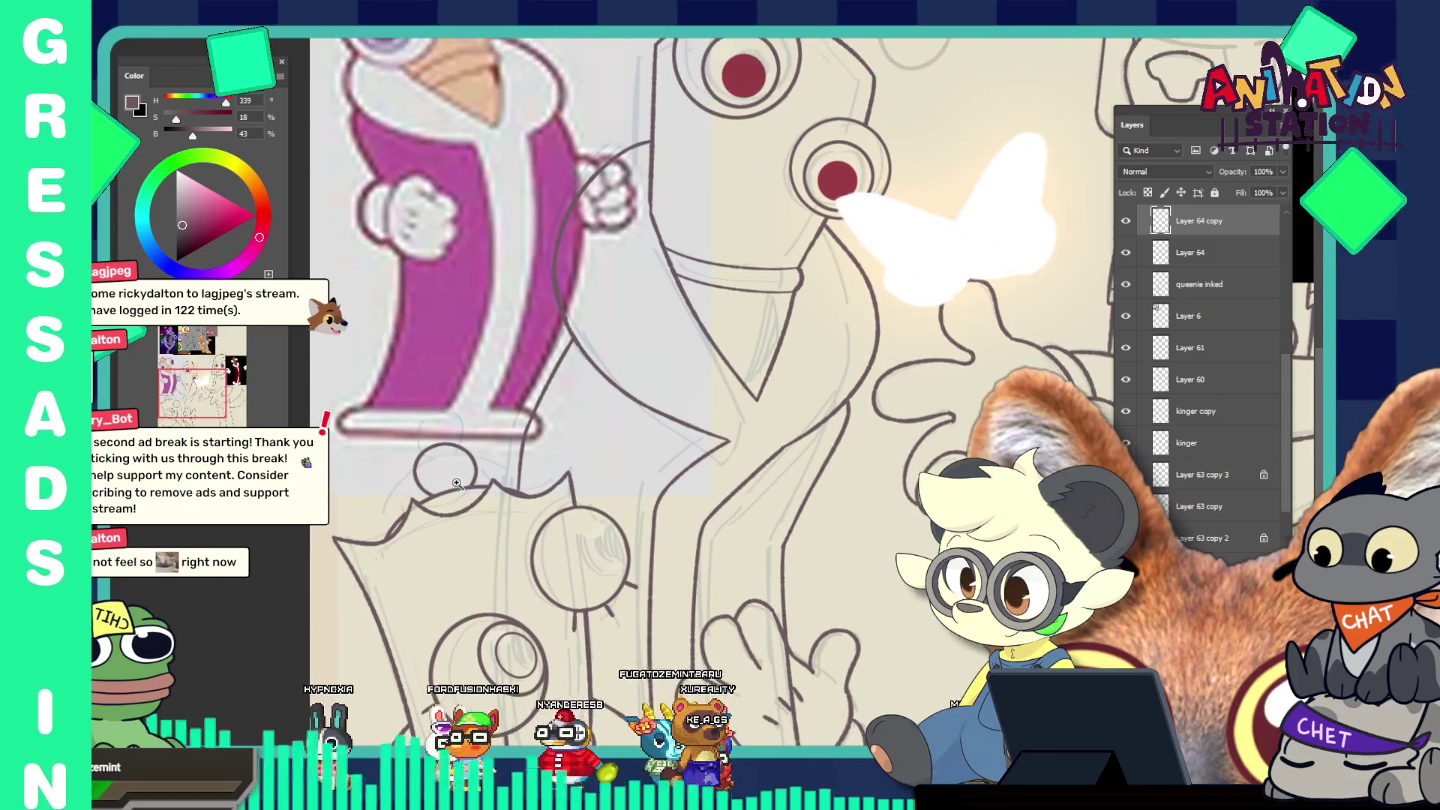
{"action": "scroll", "coordinate": [457, 483], "scroll_direction": "up", "scroll_amount": 2}
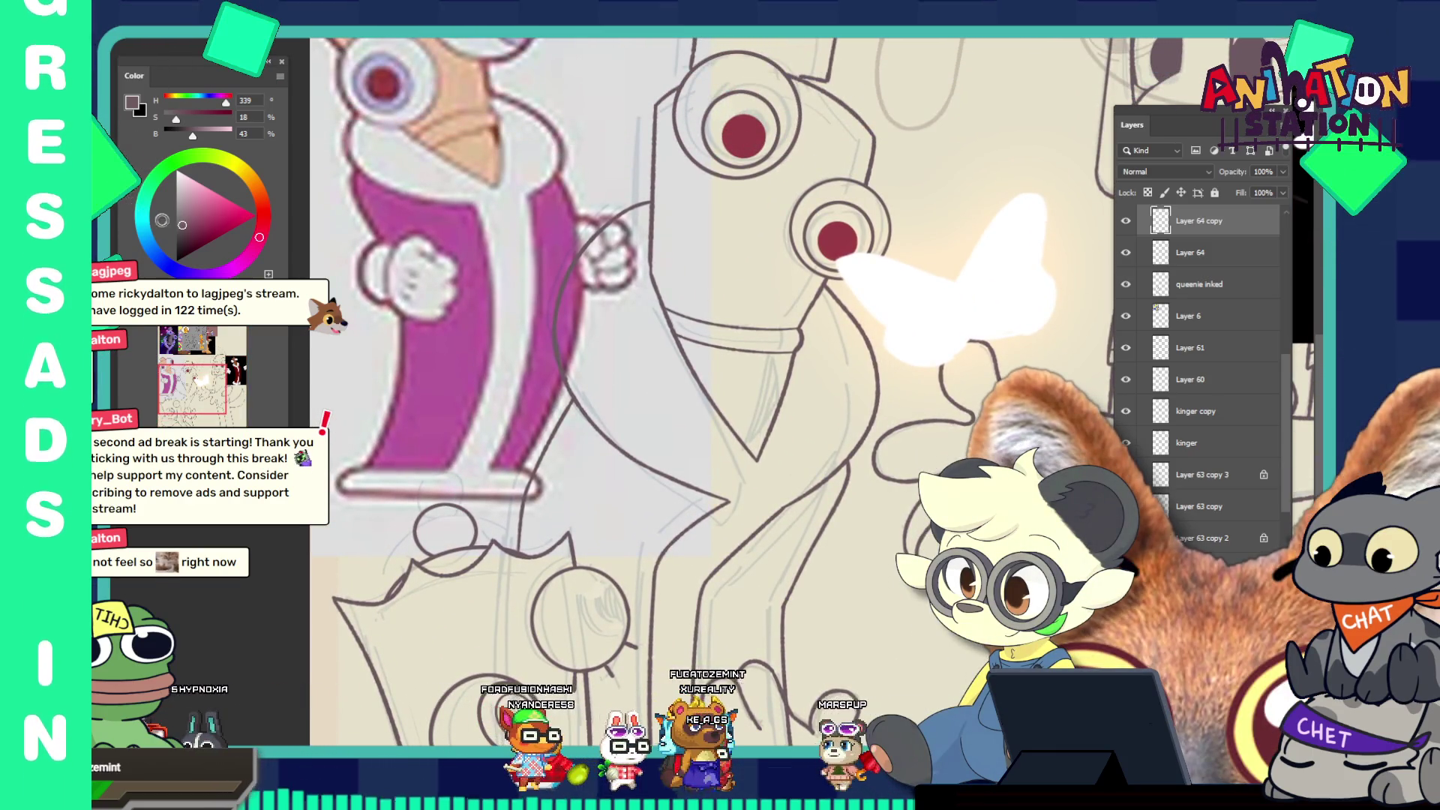
{"action": "left_click", "coordinate": [745, 139], "text": "alt"}
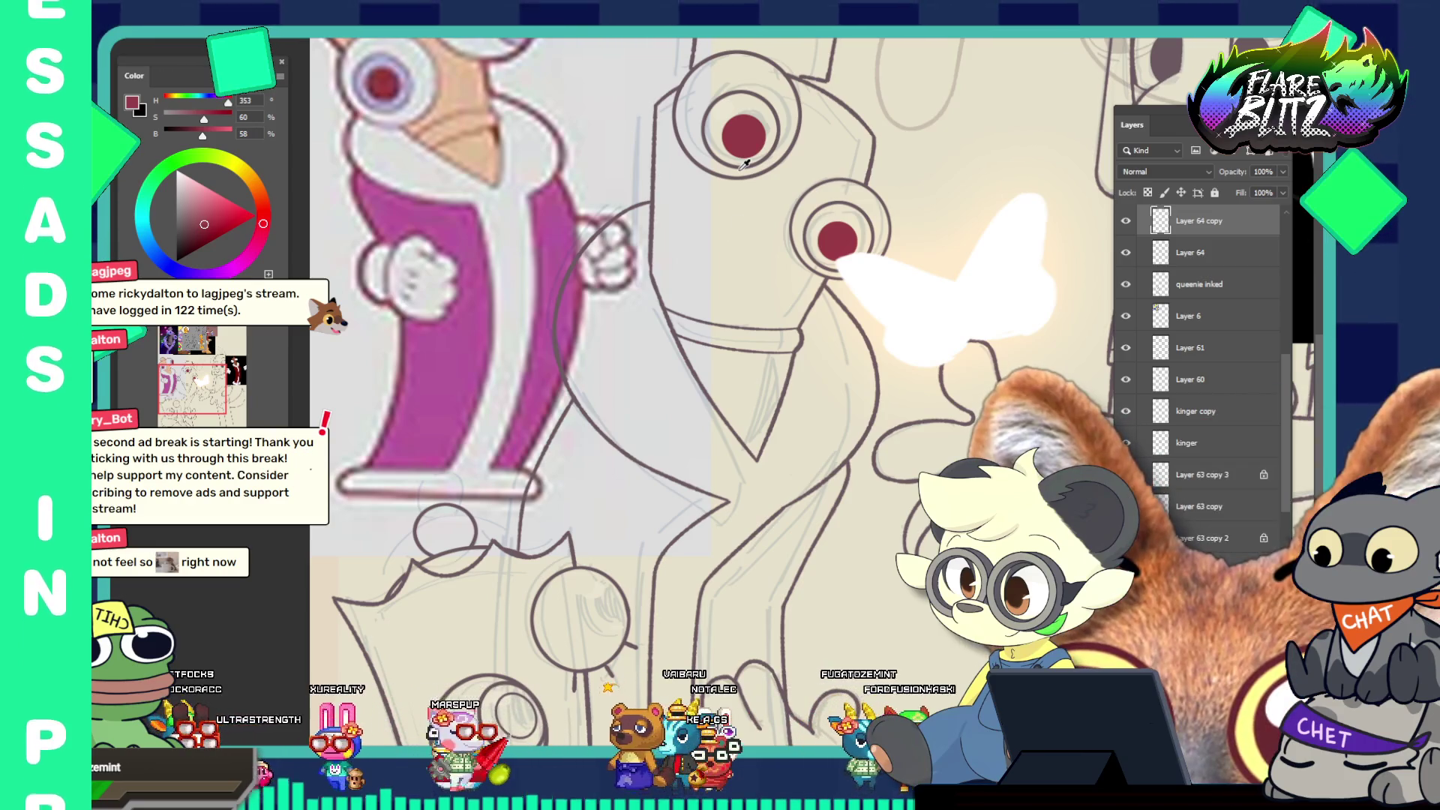
{"action": "scroll", "coordinate": [640, 525], "scroll_direction": "down", "scroll_amount": 3}
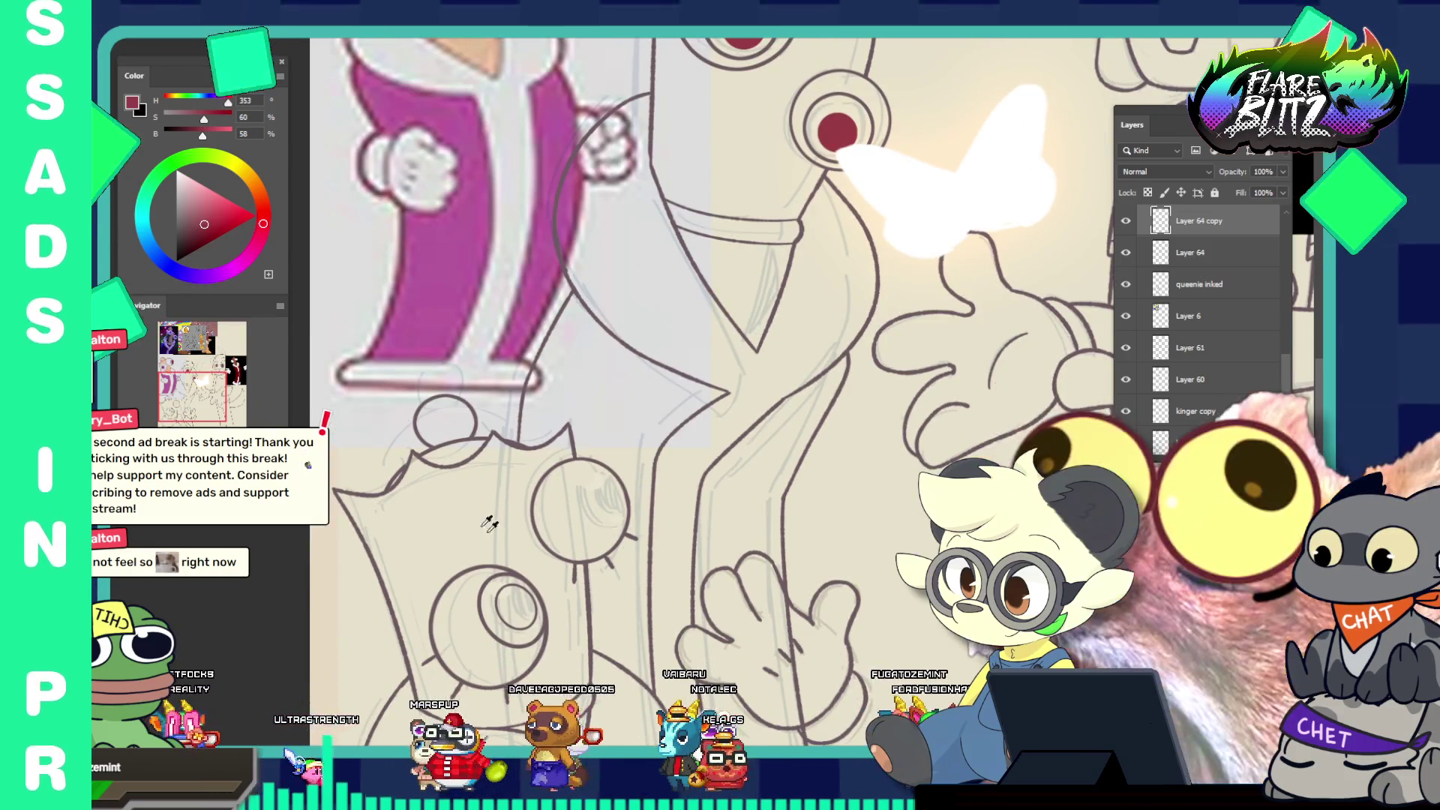
{"action": "key", "text": "x"}
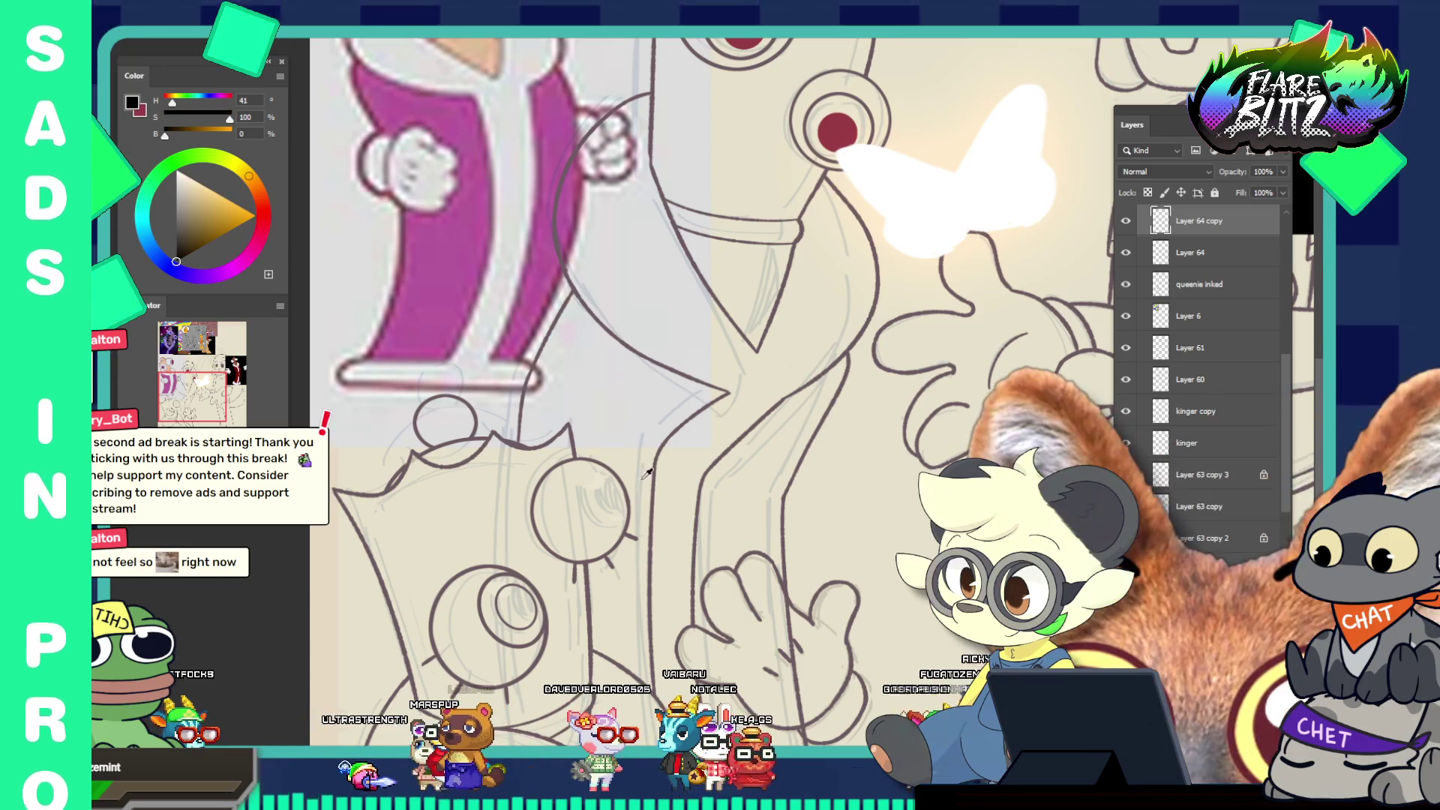
{"action": "key", "text": "ctrl+0"}
Resample the reference eye's red, then pick the grey-purple sketch-line colour
{"action": "scroll", "coordinate": [562, 418], "scroll_direction": "up", "scroll_amount": 6}
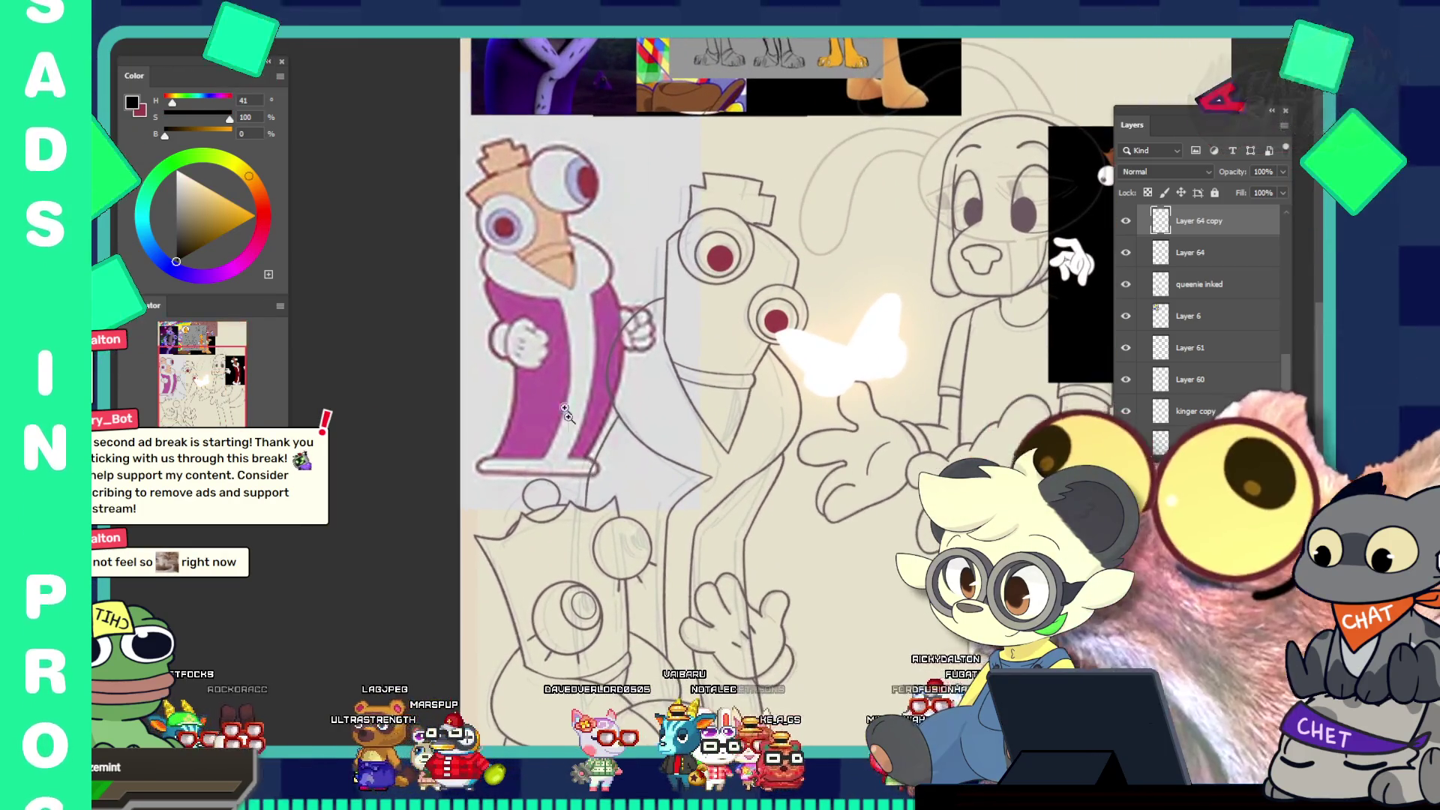
{"action": "scroll", "coordinate": [543, 165], "scroll_direction": "up", "scroll_amount": 1}
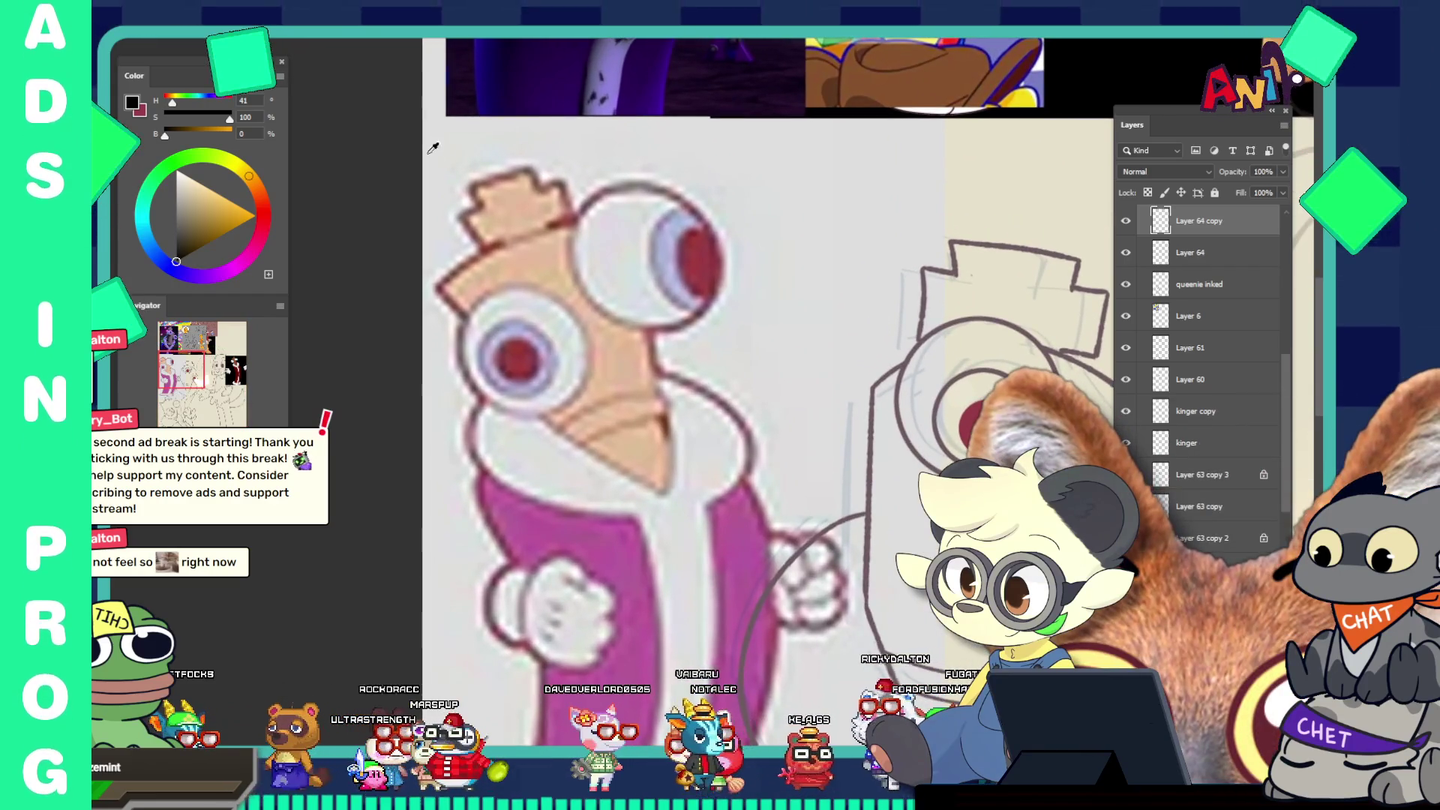
{"action": "left_click", "coordinate": [527, 352]}
{"action": "scroll", "coordinate": [704, 465], "scroll_direction": "down", "scroll_amount": 8}
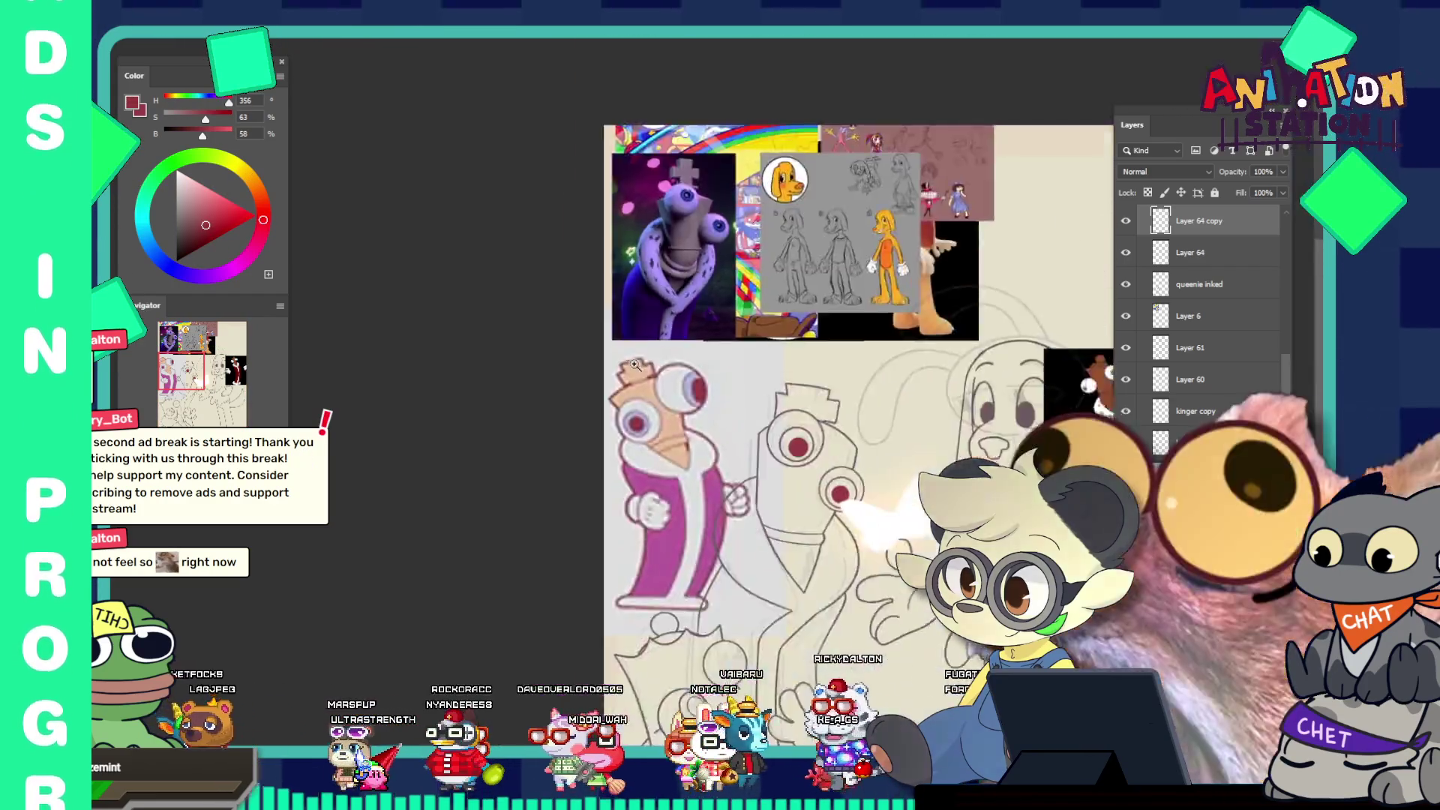
{"action": "scroll", "coordinate": [826, 566], "scroll_direction": "up", "scroll_amount": 10}
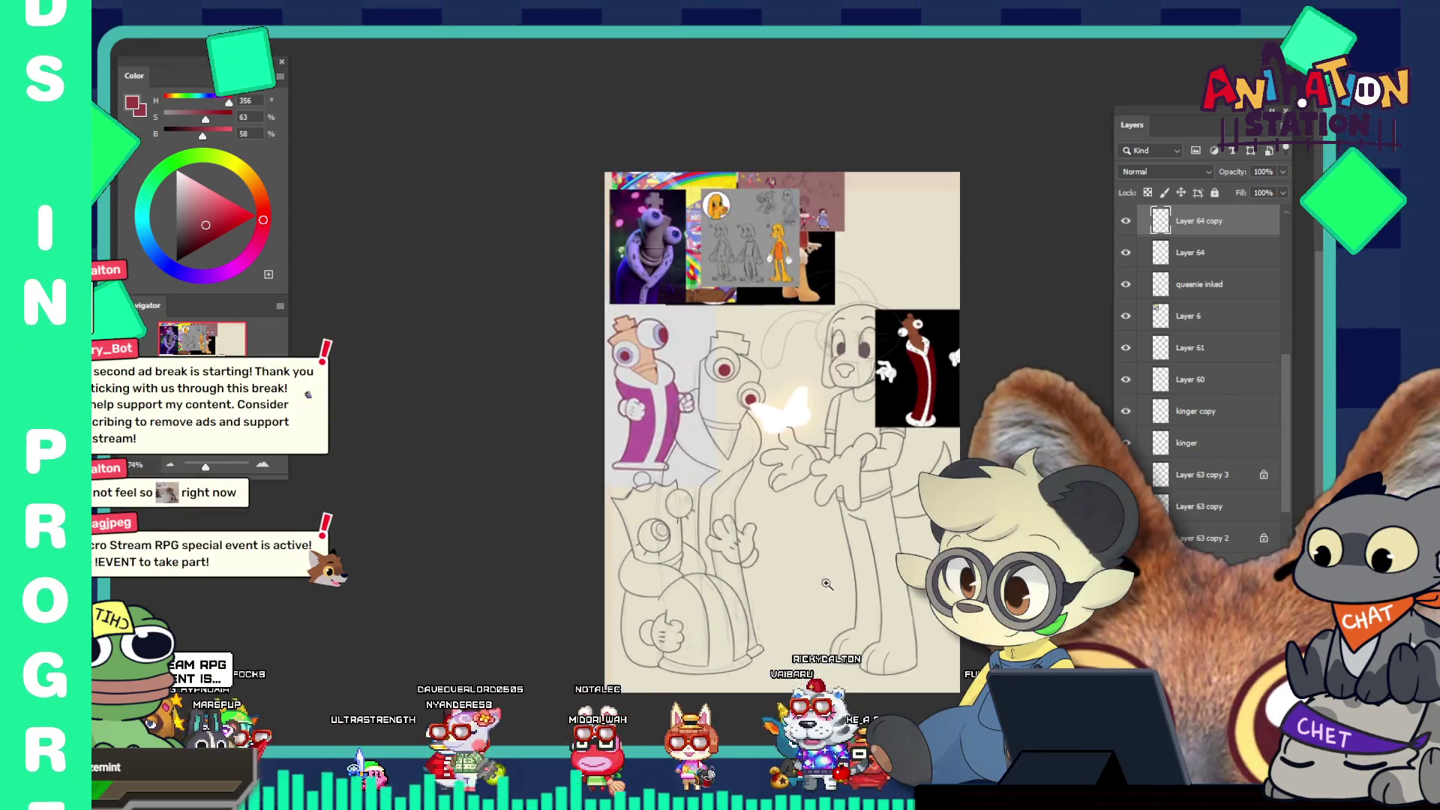
{"action": "scroll", "coordinate": [628, 615], "scroll_direction": "down", "scroll_amount": 5}
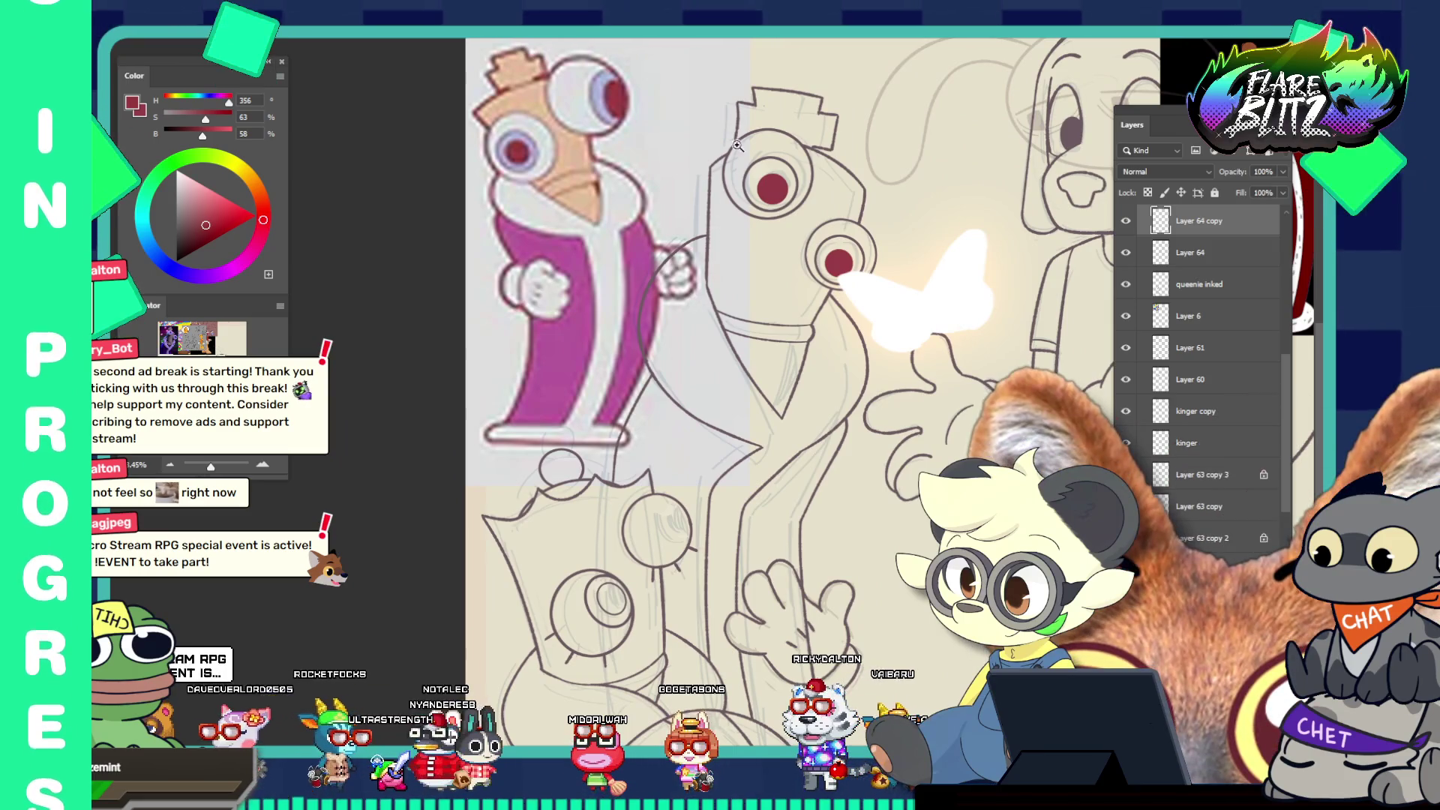
{"action": "scroll", "coordinate": [725, 92], "scroll_direction": "up", "scroll_amount": 6}
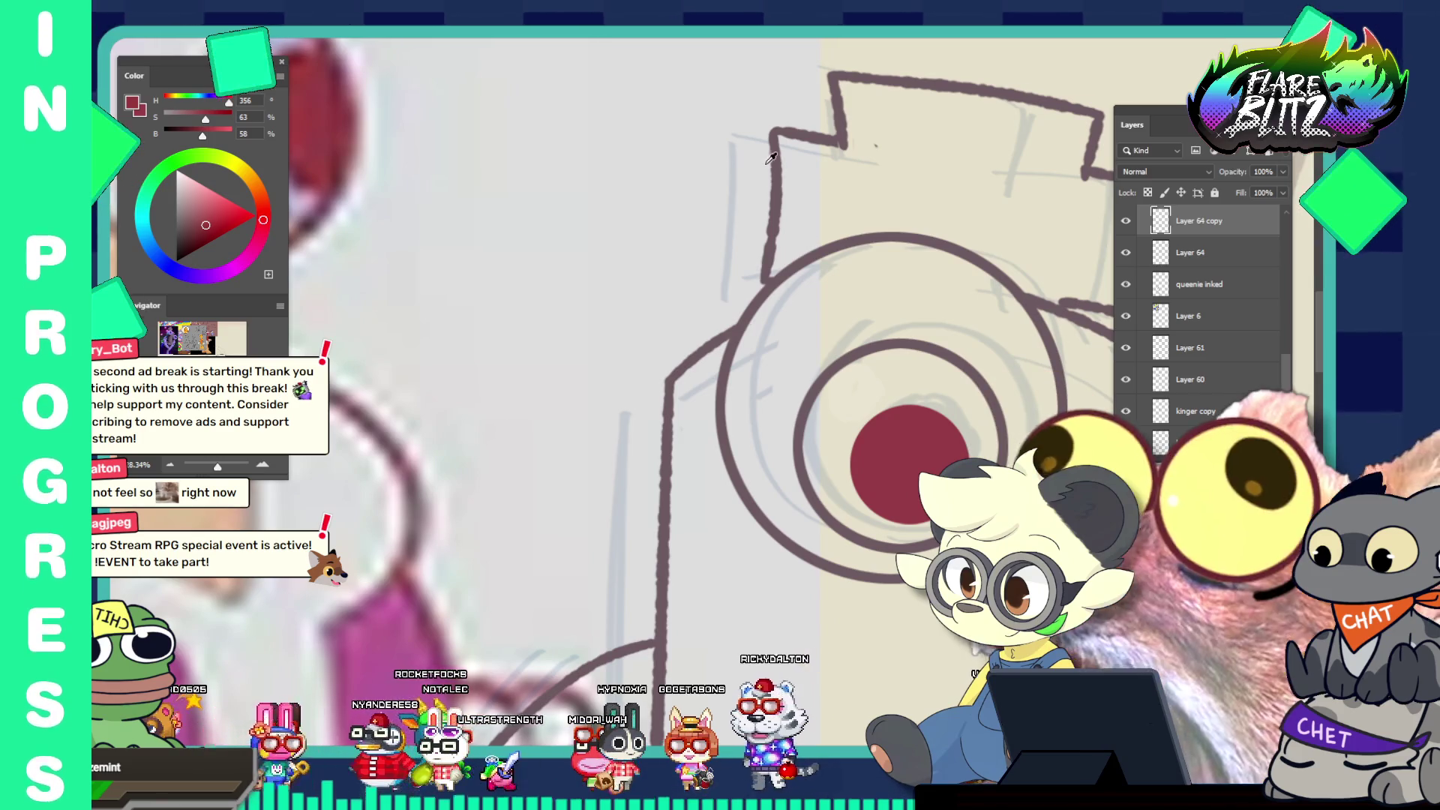
{"action": "left_click", "coordinate": [776, 141], "text": "alt"}
{"action": "scroll", "coordinate": [776, 142], "scroll_direction": "down", "scroll_amount": 6}
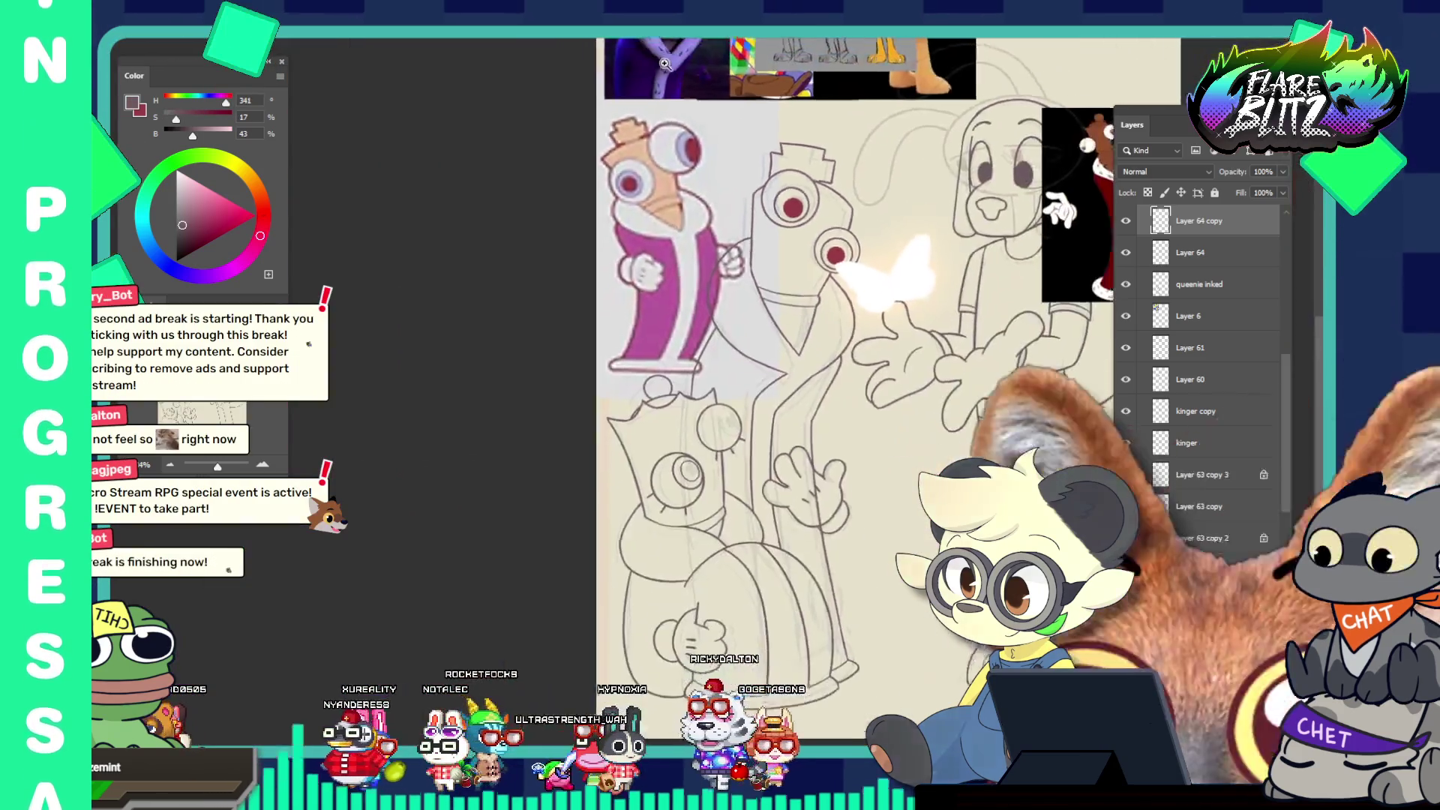
{"action": "scroll", "coordinate": [739, 495], "scroll_direction": "up", "scroll_amount": 6}
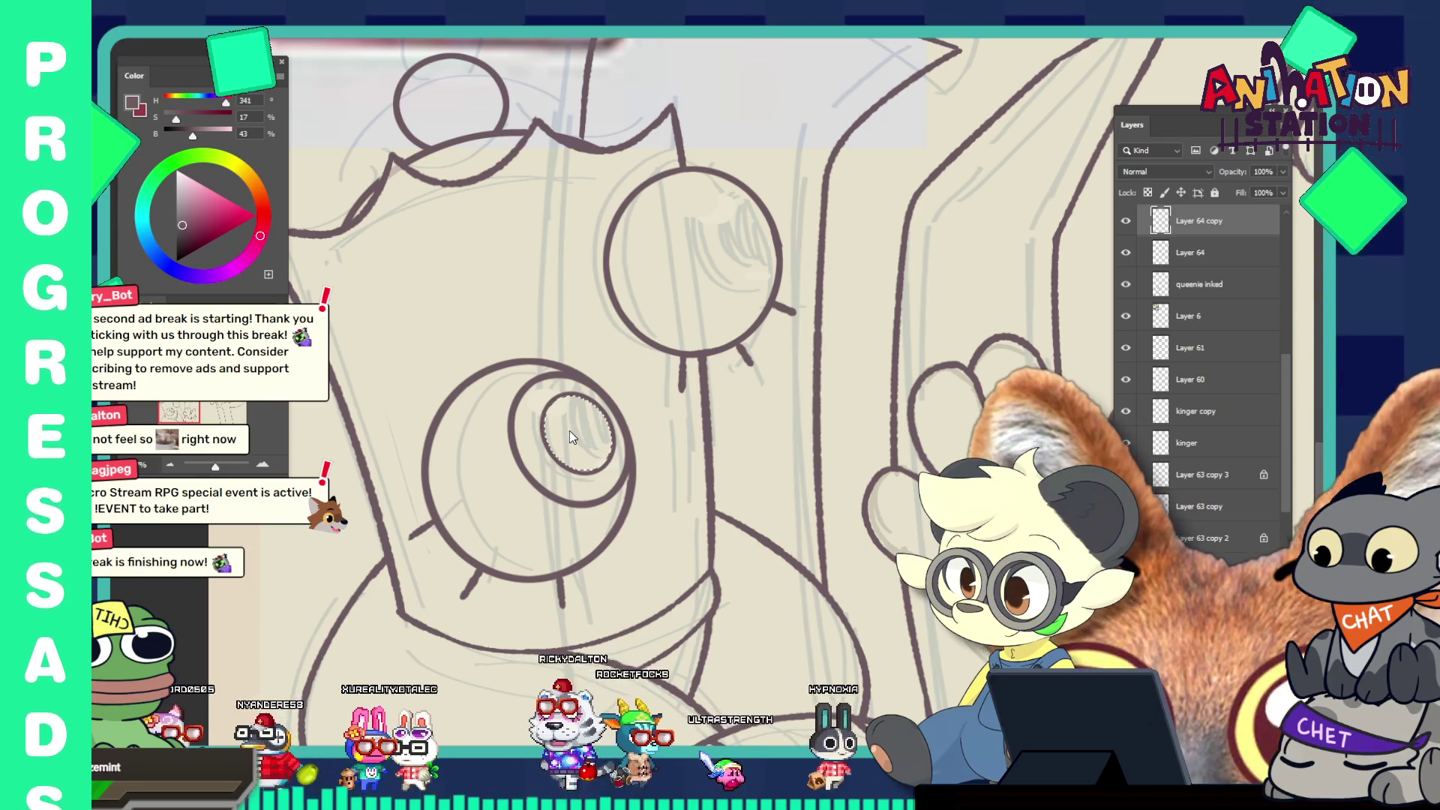
Expand the pupil selection by 2 px and fill it solid dark red
{"action": "key", "text": "alt+s"}
{"action": "key", "text": "m"}
{"action": "key", "text": "e"}
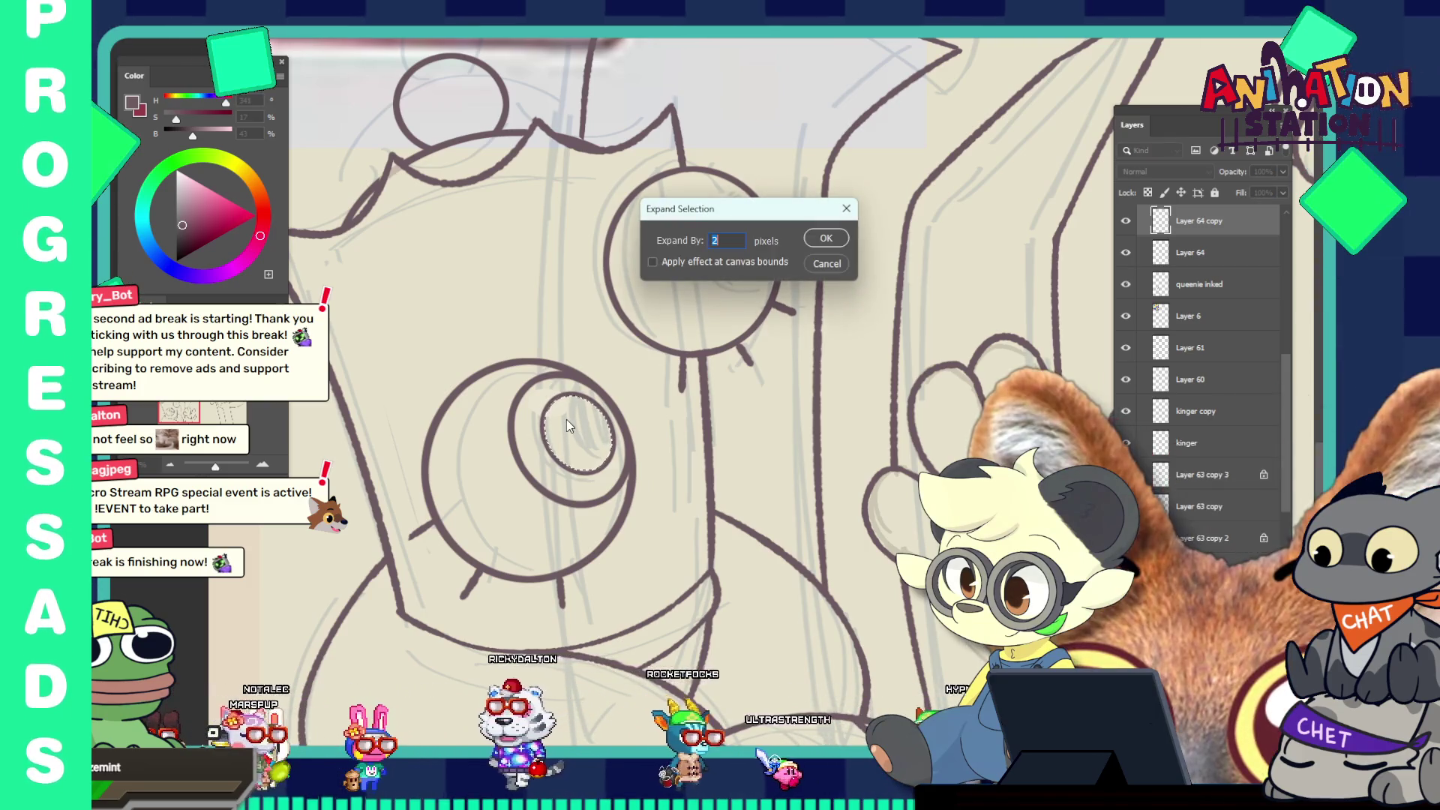
{"action": "key", "text": "Return"}
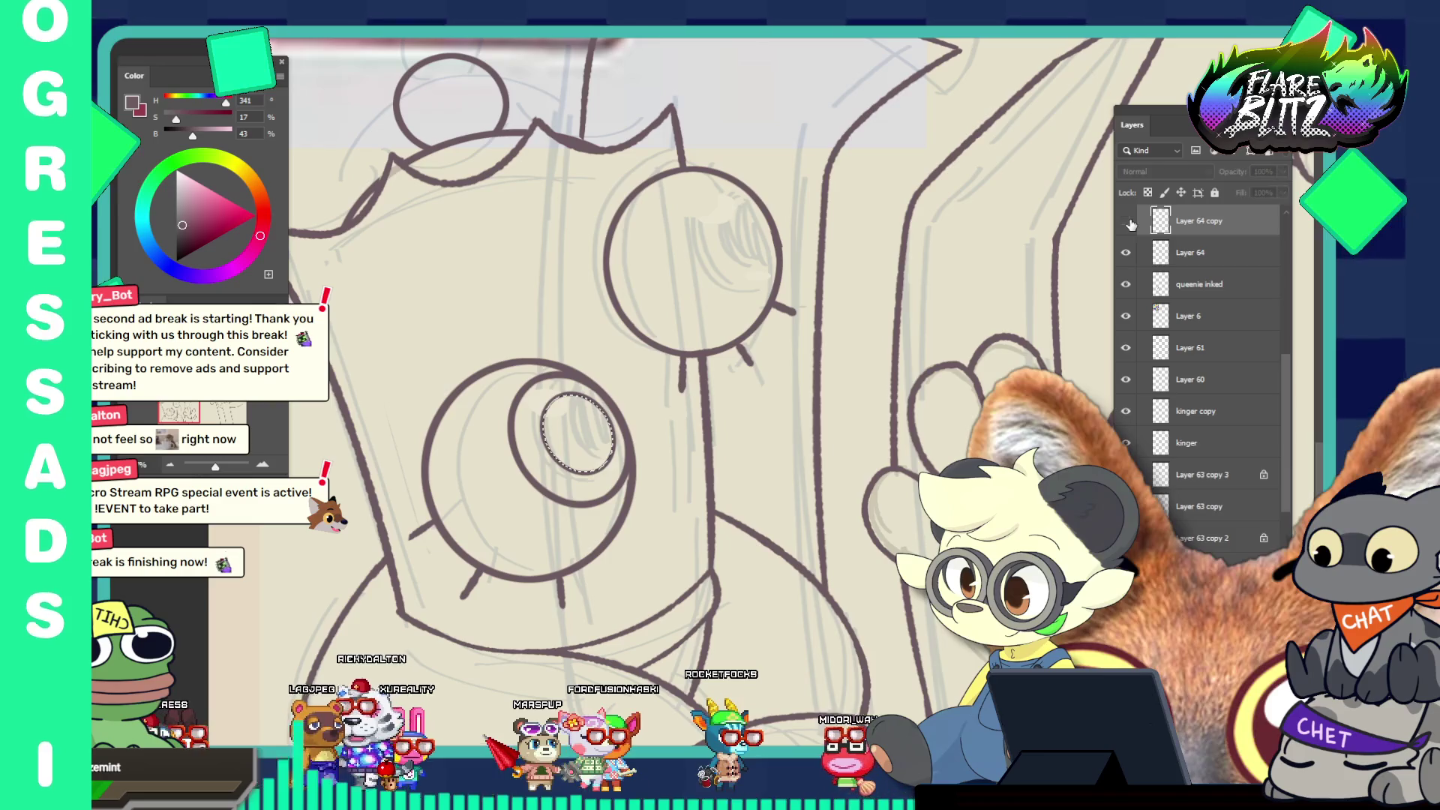
{"action": "left_click", "coordinate": [568, 424]}
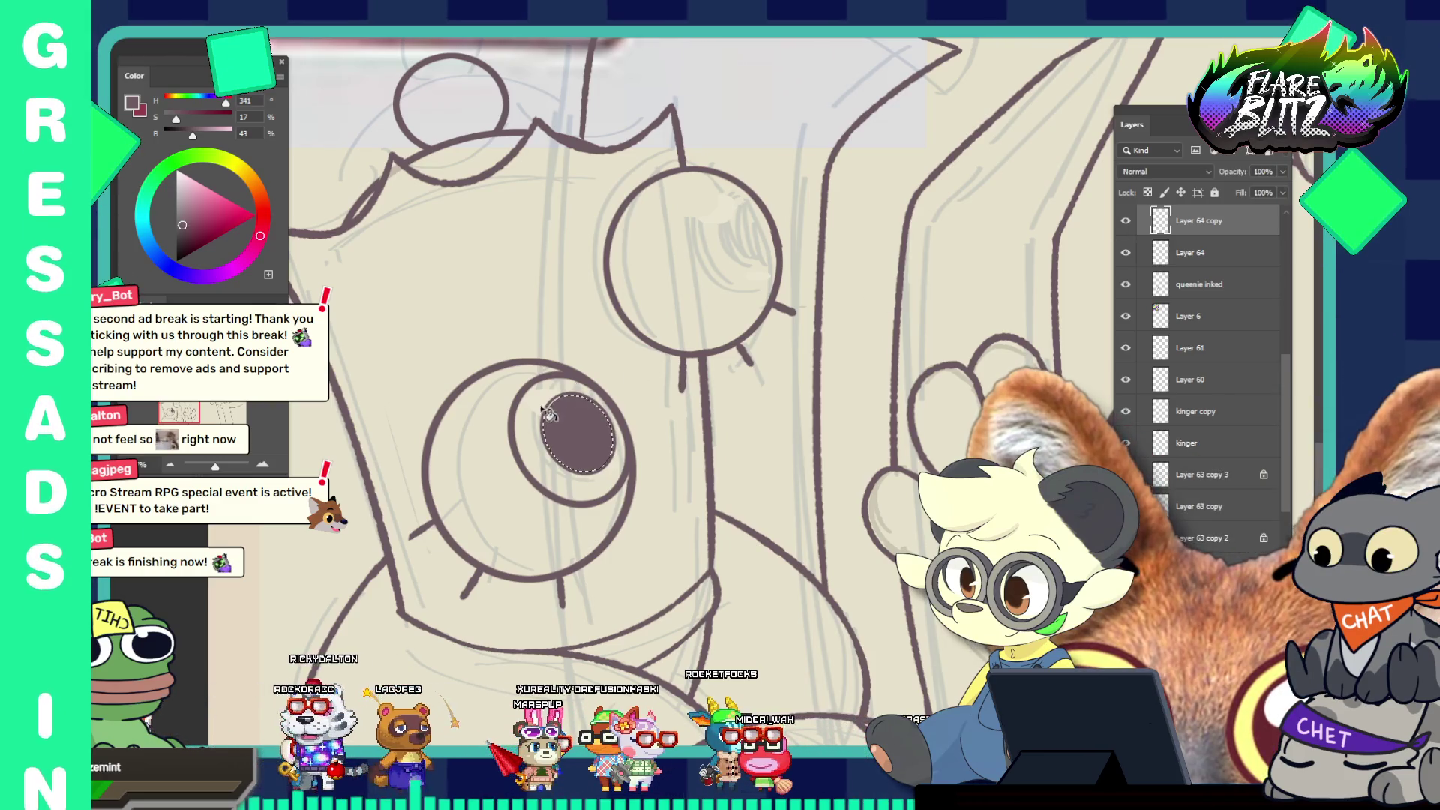
{"action": "left_click", "coordinate": [547, 423]}
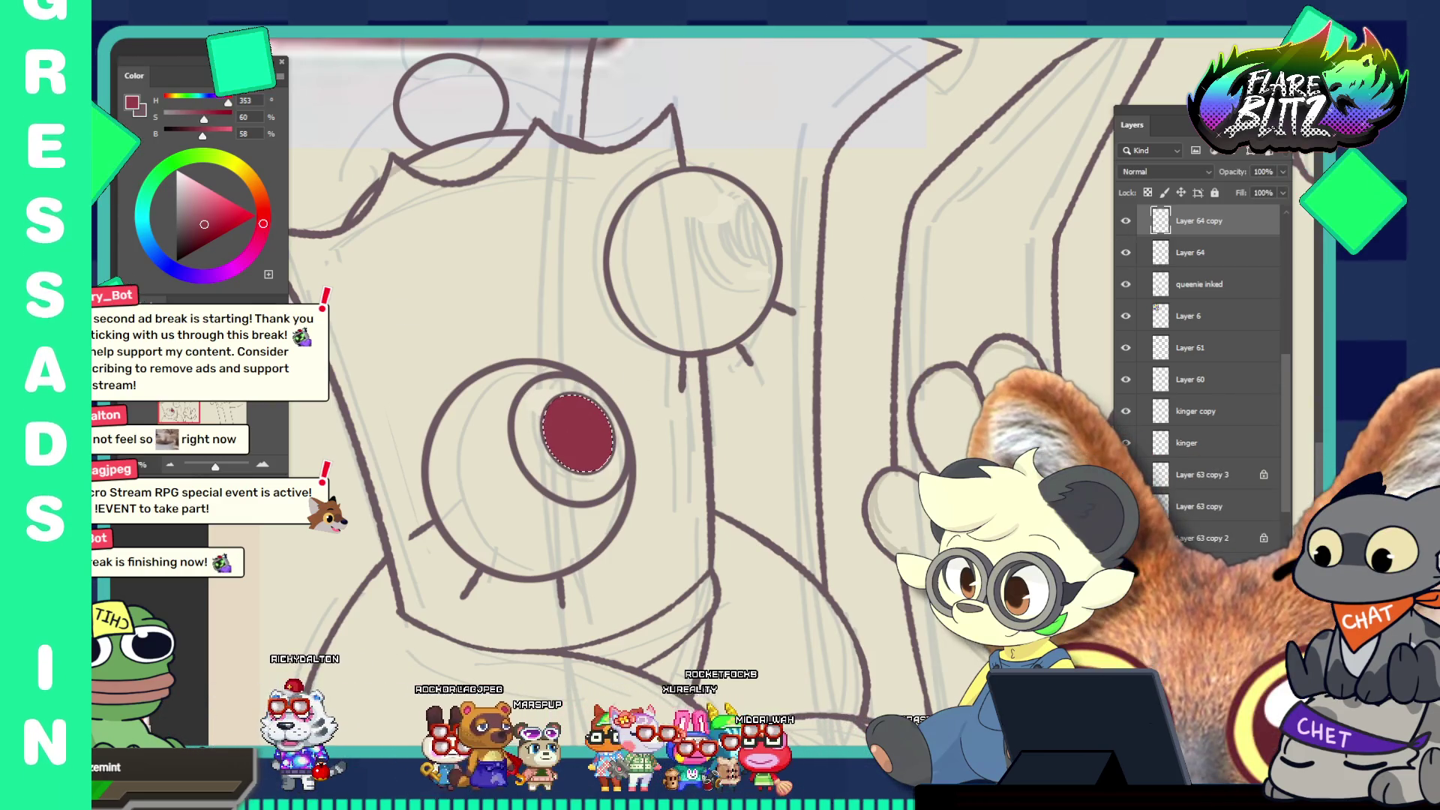
Lock transparent pixels on Layer 64 copy
{"action": "scroll", "coordinate": [592, 446], "scroll_direction": "up", "scroll_amount": 2}
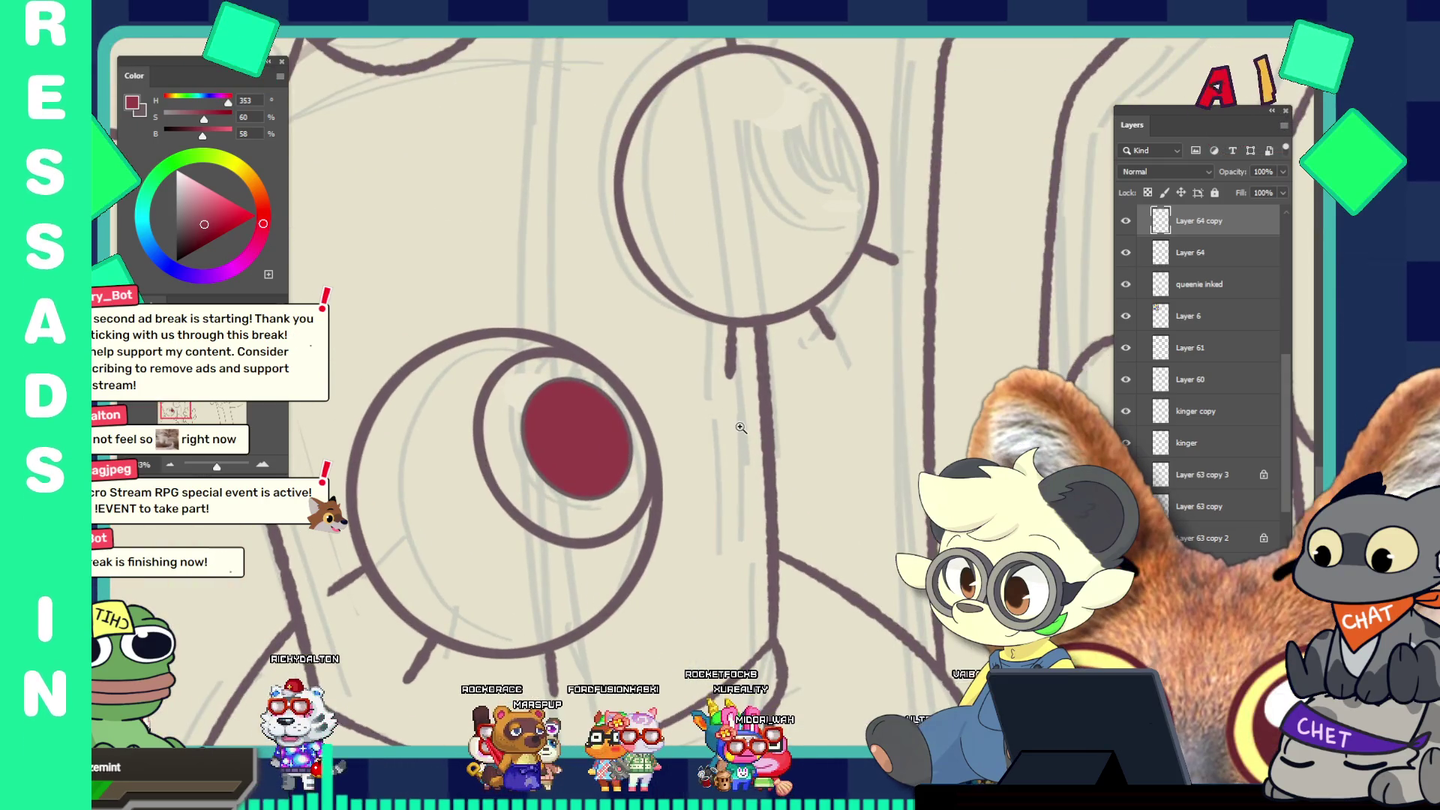
{"action": "key", "text": "slash"}
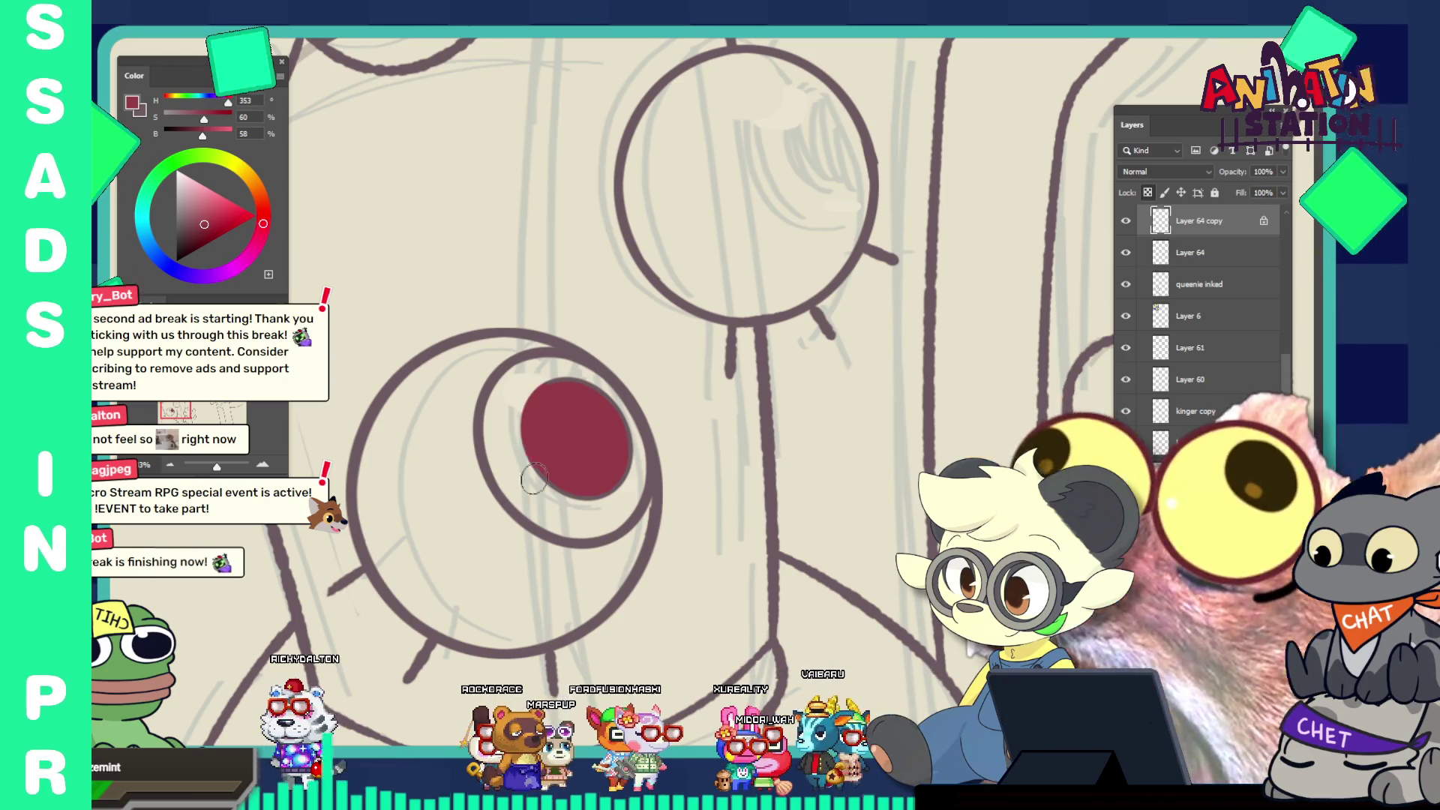
{"action": "left_click_drag", "start_coordinate": [602, 386], "coordinate": [534, 371]}
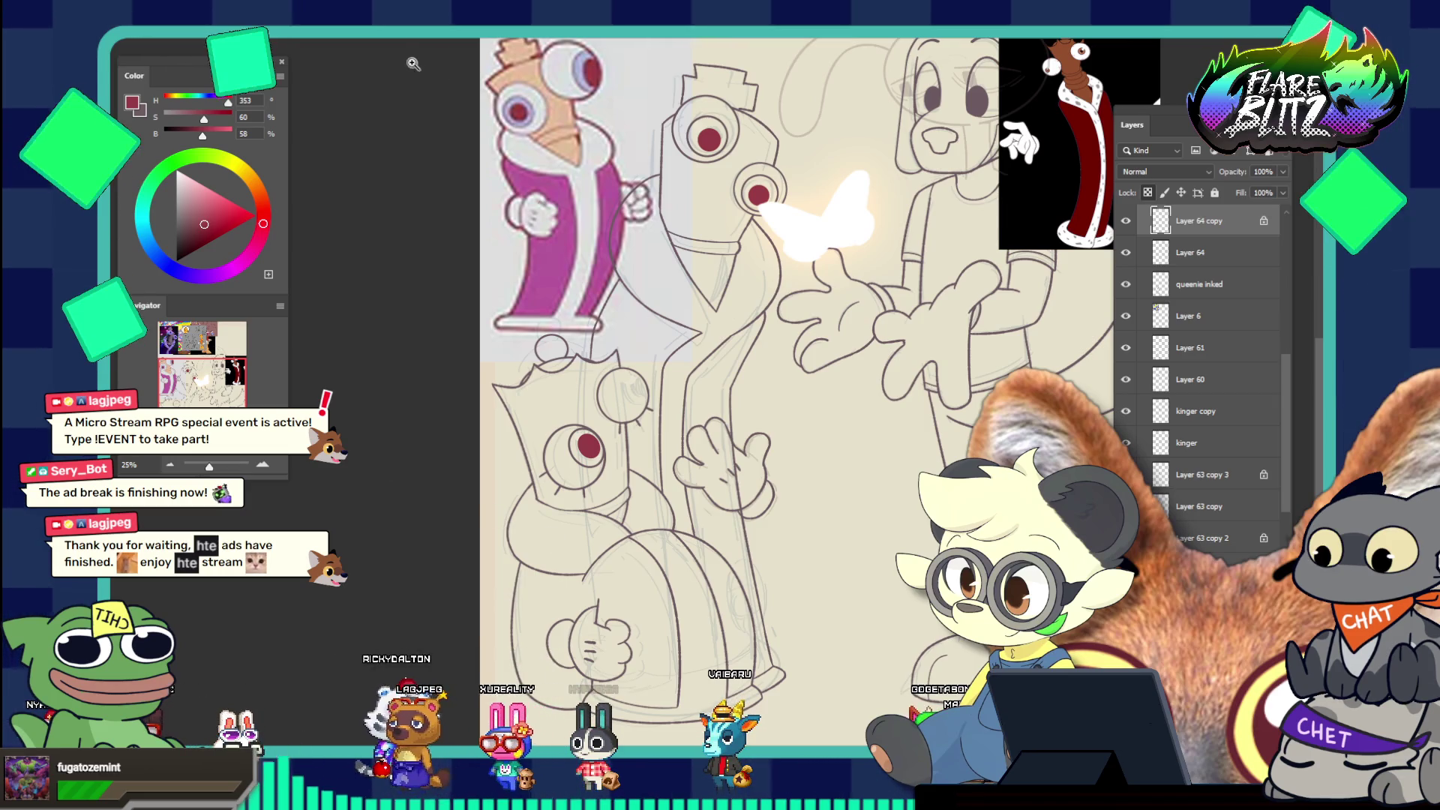
{"action": "left_click", "coordinate": [410, 38]}
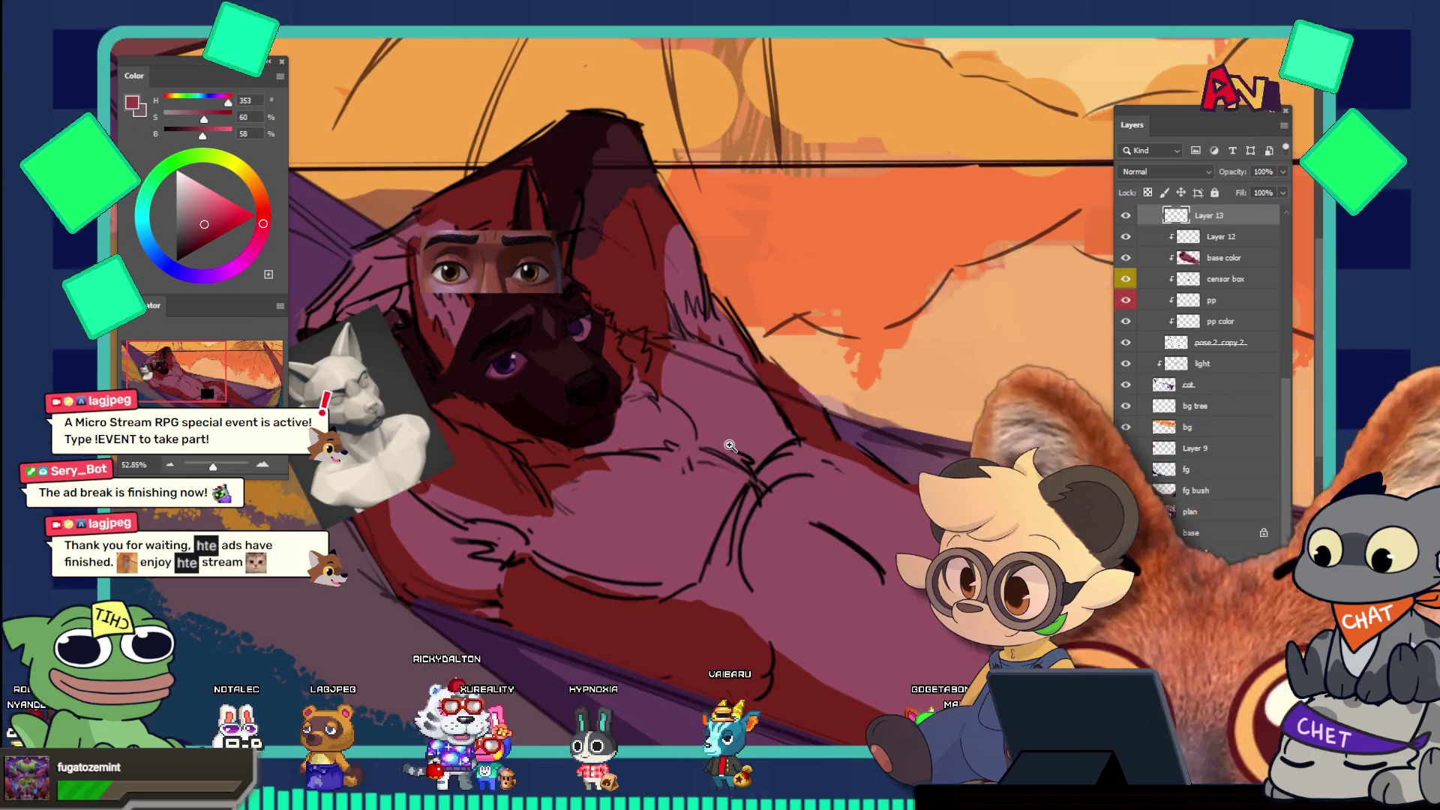
Zoom out to the whole hammock painting, then zoom in on the reclining figure's face
{"action": "key", "text": "ctrl+minus"}
{"action": "key", "text": "ctrl+minus"}
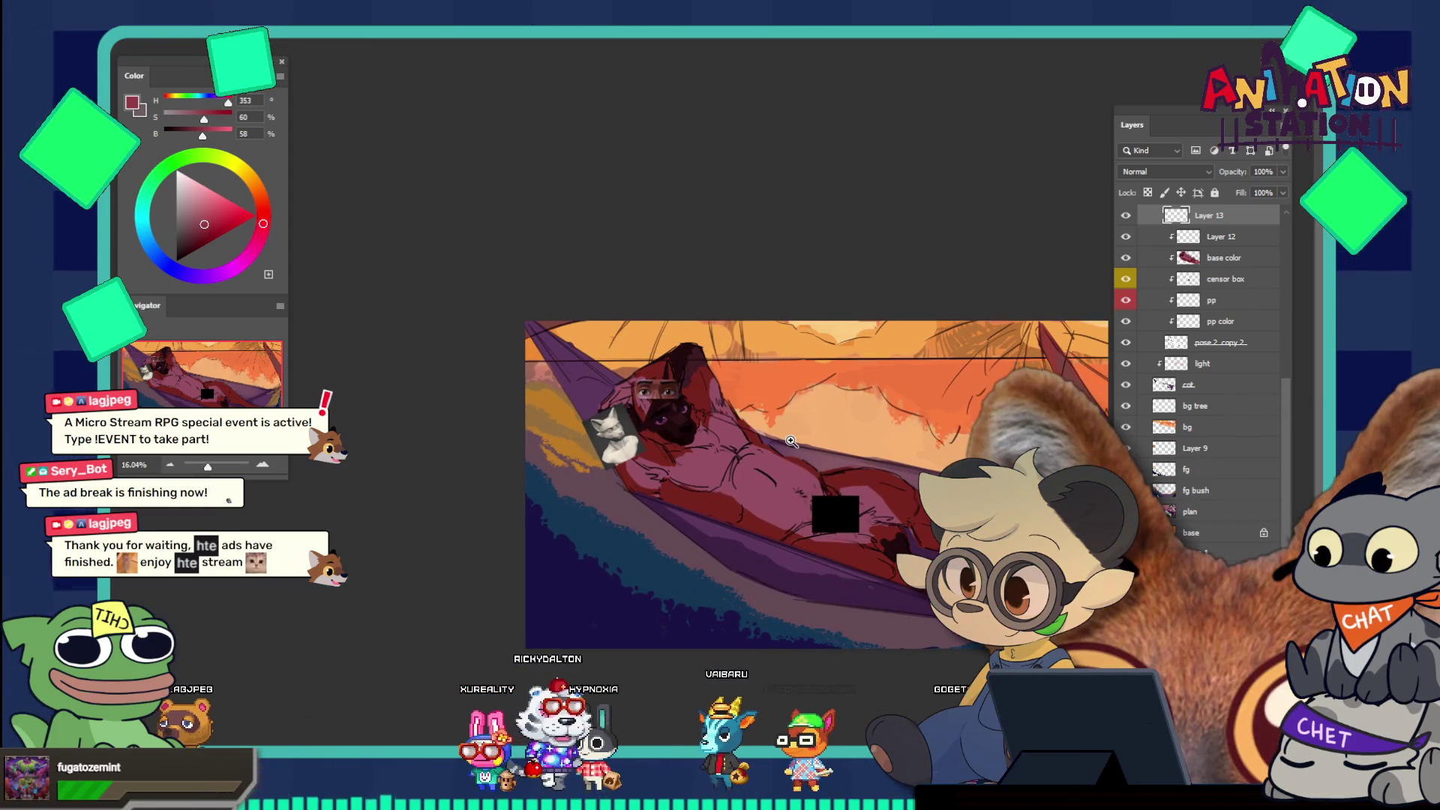
{"action": "scroll", "coordinate": [785, 439], "scroll_direction": "up", "scroll_amount": 5}
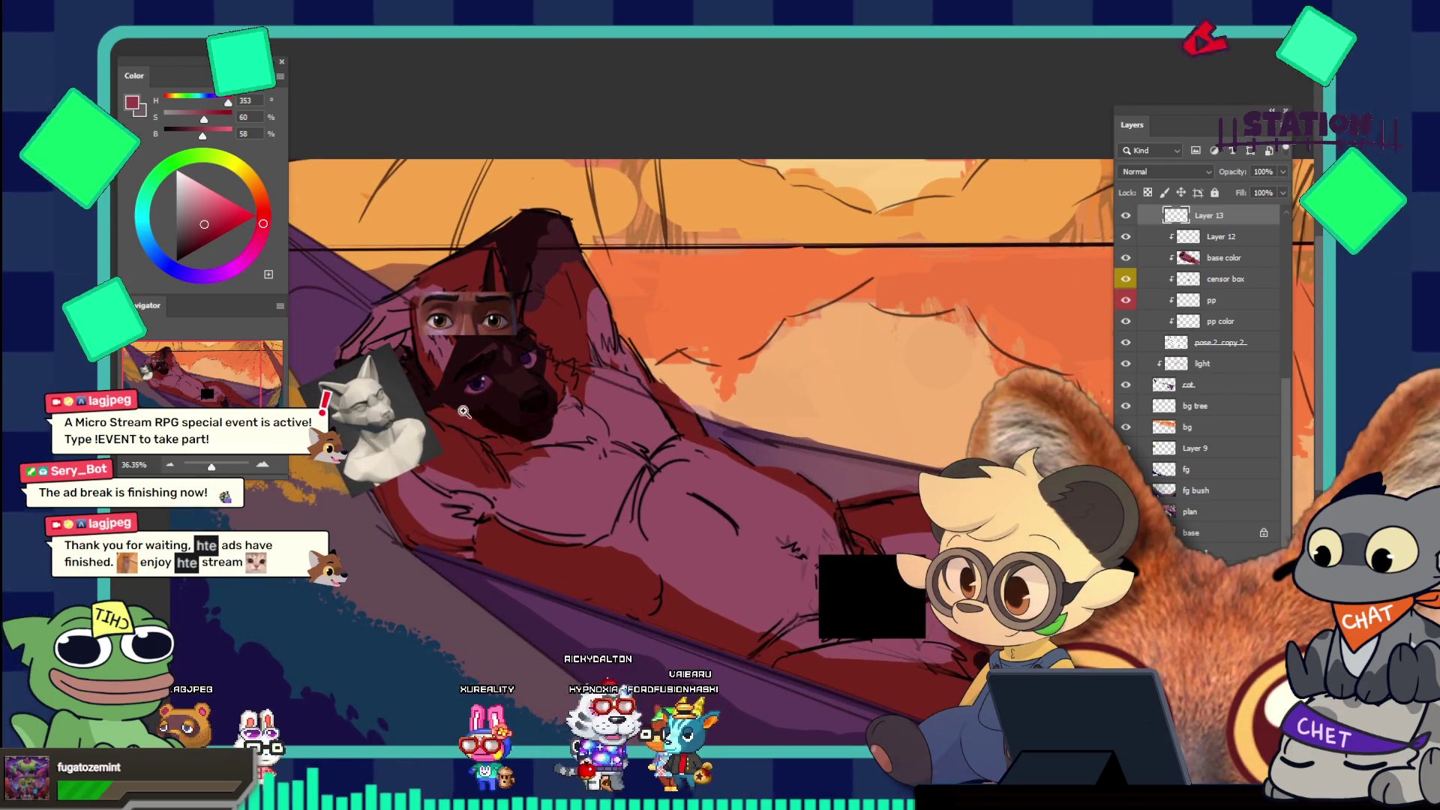
{"action": "left_click_drag", "start_coordinate": [382, 371], "coordinate": [533, 433]}
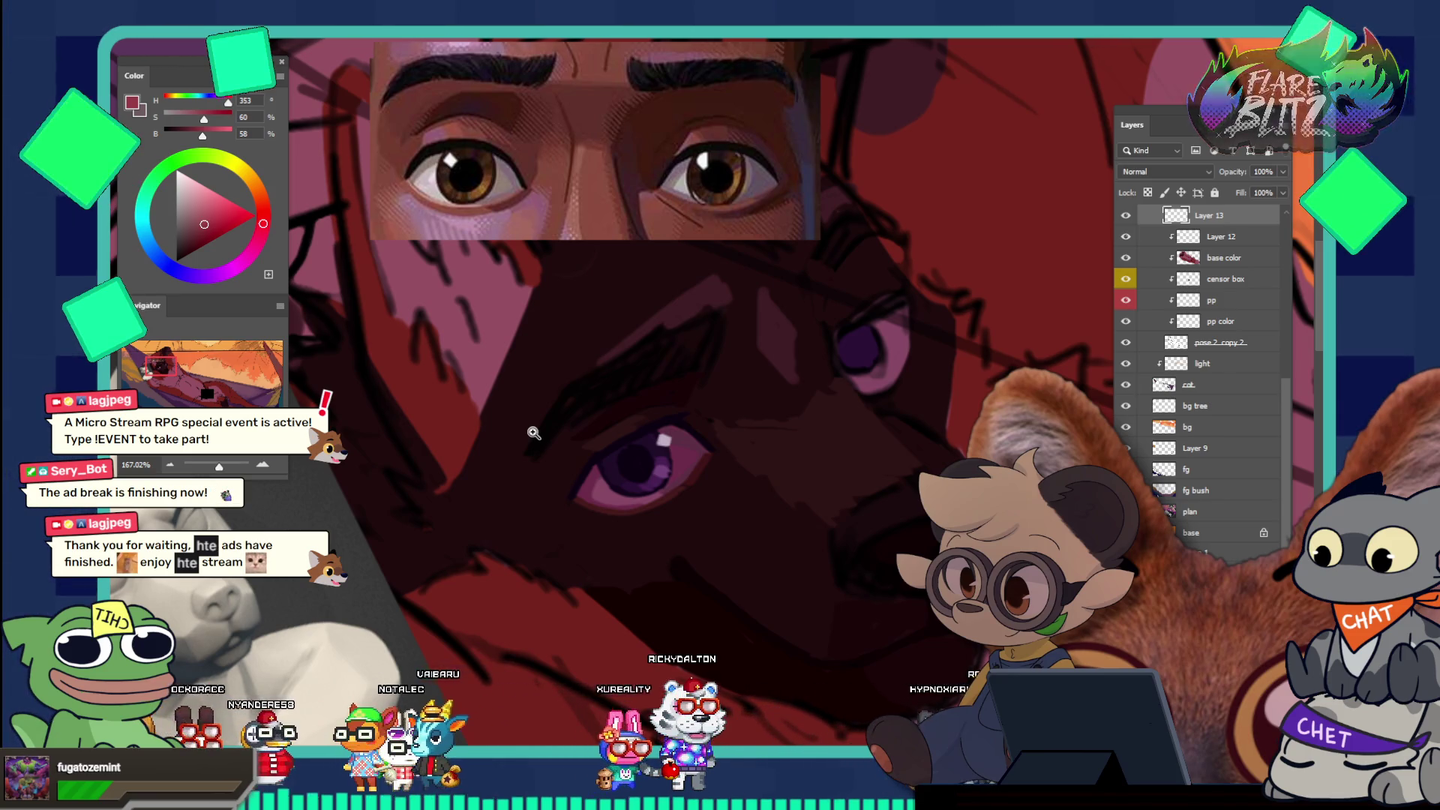
{"action": "scroll", "coordinate": [604, 412], "scroll_direction": "down", "scroll_amount": 5}
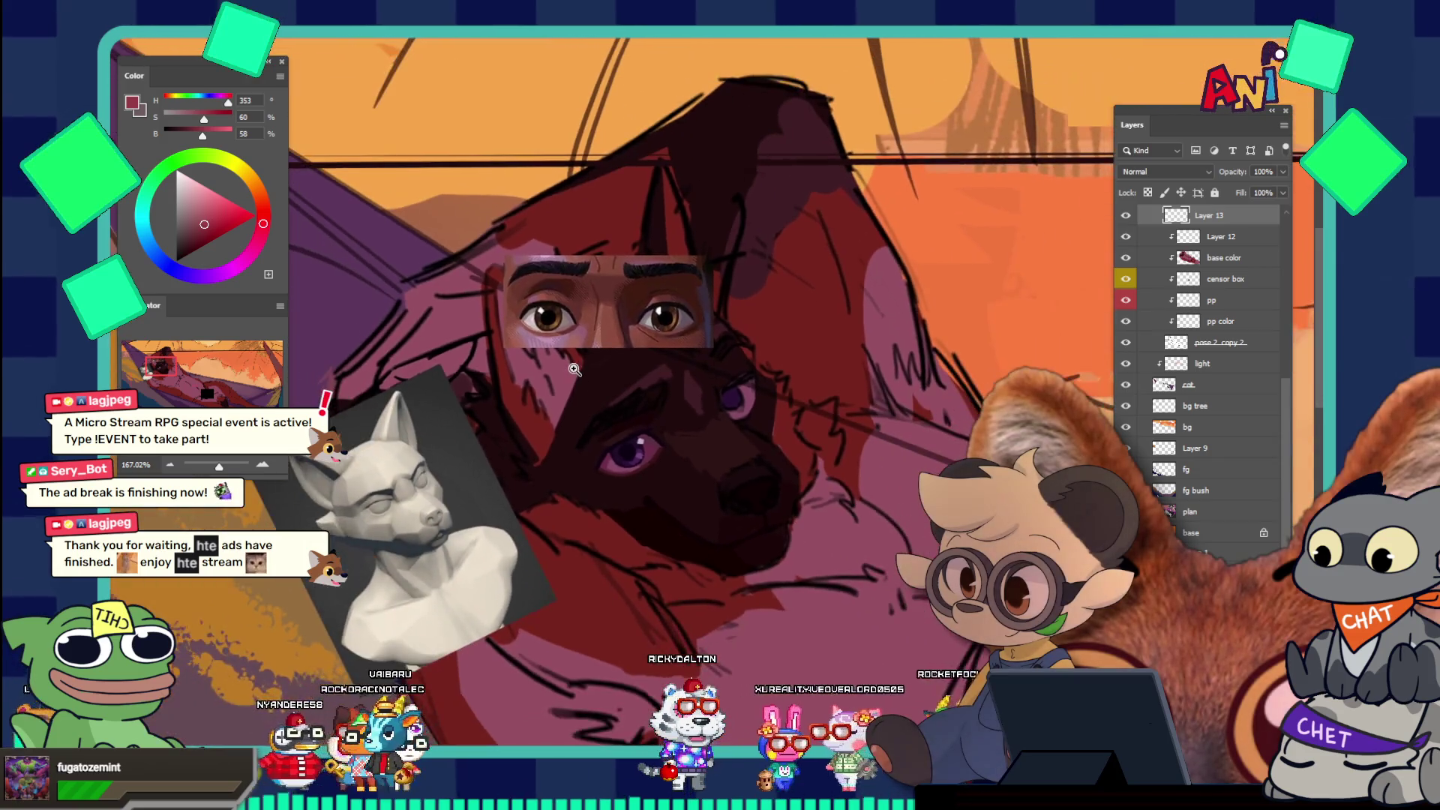
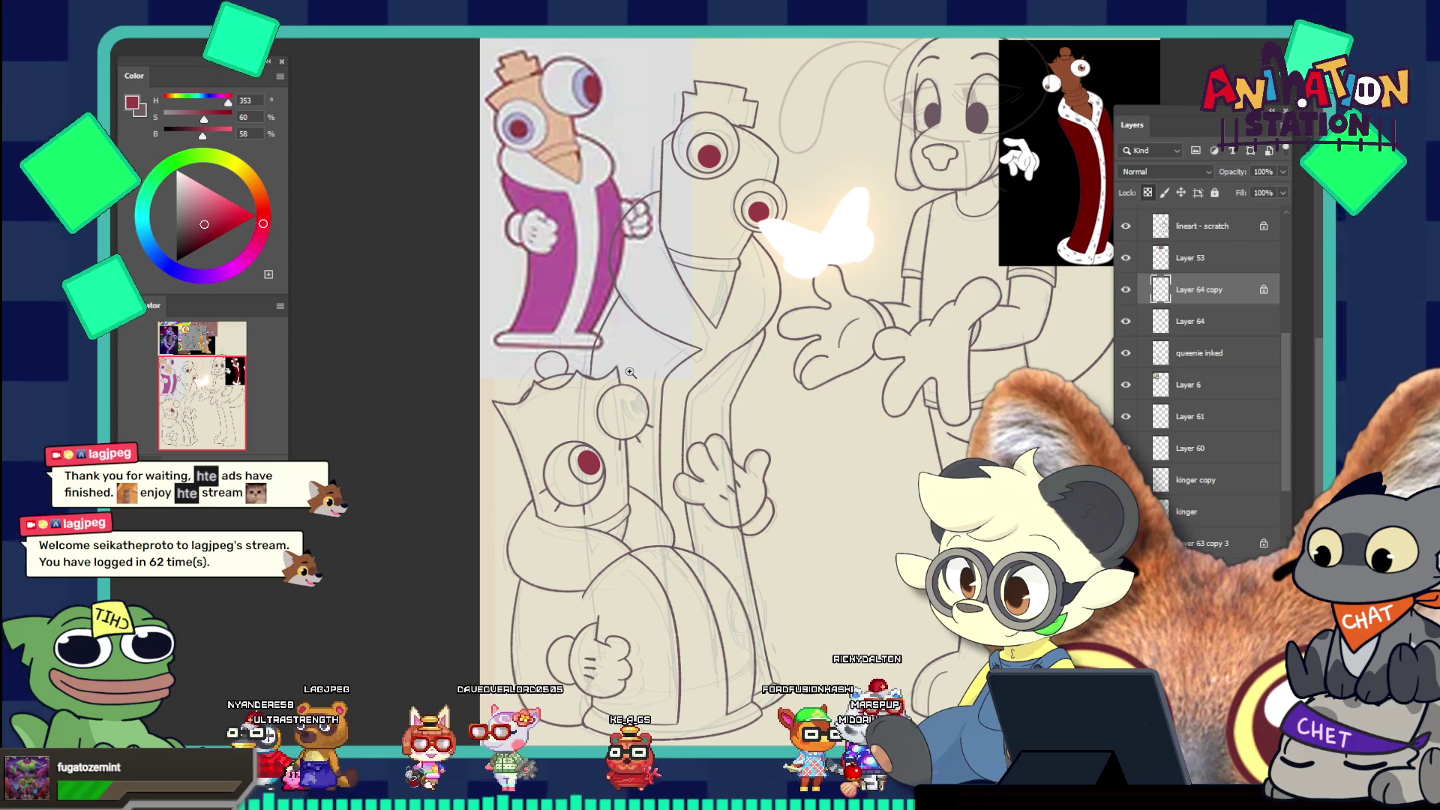
Remove the original Layer 64 and zoom in on the small character's upper empty eye circle
{"action": "left_click_drag", "start_coordinate": [629, 373], "coordinate": [769, 220]}
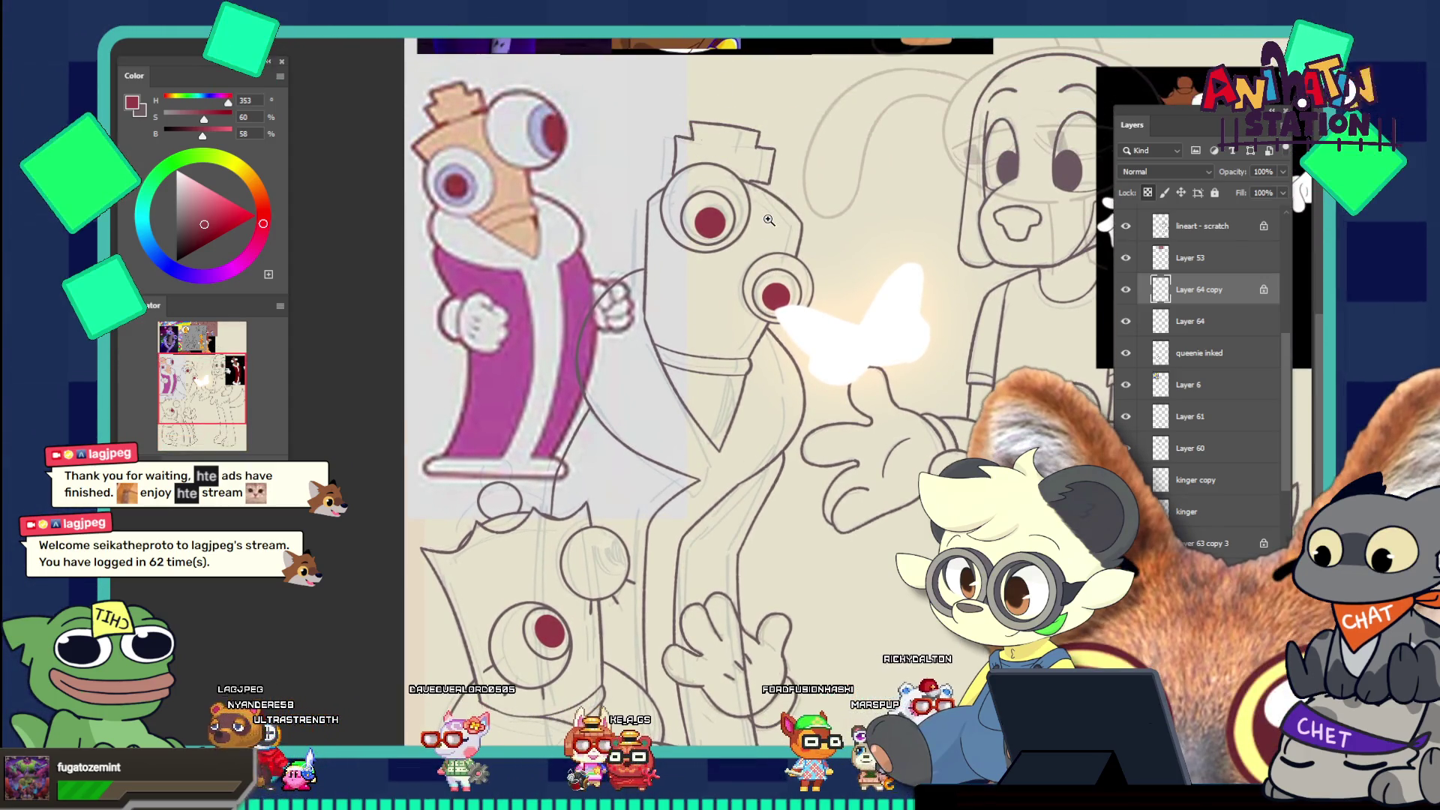
{"action": "scroll", "coordinate": [769, 220], "scroll_direction": "down", "scroll_amount": 5}
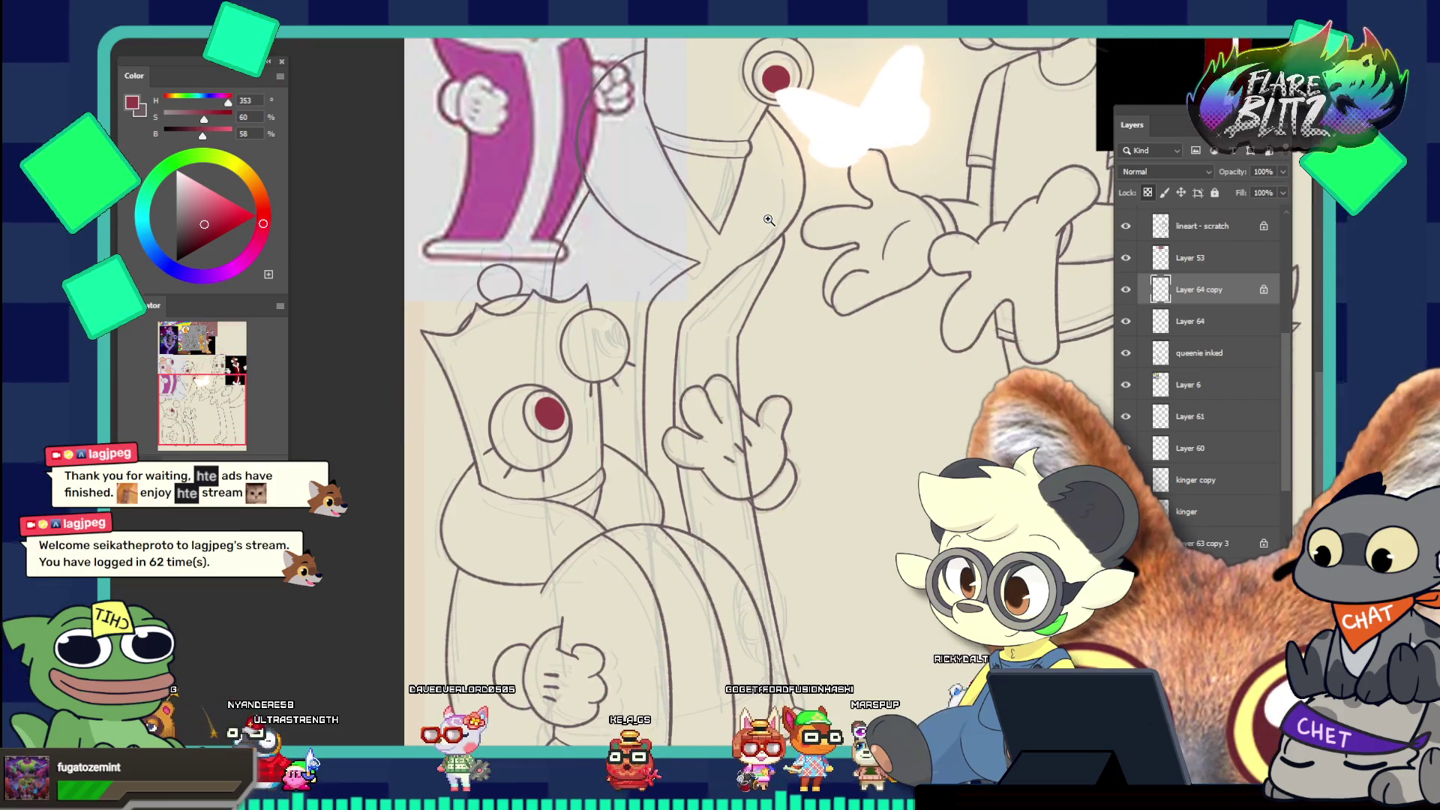
{"action": "left_click_drag", "start_coordinate": [580, 394], "coordinate": [648, 390]}
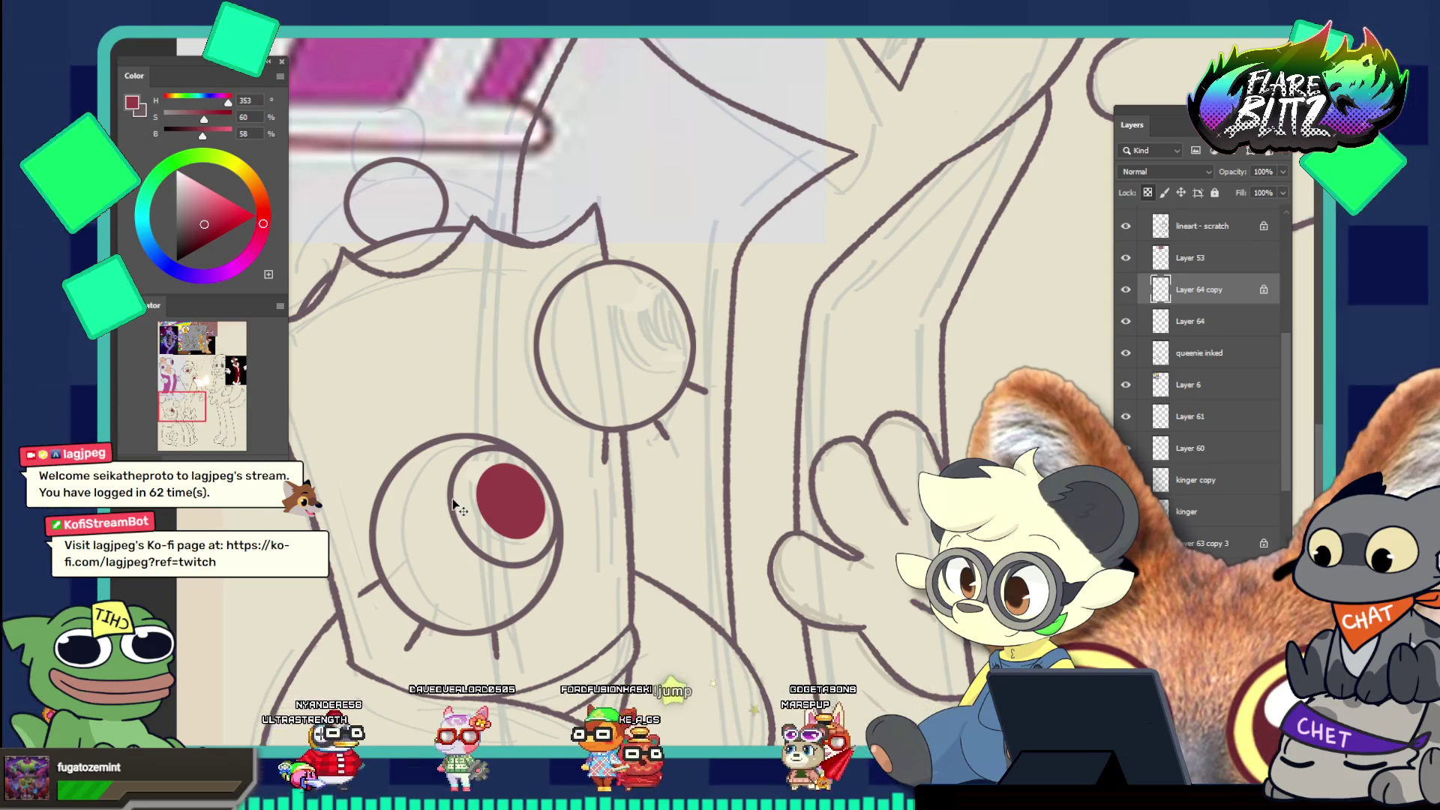
{"action": "key", "text": "ctrl+e"}
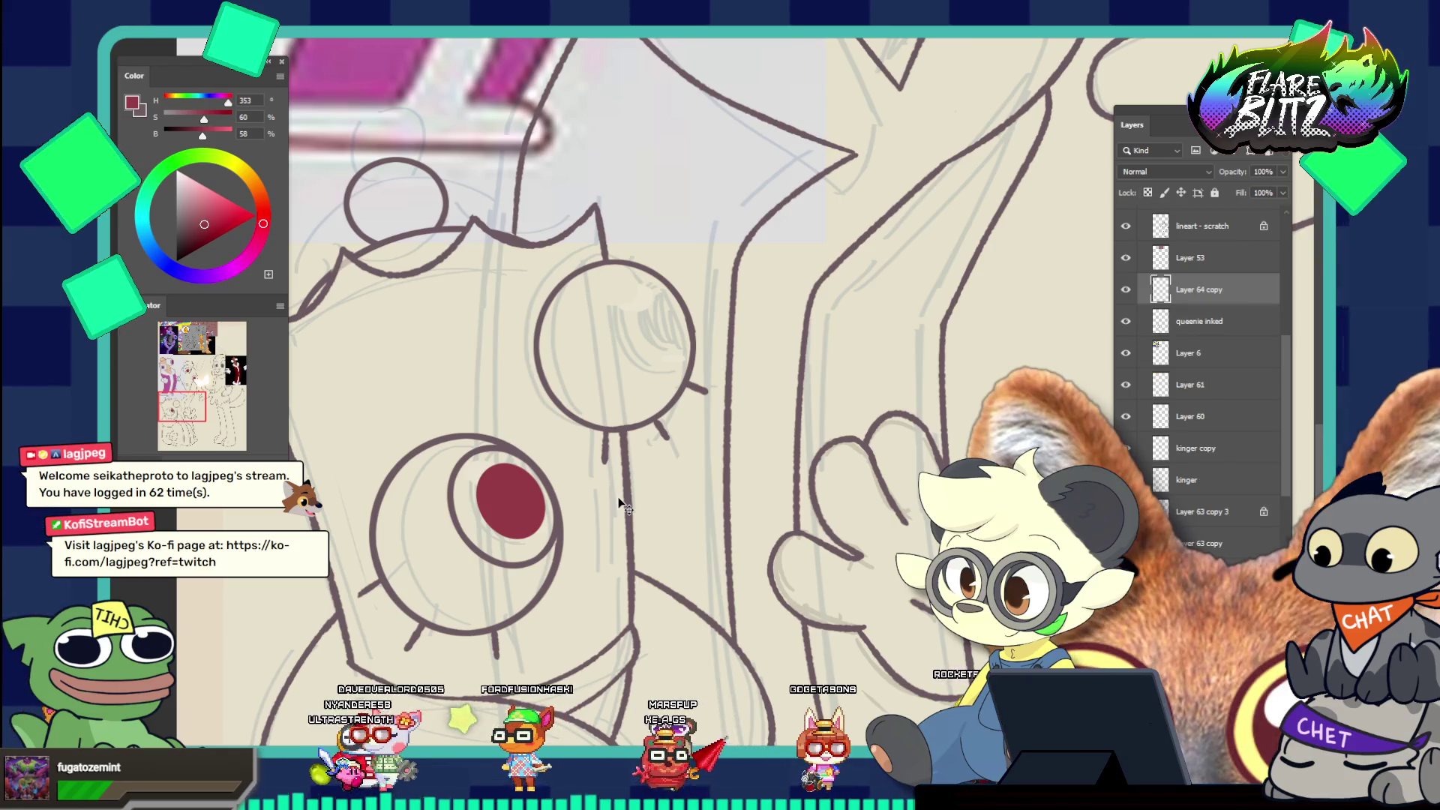
{"action": "key", "text": "z"}
{"action": "mouse_move", "coordinate": [572, 498]}
{"action": "left_mouse_down"}
{"action": "mouse_move", "coordinate": [525, 498]}
{"action": "mouse_move", "coordinate": [666, 485]}
{"action": "left_mouse_up"}
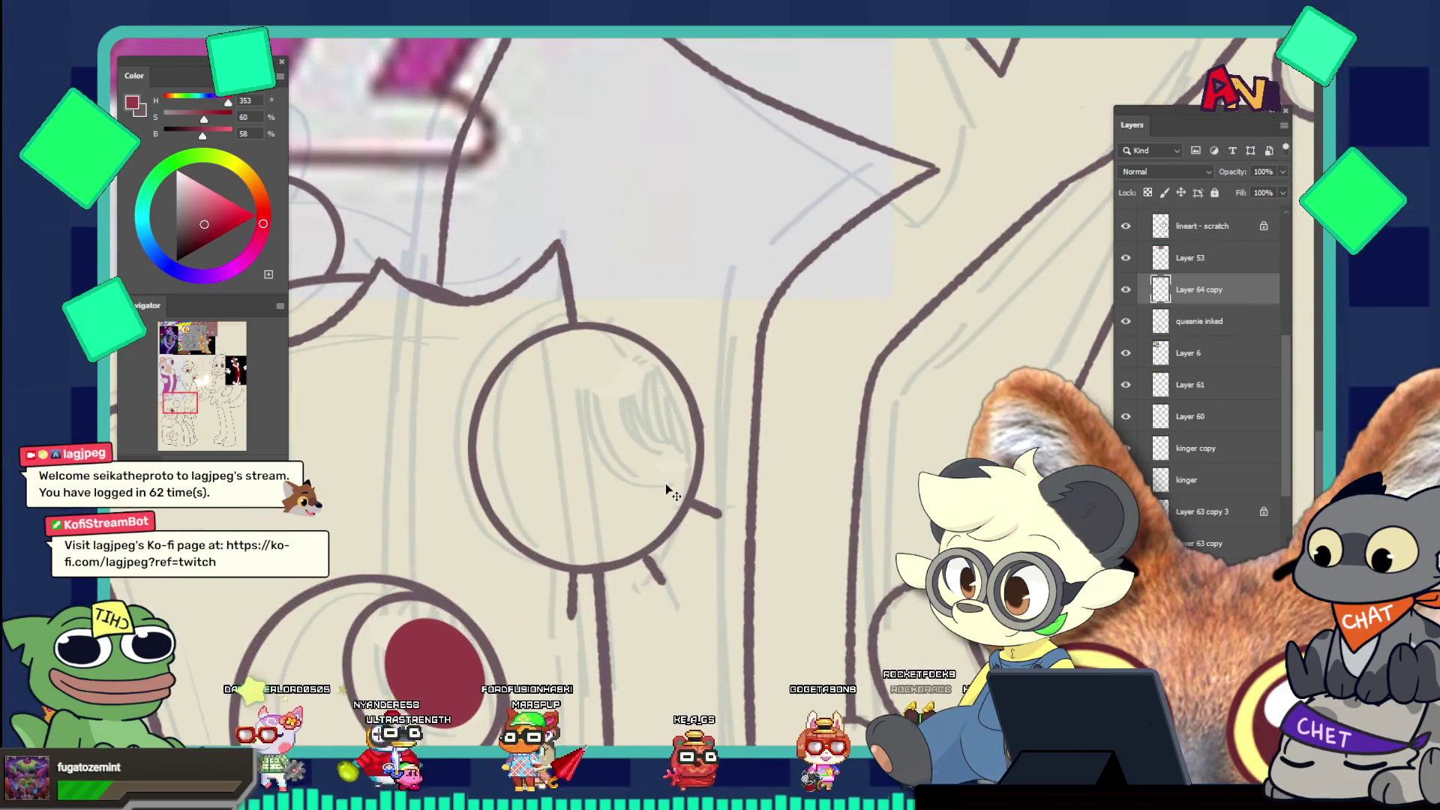
Duplicate the red pupil and fit it into the upper eye circle, rotated 2.5° and shrunk
{"action": "key", "text": "ctrl+j"}
{"action": "key", "text": "ctrl+t"}
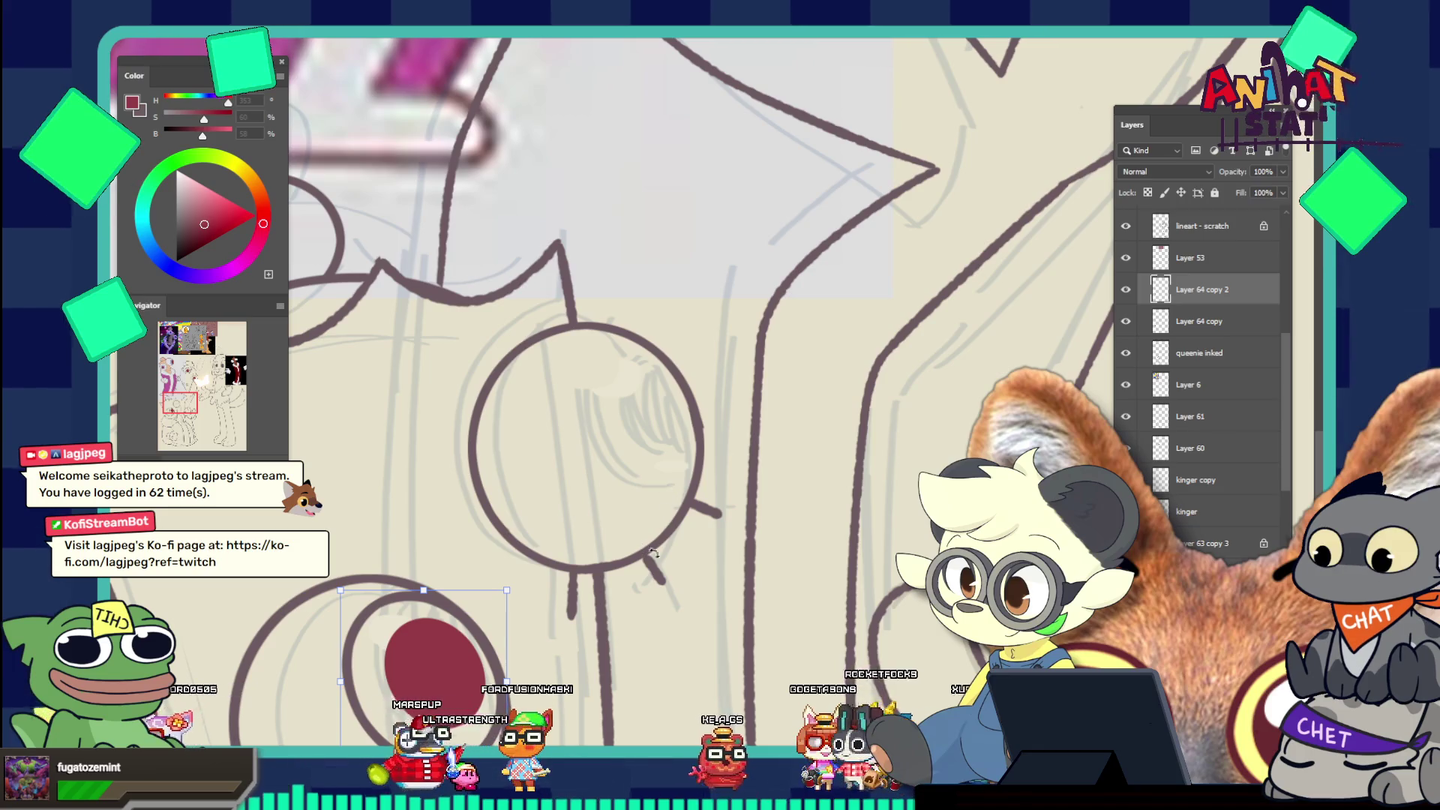
{"action": "mouse_move", "coordinate": [455, 604]}
{"action": "left_mouse_down"}
{"action": "mouse_move", "coordinate": [484, 552]}
{"action": "mouse_move", "coordinate": [654, 374]}
{"action": "mouse_move", "coordinate": [638, 358]}
{"action": "left_mouse_up"}
{"action": "left_click_drag", "start_coordinate": [759, 276], "coordinate": [765, 282]}
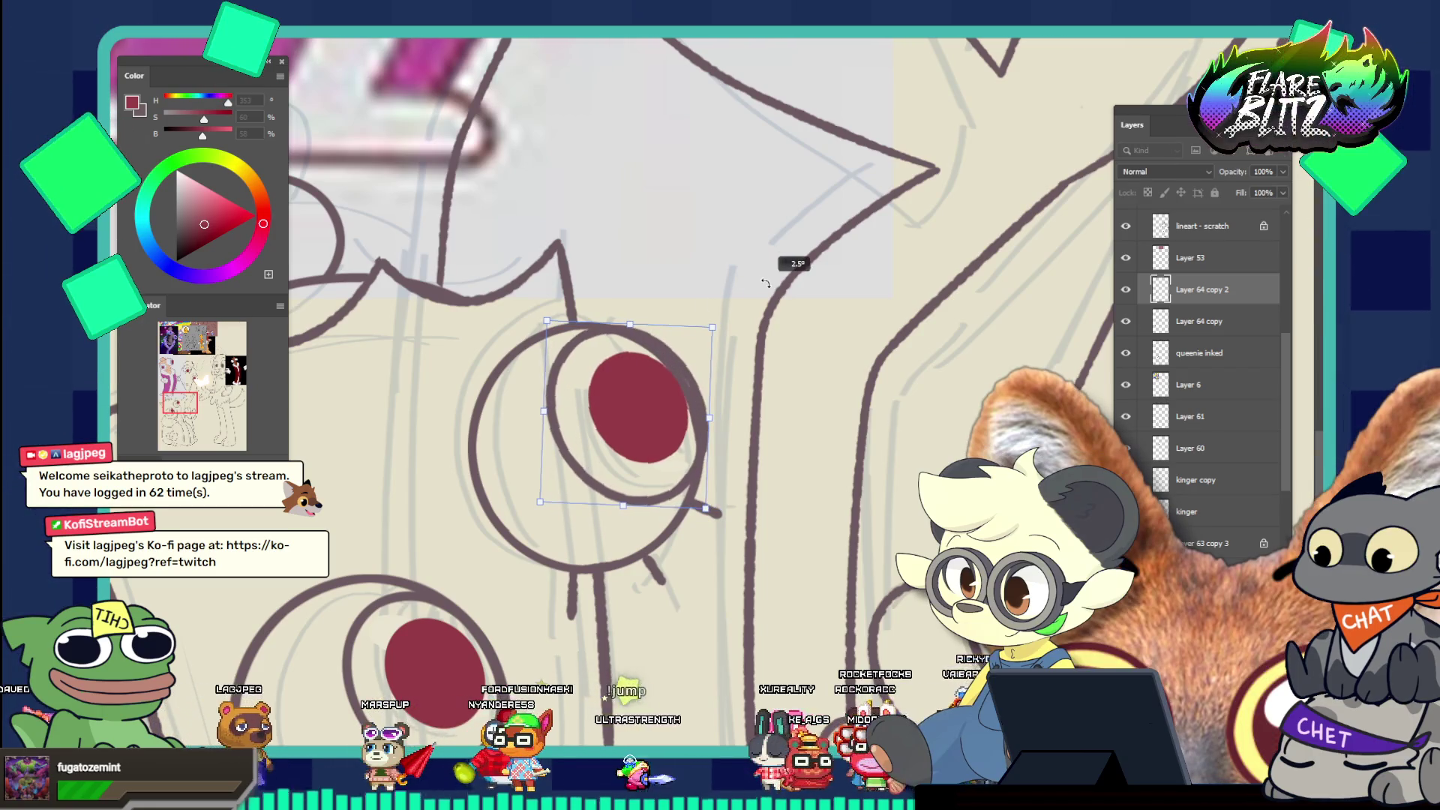
{"action": "left_click_drag", "start_coordinate": [711, 327], "coordinate": [706, 335]}
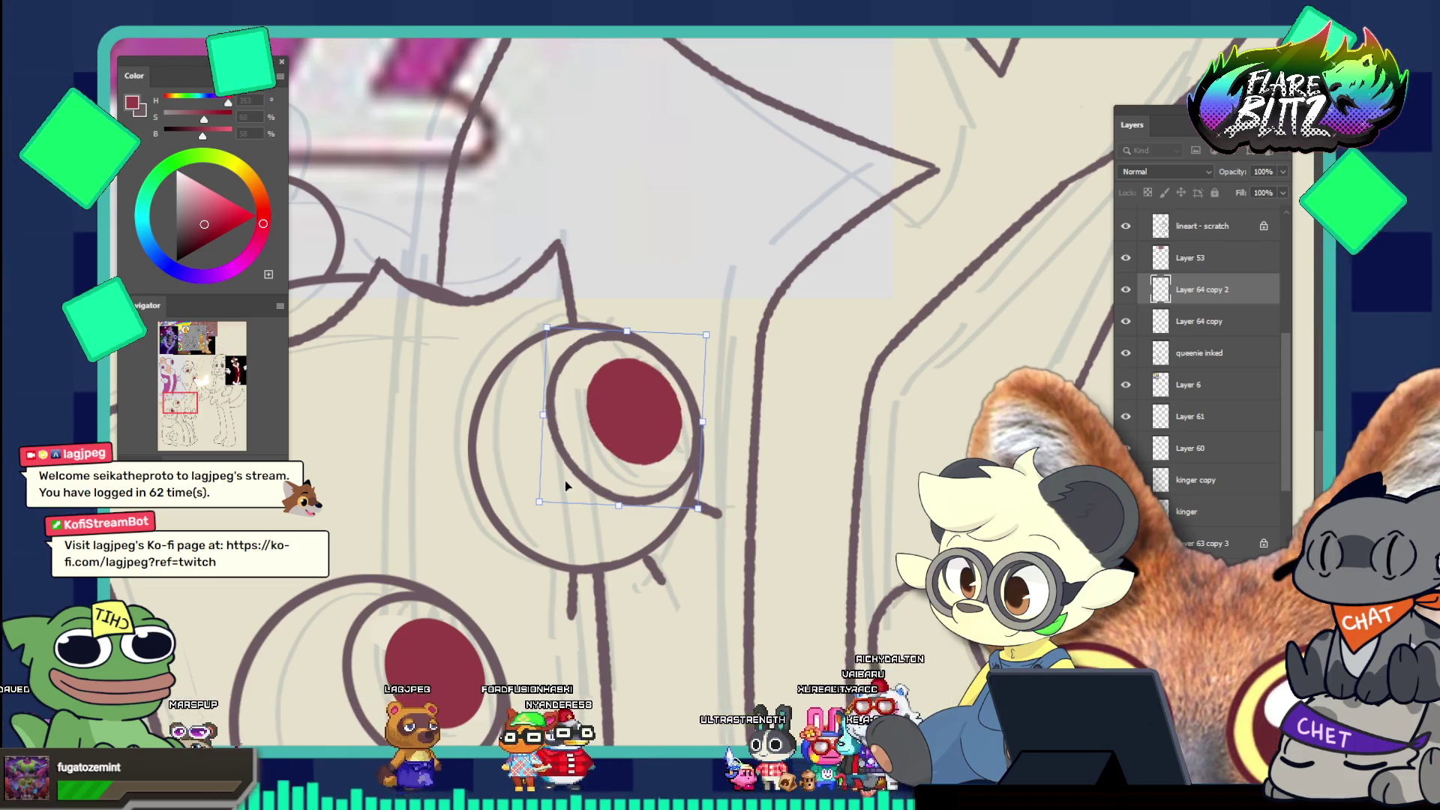
{"action": "left_click_drag", "start_coordinate": [547, 499], "coordinate": [510, 536]}
{"action": "key", "text": "Return"}
{"action": "scroll", "coordinate": [504, 541], "scroll_direction": "down", "scroll_amount": 2}
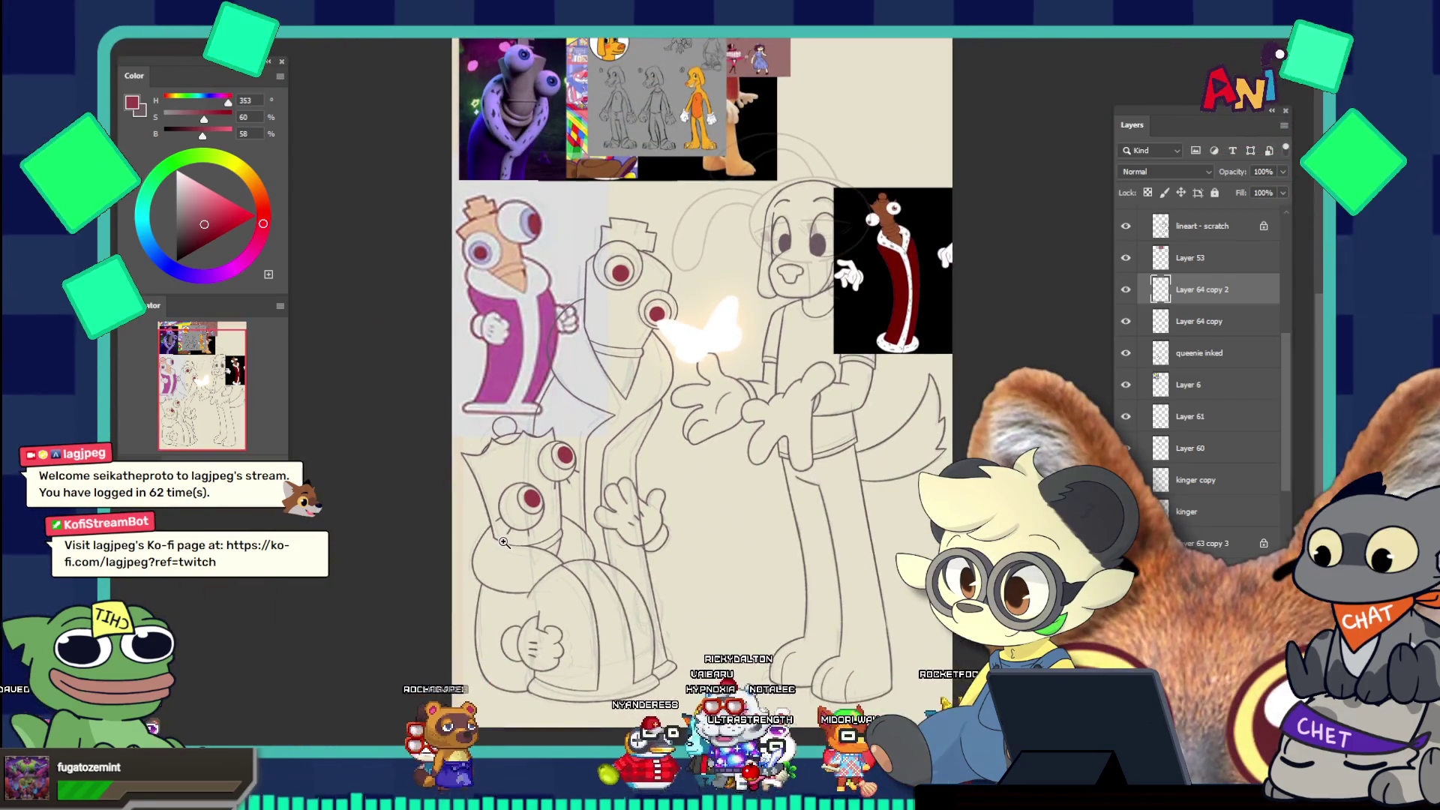
Merge the copied pupil down into Layer 64 copy and select Layer 60
{"action": "scroll", "coordinate": [504, 541], "scroll_direction": "down", "scroll_amount": 2}
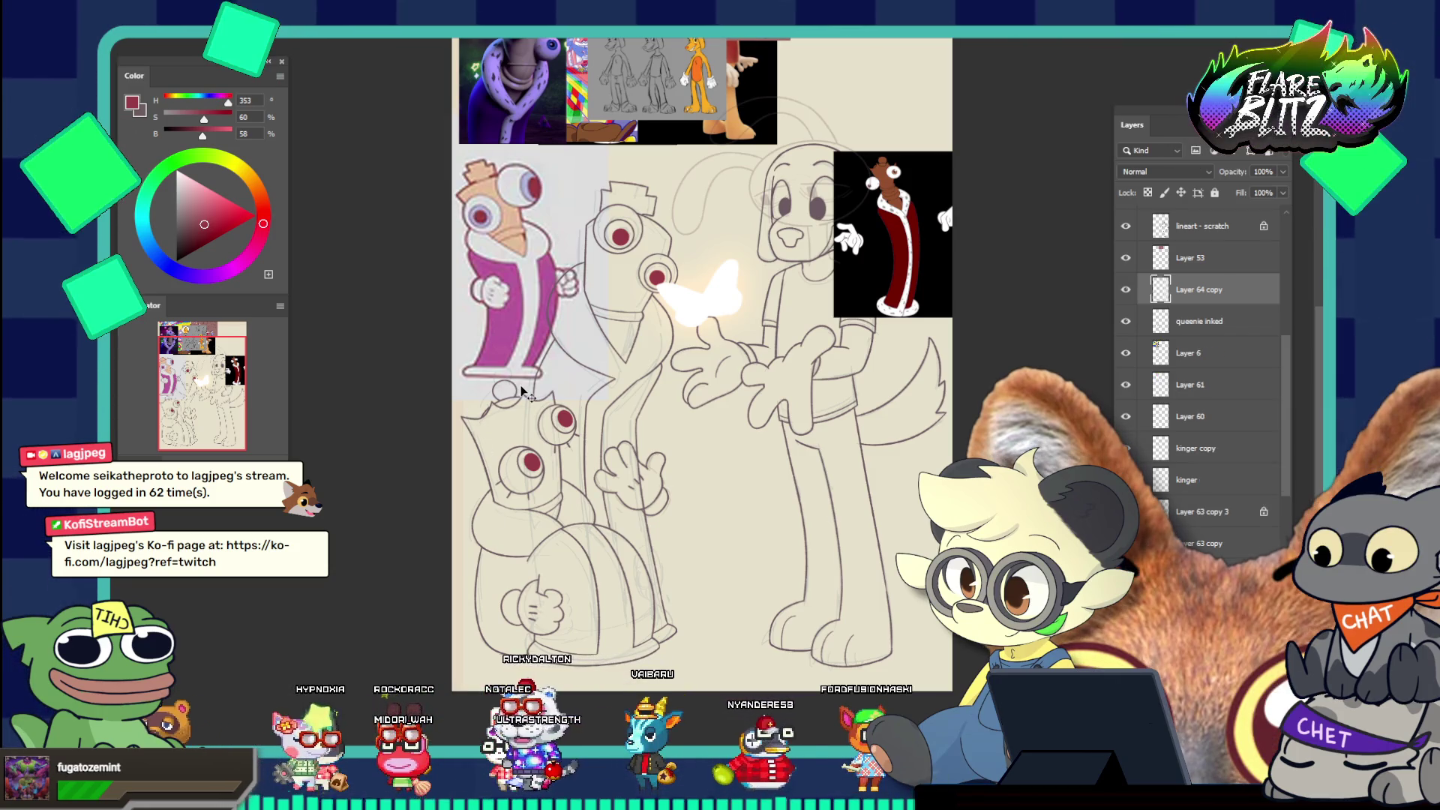
{"action": "key", "text": "Delete"}
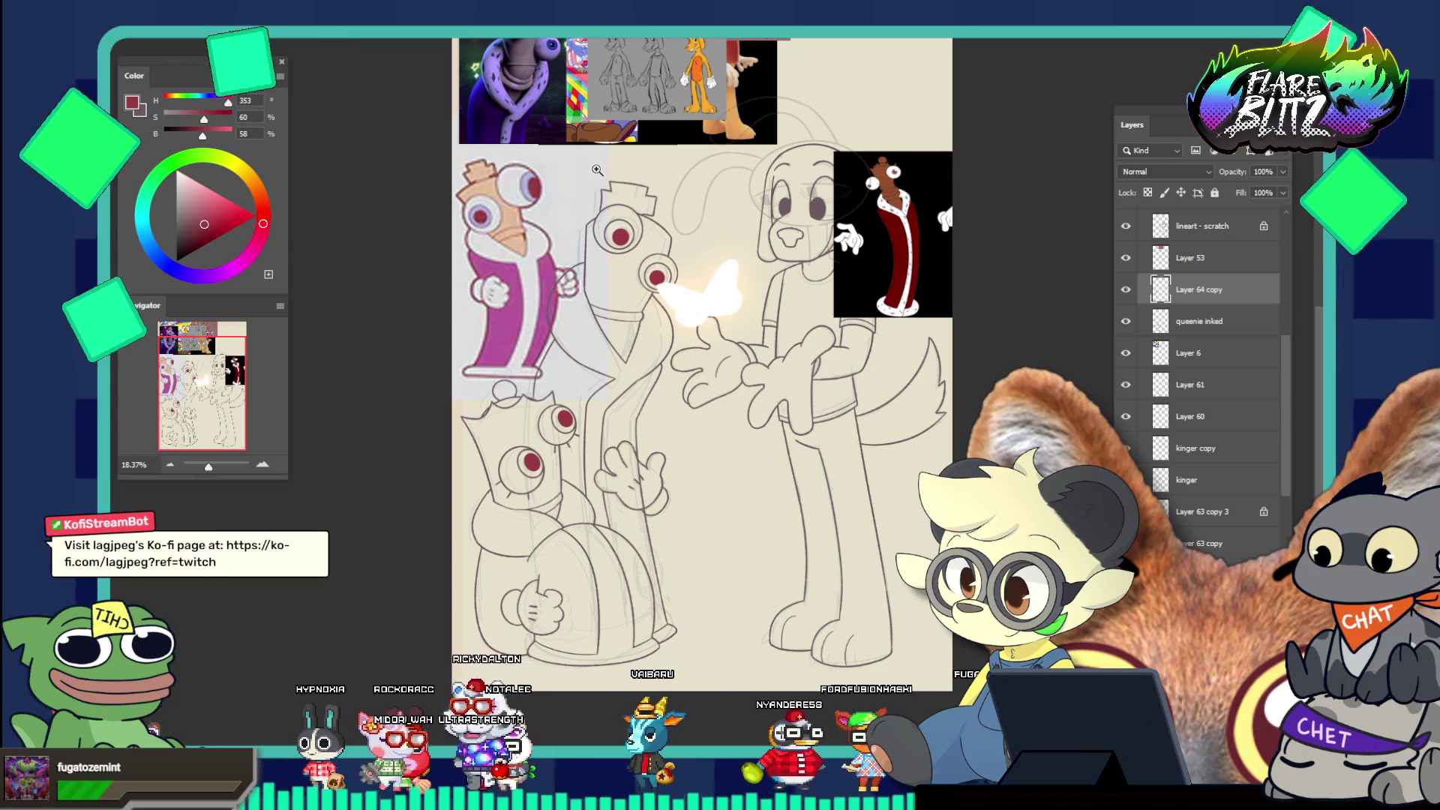
{"action": "mouse_move", "coordinate": [552, 188]}
{"action": "left_mouse_down"}
{"action": "mouse_move", "coordinate": [645, 250]}
{"action": "mouse_move", "coordinate": [658, 286]}
{"action": "left_mouse_up"}
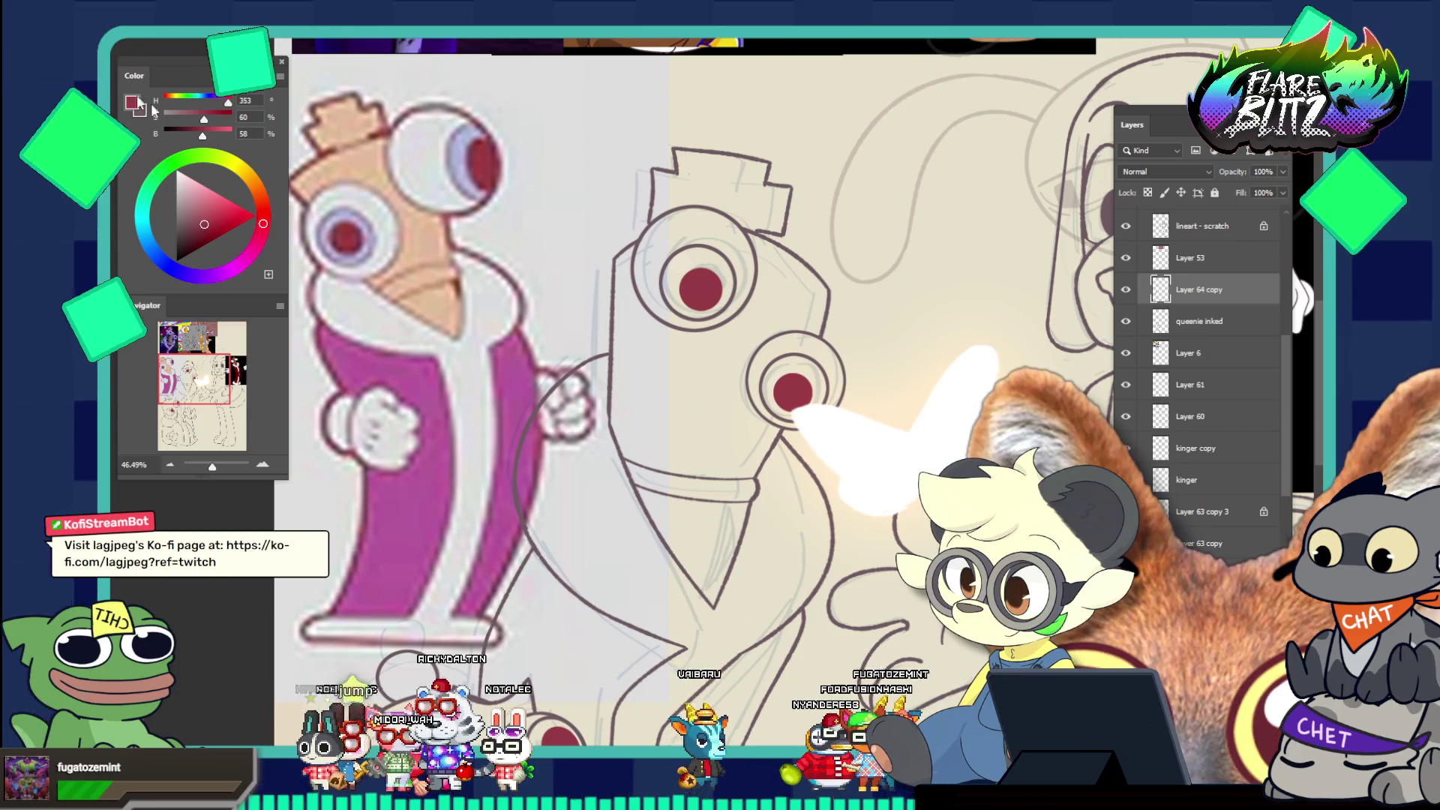
{"action": "left_click", "coordinate": [612, 331], "text": "ctrl"}
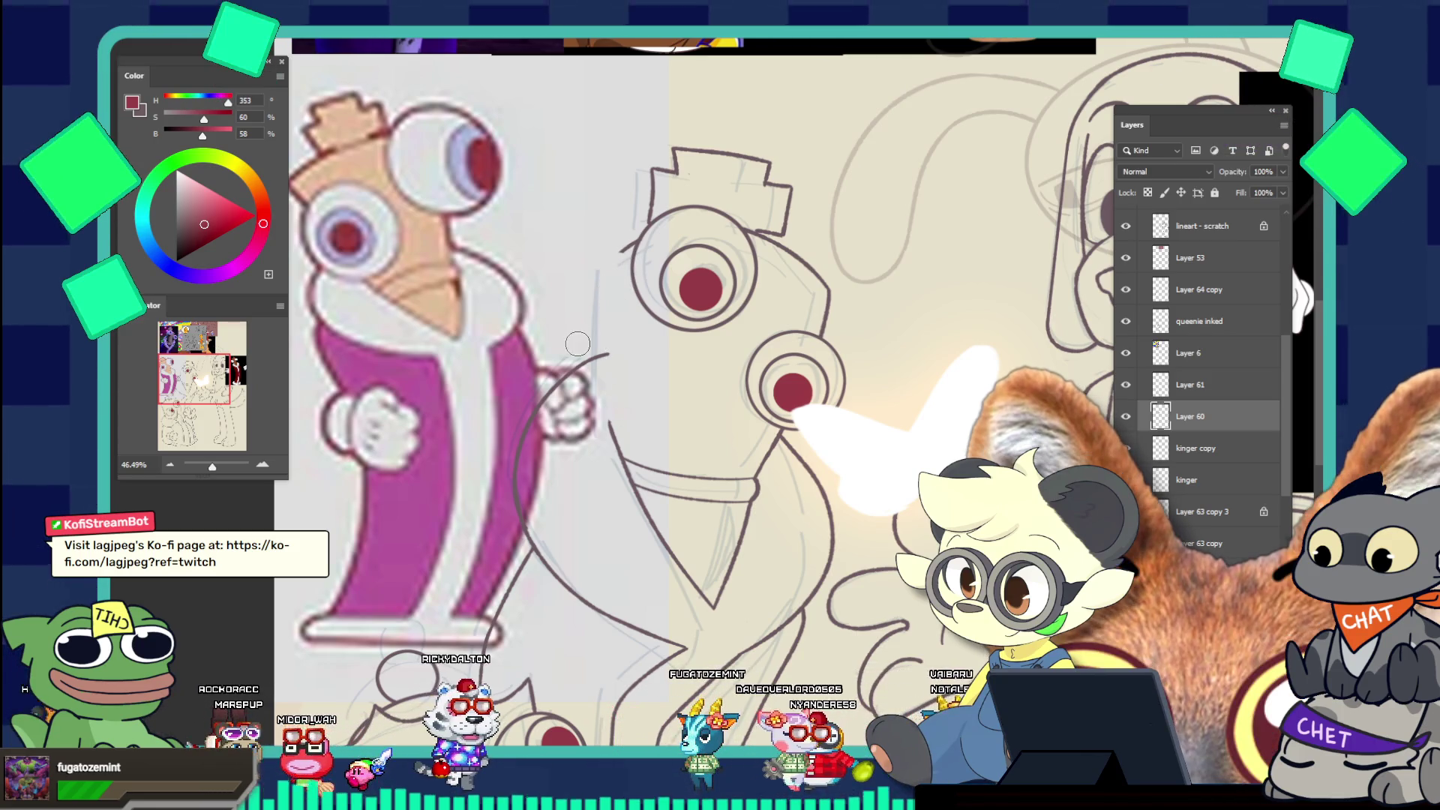
Switch to dark mauve and ink the tall character's left outline as a curve on Layer 60
{"action": "scroll", "coordinate": [588, 350], "scroll_direction": "up", "scroll_amount": 2}
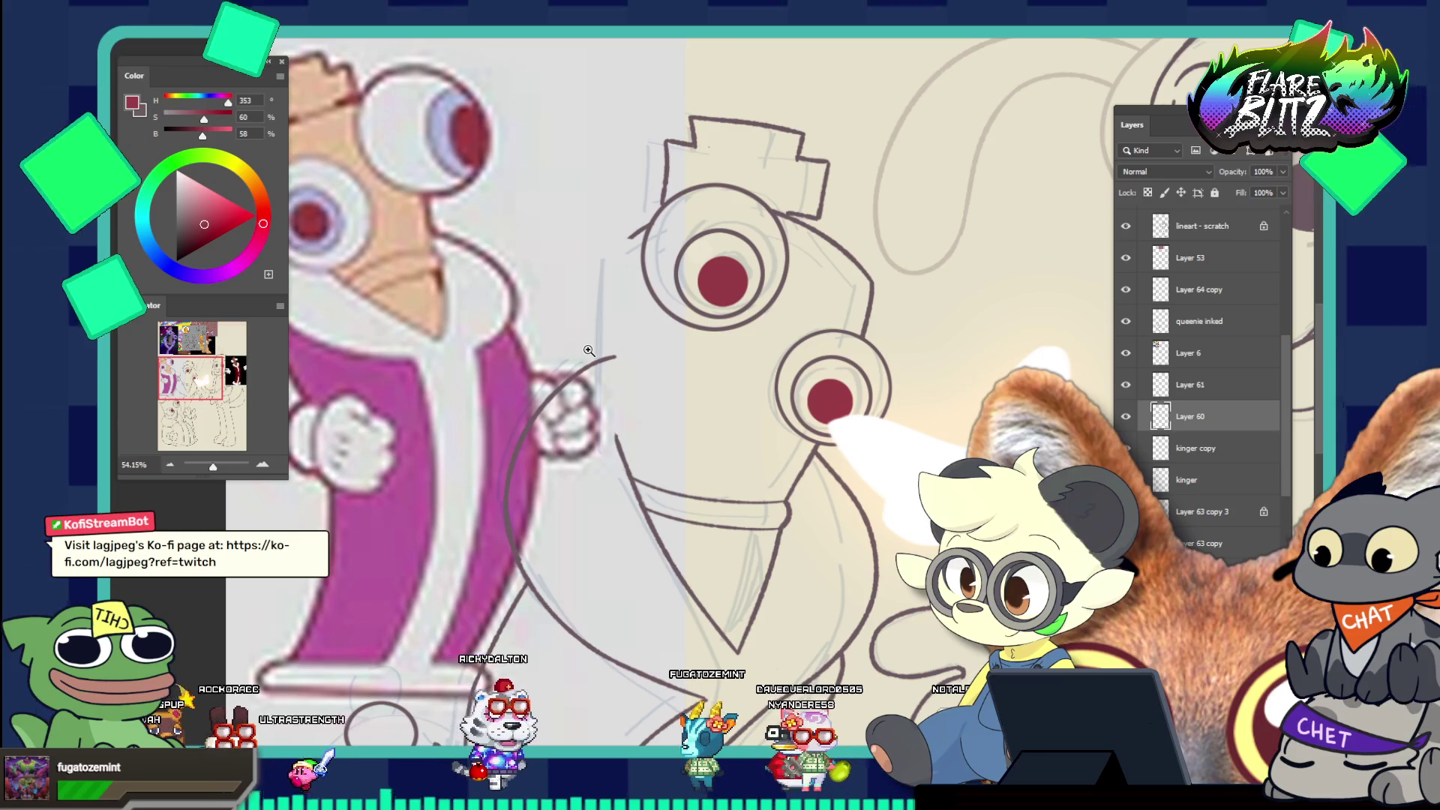
{"action": "key", "text": "x"}
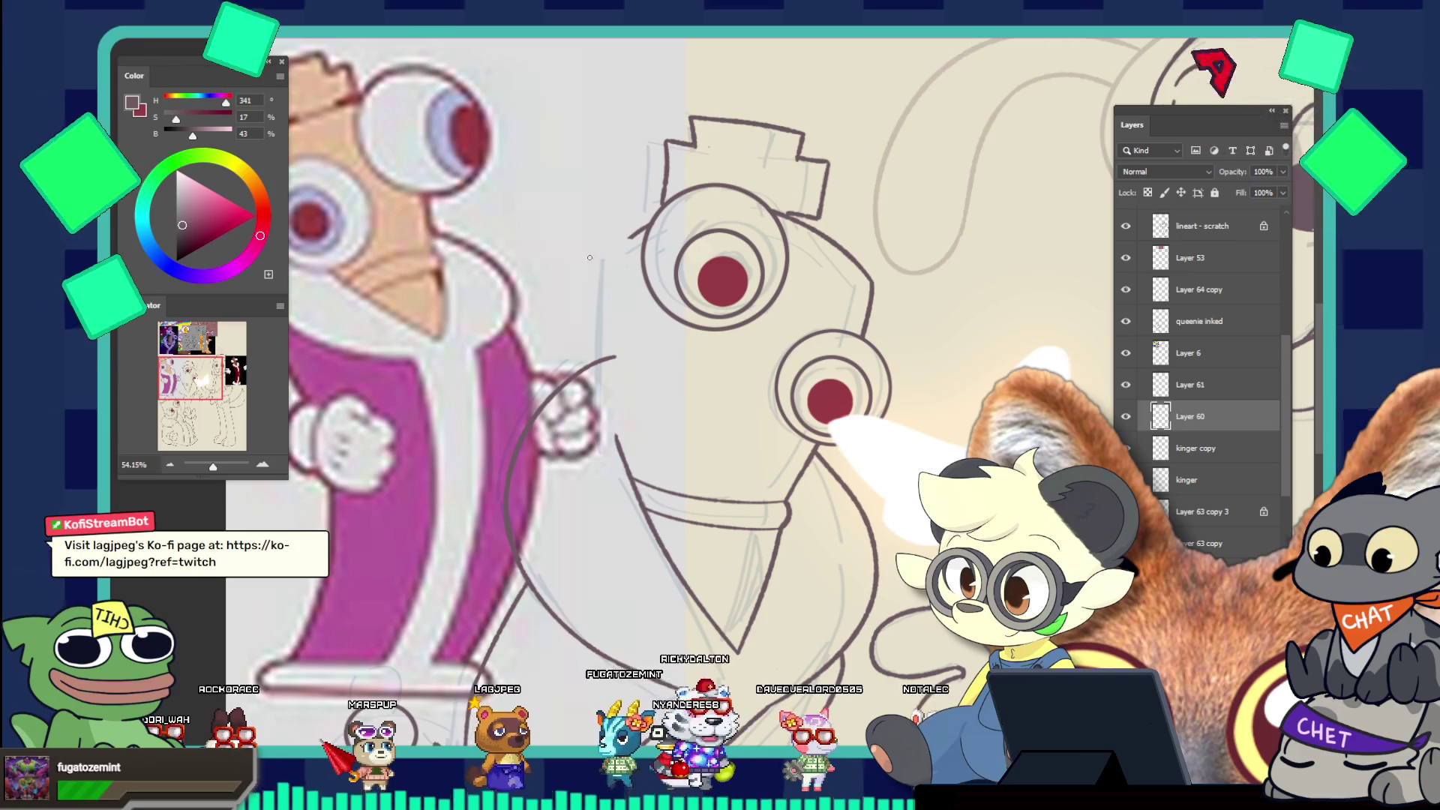
{"action": "left_click_drag", "start_coordinate": [598, 252], "coordinate": [605, 443]}
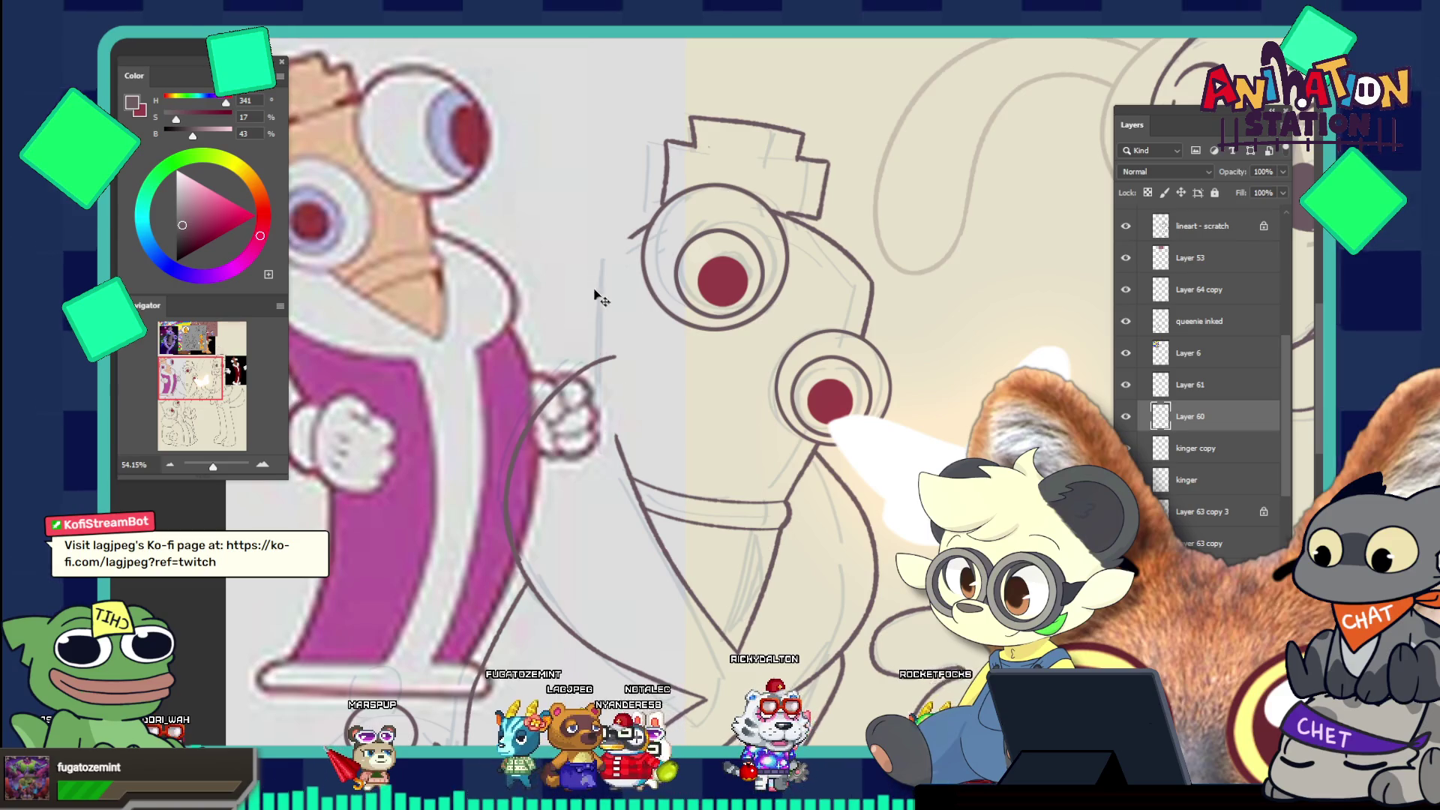
{"action": "left_click_drag", "start_coordinate": [586, 278], "coordinate": [606, 431]}
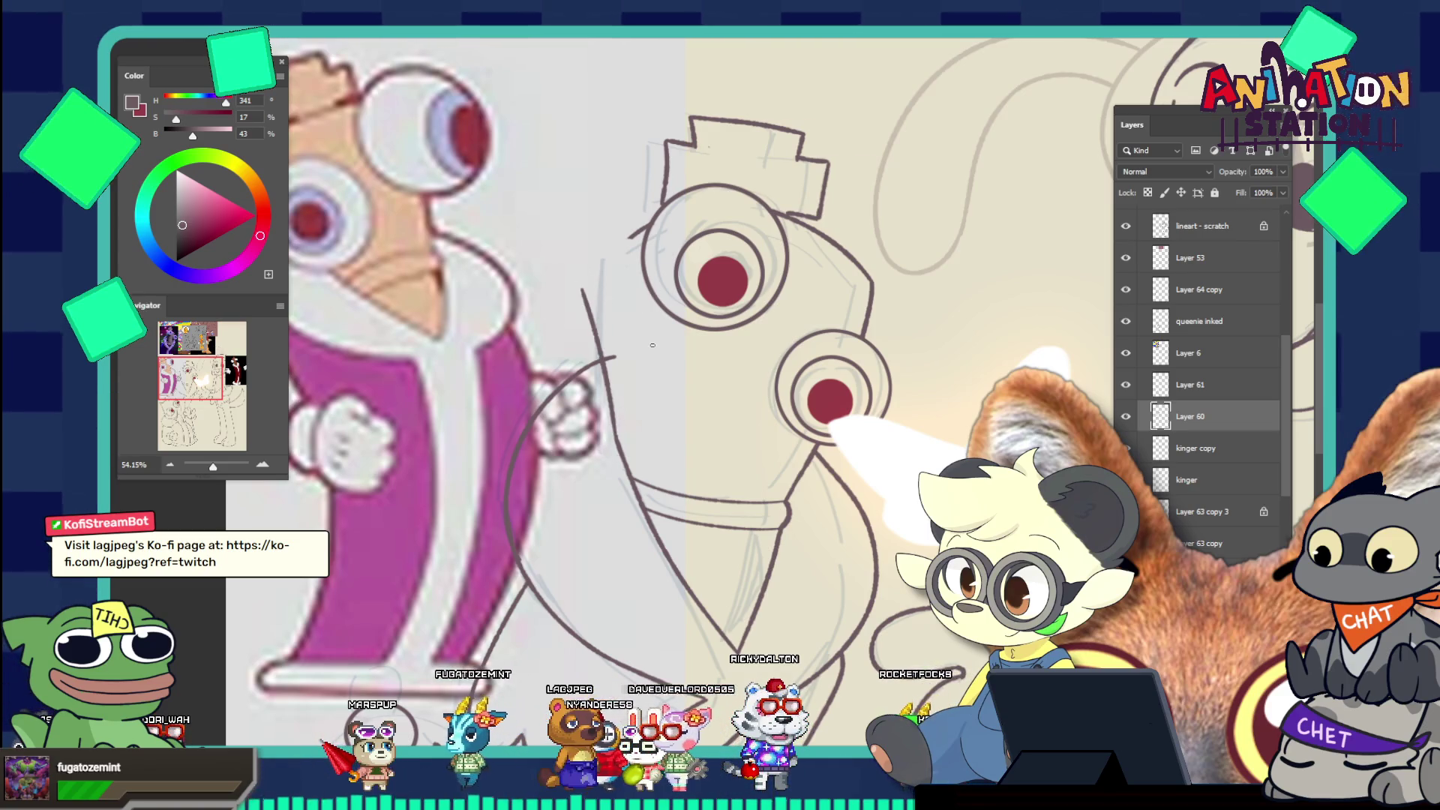
{"action": "key", "text": "ctrl+z"}
{"action": "key", "text": "ctrl+z"}
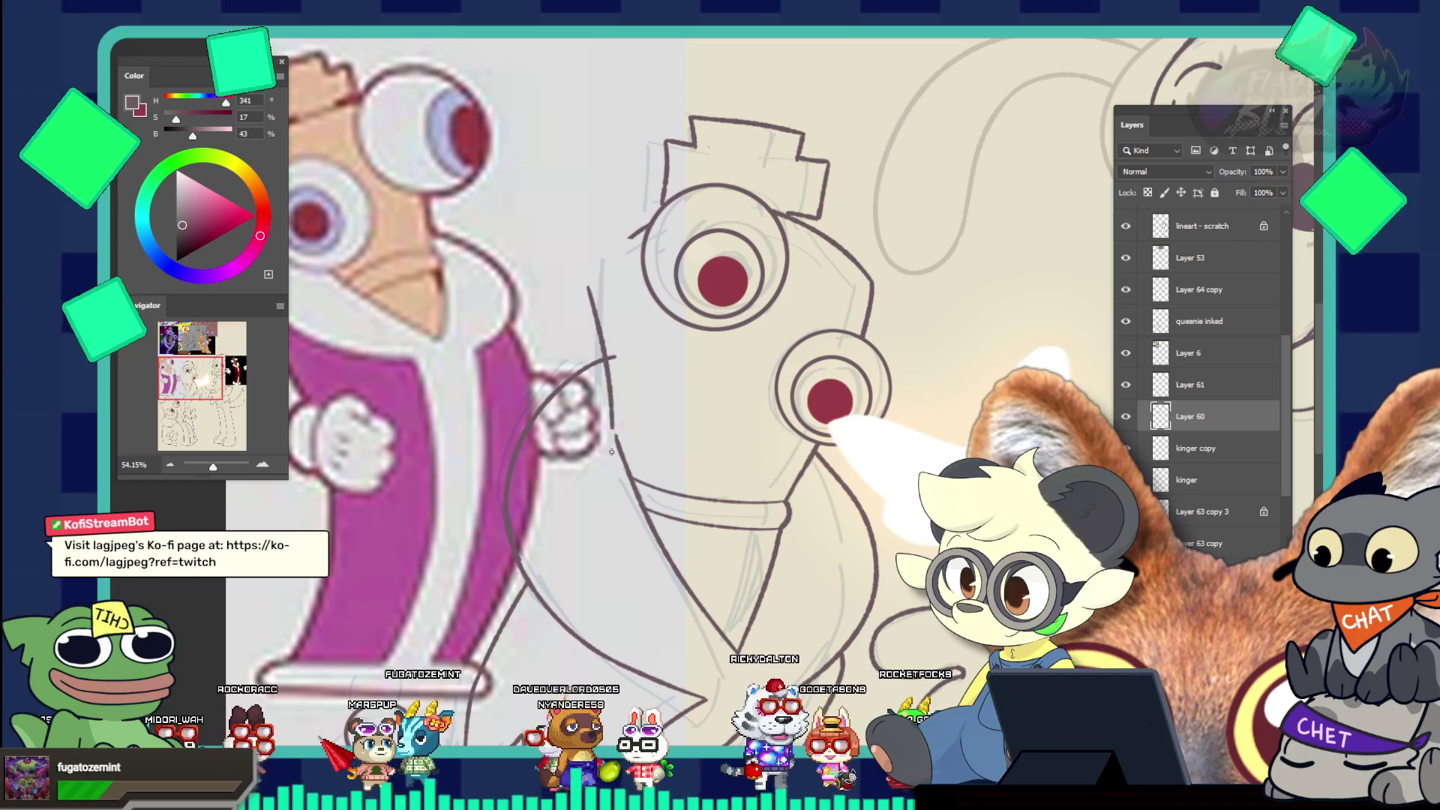
{"action": "key", "text": "ctrl+shift+z"}
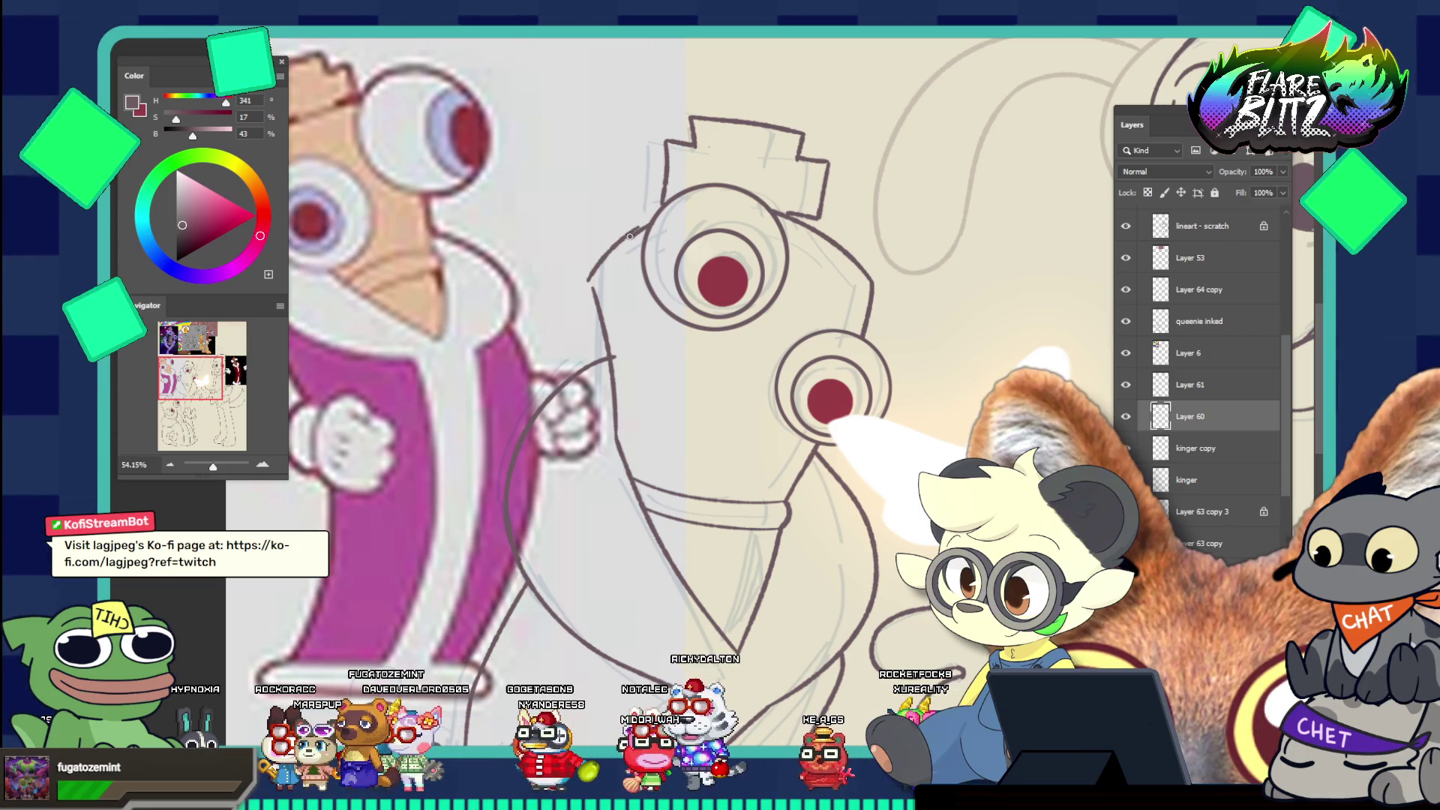
{"action": "left_click", "coordinate": [589, 278]}
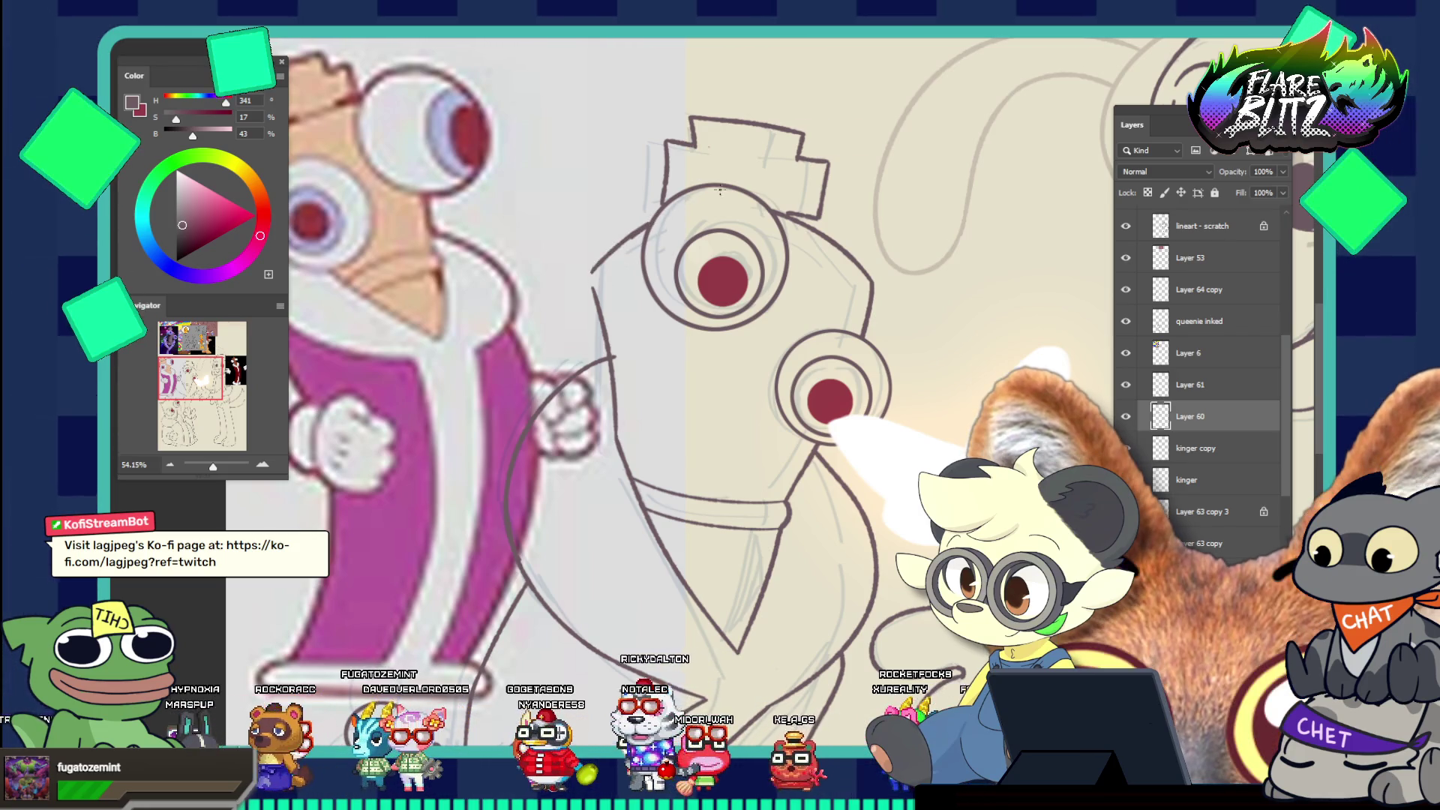
Redraw the lower-left outline stroke, undo the last attempt, and switch to Layer 61
{"action": "key", "text": "ctrl+0"}
{"action": "left_click_drag", "start_coordinate": [724, 194], "coordinate": [696, 259]}
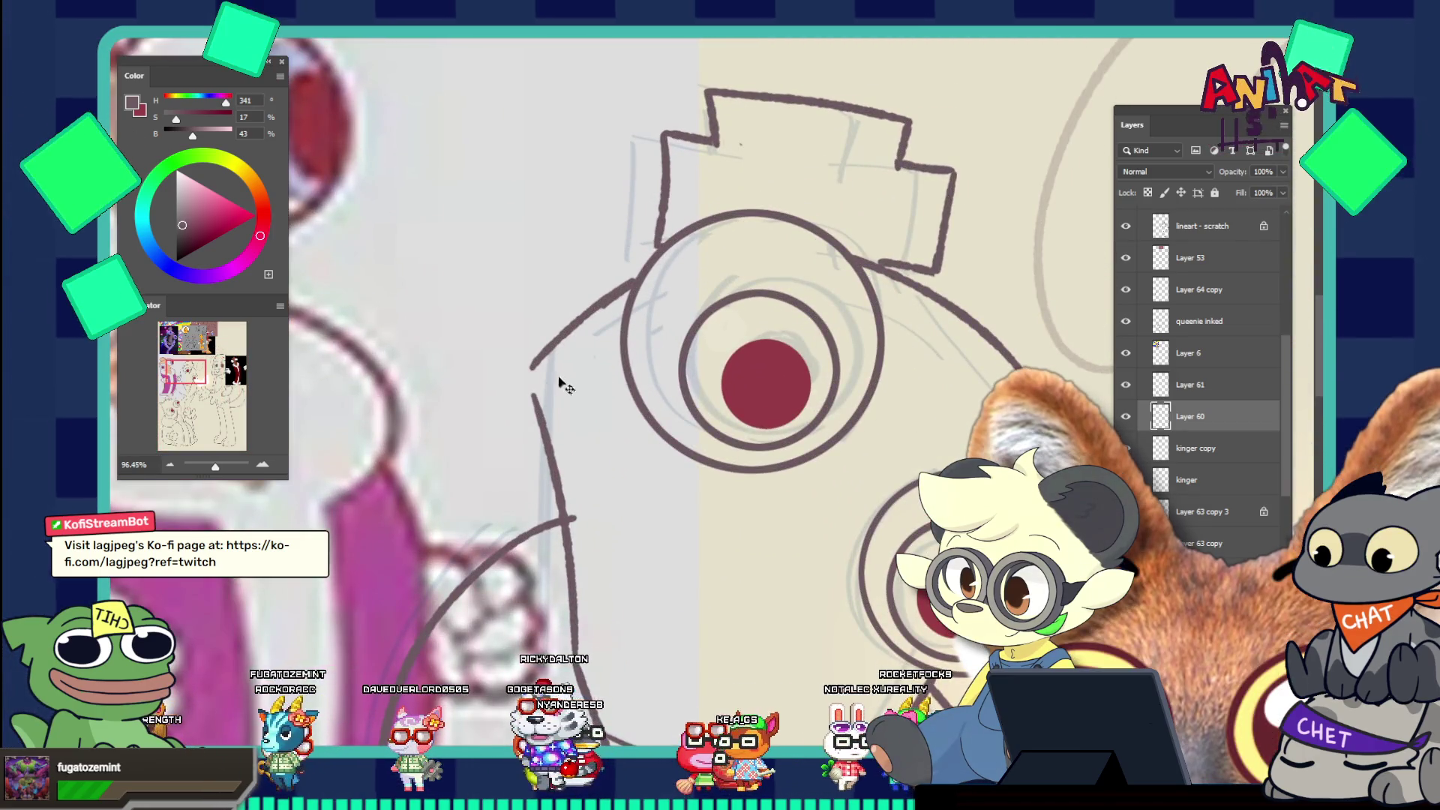
{"action": "key", "text": "ctrl+z"}
{"action": "key", "text": "ctrl+z"}
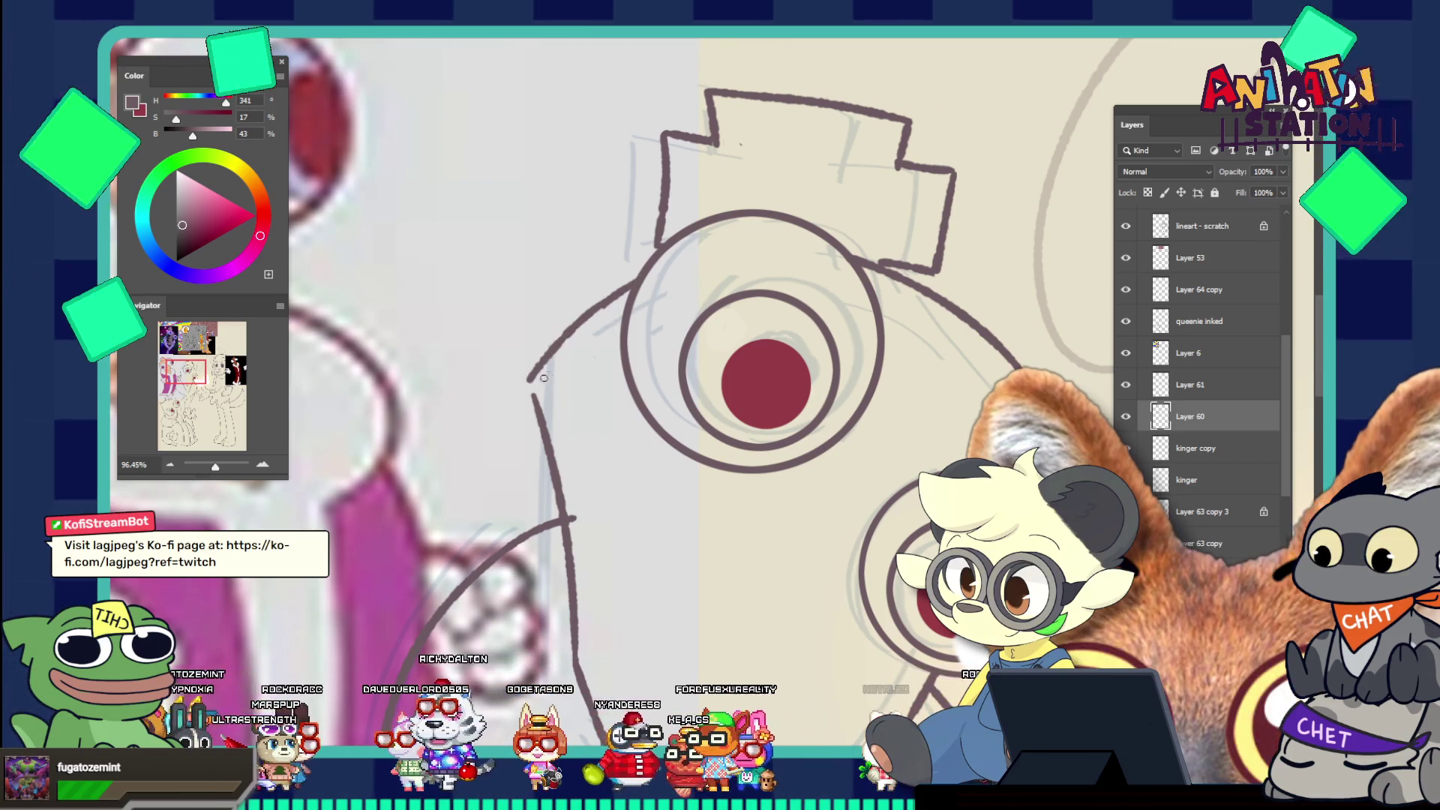
{"action": "left_click_drag", "start_coordinate": [622, 298], "coordinate": [544, 427]}
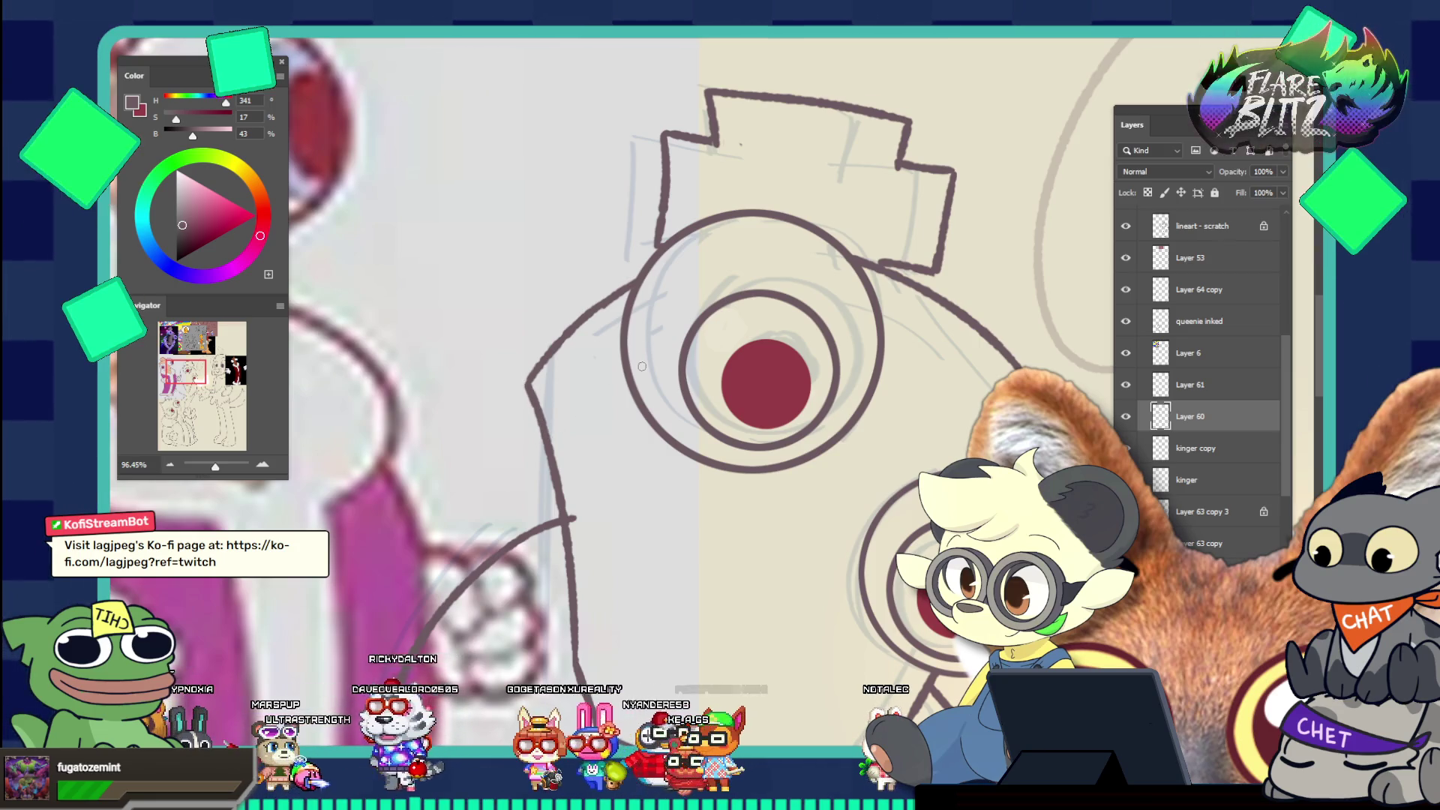
{"action": "mouse_move", "coordinate": [731, 304]}
{"action": "left_mouse_down"}
{"action": "mouse_move", "coordinate": [615, 300]}
{"action": "mouse_move", "coordinate": [774, 279]}
{"action": "mouse_move", "coordinate": [510, 289]}
{"action": "mouse_move", "coordinate": [585, 308]}
{"action": "mouse_move", "coordinate": [566, 387]}
{"action": "mouse_move", "coordinate": [517, 359]}
{"action": "mouse_move", "coordinate": [617, 386]}
{"action": "mouse_move", "coordinate": [600, 406]}
{"action": "left_mouse_up"}
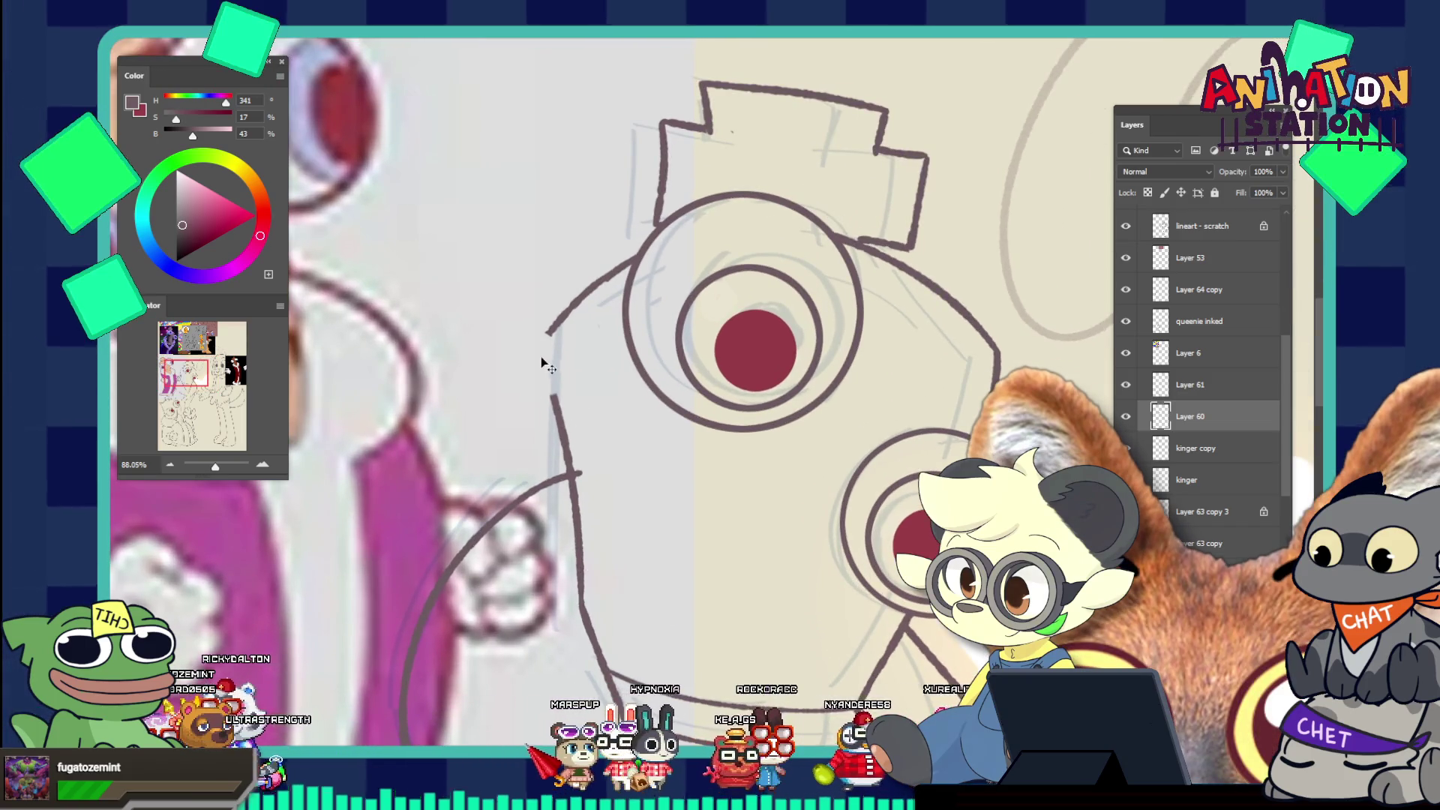
{"action": "key", "text": "ctrl+z"}
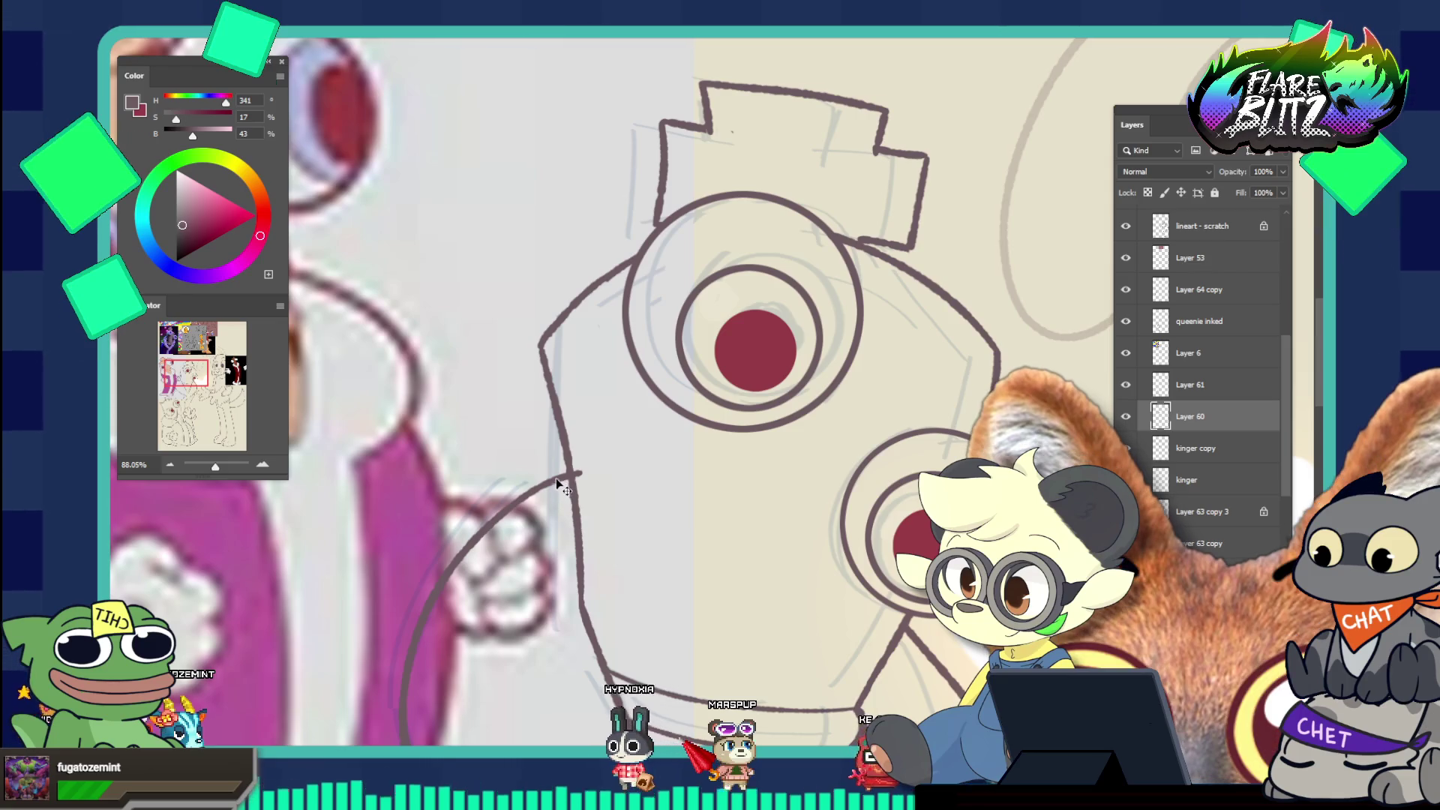
{"action": "left_click", "coordinate": [583, 487], "text": "ctrl"}
{"action": "left_click_drag", "start_coordinate": [597, 471], "coordinate": [519, 373]}
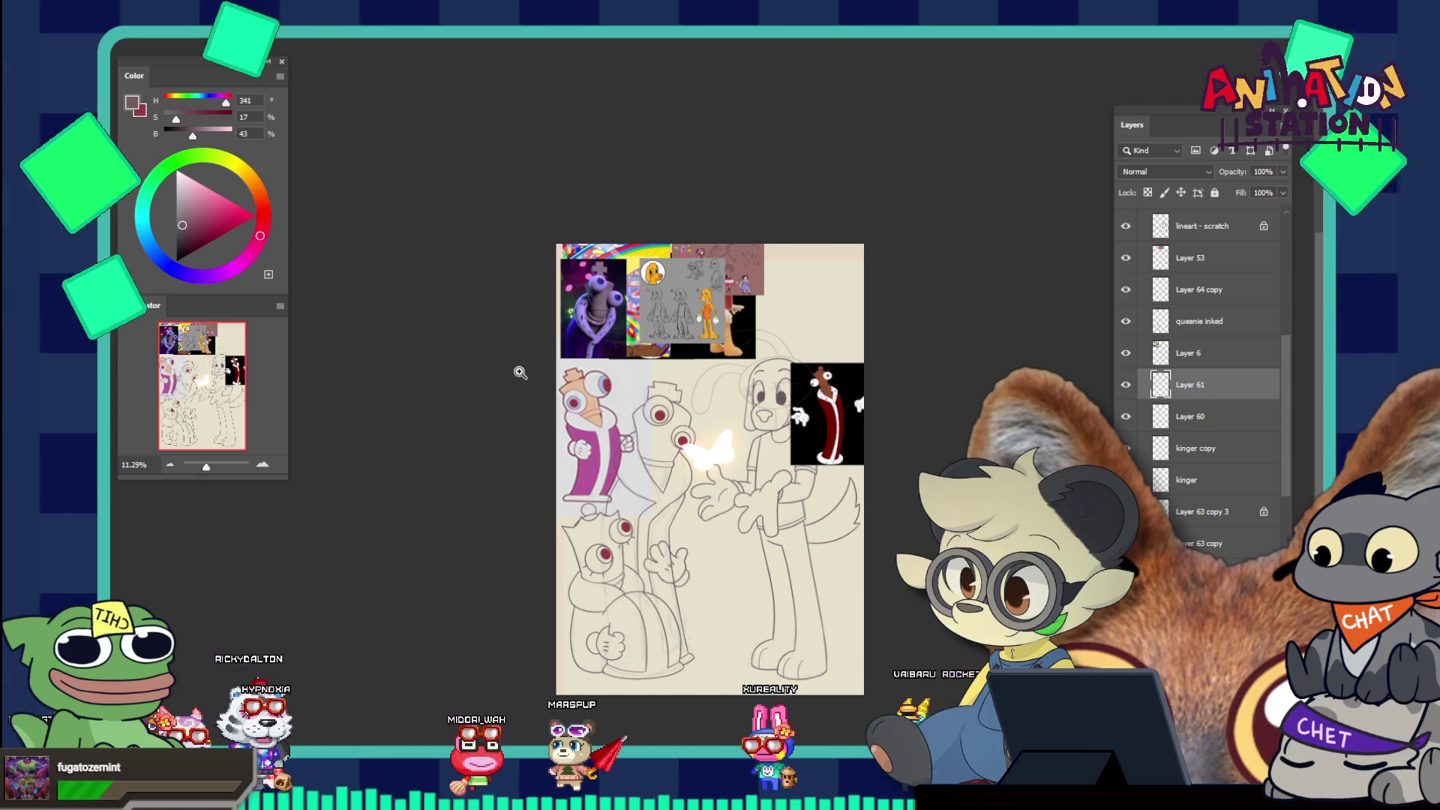
With the Move tool, drag the pink Kinger reference image up and to the left
{"action": "scroll", "coordinate": [756, 486], "scroll_direction": "down", "scroll_amount": 1}
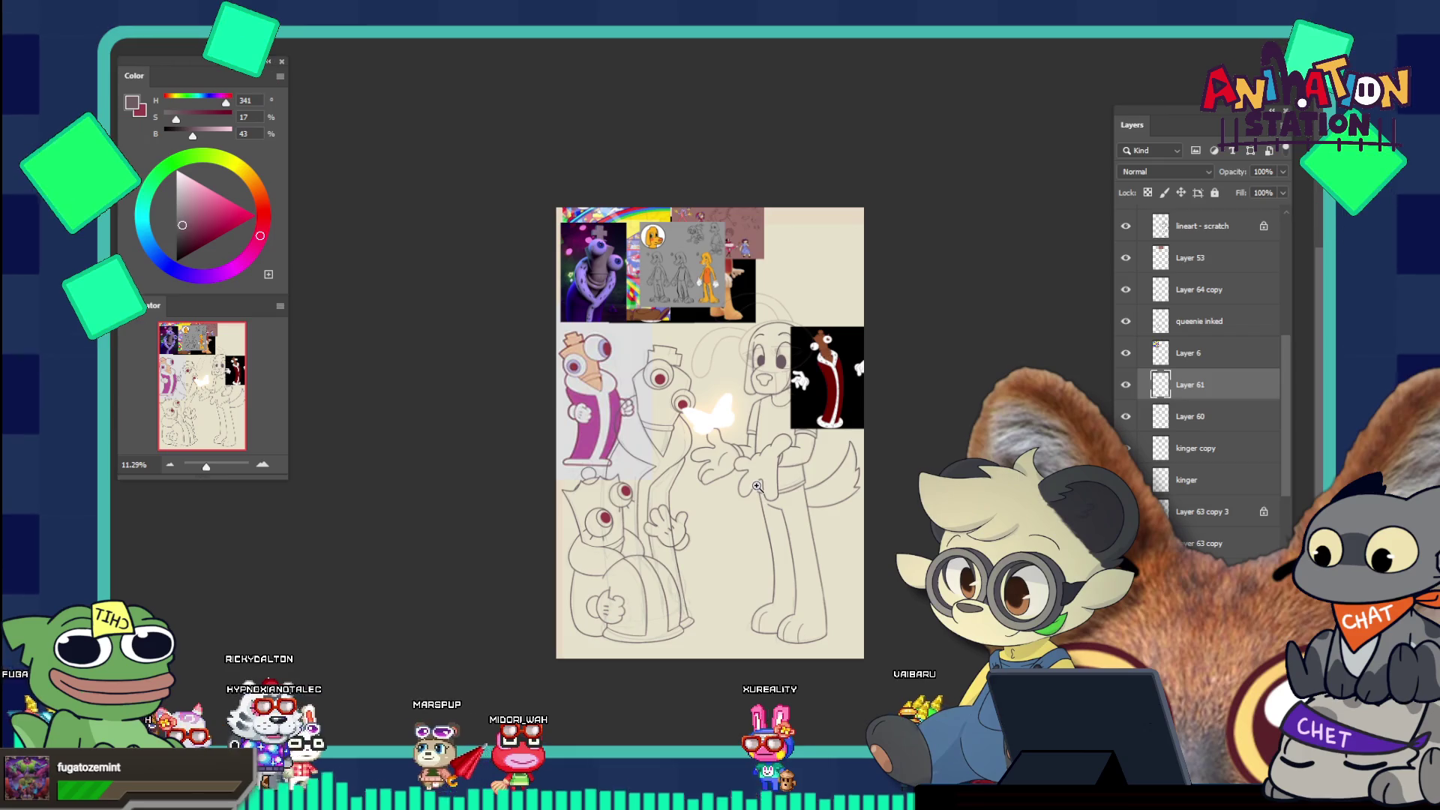
{"action": "left_click_drag", "start_coordinate": [749, 507], "coordinate": [787, 544]}
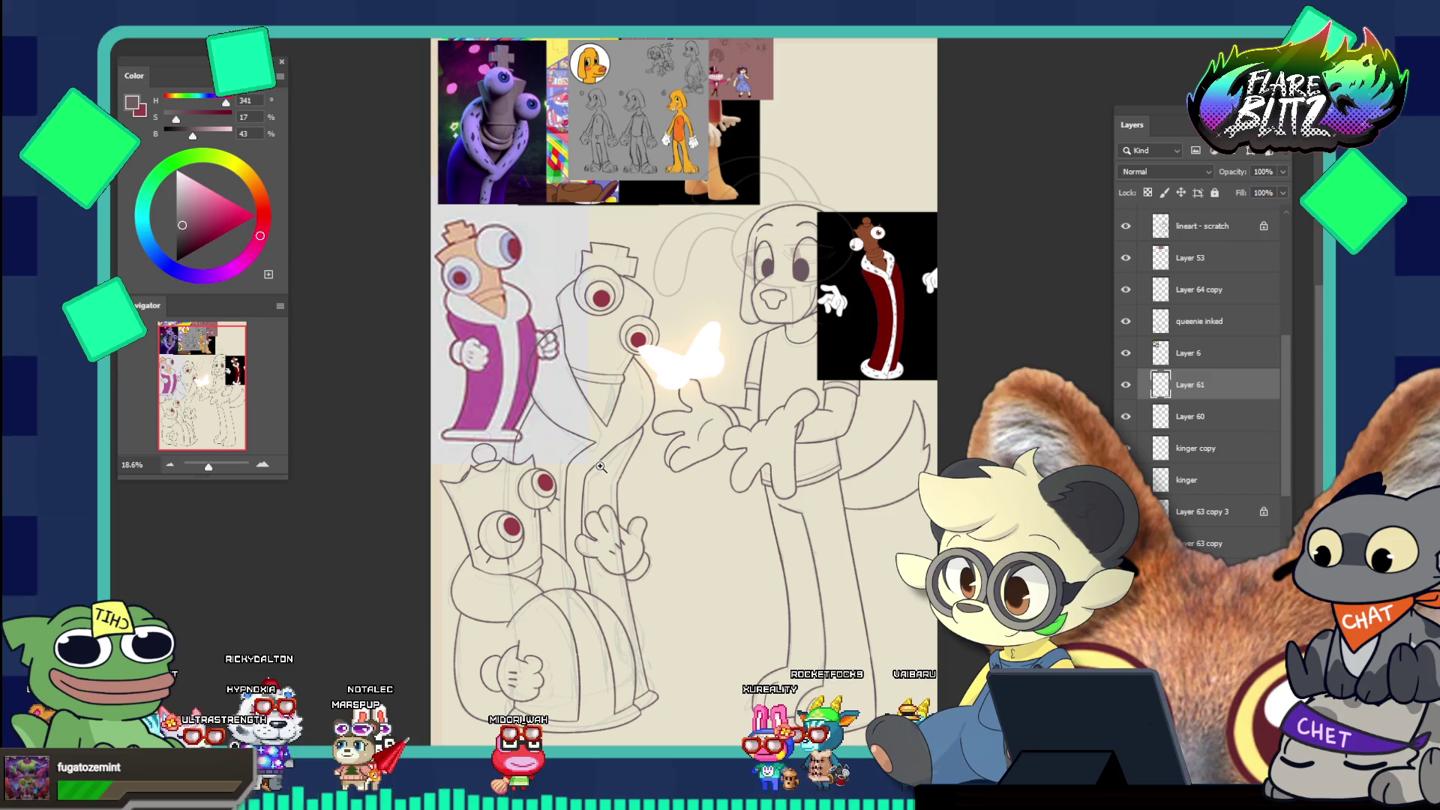
{"action": "left_click_drag", "start_coordinate": [612, 555], "coordinate": [508, 536]}
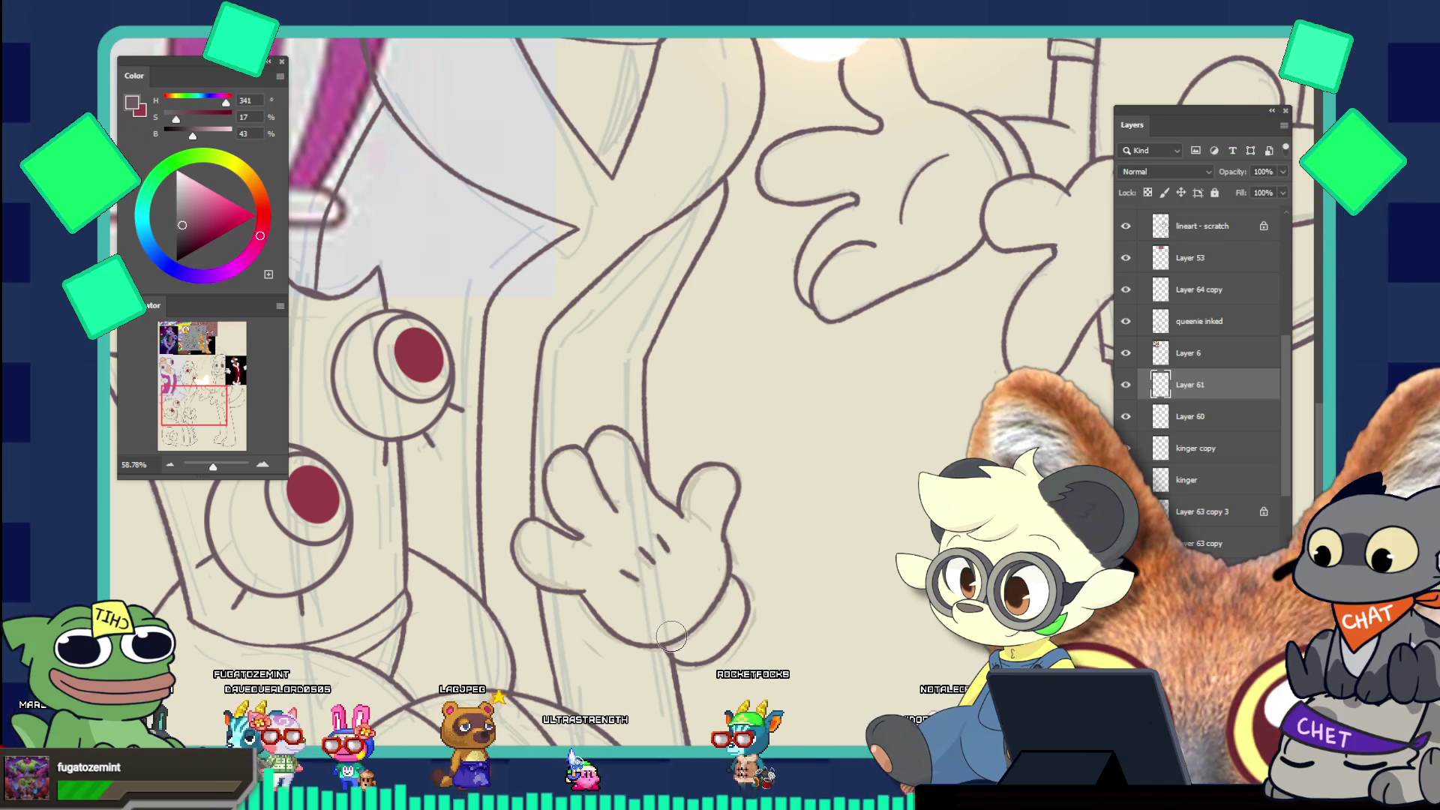
{"action": "left_click_drag", "start_coordinate": [721, 611], "coordinate": [650, 553]}
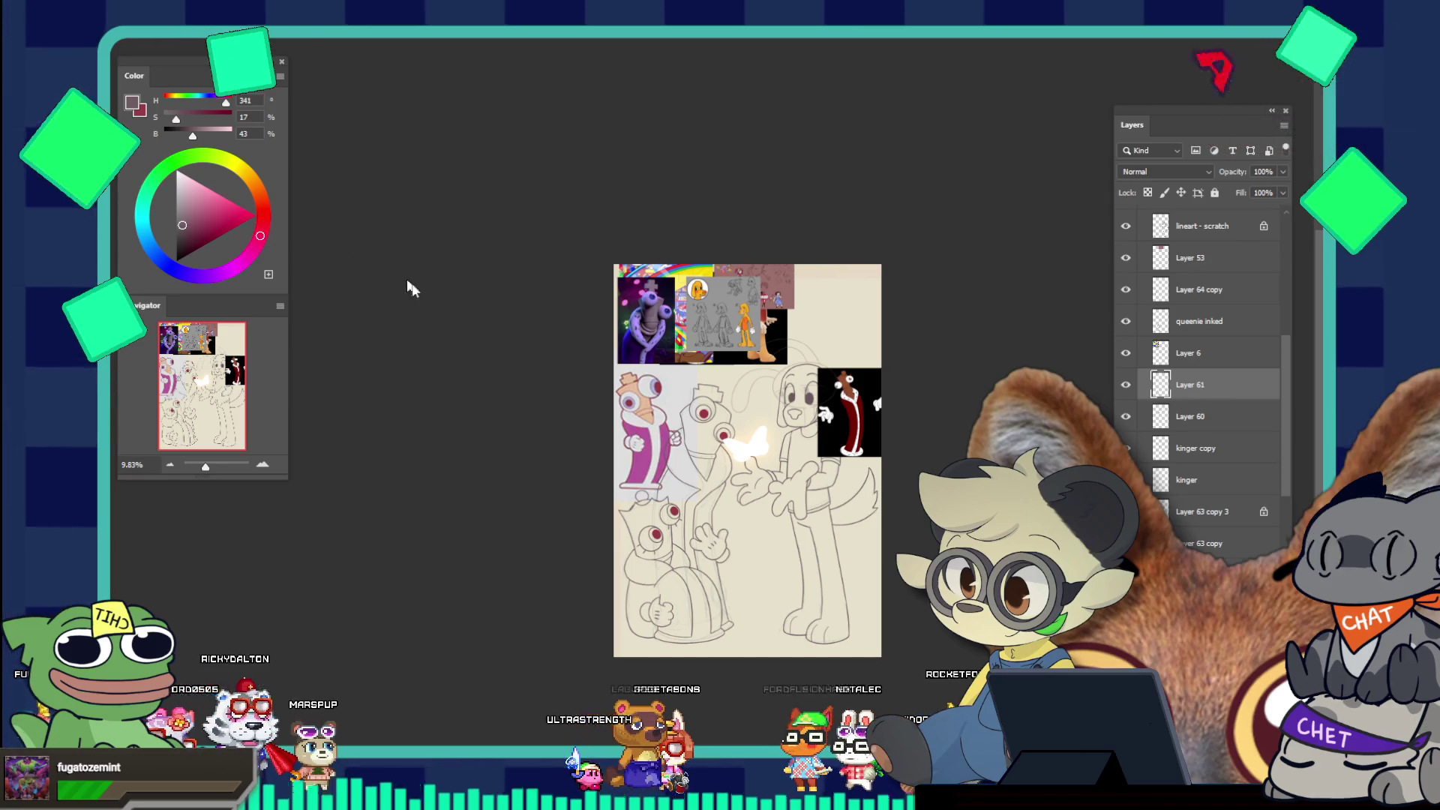
{"action": "left_click_drag", "start_coordinate": [707, 616], "coordinate": [796, 649]}
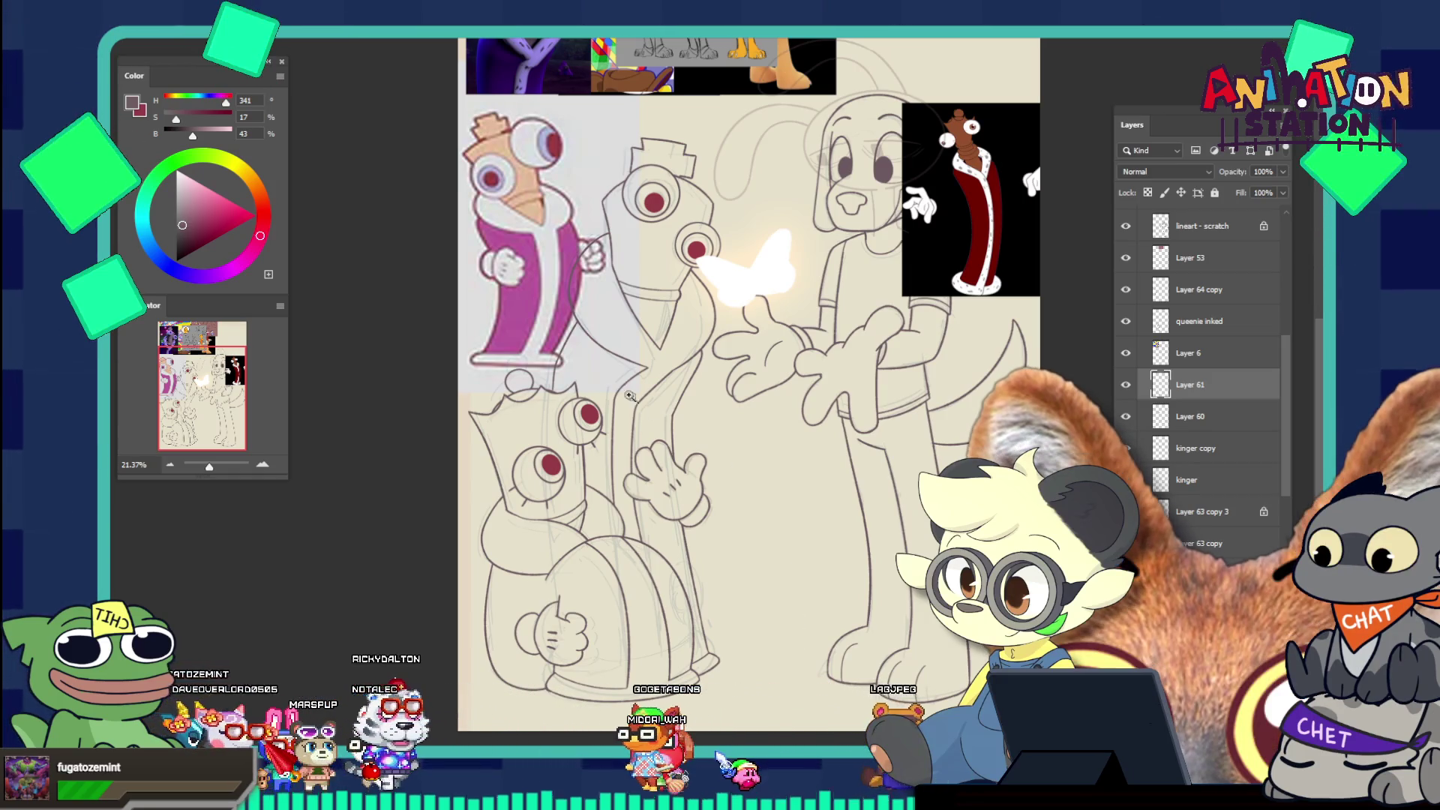
{"action": "key", "text": "v"}
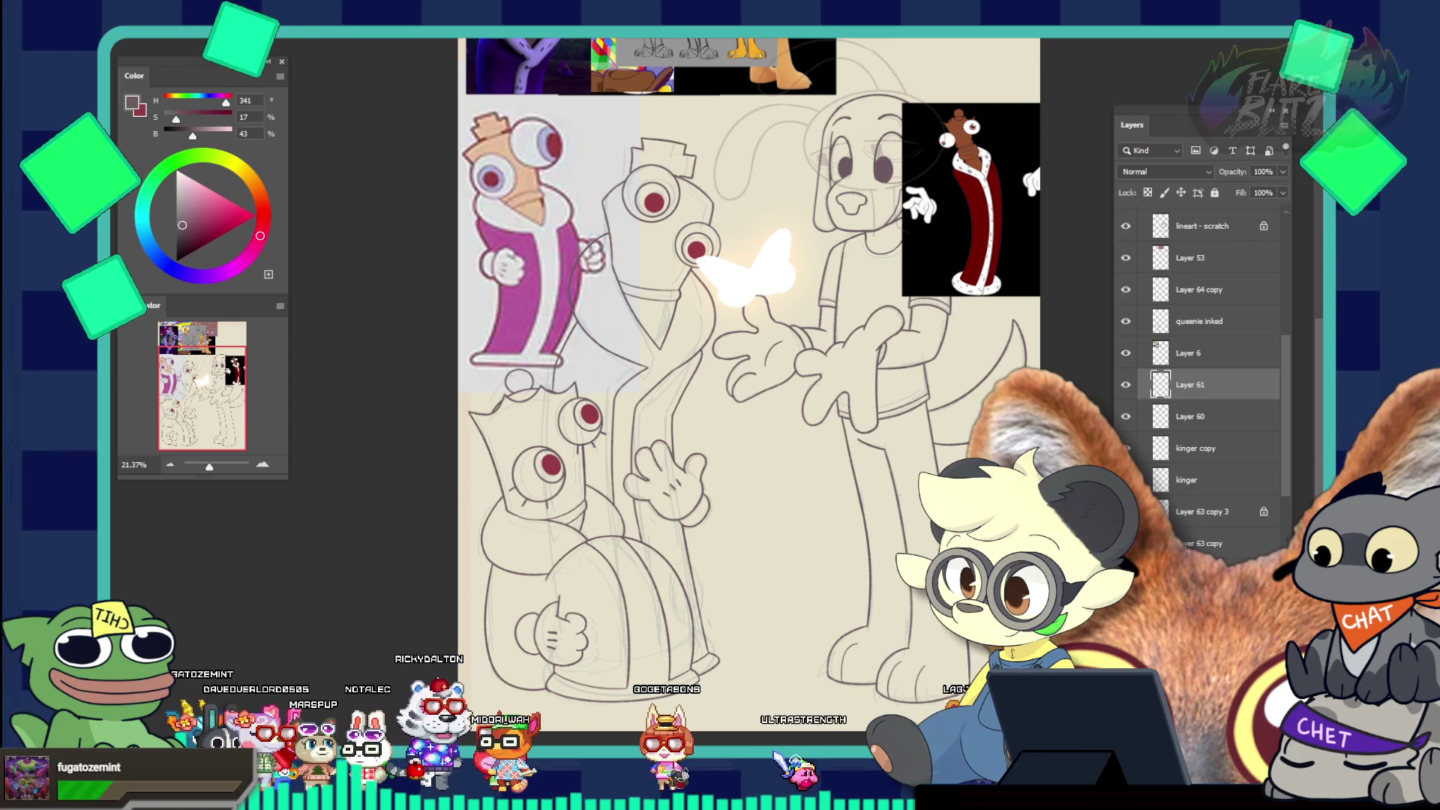
{"action": "mouse_move", "coordinate": [568, 261]}
{"action": "left_mouse_down"}
{"action": "mouse_move", "coordinate": [556, 159]}
{"action": "mouse_move", "coordinate": [514, 231]}
{"action": "mouse_move", "coordinate": [514, 212]}
{"action": "left_mouse_up"}
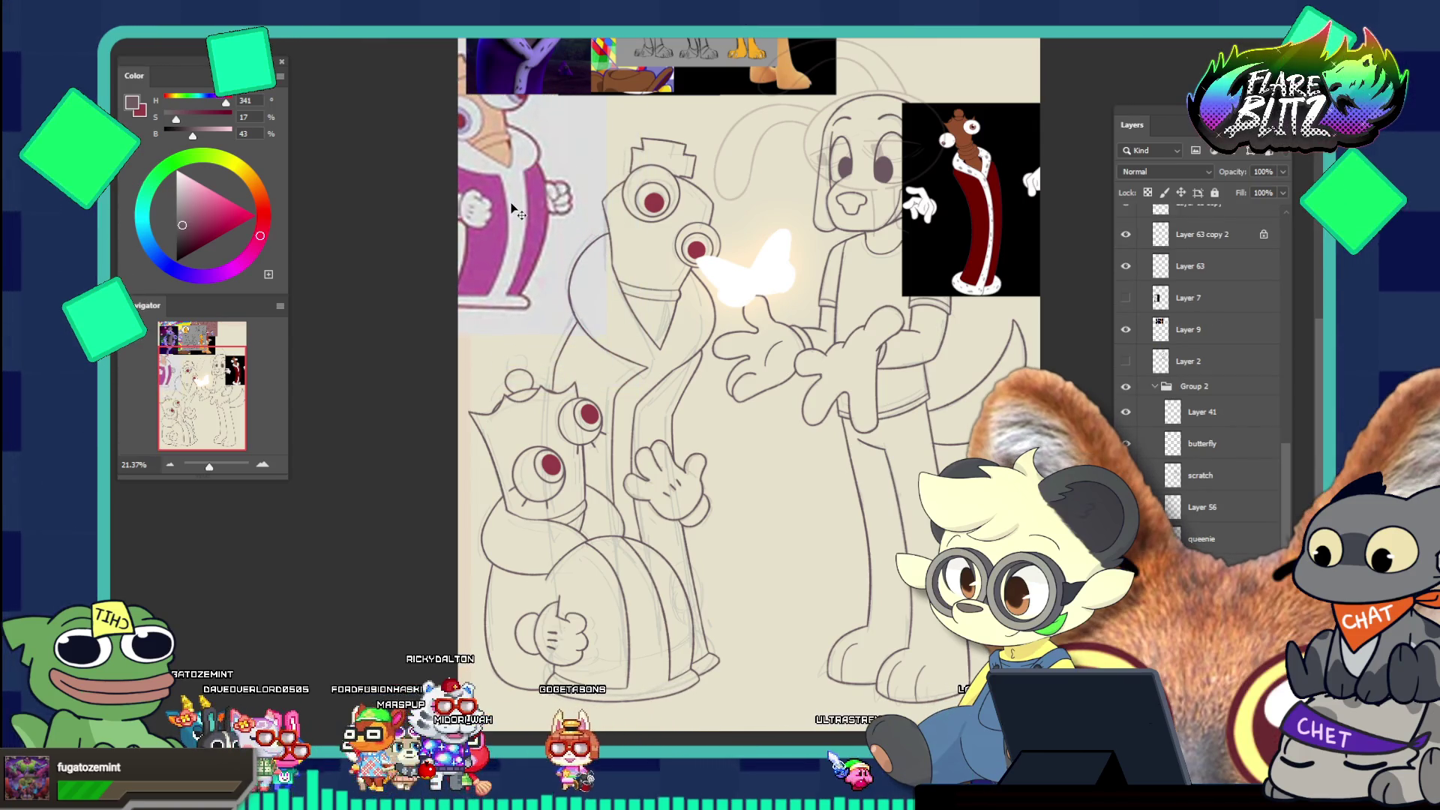
Rearrange the black character, grey dog sketch and pink collage references on the board
{"action": "scroll", "coordinate": [514, 212], "scroll_direction": "up", "scroll_amount": 1}
{"action": "scroll", "coordinate": [514, 212], "scroll_direction": "up", "scroll_amount": 4}
{"action": "left_click_drag", "start_coordinate": [713, 156], "coordinate": [743, 341]}
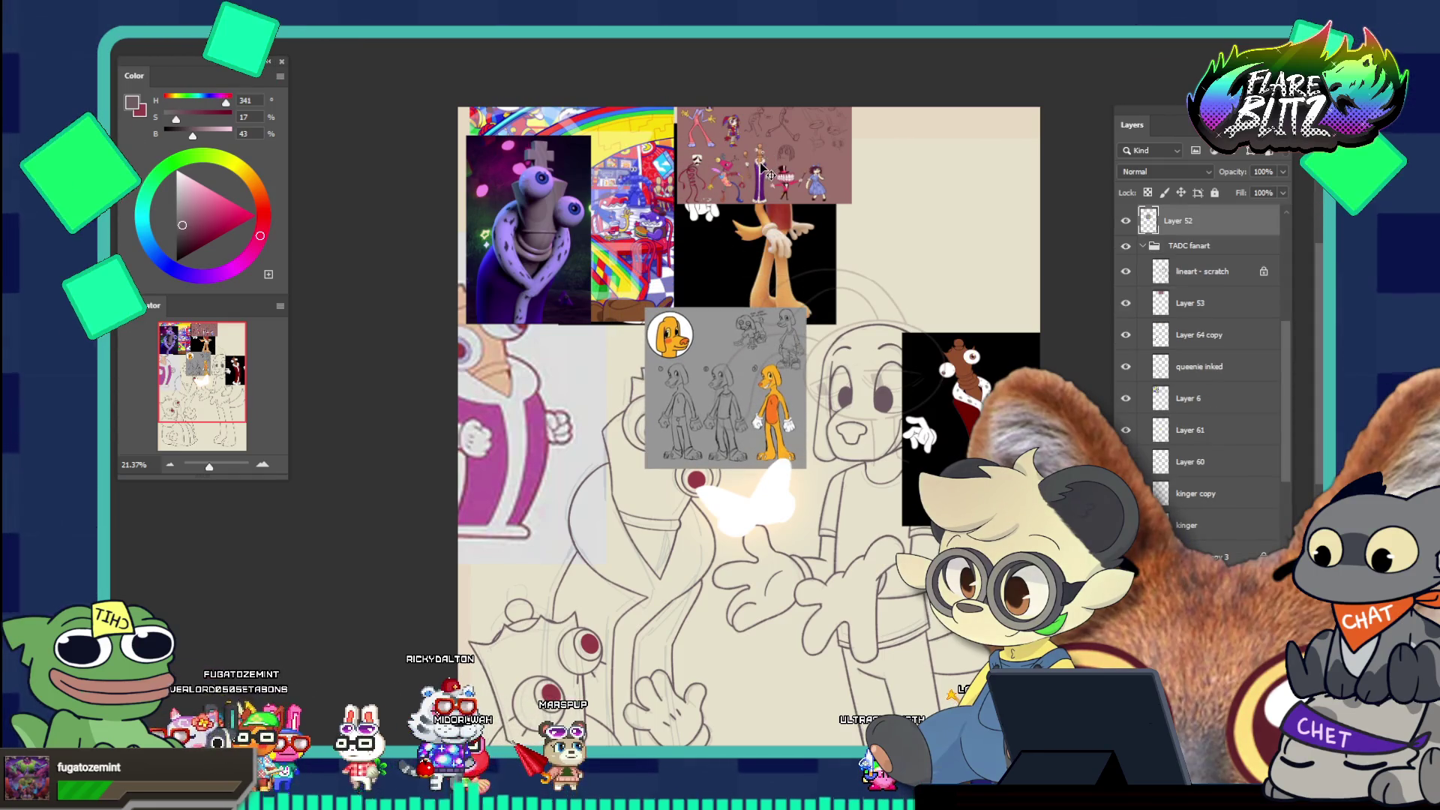
{"action": "left_click_drag", "start_coordinate": [767, 171], "coordinate": [786, 294]}
{"action": "left_click_drag", "start_coordinate": [772, 184], "coordinate": [870, 183]}
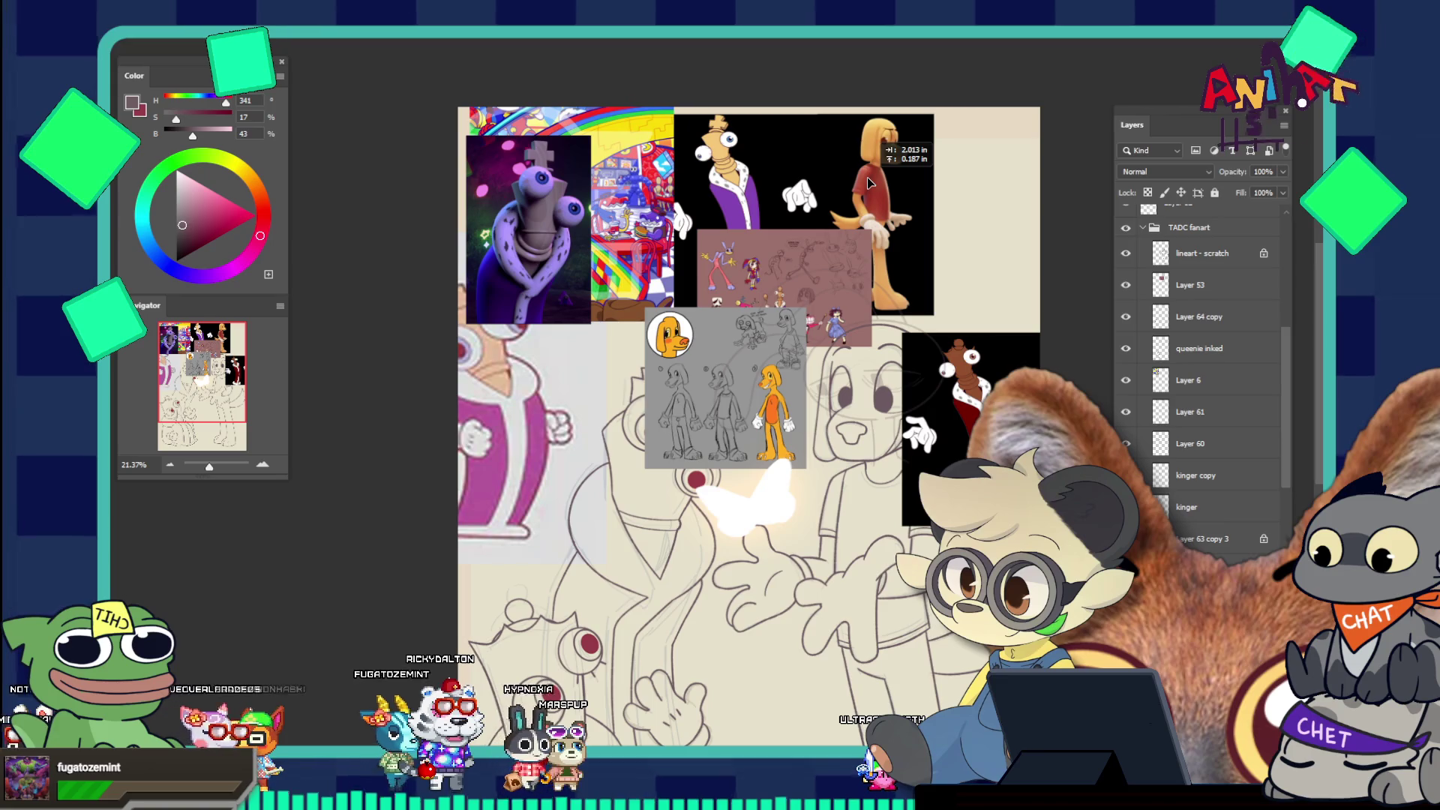
{"action": "mouse_move", "coordinate": [867, 186]}
{"action": "left_mouse_down"}
{"action": "mouse_move", "coordinate": [731, 322]}
{"action": "mouse_move", "coordinate": [731, 308]}
{"action": "mouse_move", "coordinate": [864, 238]}
{"action": "mouse_move", "coordinate": [905, 308]}
{"action": "left_mouse_up"}
{"action": "mouse_move", "coordinate": [806, 319]}
{"action": "left_mouse_down"}
{"action": "mouse_move", "coordinate": [632, 323]}
{"action": "mouse_move", "coordinate": [638, 300]}
{"action": "left_mouse_up"}
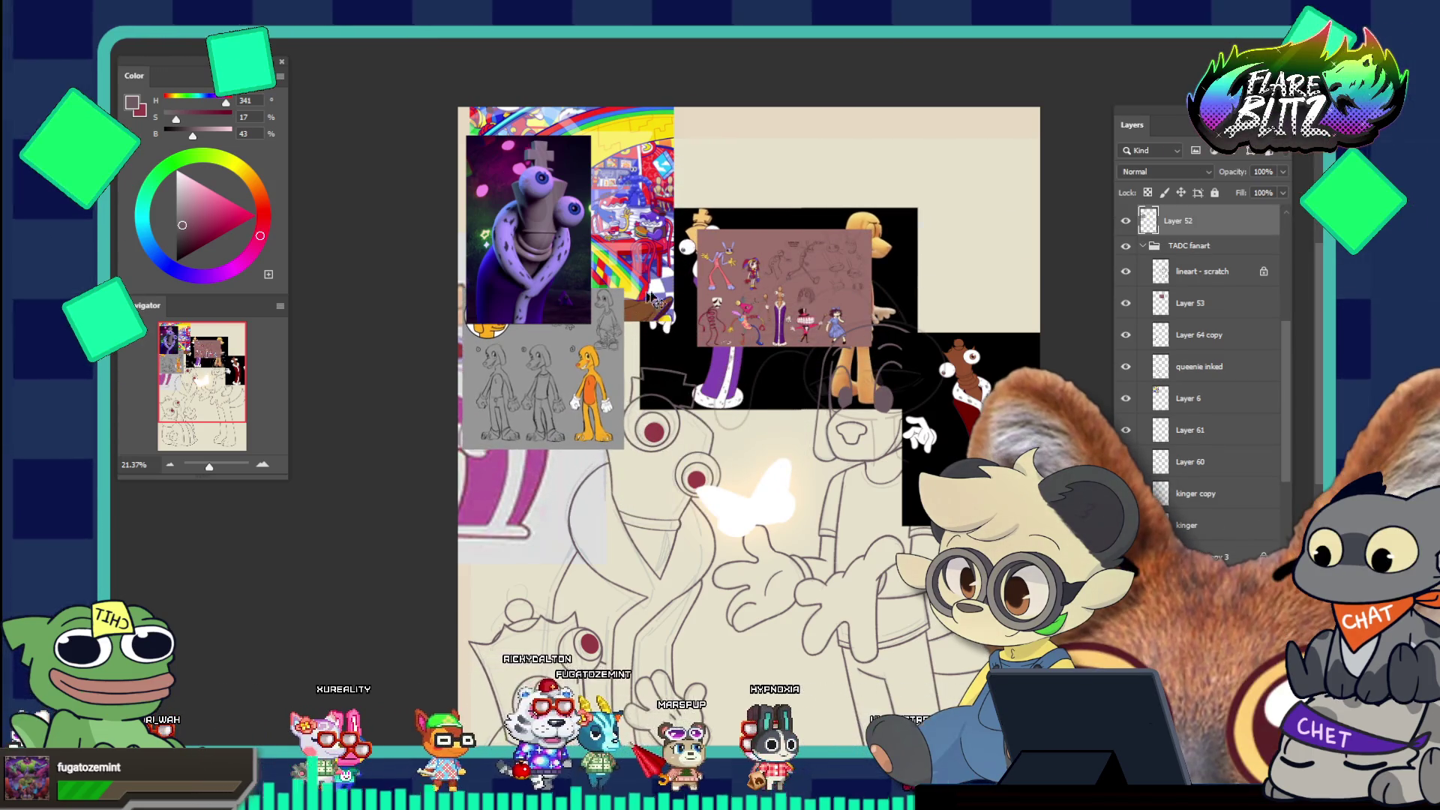
{"action": "left_click_drag", "start_coordinate": [782, 290], "coordinate": [797, 375]}
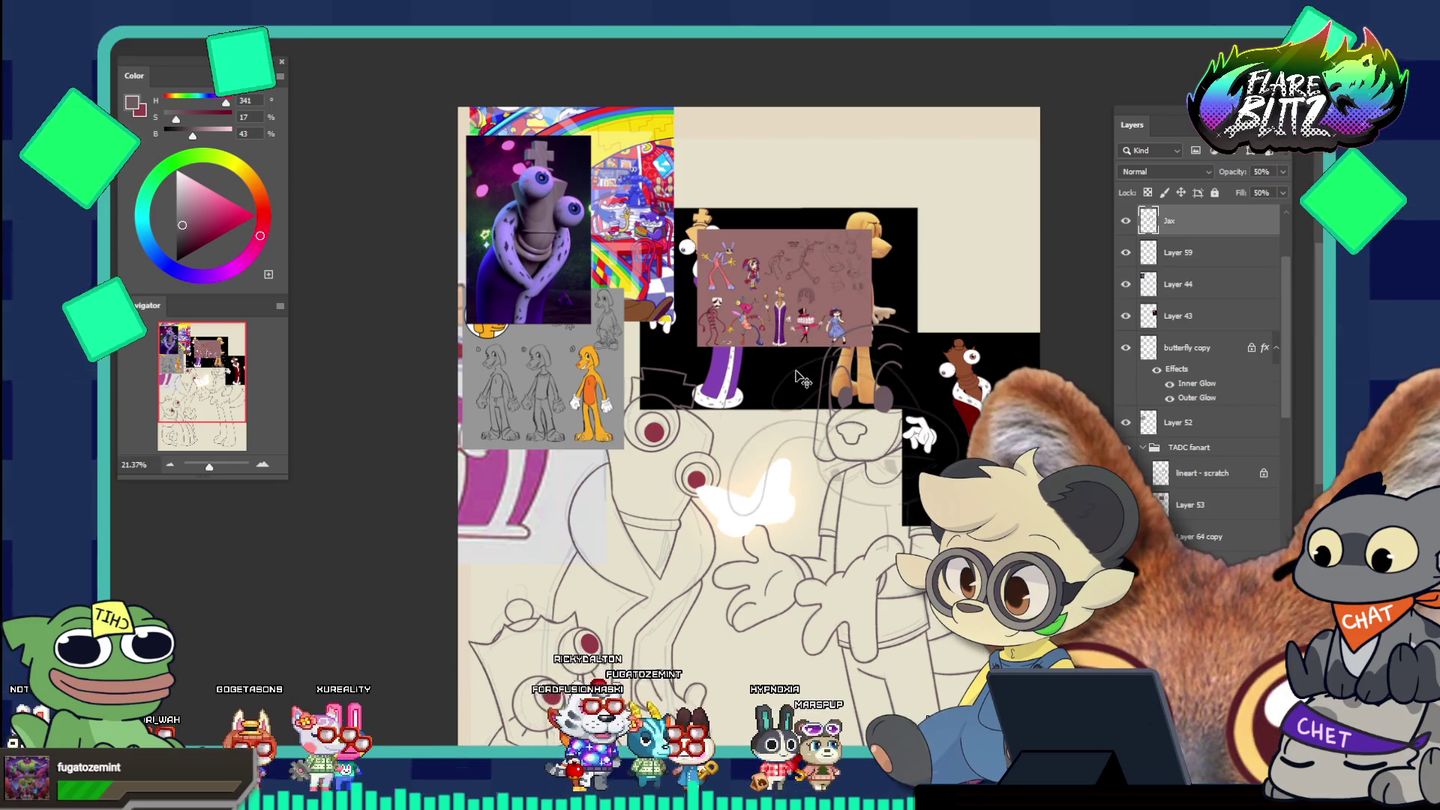
{"action": "mouse_move", "coordinate": [771, 287]}
{"action": "left_mouse_down"}
{"action": "mouse_move", "coordinate": [762, 489]}
{"action": "mouse_move", "coordinate": [754, 459]}
{"action": "left_mouse_up"}
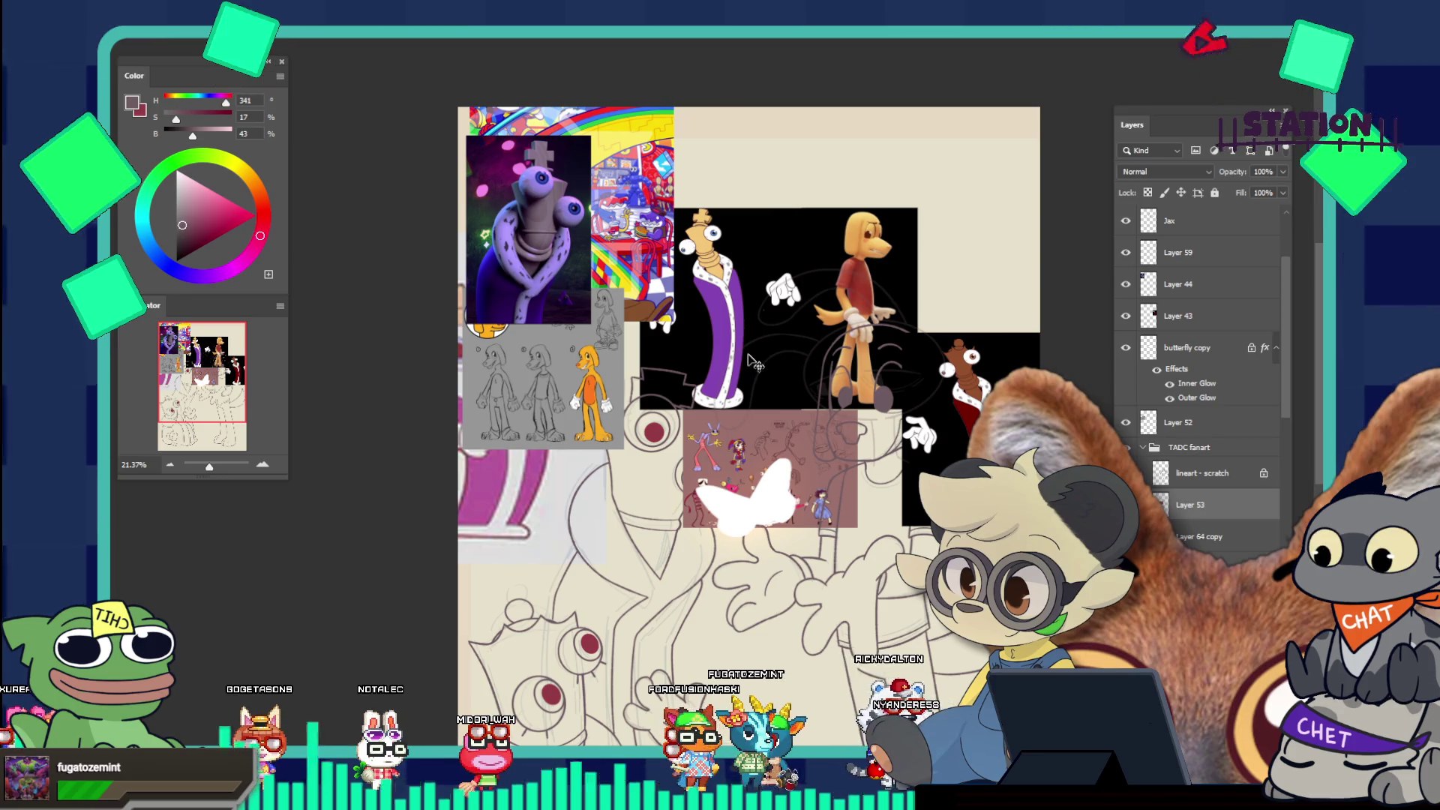
Enlarge the pink character collage in the TADC fanart folder with Free Transform
{"action": "left_click", "coordinate": [751, 455], "text": "ctrl"}
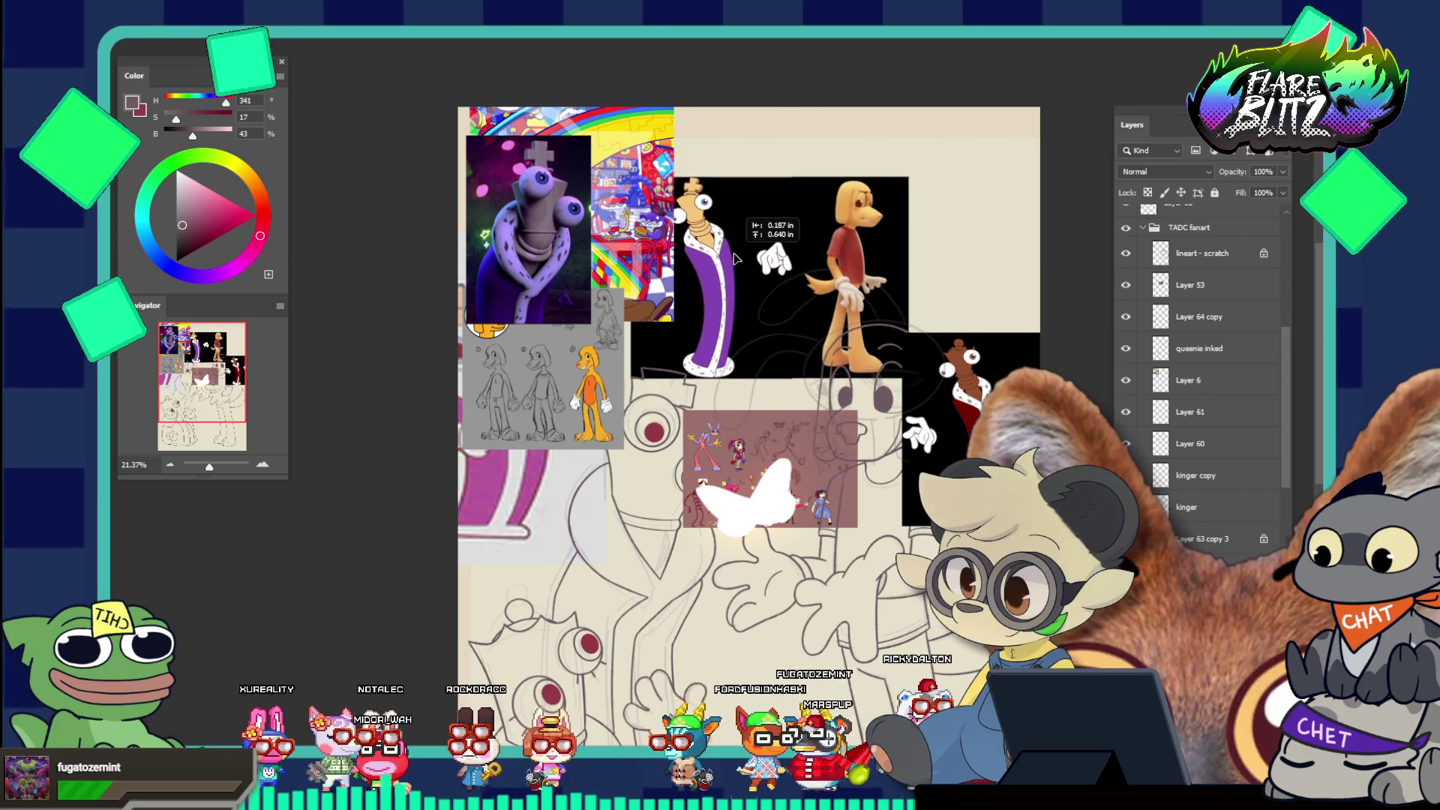
{"action": "left_click", "coordinate": [750, 455]}
{"action": "key", "text": "ctrl+t"}
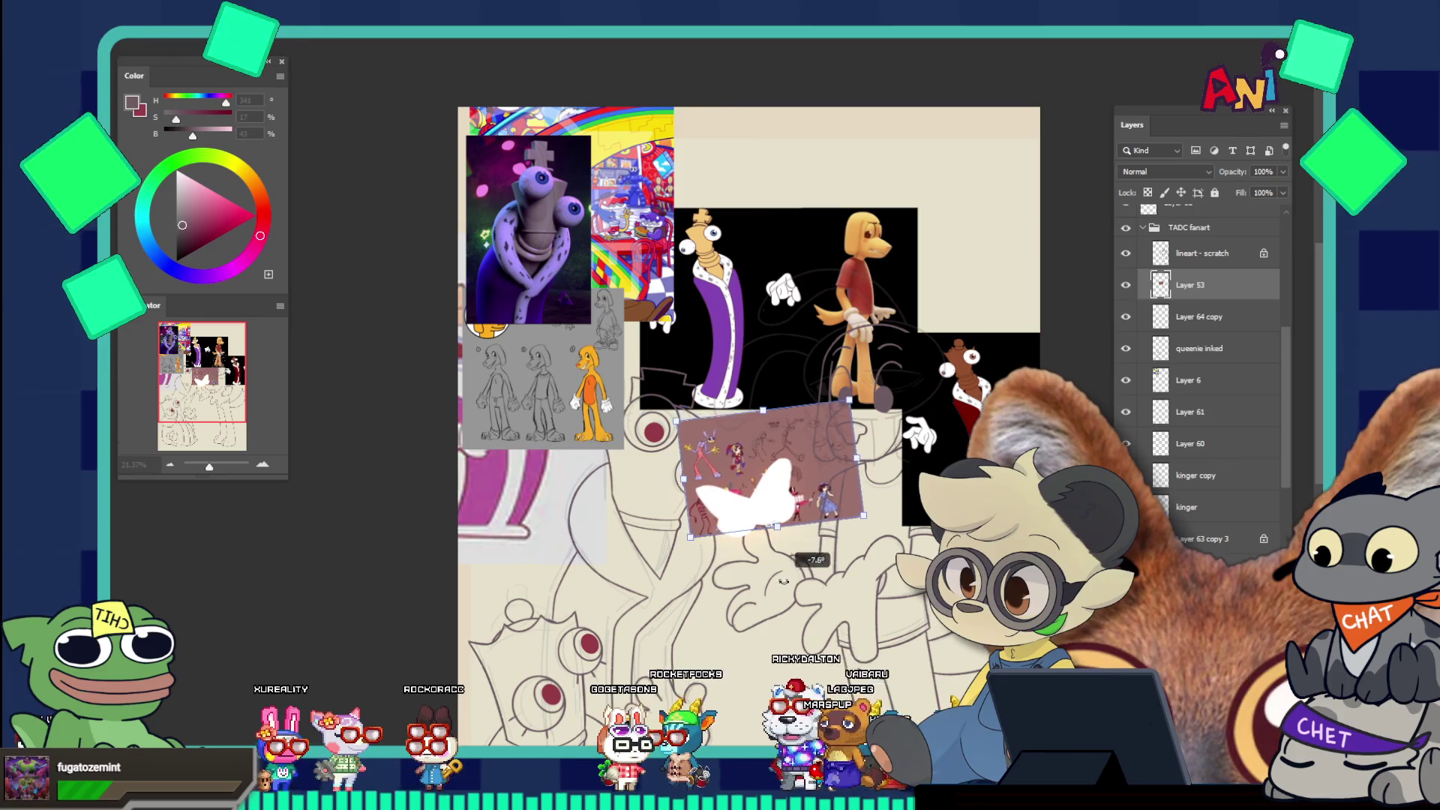
{"action": "mouse_move", "coordinate": [773, 523]}
{"action": "left_mouse_down"}
{"action": "mouse_move", "coordinate": [779, 606]}
{"action": "mouse_move", "coordinate": [766, 541]}
{"action": "left_mouse_up"}
{"action": "key", "text": "Return"}
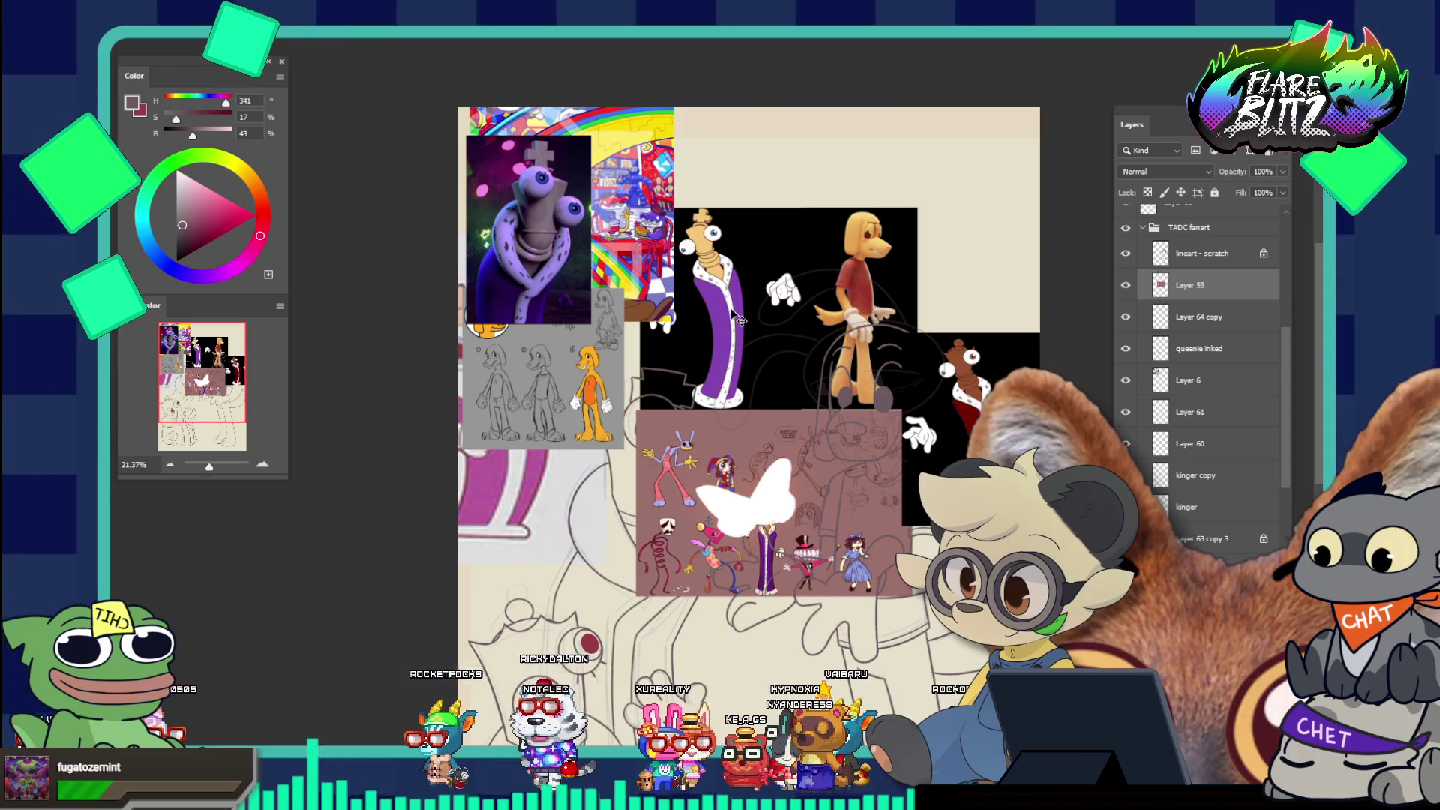
Shift the black reference, dog sheet and rainbow collage, and delete the purple plush photo
{"action": "mouse_move", "coordinate": [739, 336]}
{"action": "left_mouse_down"}
{"action": "mouse_move", "coordinate": [772, 320]}
{"action": "mouse_move", "coordinate": [802, 244]}
{"action": "left_mouse_up"}
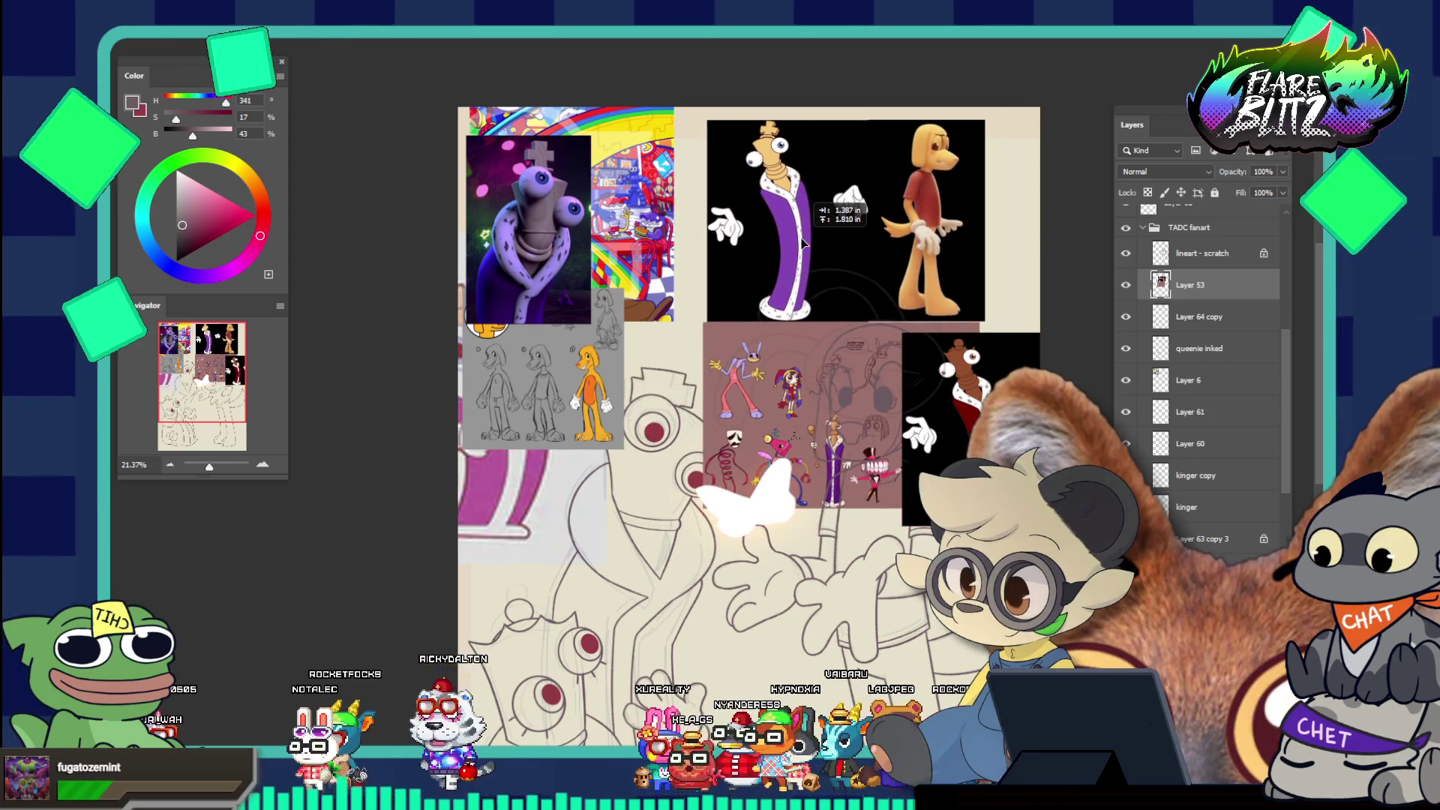
{"action": "mouse_move", "coordinate": [560, 403]}
{"action": "left_mouse_down"}
{"action": "mouse_move", "coordinate": [637, 332]}
{"action": "mouse_move", "coordinate": [744, 295]}
{"action": "mouse_move", "coordinate": [714, 391]}
{"action": "mouse_move", "coordinate": [638, 387]}
{"action": "mouse_move", "coordinate": [645, 333]}
{"action": "left_mouse_up"}
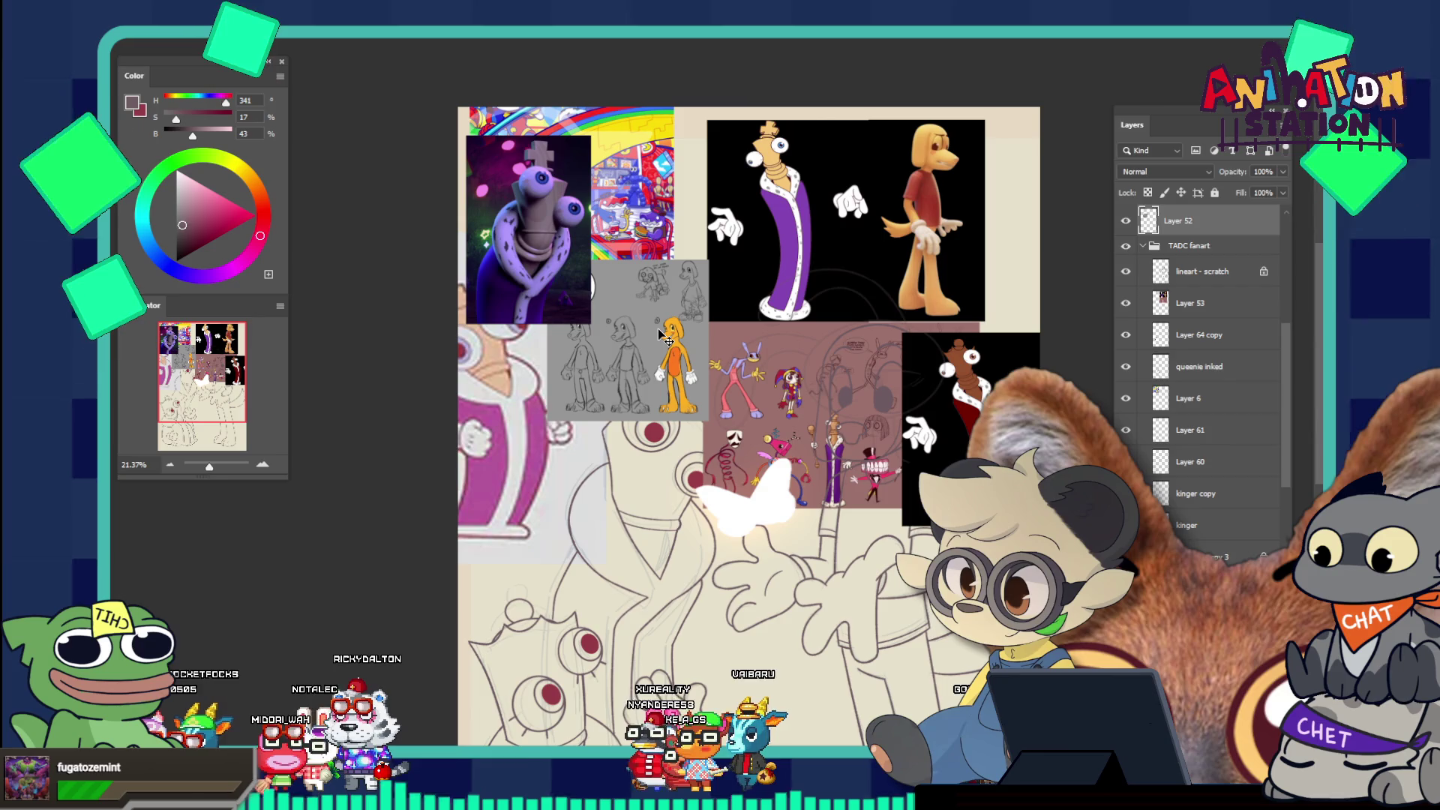
{"action": "left_click", "coordinate": [737, 298], "text": "shift"}
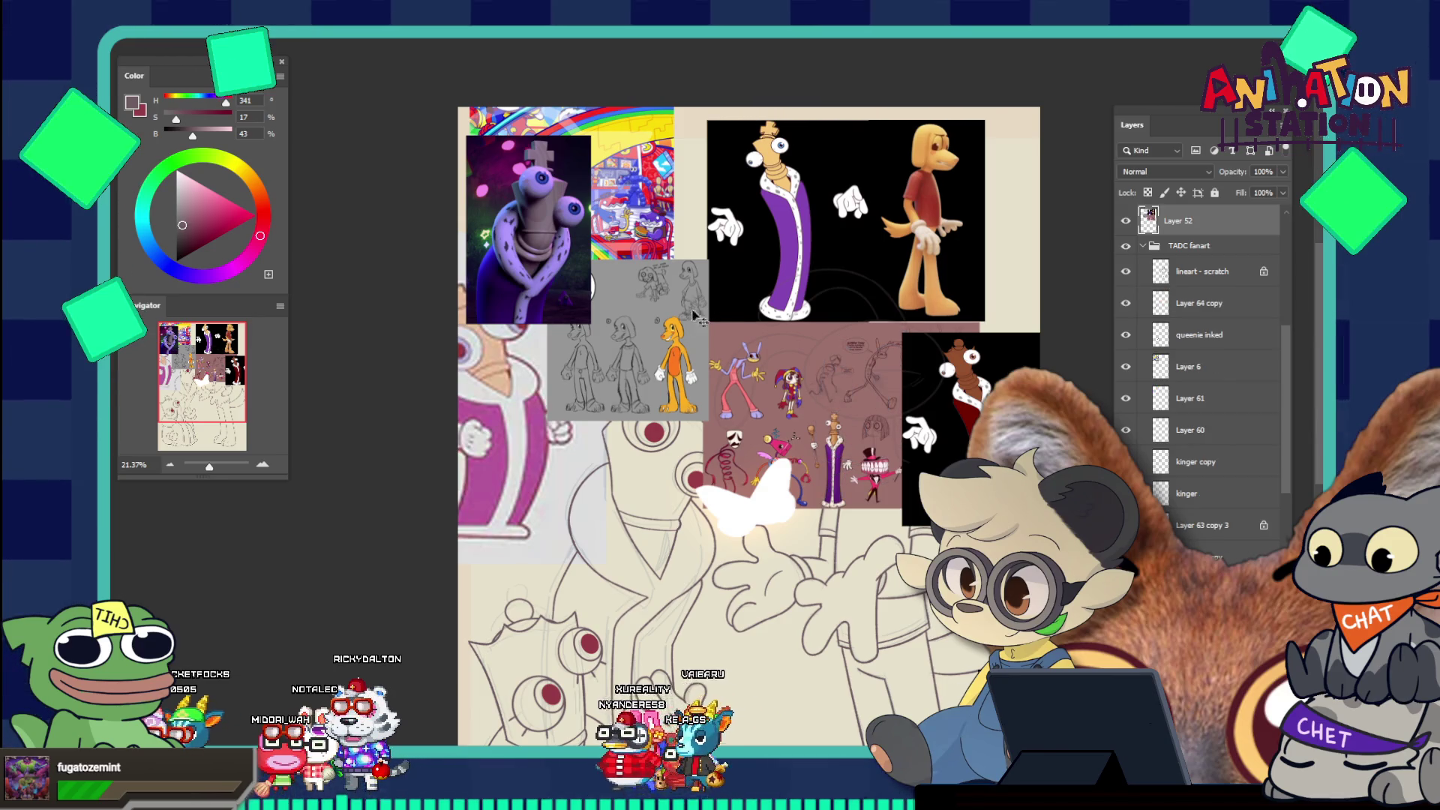
{"action": "left_click_drag", "start_coordinate": [518, 252], "coordinate": [547, 240]}
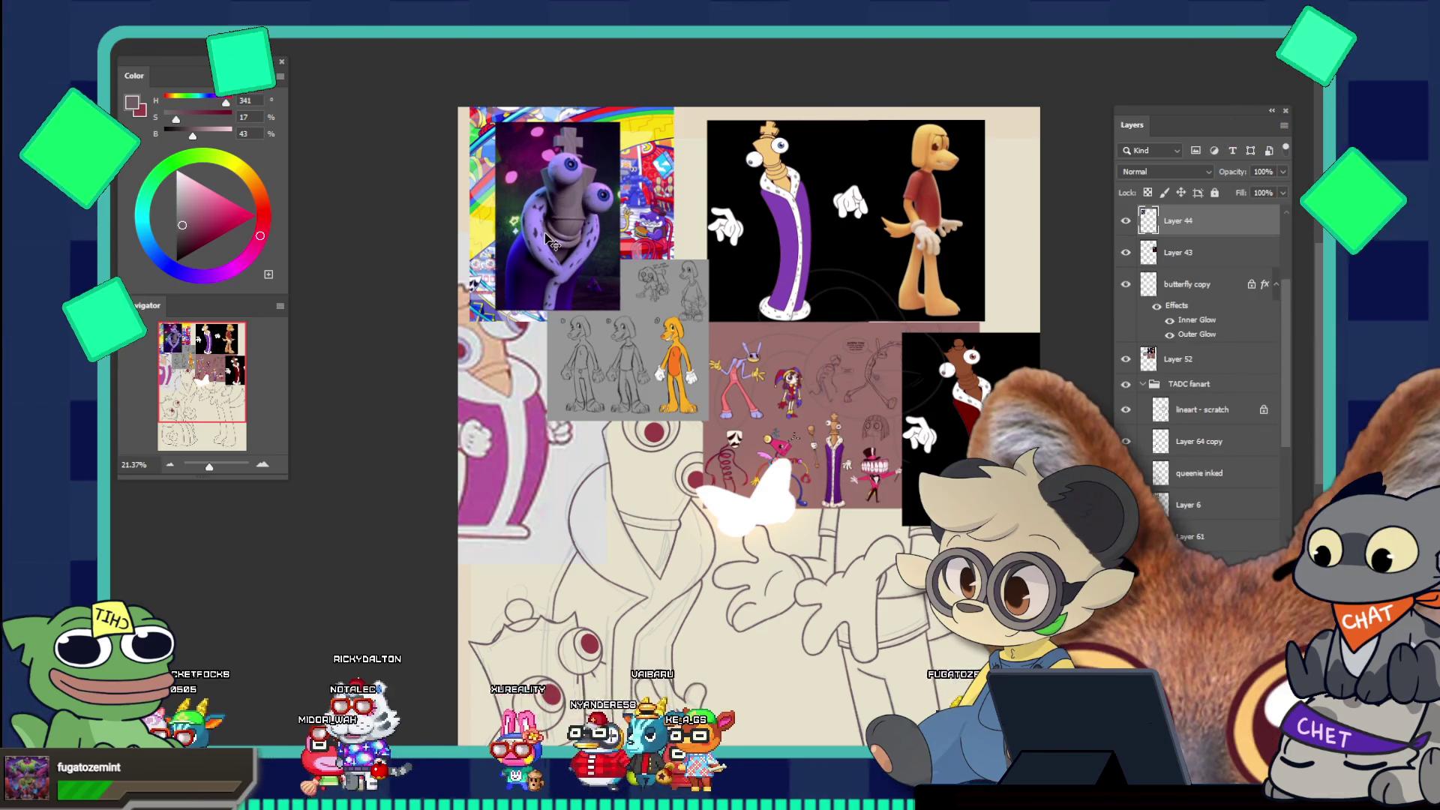
{"action": "key", "text": "Delete"}
{"action": "left_click_drag", "start_coordinate": [484, 360], "coordinate": [504, 439]}
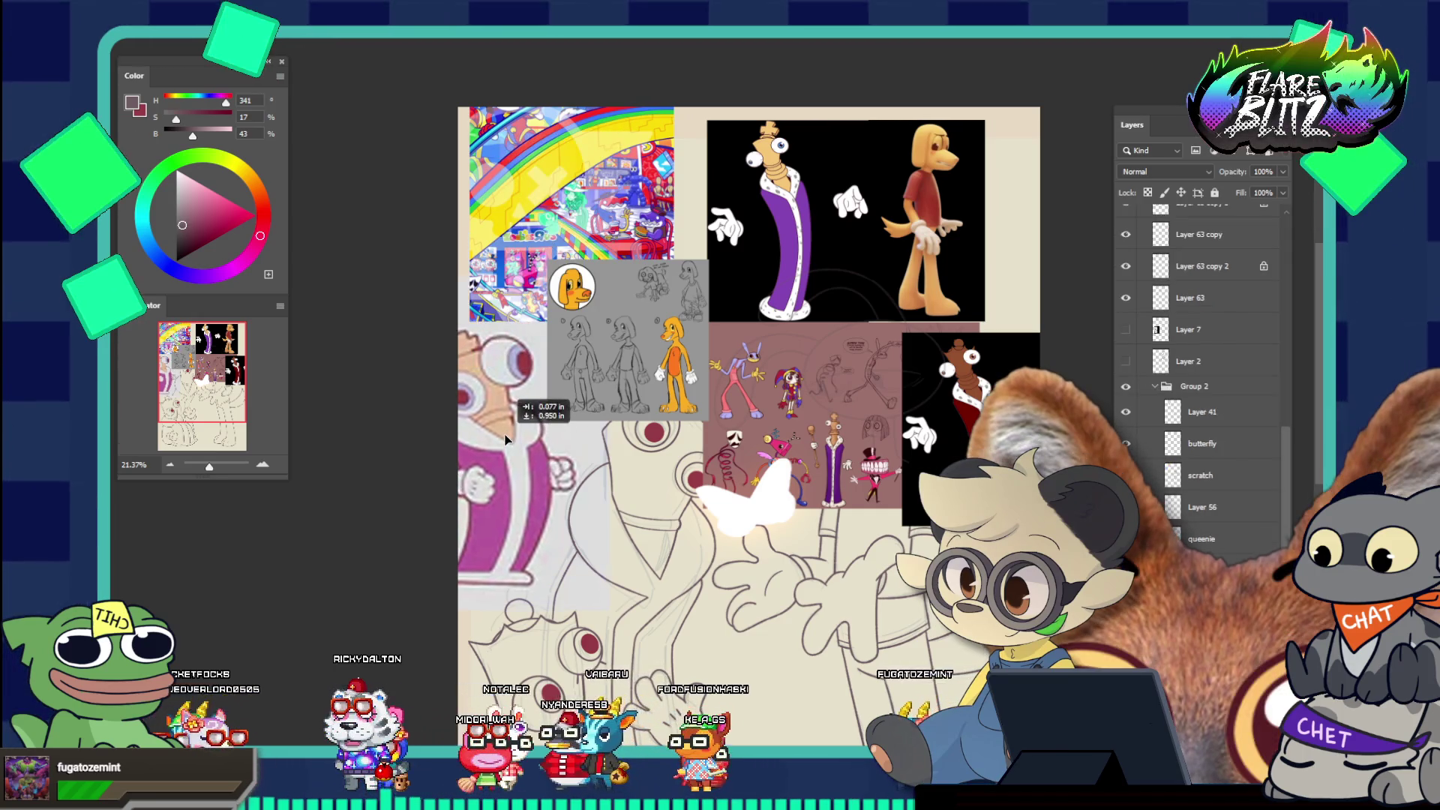
{"action": "mouse_move", "coordinate": [535, 316]}
{"action": "left_mouse_down"}
{"action": "mouse_move", "coordinate": [481, 214]}
{"action": "mouse_move", "coordinate": [573, 247]}
{"action": "mouse_move", "coordinate": [609, 282]}
{"action": "left_mouse_up"}
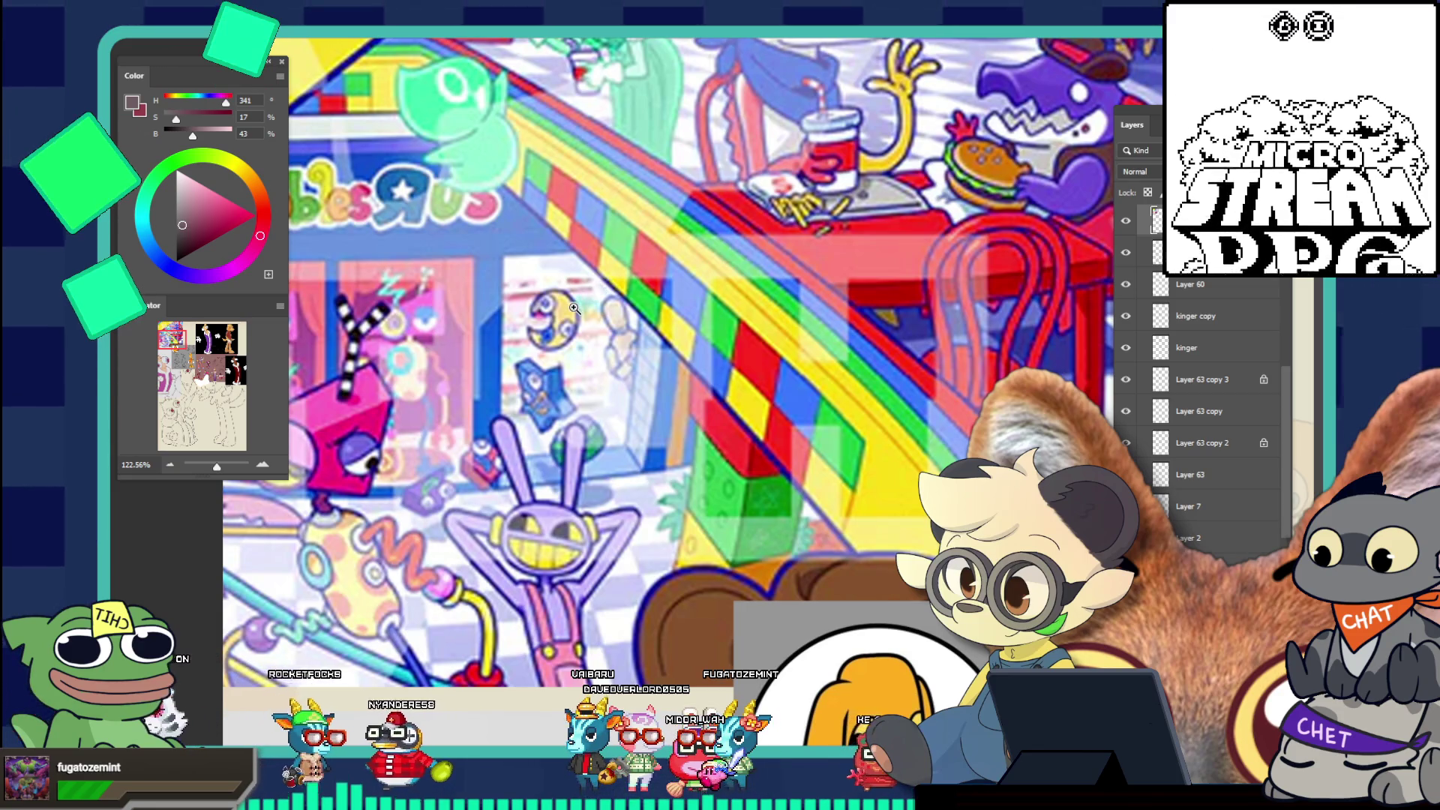
Sample a dark blue as the painting colour and zoom out to the whole canvas
{"action": "left_click", "coordinate": [500, 590]}
{"action": "left_click_drag", "start_coordinate": [504, 541], "coordinate": [409, 414]}
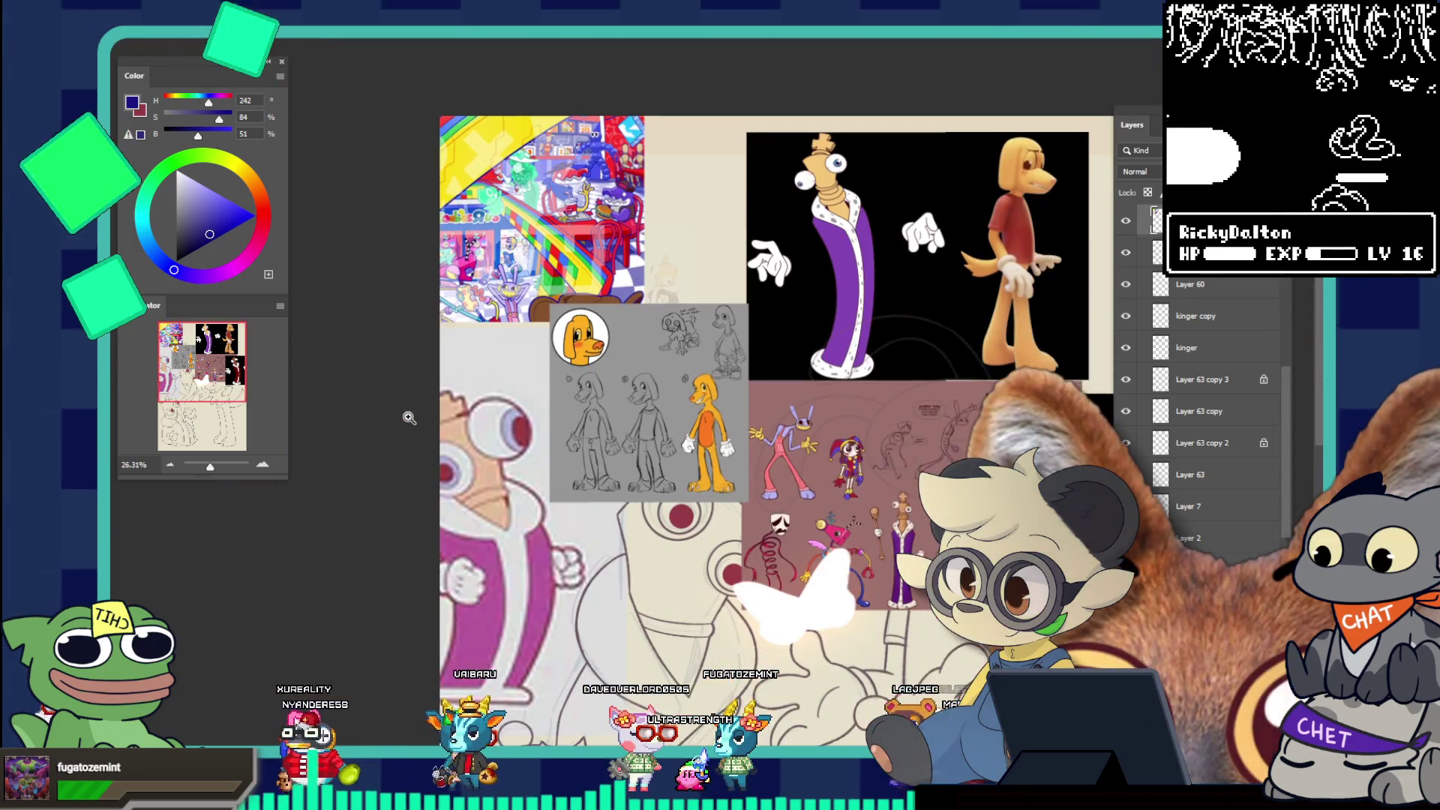
{"action": "scroll", "coordinate": [528, 403], "scroll_direction": "down", "scroll_amount": 2}
{"action": "left_click_drag", "start_coordinate": [528, 403], "coordinate": [503, 363]}
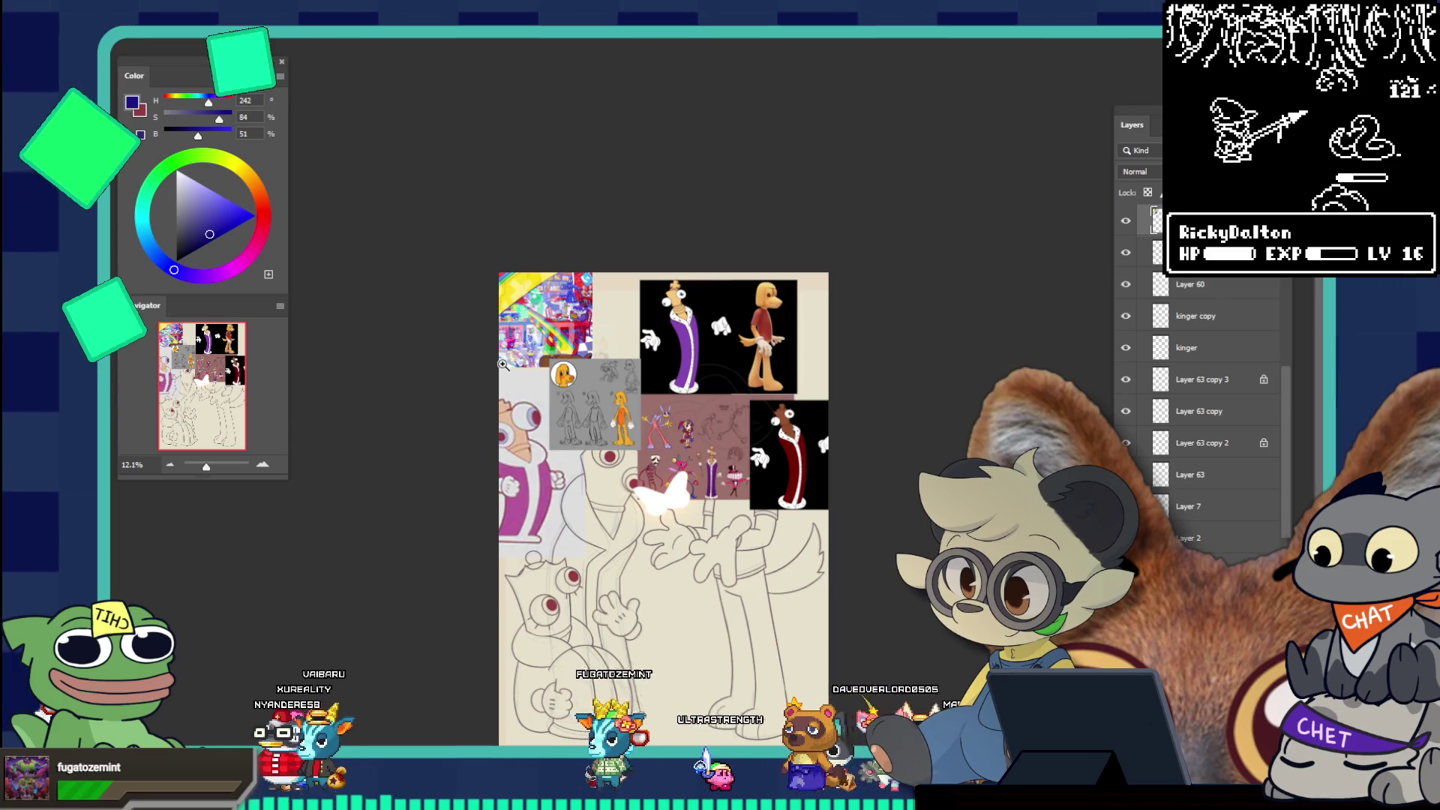
{"action": "scroll", "coordinate": [552, 559], "scroll_direction": "down", "scroll_amount": 2}
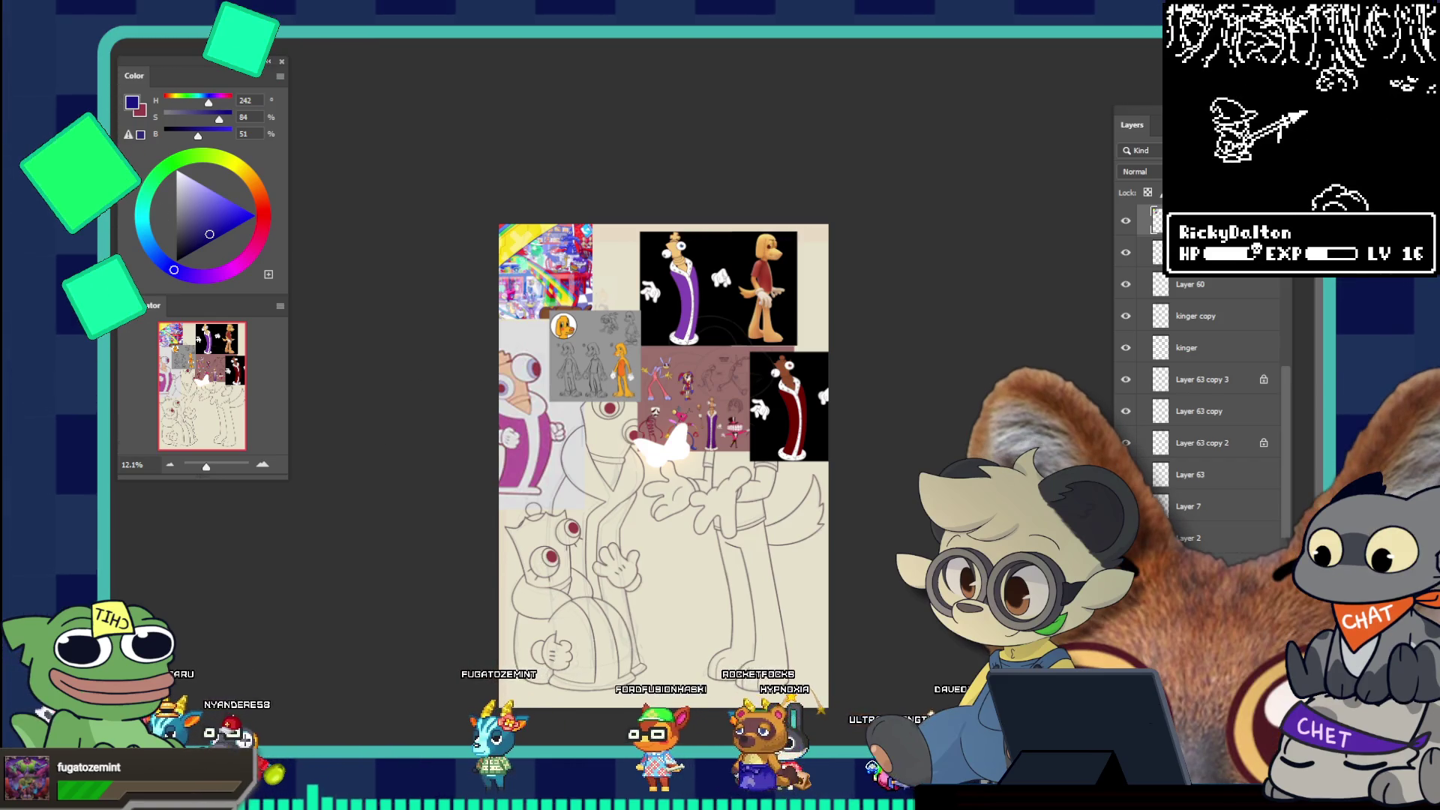
Move the reference images up off the sketch, then draw and clear a rectangular marquee
{"action": "left_click", "coordinate": [593, 345]}
{"action": "mouse_move", "coordinate": [593, 345]}
{"action": "left_mouse_down"}
{"action": "mouse_move", "coordinate": [600, 262]}
{"action": "mouse_move", "coordinate": [632, 219]}
{"action": "mouse_move", "coordinate": [333, 281]}
{"action": "mouse_move", "coordinate": [344, 245]}
{"action": "mouse_move", "coordinate": [395, 201]}
{"action": "left_mouse_up"}
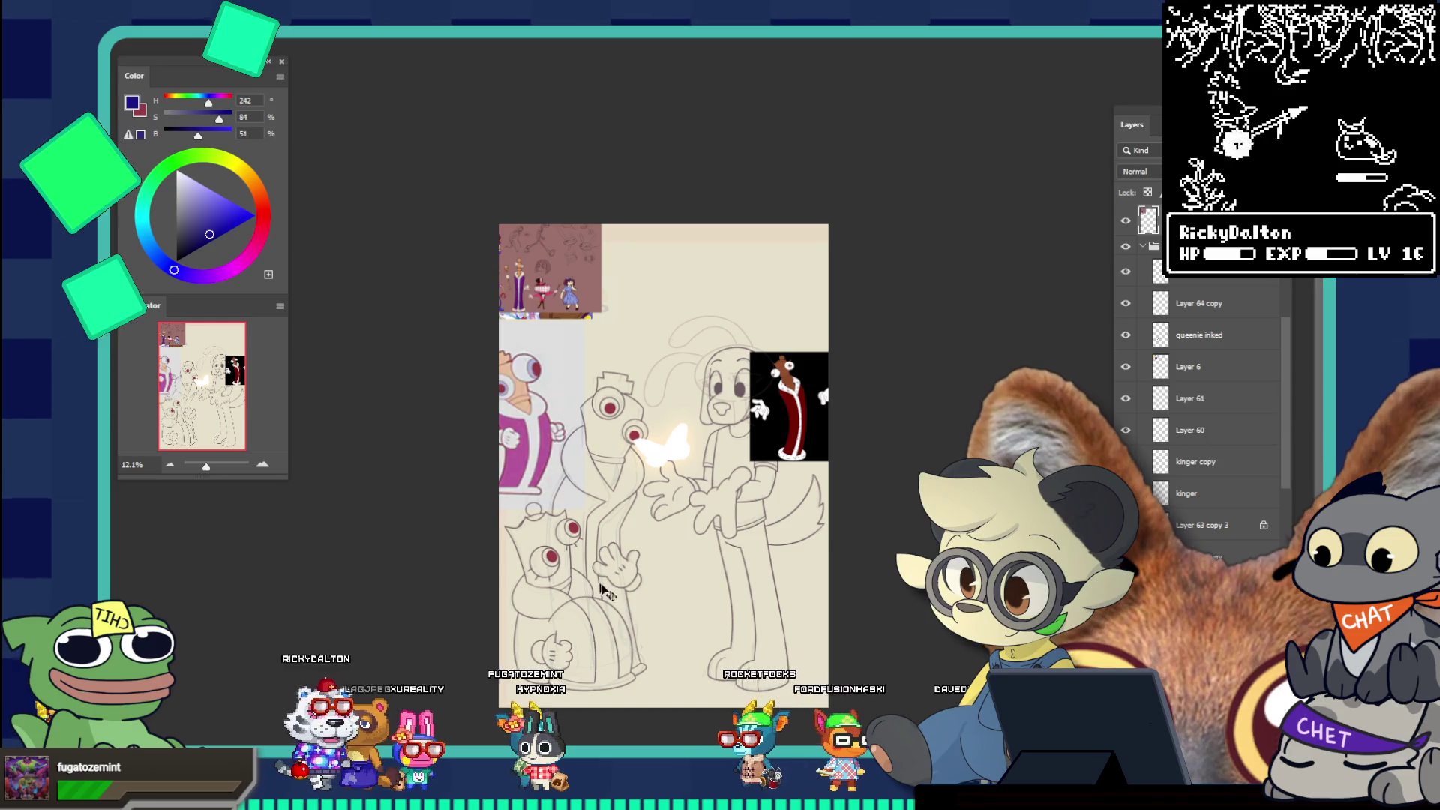
{"action": "scroll", "coordinate": [629, 615], "scroll_direction": "up", "scroll_amount": 3}
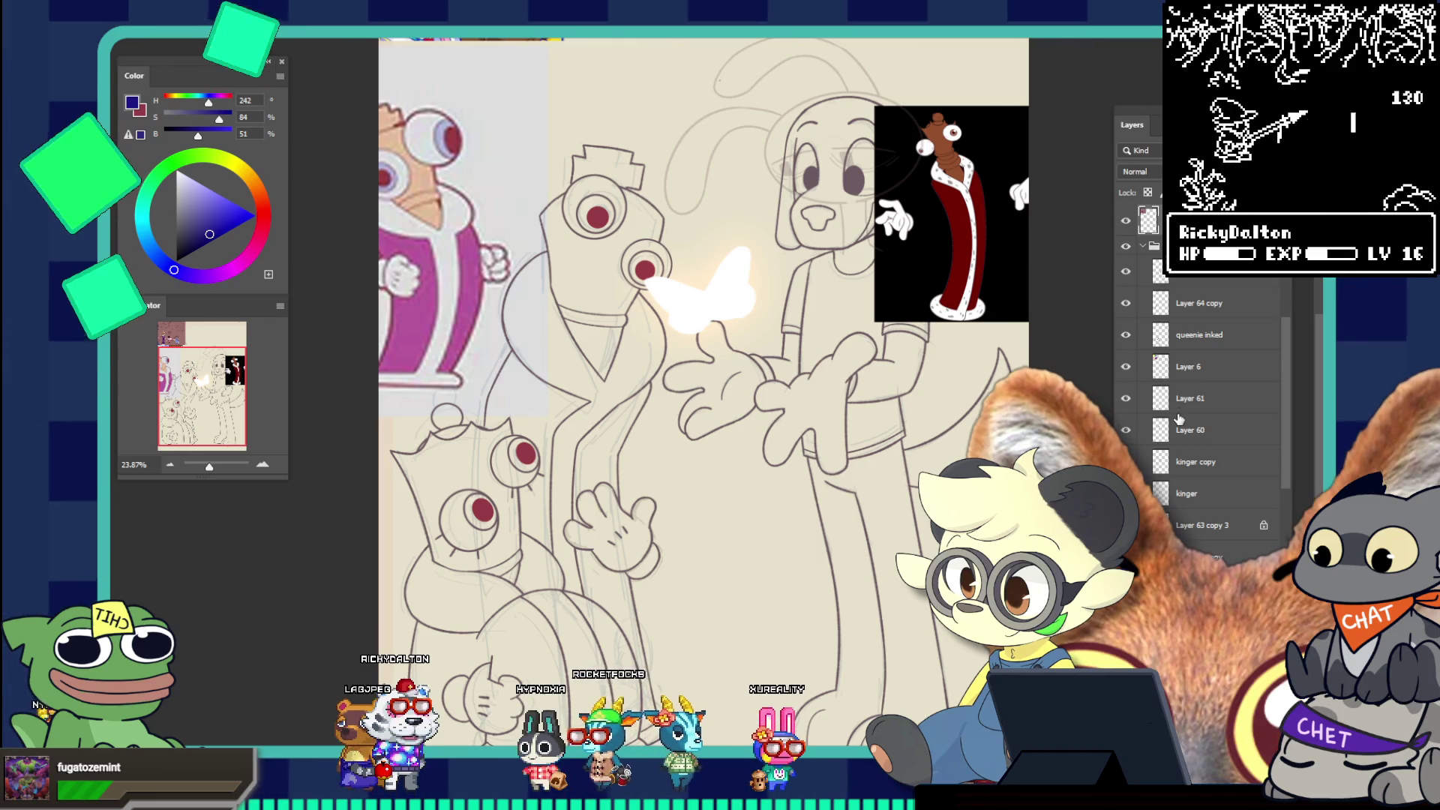
{"action": "scroll", "coordinate": [1179, 419], "scroll_direction": "down", "scroll_amount": 3}
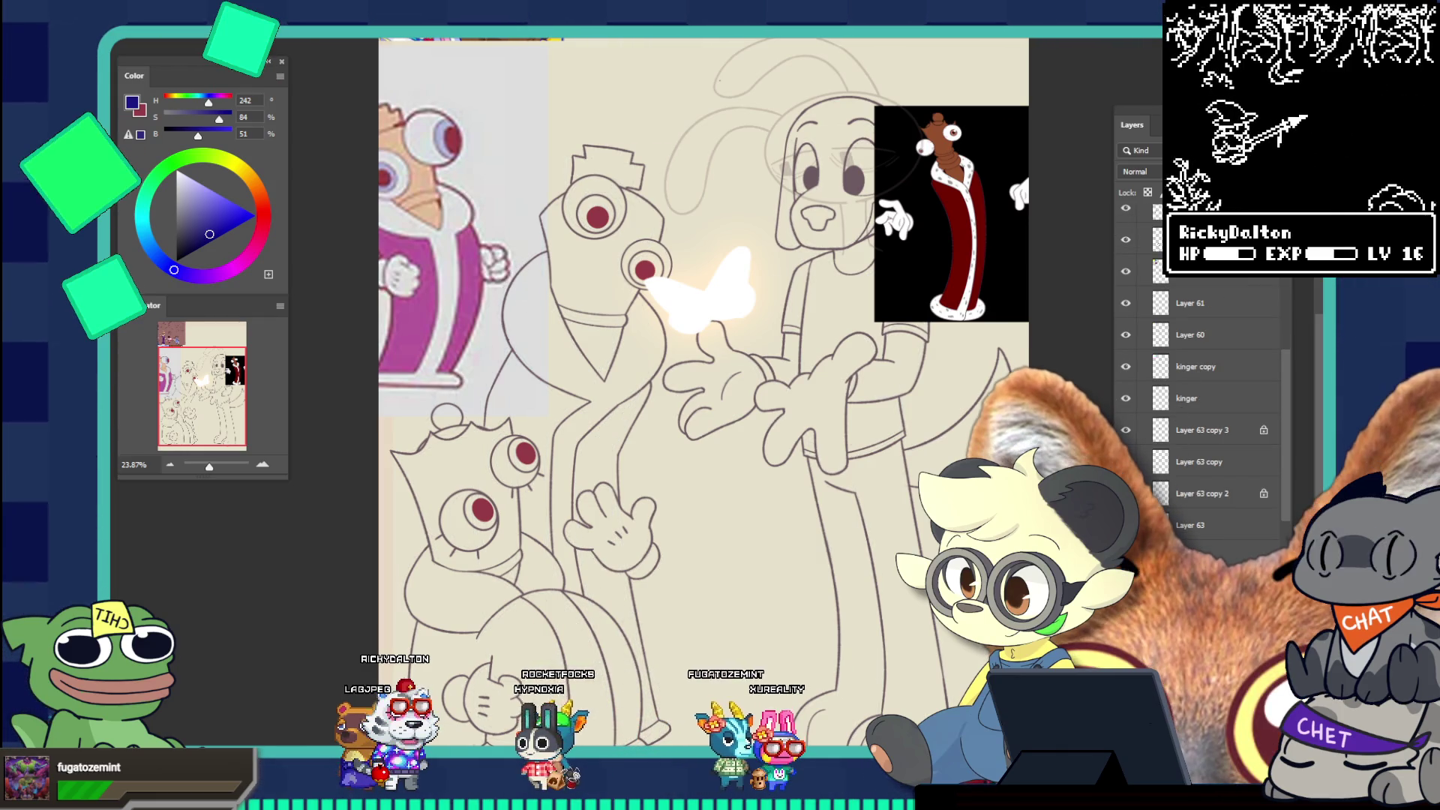
{"action": "mouse_move", "coordinate": [795, 405]}
{"action": "left_mouse_down"}
{"action": "mouse_move", "coordinate": [648, 397]}
{"action": "mouse_move", "coordinate": [666, 428]}
{"action": "left_mouse_up"}
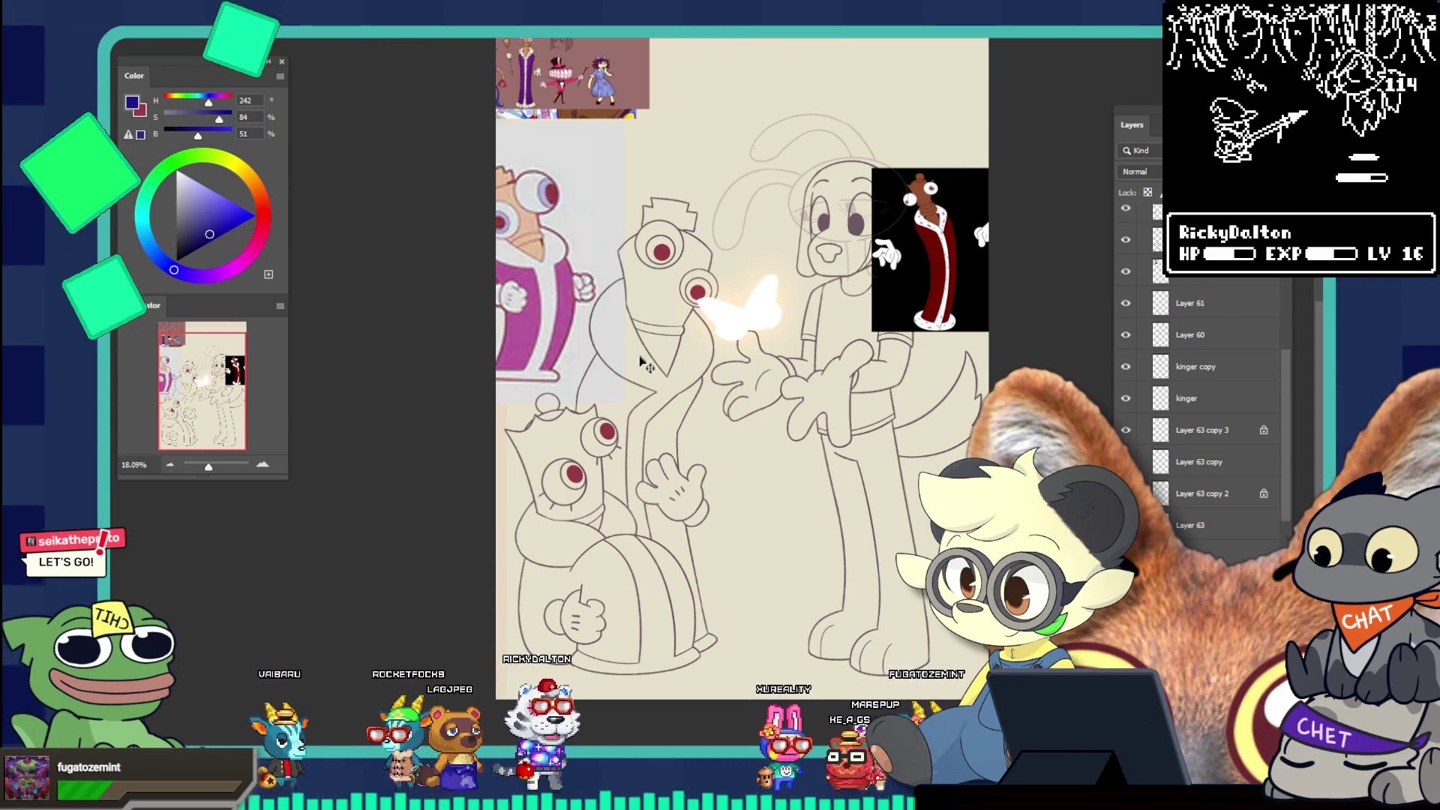
{"action": "left_click_drag", "start_coordinate": [600, 292], "coordinate": [600, 111]}
{"action": "key", "text": "m"}
{"action": "mouse_move", "coordinate": [548, 340]}
{"action": "left_mouse_down"}
{"action": "mouse_move", "coordinate": [679, 574]}
{"action": "mouse_move", "coordinate": [681, 652]}
{"action": "left_mouse_up"}
{"action": "key", "text": "ctrl+d"}
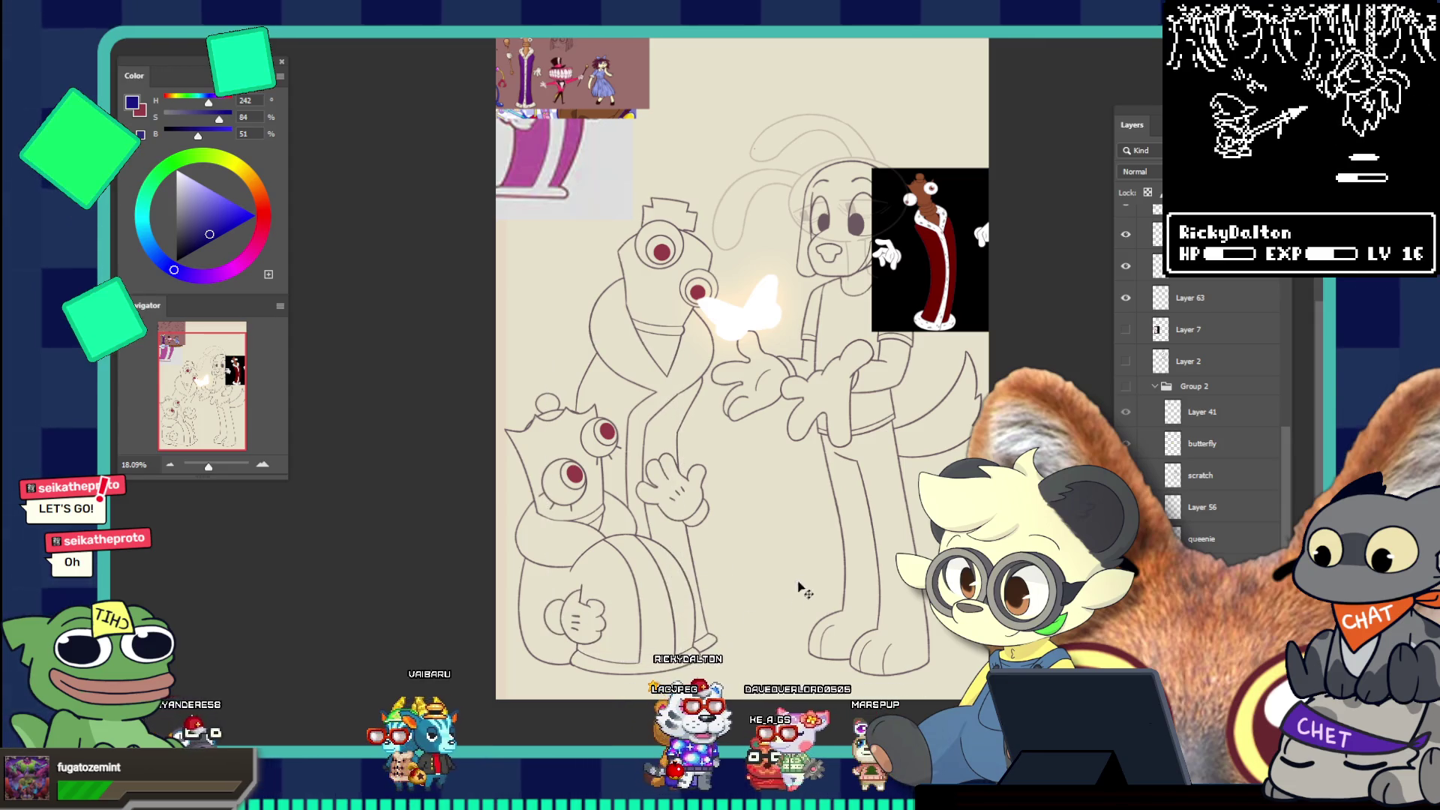
{"action": "scroll", "coordinate": [1206, 346], "scroll_direction": "up", "scroll_amount": 10}
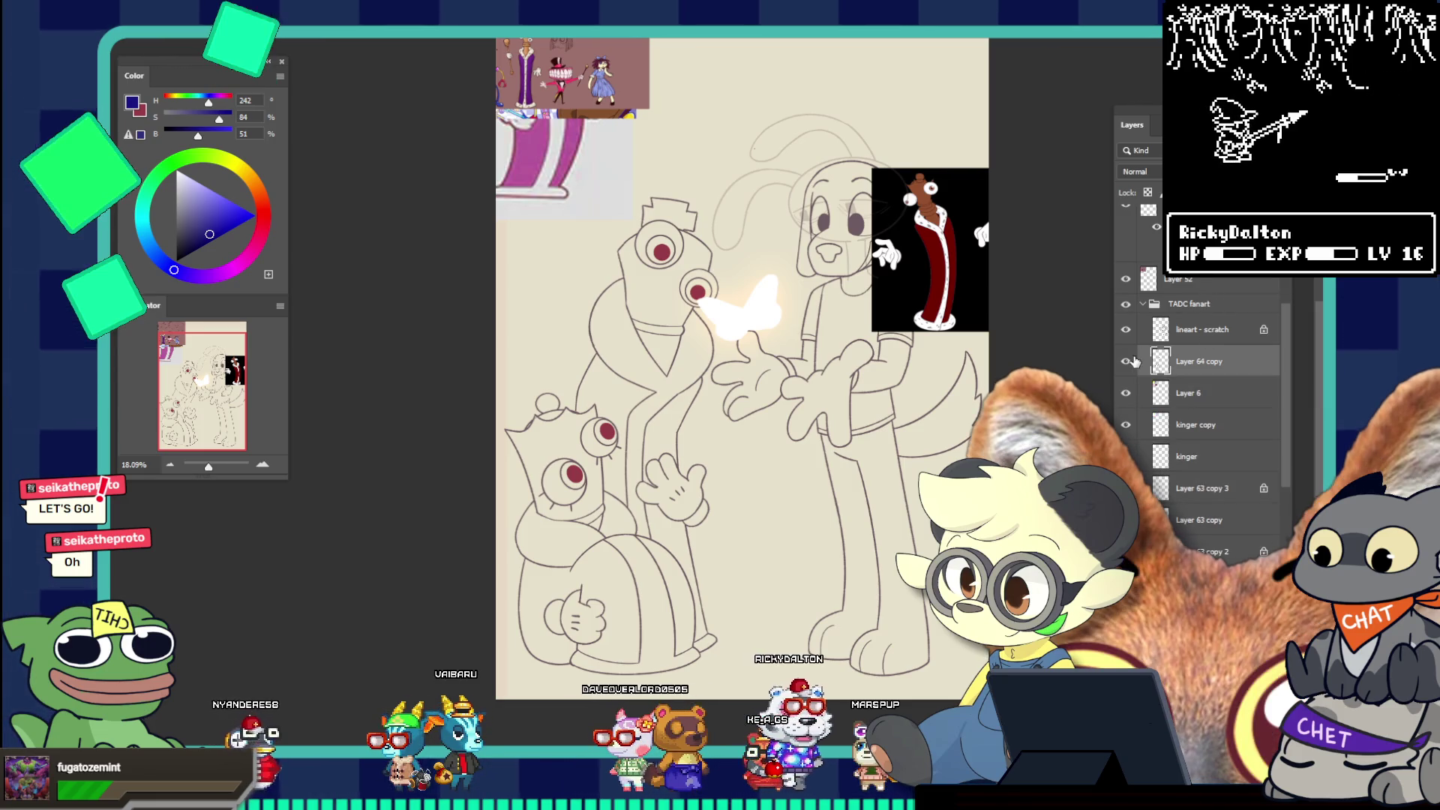
{"action": "left_click", "coordinate": [1127, 363]}
{"action": "left_click", "coordinate": [1127, 362]}
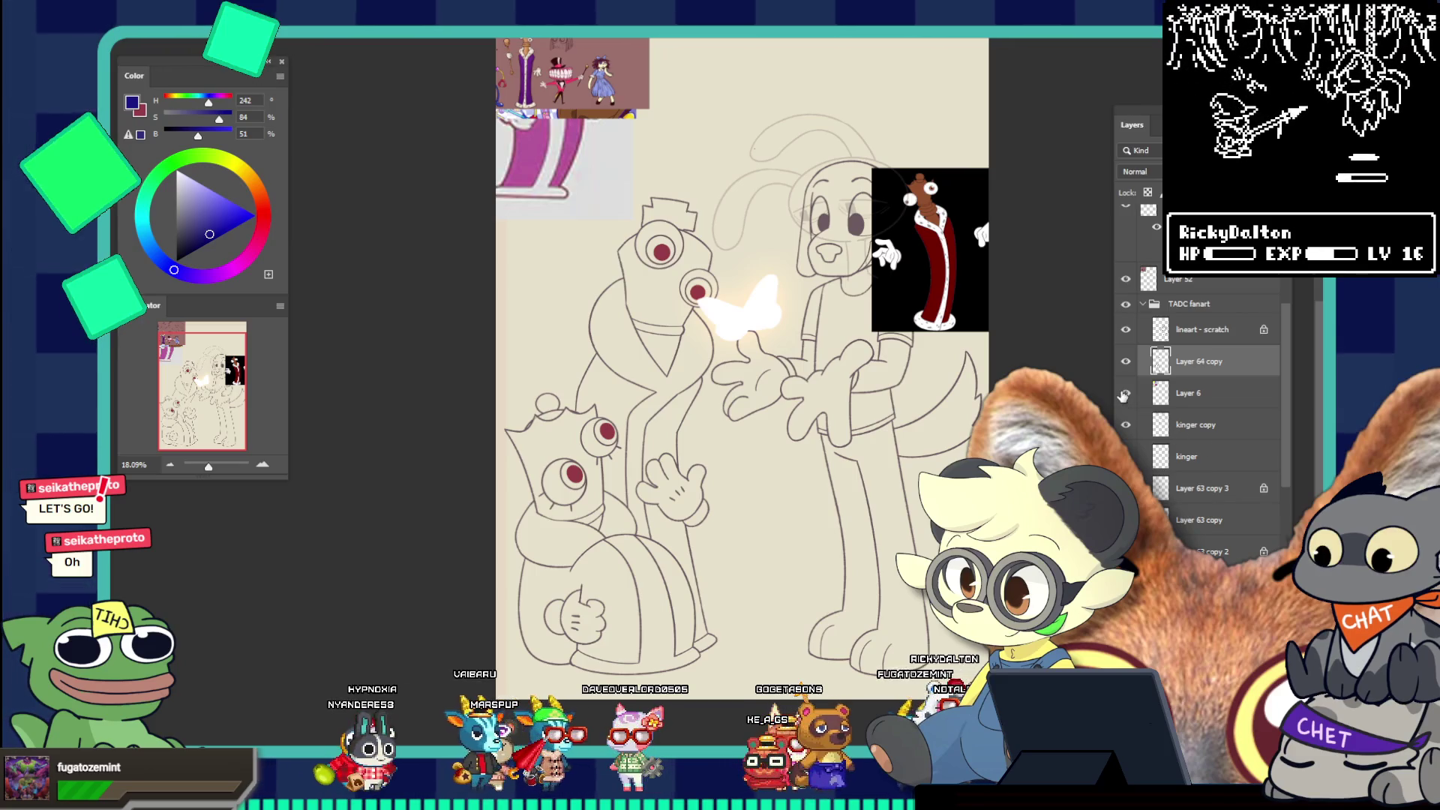
{"action": "left_click_drag", "start_coordinate": [1160, 391], "coordinate": [1162, 412]}
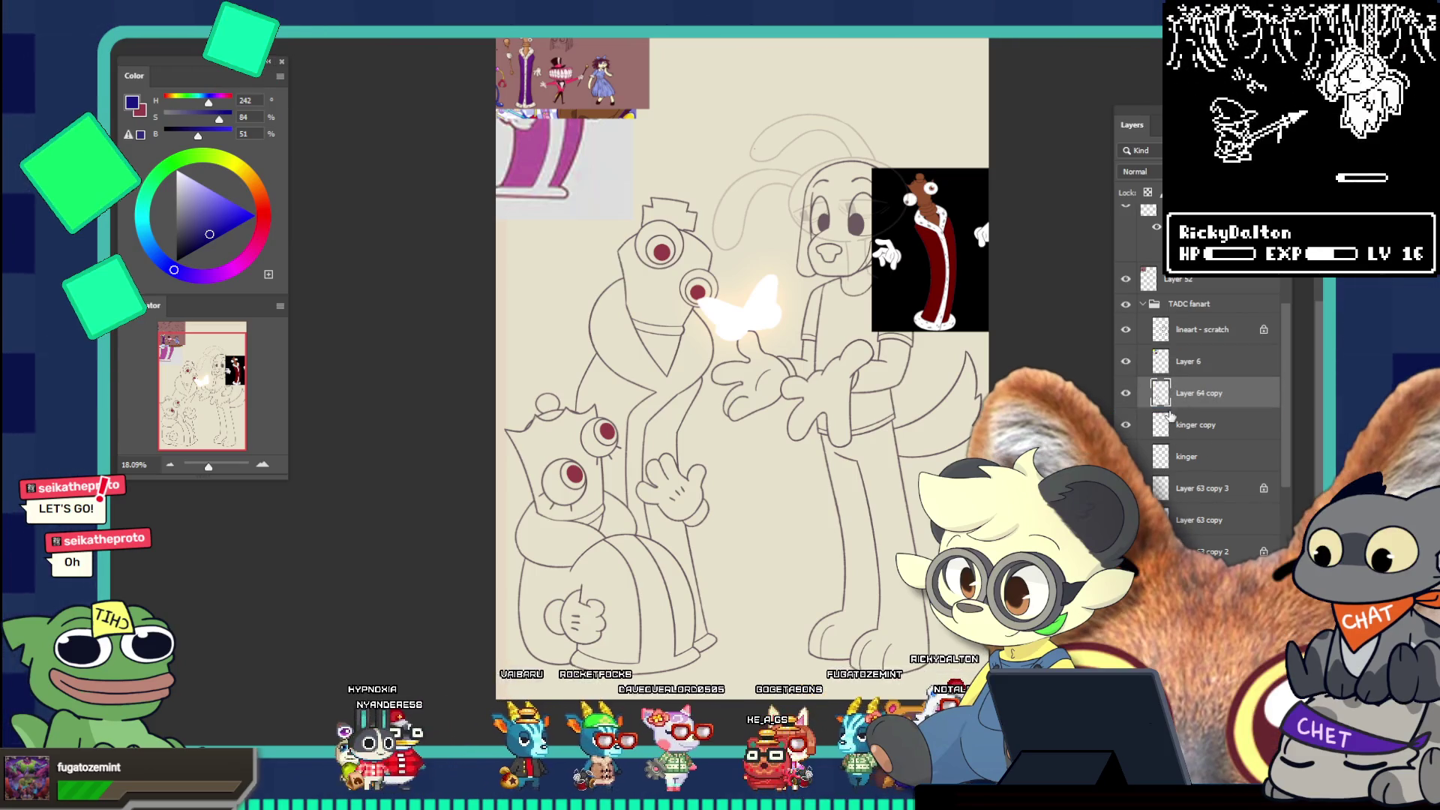
{"action": "left_click", "coordinate": [1164, 425], "text": "shift"}
{"action": "left_click", "coordinate": [1163, 456], "text": "shift"}
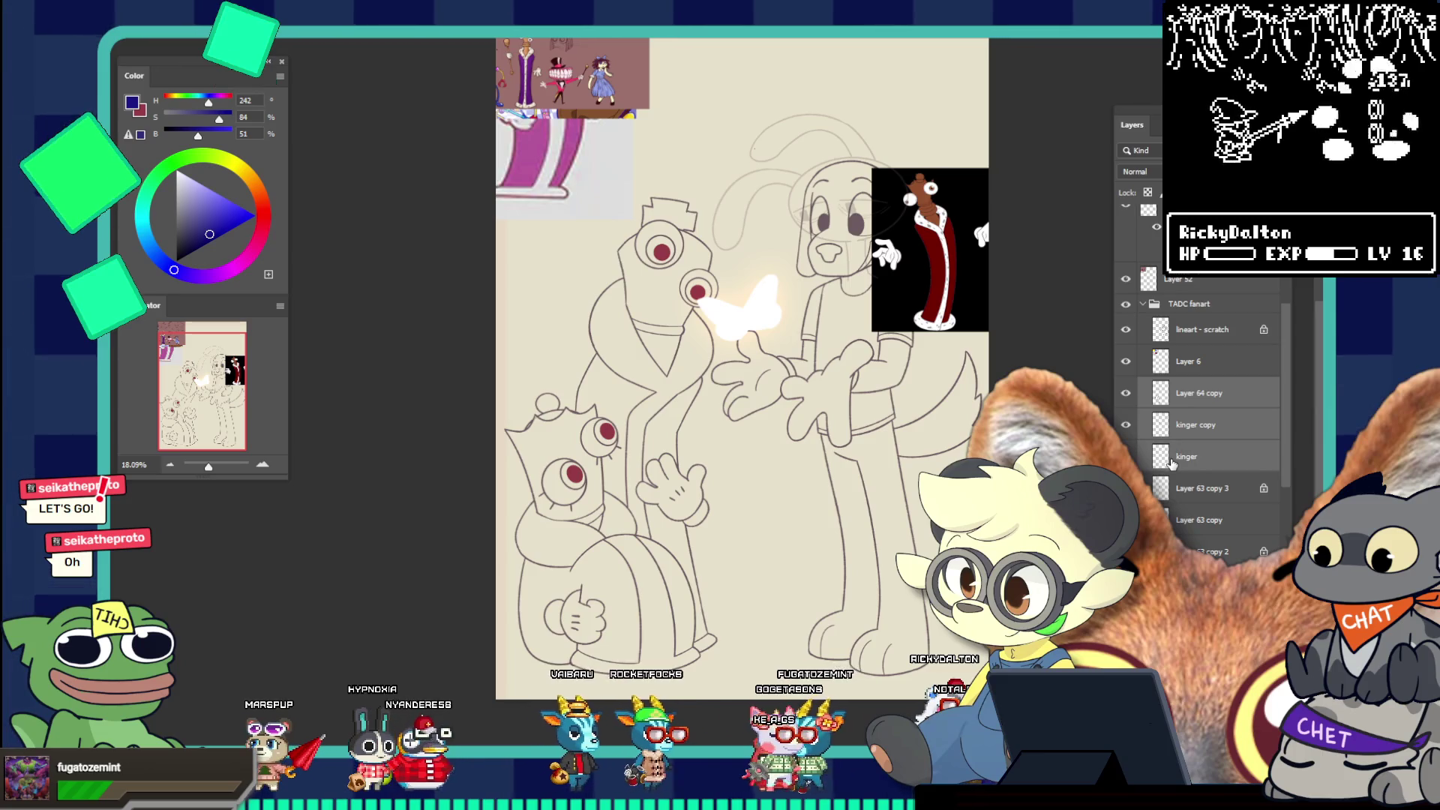
{"action": "key", "text": "Delete"}
{"action": "double_click", "coordinate": [1197, 393]}
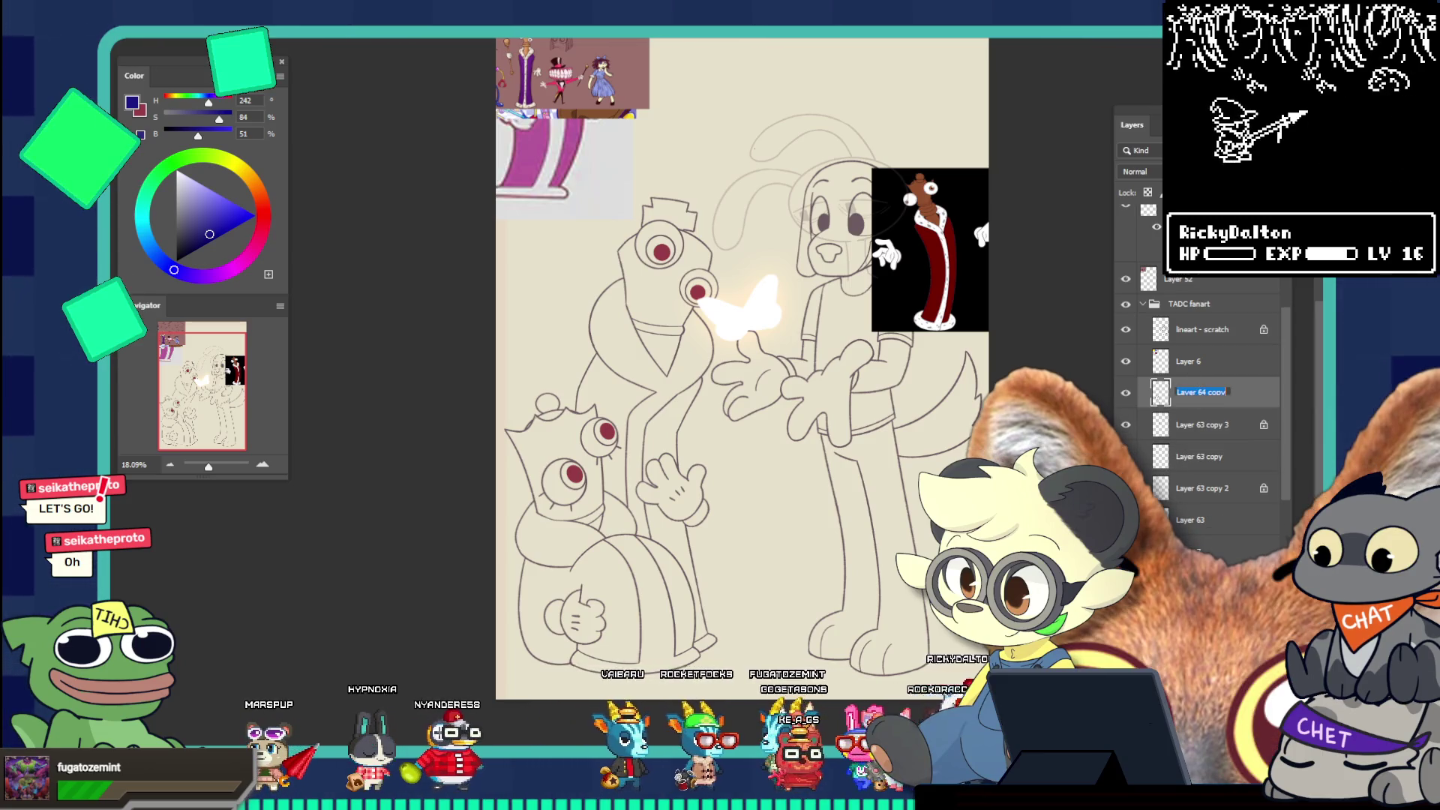
{"action": "type", "text": "k and c"}
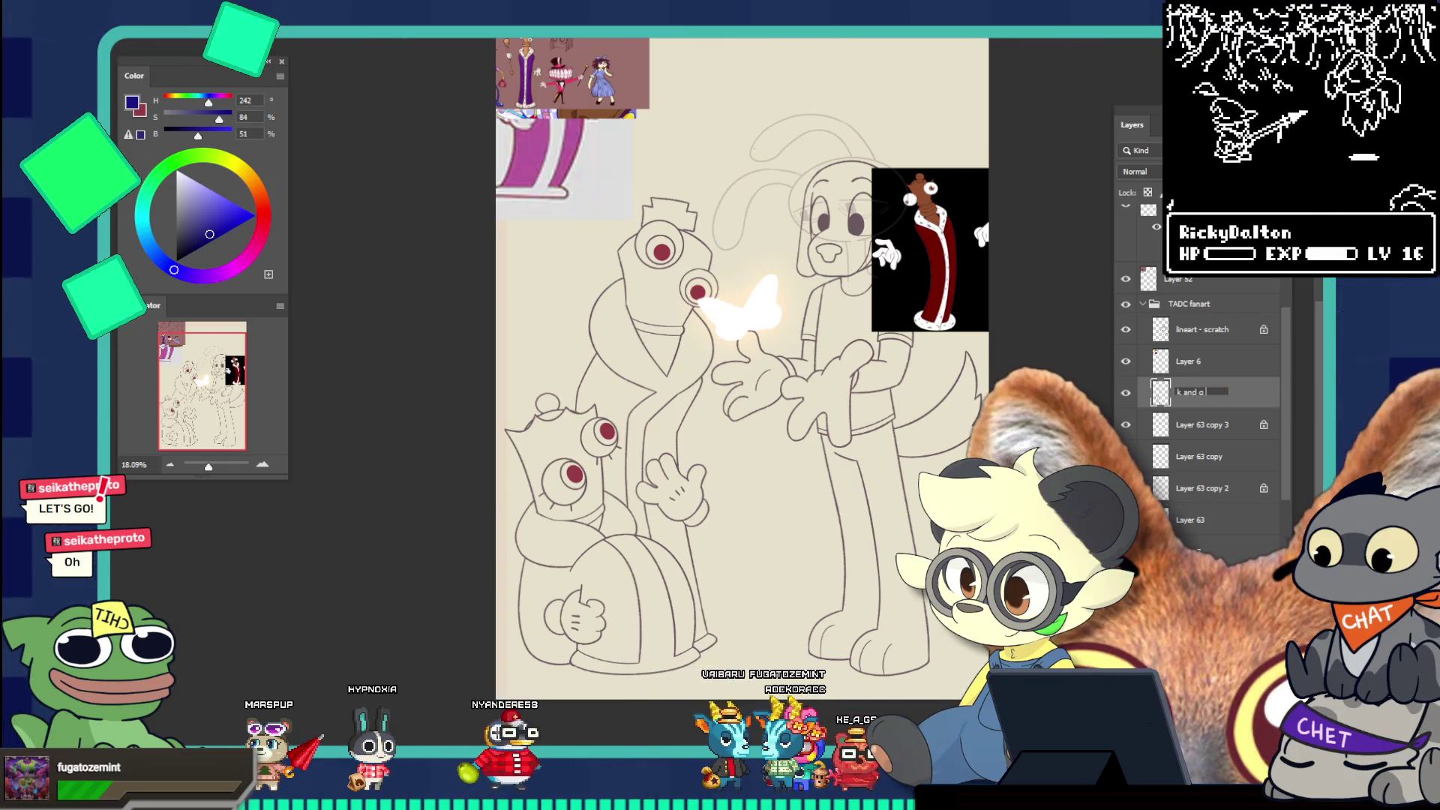
{"action": "right_click", "coordinate": [1197, 396]}
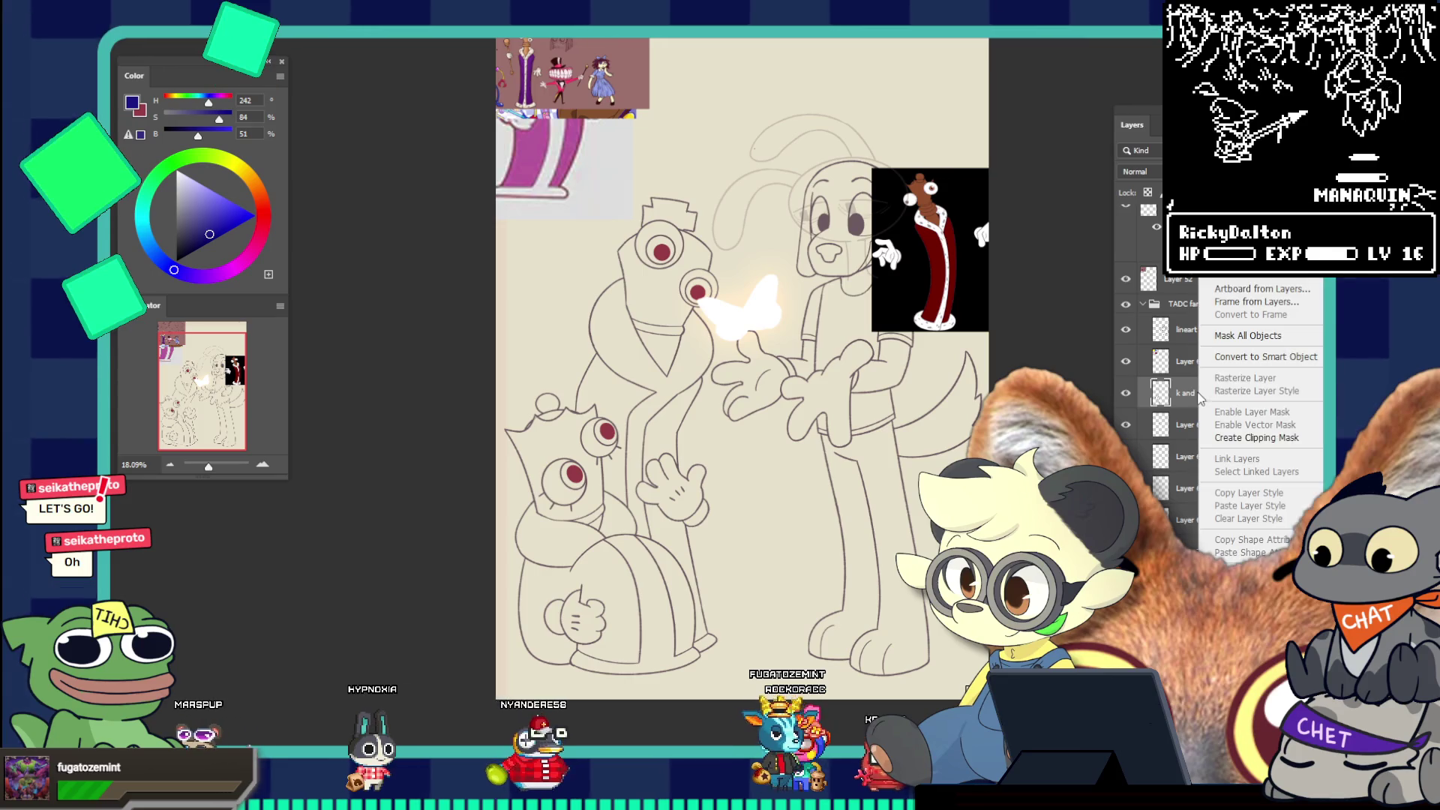
{"action": "key", "text": "Escape"}
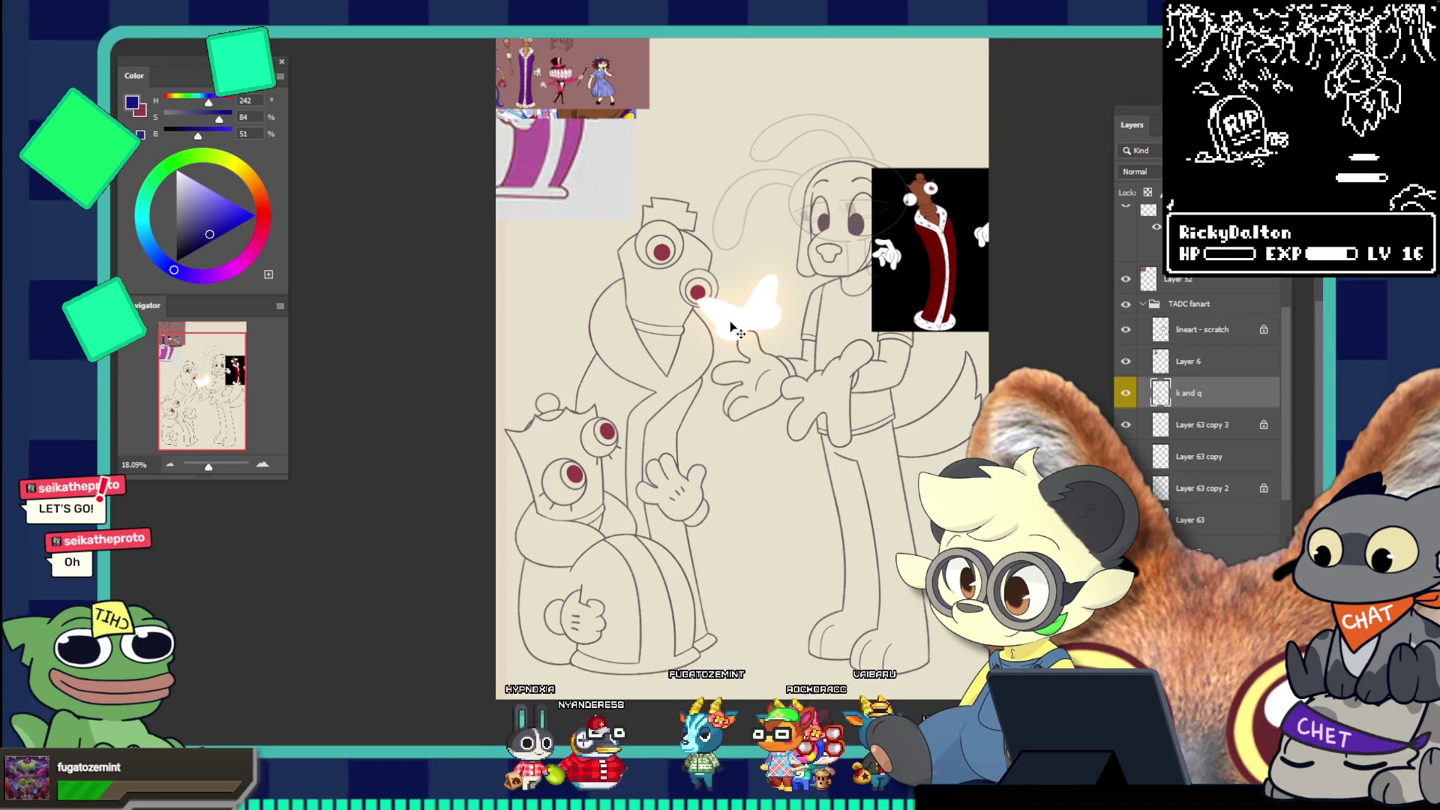
{"action": "scroll", "coordinate": [739, 342], "scroll_direction": "down", "scroll_amount": 3}
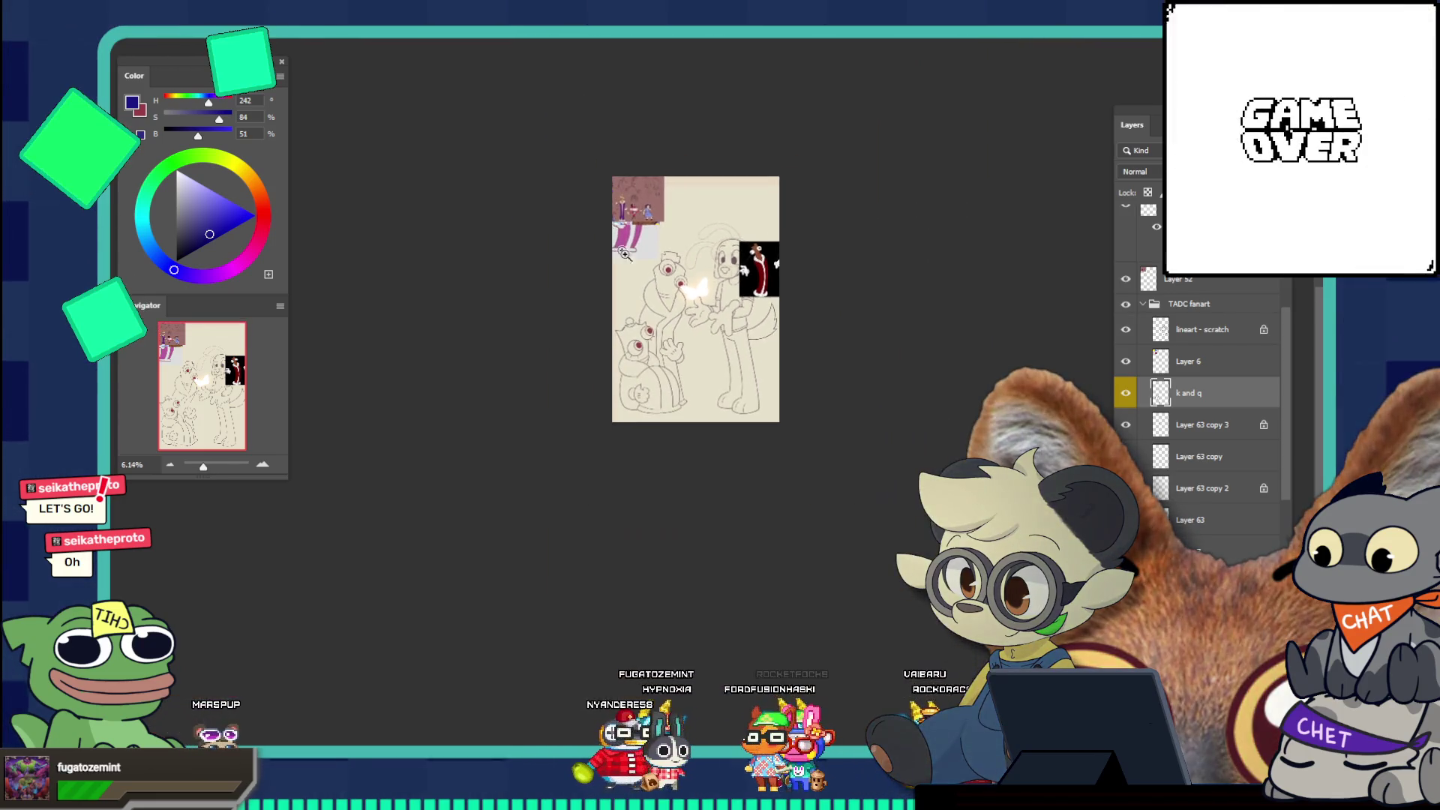
{"action": "scroll", "coordinate": [748, 360], "scroll_direction": "up", "scroll_amount": 2}
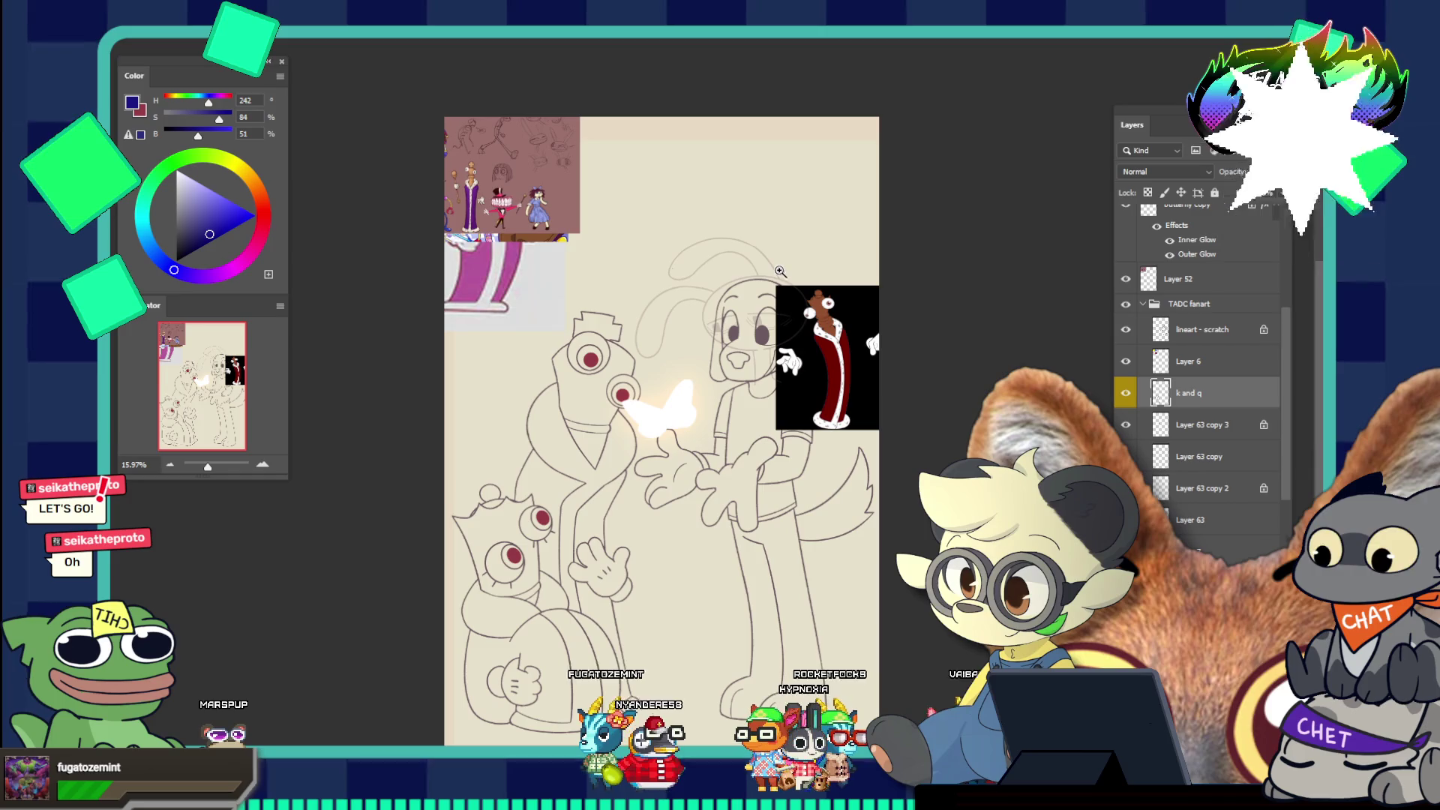
Drag the mauve reference sheet down-right, then select the lineart - scratch layer
{"action": "left_click_drag", "start_coordinate": [568, 186], "coordinate": [820, 249]}
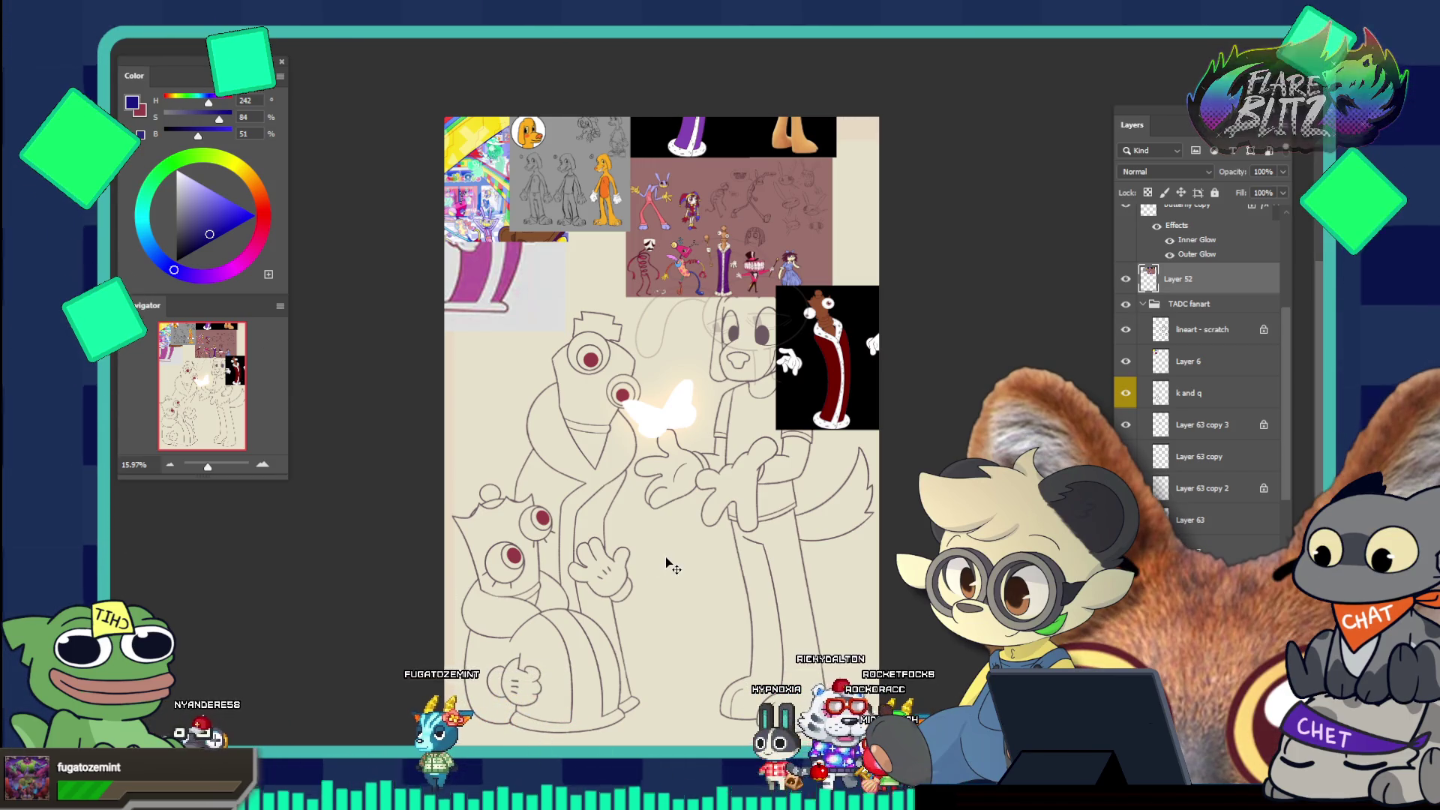
{"action": "scroll", "coordinate": [666, 563], "scroll_direction": "down", "scroll_amount": 5}
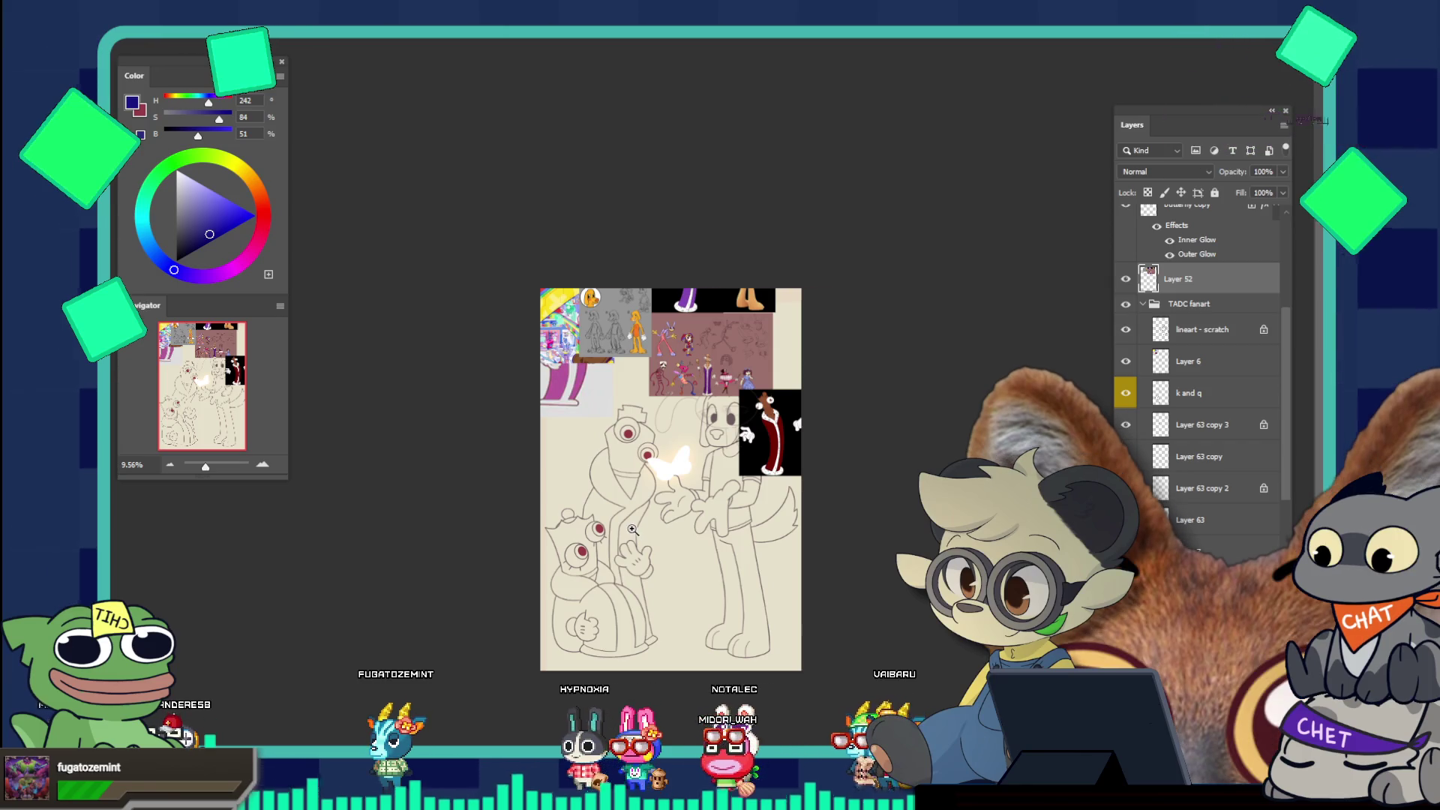
{"action": "left_click_drag", "start_coordinate": [614, 514], "coordinate": [649, 594]}
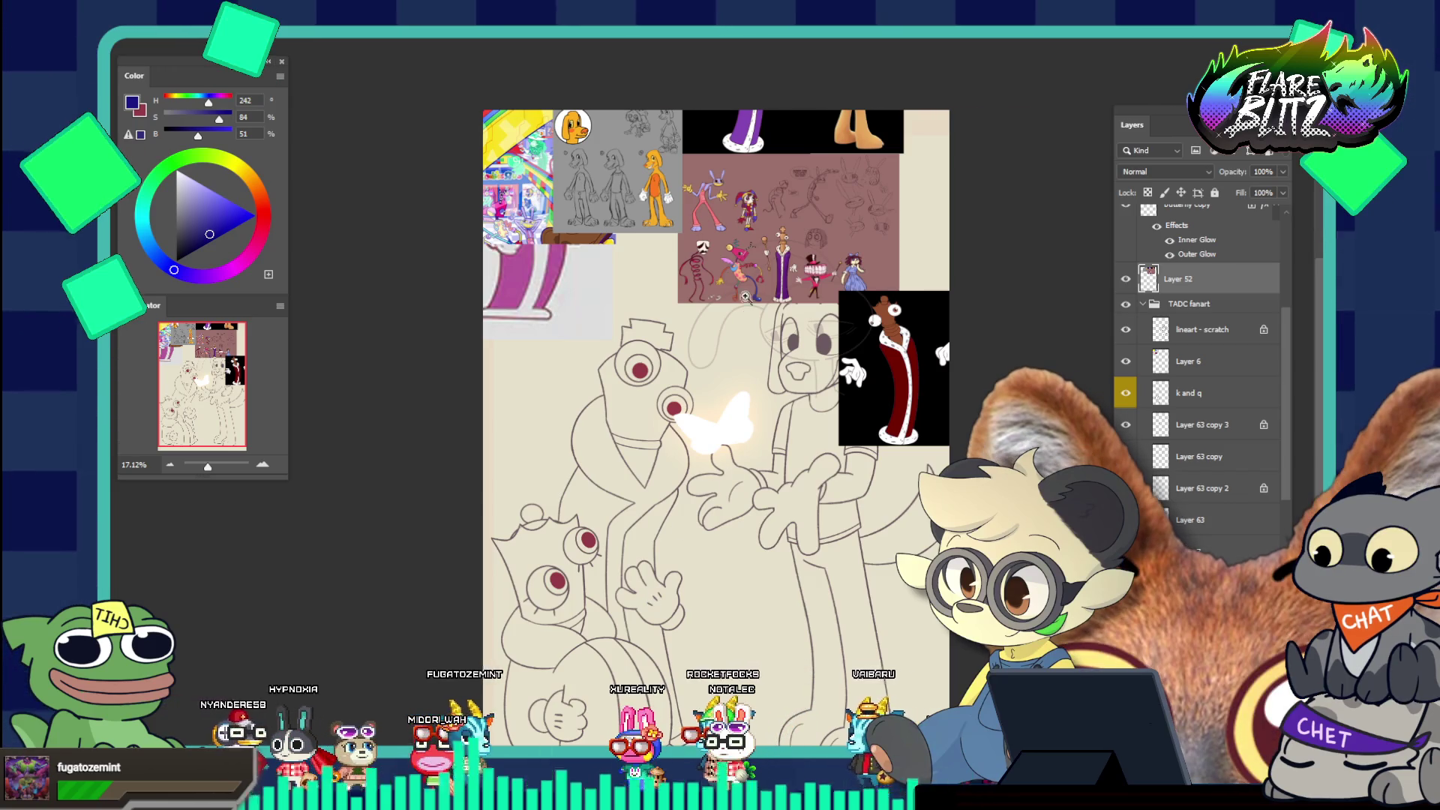
{"action": "mouse_move", "coordinate": [740, 225]}
{"action": "left_mouse_down"}
{"action": "mouse_move", "coordinate": [758, 224]}
{"action": "mouse_move", "coordinate": [738, 217]}
{"action": "left_mouse_up"}
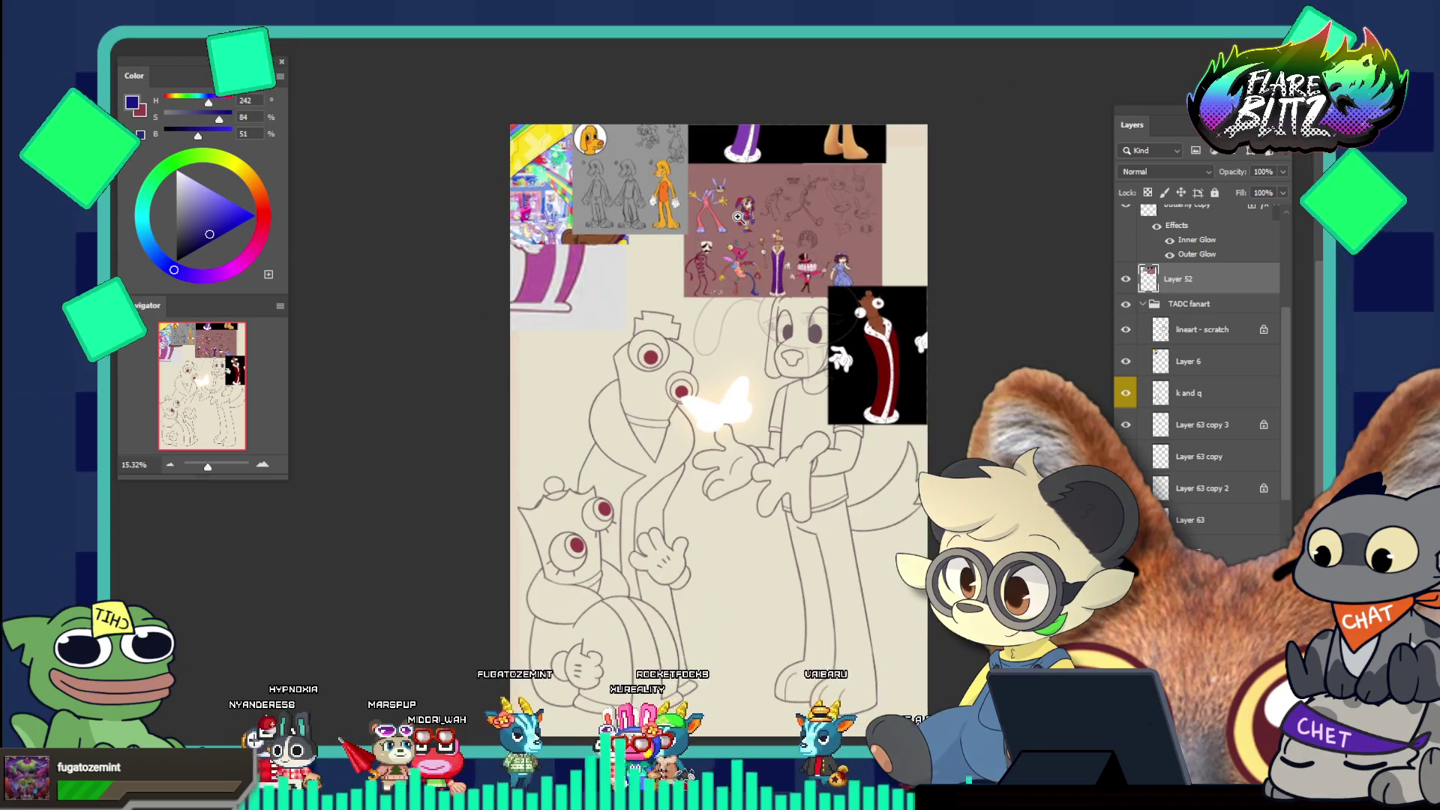
{"action": "left_click_drag", "start_coordinate": [763, 441], "coordinate": [783, 497]}
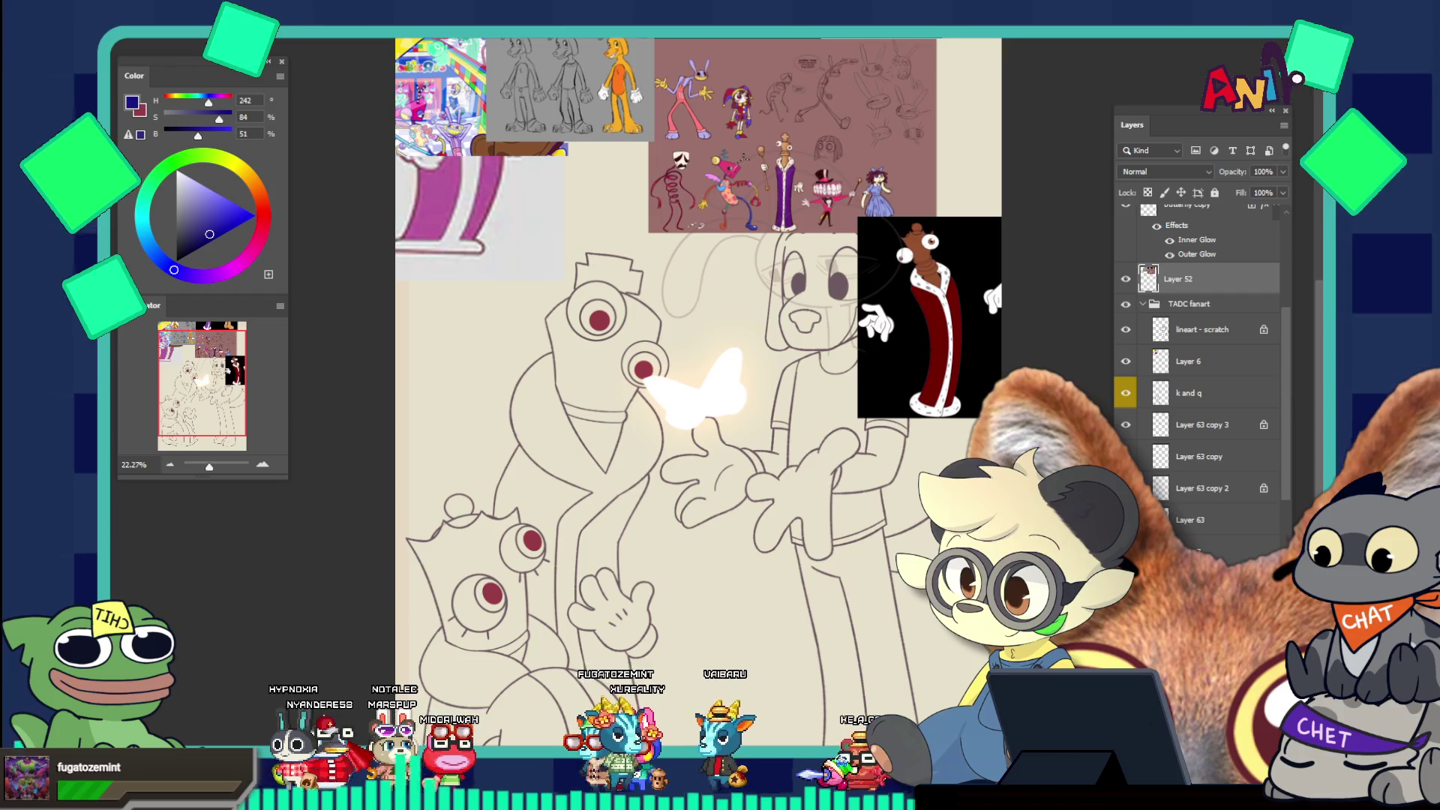
{"action": "left_click", "coordinate": [683, 465], "text": "ctrl"}
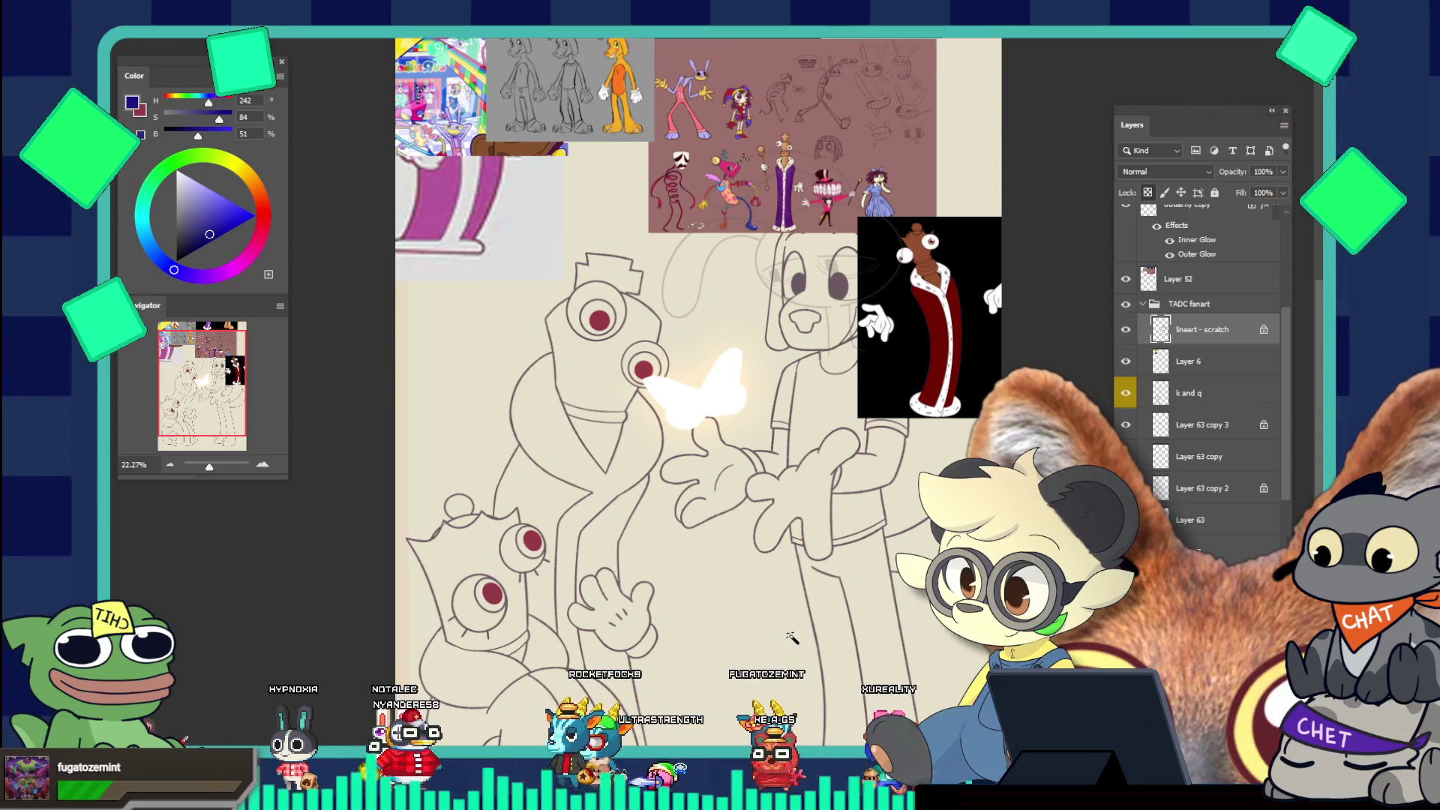
Select the area around the dog, expand the selection by 2 px, and invert it
{"action": "key", "text": "ctrl+shift+d"}
{"action": "scroll", "coordinate": [794, 642], "scroll_direction": "down", "scroll_amount": 3}
{"action": "scroll", "coordinate": [793, 642], "scroll_direction": "up", "scroll_amount": 2}
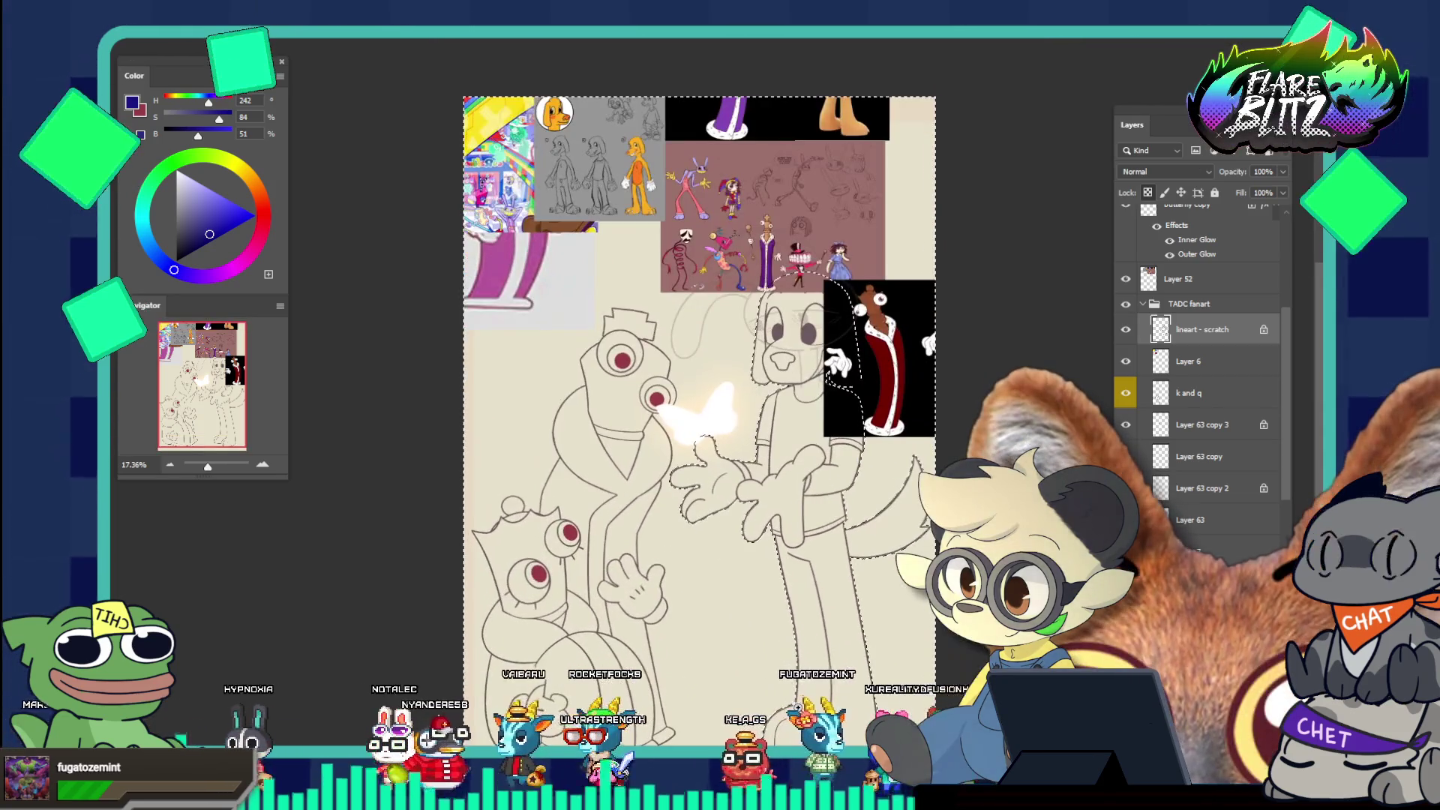
{"action": "key", "text": "alt+s"}
{"action": "key", "text": "m"}
{"action": "key", "text": "e"}
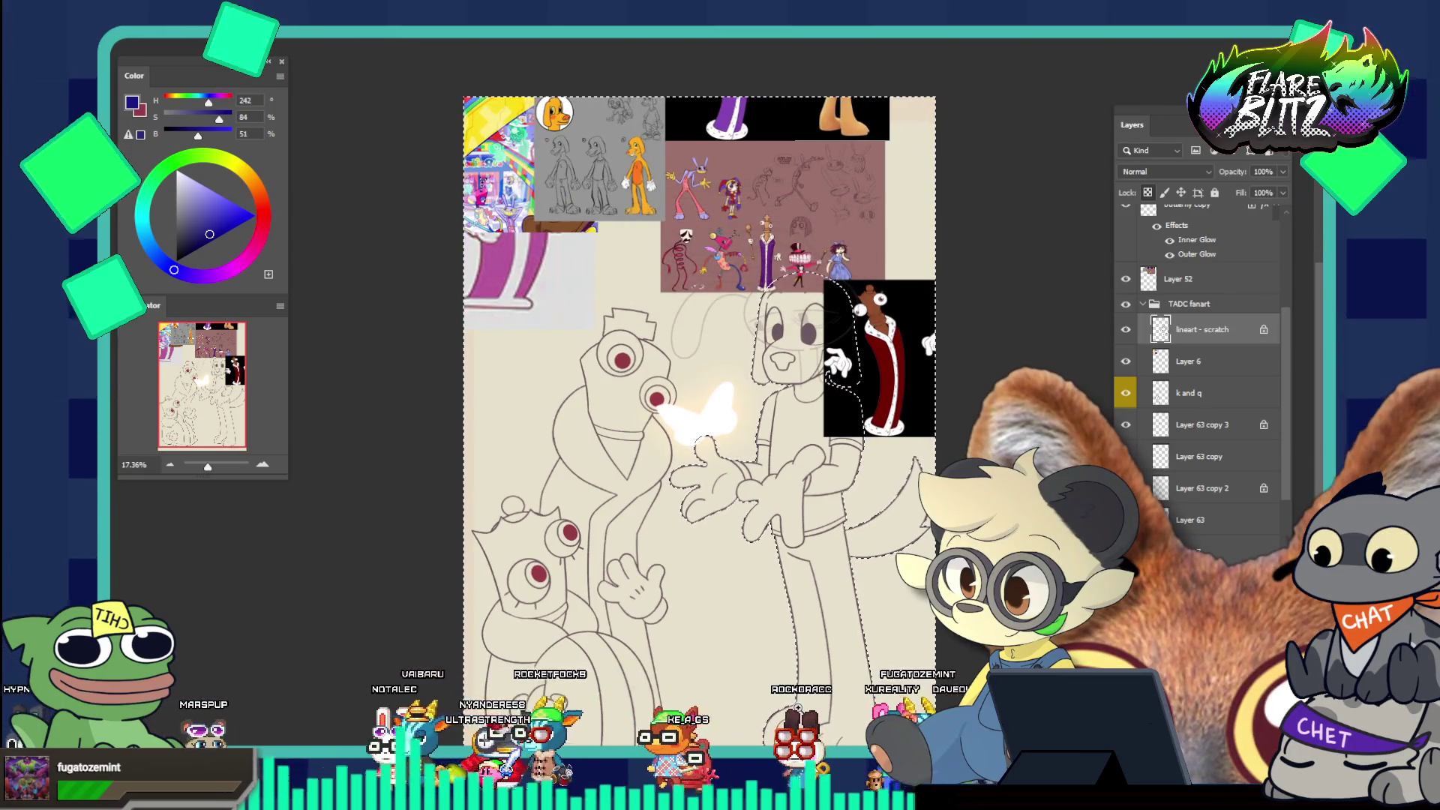
{"action": "right_click", "coordinate": [825, 651]}
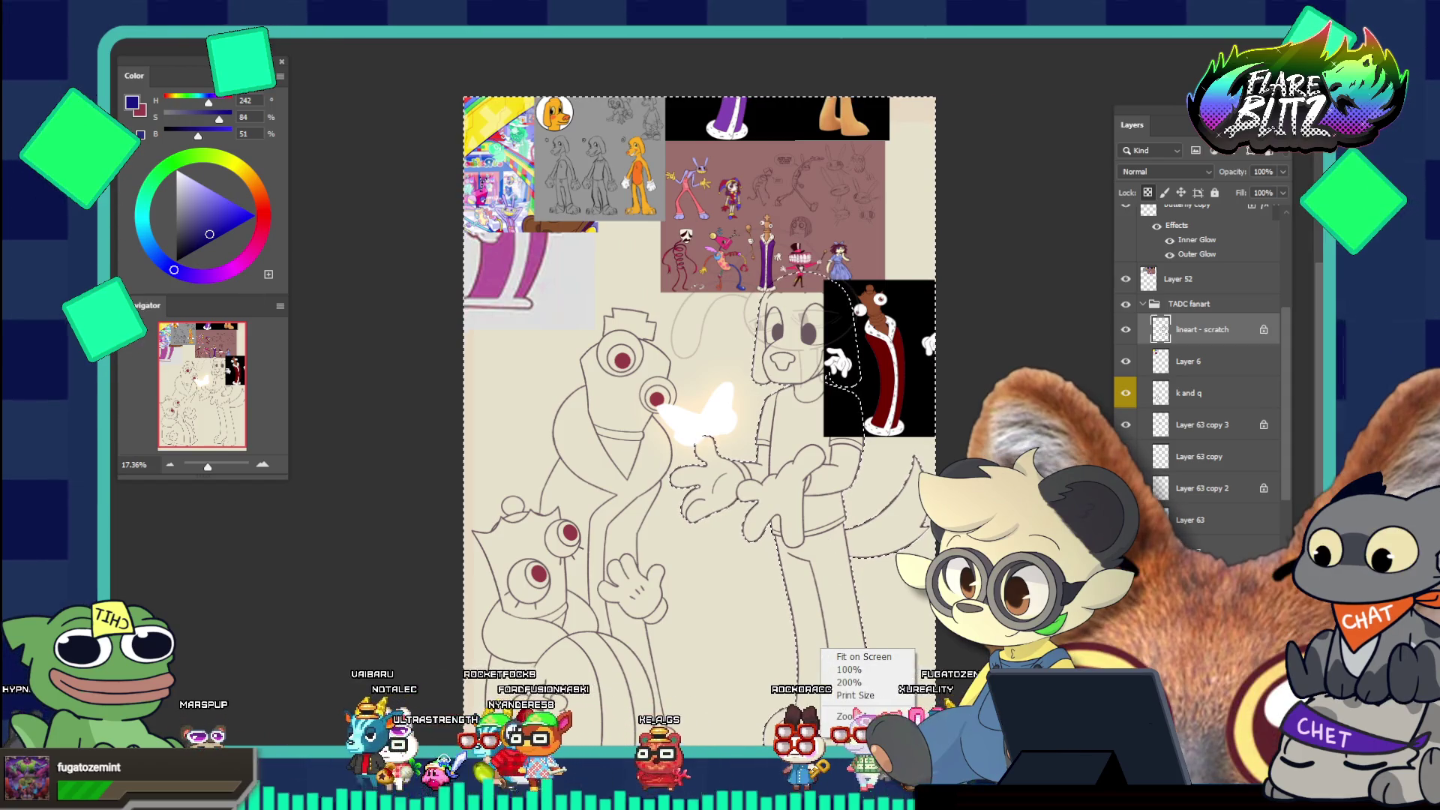
{"action": "right_click", "coordinate": [769, 514]}
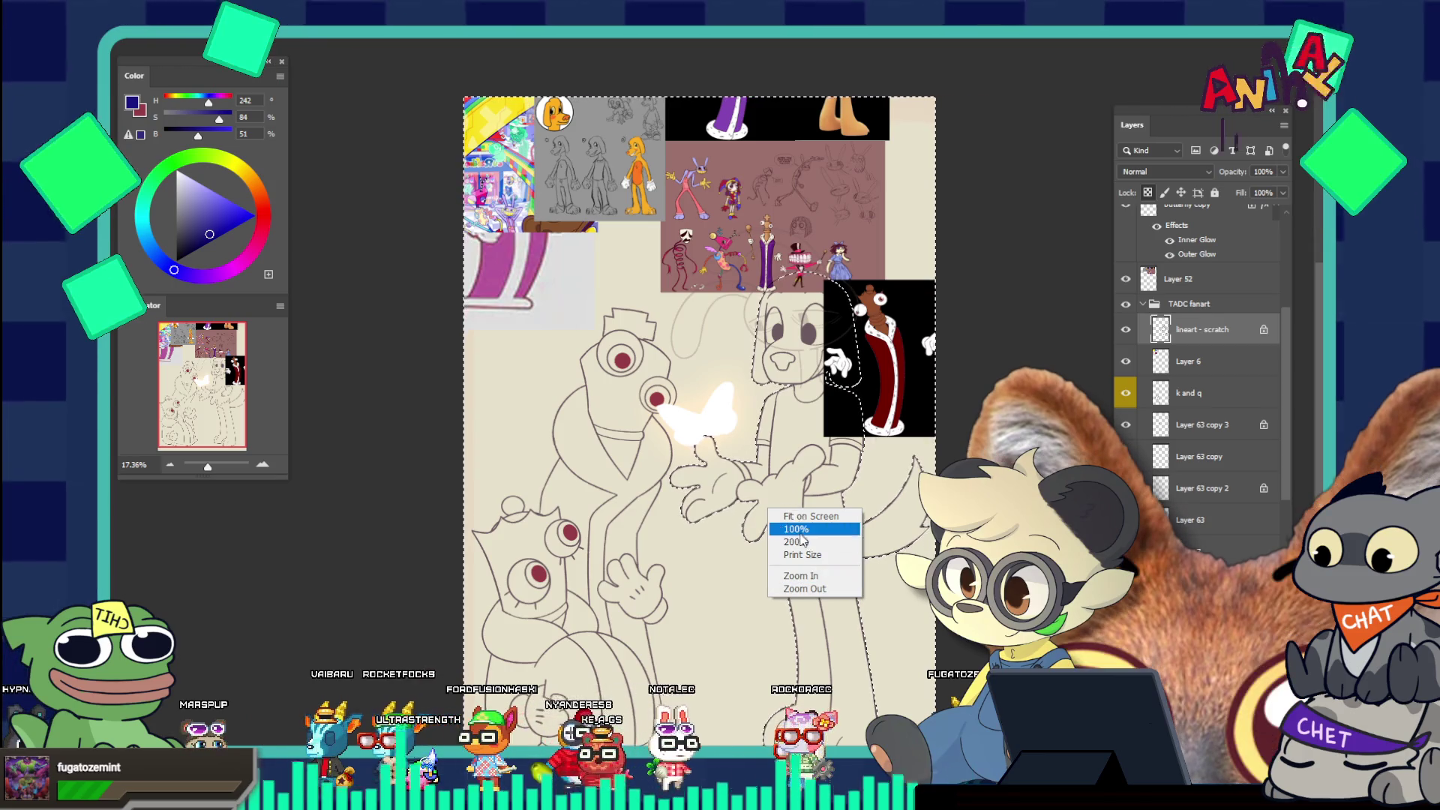
{"action": "right_click", "coordinate": [922, 613]}
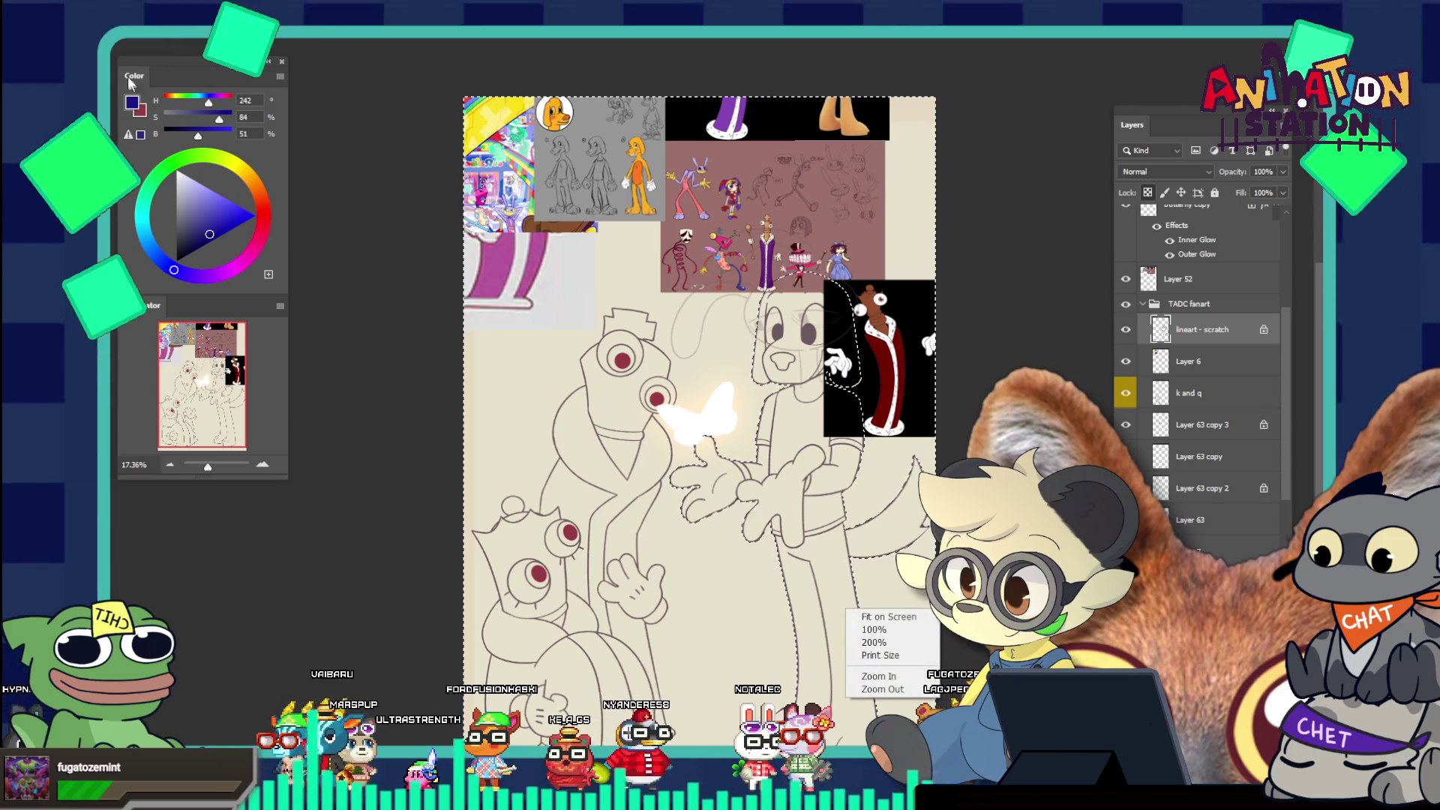
{"action": "key", "text": "Escape"}
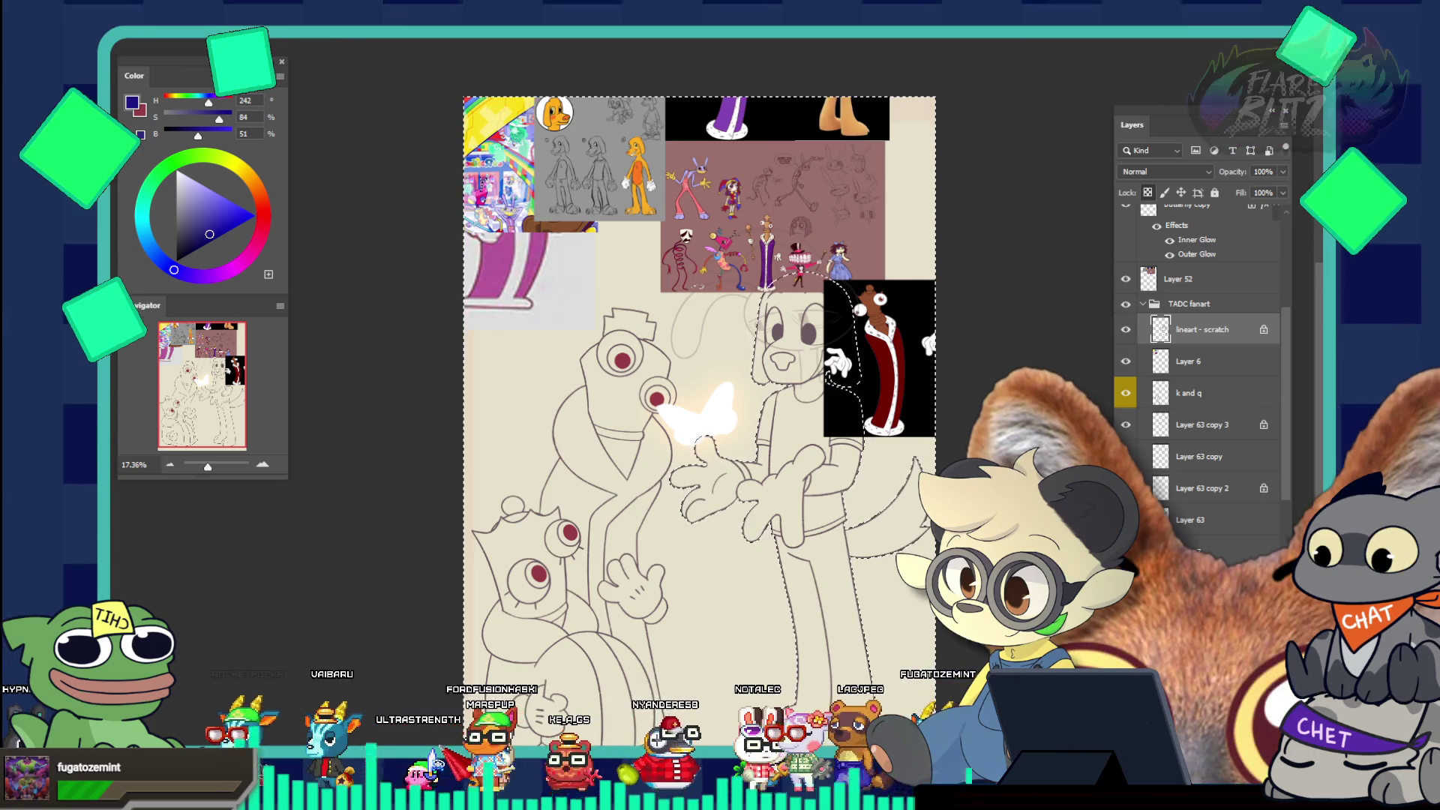
{"action": "right_click", "coordinate": [654, 522]}
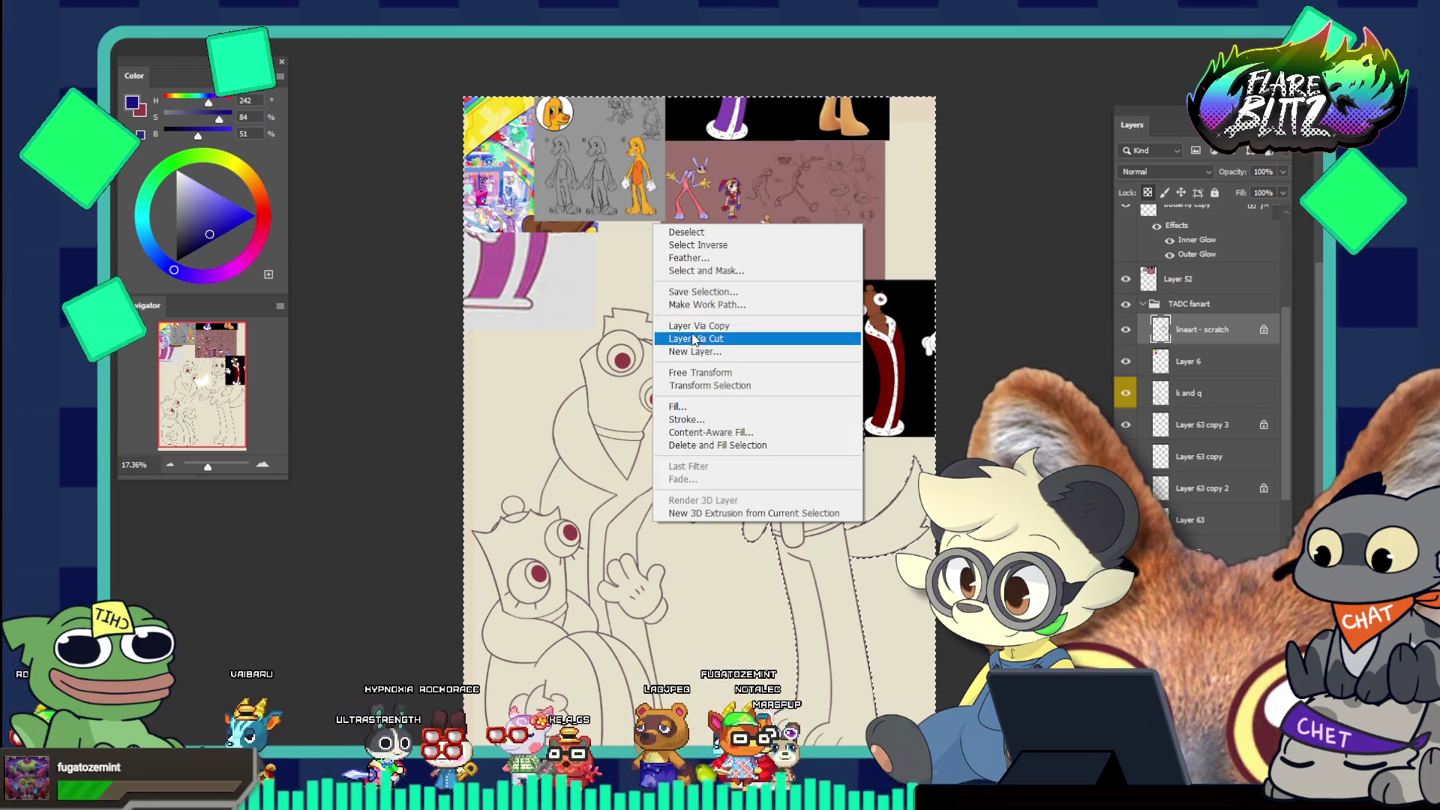
{"action": "left_click", "coordinate": [696, 245]}
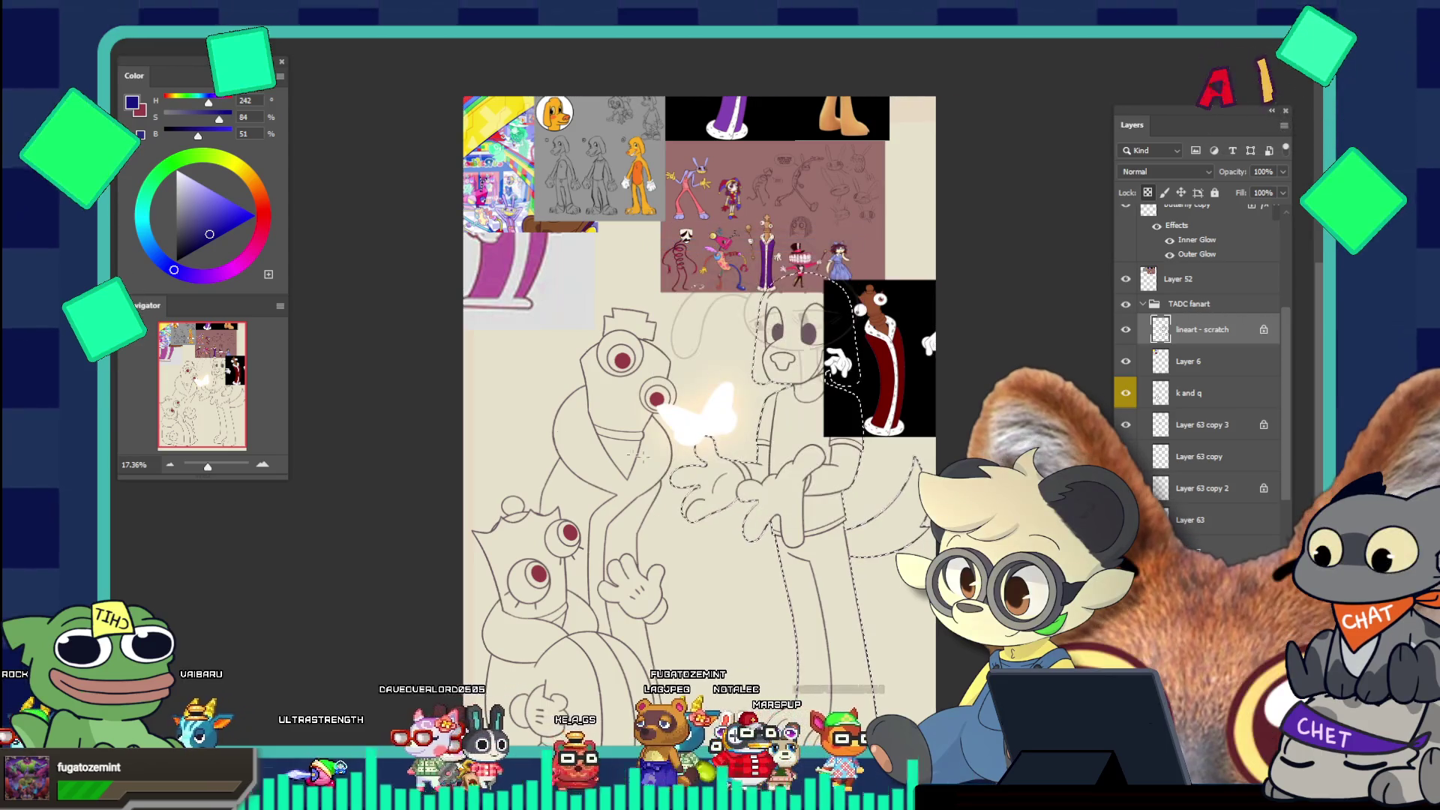
Sample the dog's orange from the reference sheet and make Layer 6 active
{"action": "left_click_drag", "start_coordinate": [633, 405], "coordinate": [616, 362]}
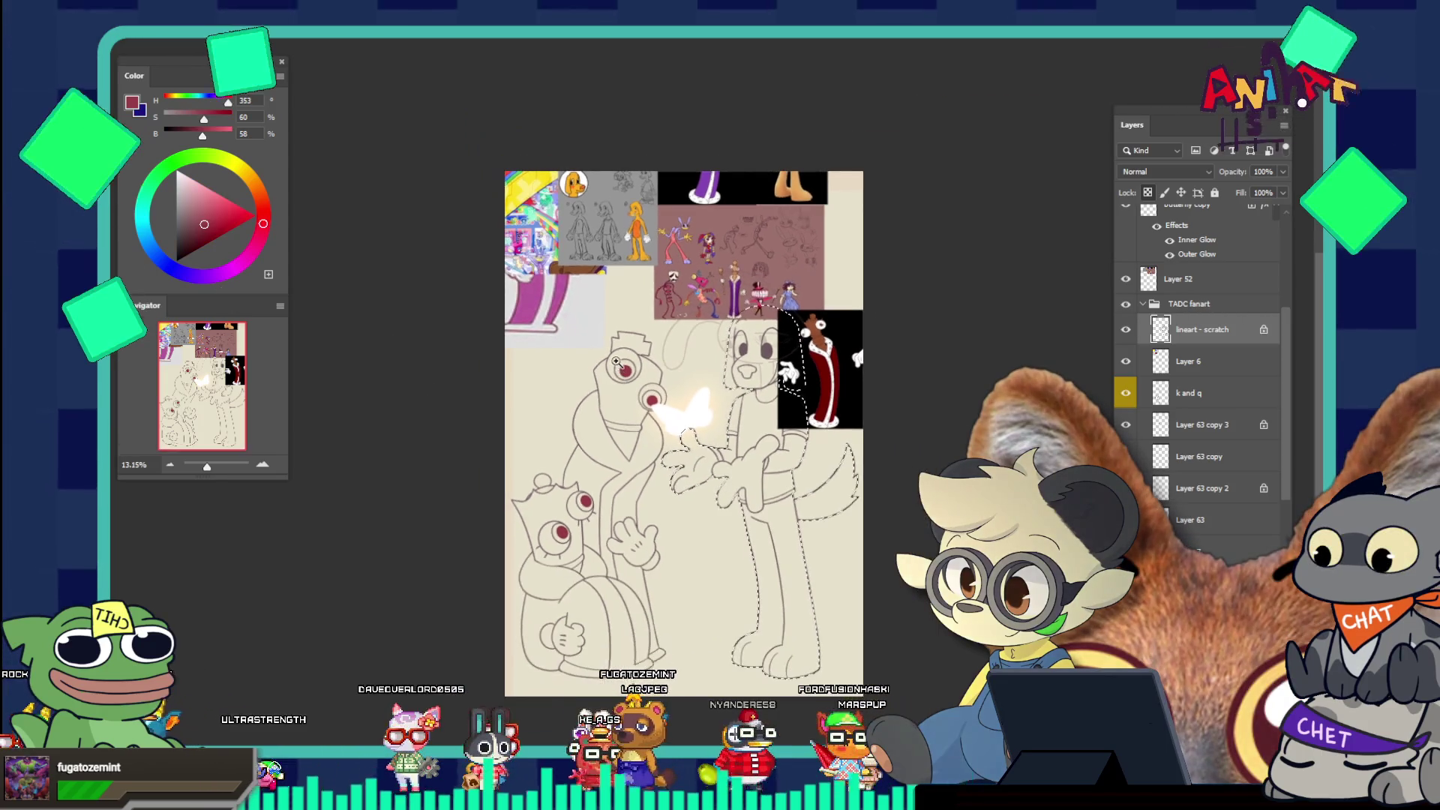
{"action": "scroll", "coordinate": [705, 247], "scroll_direction": "up", "scroll_amount": 4}
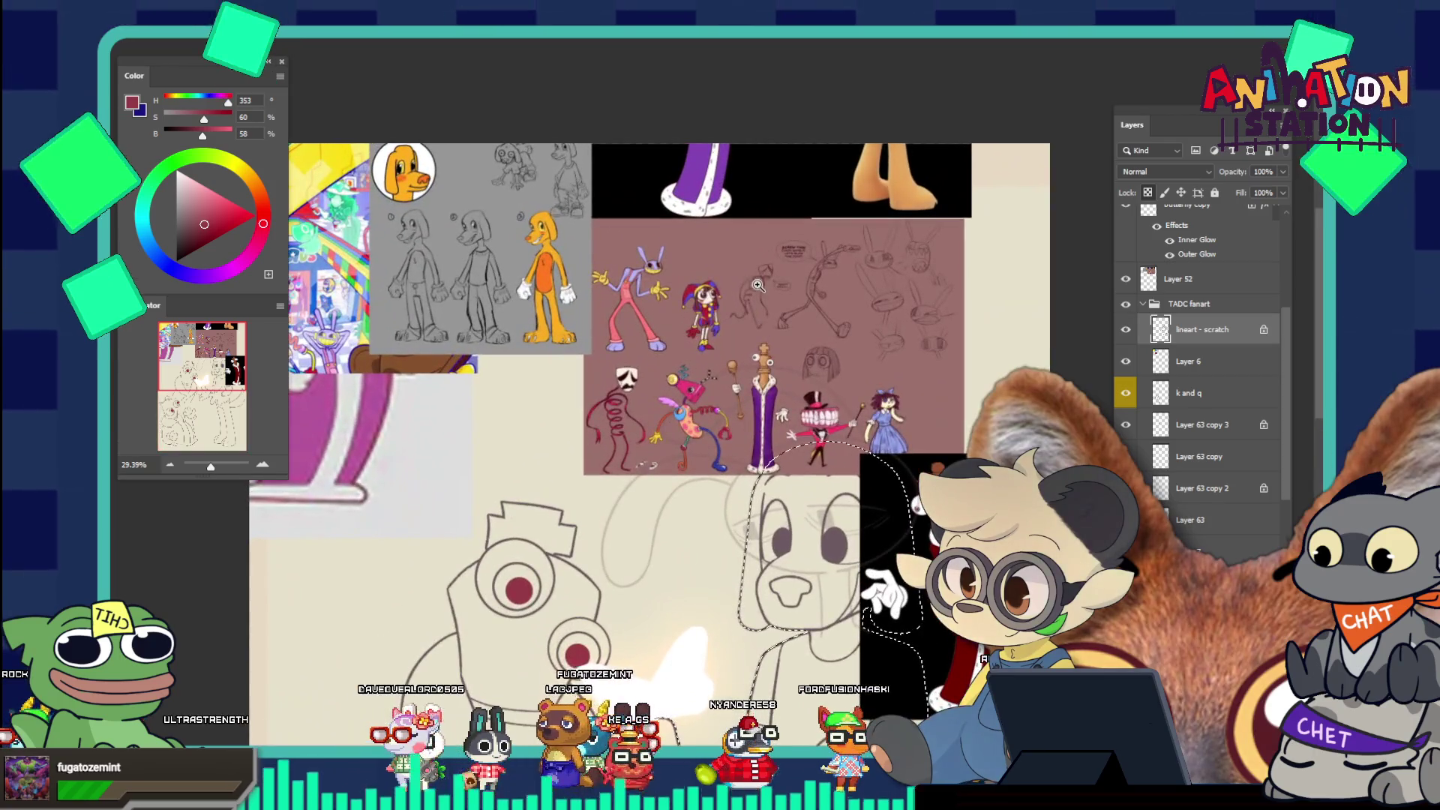
{"action": "left_click_drag", "start_coordinate": [590, 295], "coordinate": [594, 303]}
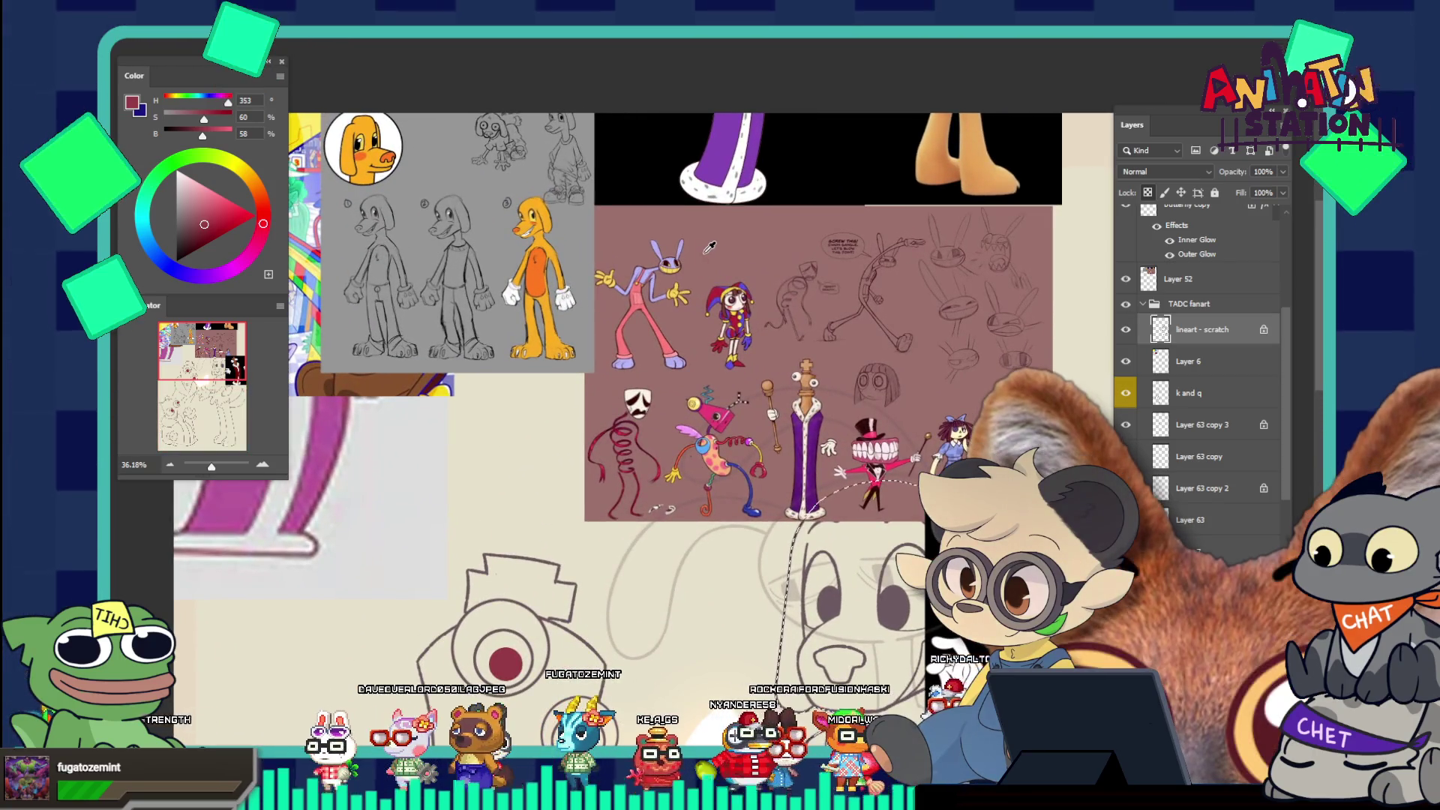
{"action": "left_click", "coordinate": [546, 242], "text": "alt"}
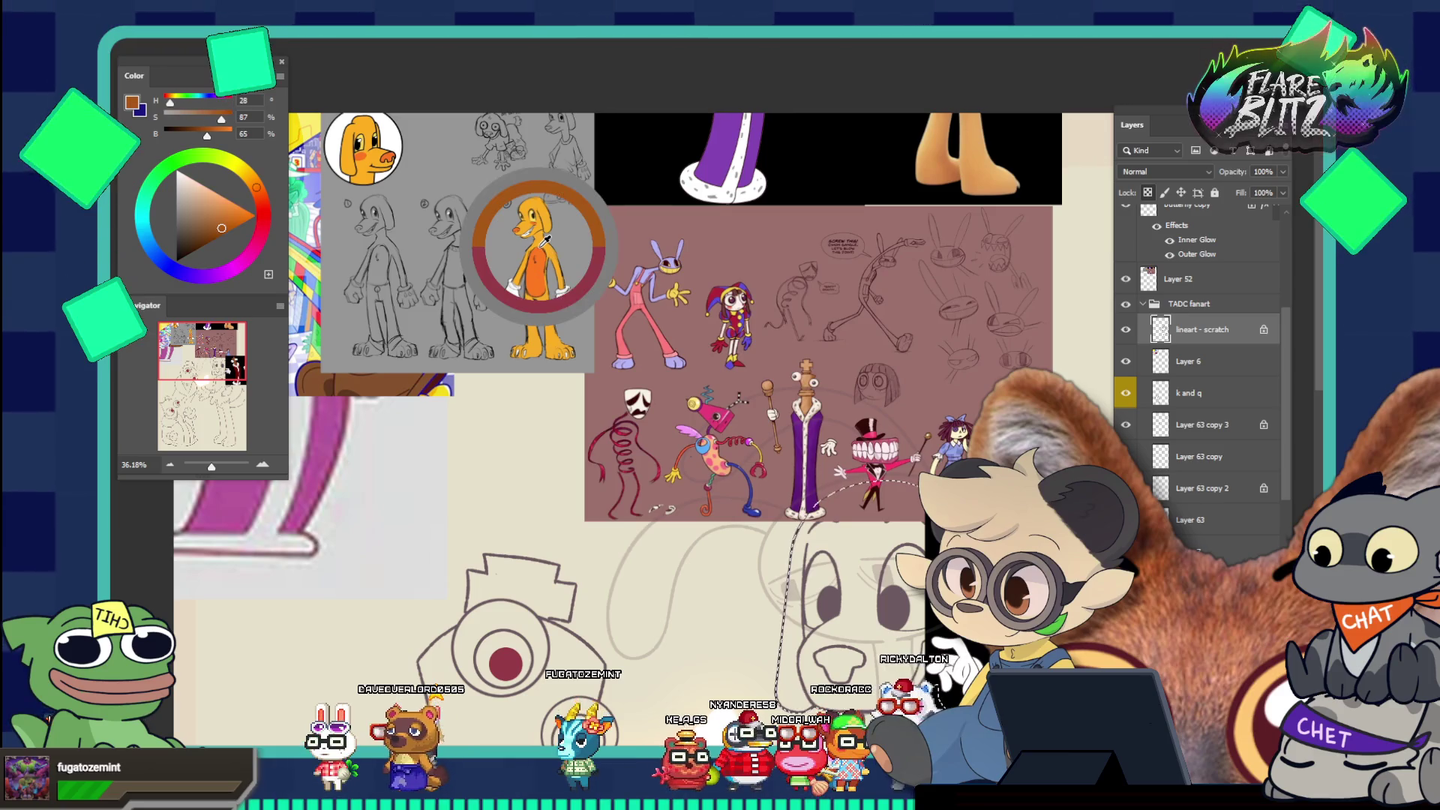
{"action": "left_click_drag", "start_coordinate": [574, 270], "coordinate": [544, 252]}
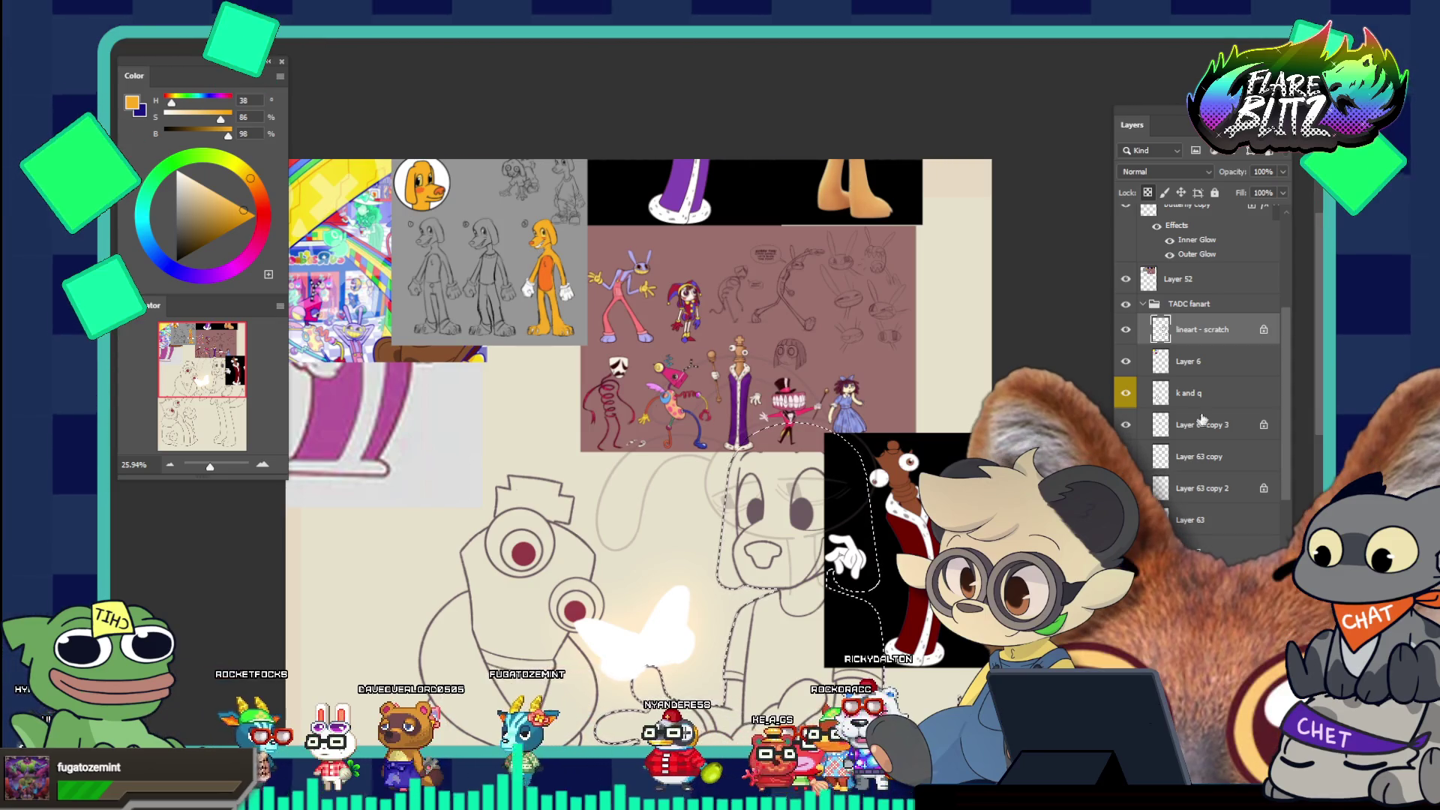
{"action": "left_click", "coordinate": [1215, 361]}
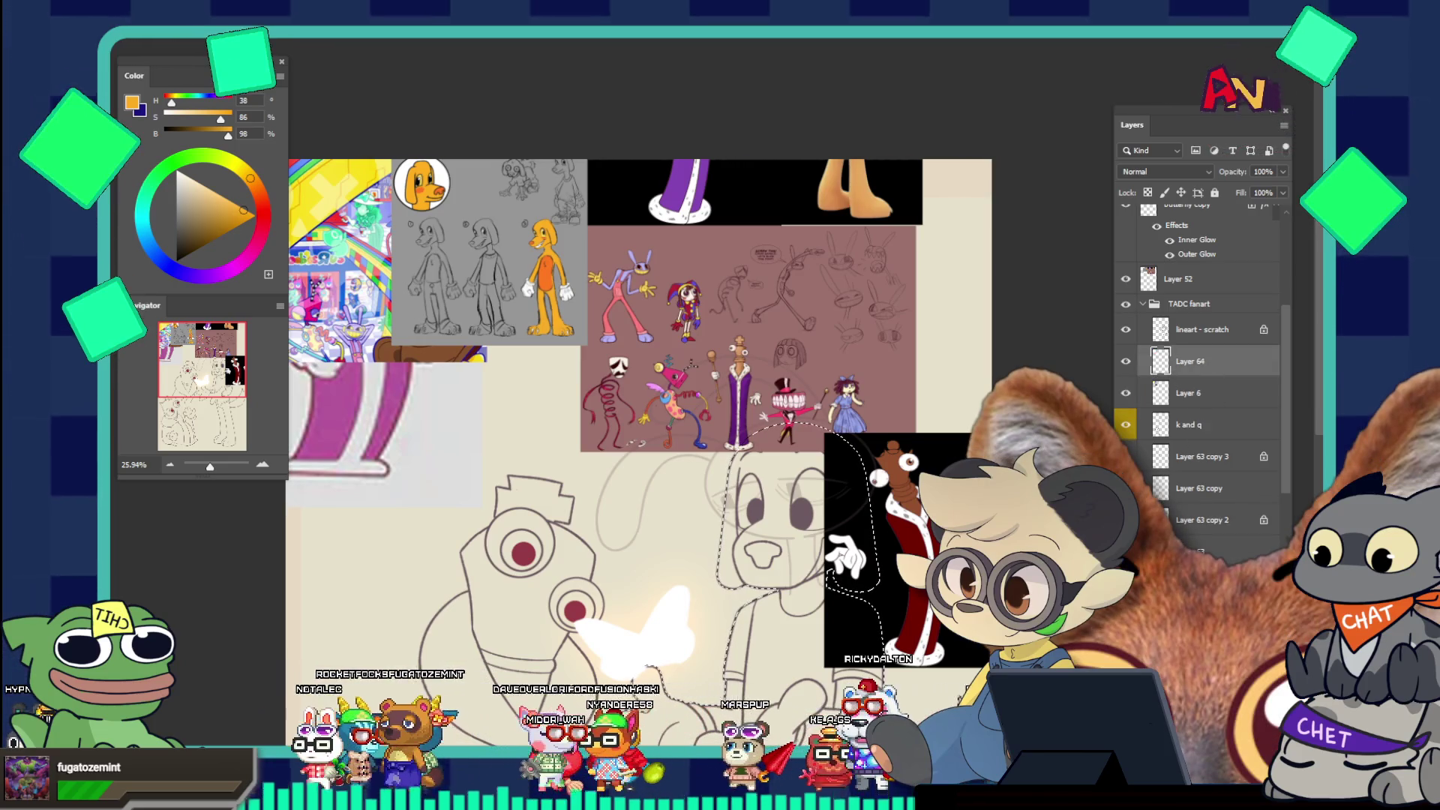
Add a new layer named 'color', fill the dog orange, and move the robed reference down
{"action": "key", "text": "ctrl+shift+alt+n"}
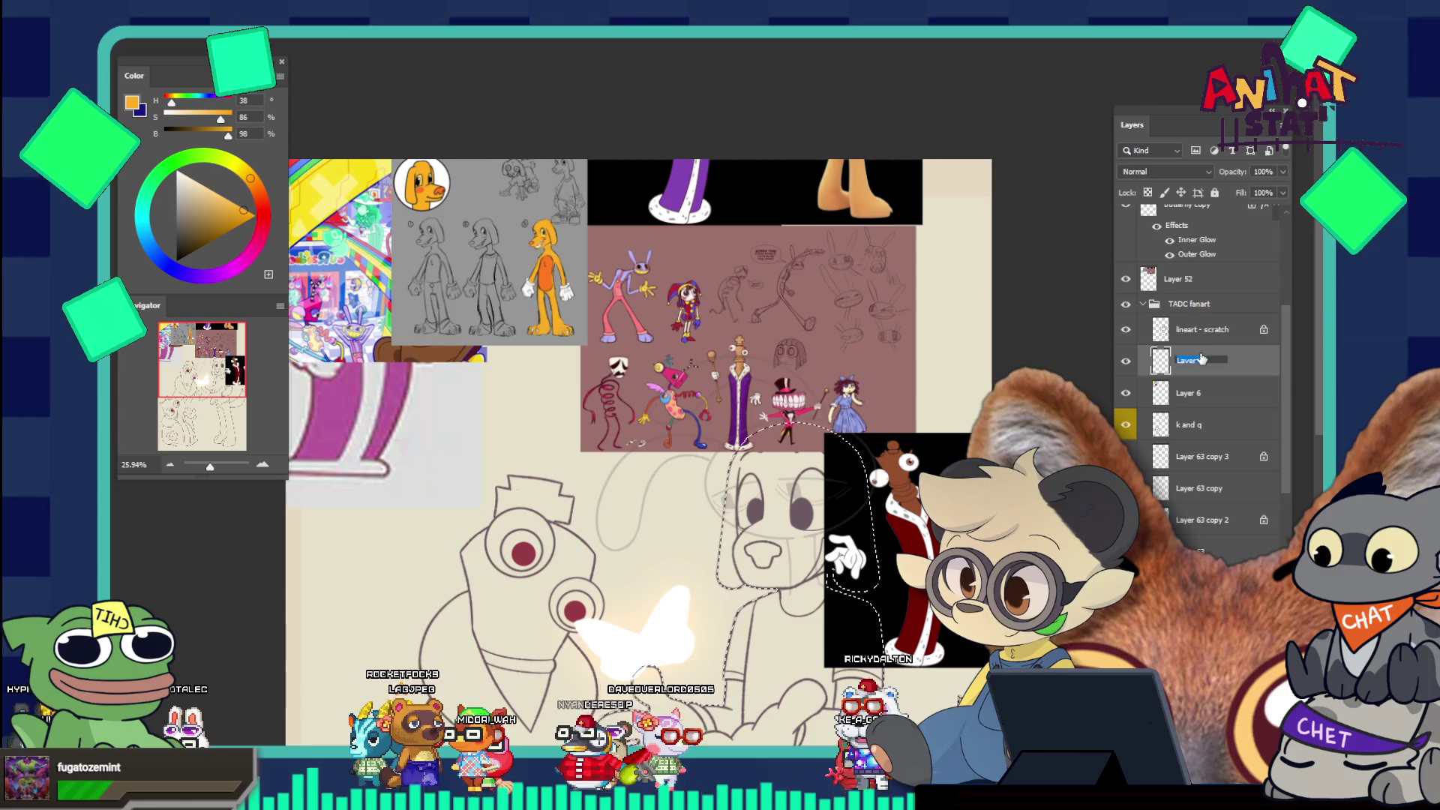
{"action": "type", "text": "color"}
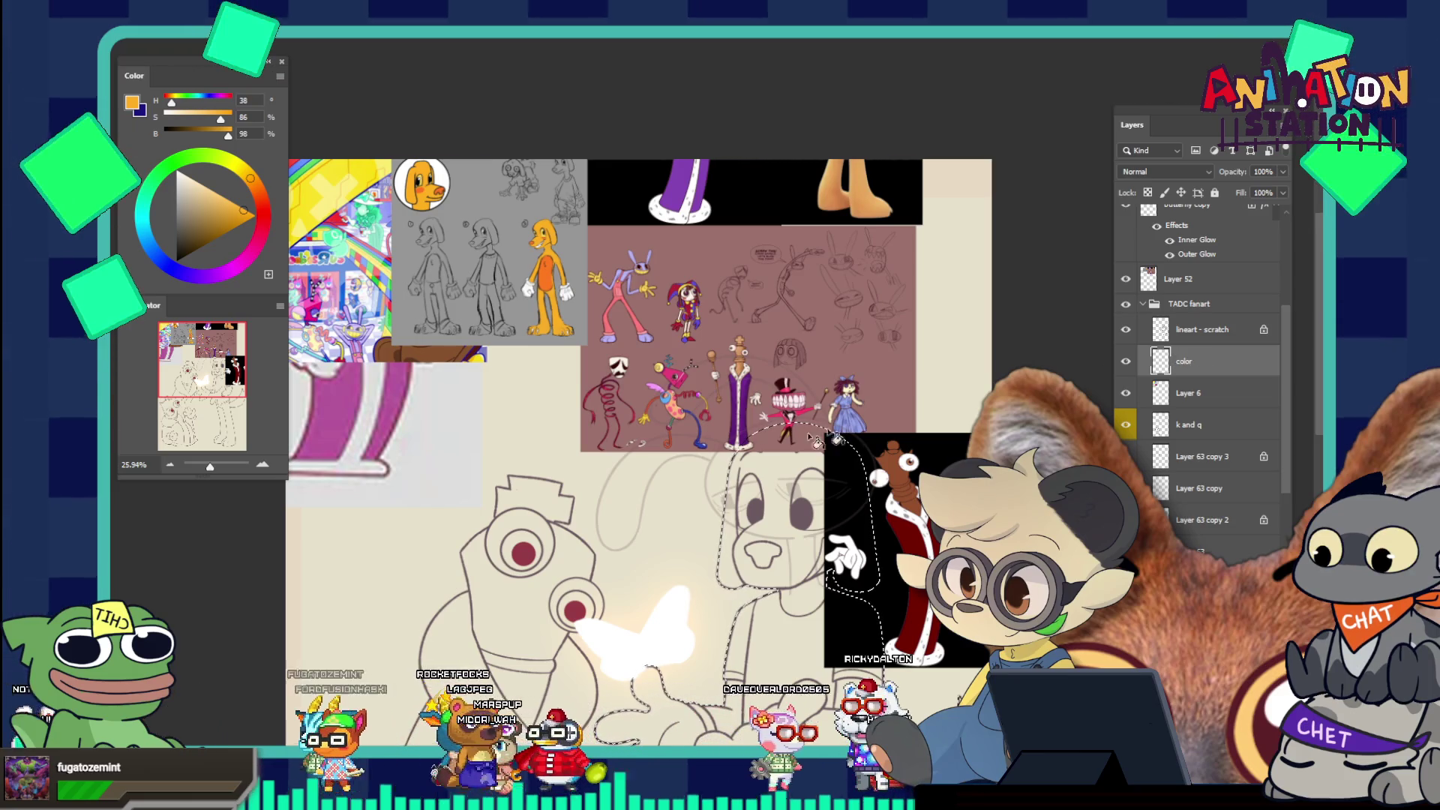
{"action": "key", "text": "alt+BackSpace"}
{"action": "mouse_move", "coordinate": [744, 498]}
{"action": "left_mouse_down"}
{"action": "mouse_move", "coordinate": [710, 462]}
{"action": "mouse_move", "coordinate": [796, 536]}
{"action": "left_mouse_up"}
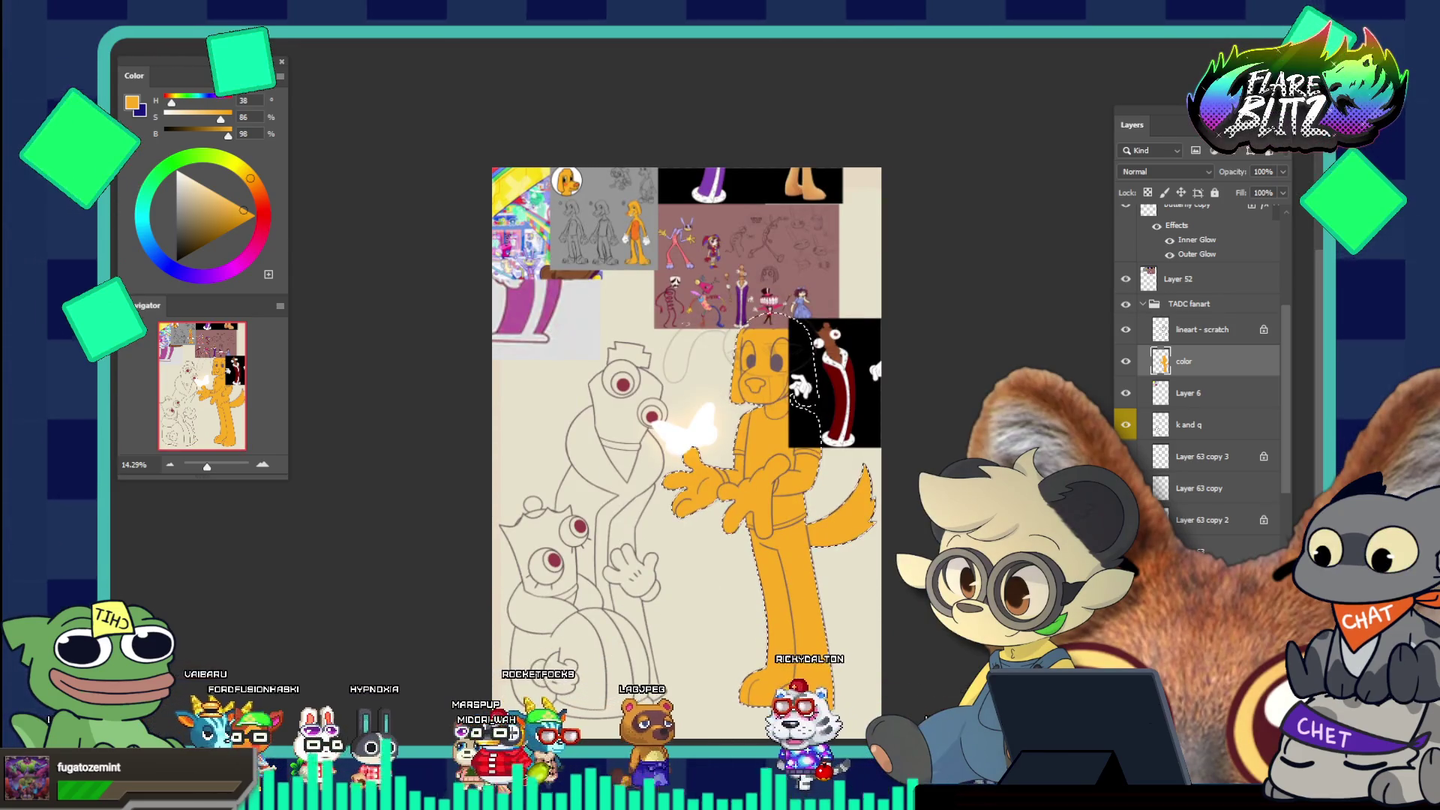
{"action": "left_click_drag", "start_coordinate": [671, 333], "coordinate": [731, 365]}
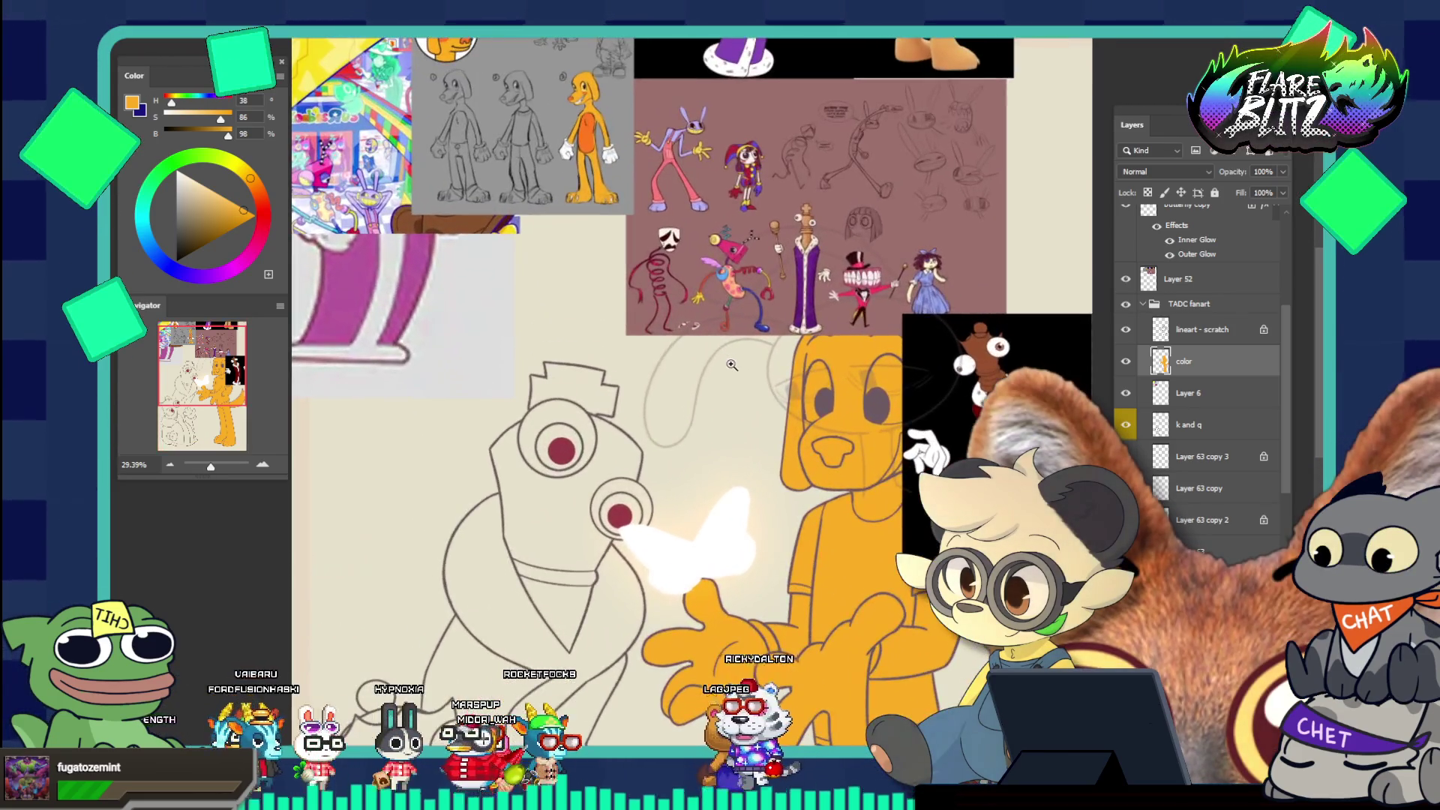
{"action": "left_click_drag", "start_coordinate": [611, 295], "coordinate": [593, 261]}
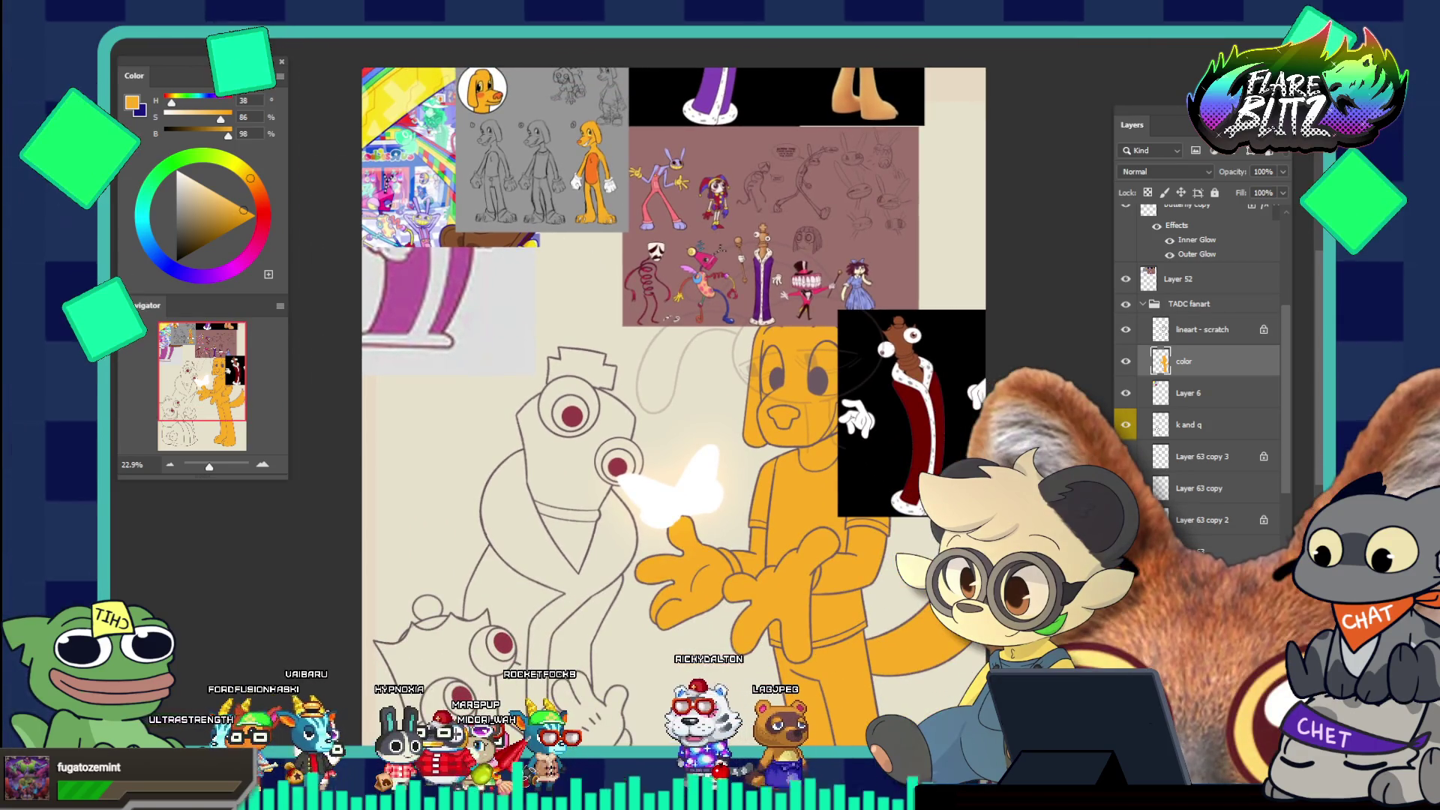
{"action": "left_click_drag", "start_coordinate": [424, 237], "coordinate": [433, 485]}
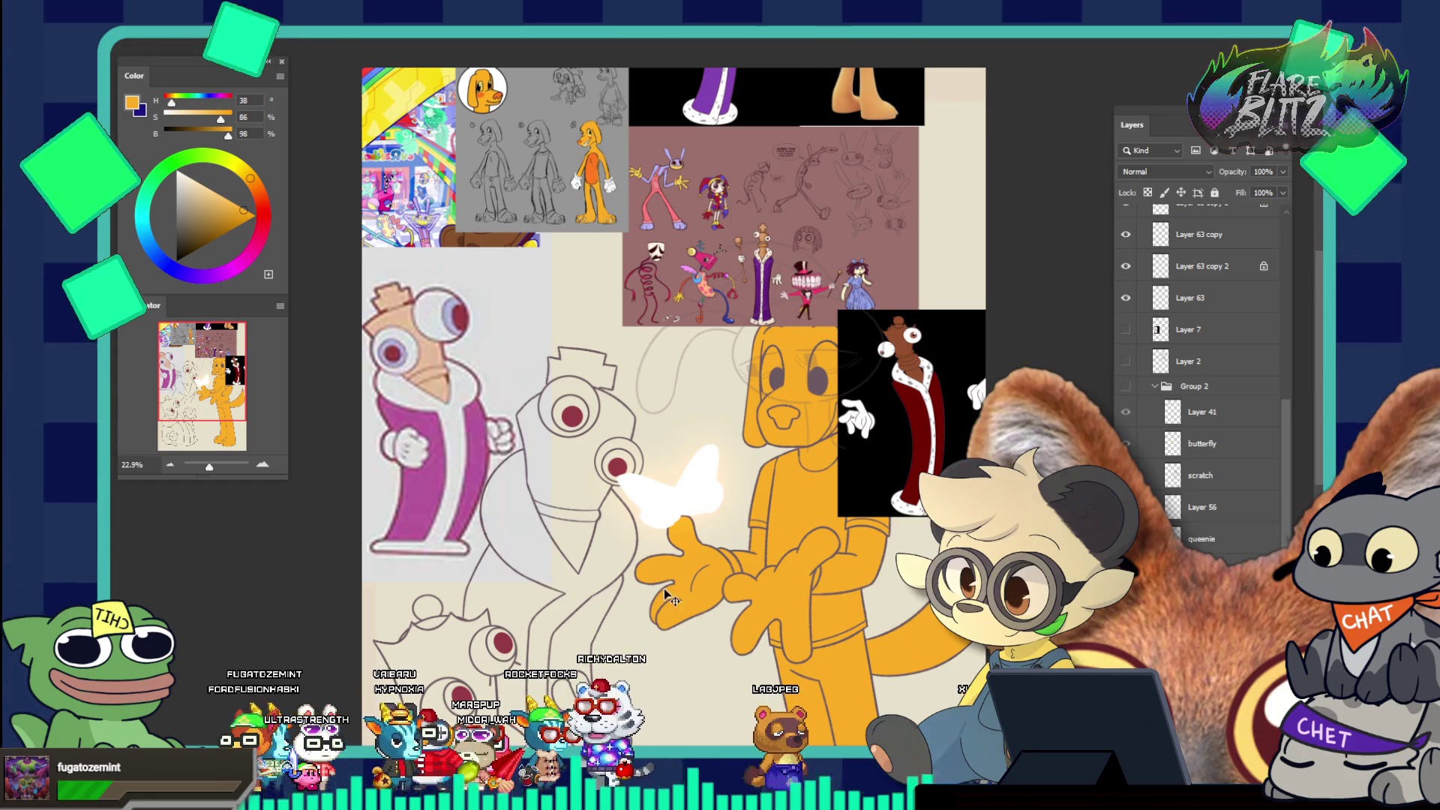
Eyedrop colours from the artwork, settling on the orange of the dog's arm
{"action": "key", "text": "i"}
{"action": "left_click", "coordinate": [431, 337]}
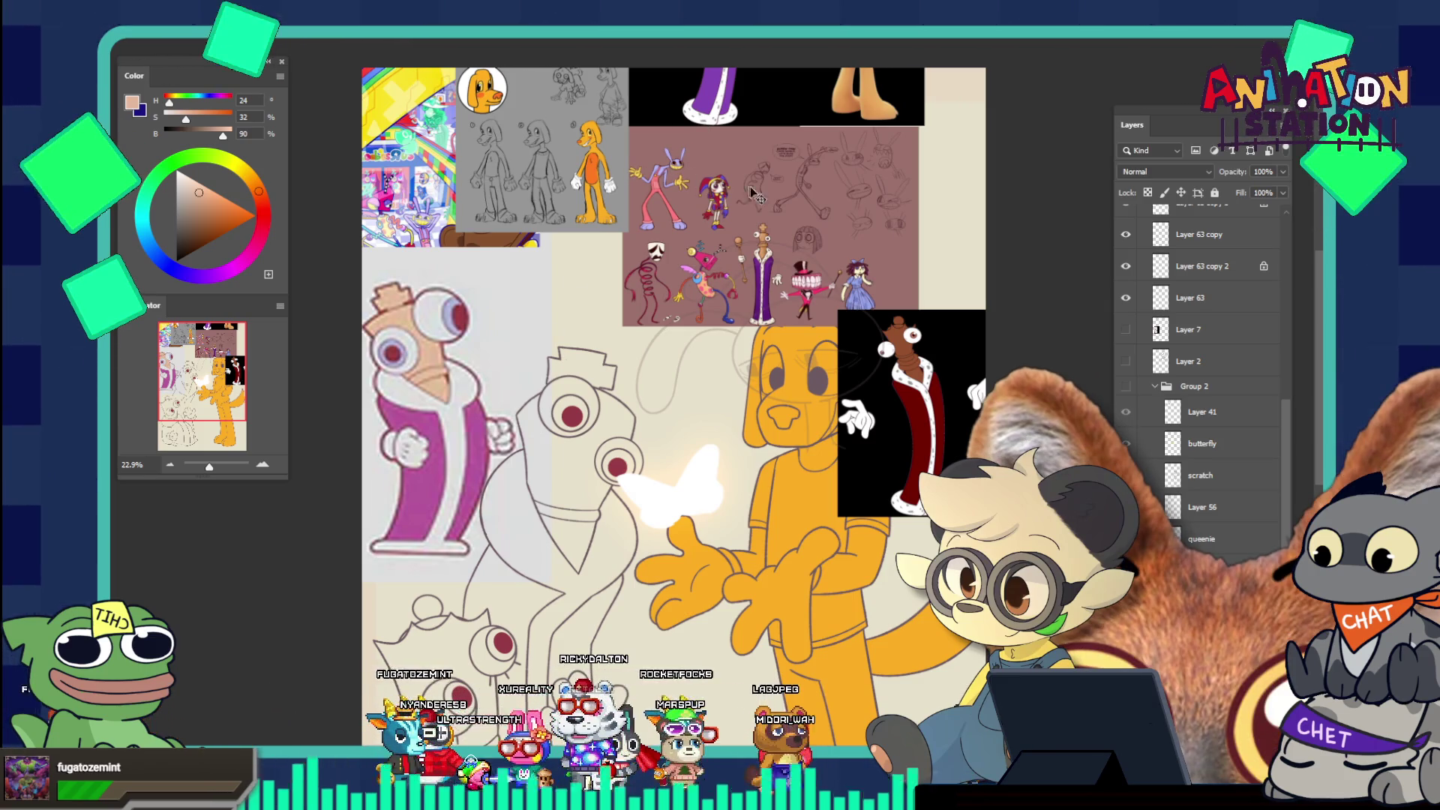
{"action": "key", "text": "ctrl+z"}
{"action": "key", "text": "ctrl+z"}
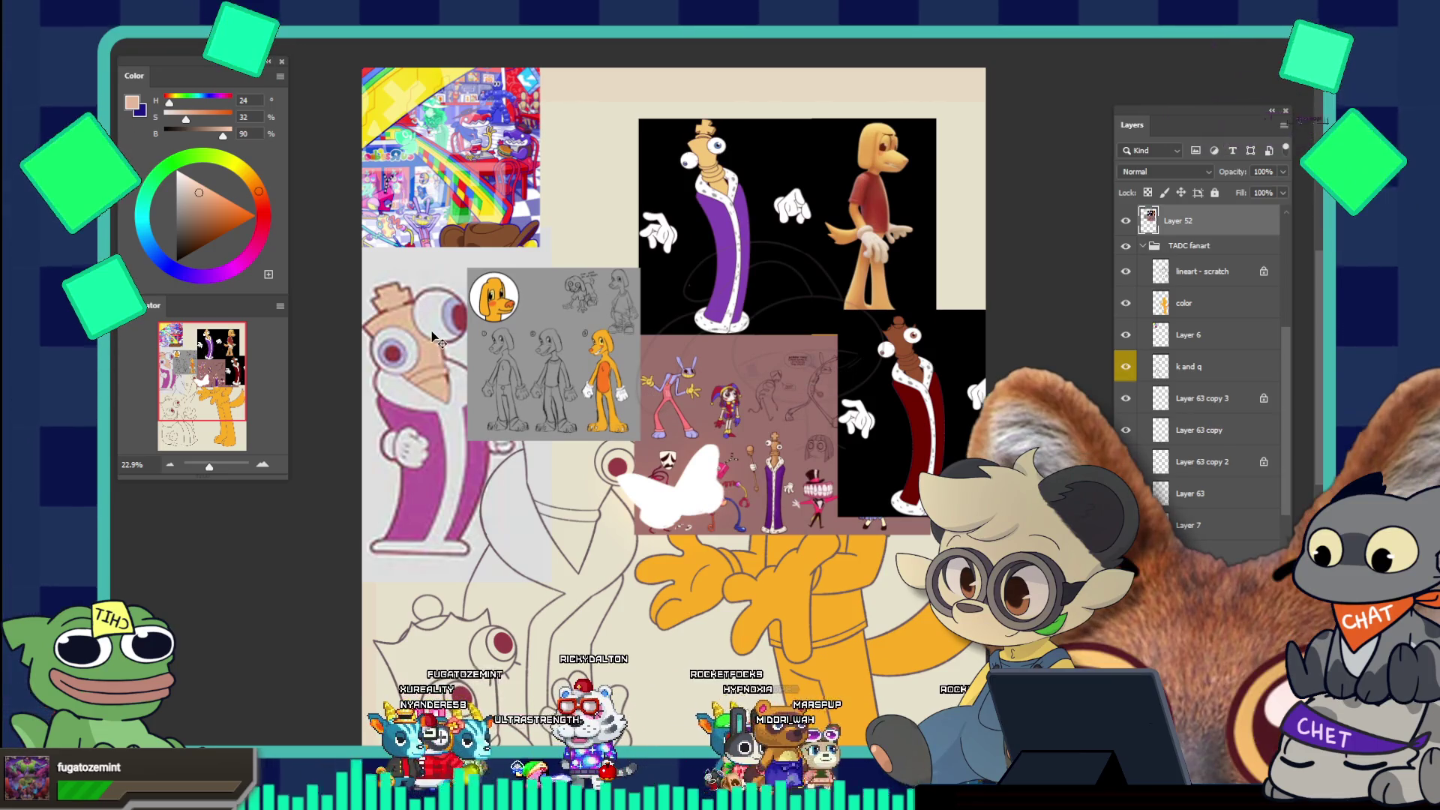
{"action": "left_click", "coordinate": [716, 147]}
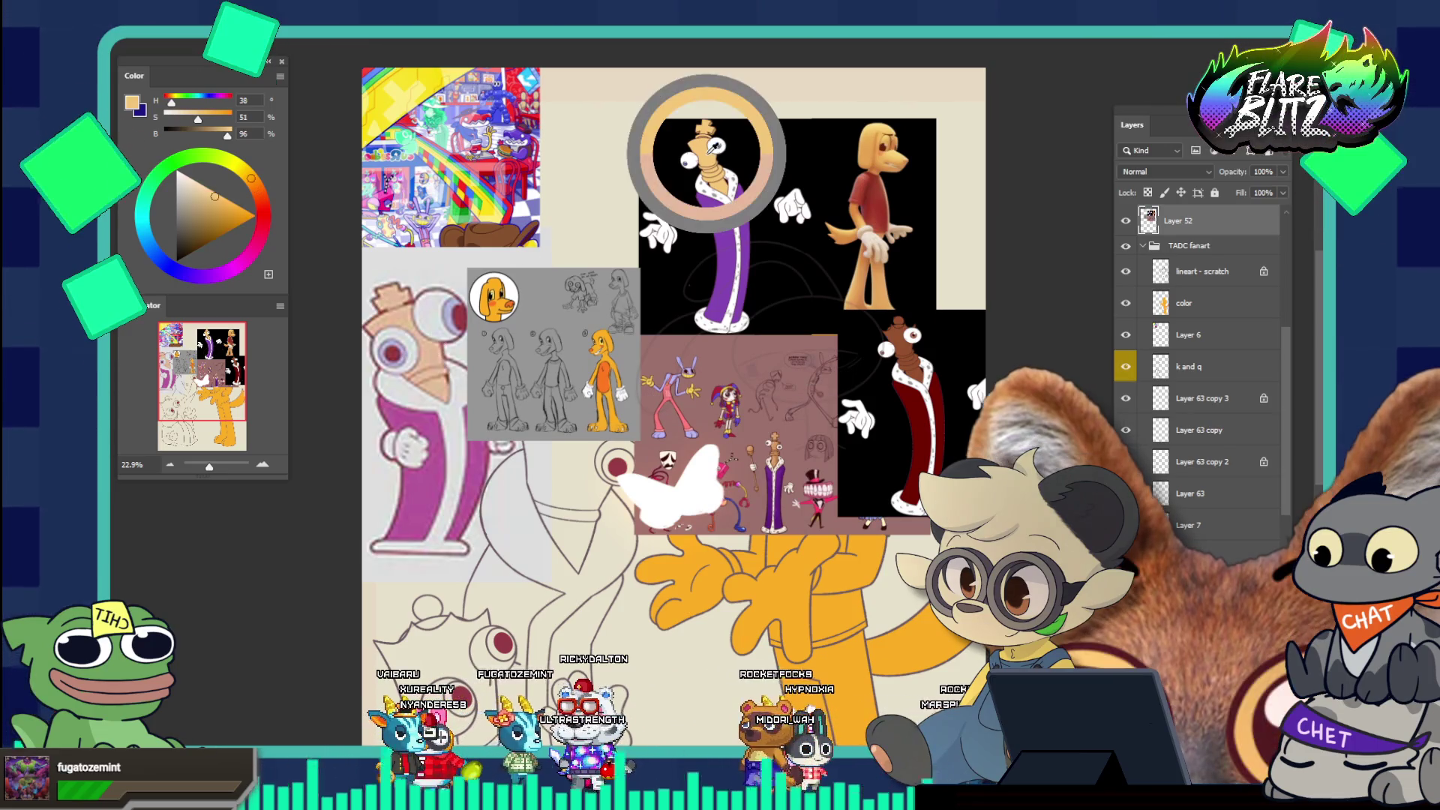
{"action": "left_click", "coordinate": [397, 314]}
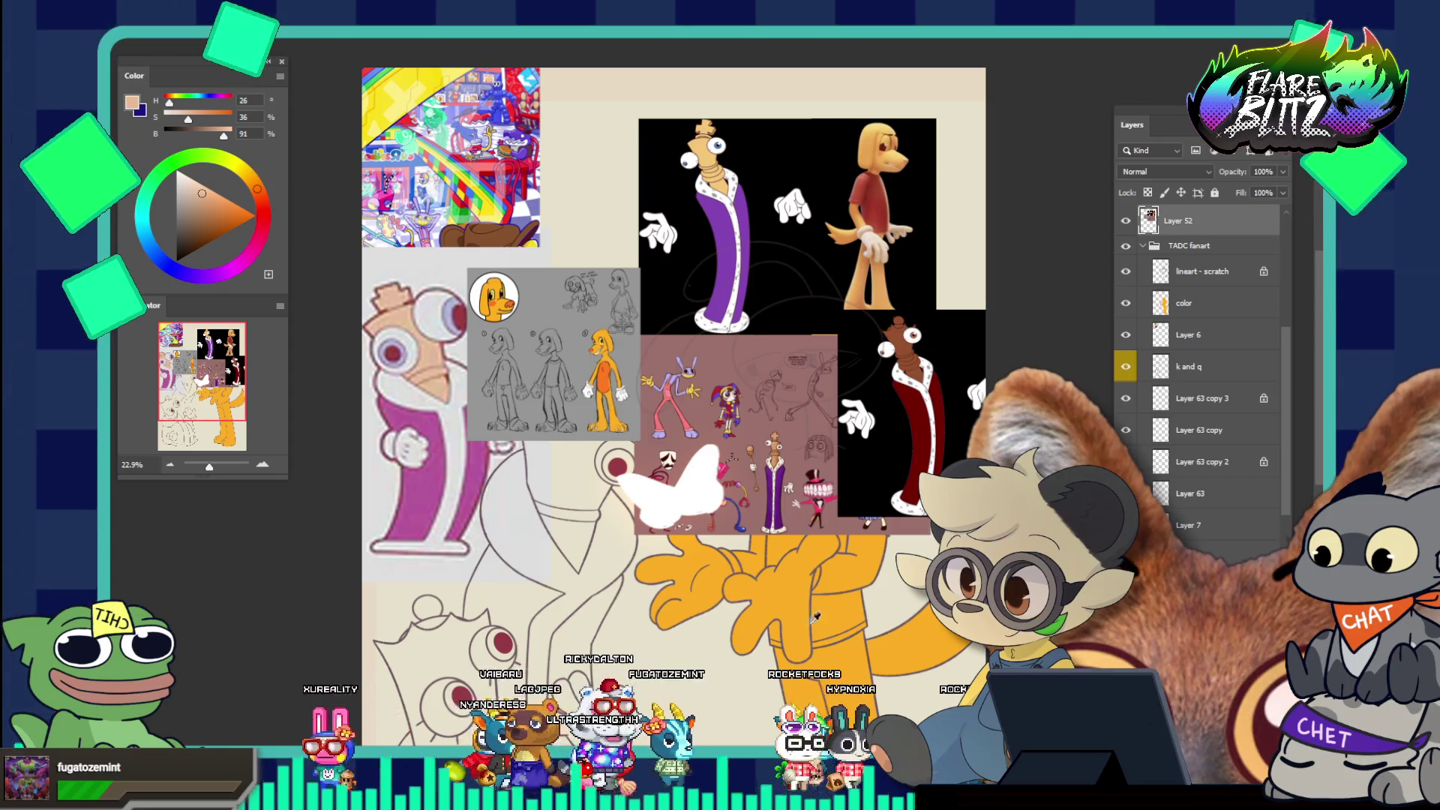
{"action": "left_click", "coordinate": [831, 663]}
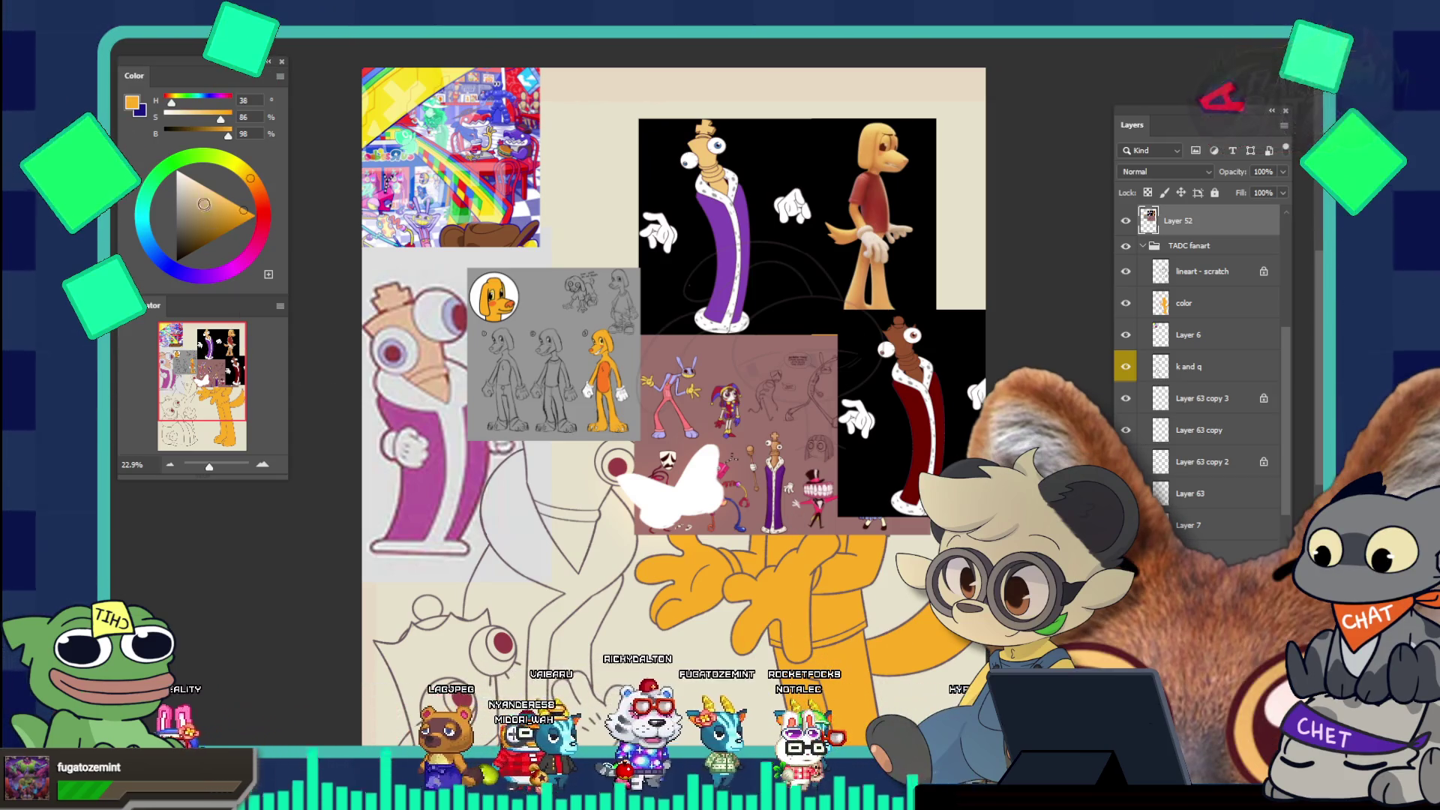
Adjust the orange to a peach of H28, S53, B95 and select the 'color' layer
{"action": "left_click_drag", "start_coordinate": [250, 178], "coordinate": [256, 187]}
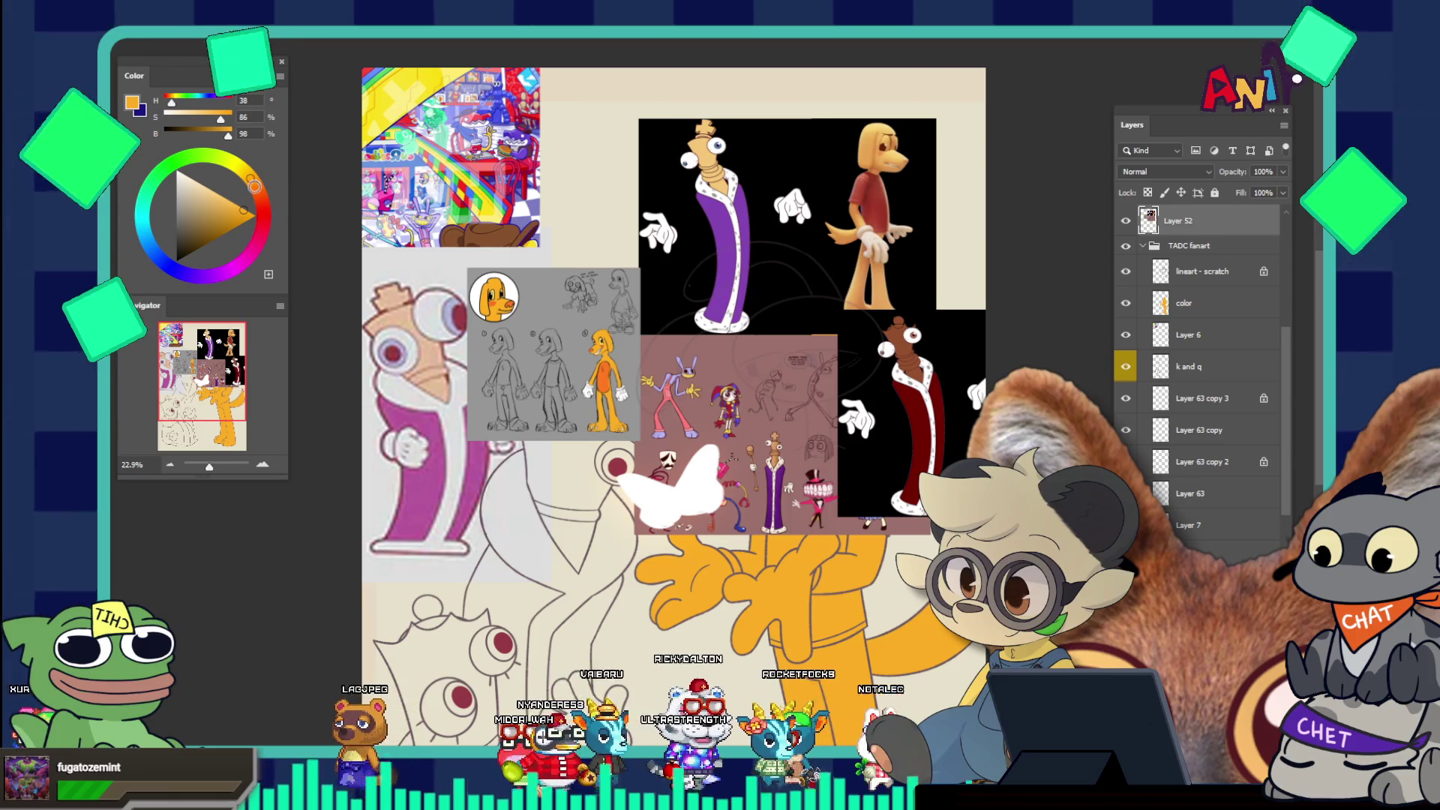
{"action": "left_click", "coordinate": [214, 197]}
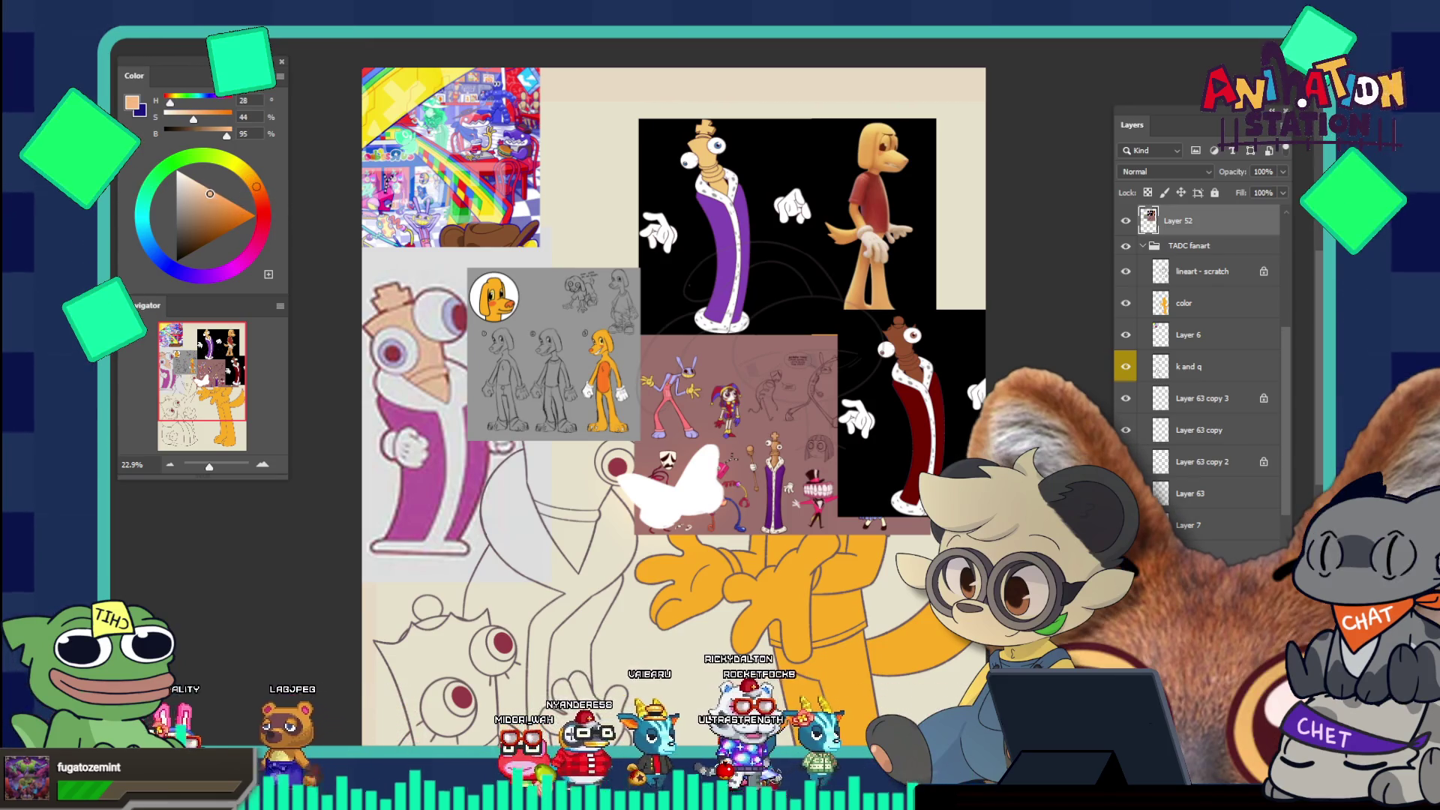
{"action": "left_click", "coordinate": [216, 197]}
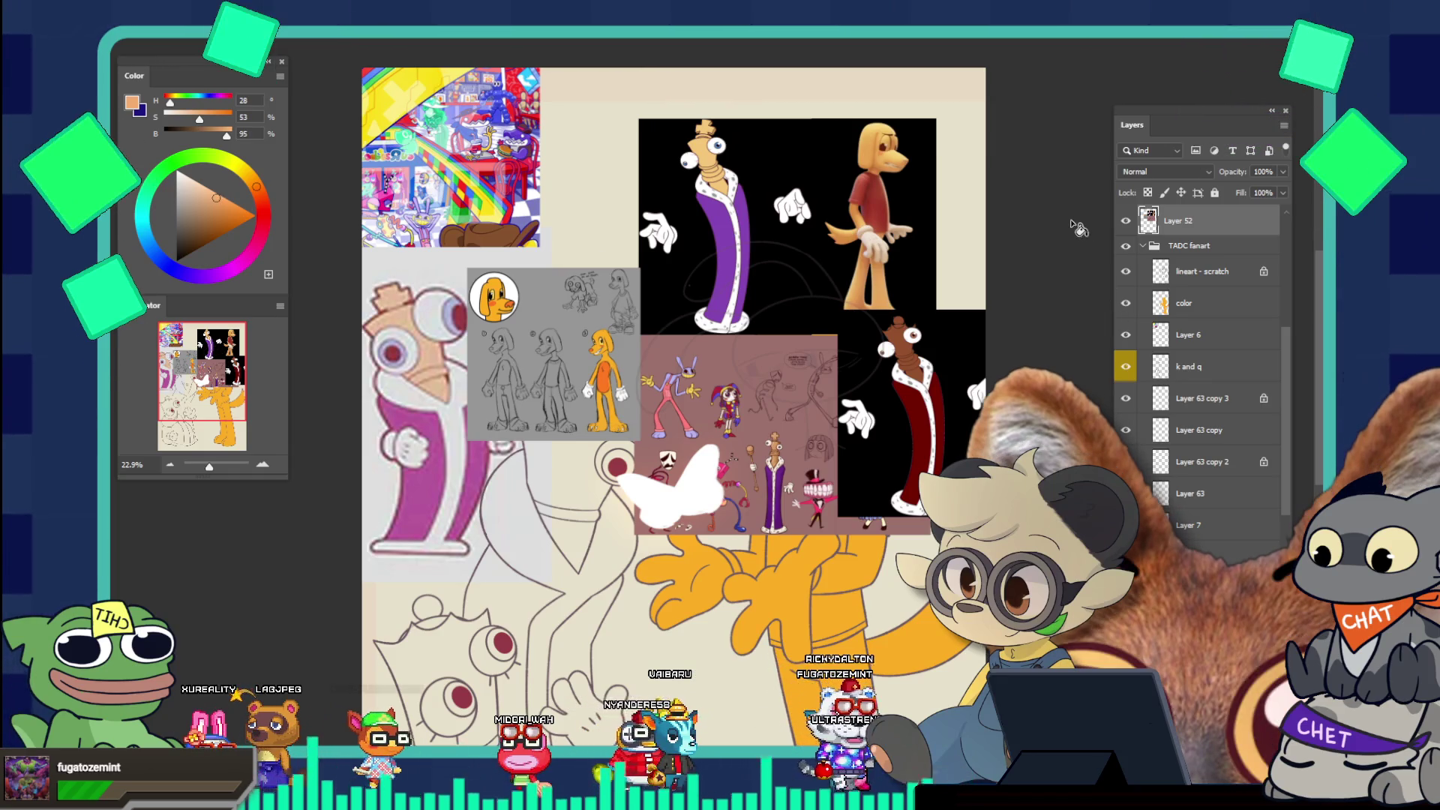
{"action": "left_click", "coordinate": [1204, 303]}
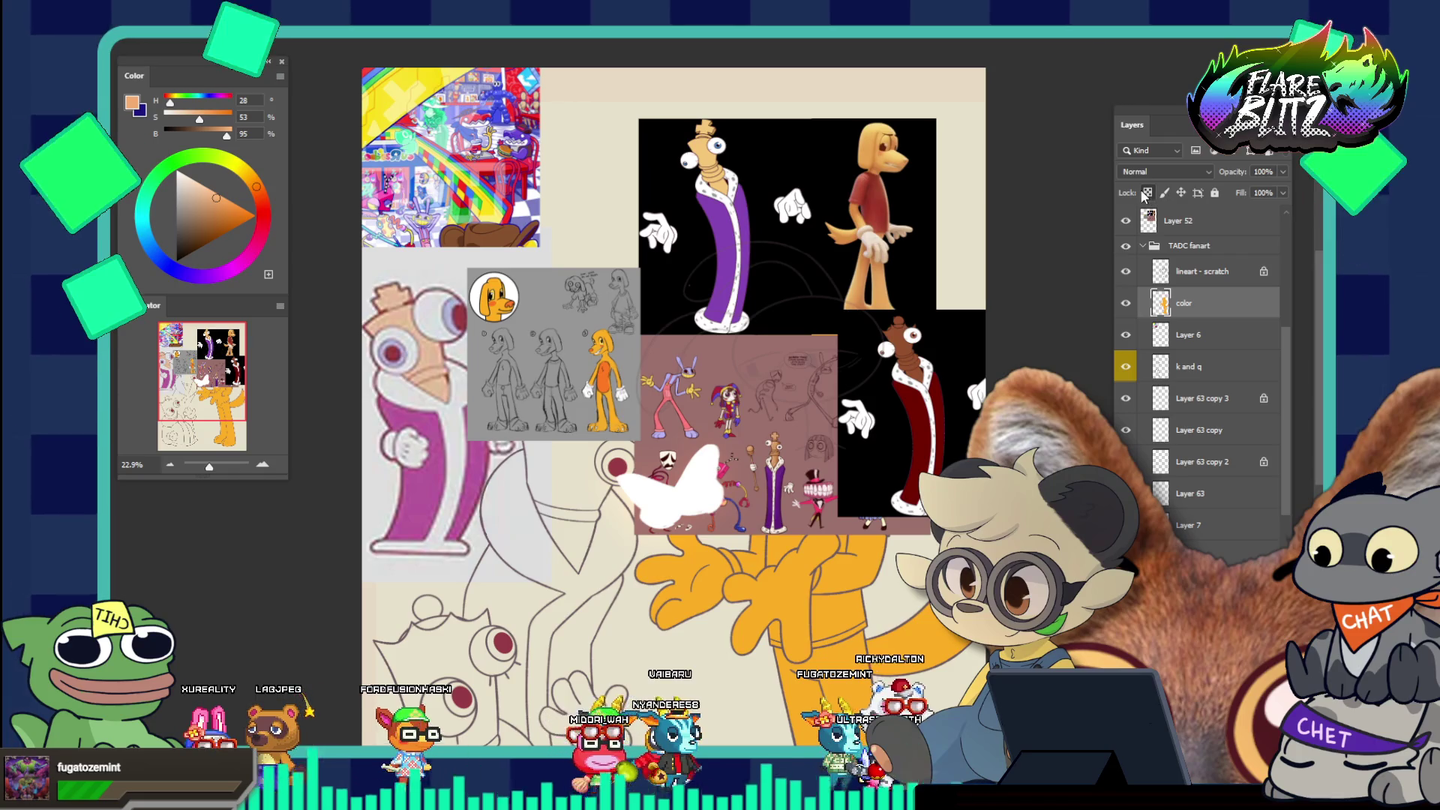
{"action": "left_click_drag", "start_coordinate": [726, 417], "coordinate": [686, 367]}
{"action": "mouse_move", "coordinate": [751, 531]}
{"action": "left_mouse_down"}
{"action": "mouse_move", "coordinate": [804, 485]}
{"action": "mouse_move", "coordinate": [797, 457]}
{"action": "left_mouse_up"}
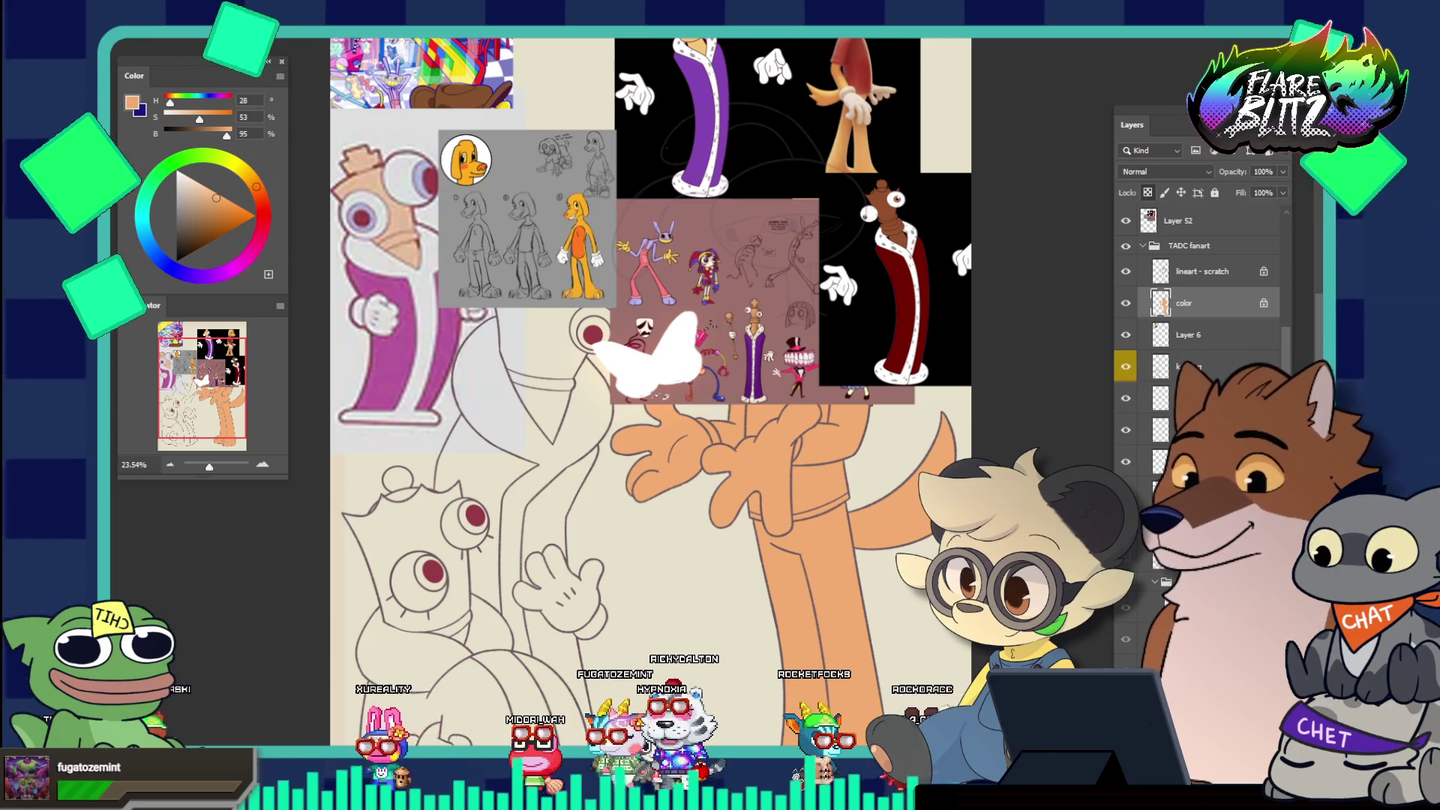
Eyedrop colours from the robe references and nudge the hue to deep red H358, S62, B58
{"action": "scroll", "coordinate": [621, 474], "scroll_direction": "down", "scroll_amount": 2}
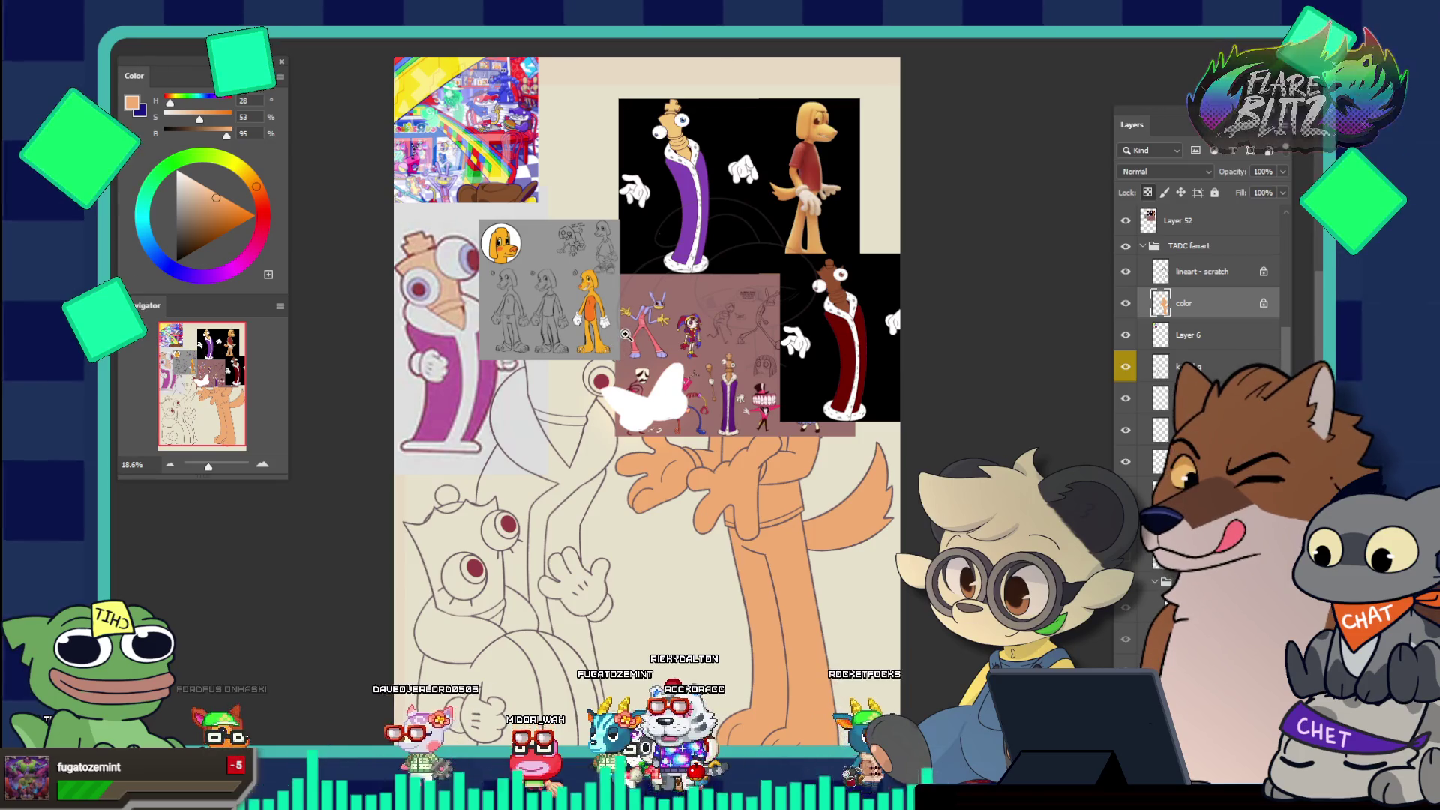
{"action": "left_click_drag", "start_coordinate": [789, 178], "coordinate": [858, 172]}
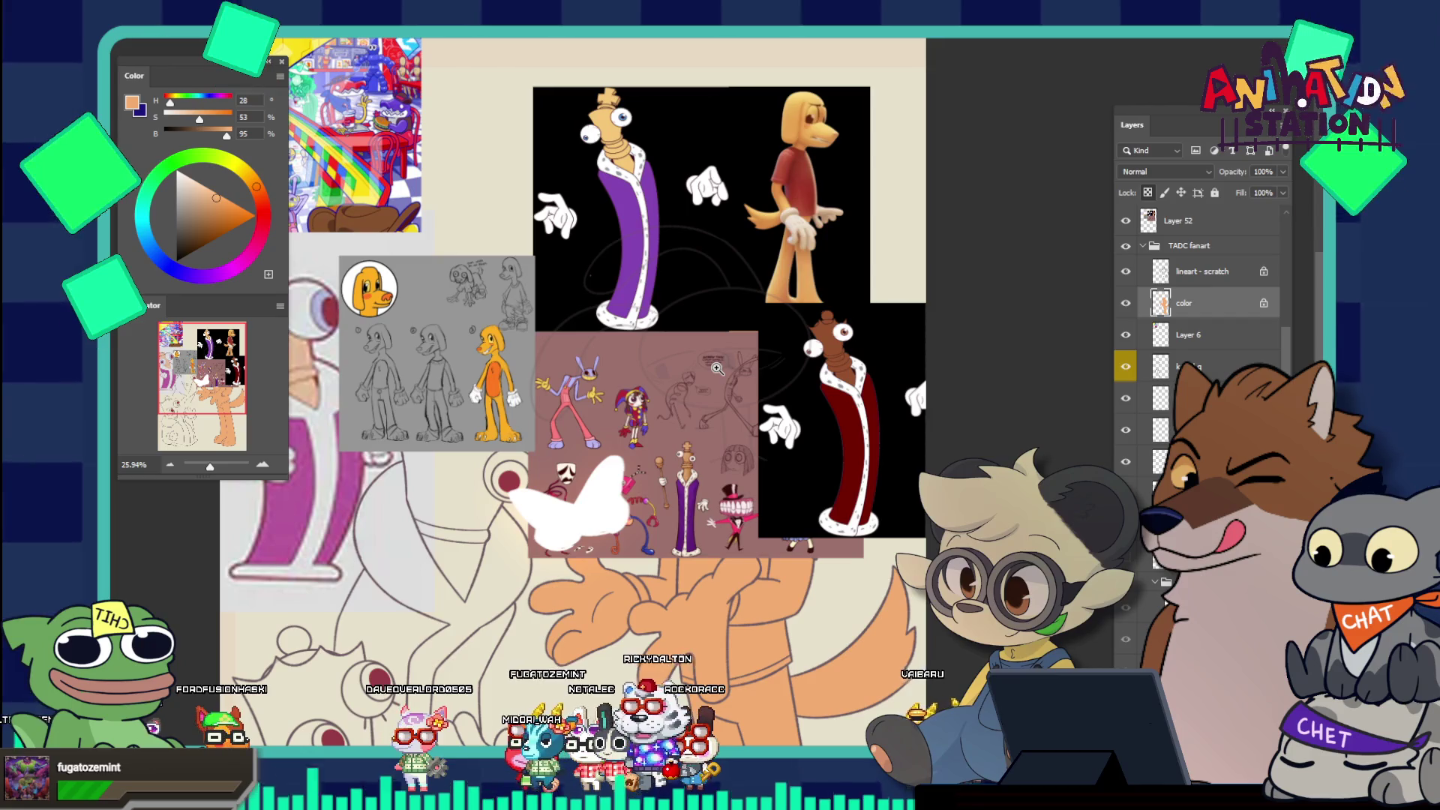
{"action": "left_click_drag", "start_coordinate": [608, 371], "coordinate": [568, 341]}
{"action": "left_click_drag", "start_coordinate": [366, 417], "coordinate": [444, 433]}
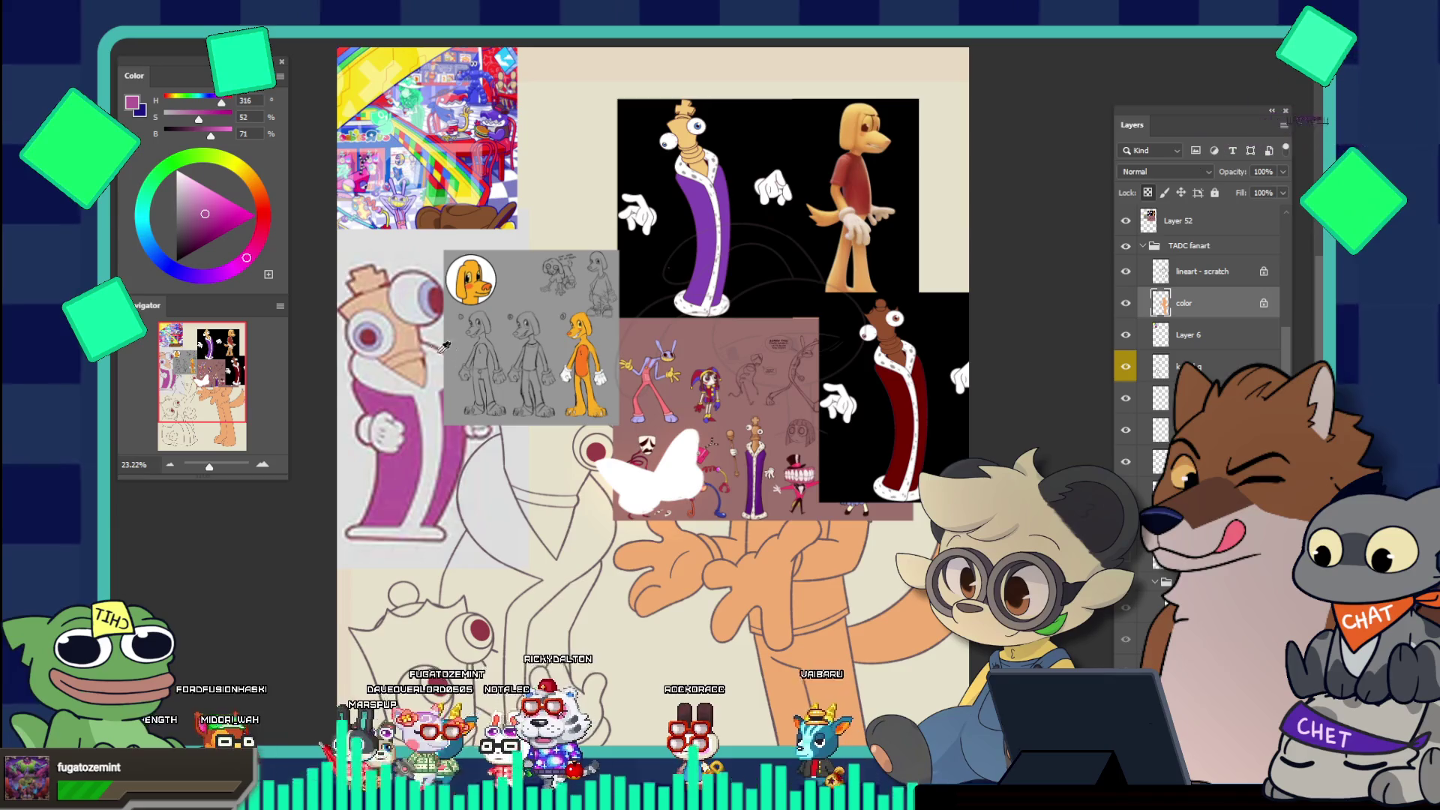
{"action": "left_click", "coordinate": [406, 305], "text": "alt"}
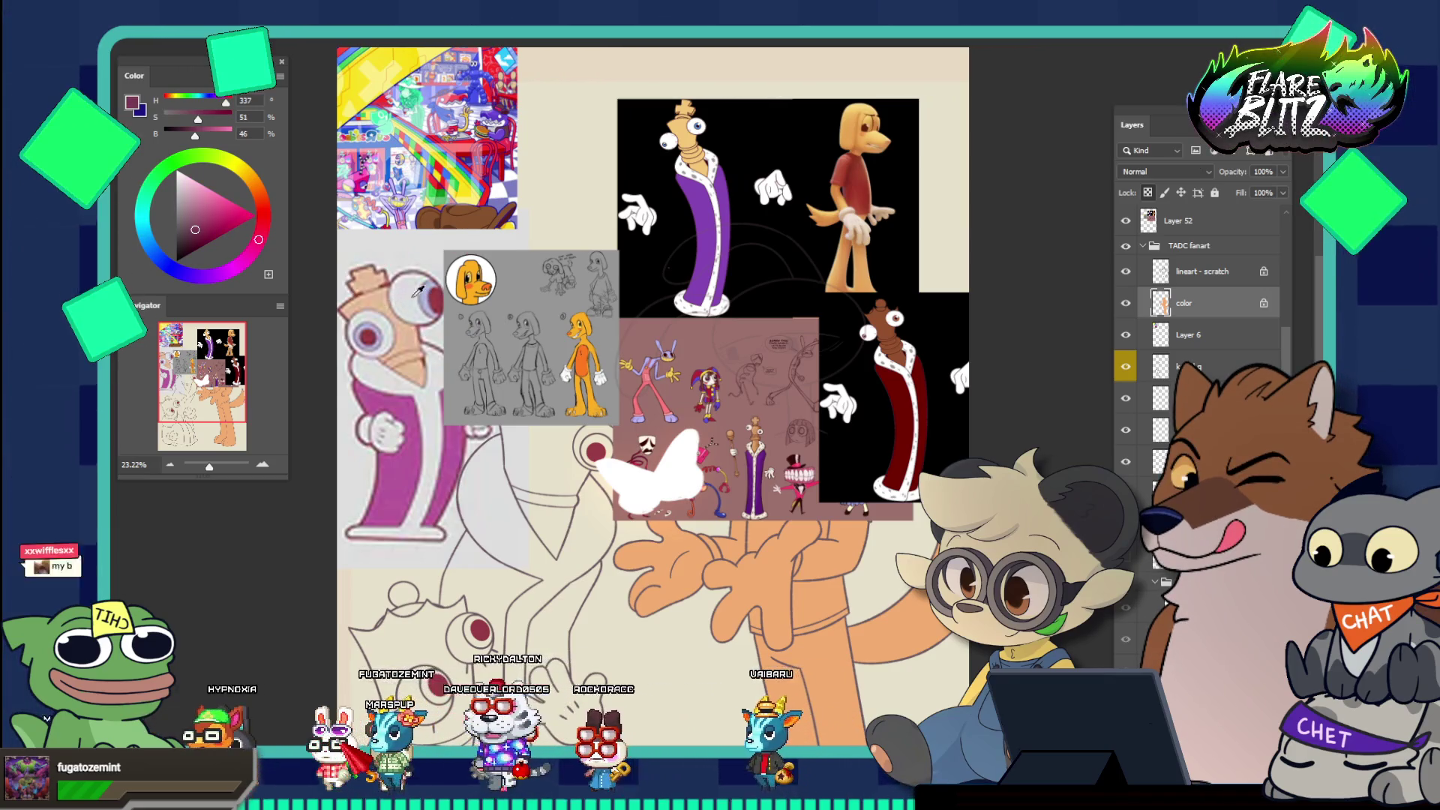
{"action": "left_click", "coordinate": [432, 294], "text": "alt"}
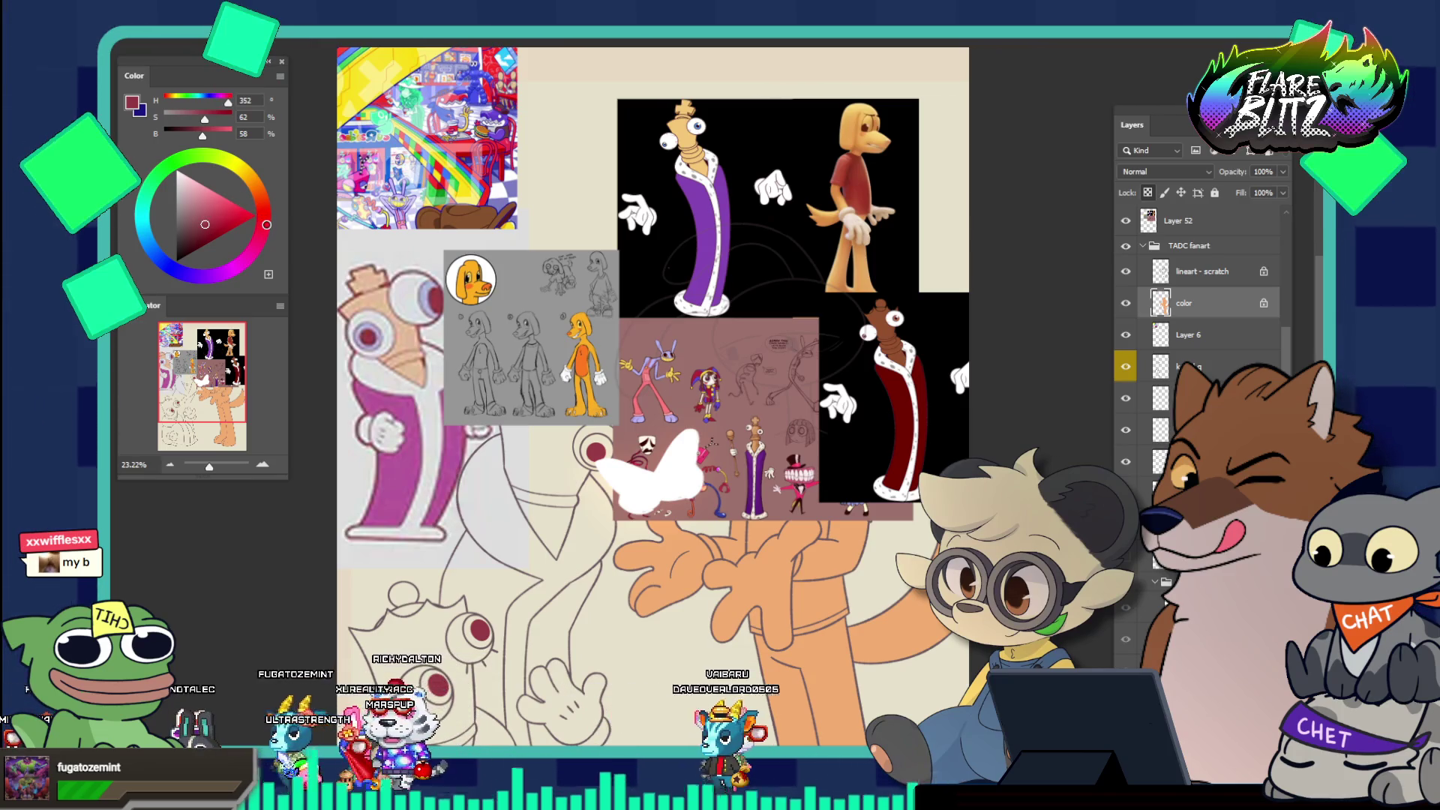
{"action": "left_click_drag", "start_coordinate": [267, 224], "coordinate": [270, 218]}
{"action": "mouse_move", "coordinate": [254, 312]}
{"action": "left_mouse_down"}
{"action": "mouse_move", "coordinate": [230, 252]}
{"action": "mouse_move", "coordinate": [266, 312]}
{"action": "left_mouse_up"}
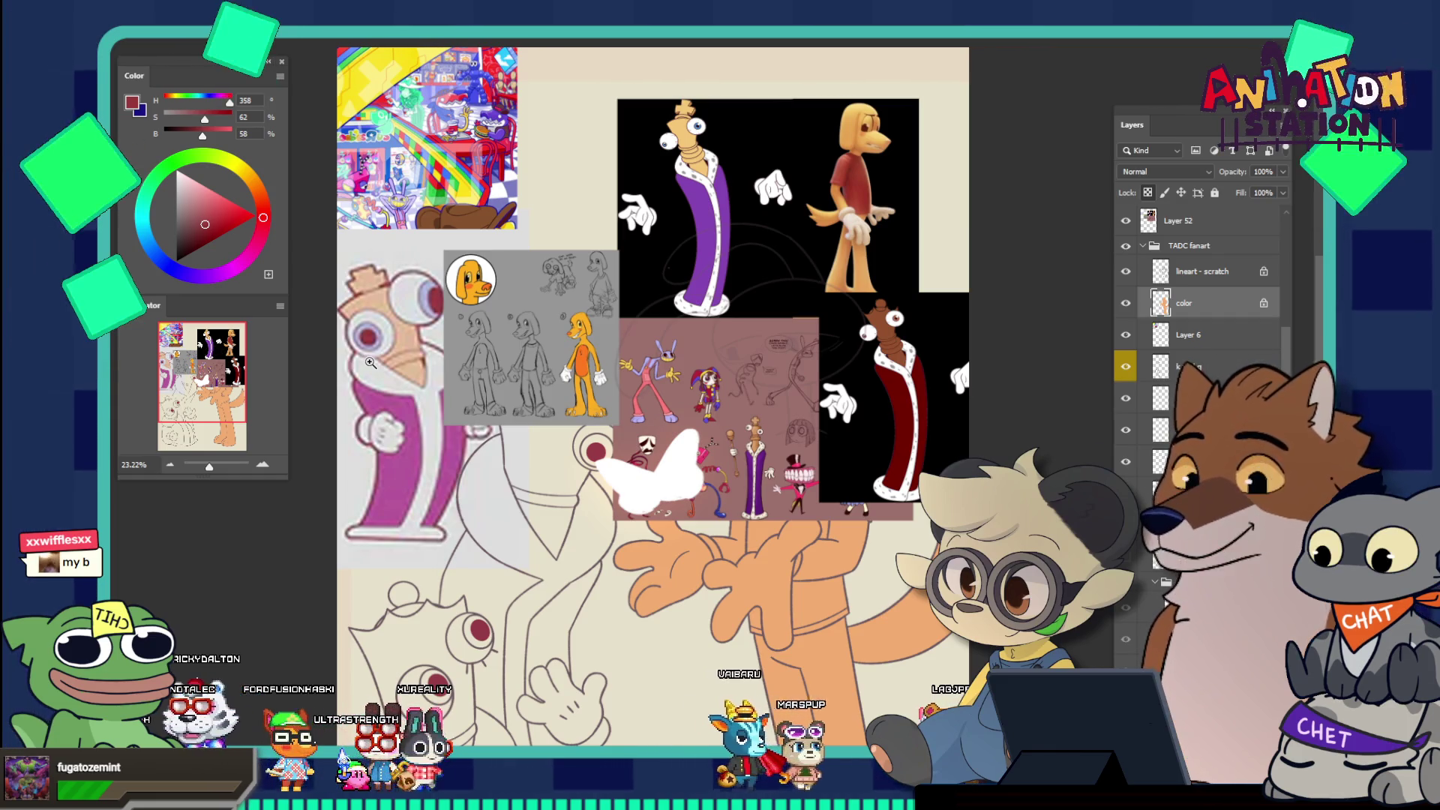
{"action": "scroll", "coordinate": [569, 444], "scroll_direction": "down", "scroll_amount": 5}
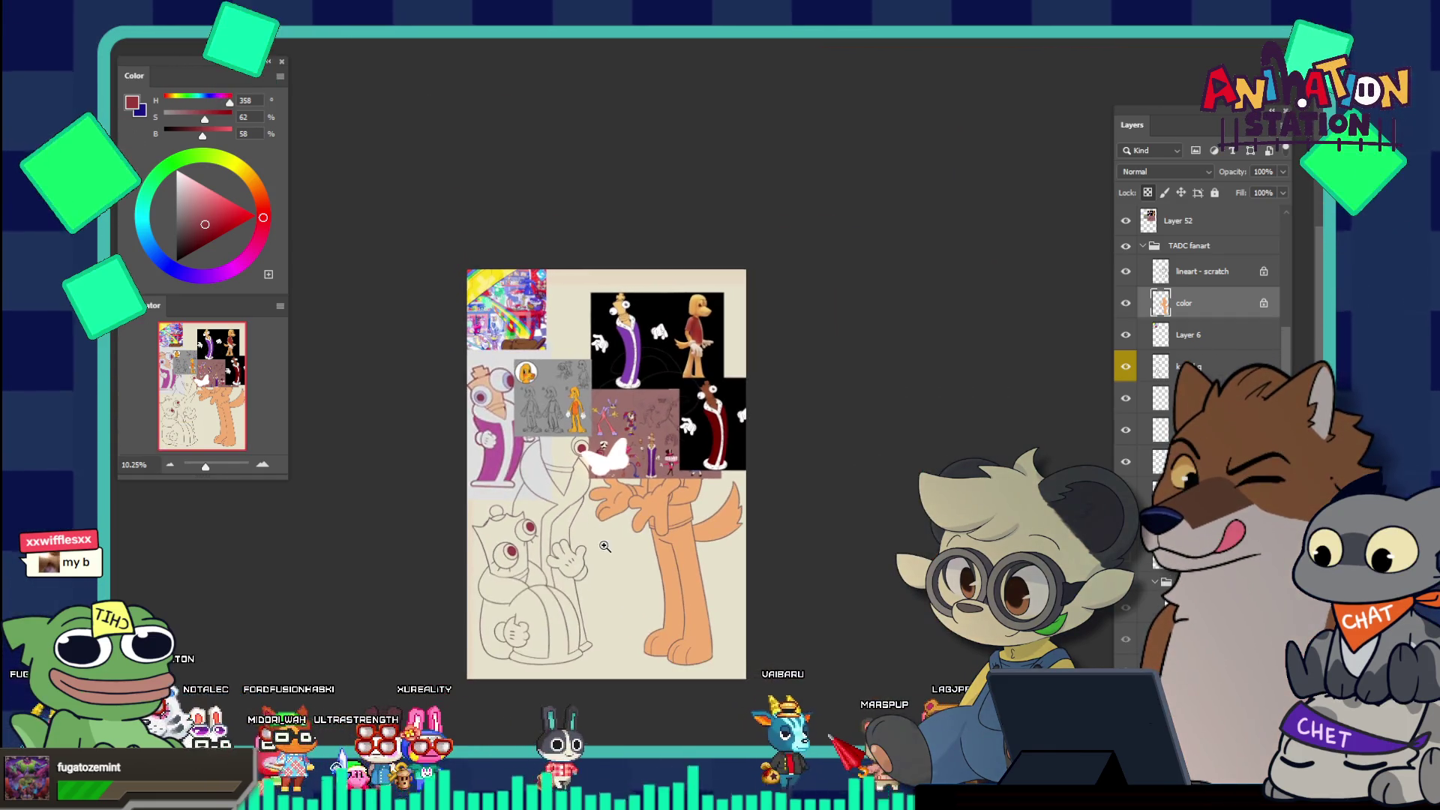
Shift the reference images up-left and move the red-robed character image to the top left
{"action": "scroll", "coordinate": [733, 561], "scroll_direction": "up", "scroll_amount": 2}
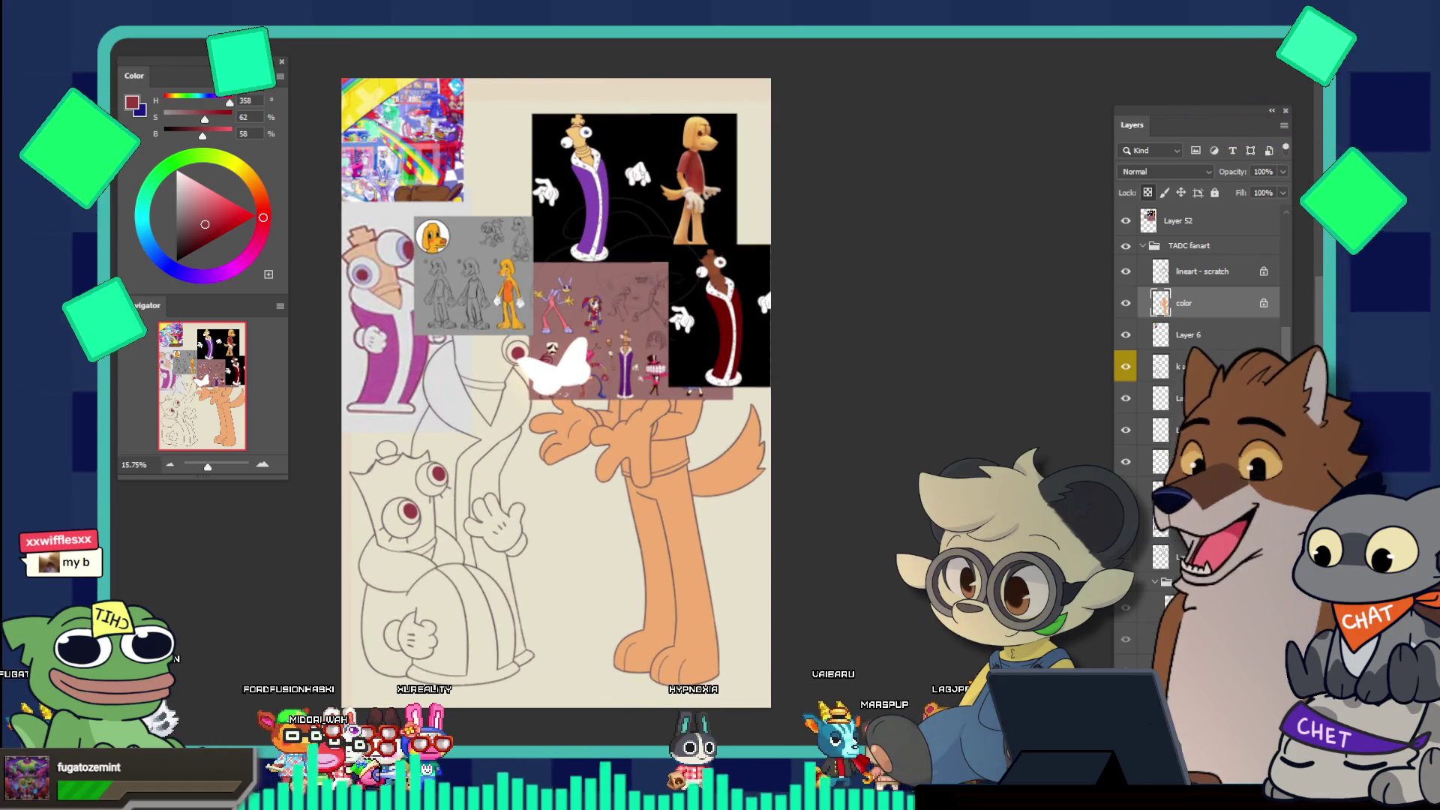
{"action": "left_click_drag", "start_coordinate": [612, 197], "coordinate": [434, 113]}
{"action": "scroll", "coordinate": [698, 288], "scroll_direction": "up", "scroll_amount": 3}
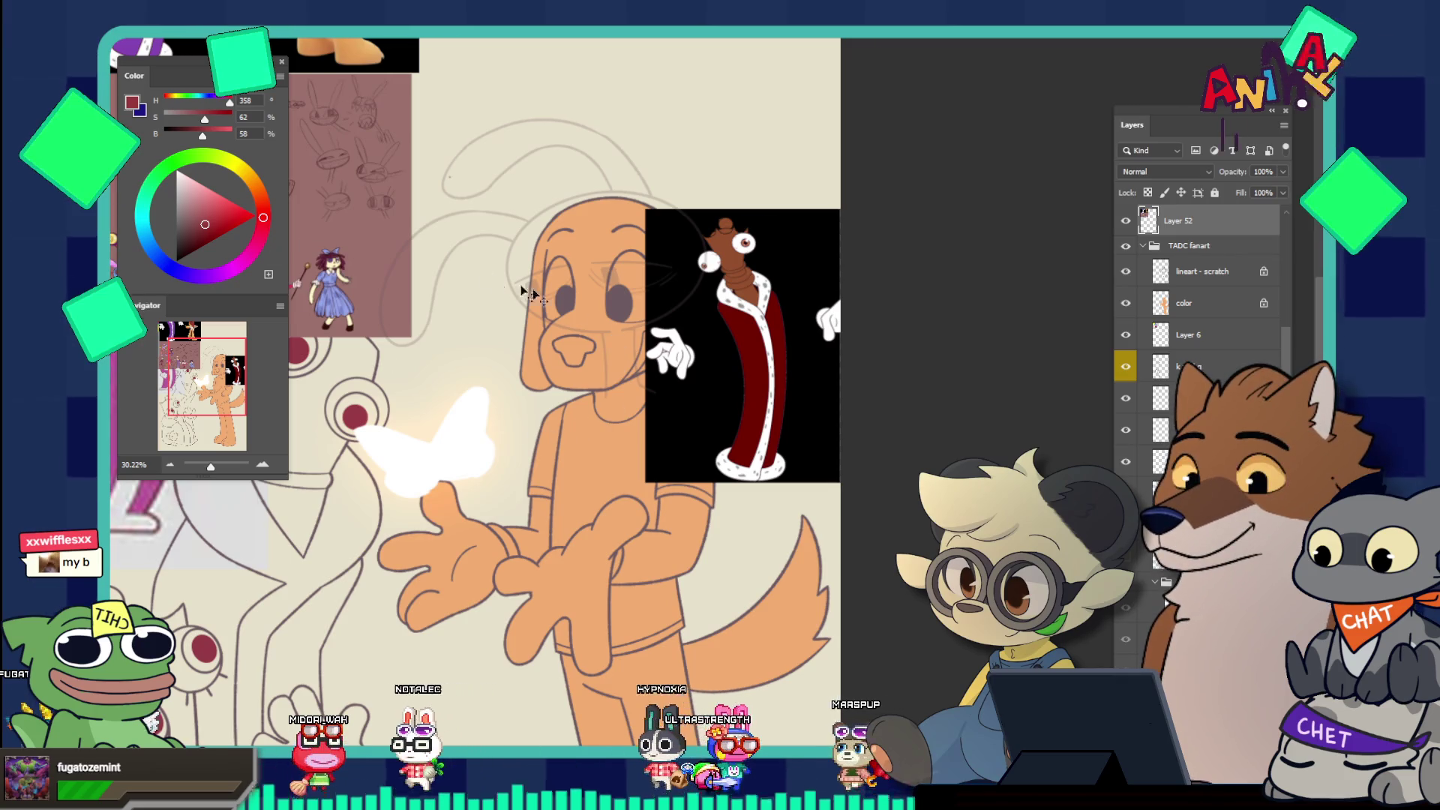
{"action": "mouse_move", "coordinate": [718, 354]}
{"action": "left_mouse_down"}
{"action": "mouse_move", "coordinate": [586, 180]}
{"action": "mouse_move", "coordinate": [324, 178]}
{"action": "mouse_move", "coordinate": [439, 279]}
{"action": "left_mouse_up"}
Lower the reference images about 194 px so the red-robed image overlaps the dog's head
{"action": "scroll", "coordinate": [439, 279], "scroll_direction": "down", "scroll_amount": 5}
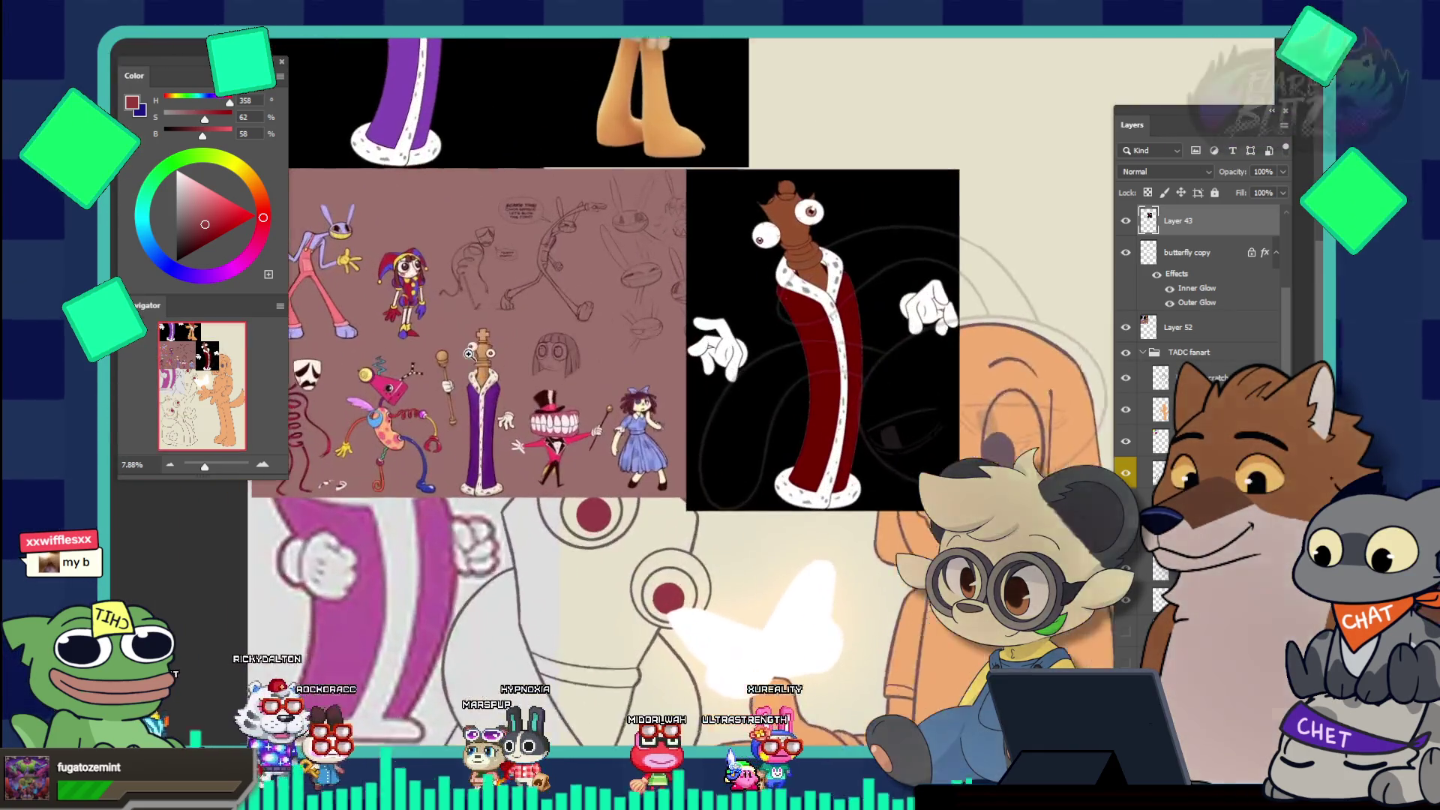
{"action": "scroll", "coordinate": [410, 293], "scroll_direction": "up", "scroll_amount": 2}
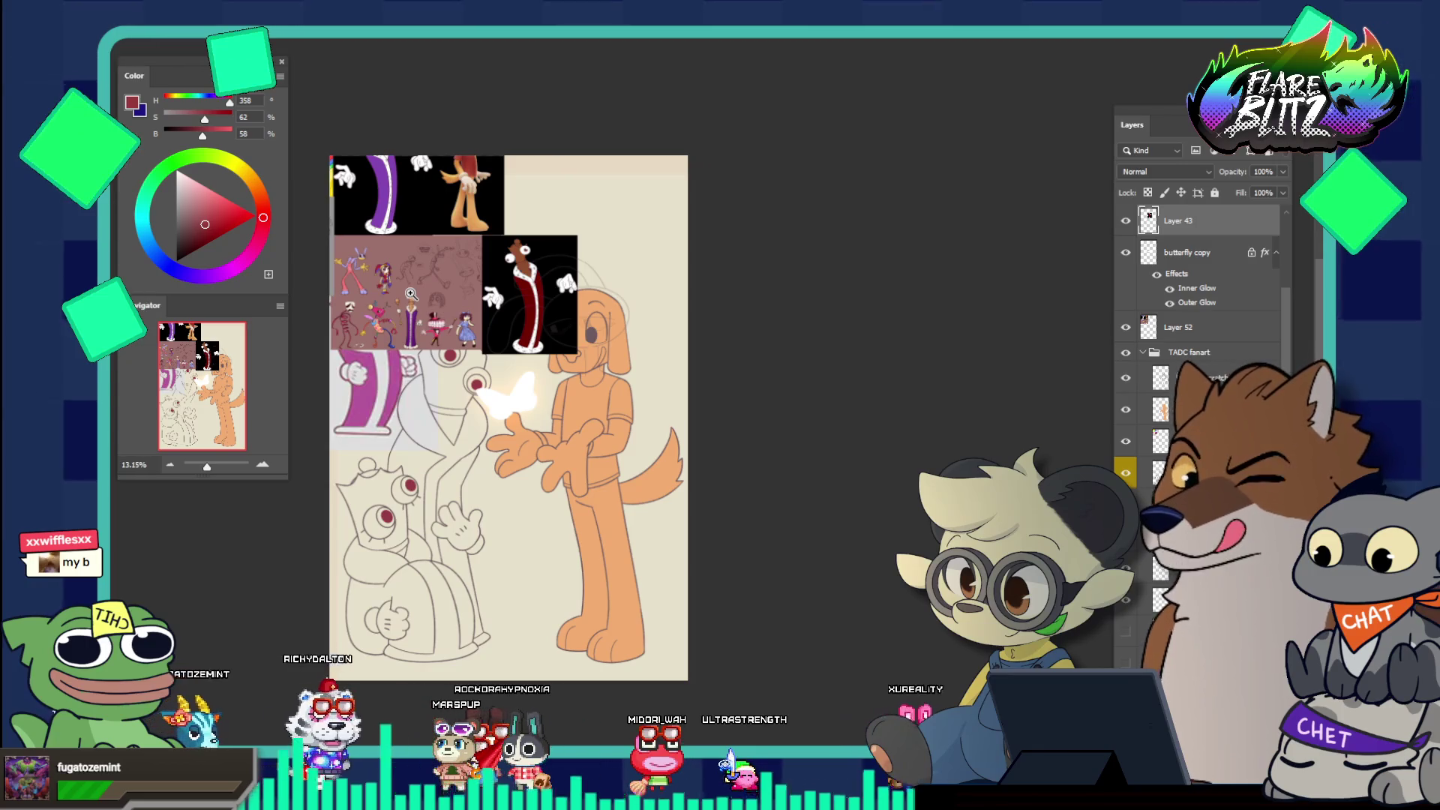
{"action": "scroll", "coordinate": [417, 222], "scroll_direction": "up", "scroll_amount": 2}
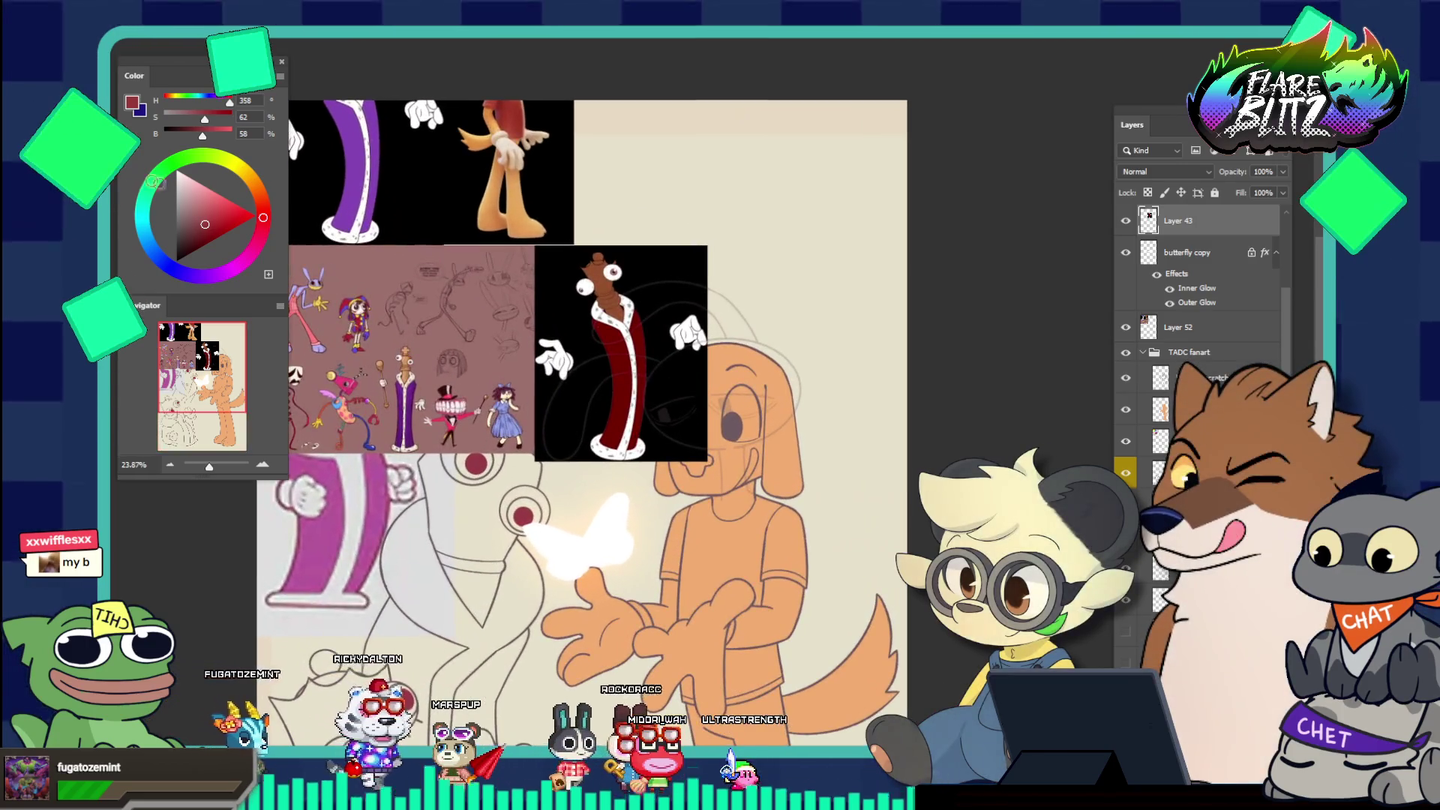
{"action": "left_click_drag", "start_coordinate": [443, 200], "coordinate": [439, 344]}
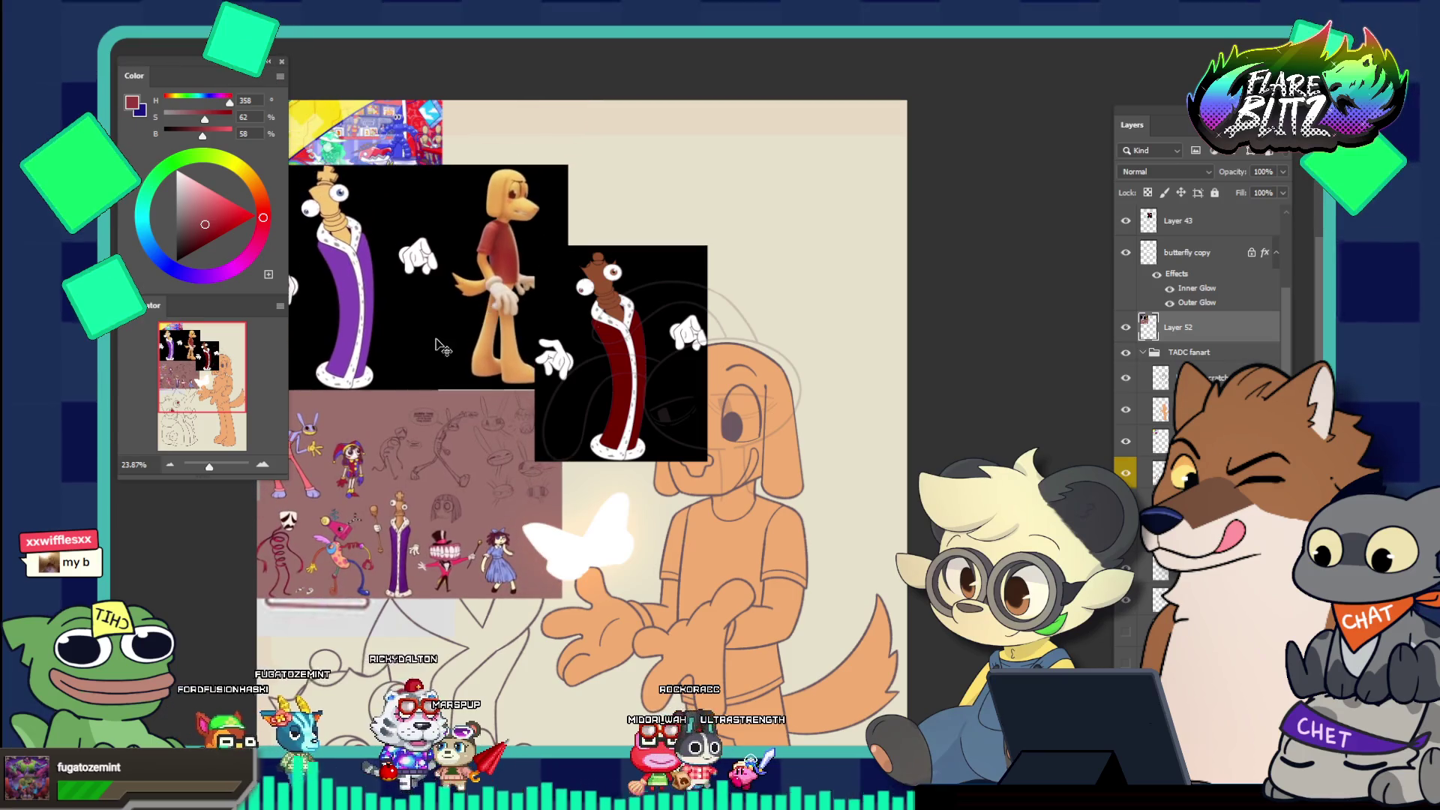
{"action": "scroll", "coordinate": [541, 219], "scroll_direction": "up", "scroll_amount": 6}
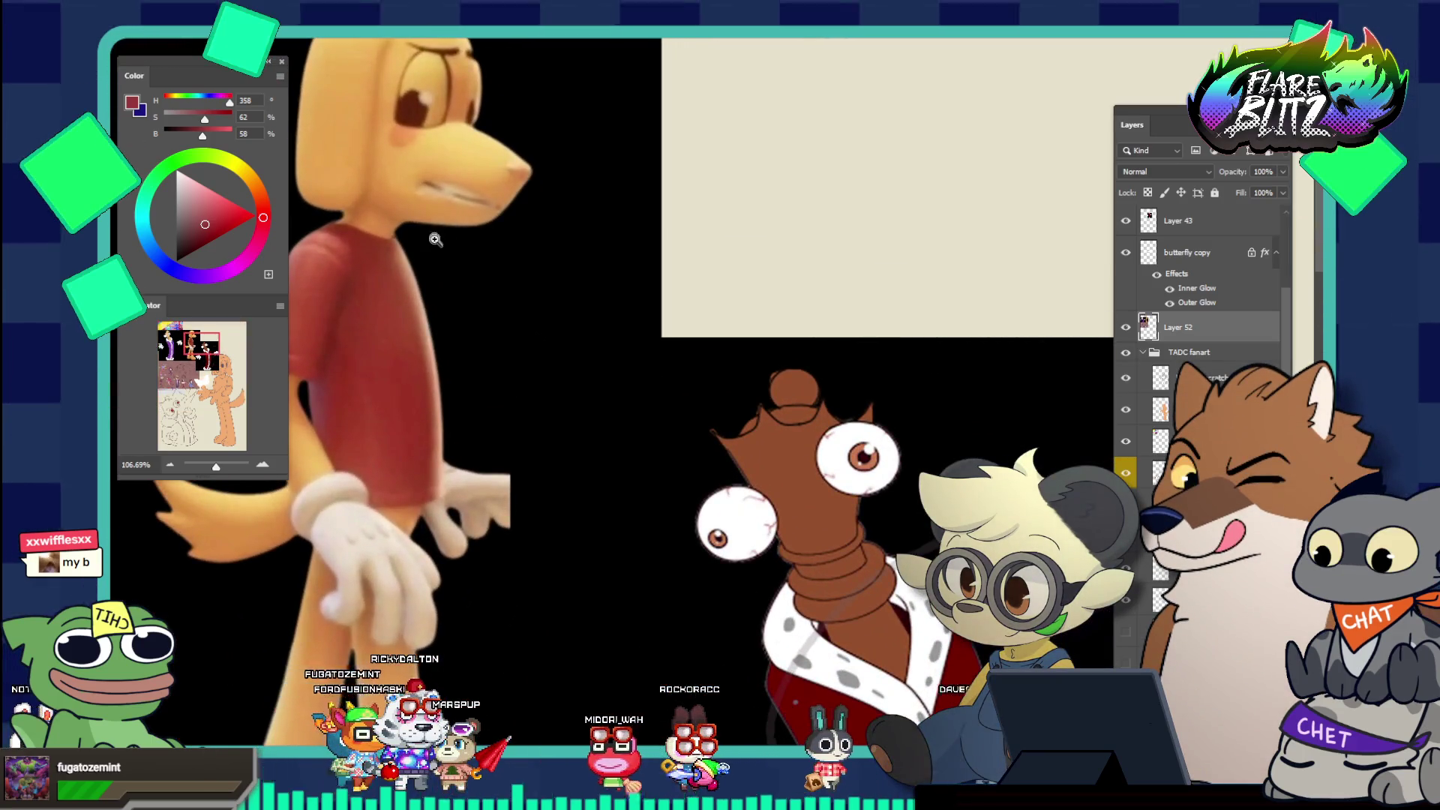
{"action": "scroll", "coordinate": [465, 278], "scroll_direction": "up", "scroll_amount": 3}
{"action": "scroll", "coordinate": [480, 300], "scroll_direction": "down", "scroll_amount": 4}
{"action": "scroll", "coordinate": [420, 300], "scroll_direction": "up", "scroll_amount": 5}
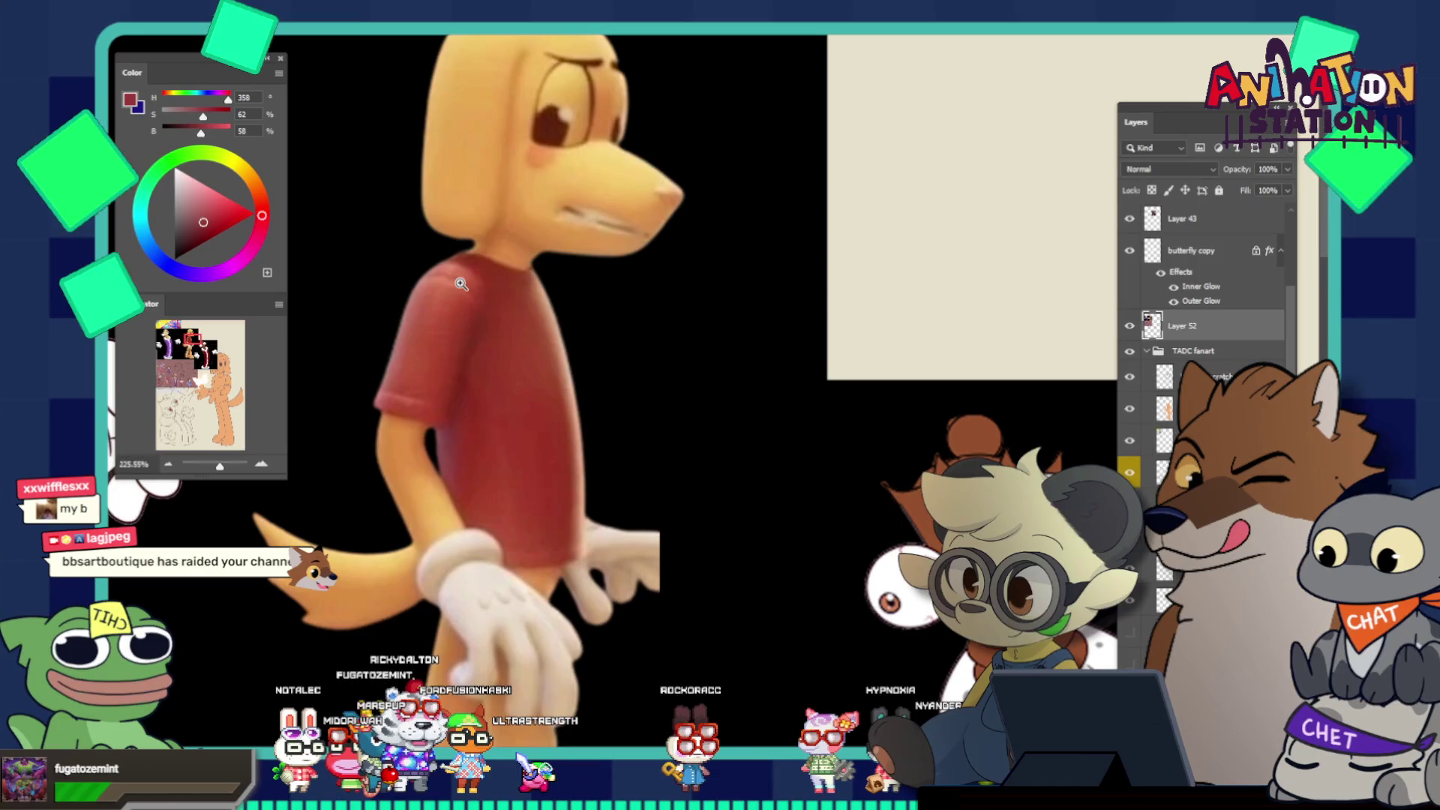
{"action": "key", "text": "Escape"}
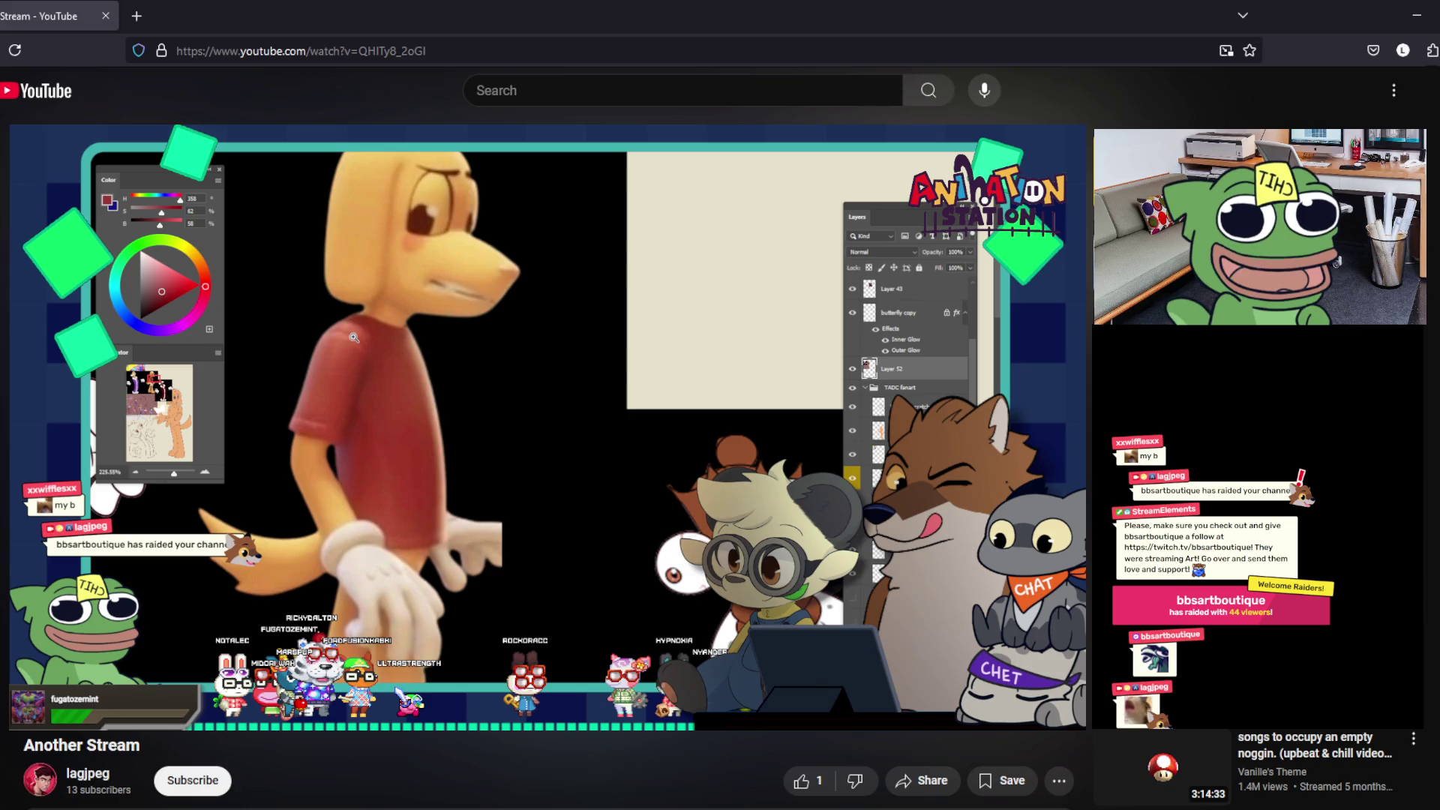
{"action": "key", "text": "f"}
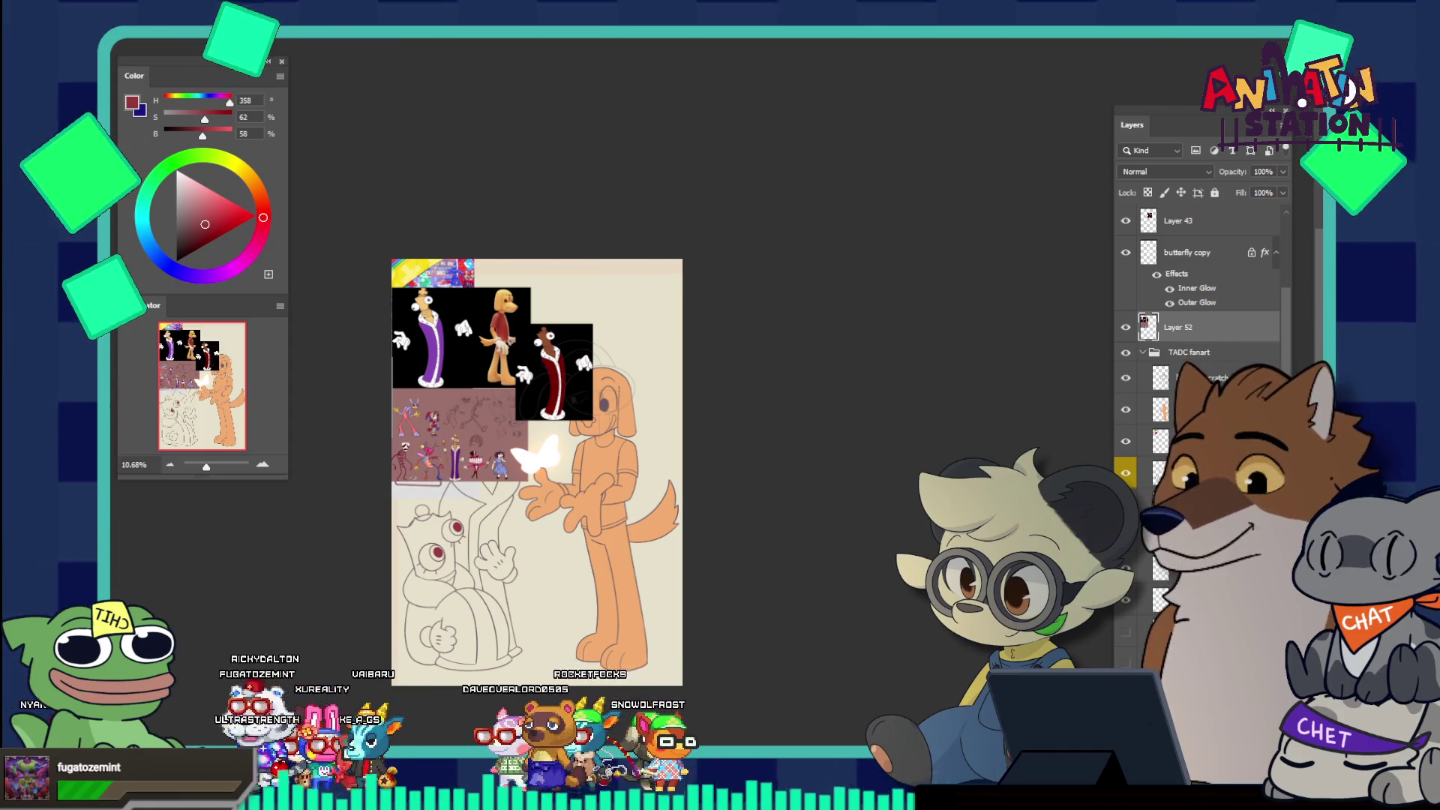
Push the red-robed image and pink character collage to the canvas top, then show the hammock document
{"action": "left_click_drag", "start_coordinate": [555, 375], "coordinate": [561, 310]}
{"action": "left_click_drag", "start_coordinate": [495, 402], "coordinate": [489, 248]}
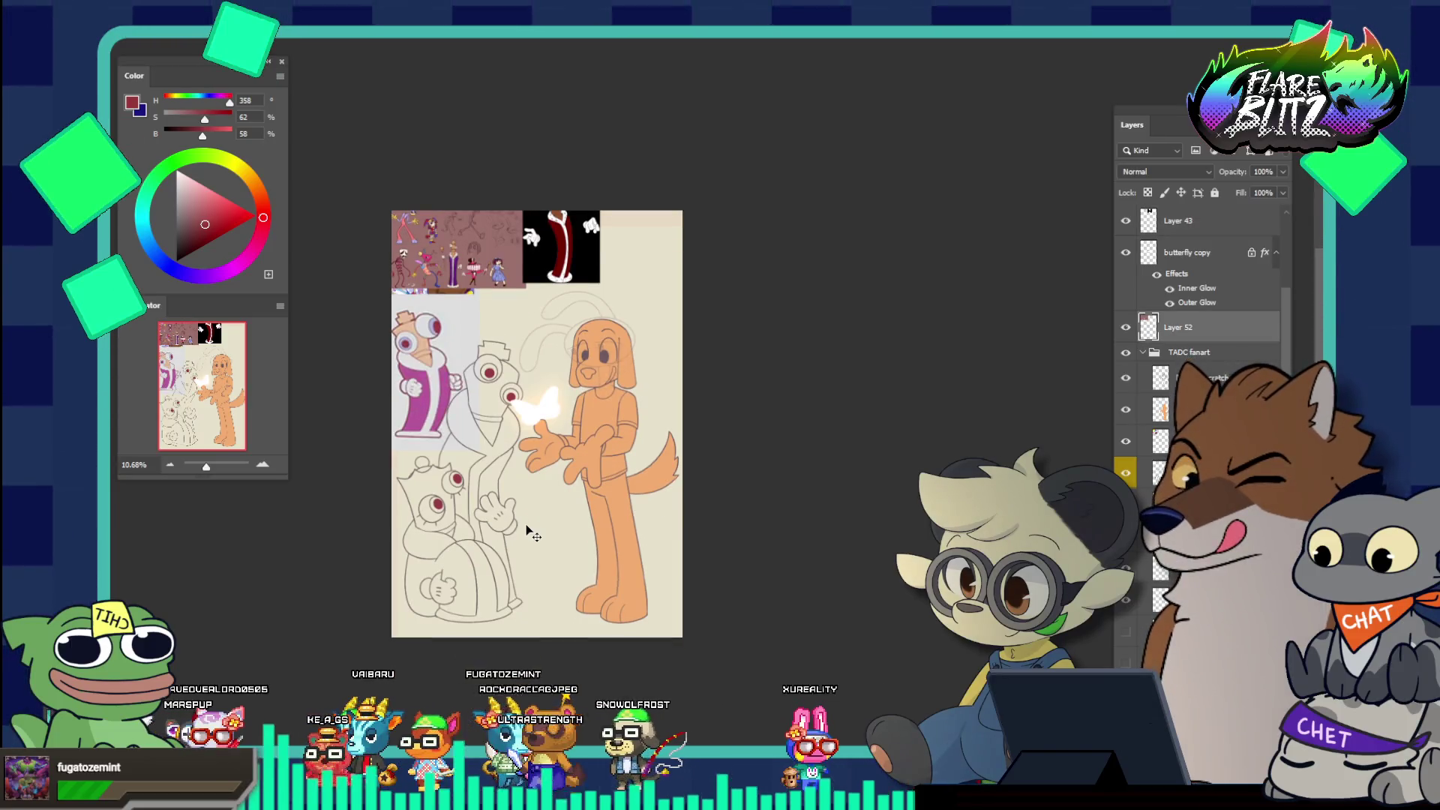
{"action": "left_click_drag", "start_coordinate": [436, 642], "coordinate": [474, 574]}
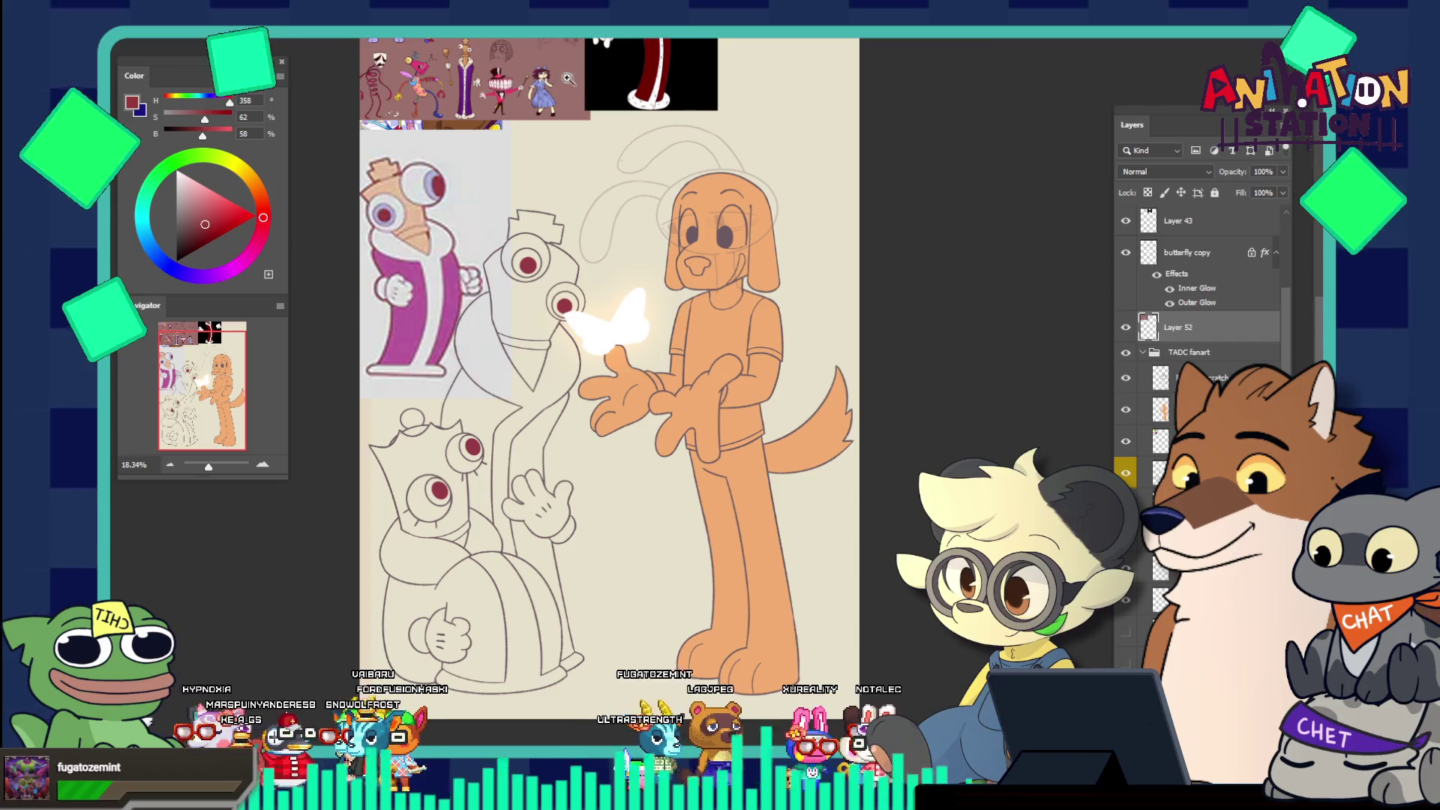
{"action": "key", "text": "ctrl+Tab"}
{"action": "scroll", "coordinate": [702, 296], "scroll_direction": "down", "scroll_amount": 8}
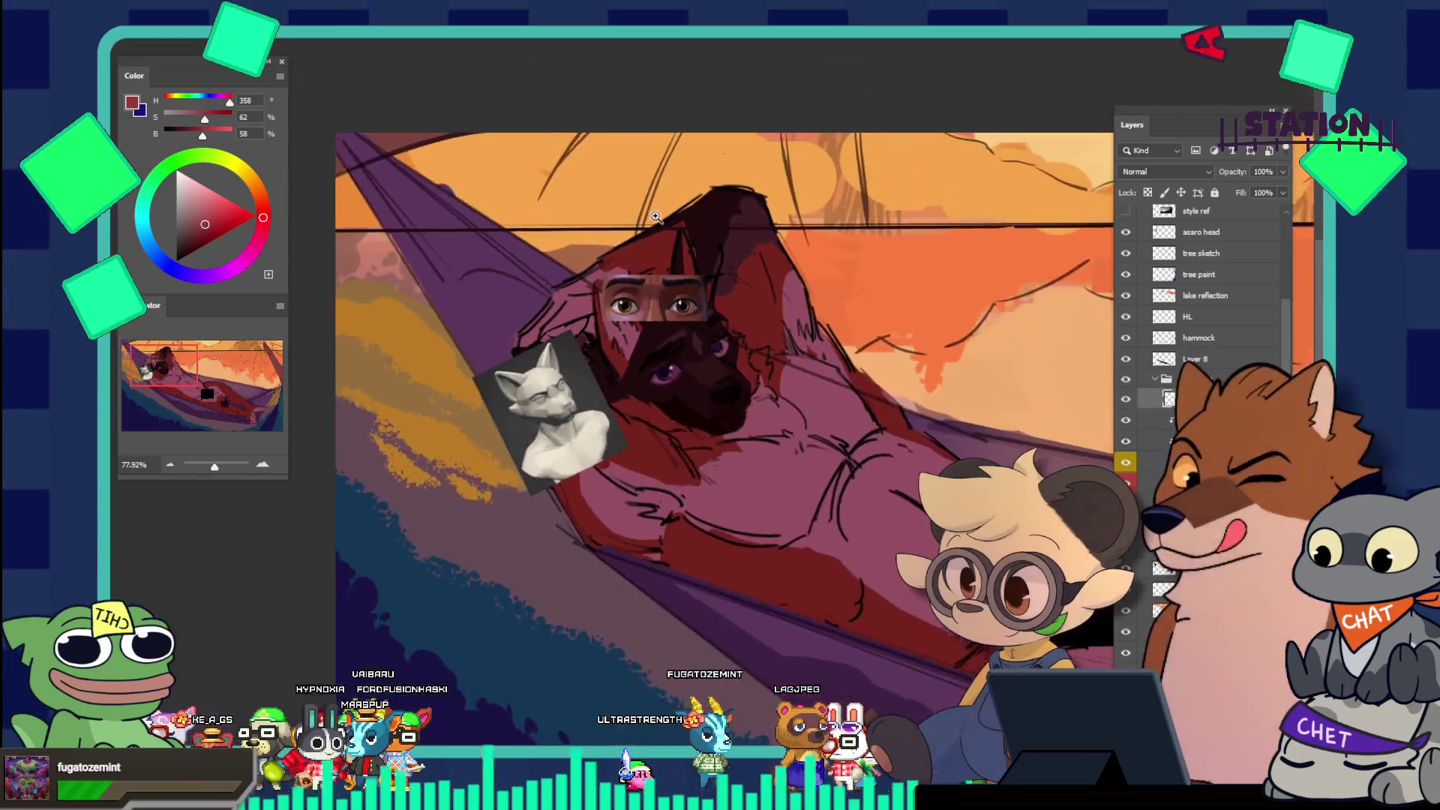
{"action": "scroll", "coordinate": [854, 323], "scroll_direction": "up", "scroll_amount": 2}
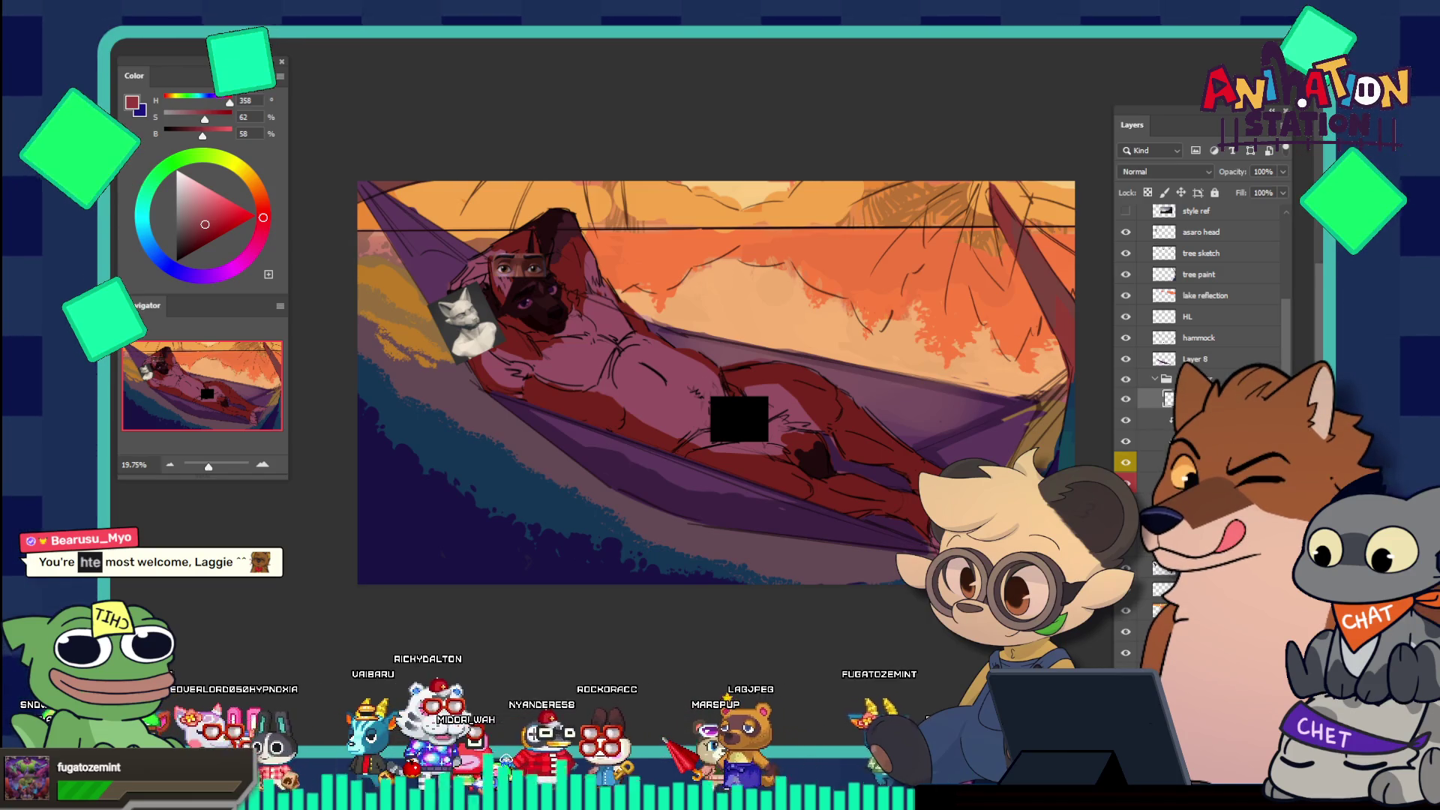
{"action": "key", "text": "ctrl+Tab"}
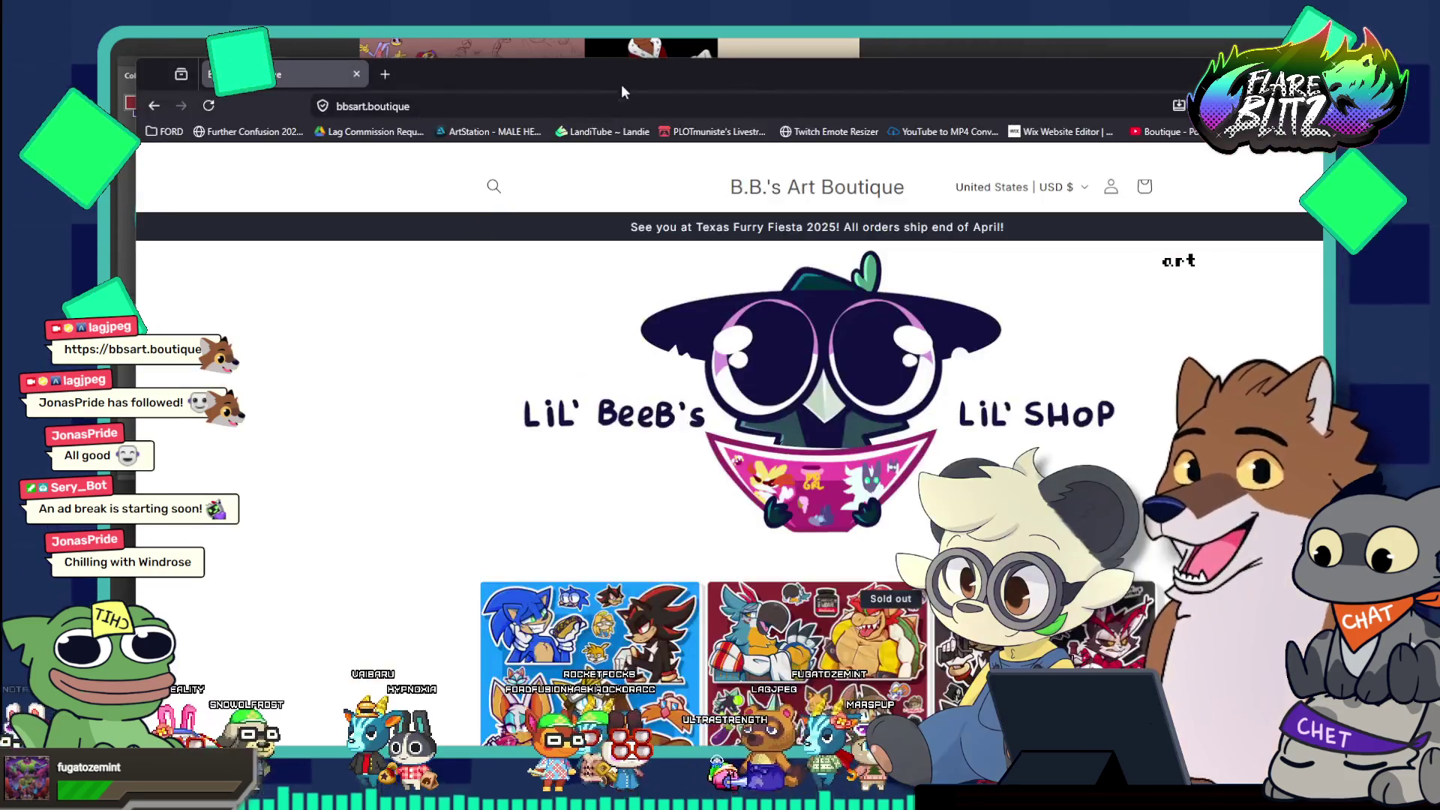
Browse the BOY'S NIGHT Jumbo sticker sheet product page, then return to the sticker listing
{"action": "scroll", "coordinate": [607, 233], "scroll_direction": "down", "scroll_amount": 5}
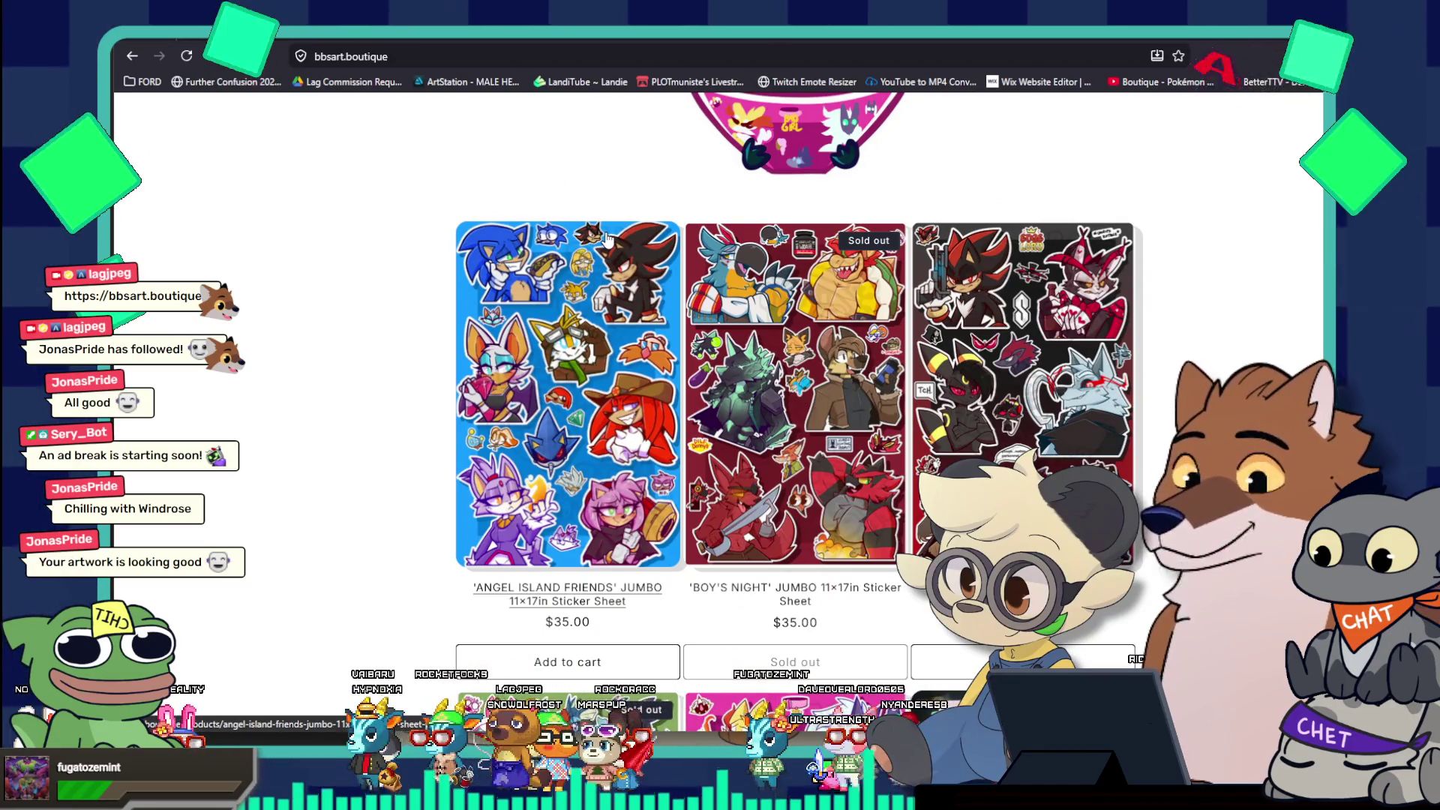
{"action": "scroll", "coordinate": [608, 238], "scroll_direction": "up", "scroll_amount": 5}
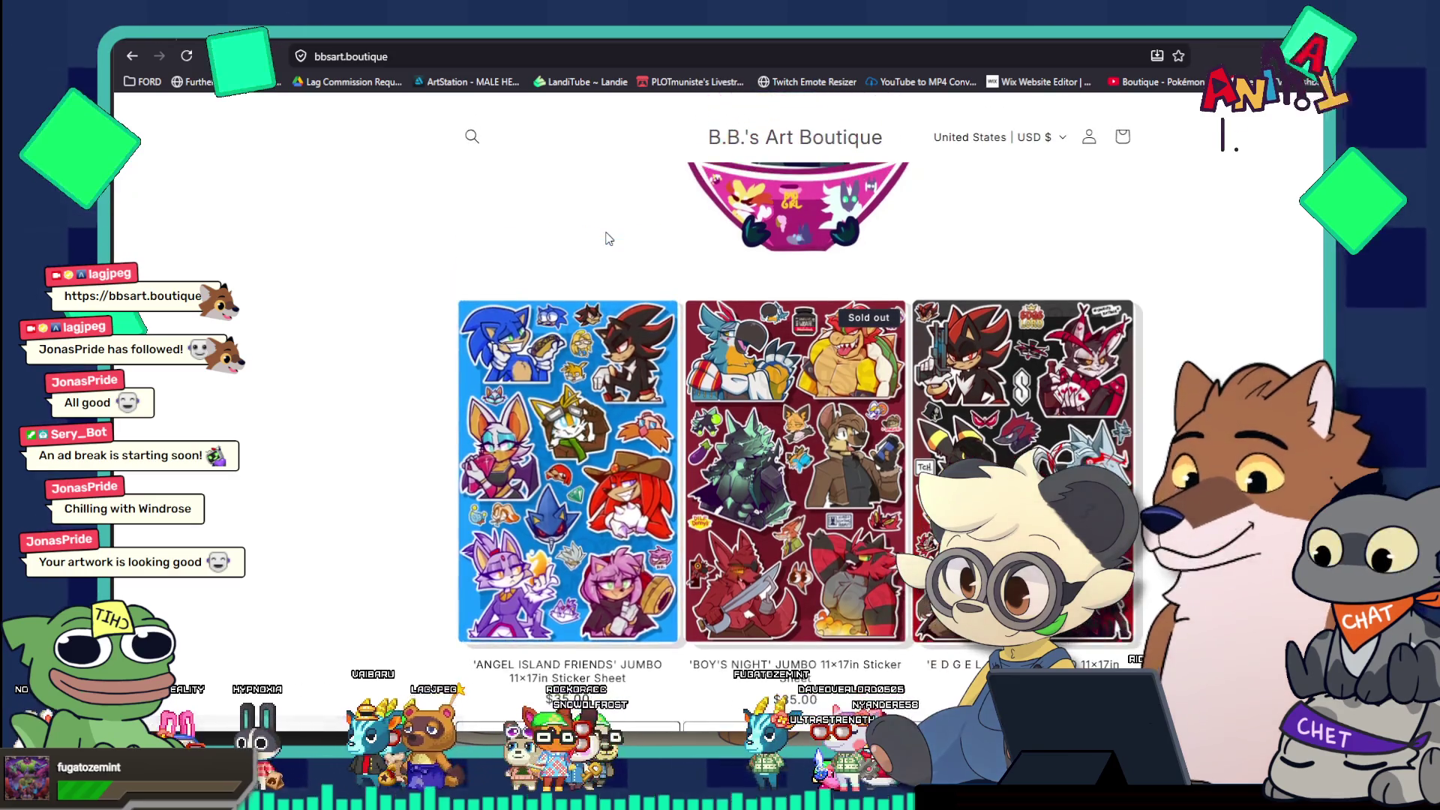
{"action": "left_click", "coordinate": [816, 502]}
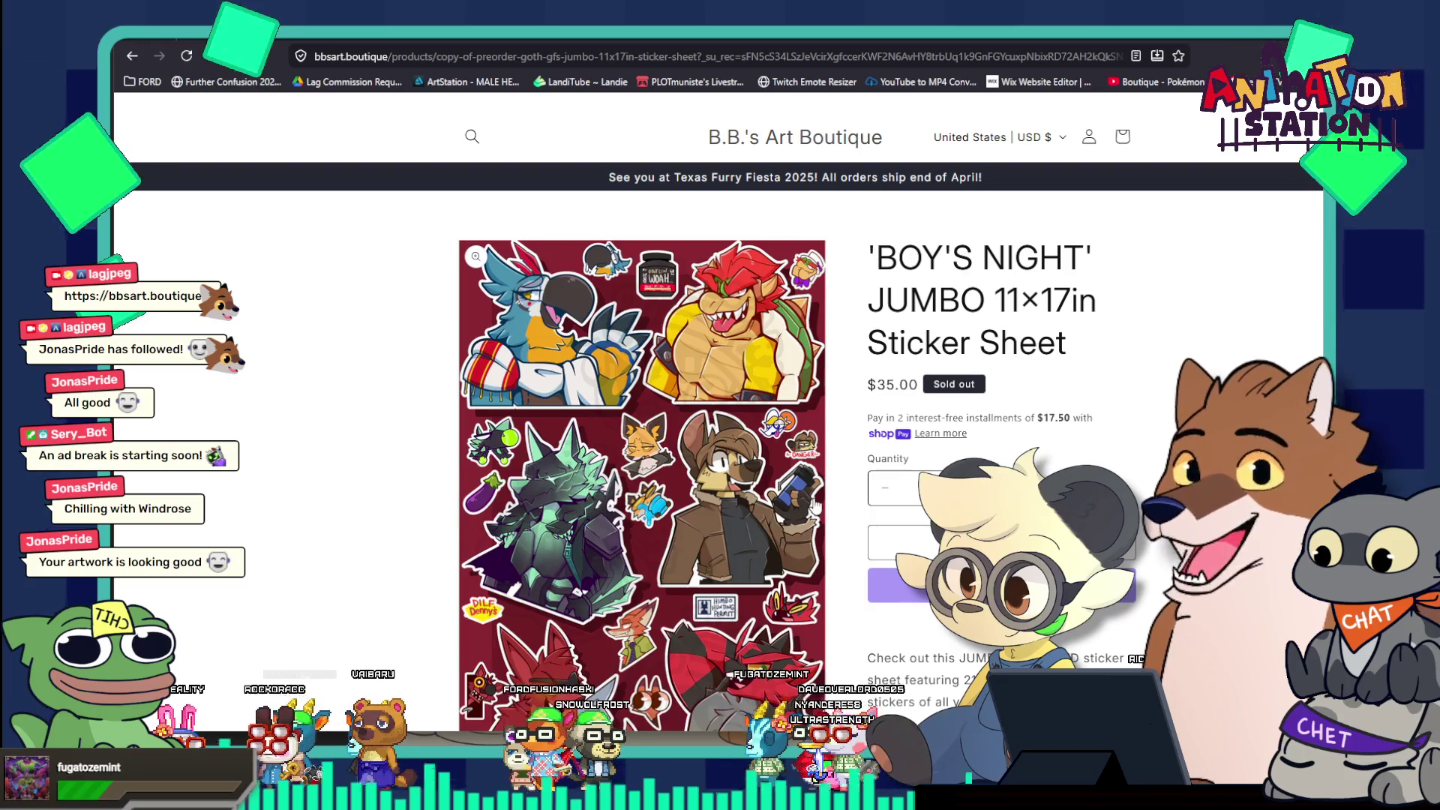
{"action": "scroll", "coordinate": [816, 505], "scroll_direction": "down", "scroll_amount": 1}
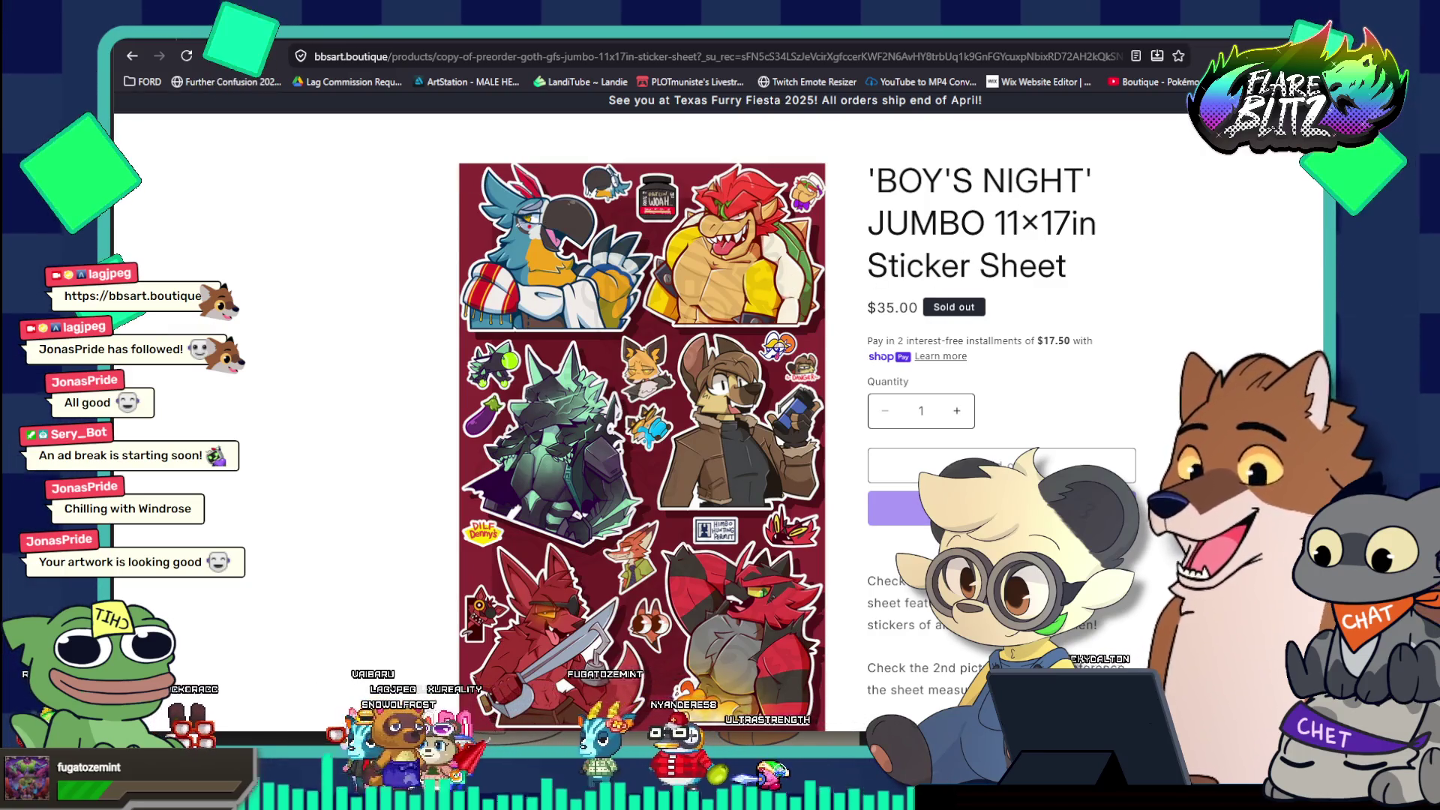
{"action": "scroll", "coordinate": [965, 287], "scroll_direction": "down", "scroll_amount": 3}
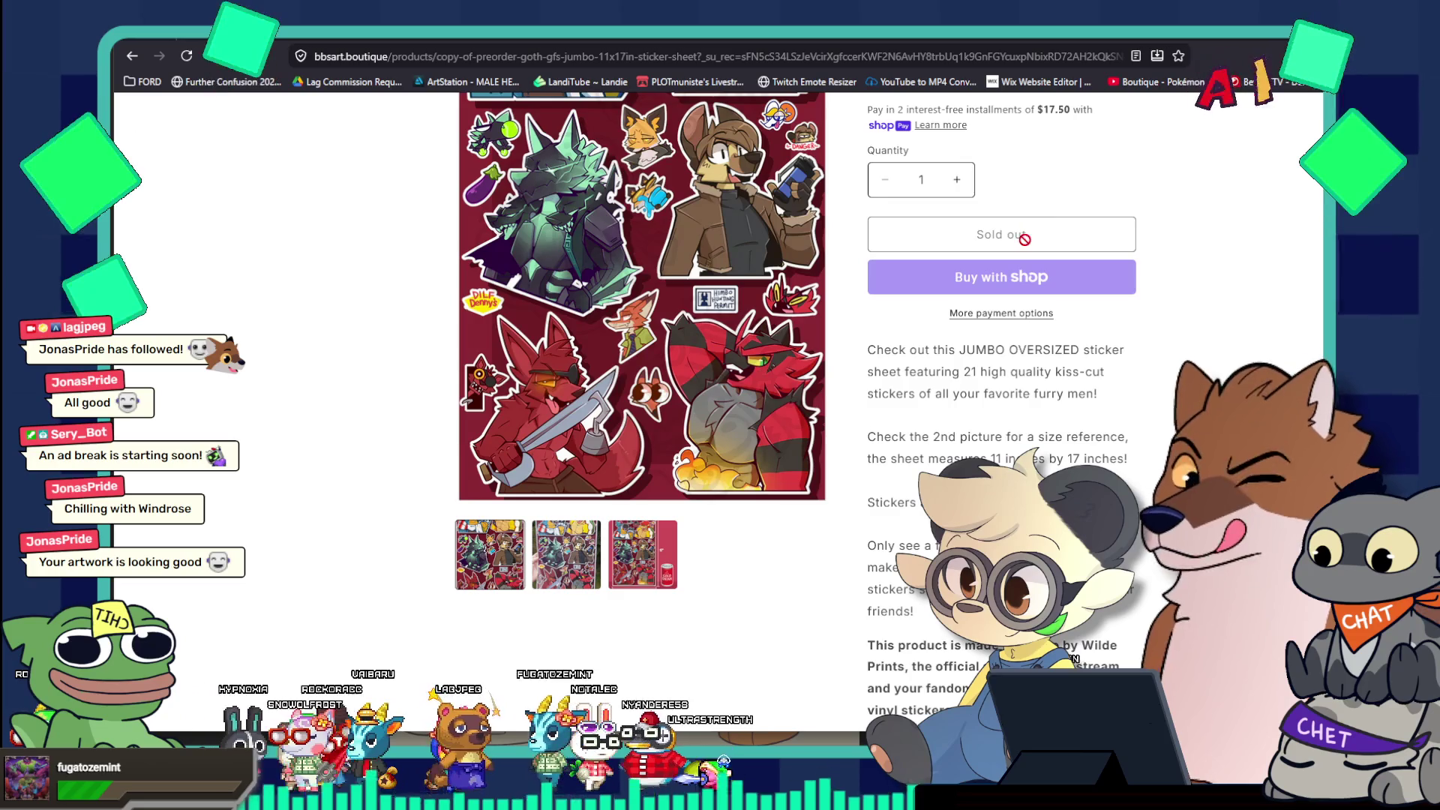
{"action": "left_click", "coordinate": [134, 56]}
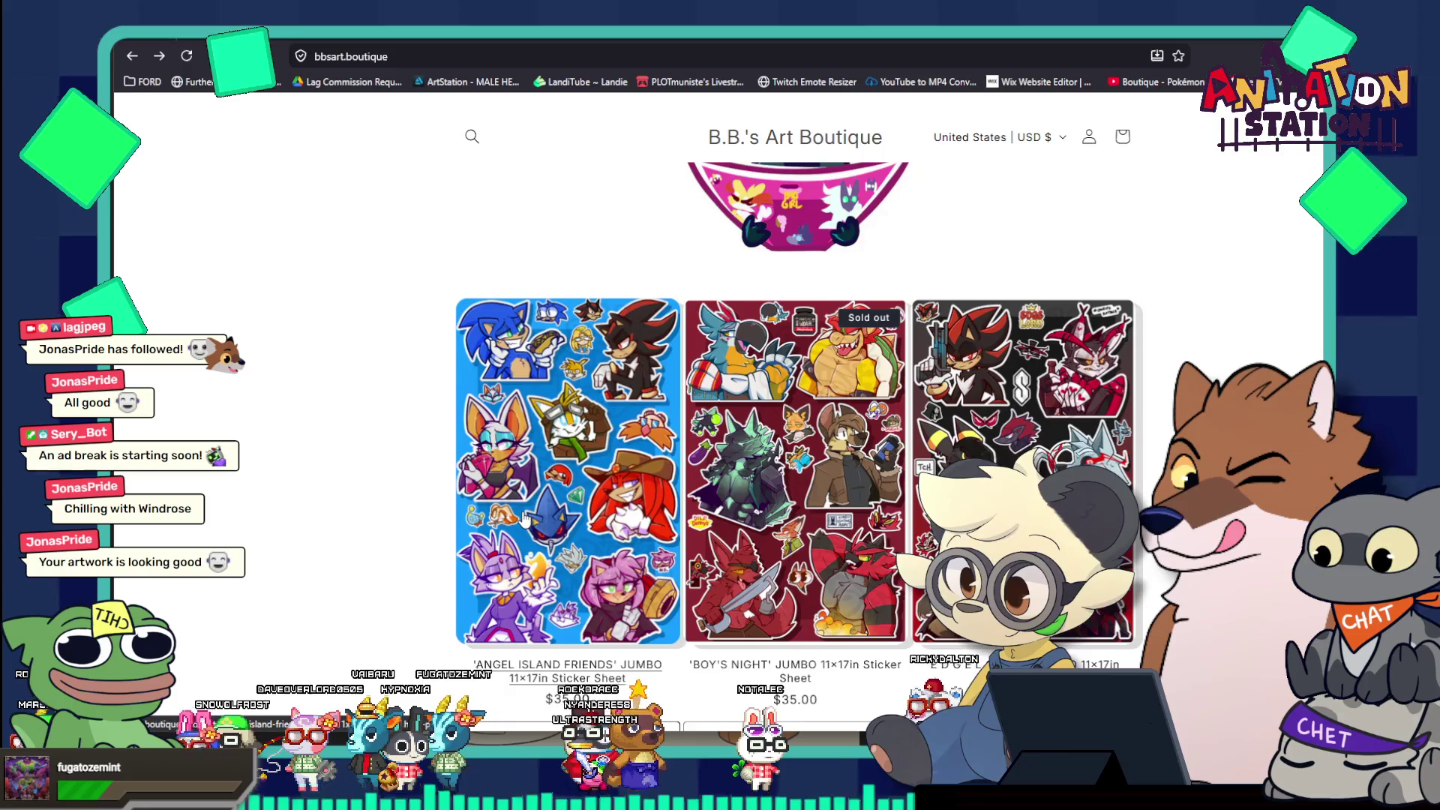
Open and scroll through the EDGELORDS Jumbo sticker sheet product page
{"action": "scroll", "coordinate": [525, 530], "scroll_direction": "down", "scroll_amount": 1}
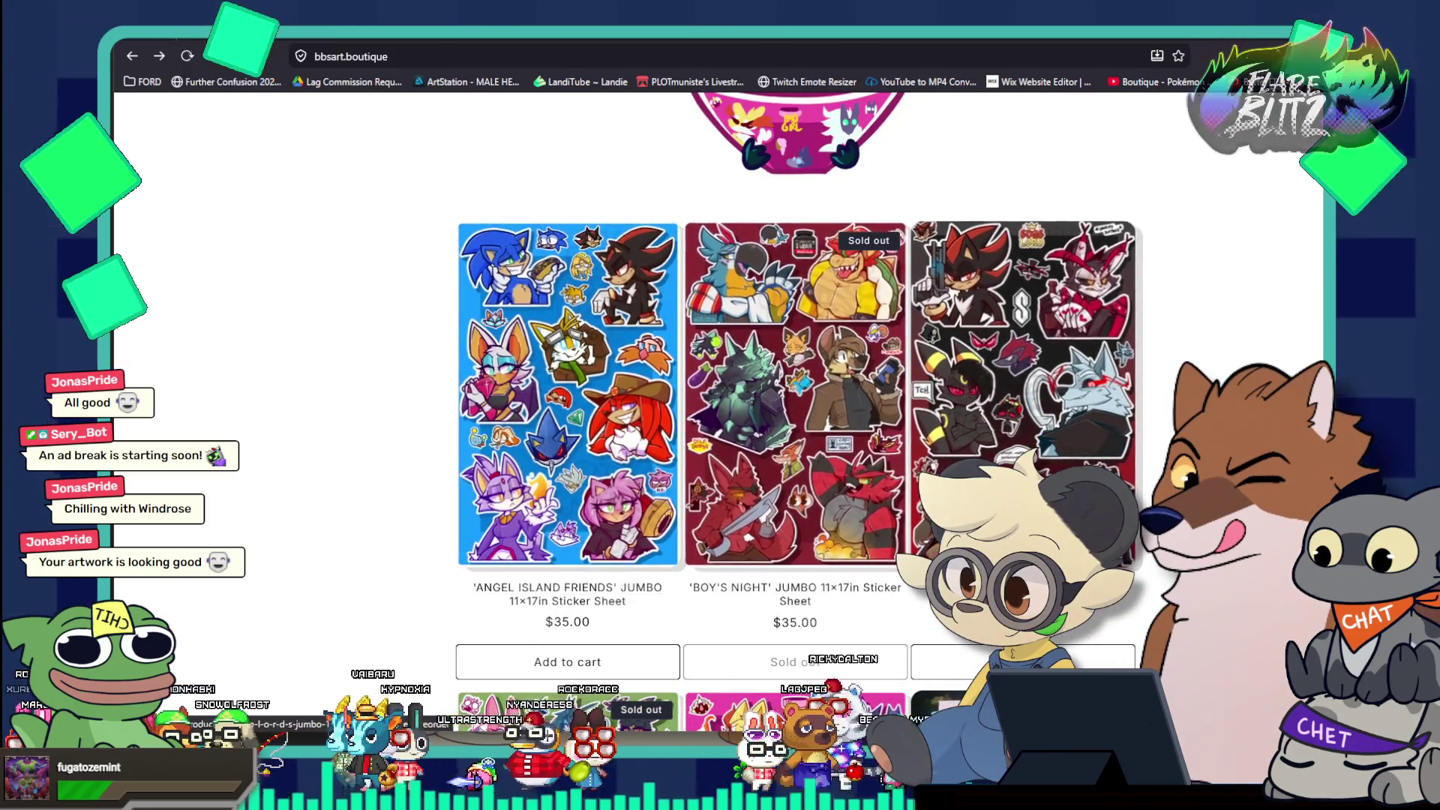
{"action": "left_click", "coordinate": [1021, 337]}
{"action": "scroll", "coordinate": [603, 463], "scroll_direction": "down", "scroll_amount": 1}
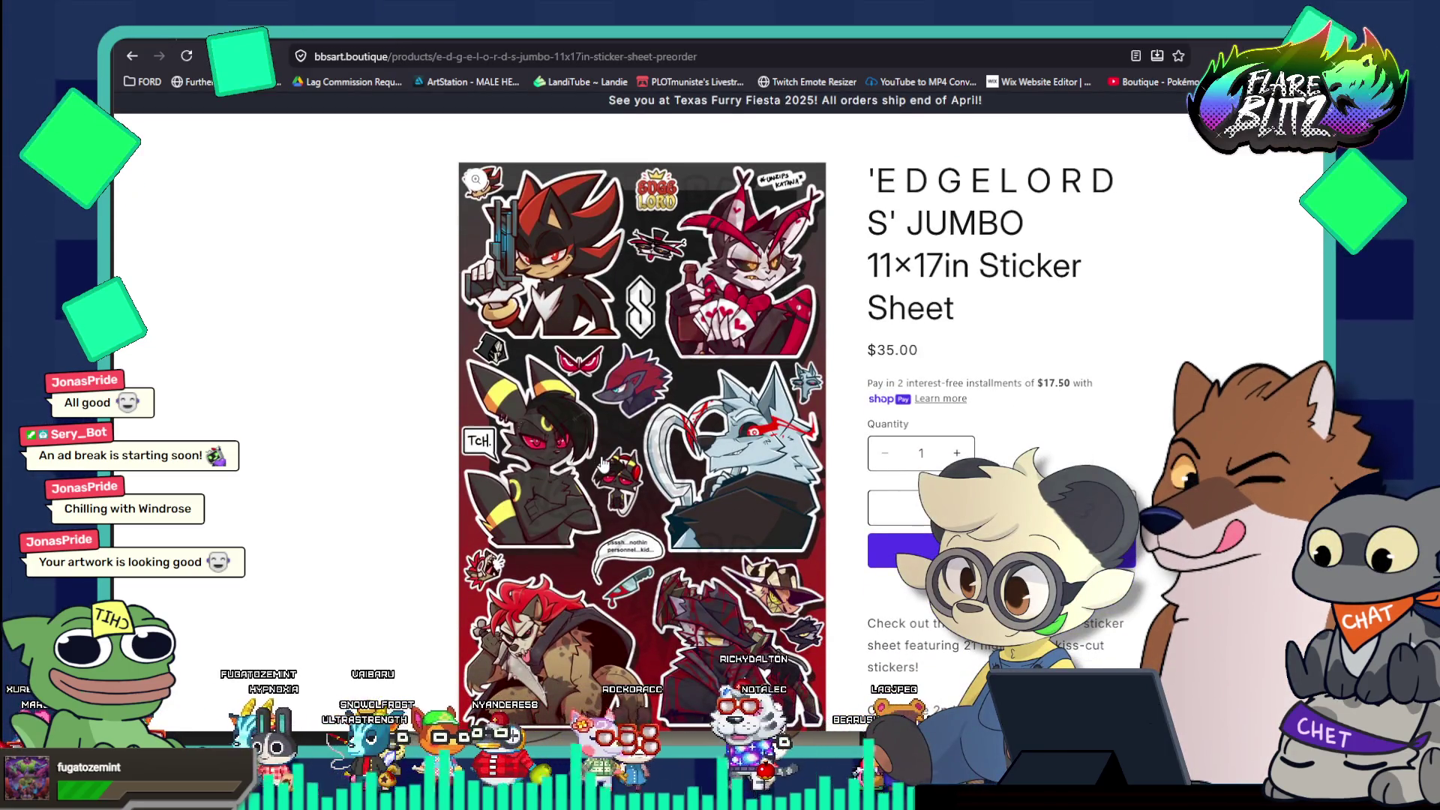
{"action": "scroll", "coordinate": [604, 463], "scroll_direction": "down", "scroll_amount": 1}
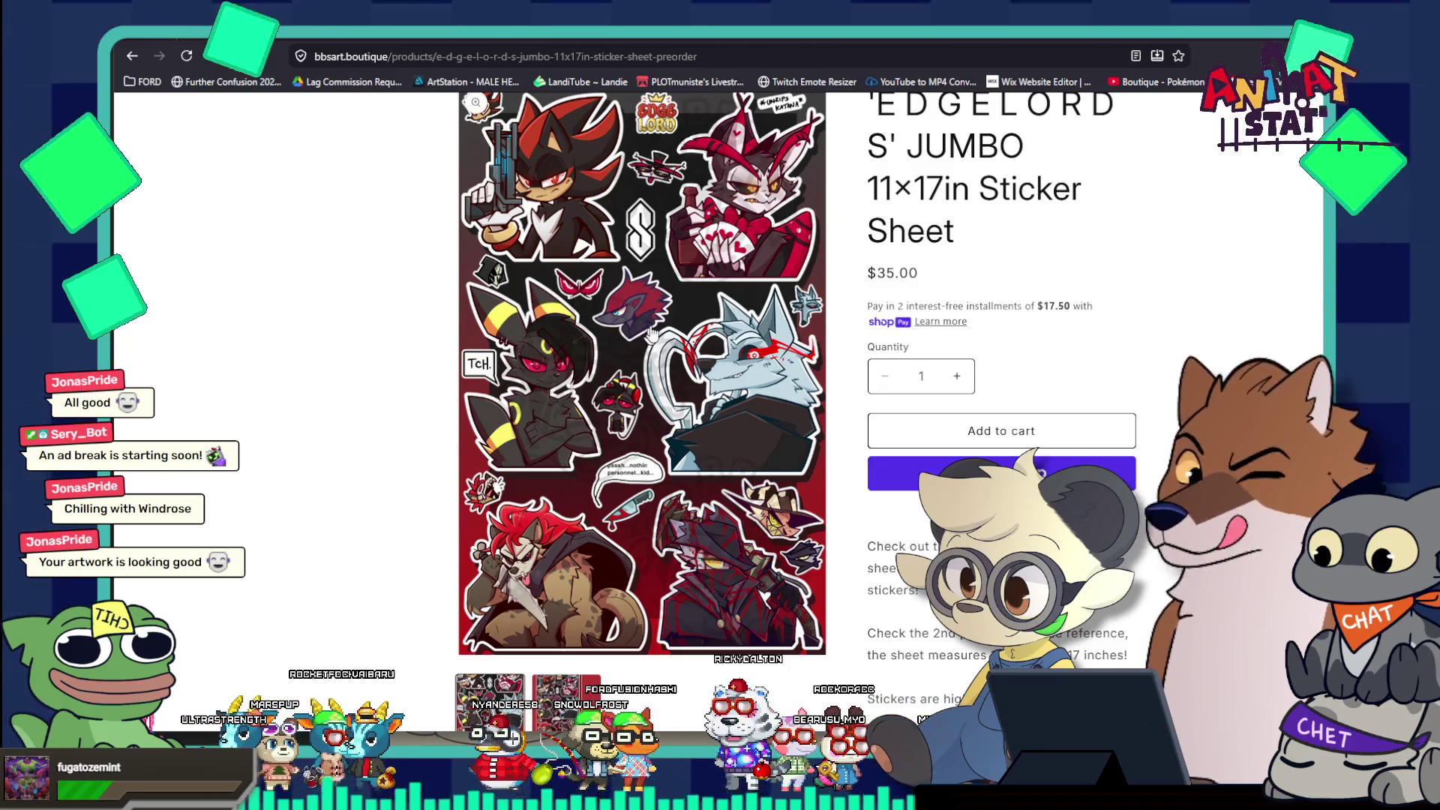
{"action": "scroll", "coordinate": [636, 345], "scroll_direction": "up", "scroll_amount": 2}
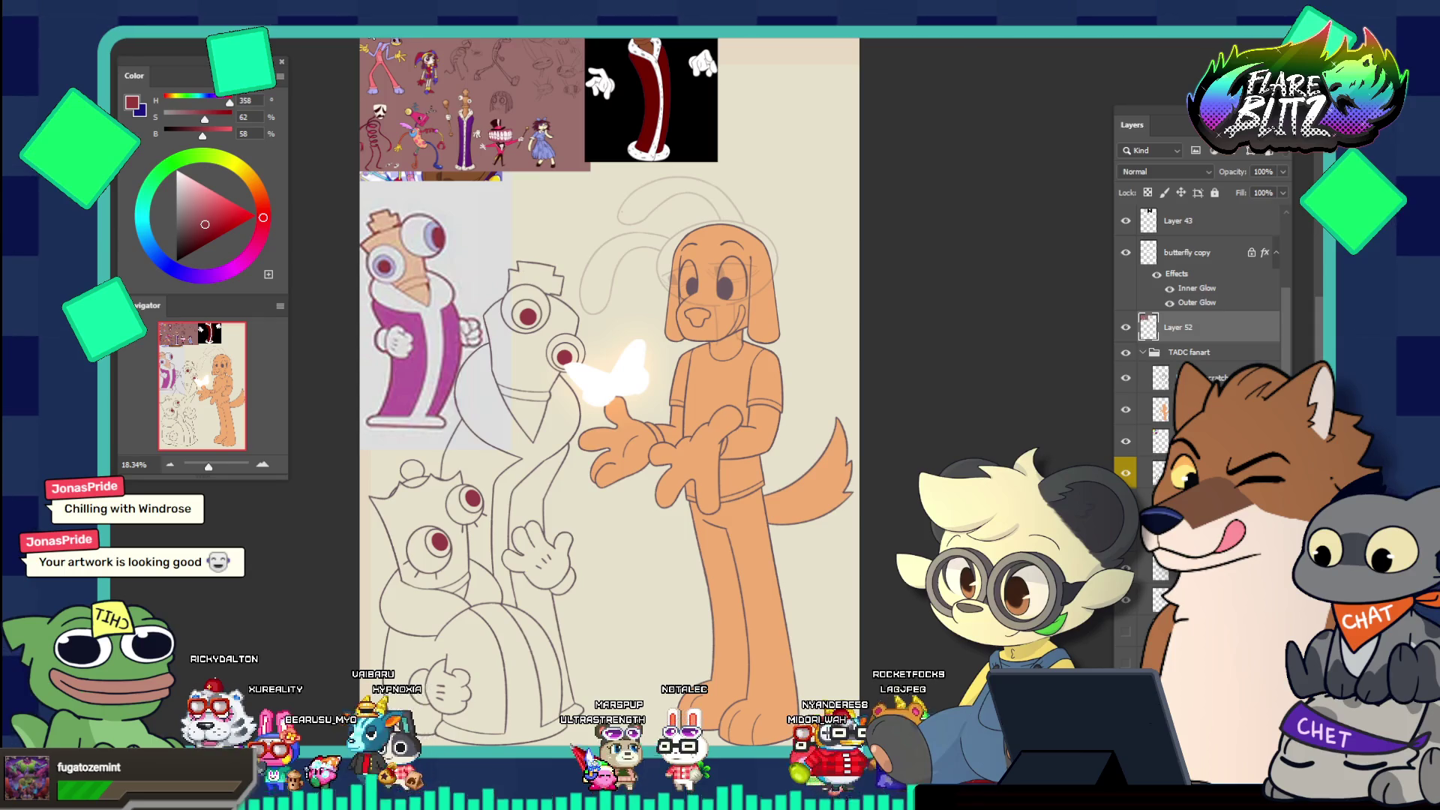
Flip to the hammock painting and back to the circus sketch, then bring Firefox's portfolio forward
{"action": "key", "text": "ctrl+Tab"}
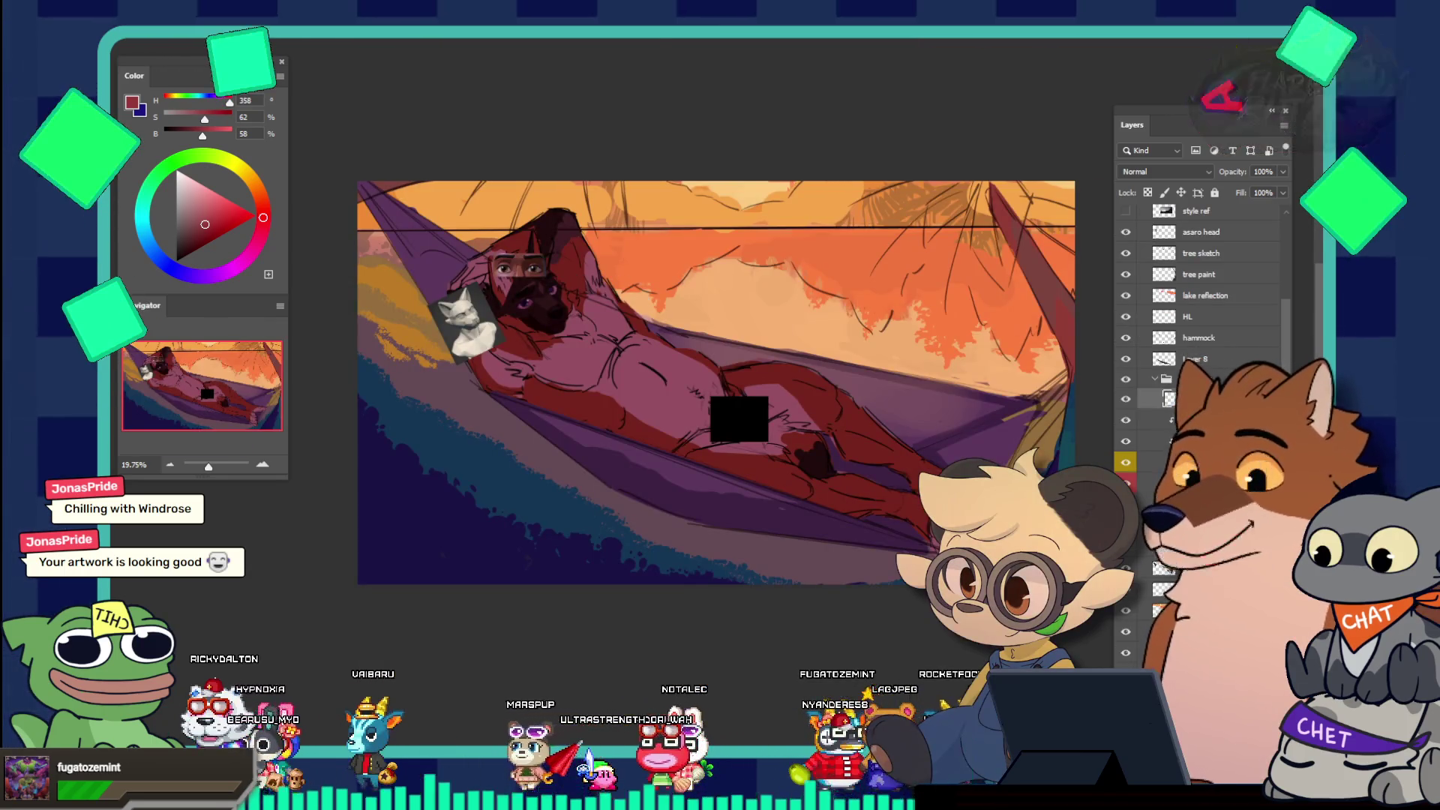
{"action": "key", "text": "ctrl+Tab"}
{"action": "scroll", "coordinate": [489, 226], "scroll_direction": "down", "scroll_amount": 2}
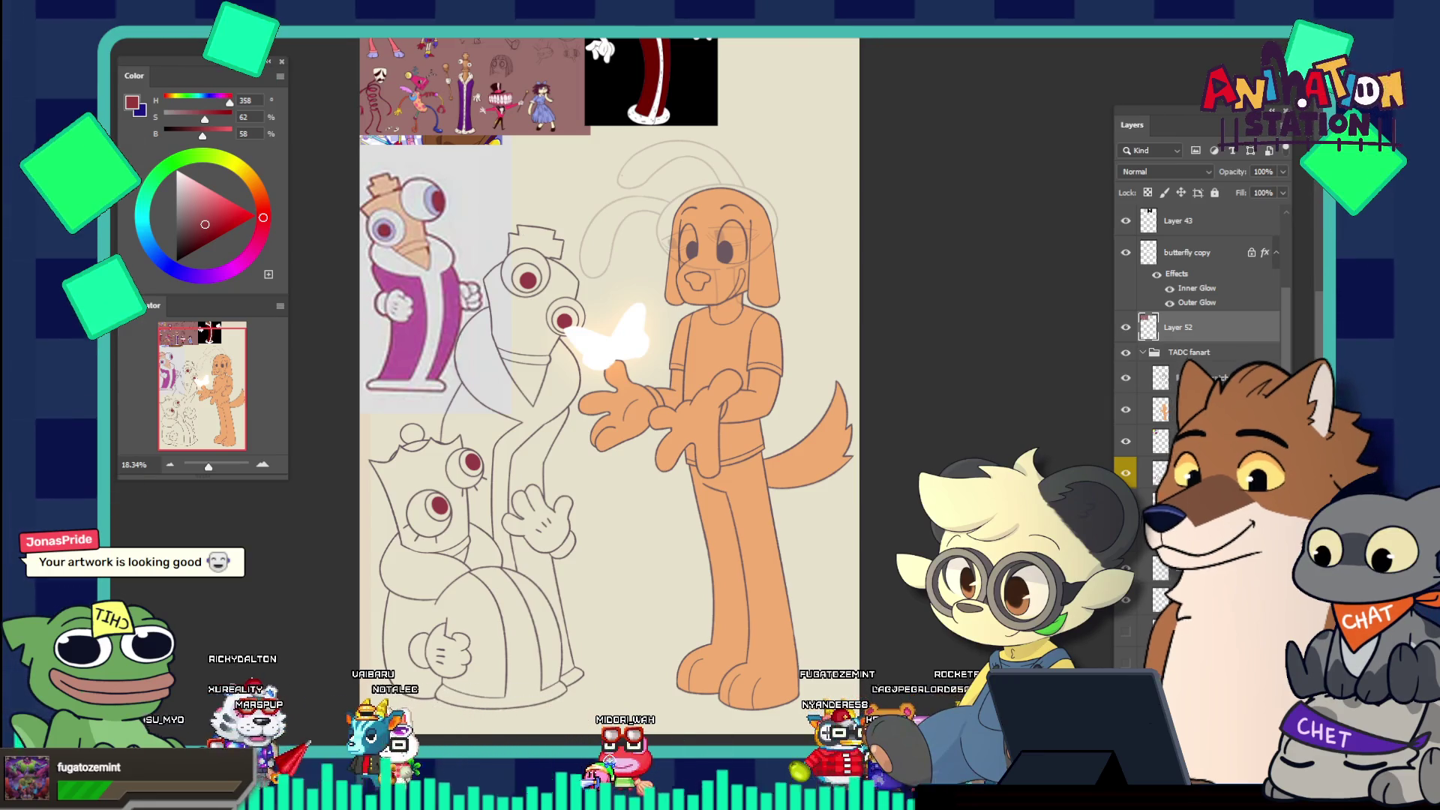
{"action": "key", "text": "alt+Tab"}
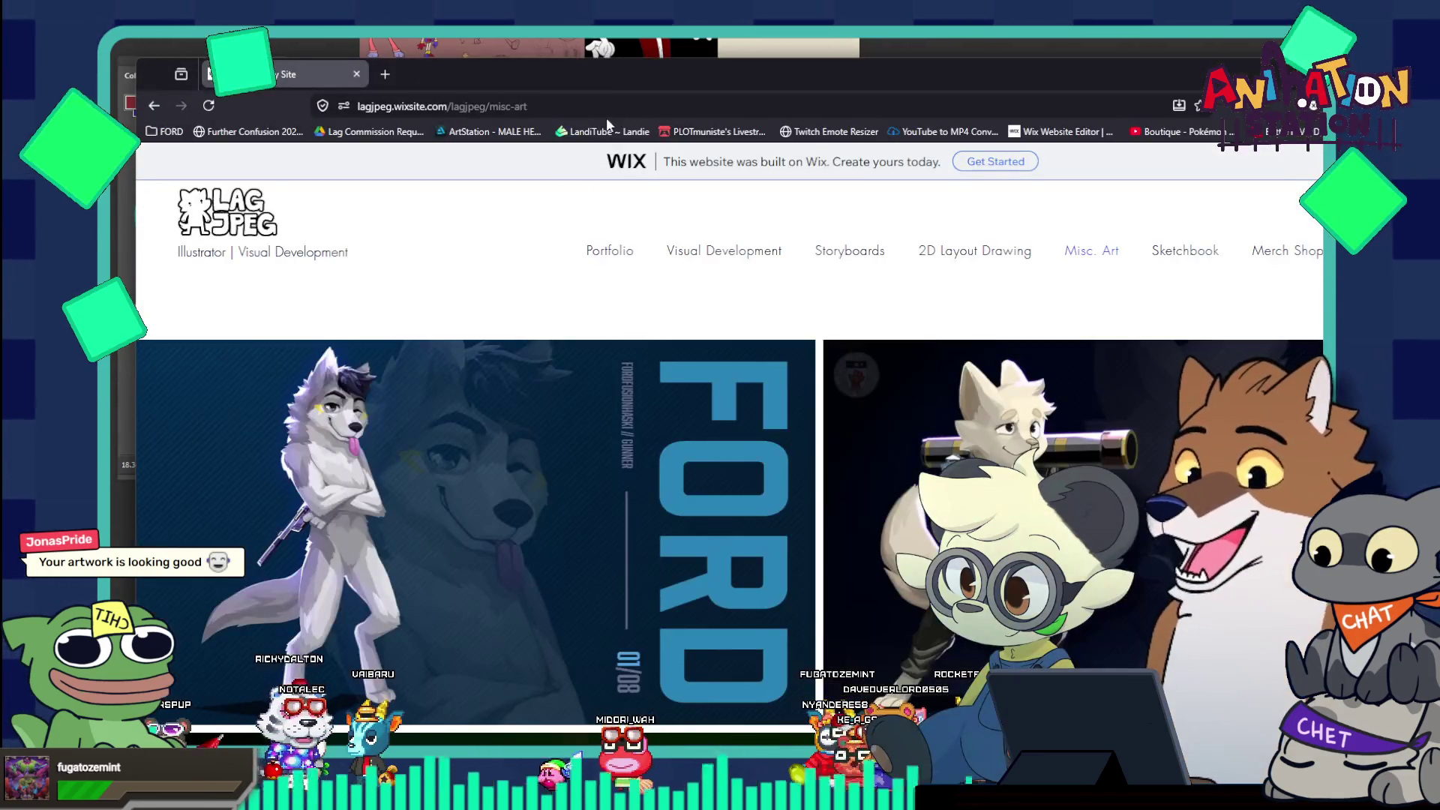
Maximise Firefox and open the lagjpeg site's Portfolio page
{"action": "double_click", "coordinate": [609, 89]}
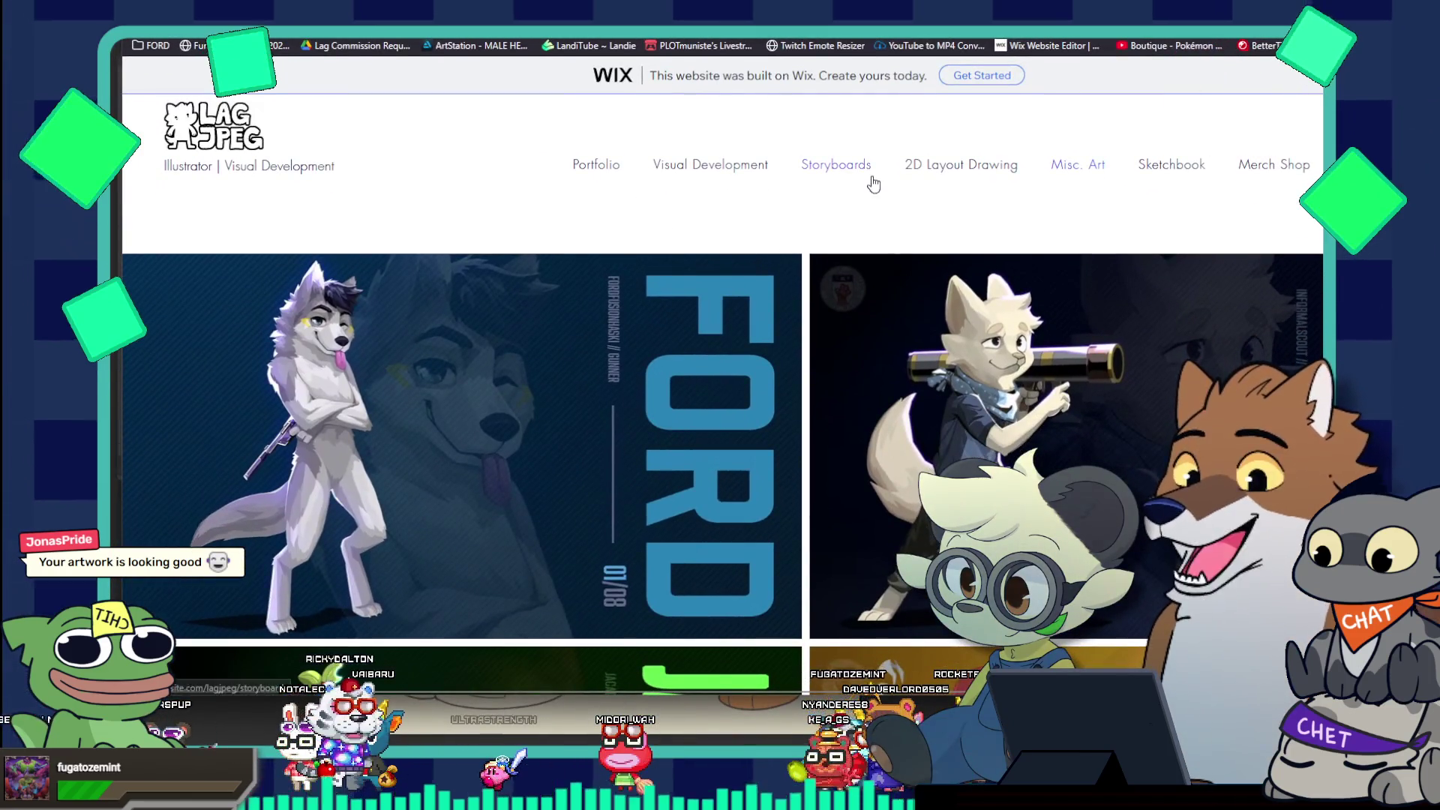
{"action": "mouse_move", "coordinate": [711, 182]}
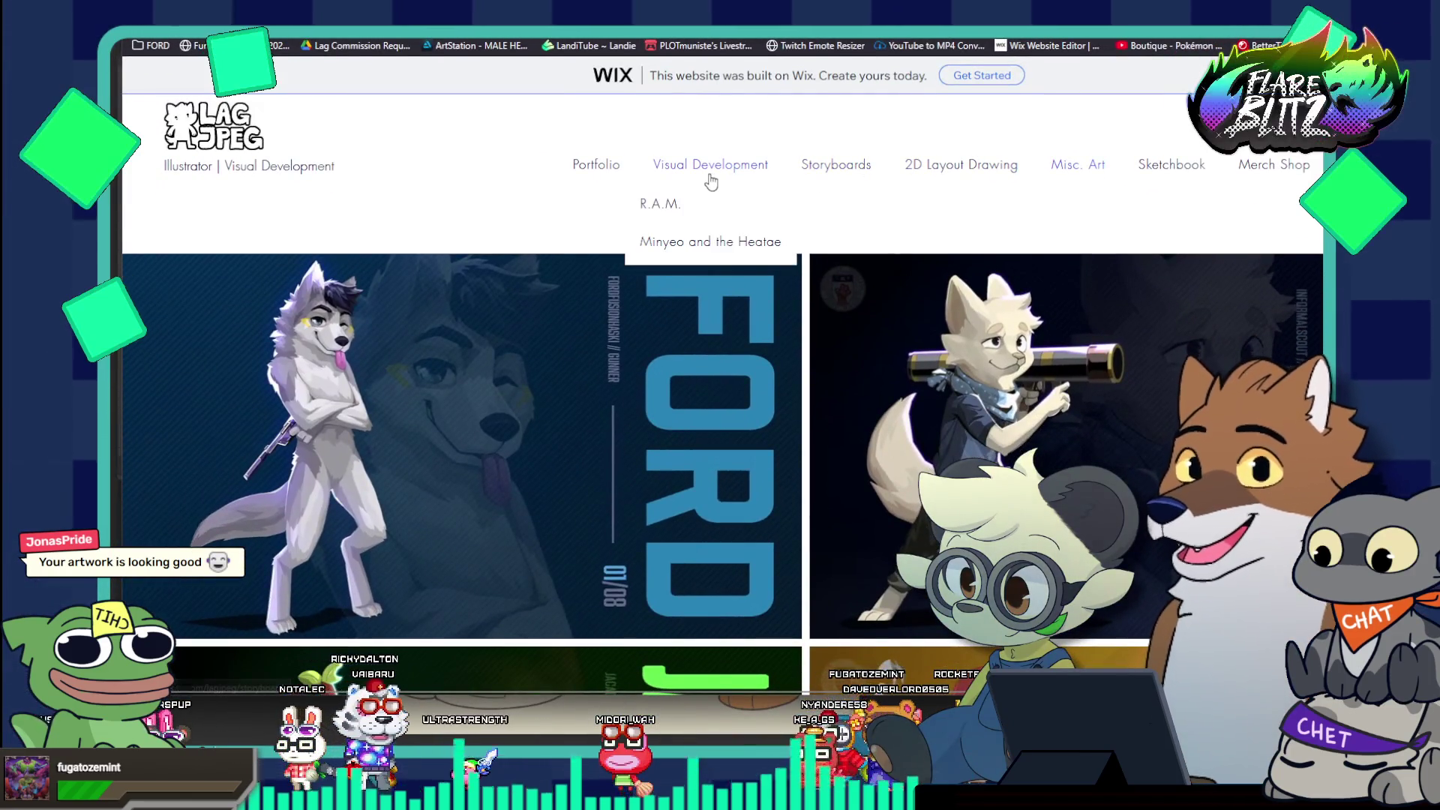
{"action": "left_click", "coordinate": [628, 175]}
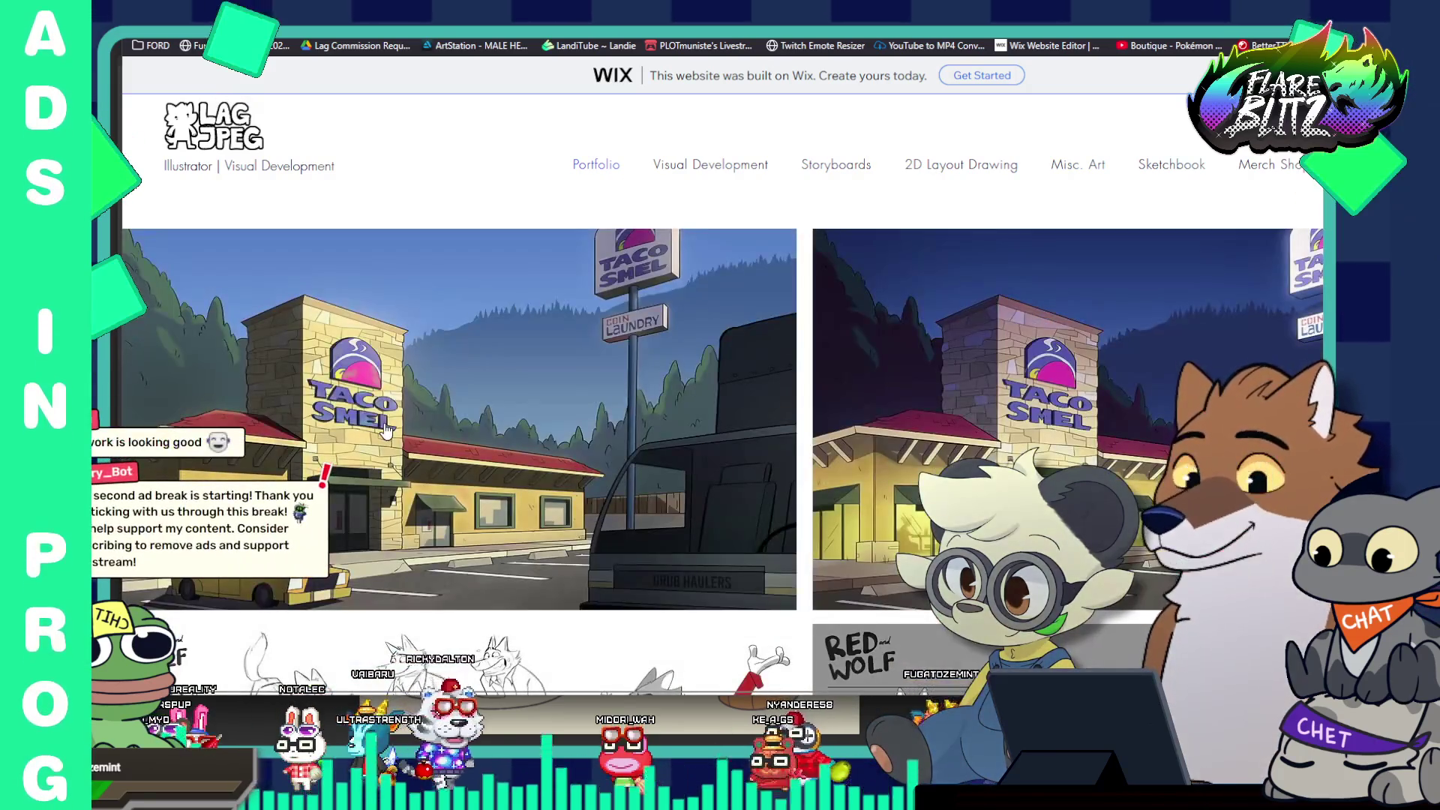
Scroll through the portfolio gallery and open the Air Double Decker Bus concept sheet
{"action": "scroll", "coordinate": [414, 418], "scroll_direction": "down", "scroll_amount": 2}
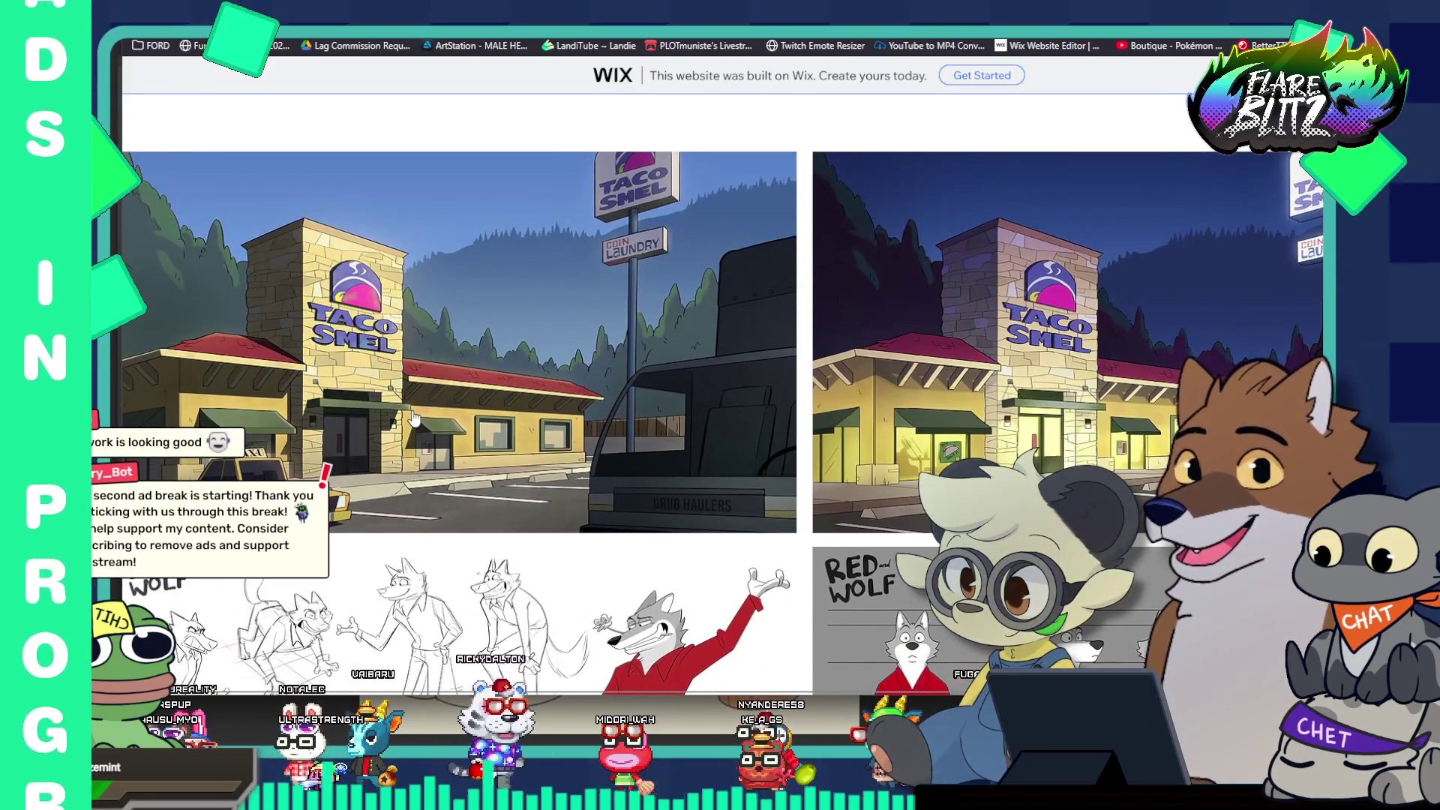
{"action": "scroll", "coordinate": [414, 418], "scroll_direction": "down", "scroll_amount": 7}
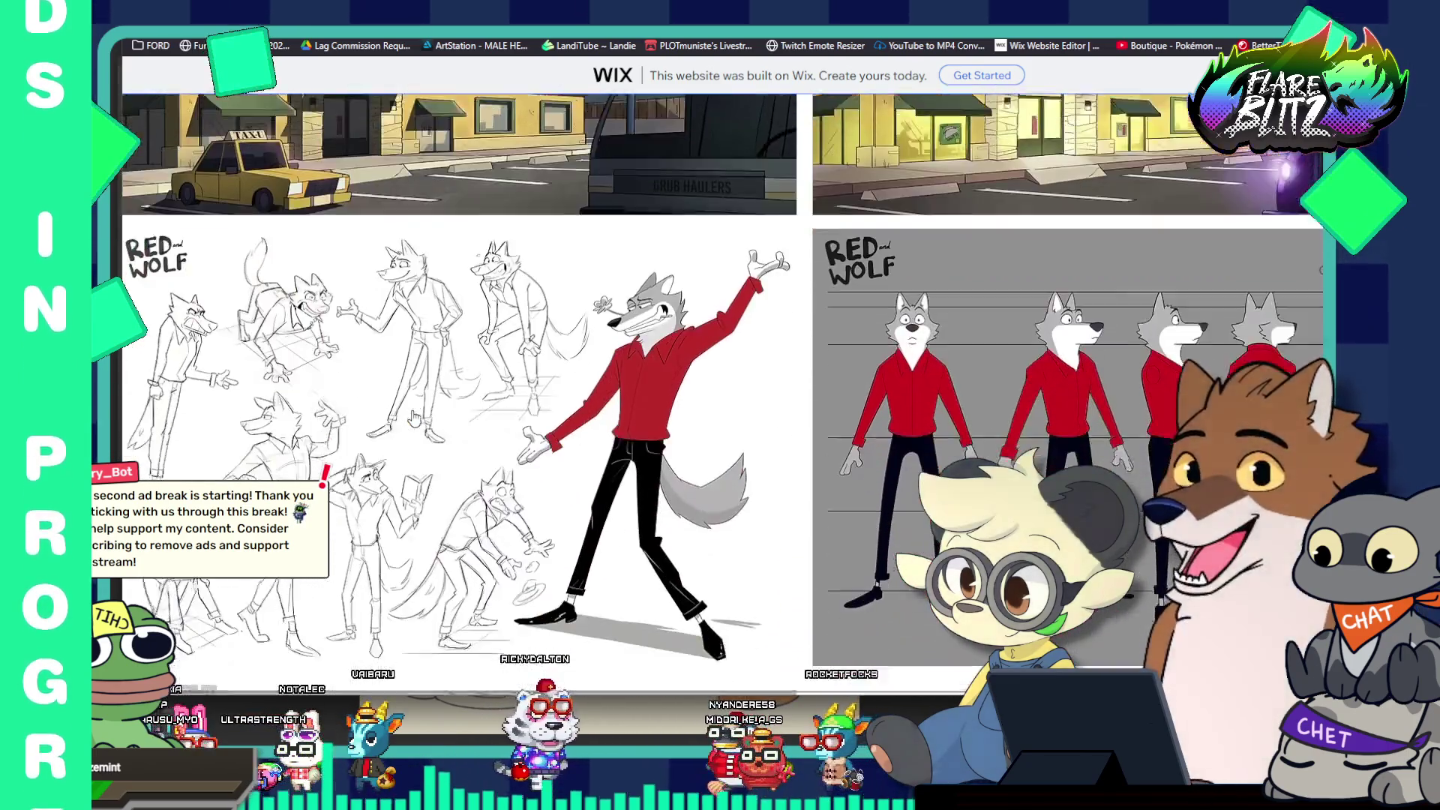
{"action": "scroll", "coordinate": [414, 418], "scroll_direction": "down", "scroll_amount": 8}
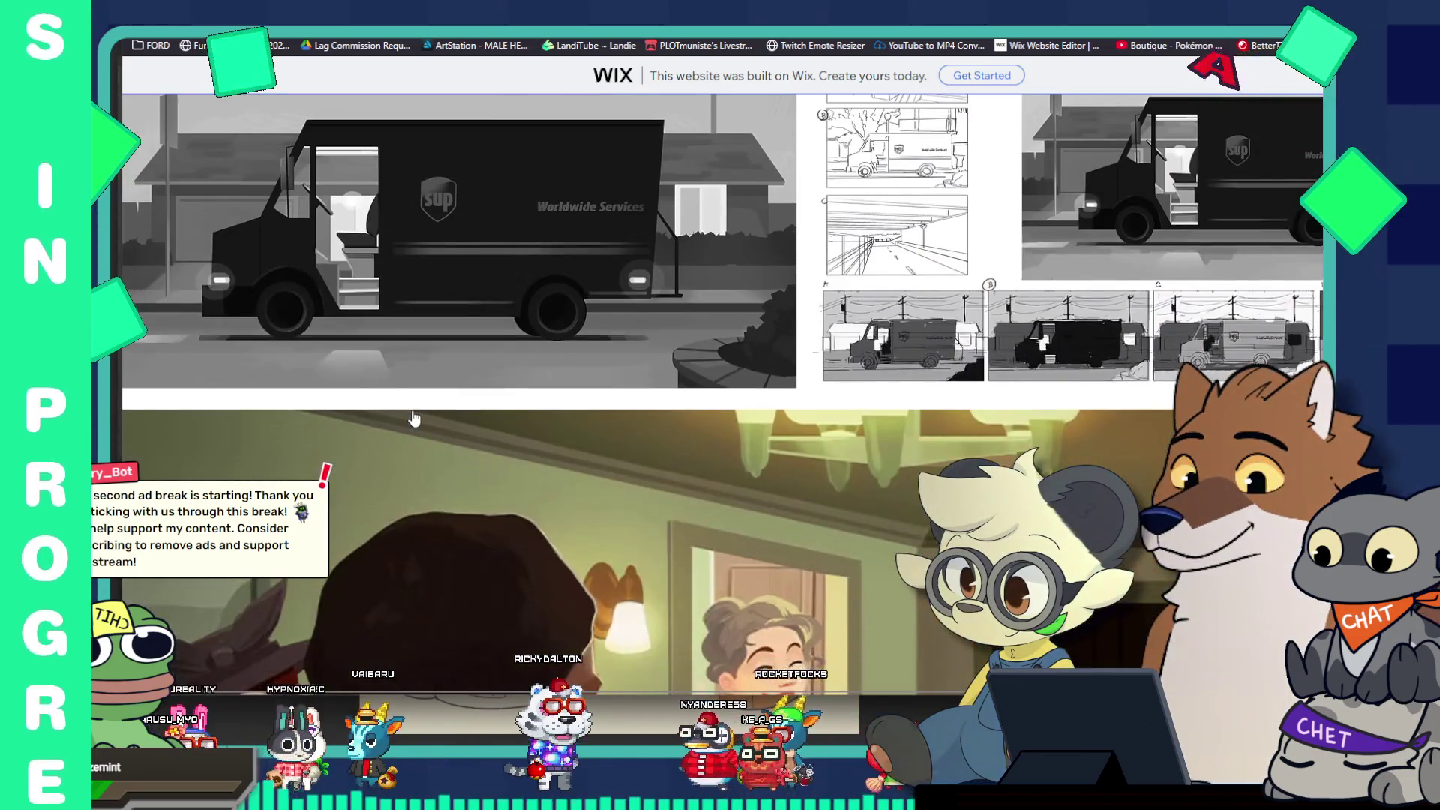
{"action": "scroll", "coordinate": [413, 419], "scroll_direction": "down", "scroll_amount": 2}
{"action": "scroll", "coordinate": [414, 419], "scroll_direction": "down", "scroll_amount": 1}
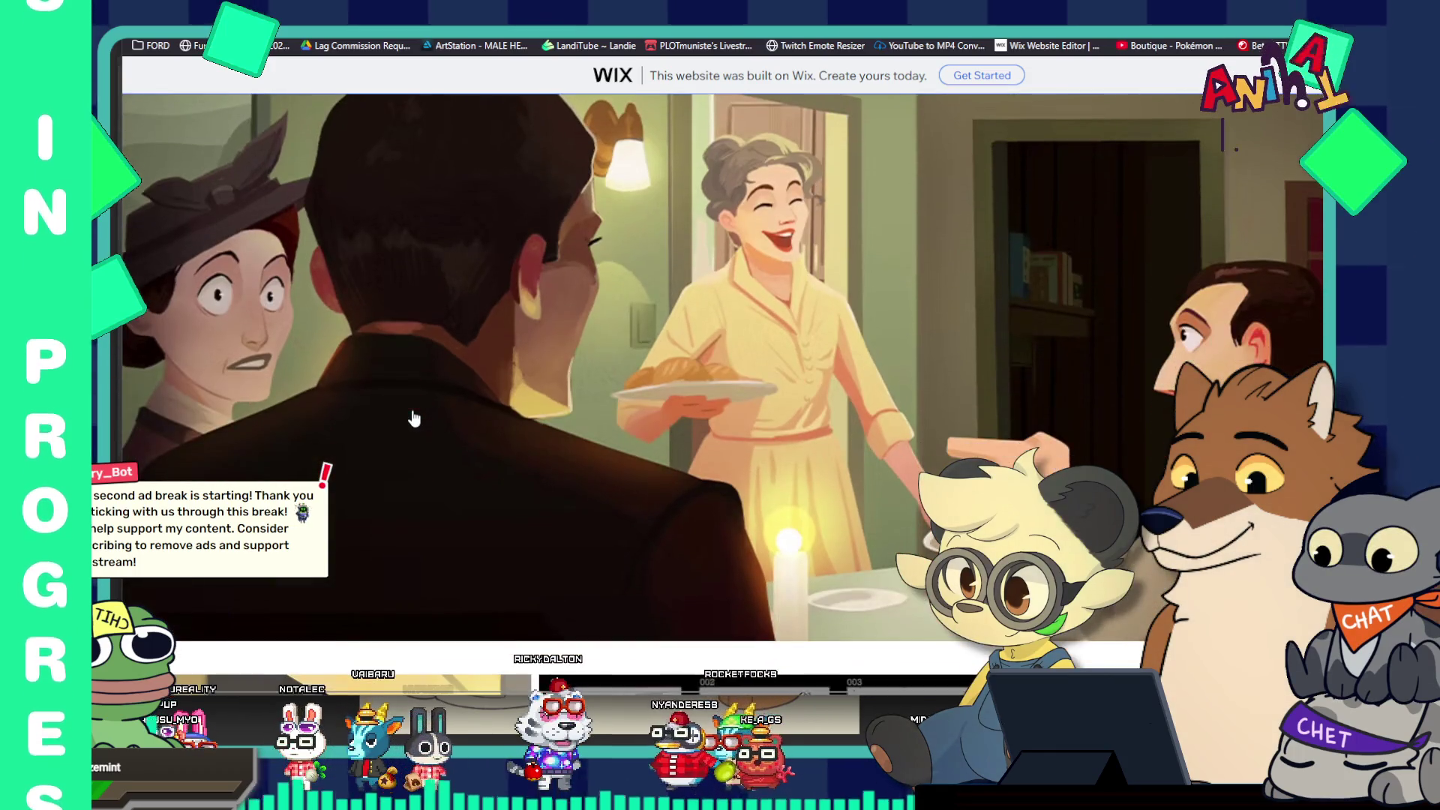
{"action": "scroll", "coordinate": [414, 418], "scroll_direction": "down", "scroll_amount": 12}
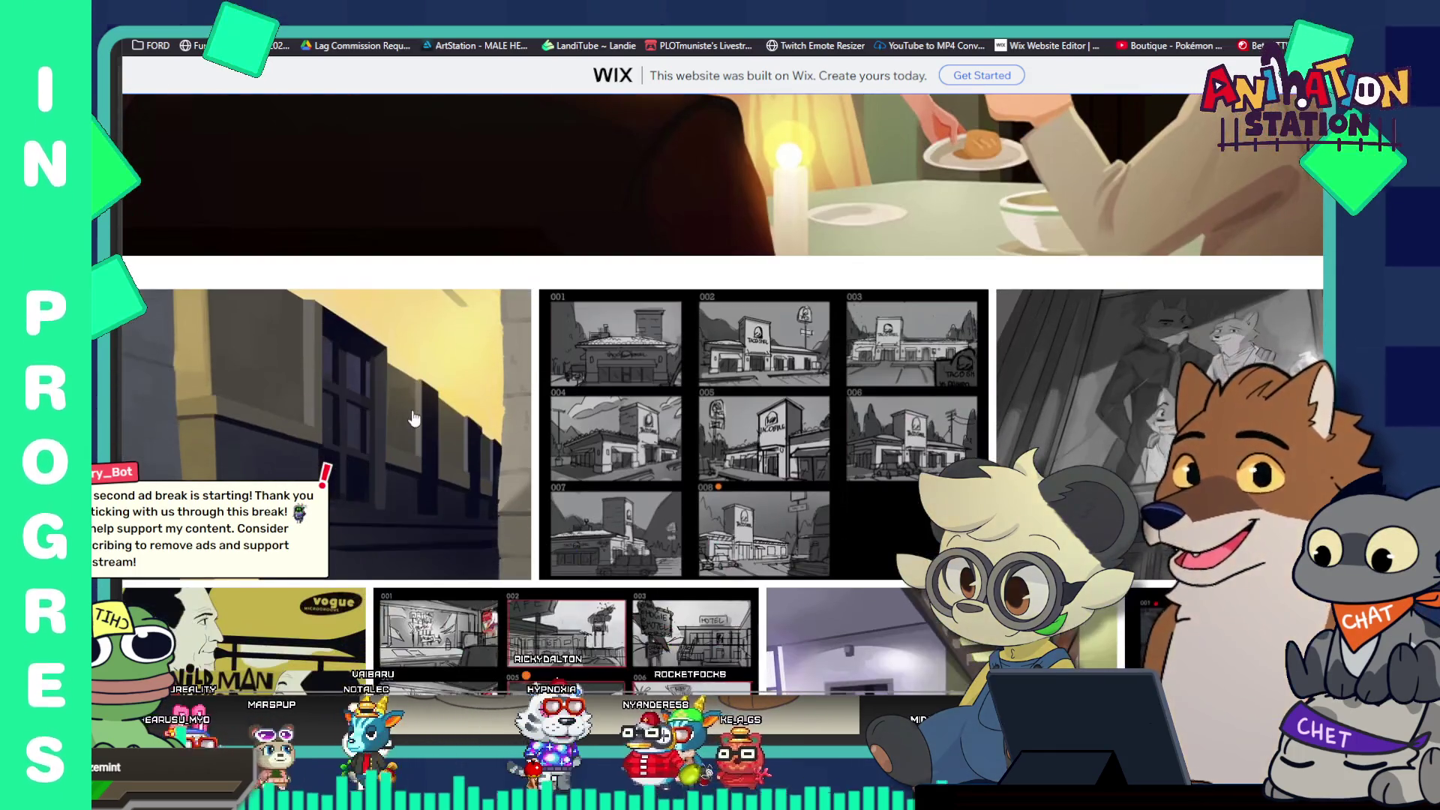
{"action": "scroll", "coordinate": [414, 417], "scroll_direction": "down", "scroll_amount": 5}
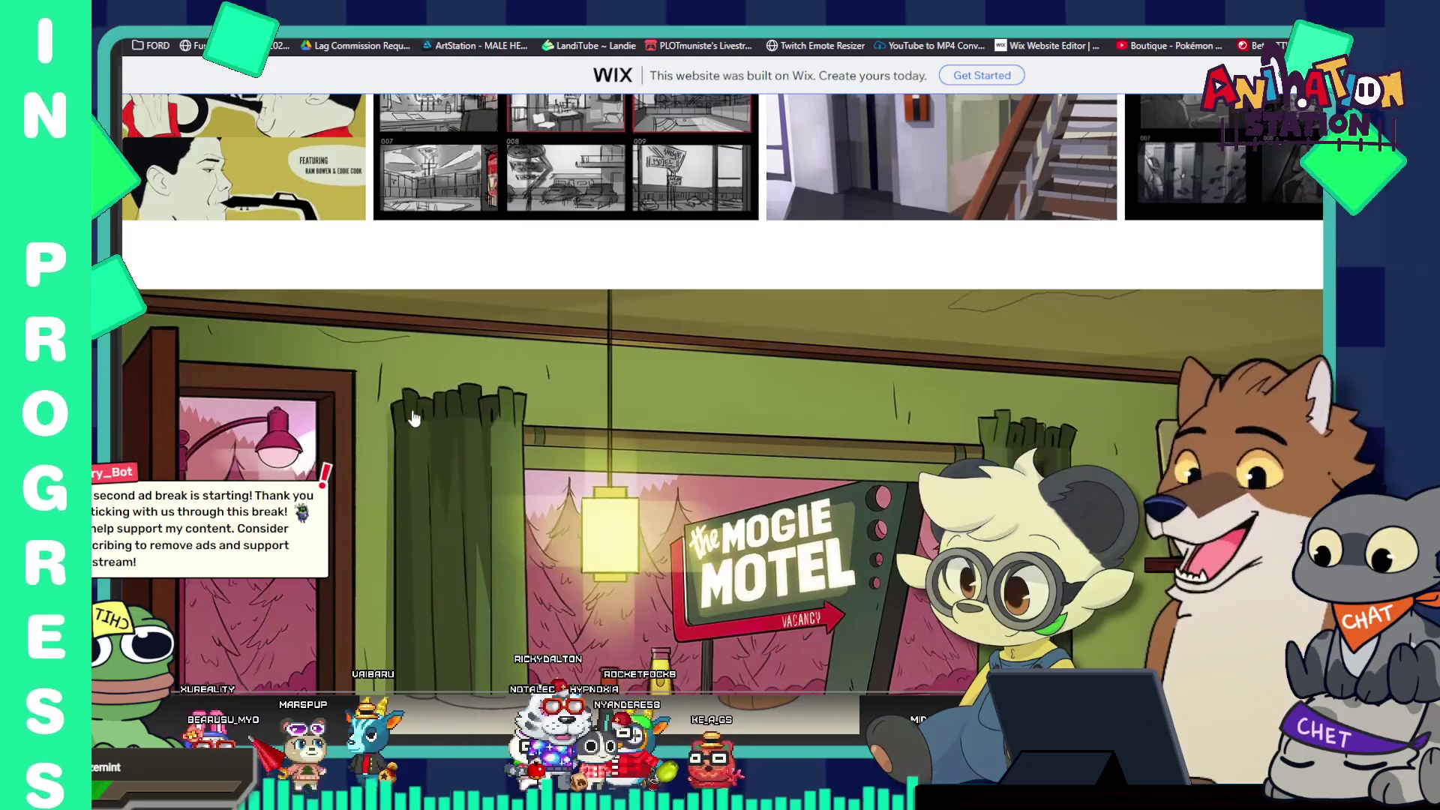
{"action": "scroll", "coordinate": [415, 417], "scroll_direction": "down", "scroll_amount": 10}
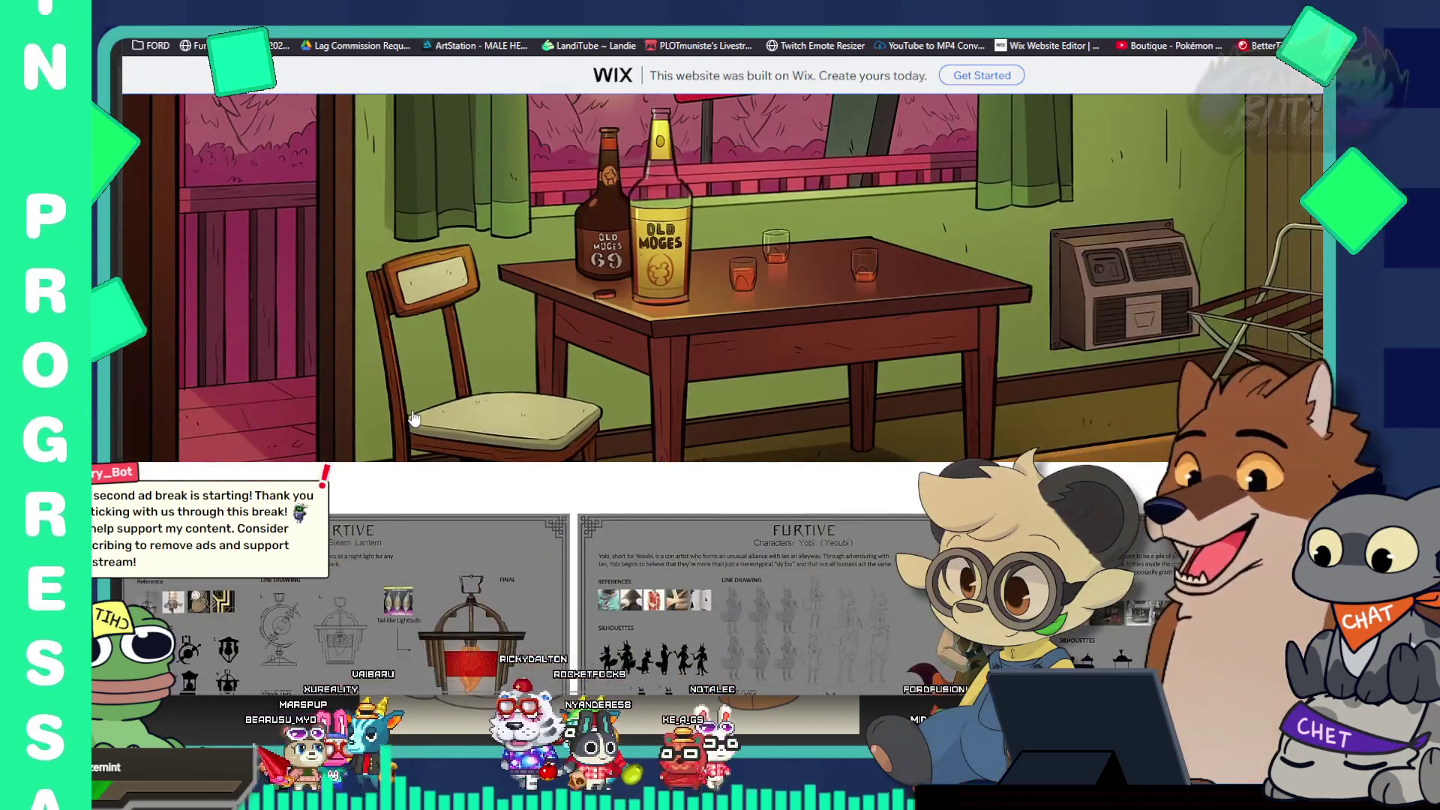
{"action": "scroll", "coordinate": [414, 419], "scroll_direction": "down", "scroll_amount": 8}
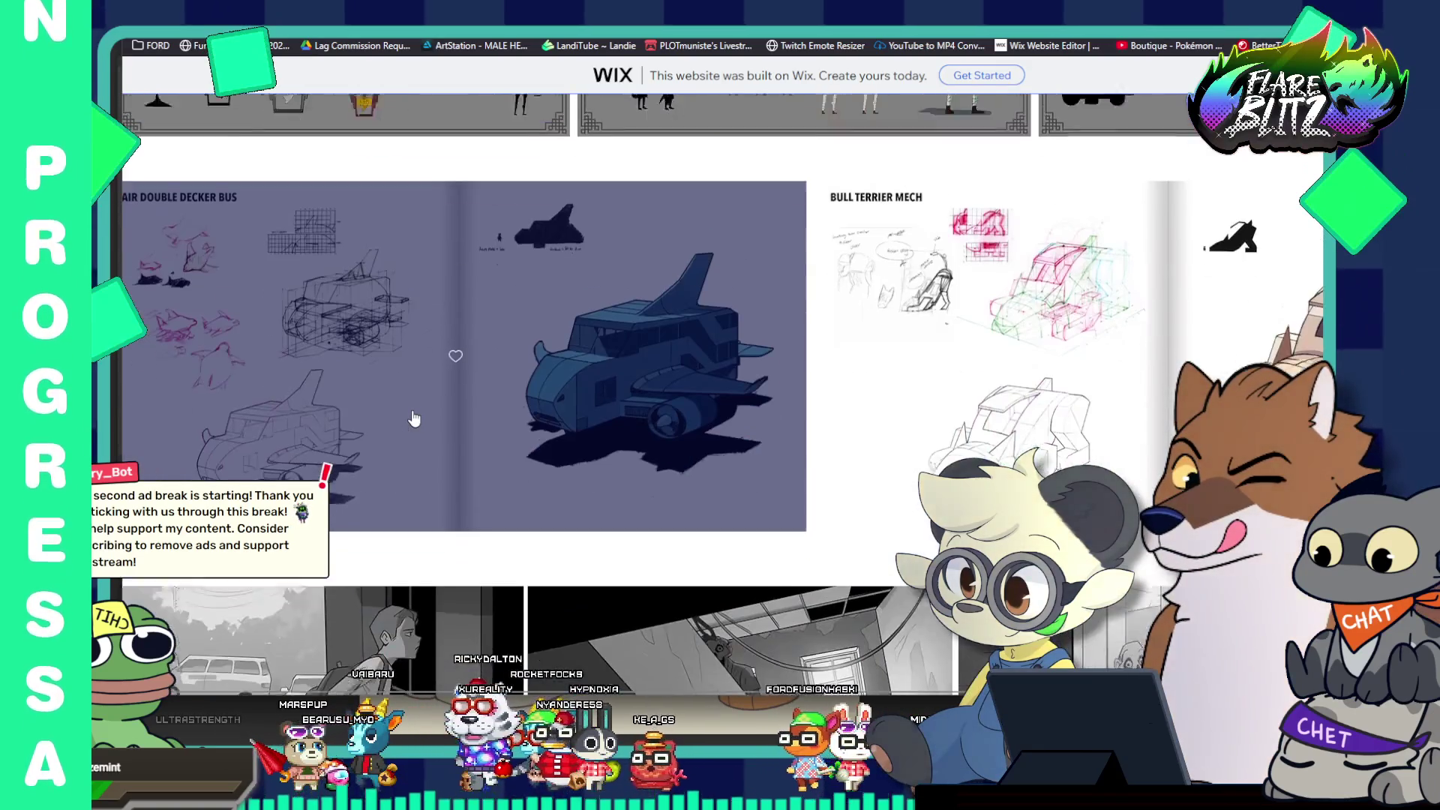
{"action": "scroll", "coordinate": [415, 418], "scroll_direction": "down", "scroll_amount": 6}
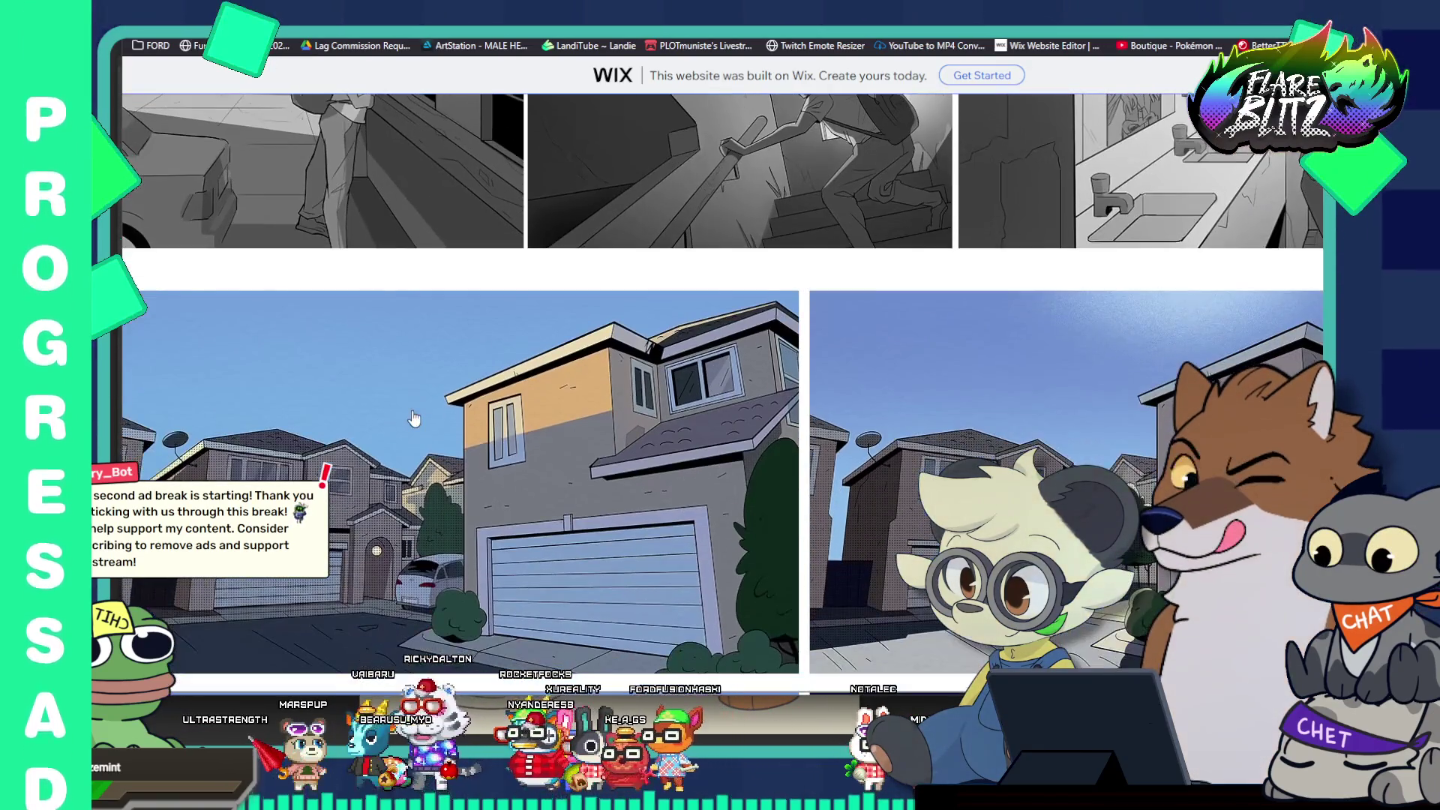
{"action": "scroll", "coordinate": [414, 418], "scroll_direction": "up", "scroll_amount": 10}
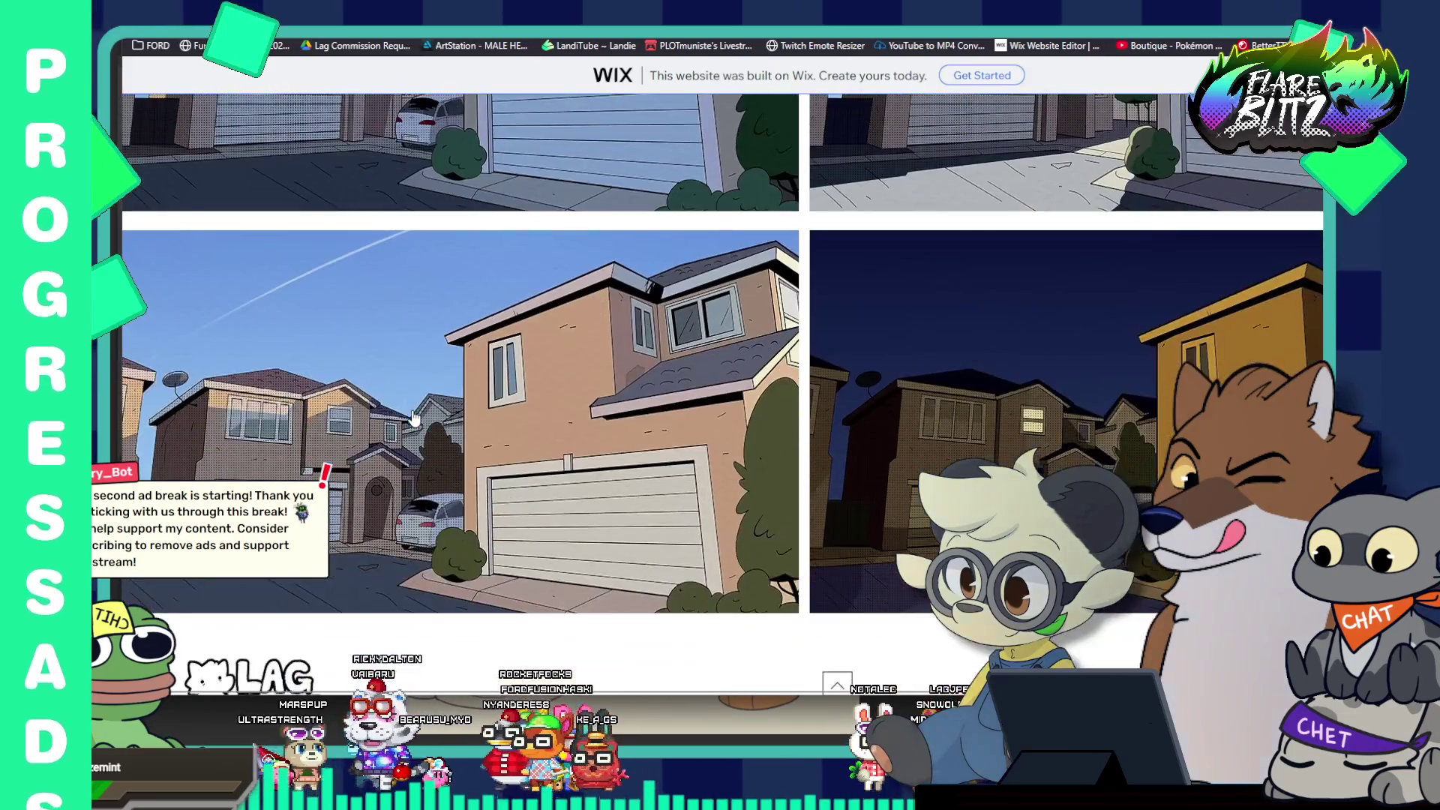
{"action": "scroll", "coordinate": [415, 418], "scroll_direction": "up", "scroll_amount": 3}
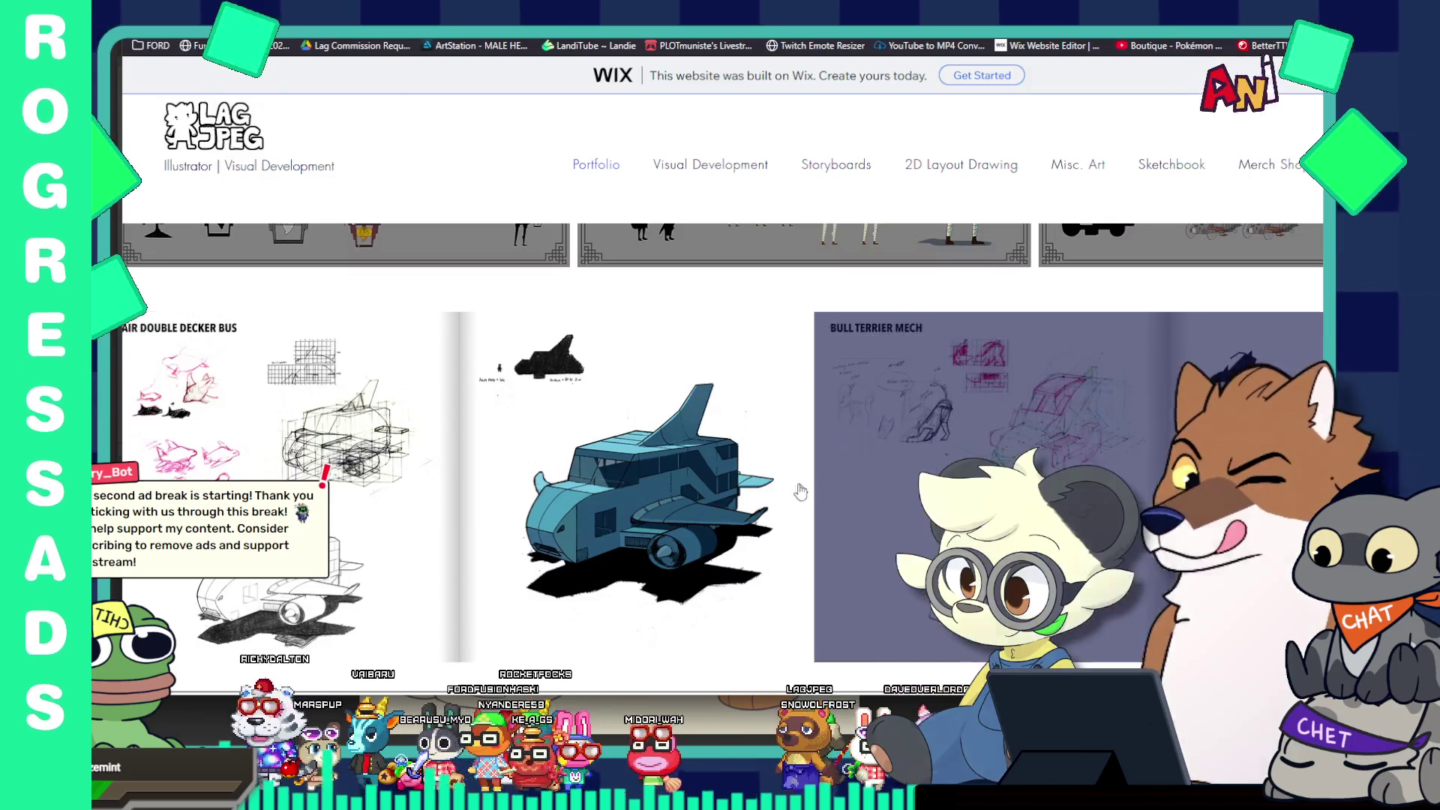
{"action": "left_click", "coordinate": [749, 482]}
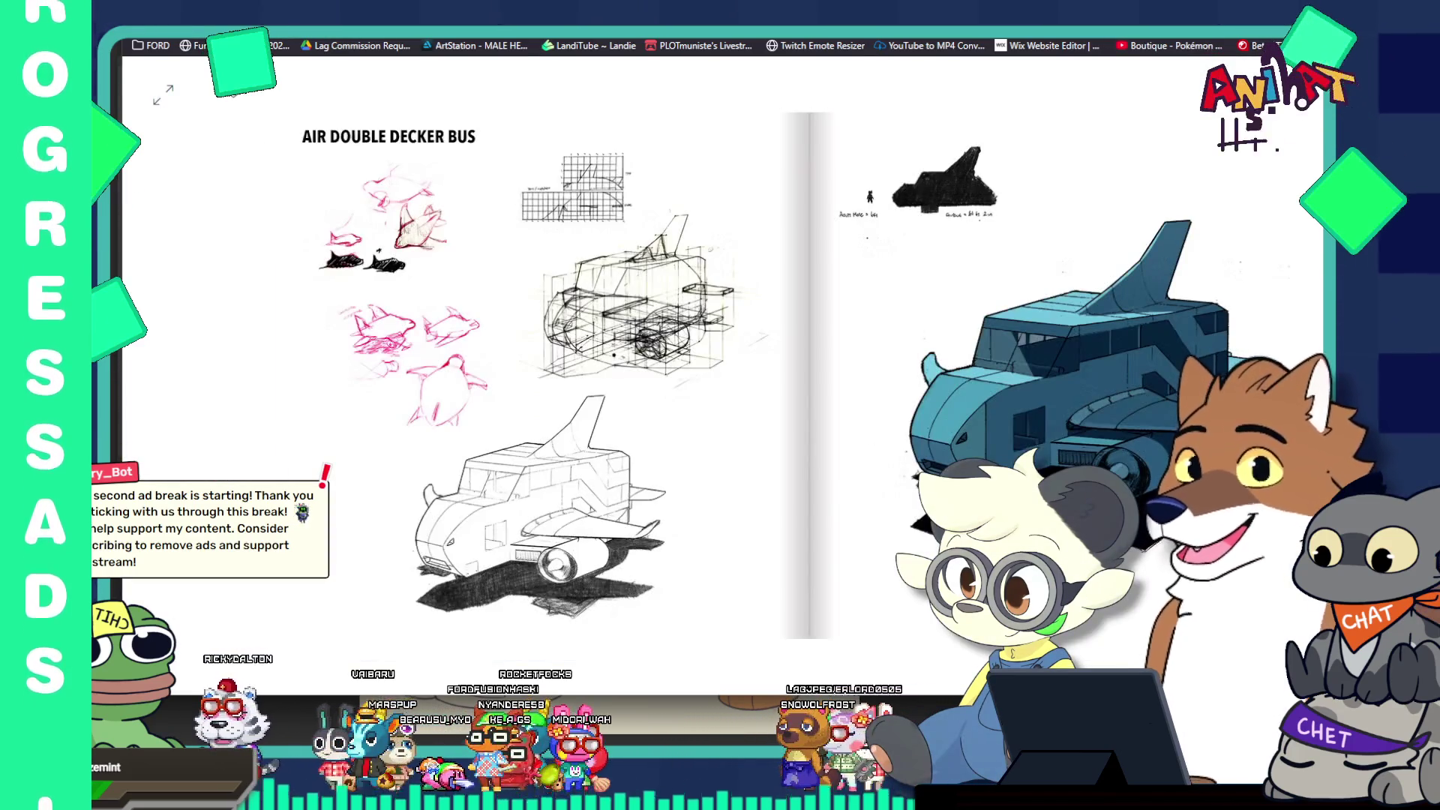
Page through the enlarged concept sheets through Instapix and Capybara Go-Kart, then return to Photoshop
{"action": "key", "text": "Right"}
{"action": "key", "text": "Right"}
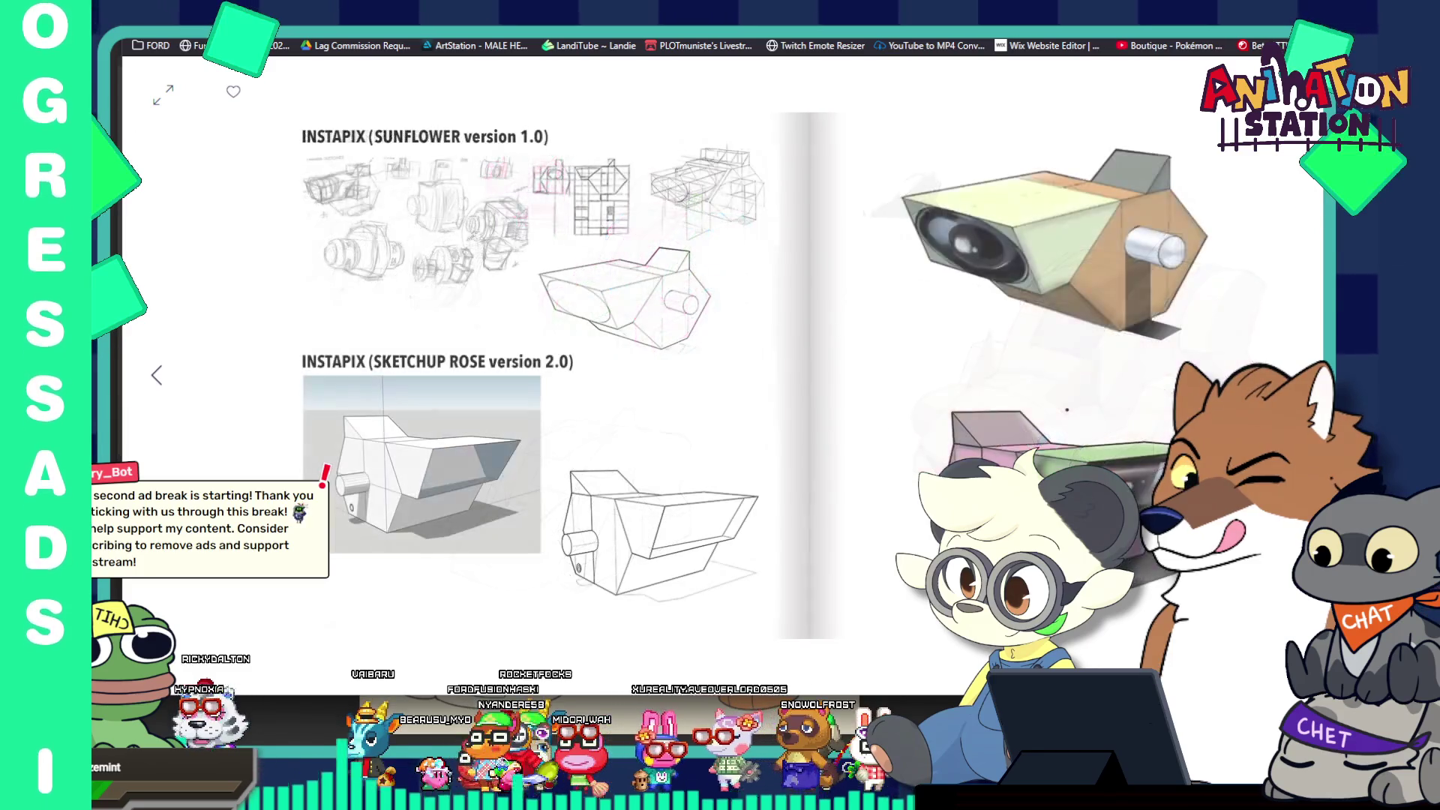
{"action": "key", "text": "Right"}
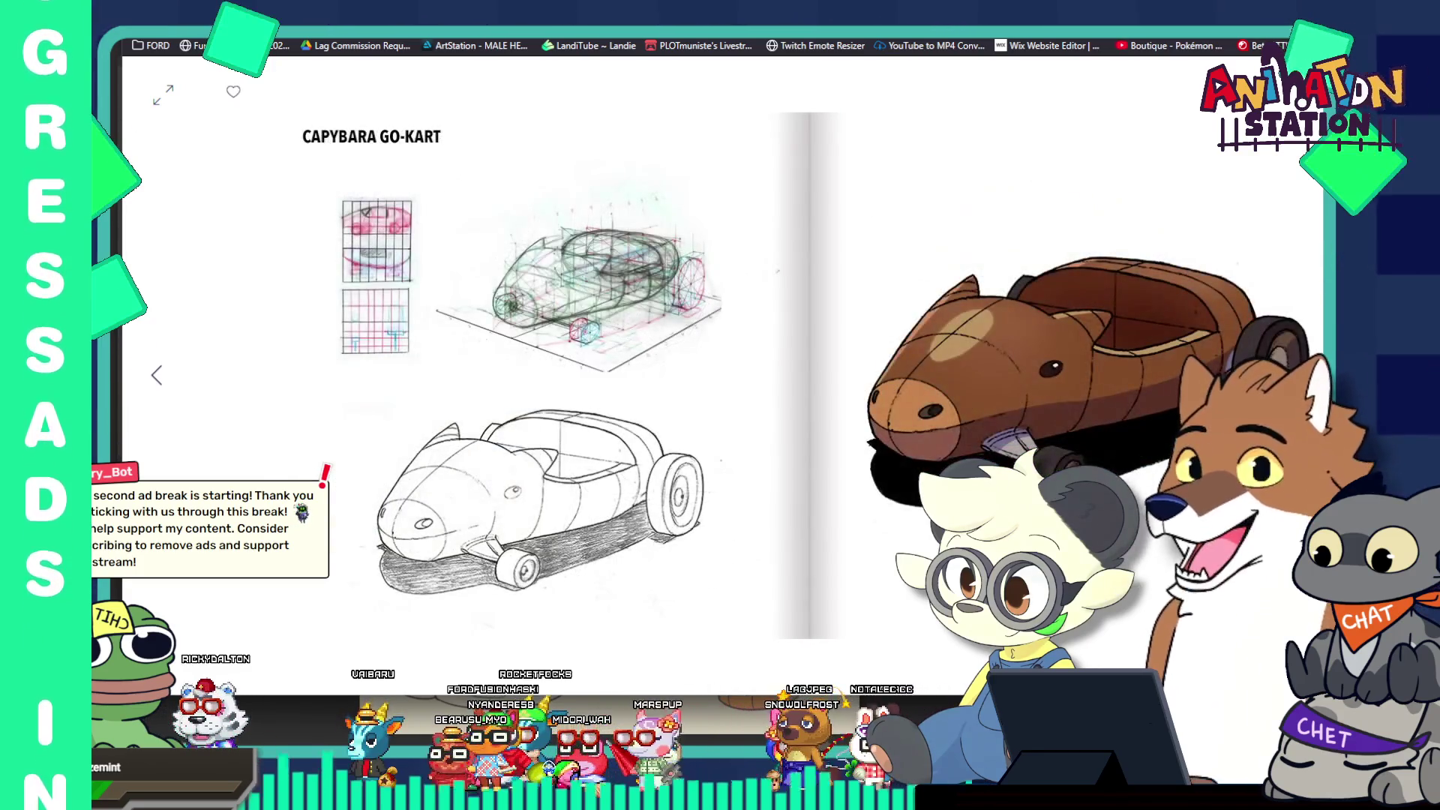
{"action": "key", "text": "Right"}
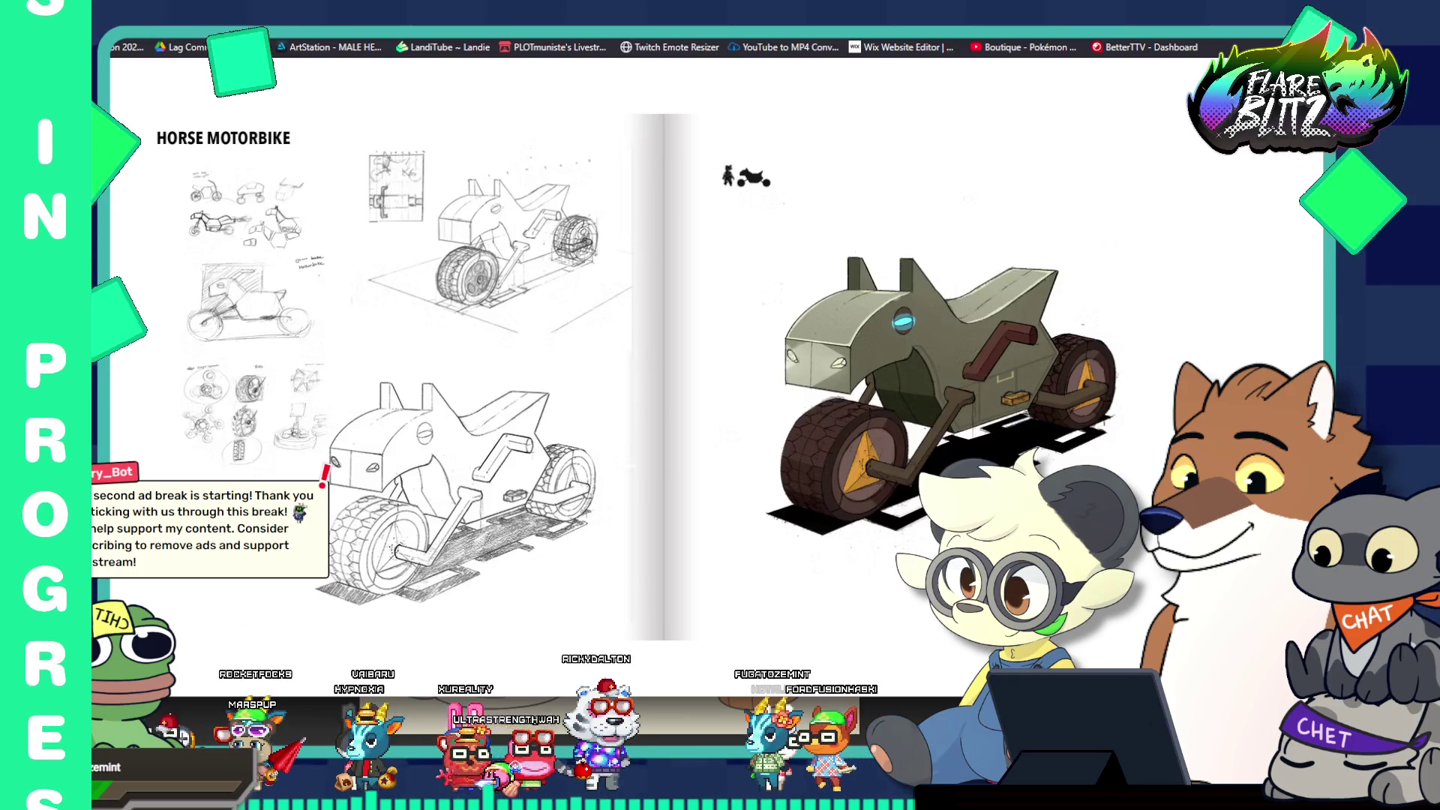
{"action": "key", "text": "alt+Tab"}
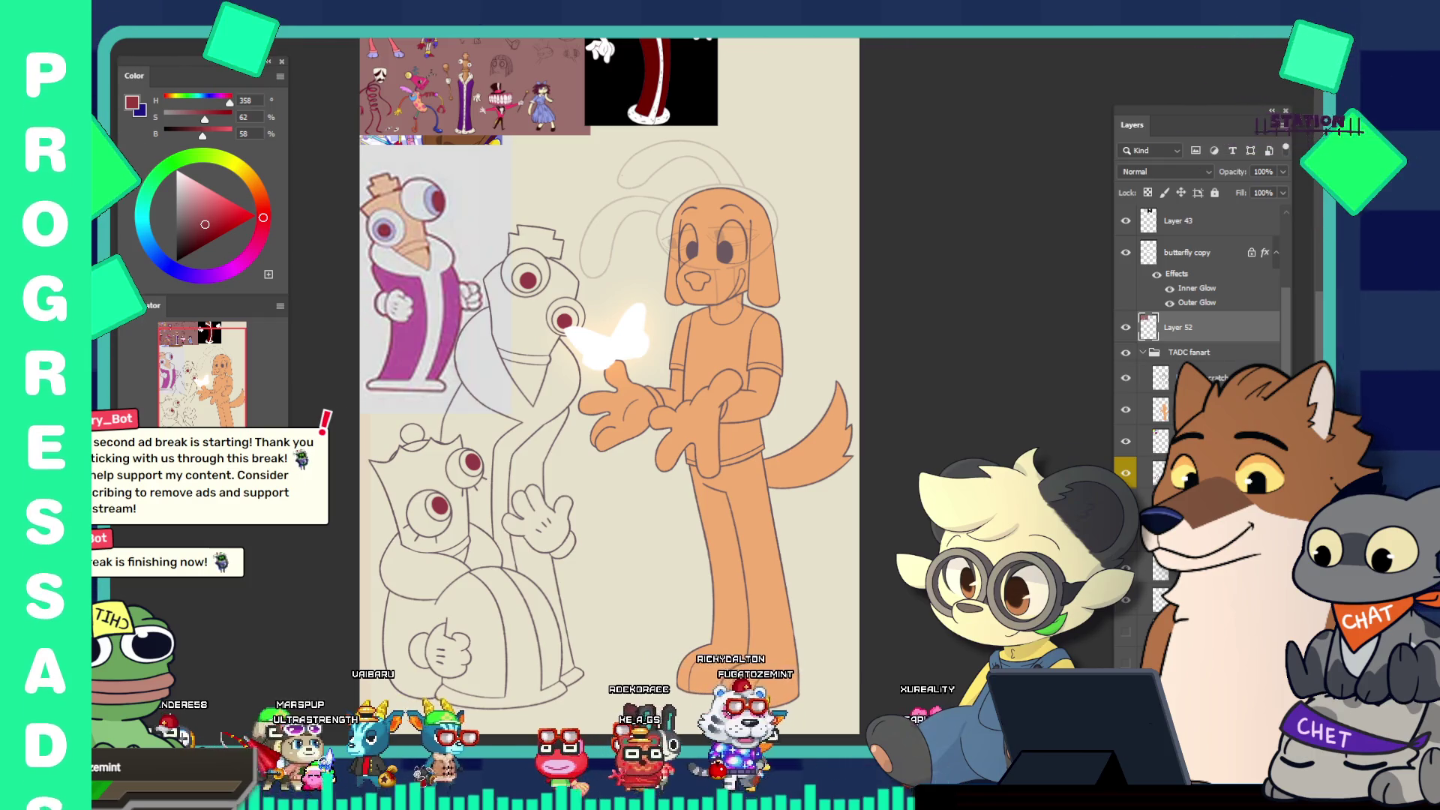
{"action": "scroll", "coordinate": [562, 302], "scroll_direction": "down", "scroll_amount": 2}
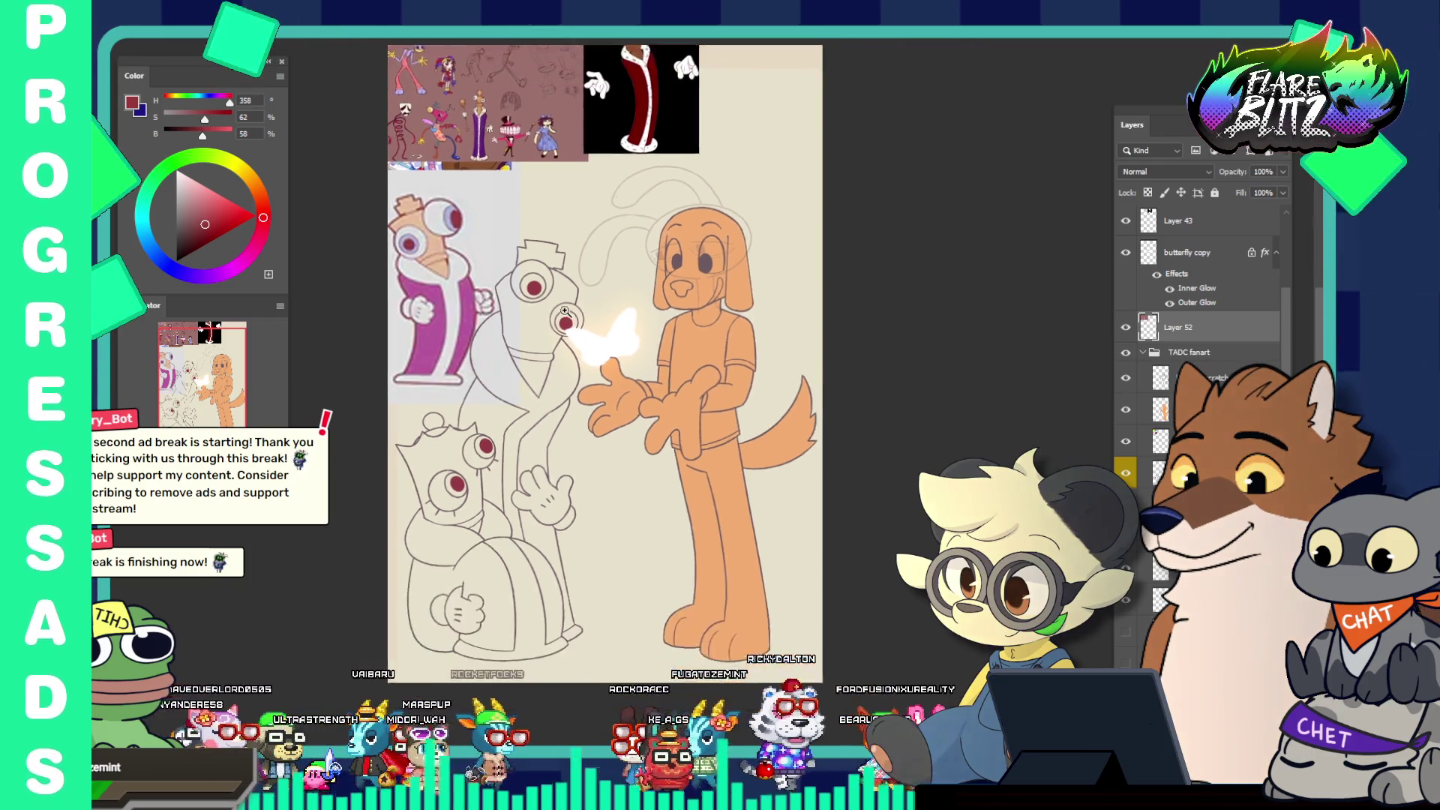
{"action": "scroll", "coordinate": [600, 292], "scroll_direction": "up", "scroll_amount": 3}
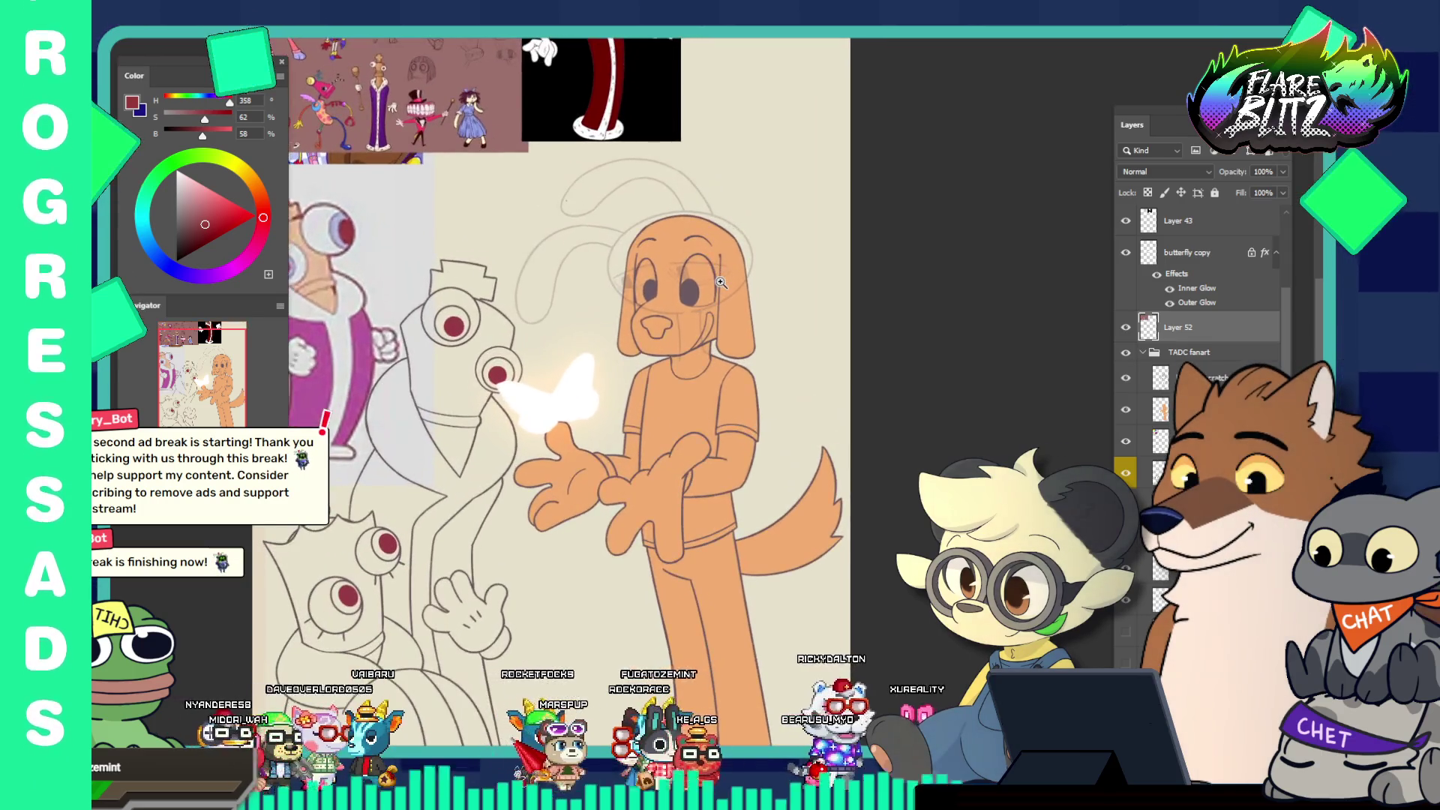
{"action": "scroll", "coordinate": [694, 256], "scroll_direction": "down", "scroll_amount": 2}
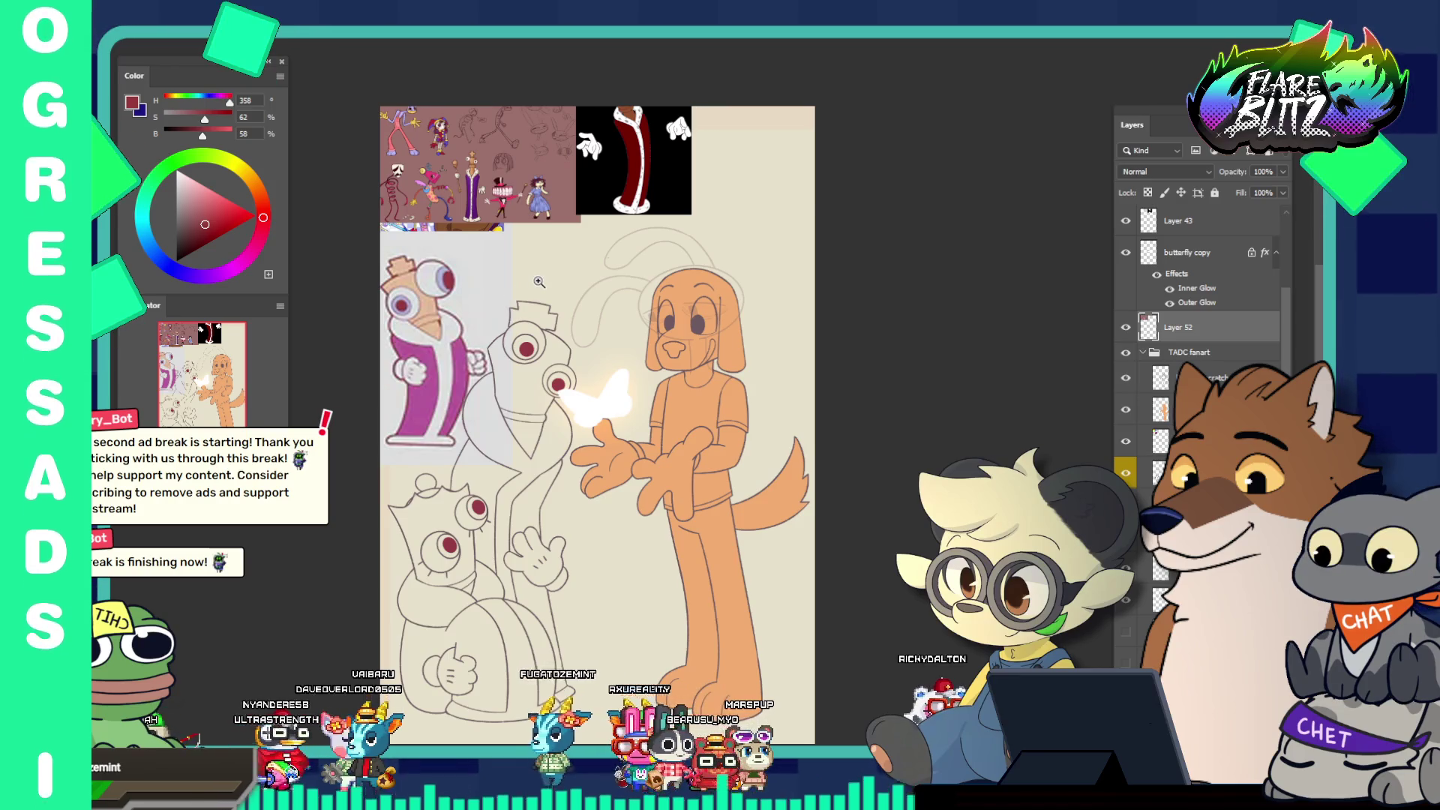
{"action": "scroll", "coordinate": [675, 345], "scroll_direction": "up", "scroll_amount": 5}
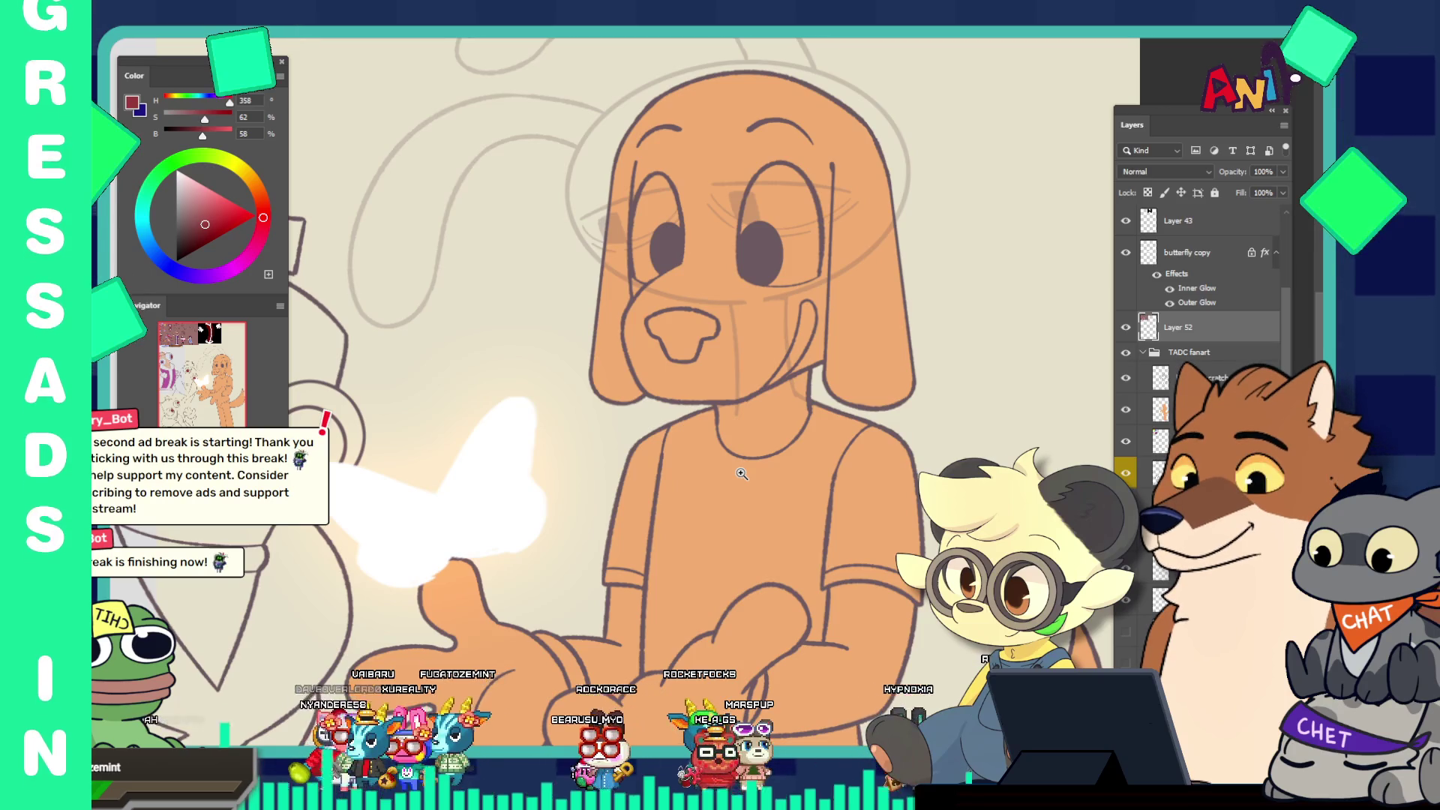
{"action": "scroll", "coordinate": [708, 440], "scroll_direction": "down", "scroll_amount": 1}
{"action": "scroll", "coordinate": [660, 360], "scroll_direction": "down", "scroll_amount": 1}
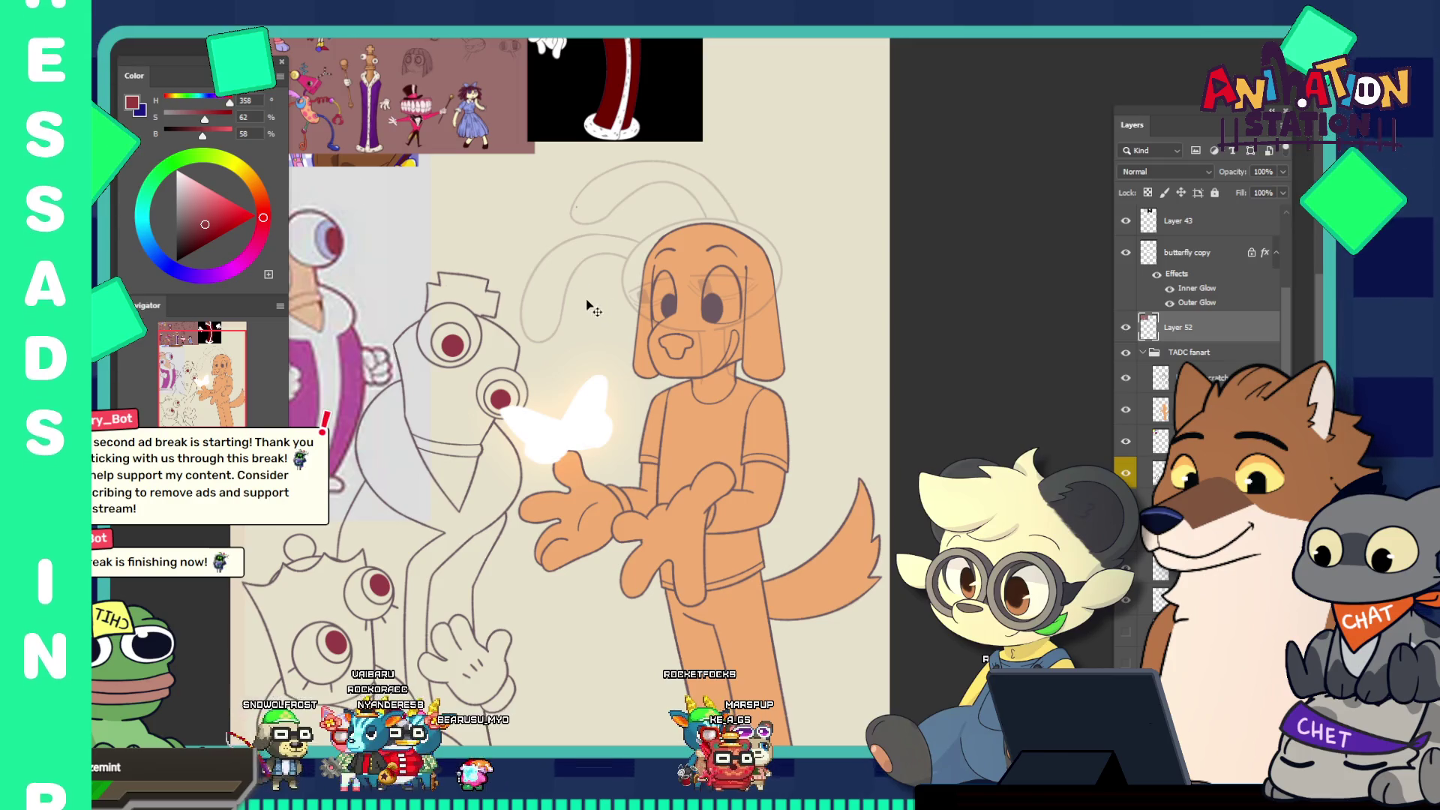
{"action": "left_click", "coordinate": [581, 253], "text": "ctrl"}
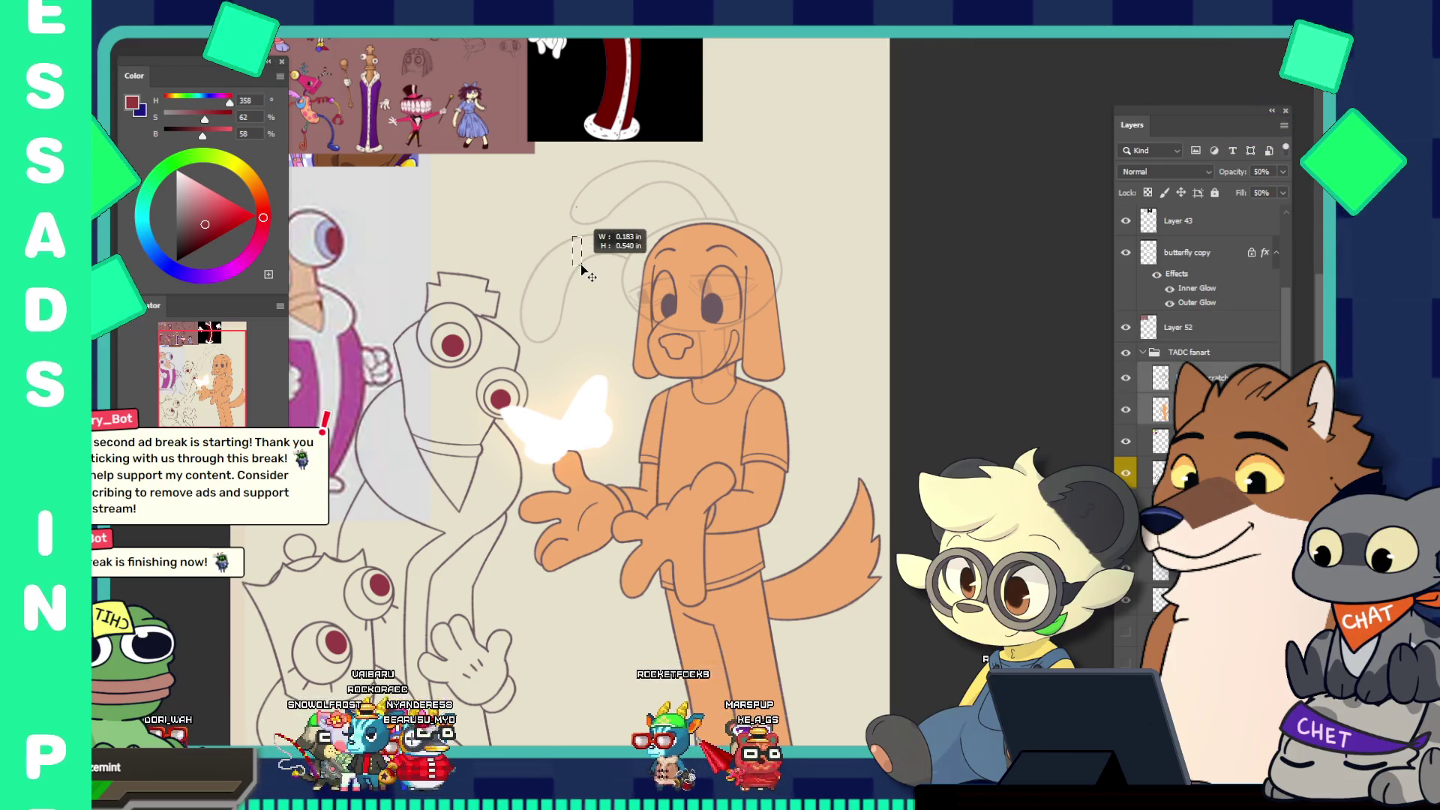
Hide the dog's line art and orange fill, select the Jax layer, and drag it up the stack
{"action": "left_click", "coordinate": [1125, 378]}
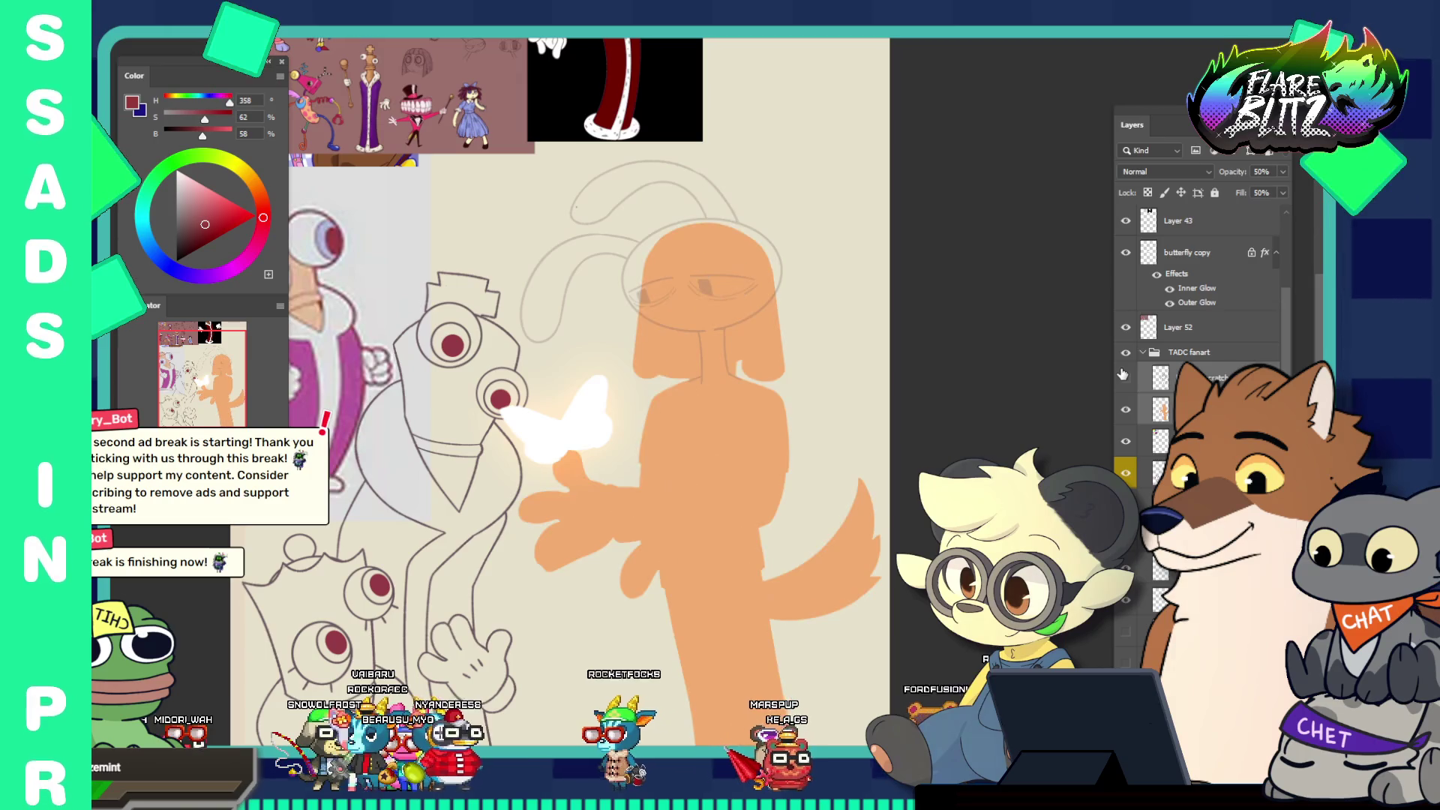
{"action": "left_click", "coordinate": [1126, 377]}
{"action": "left_click", "coordinate": [1126, 377]}
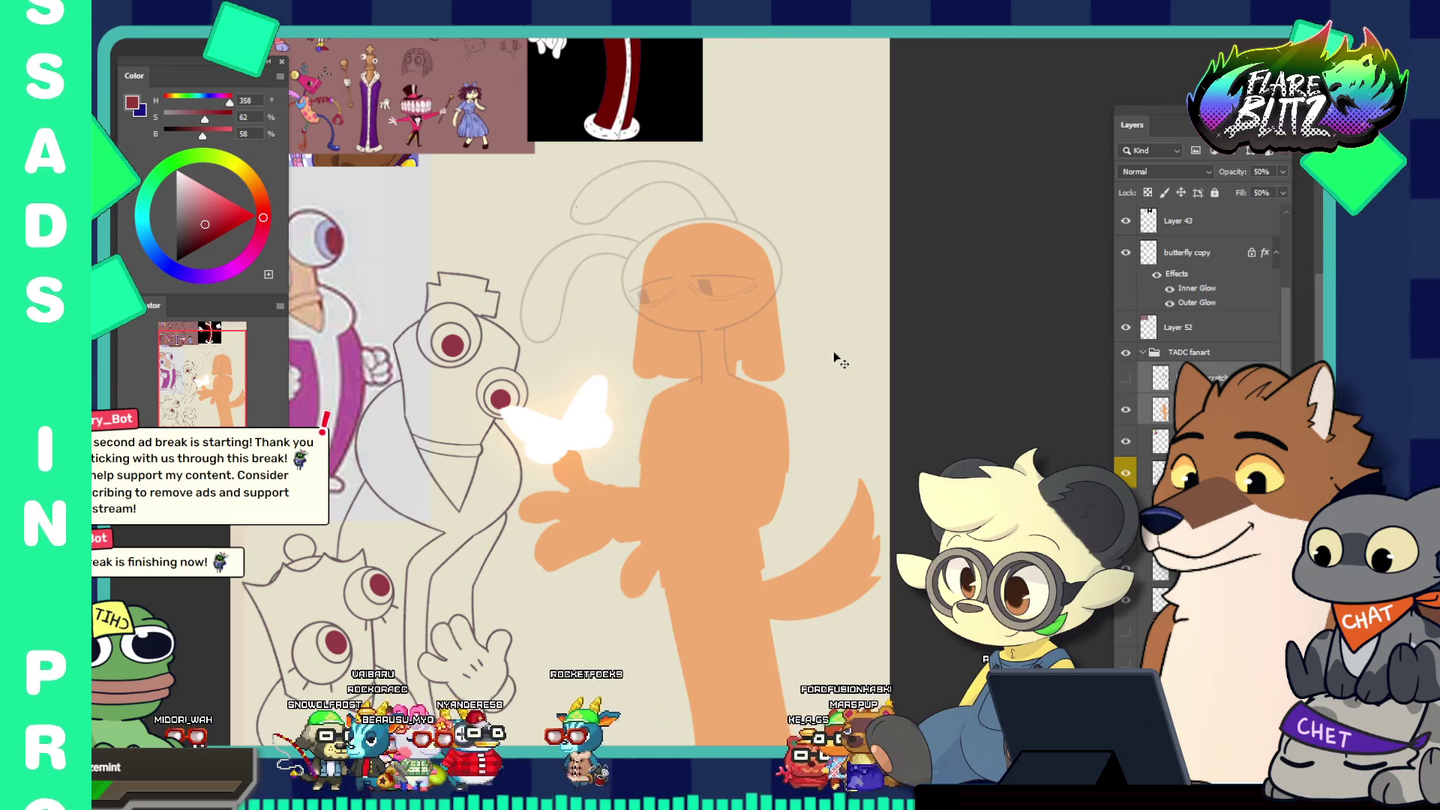
{"action": "left_click", "coordinate": [621, 281], "text": "ctrl"}
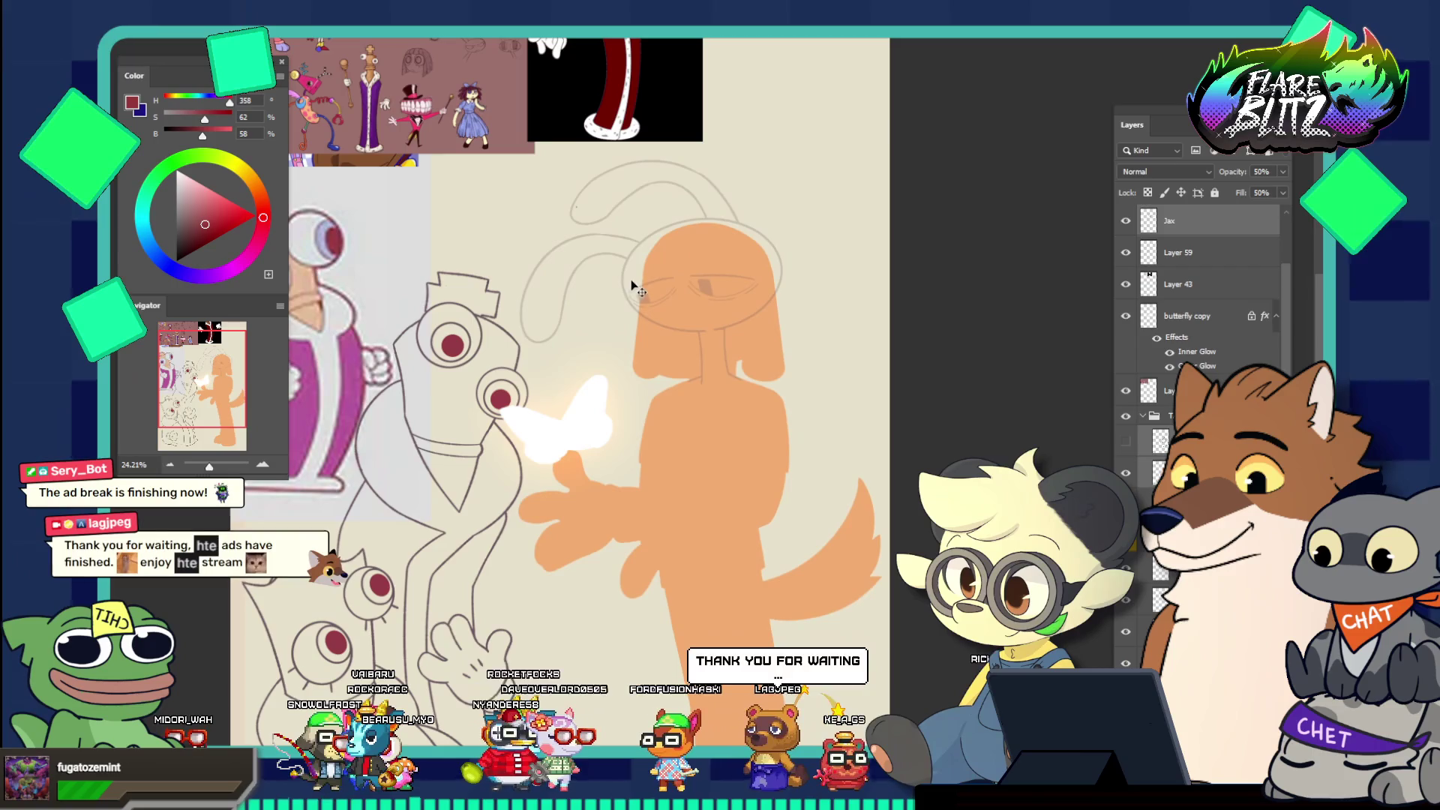
{"action": "left_click", "coordinate": [1126, 472]}
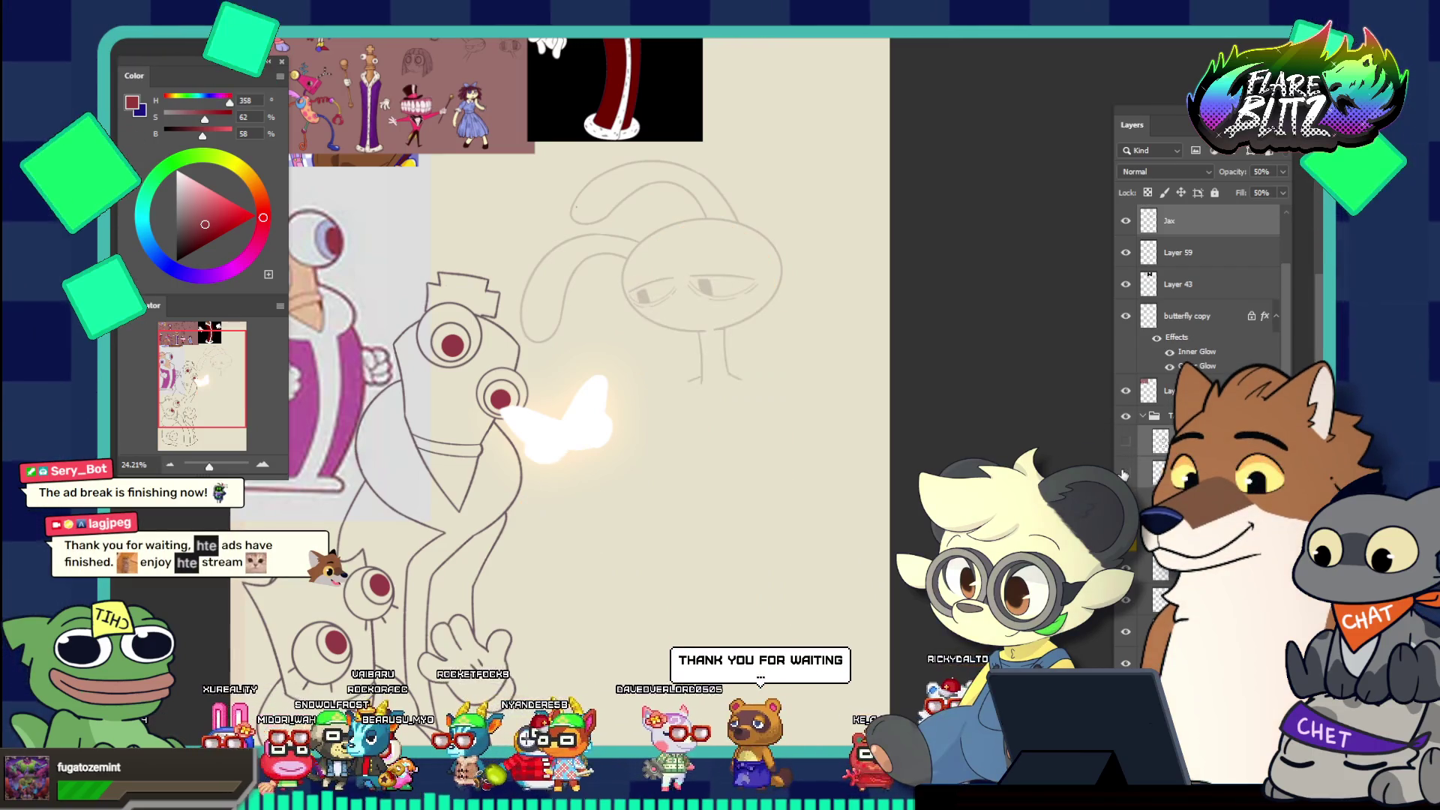
{"action": "scroll", "coordinate": [1147, 375], "scroll_direction": "up", "scroll_amount": 2}
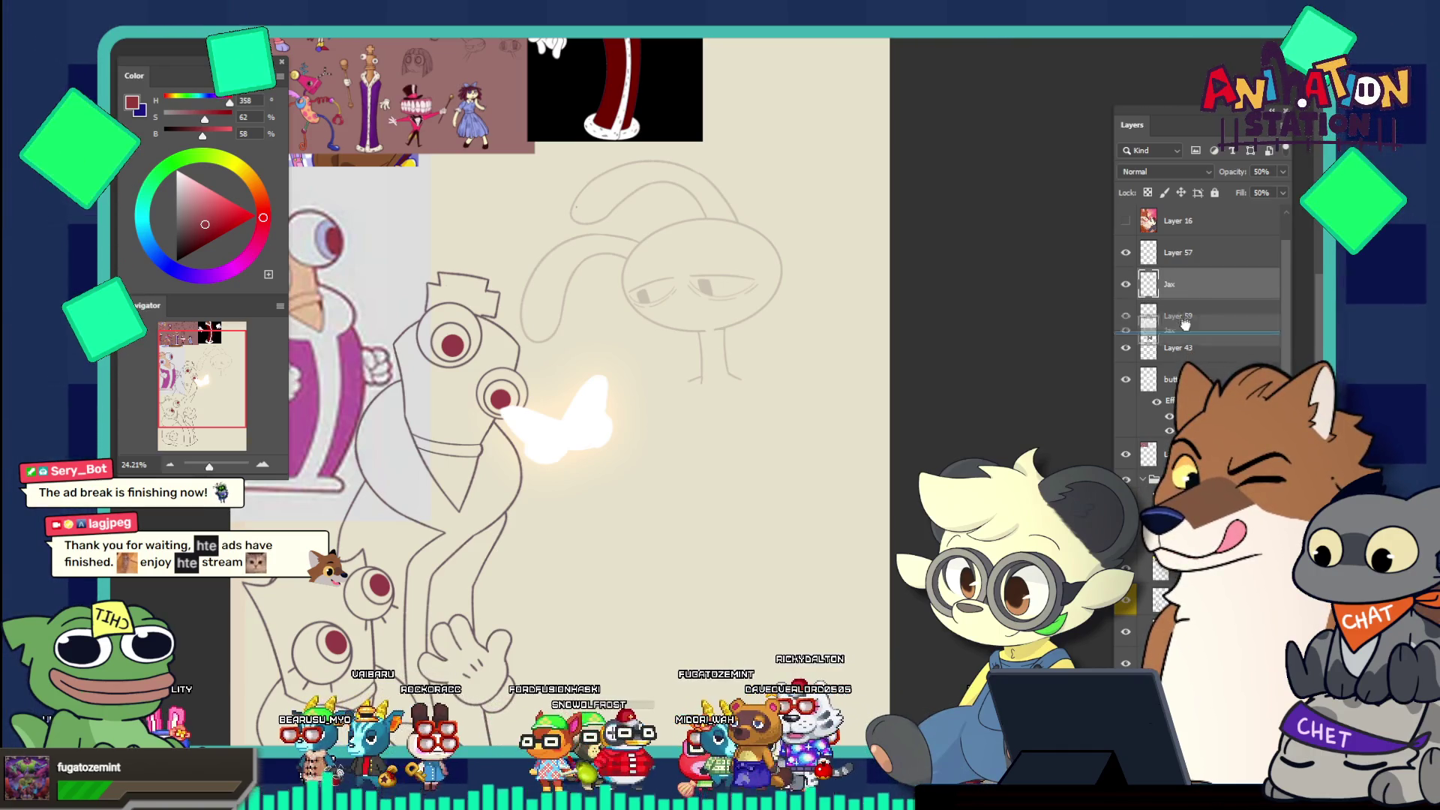
{"action": "left_click_drag", "start_coordinate": [1171, 457], "coordinate": [1174, 366]}
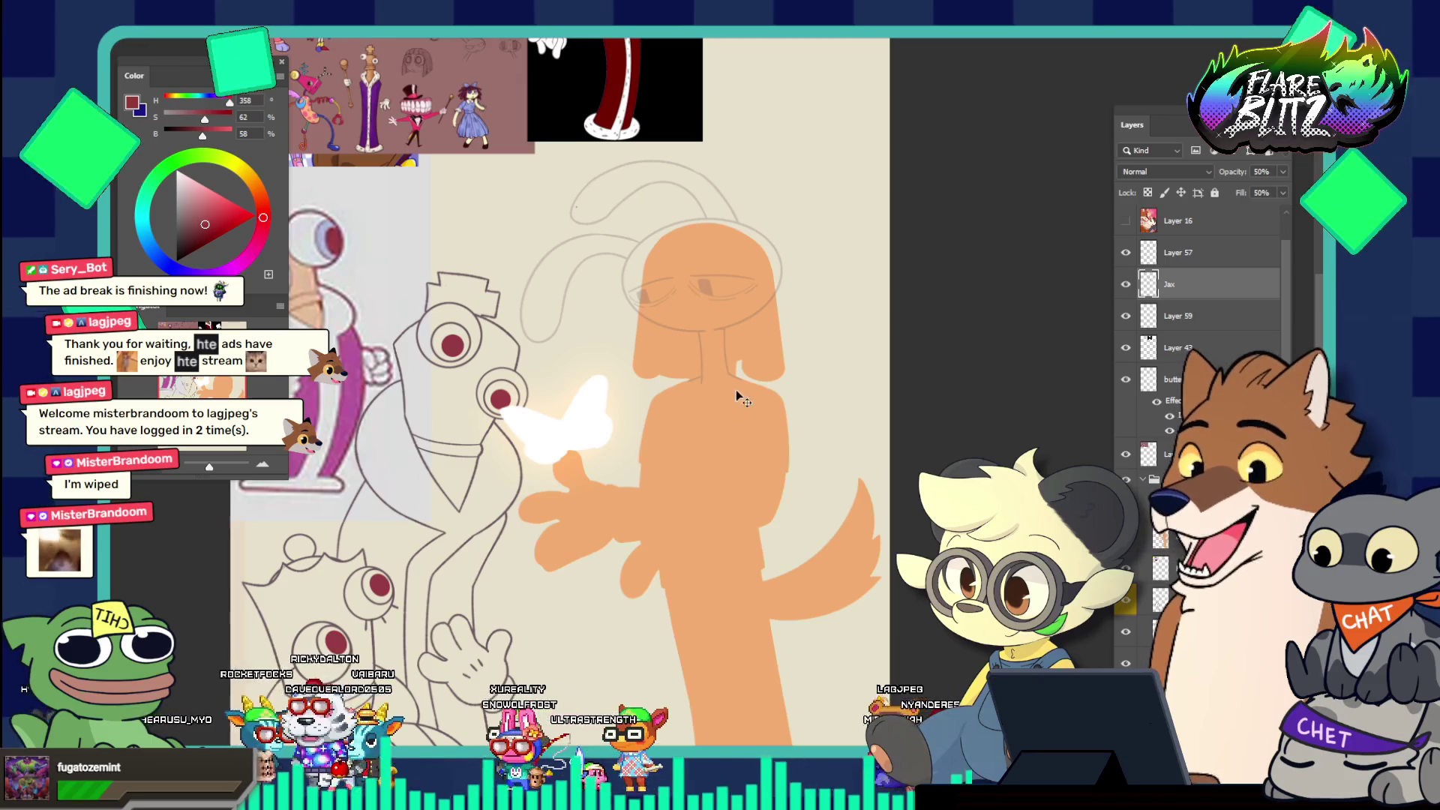
Undo to restore the dog's line art over the orange fill, then zoom in on the gloved hand
{"action": "scroll", "coordinate": [675, 322], "scroll_direction": "down", "scroll_amount": 3}
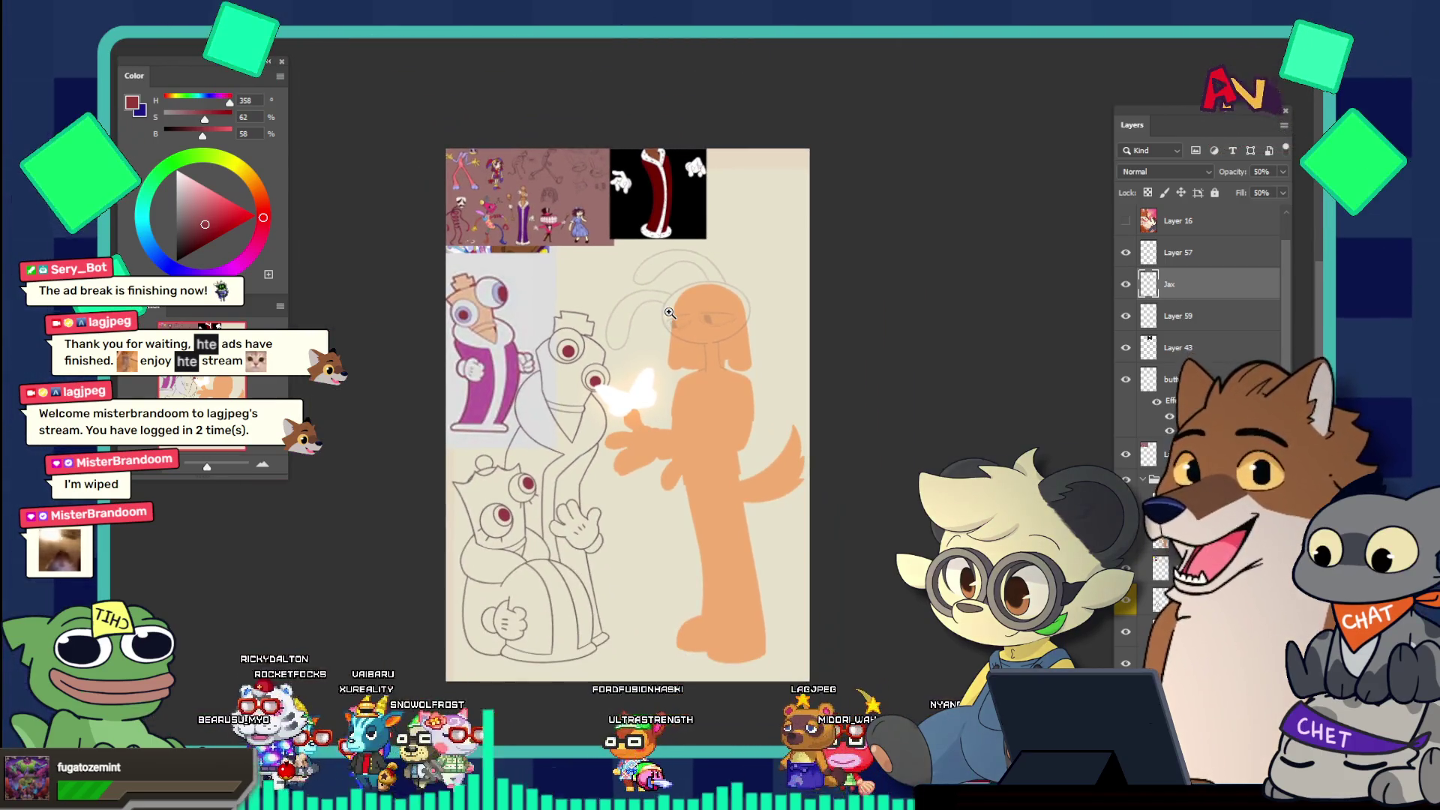
{"action": "key", "text": "ctrl+z"}
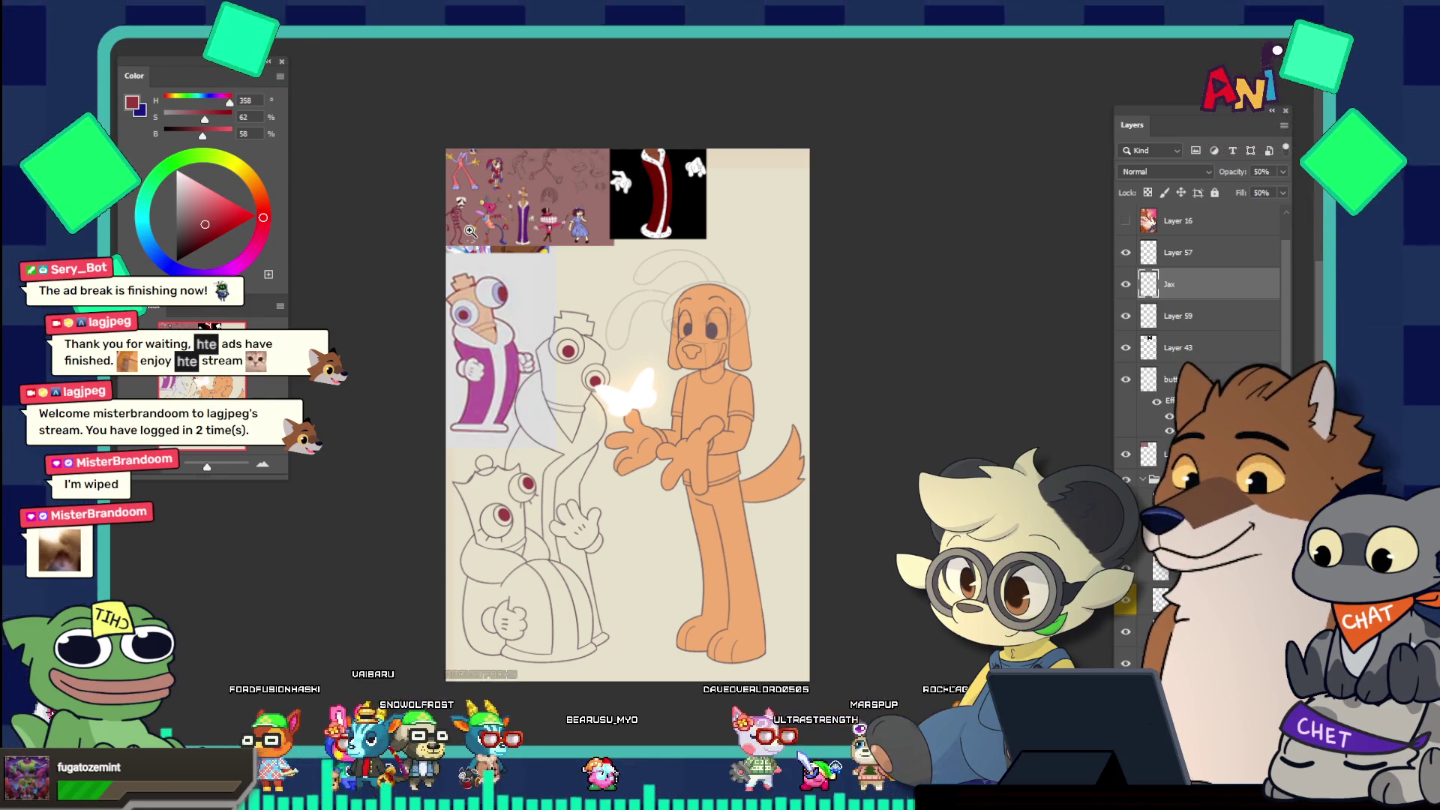
{"action": "left_click_drag", "start_coordinate": [564, 614], "coordinate": [352, 548]}
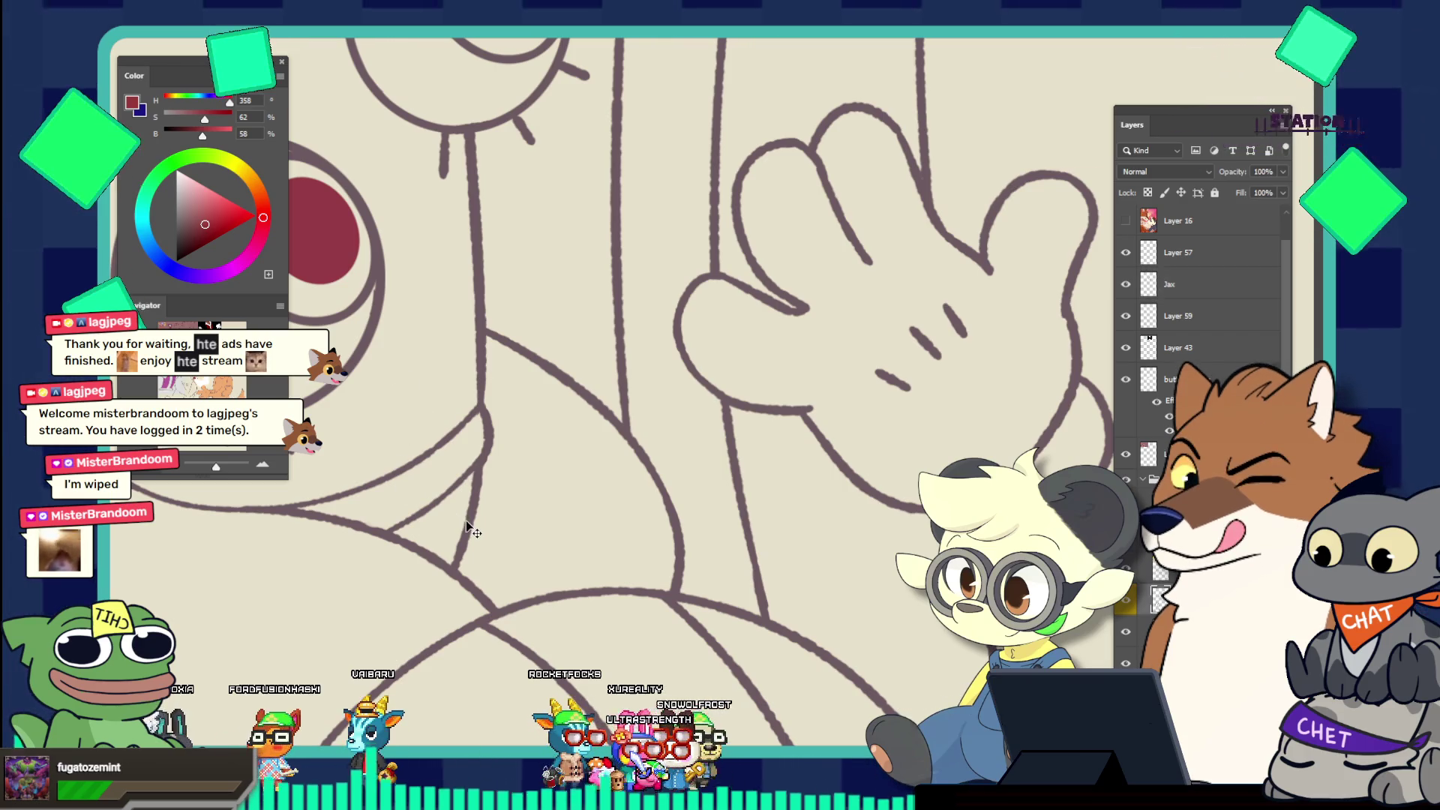
Pick a smaller Brush, look around the page, then switch to the hammock illustration document
{"action": "key", "text": "b"}
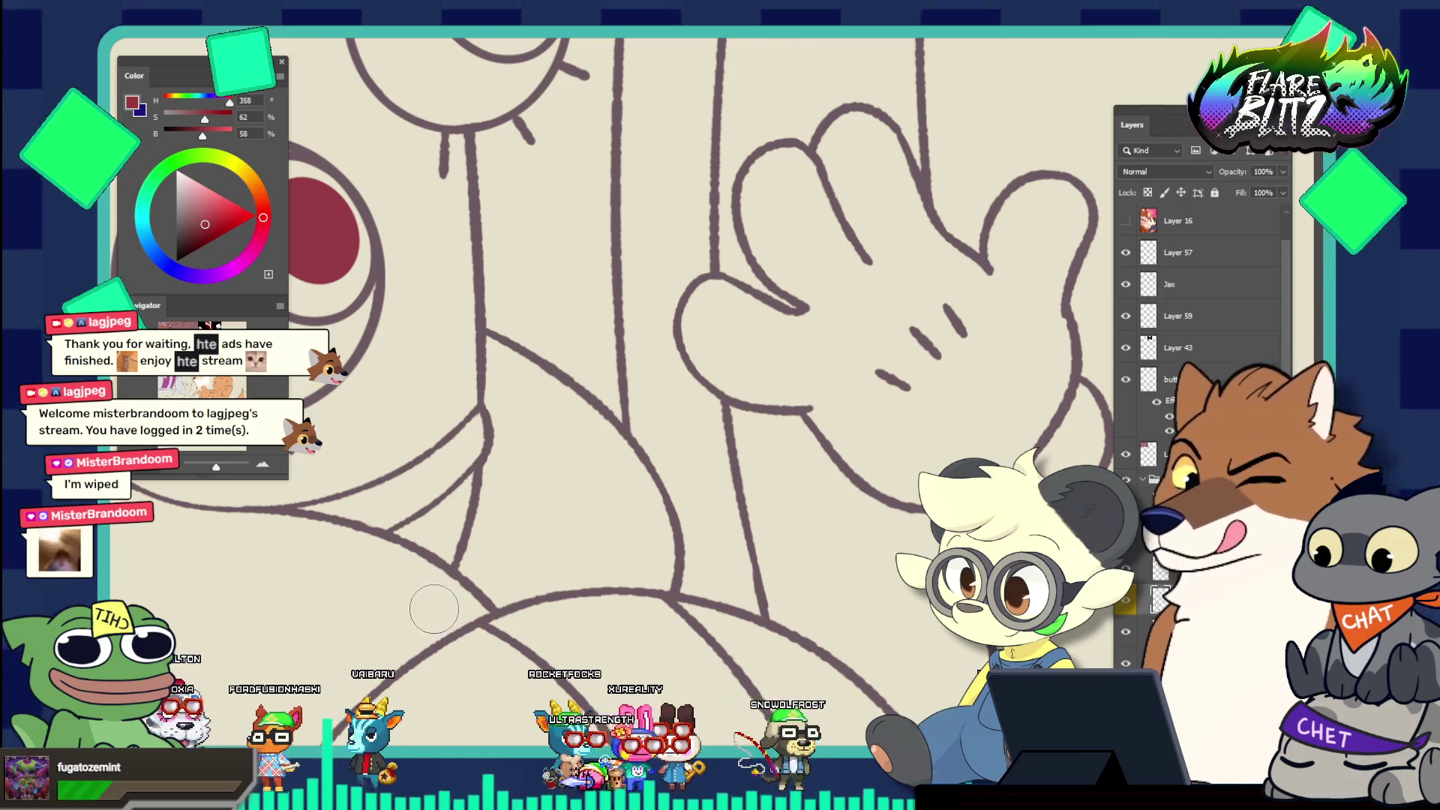
{"action": "key", "text": "bracketleft"}
{"action": "key", "text": "bracketleft"}
{"action": "key", "text": "bracketleft"}
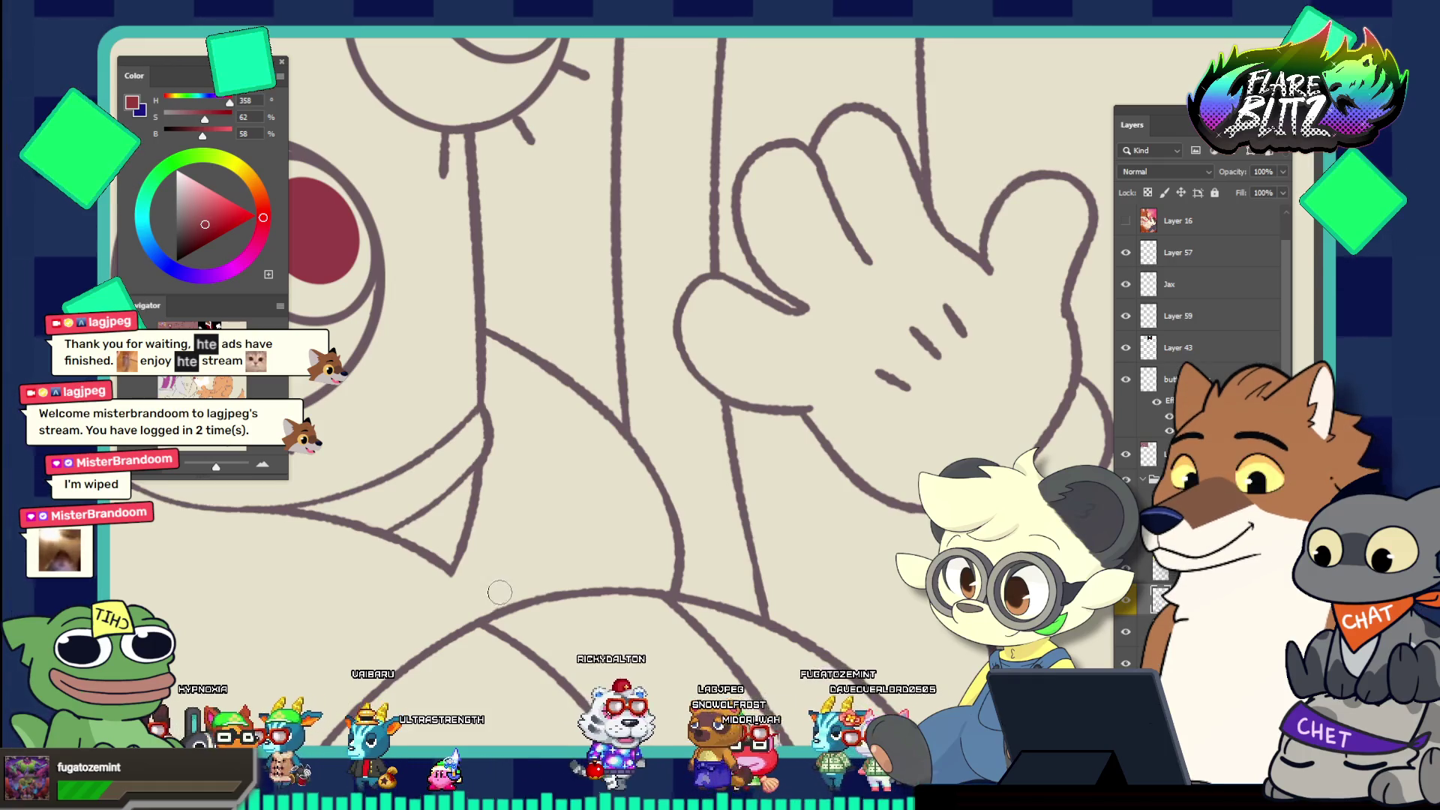
{"action": "scroll", "coordinate": [507, 509], "scroll_direction": "down", "scroll_amount": 5}
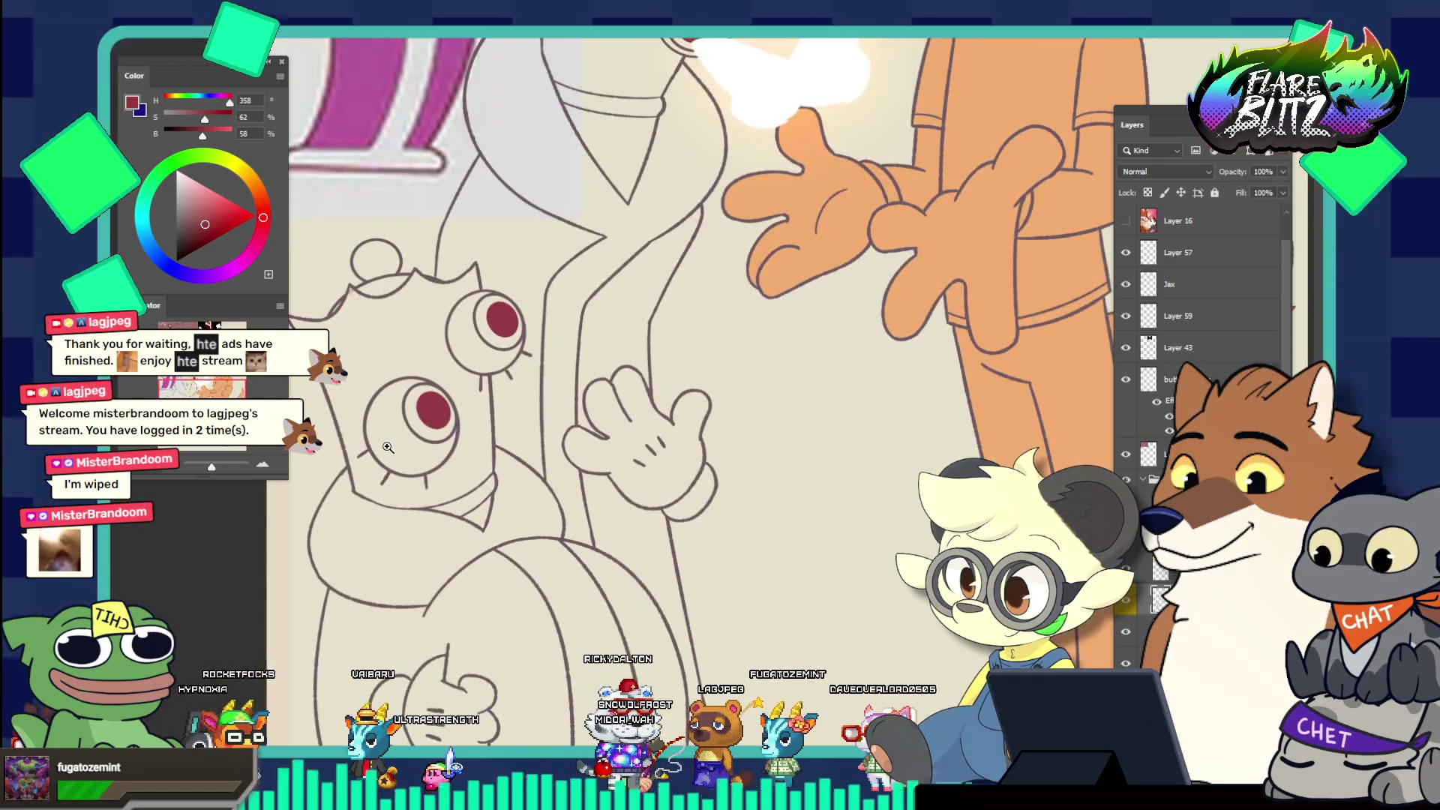
{"action": "scroll", "coordinate": [472, 438], "scroll_direction": "down", "scroll_amount": 2}
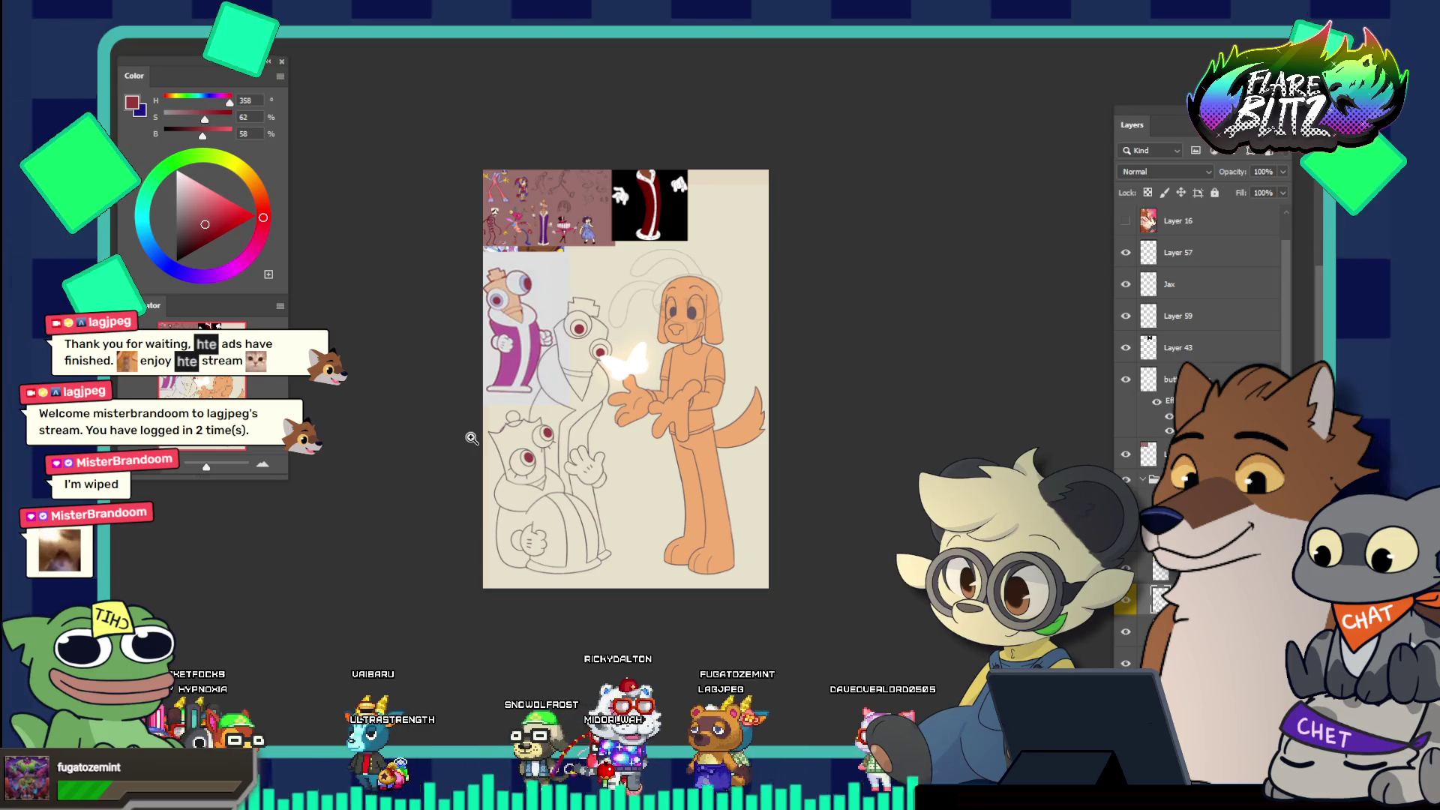
{"action": "scroll", "coordinate": [690, 345], "scroll_direction": "up", "scroll_amount": 3}
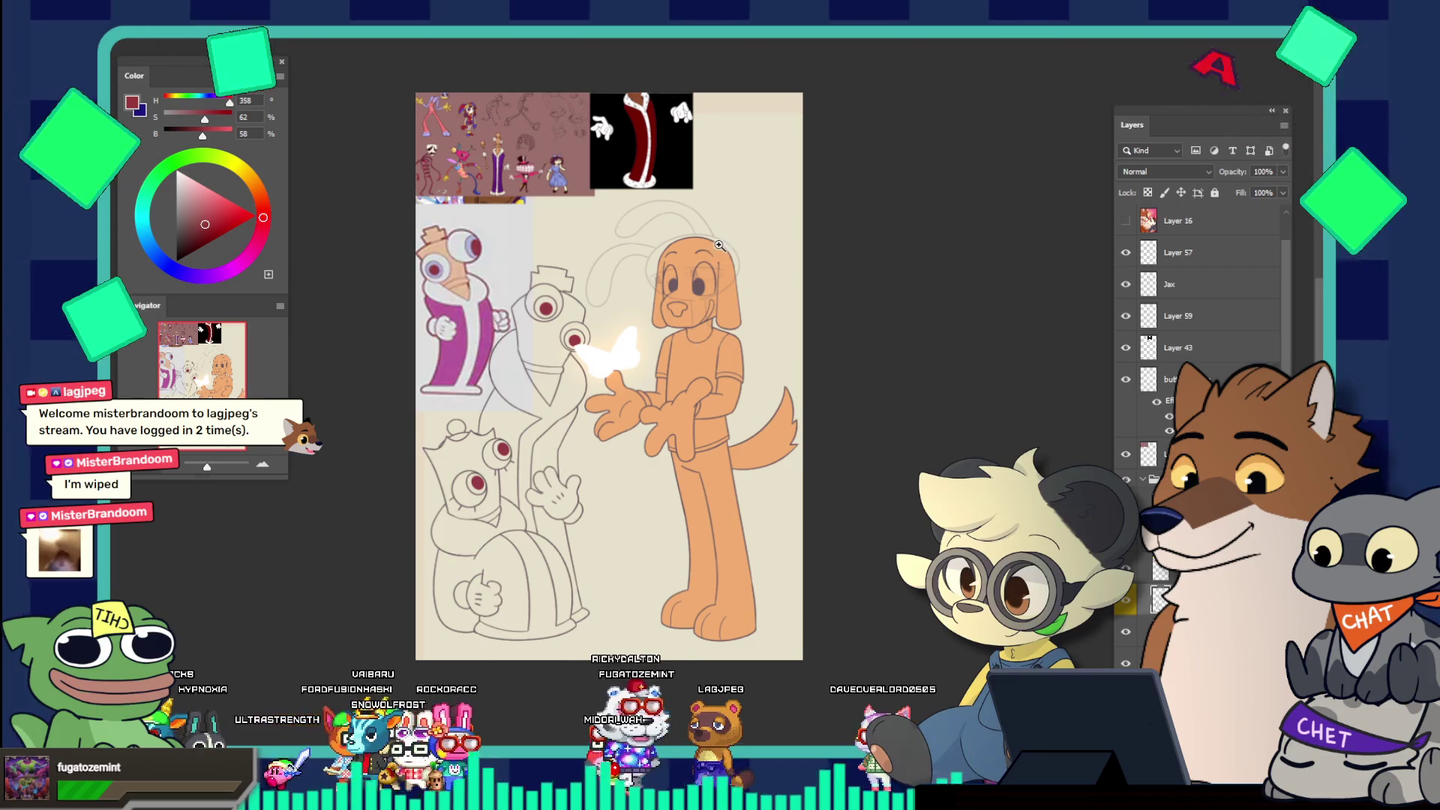
{"action": "scroll", "coordinate": [731, 288], "scroll_direction": "up", "scroll_amount": 2}
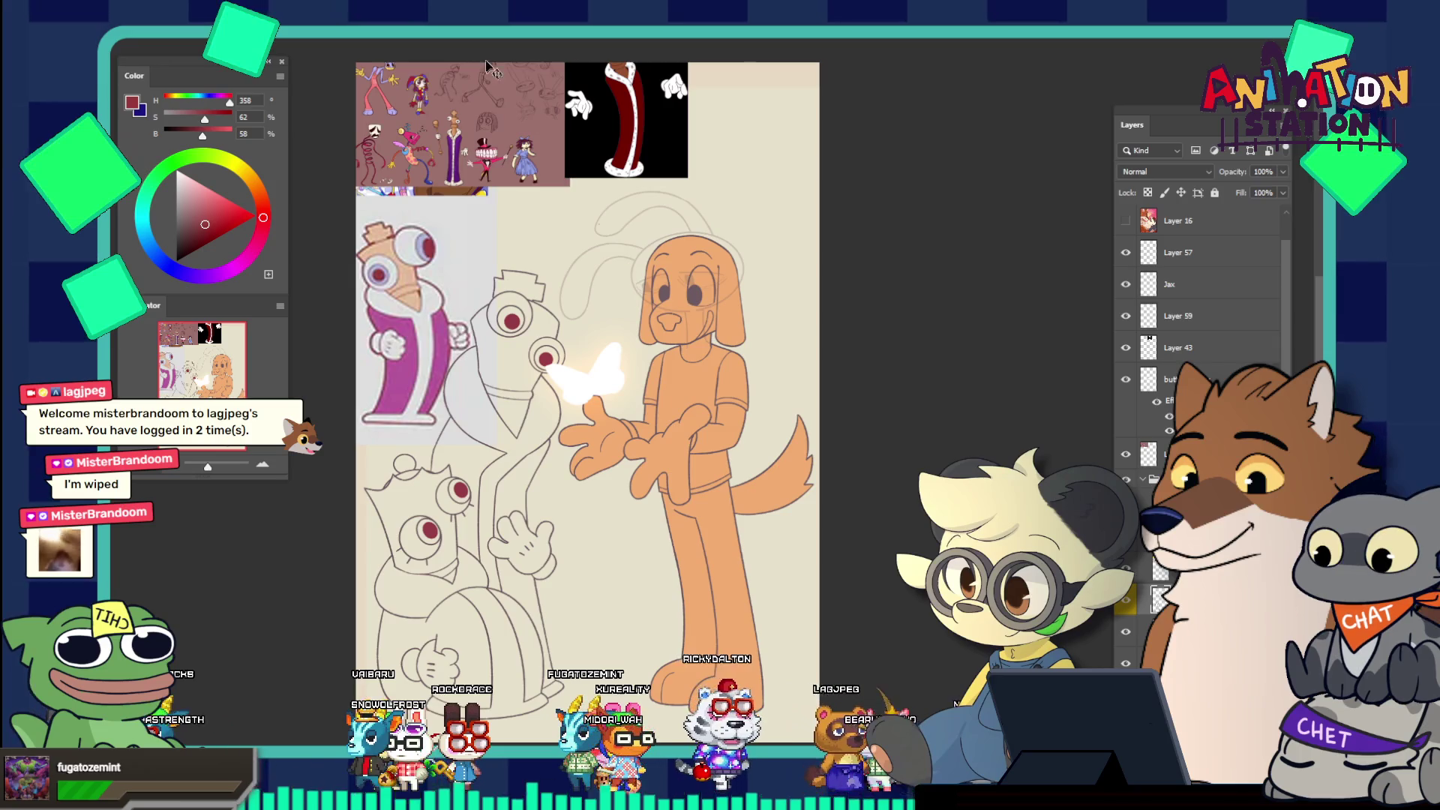
{"action": "key", "text": "ctrl+Tab"}
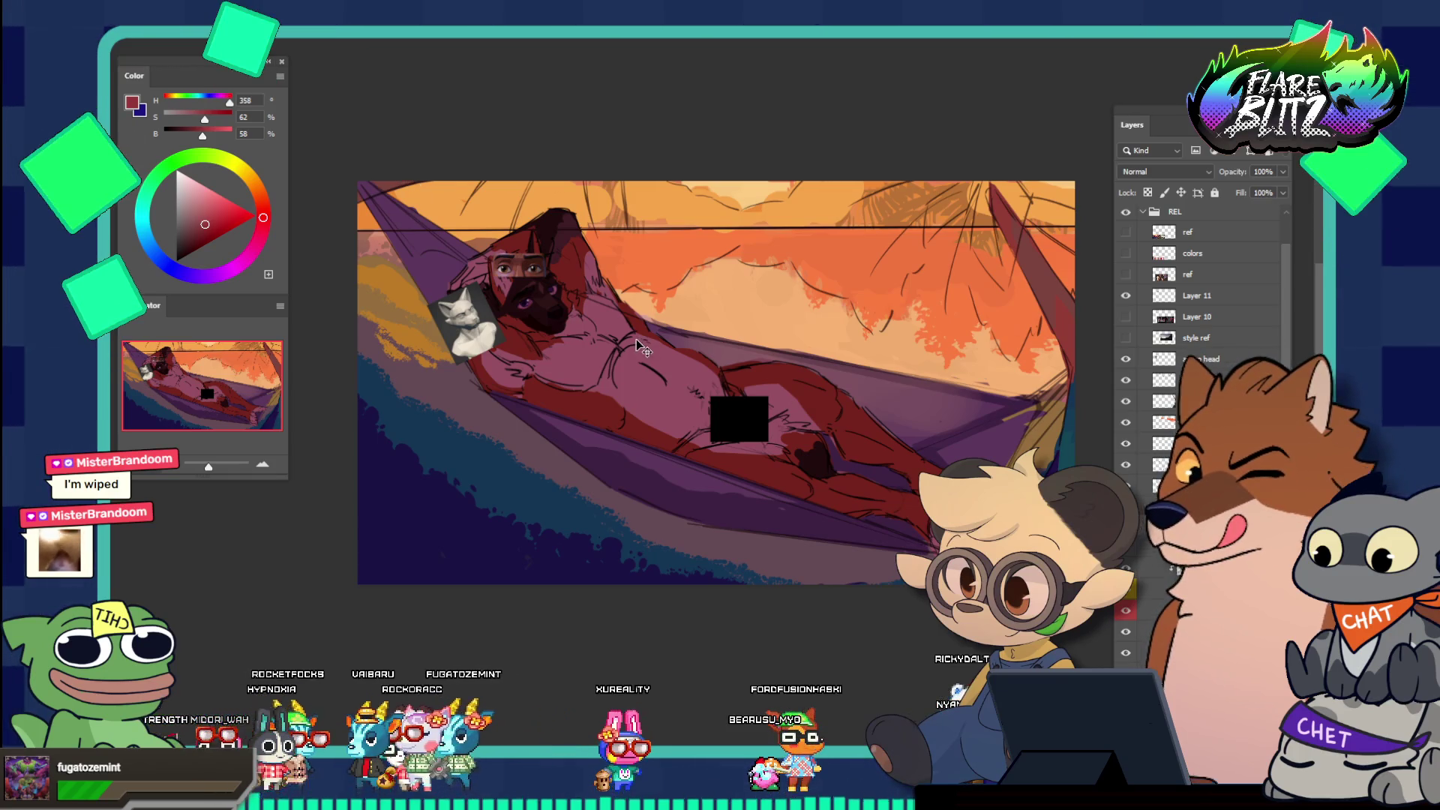
Zoom in on the wolf's face in the hammock illustration
{"action": "left_click", "coordinate": [532, 342]}
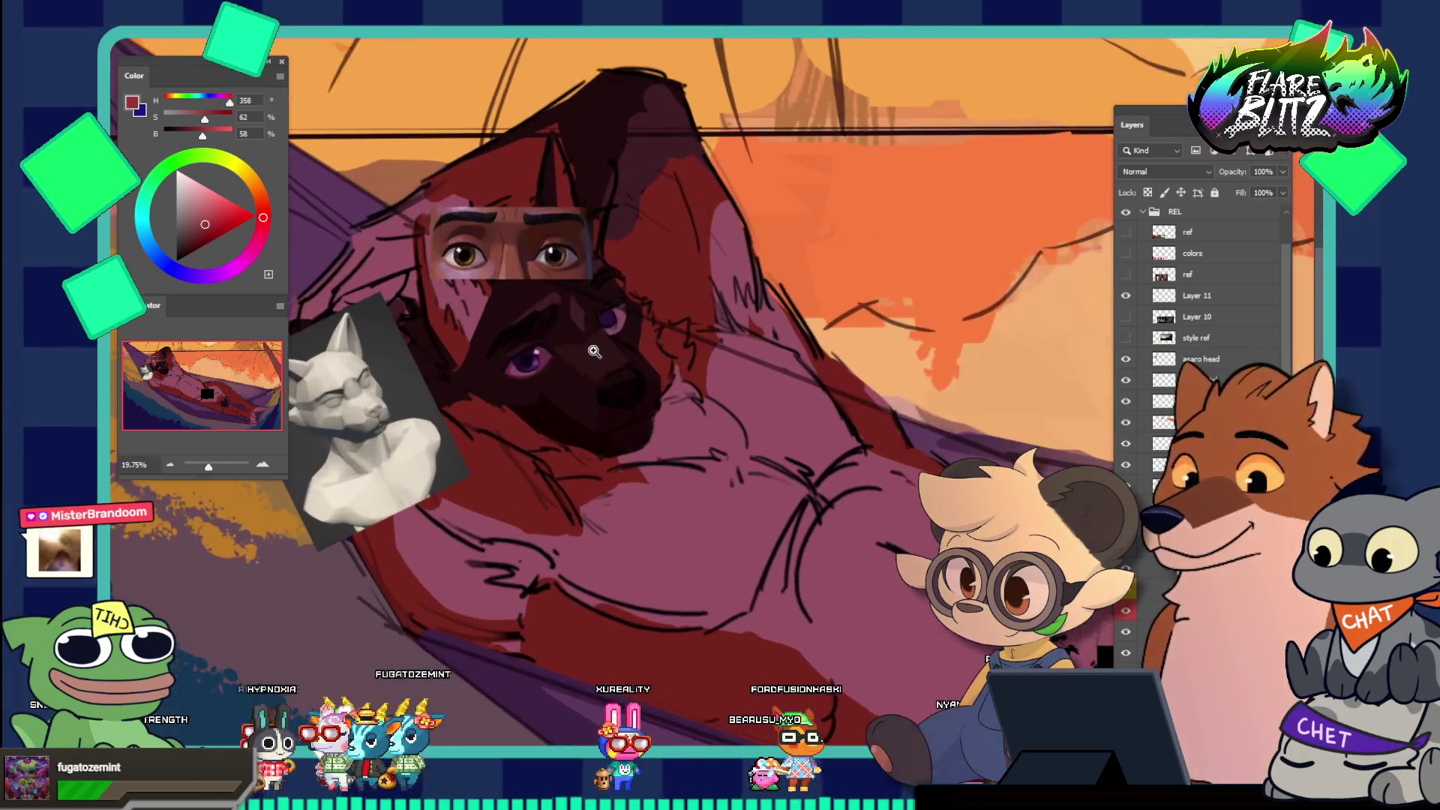
{"action": "mouse_move", "coordinate": [532, 342]}
{"action": "left_mouse_down"}
{"action": "mouse_move", "coordinate": [552, 365]}
{"action": "mouse_move", "coordinate": [491, 337]}
{"action": "left_mouse_up"}
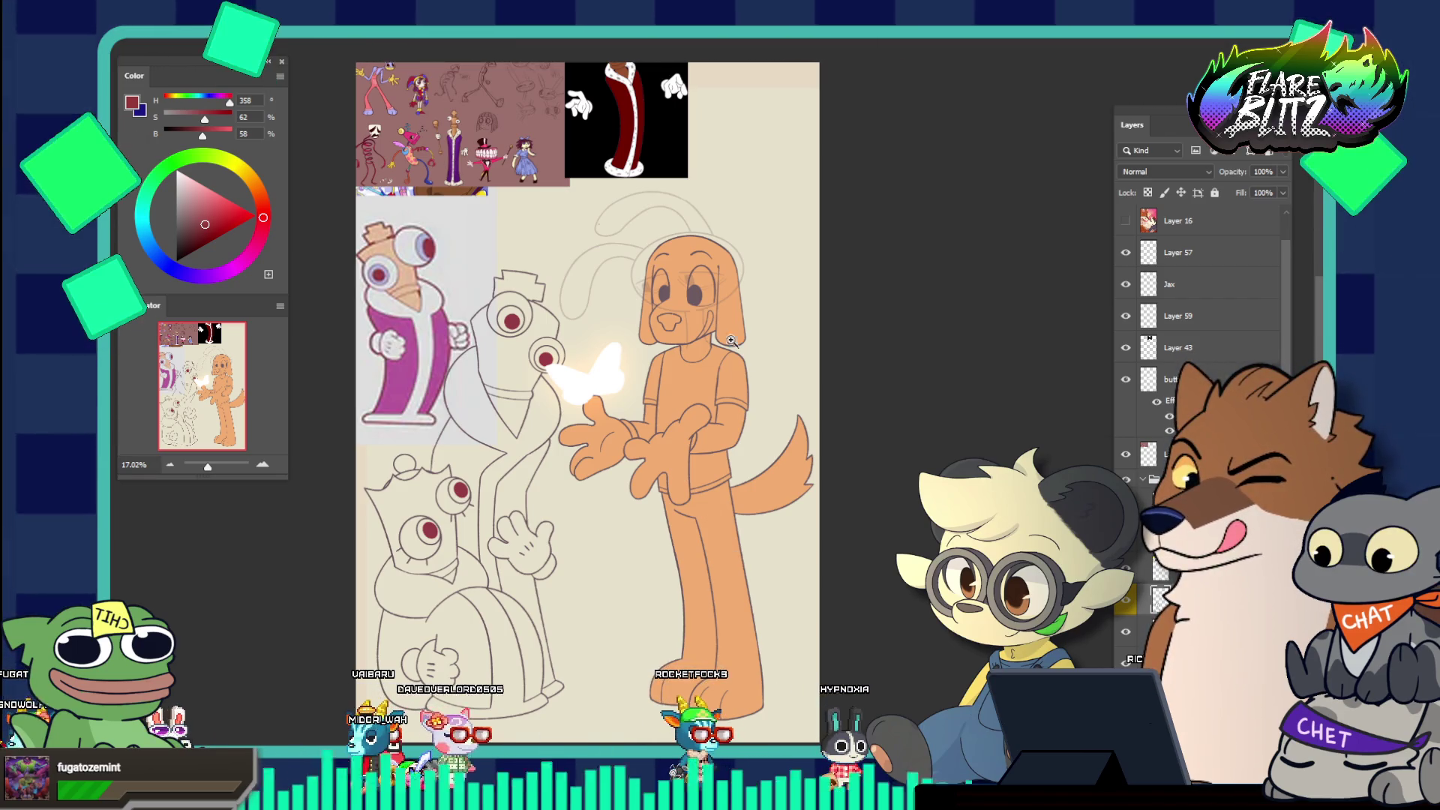
Zoom in on the dog's head and delete Layer 57
{"action": "left_click_drag", "start_coordinate": [679, 283], "coordinate": [736, 397]}
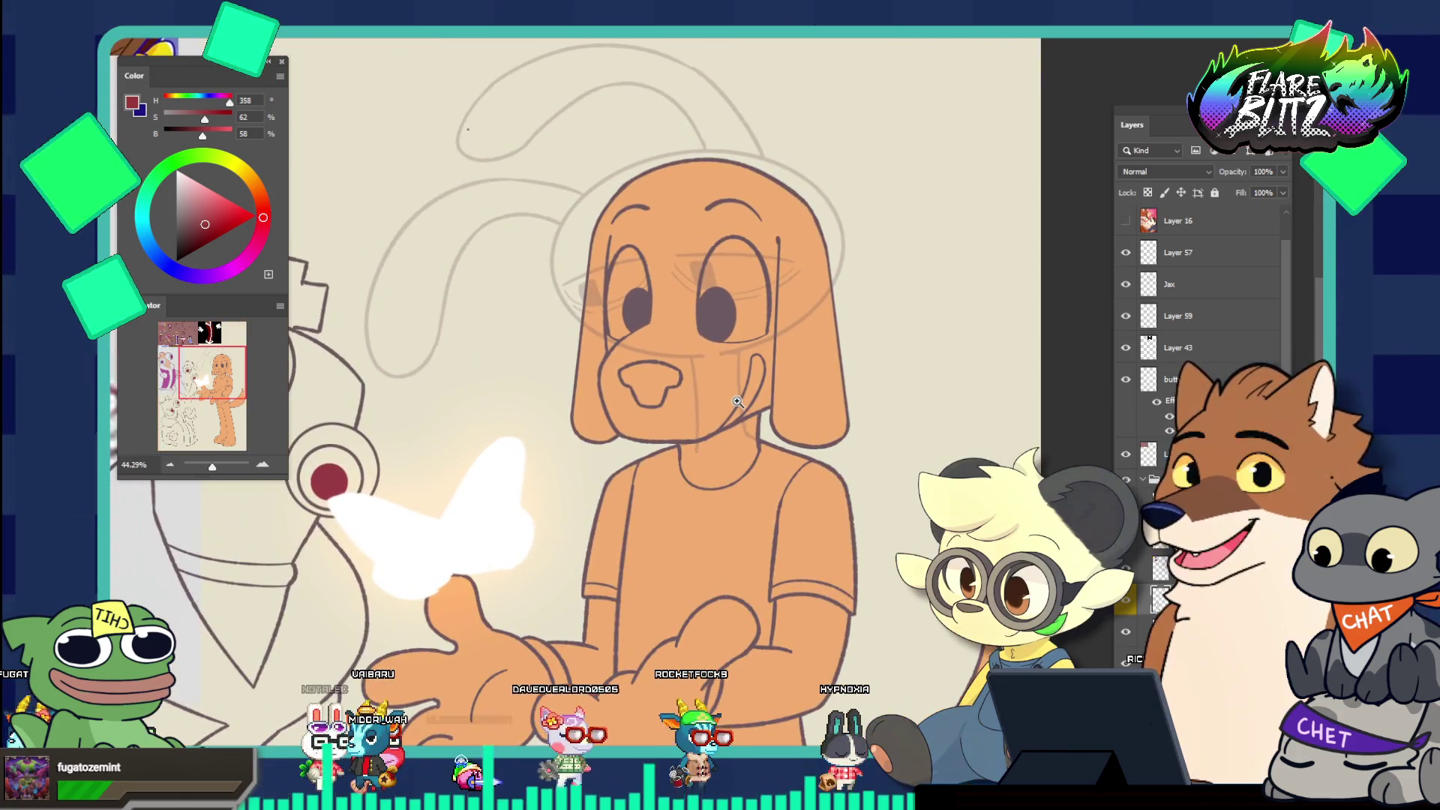
{"action": "scroll", "coordinate": [596, 156], "scroll_direction": "up", "scroll_amount": 3}
{"action": "left_click_drag", "start_coordinate": [596, 156], "coordinate": [567, 249]}
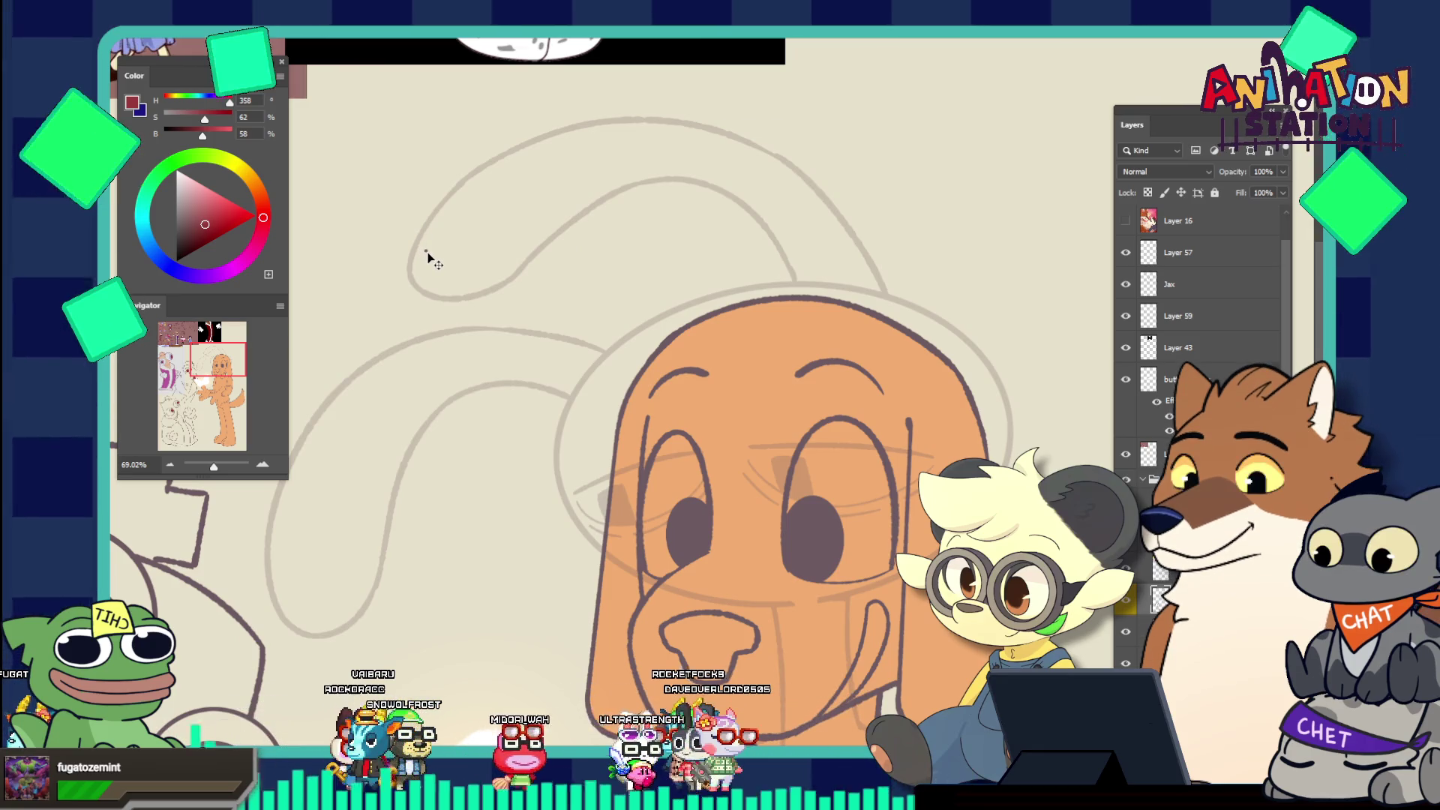
{"action": "mouse_move", "coordinate": [430, 258]}
{"action": "left_mouse_down"}
{"action": "mouse_move", "coordinate": [379, 138]}
{"action": "mouse_move", "coordinate": [360, 187]}
{"action": "mouse_move", "coordinate": [430, 254]}
{"action": "left_mouse_up"}
{"action": "key", "text": "Delete"}
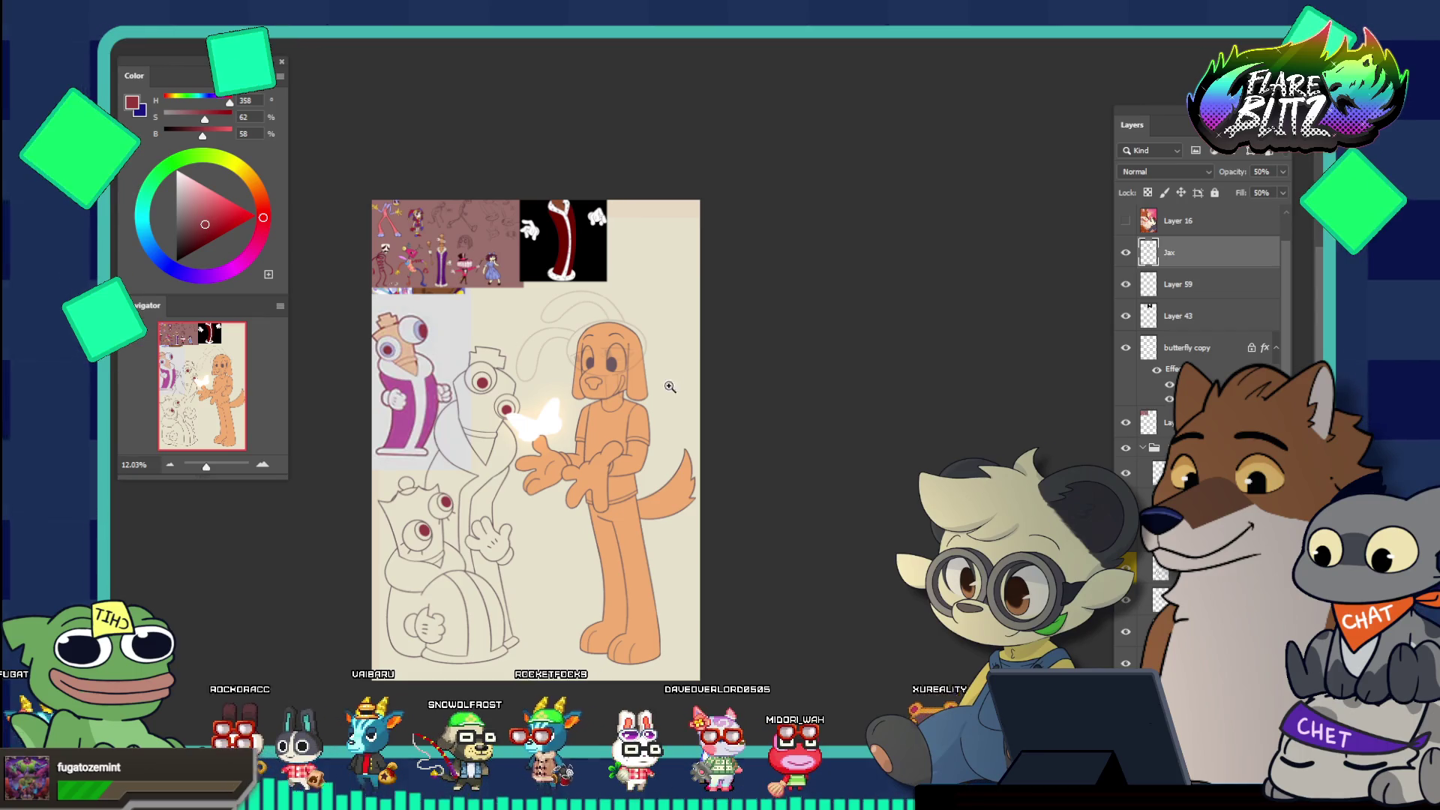
Sample the peach-orange (H28, S53, B95) from the dog's neck, then zoom out to the whole drawing
{"action": "left_click_drag", "start_coordinate": [592, 350], "coordinate": [632, 420]}
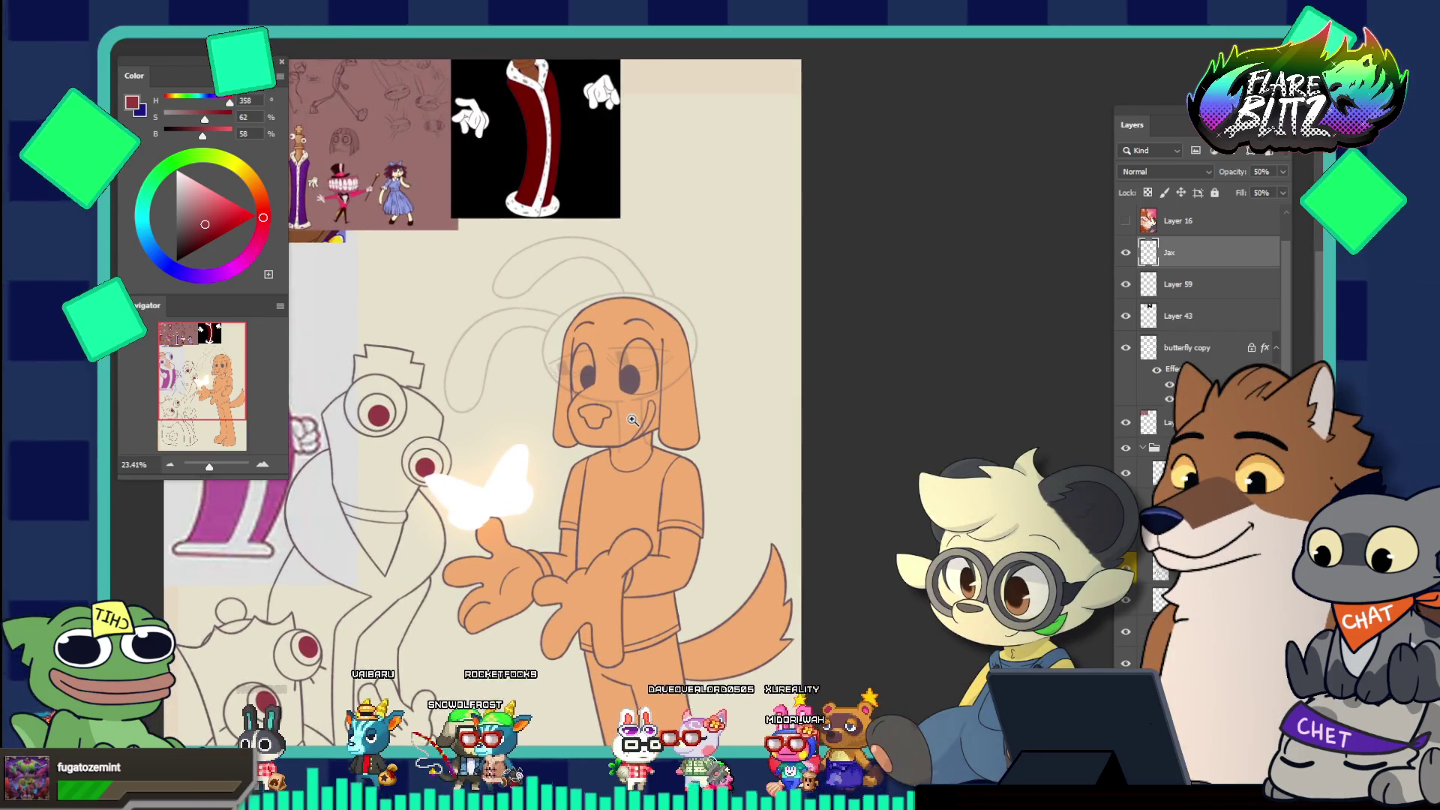
{"action": "scroll", "coordinate": [632, 420], "scroll_direction": "down", "scroll_amount": 3}
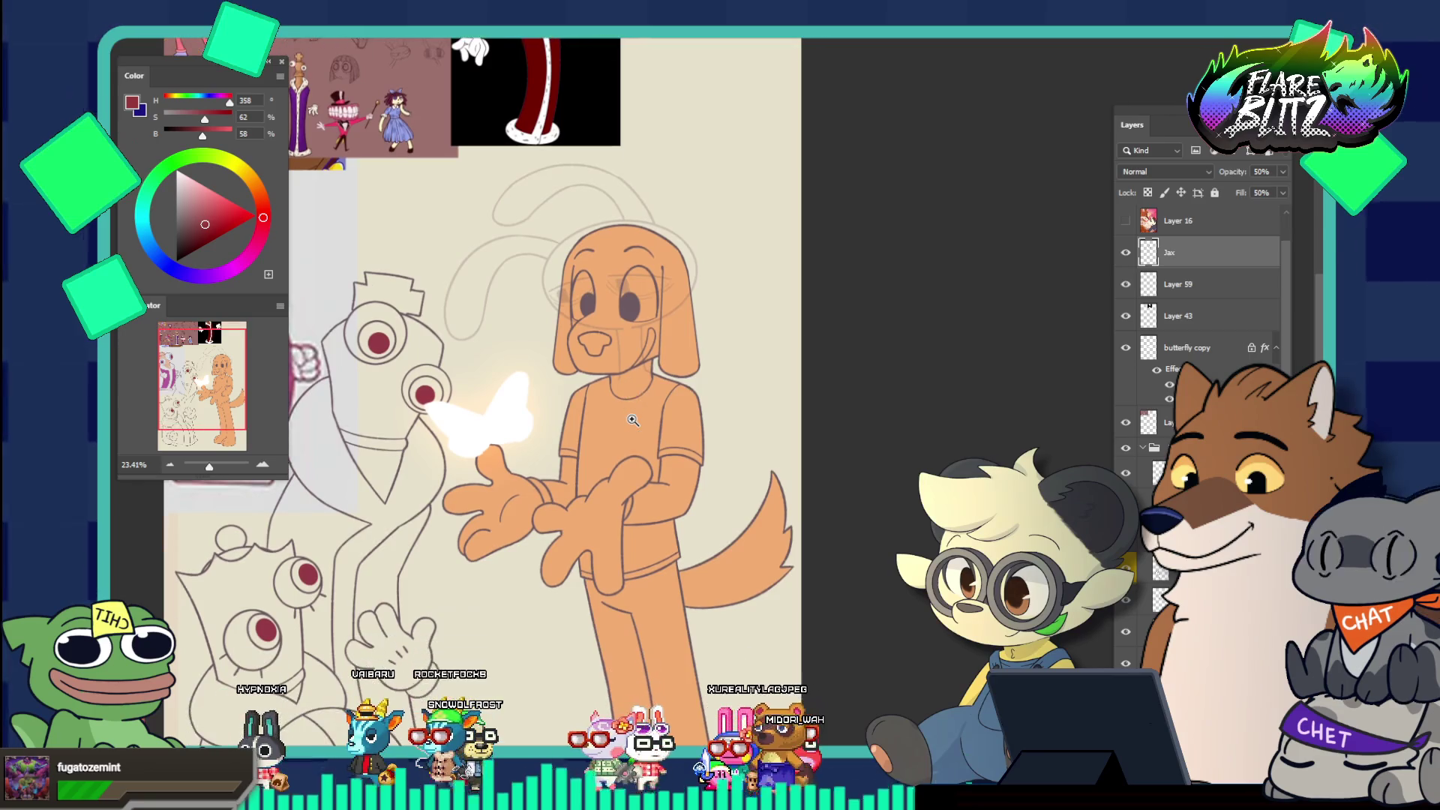
{"action": "left_click_drag", "start_coordinate": [632, 420], "coordinate": [597, 480]}
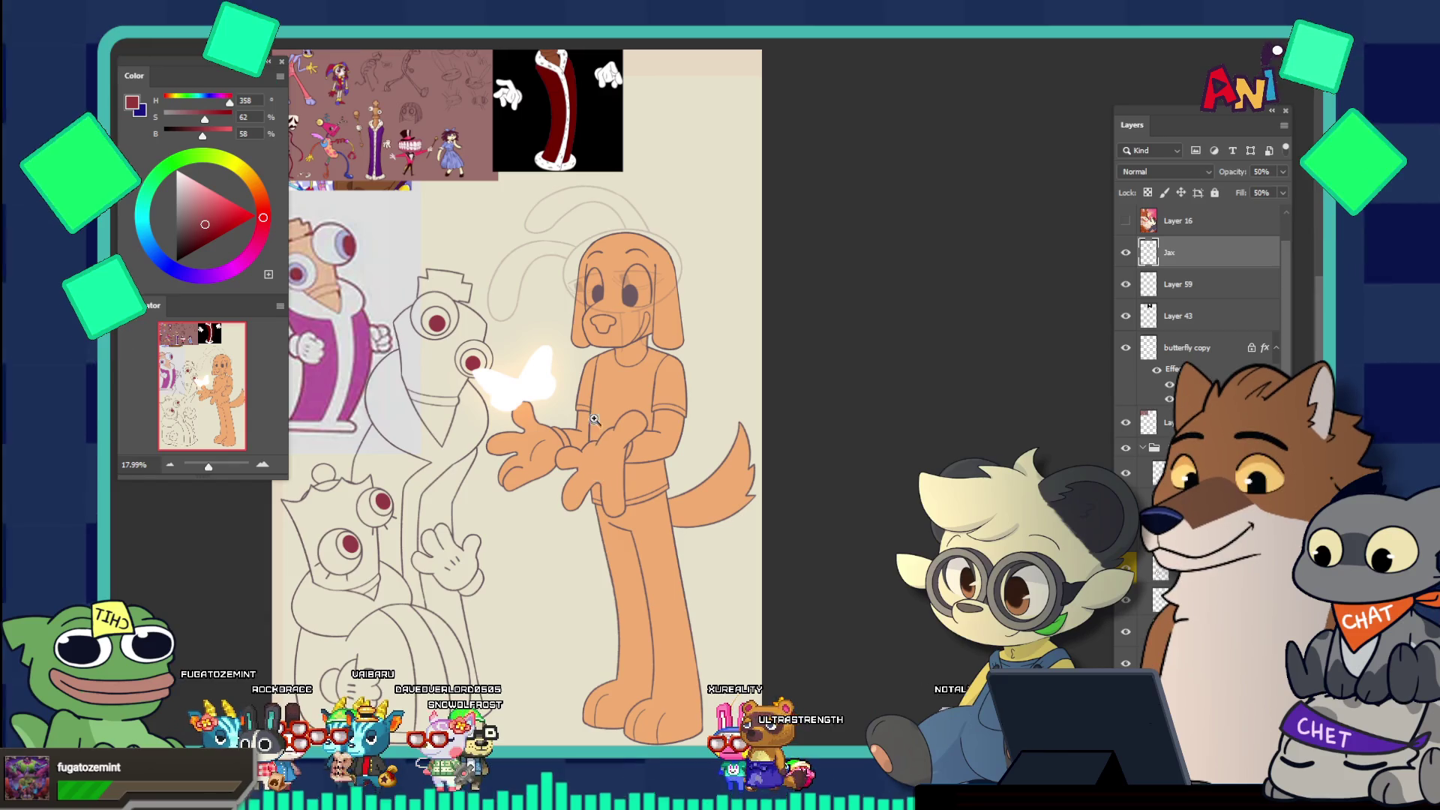
{"action": "left_click_drag", "start_coordinate": [612, 291], "coordinate": [661, 456]}
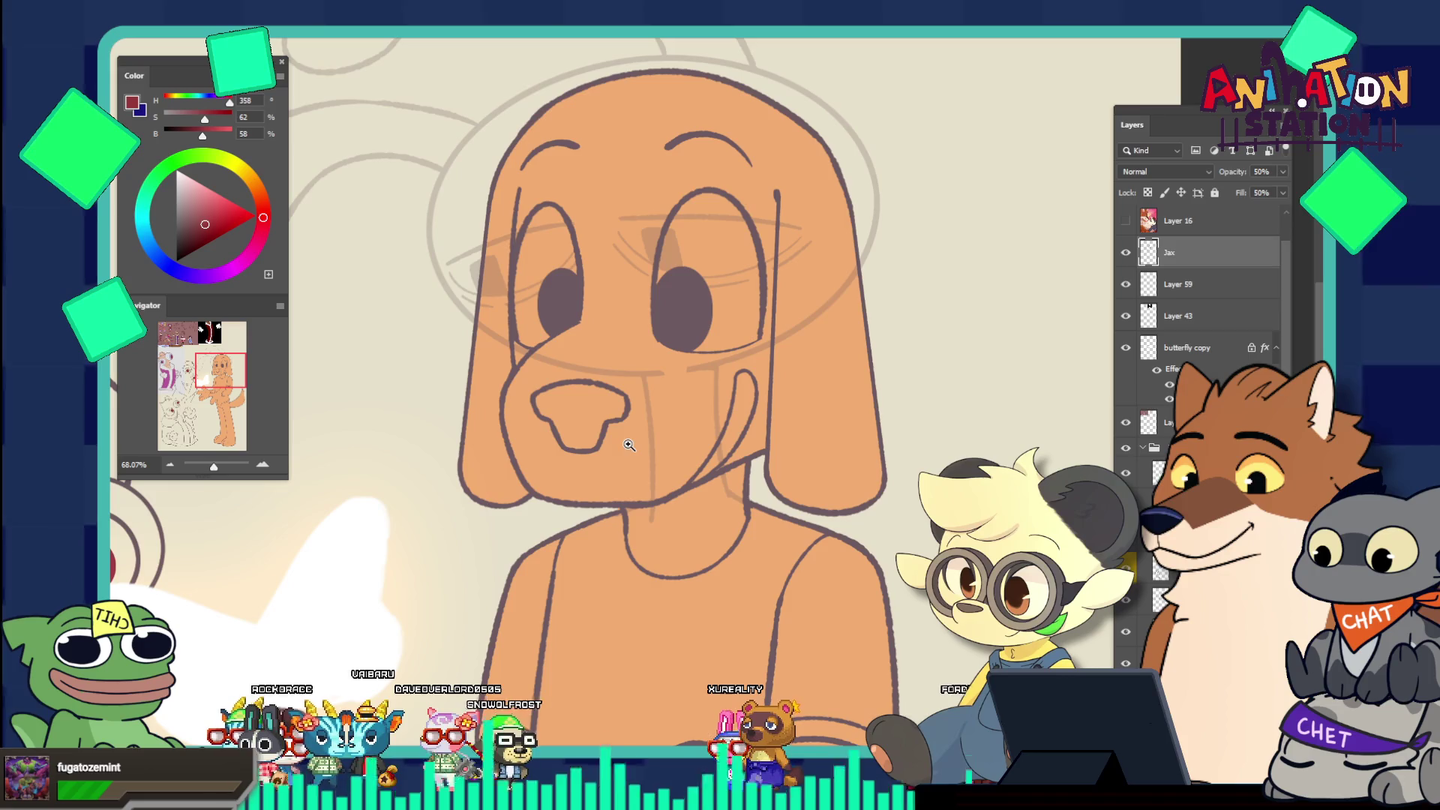
{"action": "left_click", "coordinate": [461, 452]}
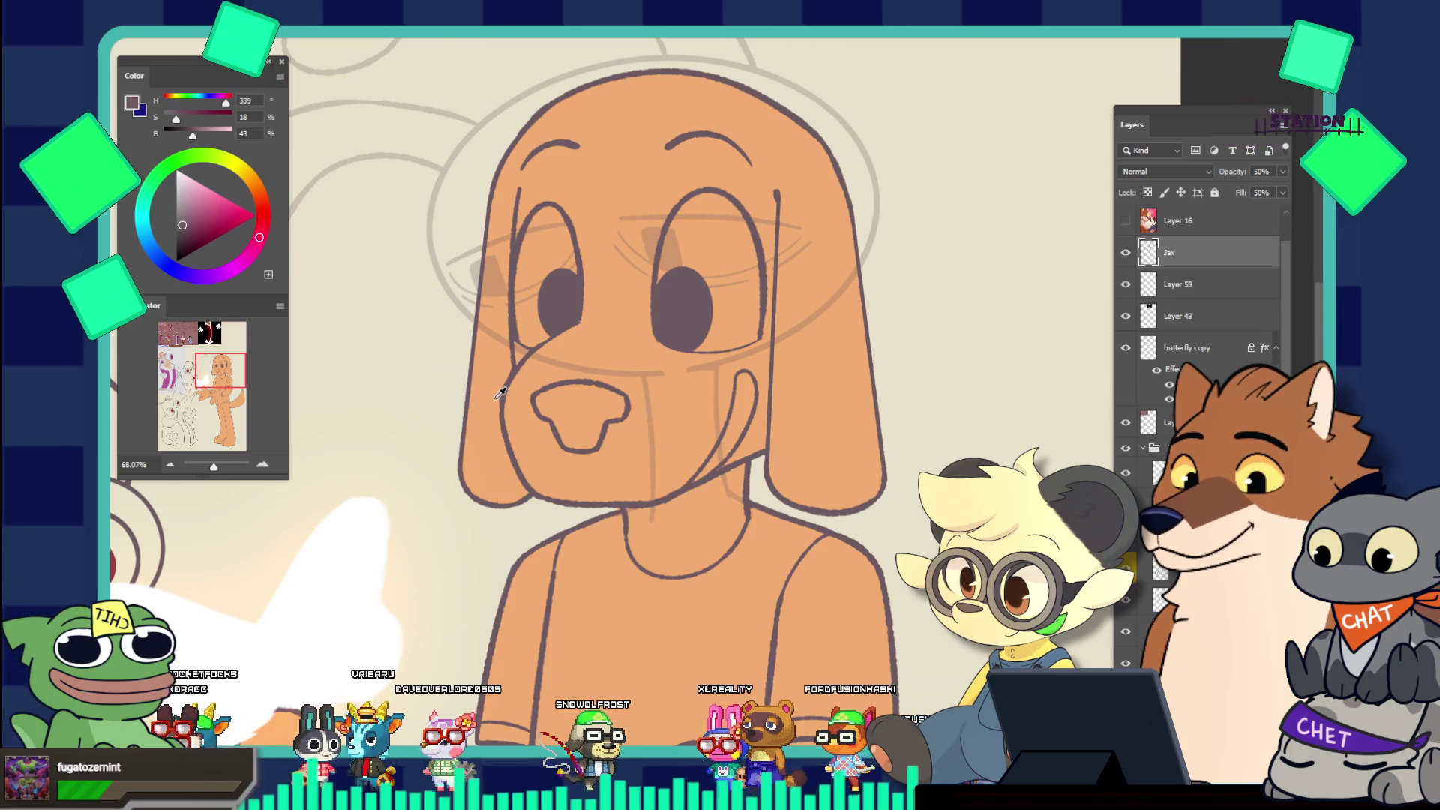
{"action": "left_click_drag", "start_coordinate": [696, 559], "coordinate": [716, 512]}
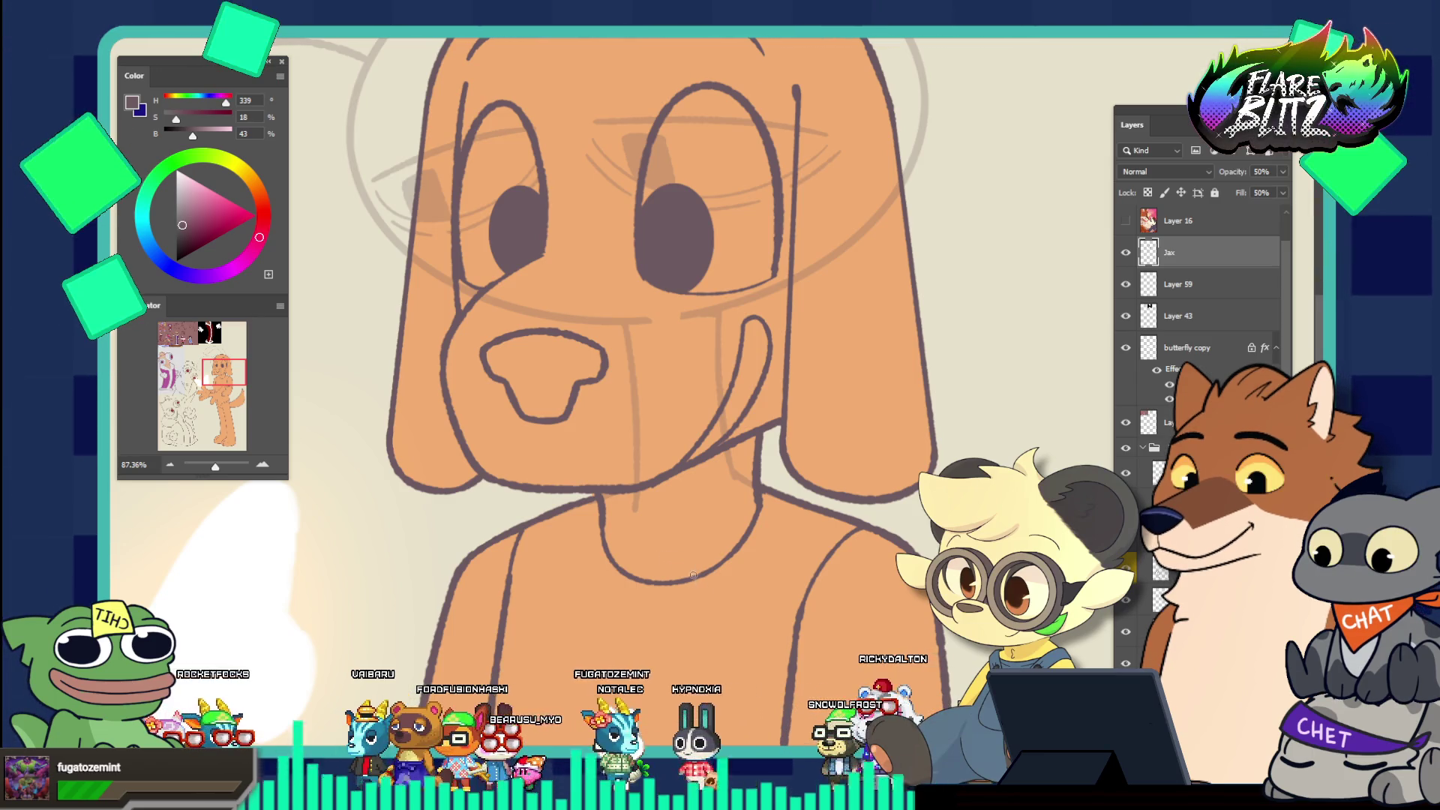
{"action": "left_click", "coordinate": [694, 513], "text": "alt"}
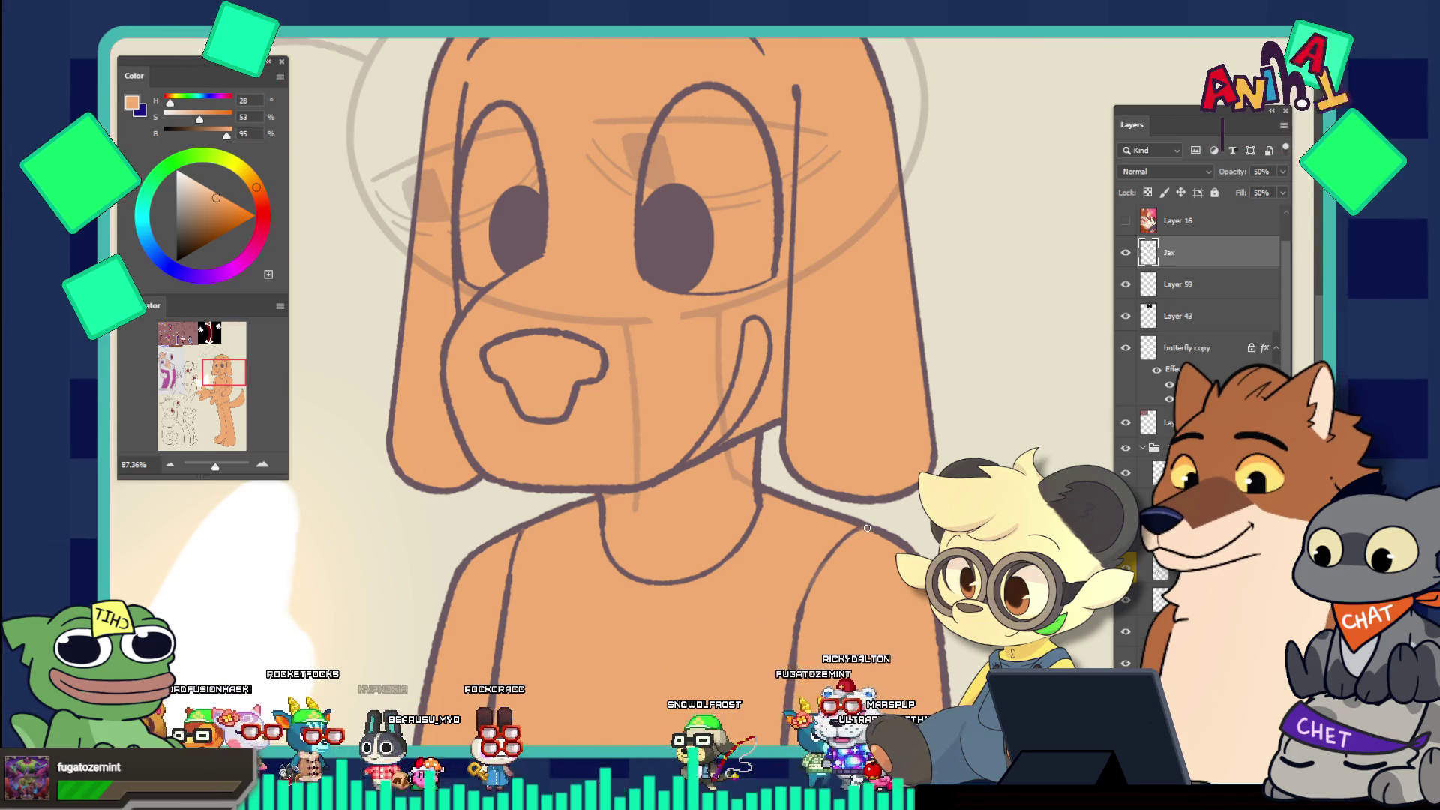
{"action": "left_click_drag", "start_coordinate": [868, 484], "coordinate": [766, 436]}
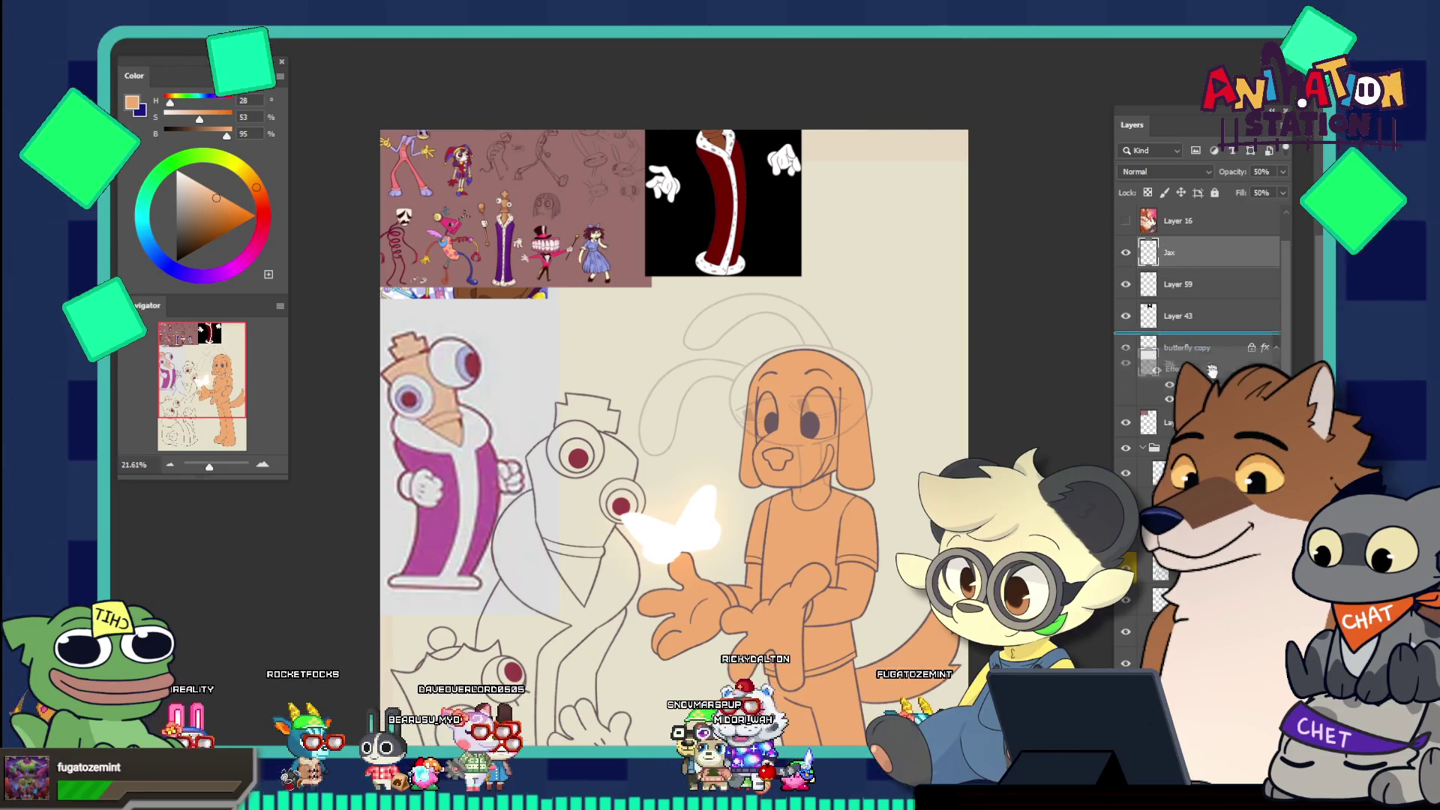
Delete the Jax layer and reveal the faint sketch lines over the dog
{"action": "key", "text": "Delete"}
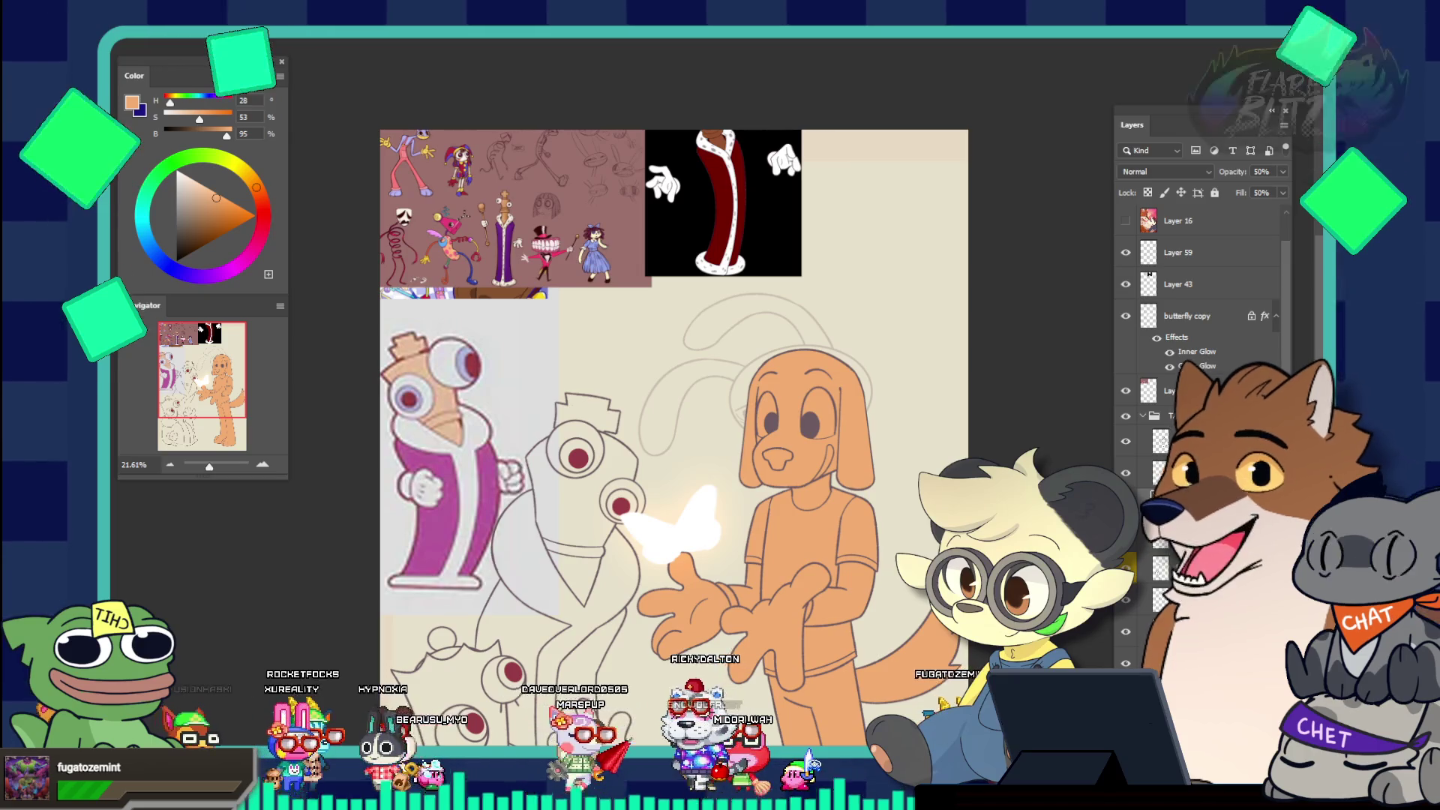
{"action": "left_click", "coordinate": [1158, 471]}
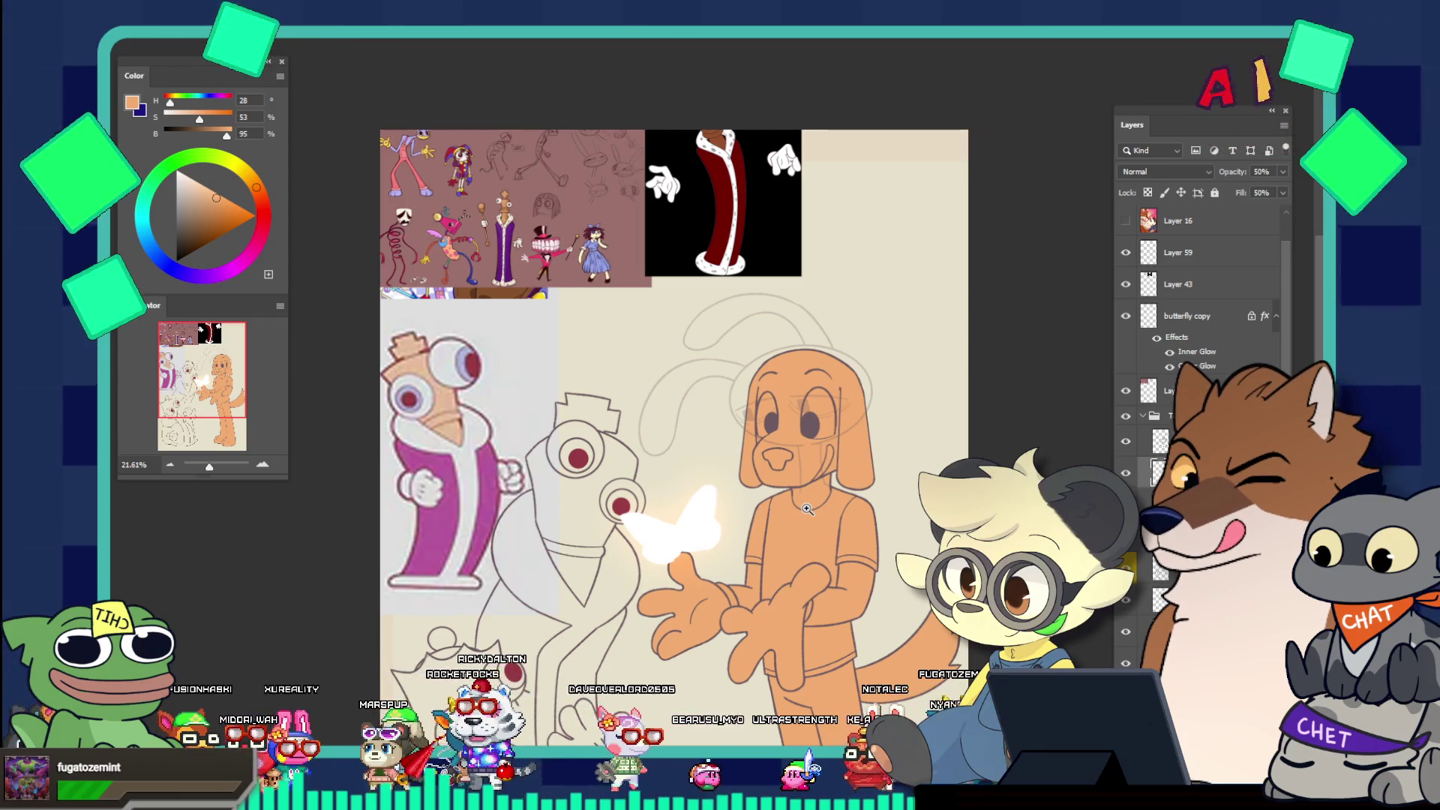
{"action": "scroll", "coordinate": [806, 510], "scroll_direction": "down", "scroll_amount": 1}
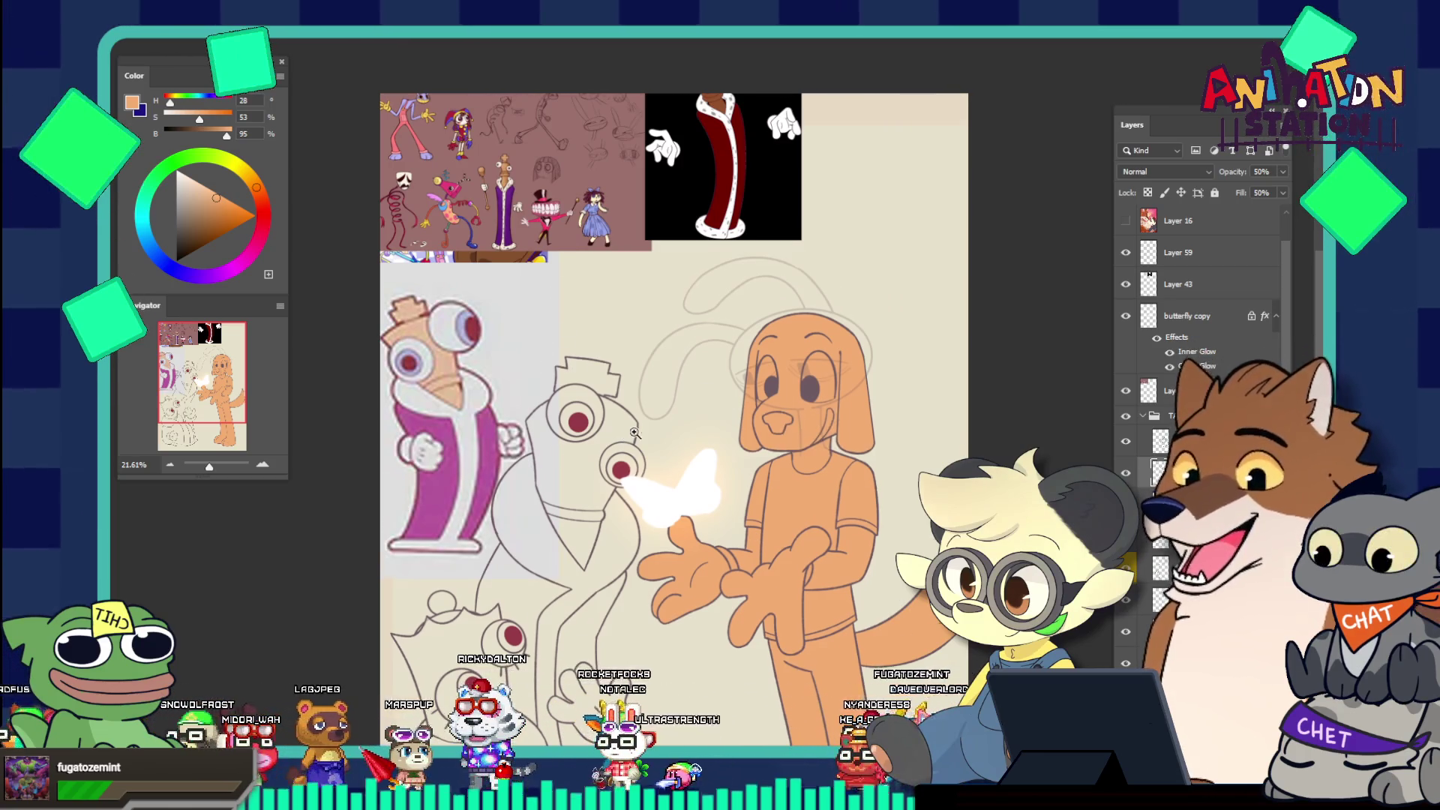
{"action": "scroll", "coordinate": [450, 330], "scroll_direction": "down", "scroll_amount": 2}
{"action": "scroll", "coordinate": [408, 348], "scroll_direction": "down", "scroll_amount": 1}
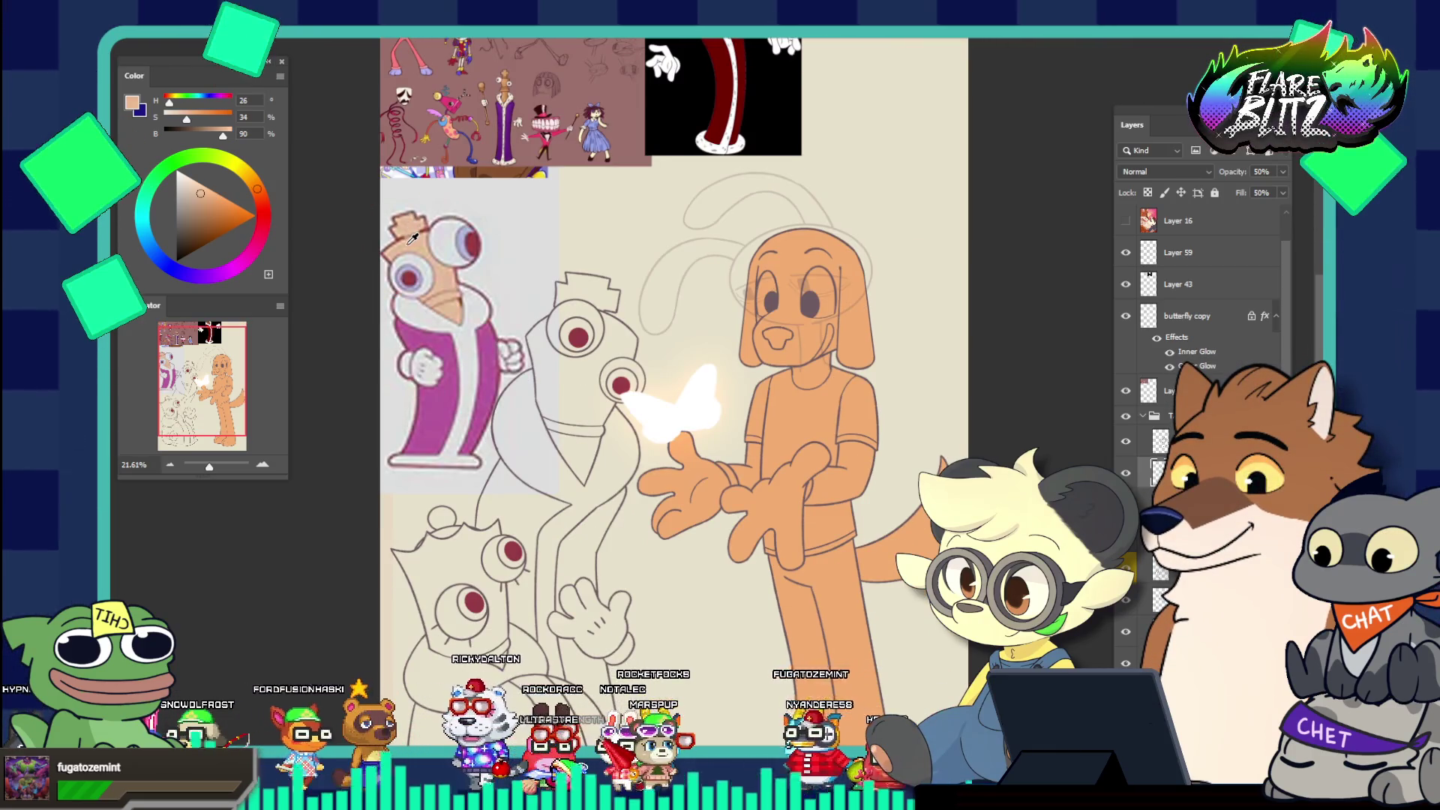
Sample near-white from the canvas as background colour, keeping peach as foreground
{"action": "key", "text": "x"}
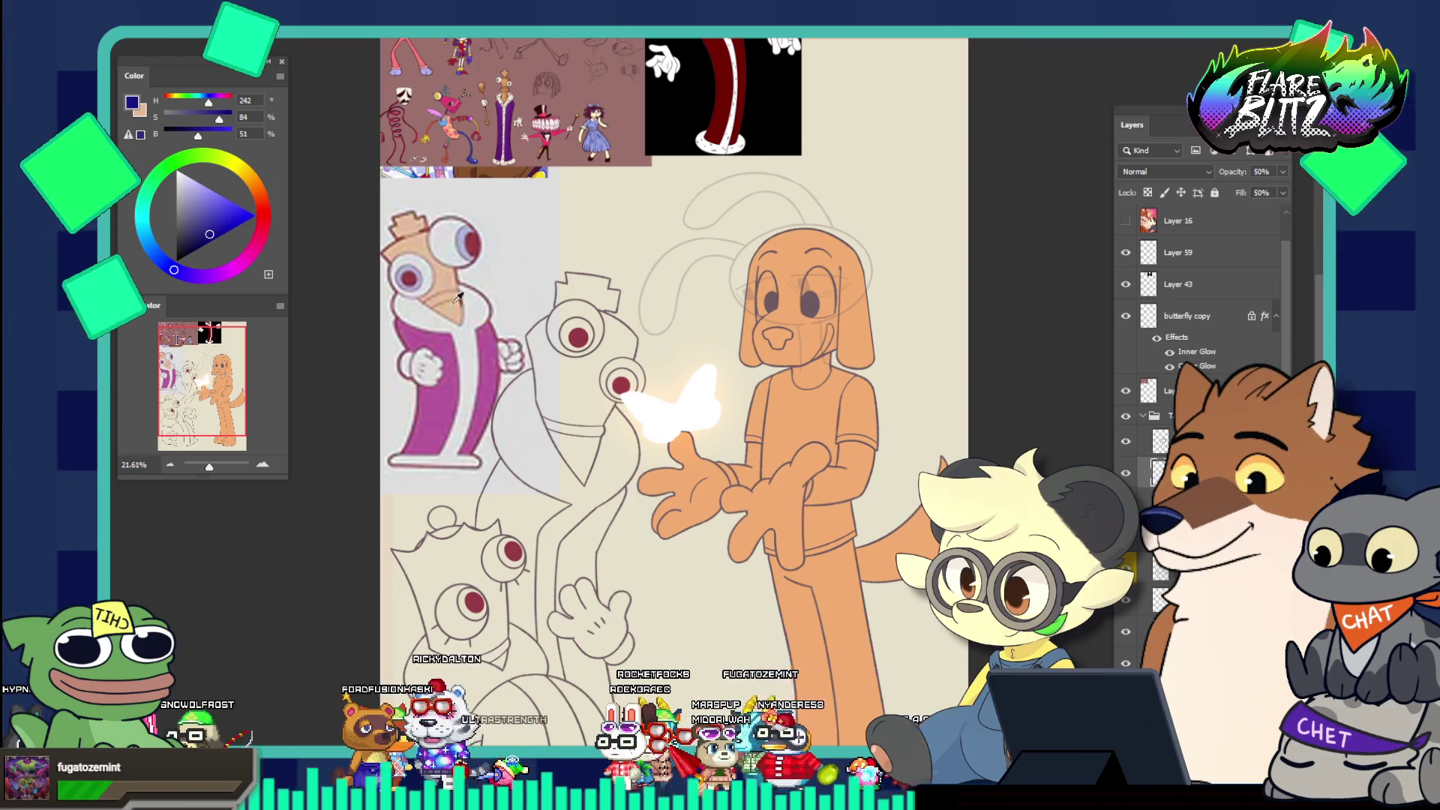
{"action": "left_click", "coordinate": [453, 335]}
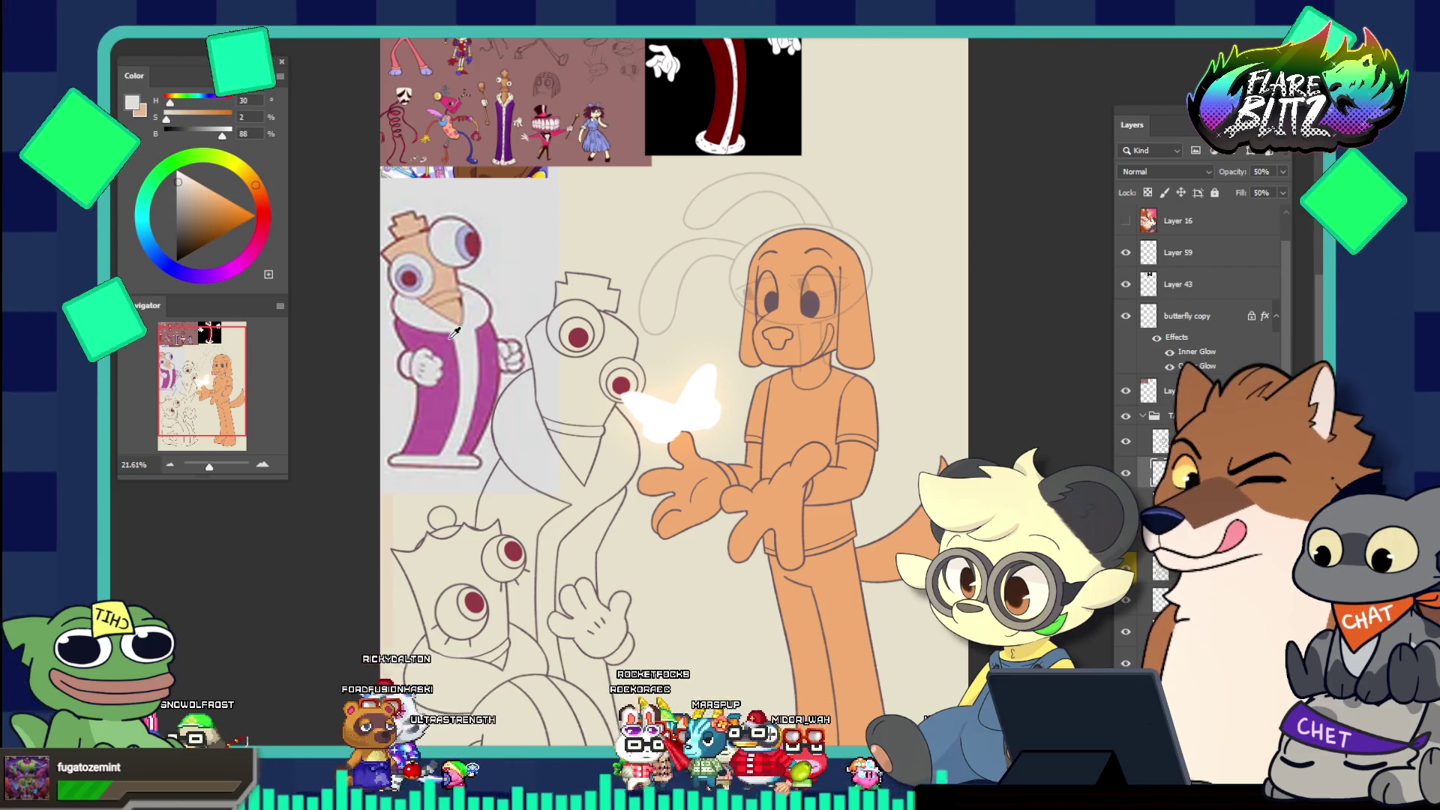
{"action": "scroll", "coordinate": [453, 332], "scroll_direction": "down", "scroll_amount": 4}
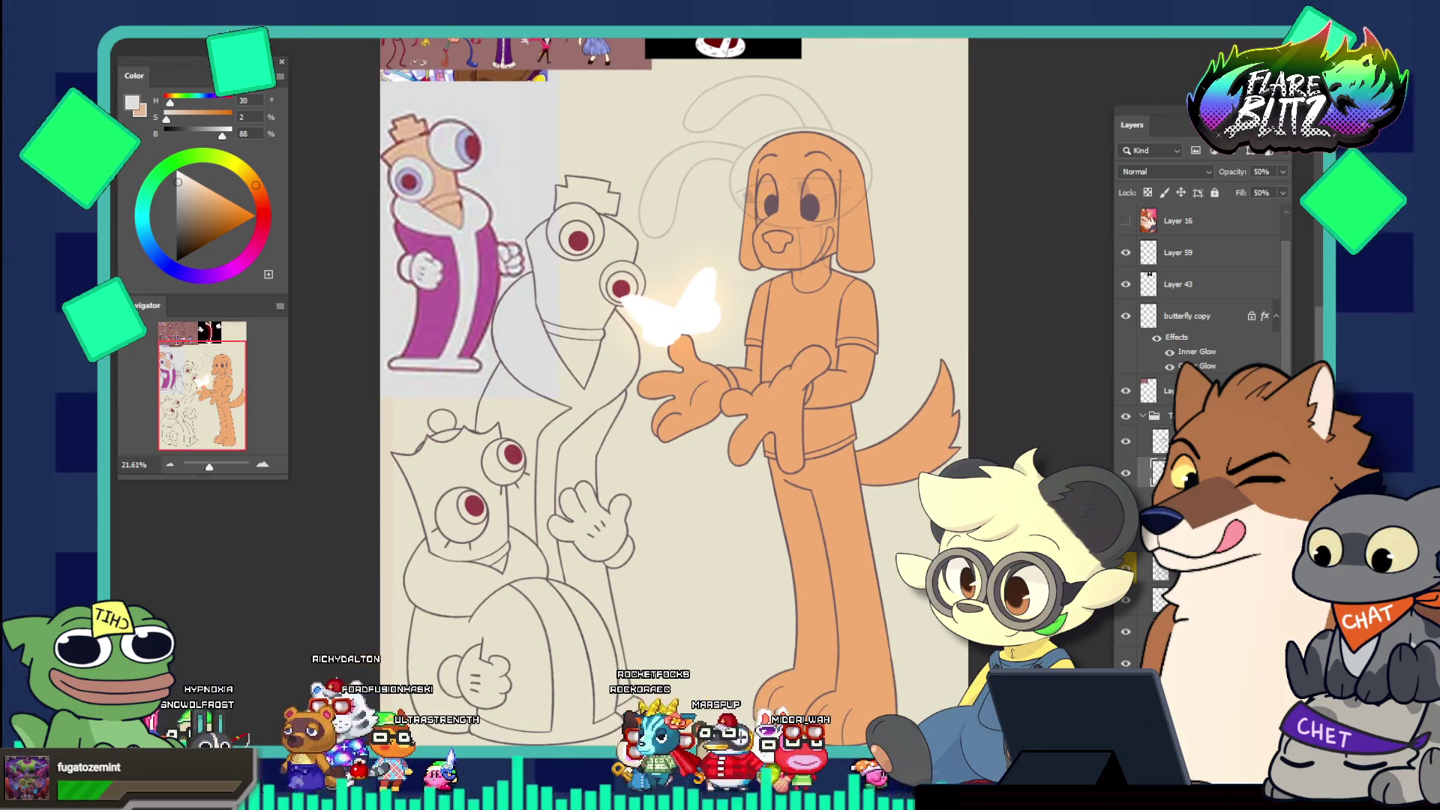
{"action": "key", "text": "x"}
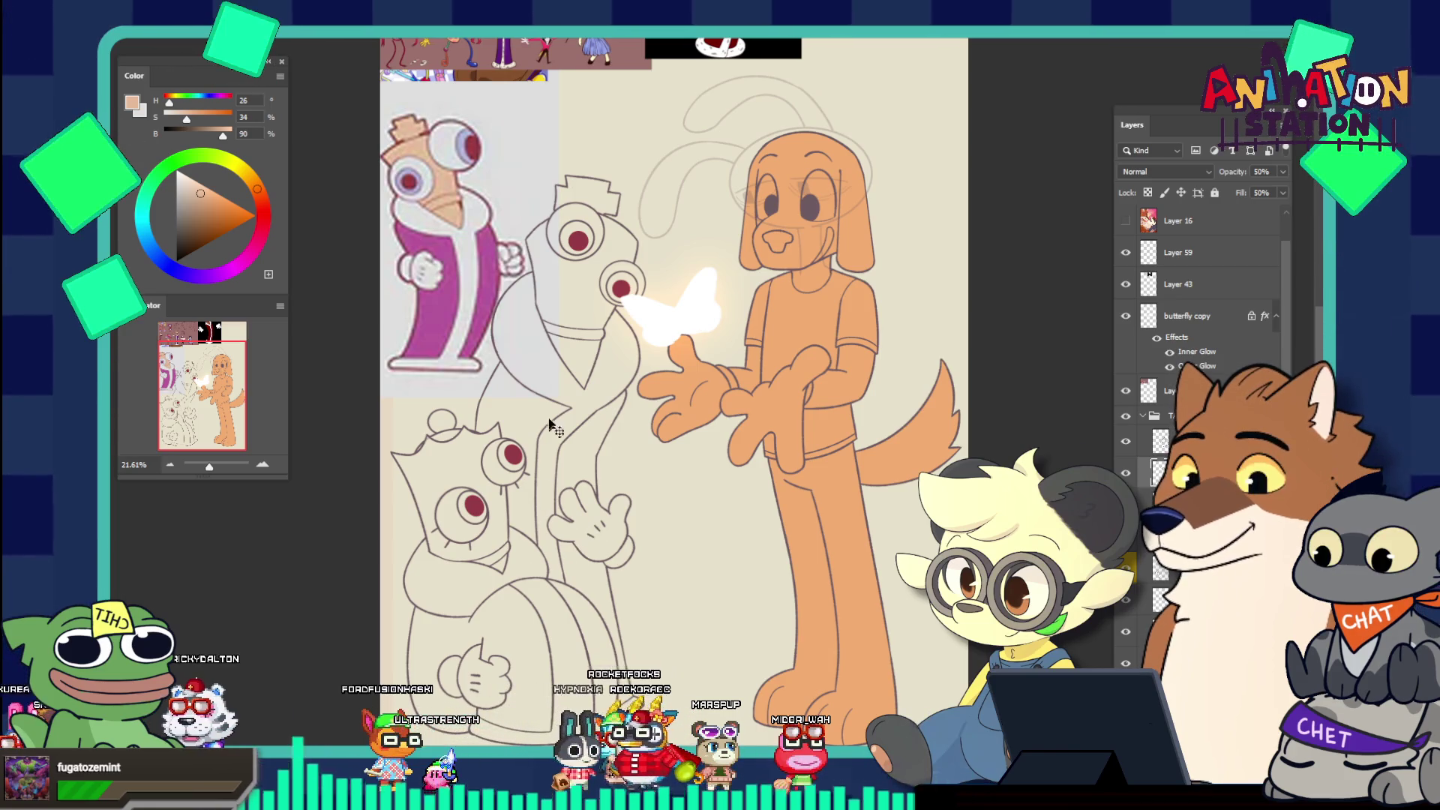
Select Layer 63, nudge the purple reference image down, then delete it
{"action": "left_click", "coordinate": [511, 290], "text": "ctrl"}
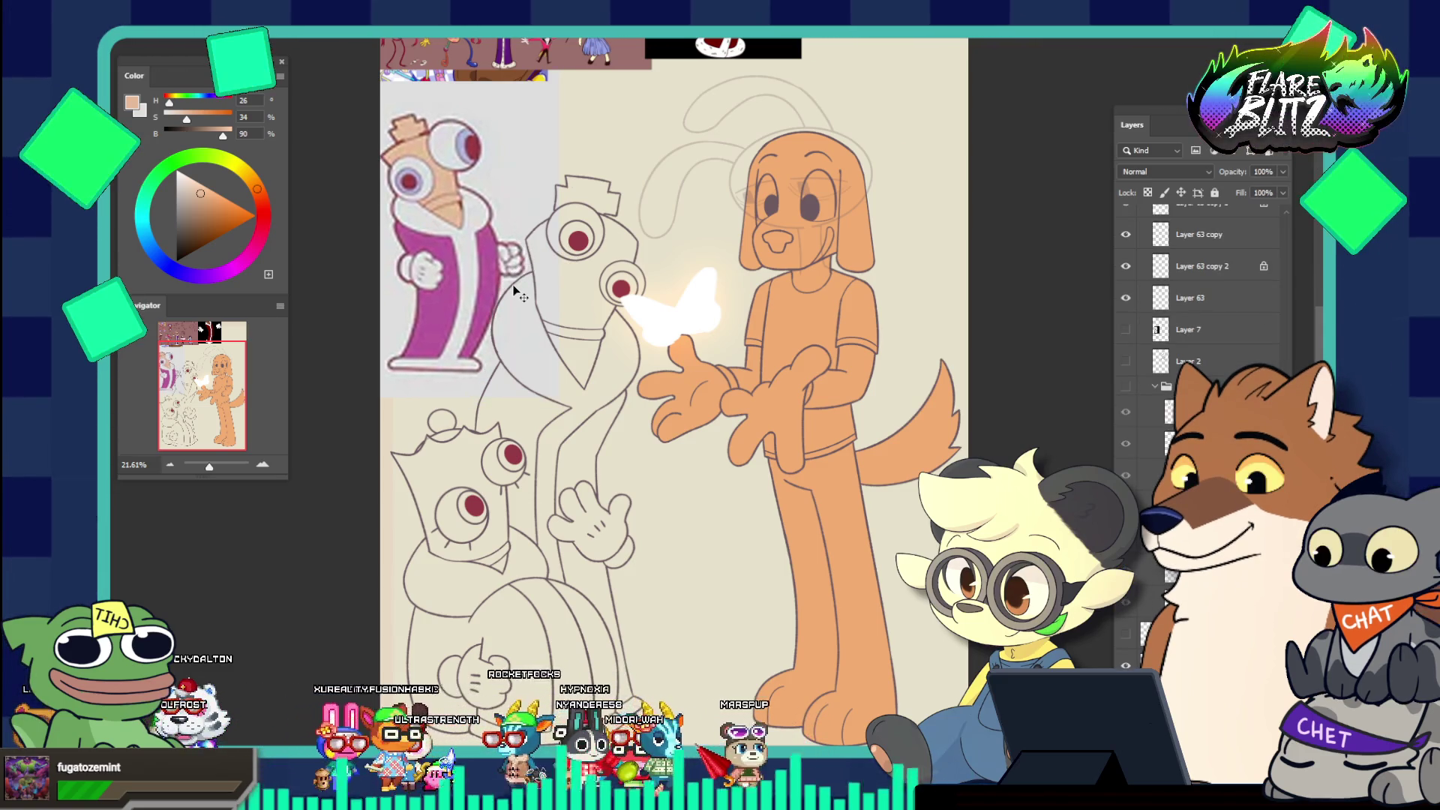
{"action": "left_click_drag", "start_coordinate": [515, 290], "coordinate": [514, 316]}
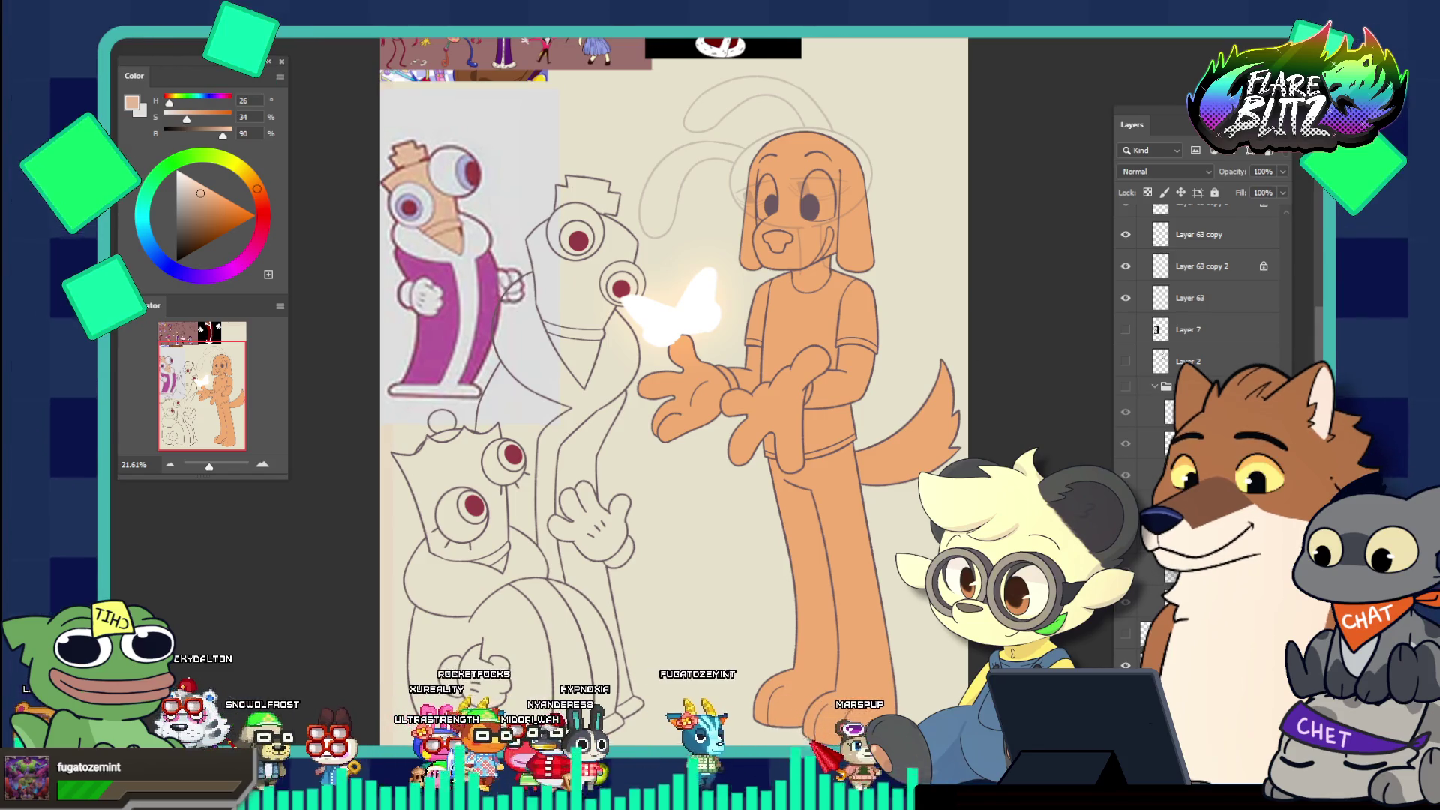
{"action": "key", "text": "Delete"}
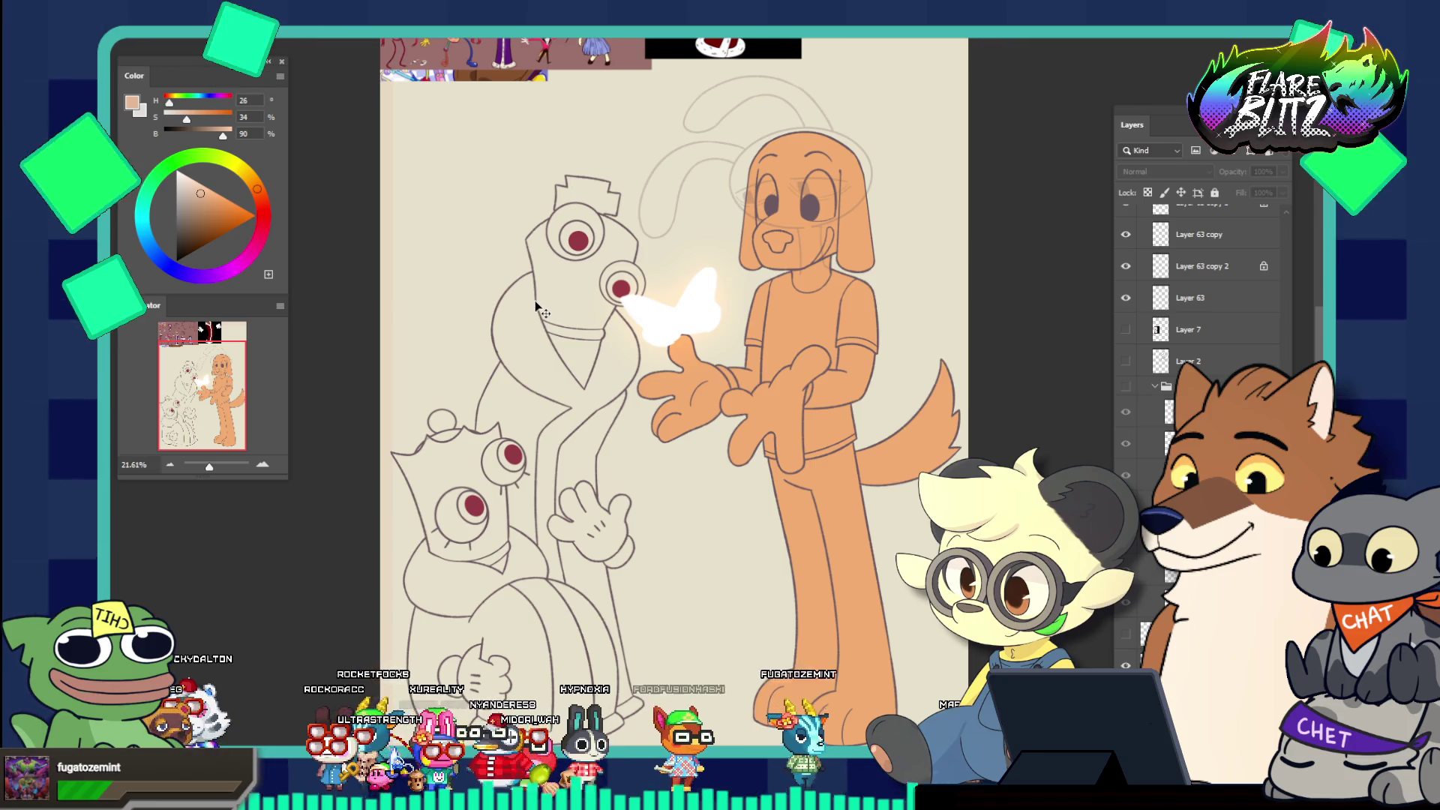
Select the characters on the k and q layer, expanded by 2 px and inverted
{"action": "scroll", "coordinate": [1200, 300], "scroll_direction": "down", "scroll_amount": 5}
{"action": "left_click", "coordinate": [1192, 347]}
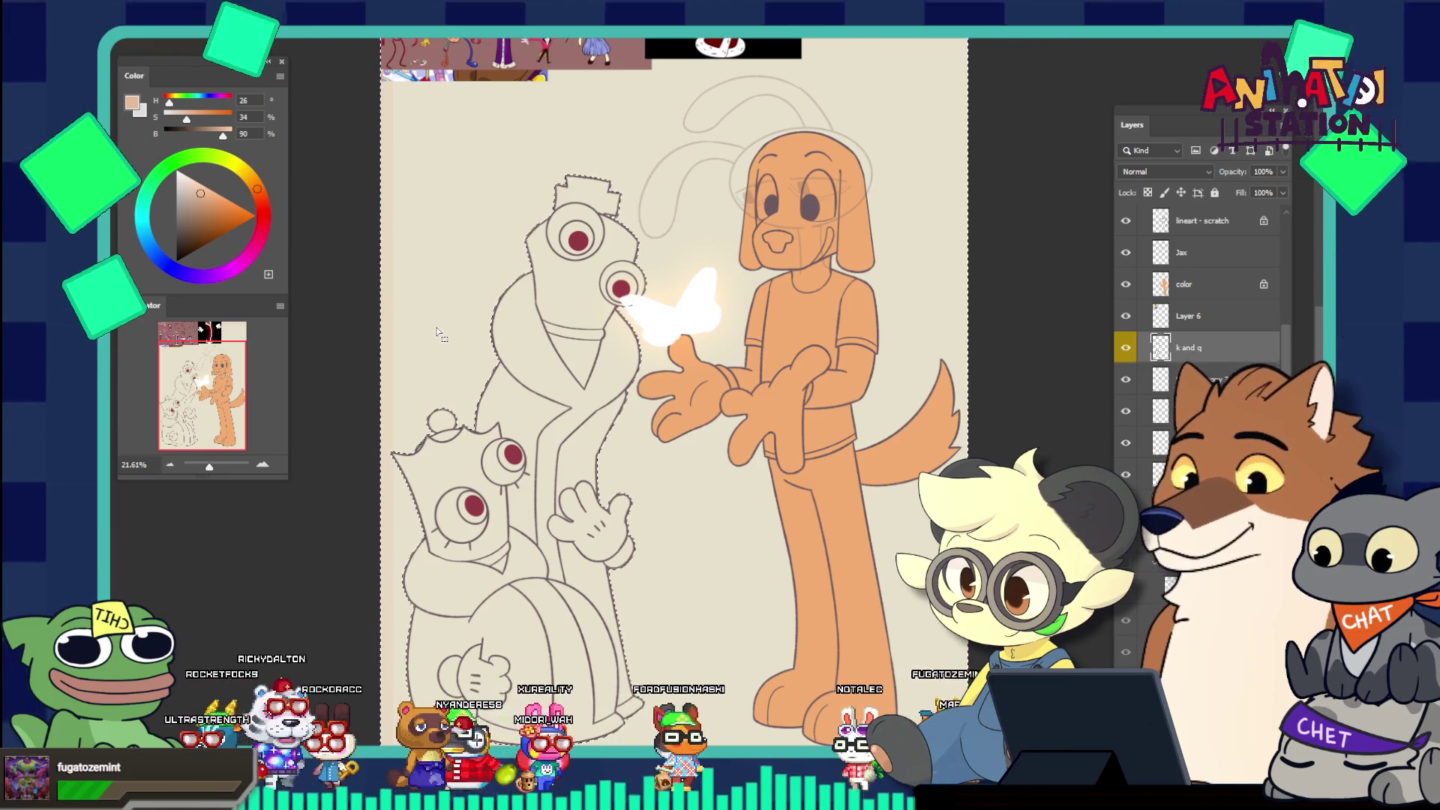
{"action": "key", "text": "F2"}
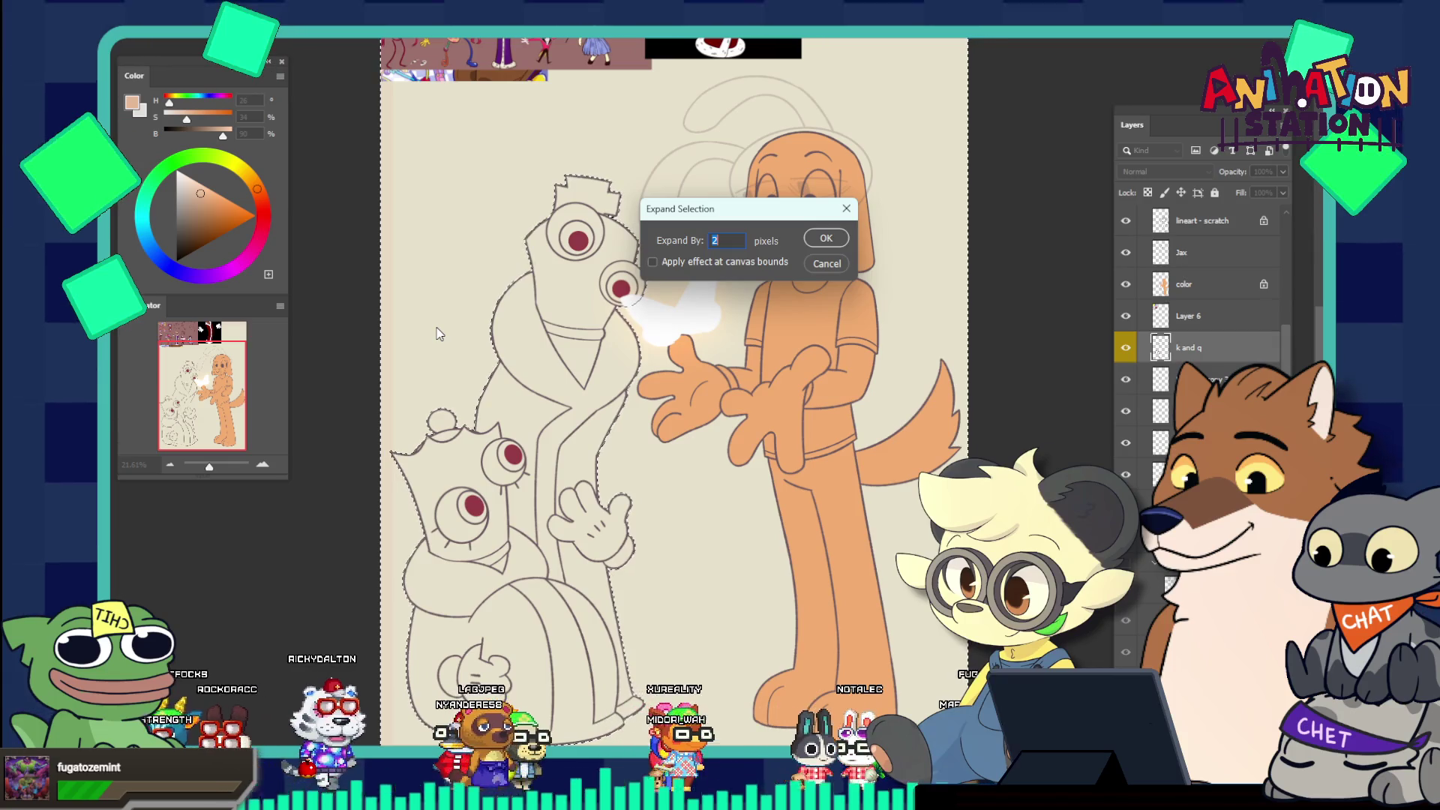
{"action": "key", "text": "Return"}
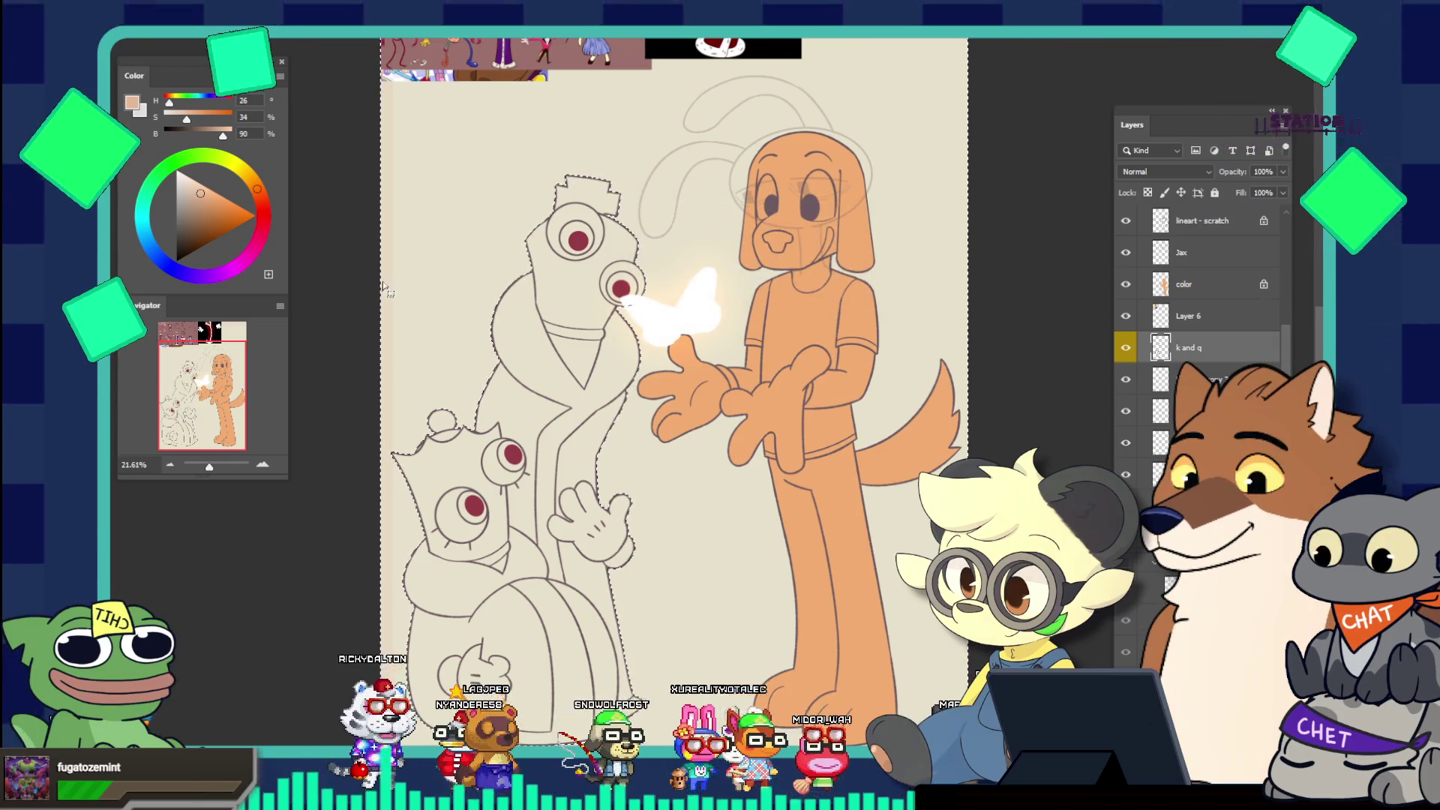
{"action": "right_click", "coordinate": [591, 288]}
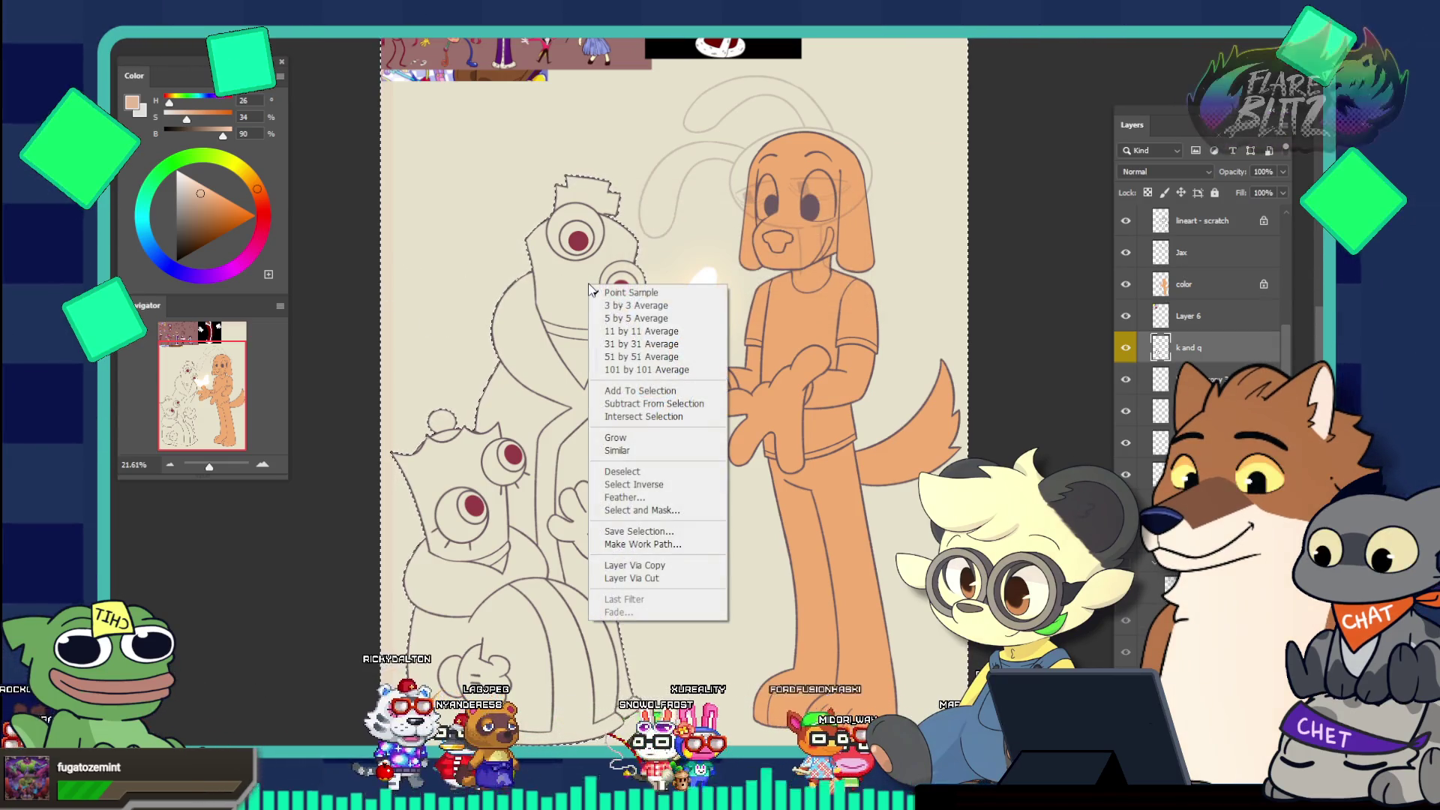
{"action": "left_click", "coordinate": [611, 485]}
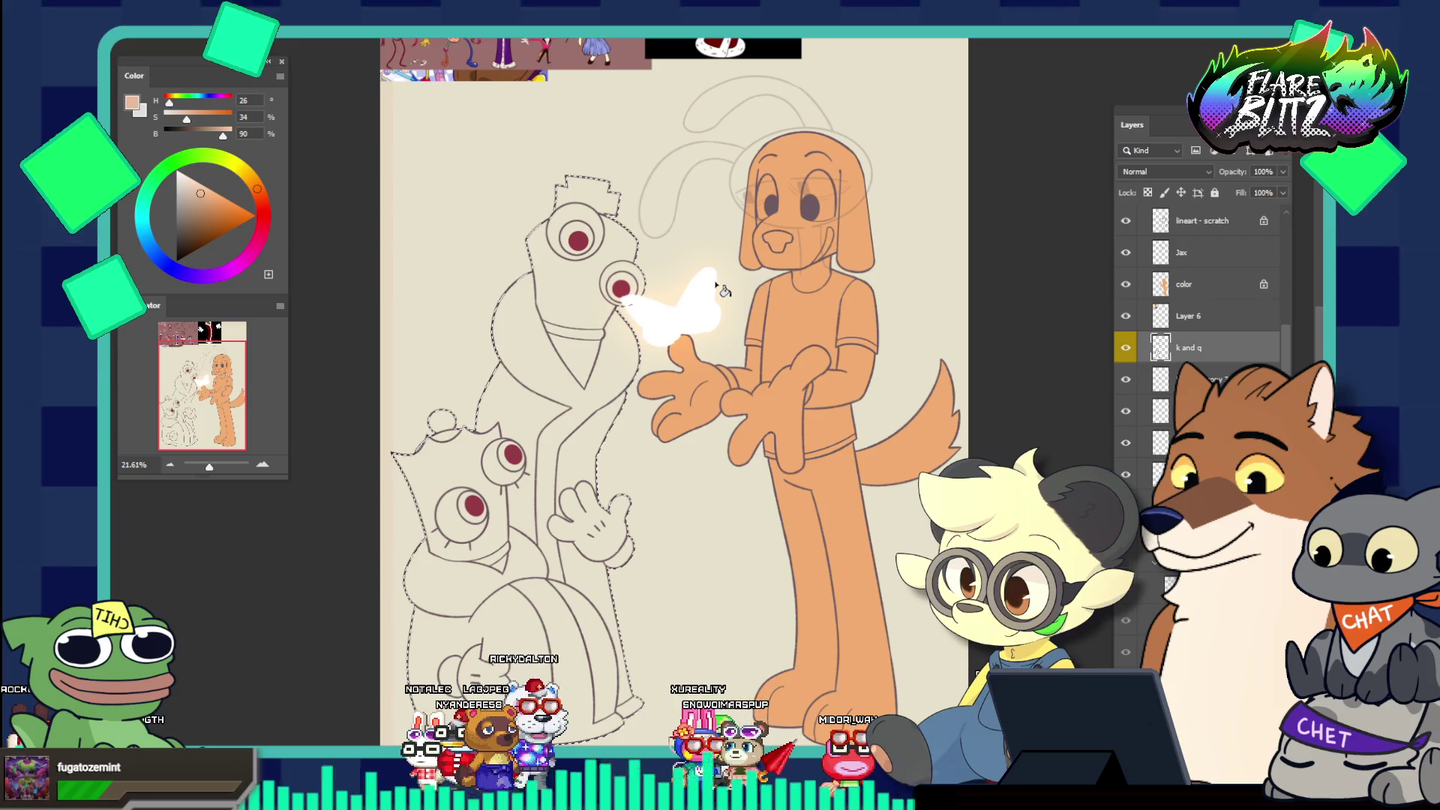
Fill the selection with peach on the layer below and move it under the line art
{"action": "left_click", "coordinate": [1160, 379]}
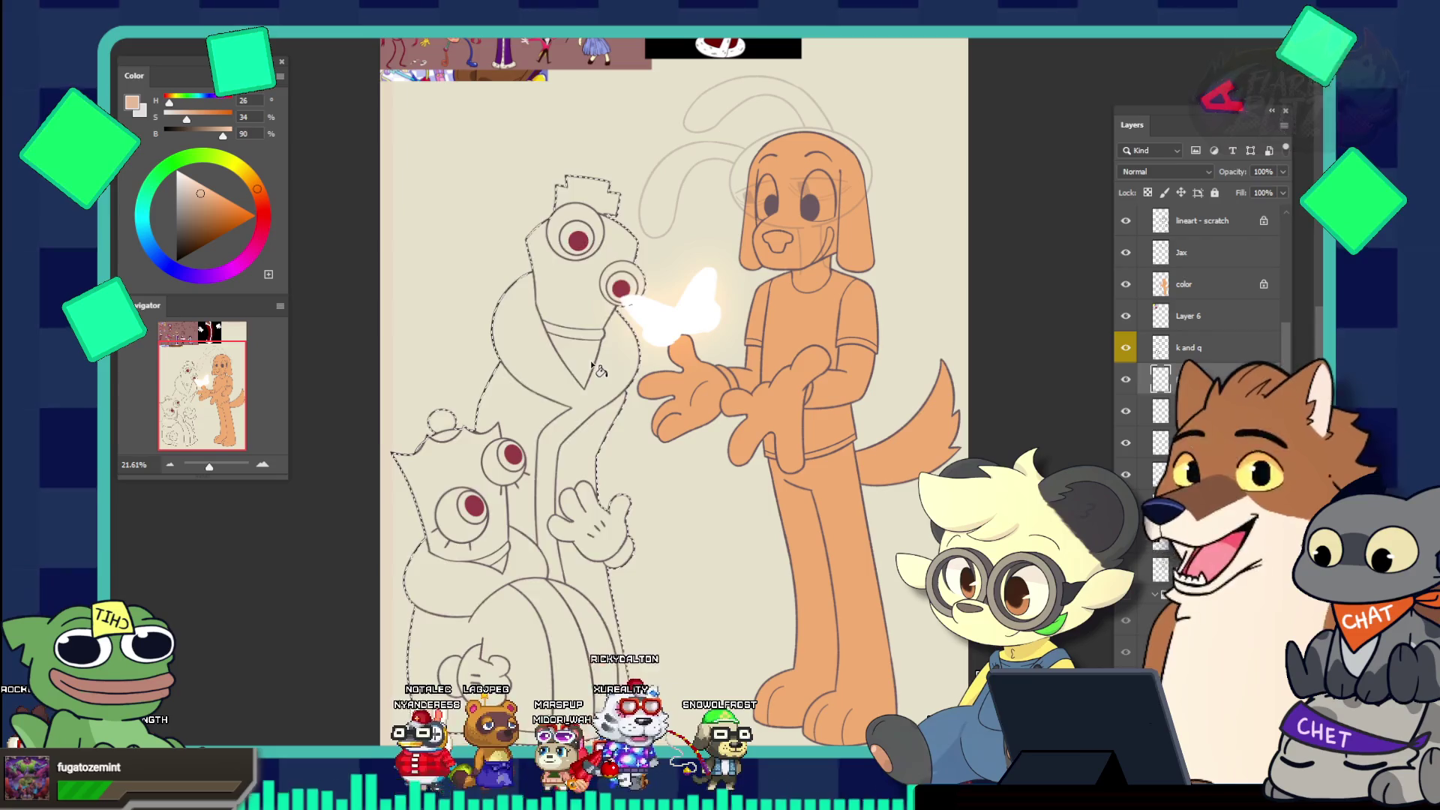
{"action": "left_click", "coordinate": [591, 361]}
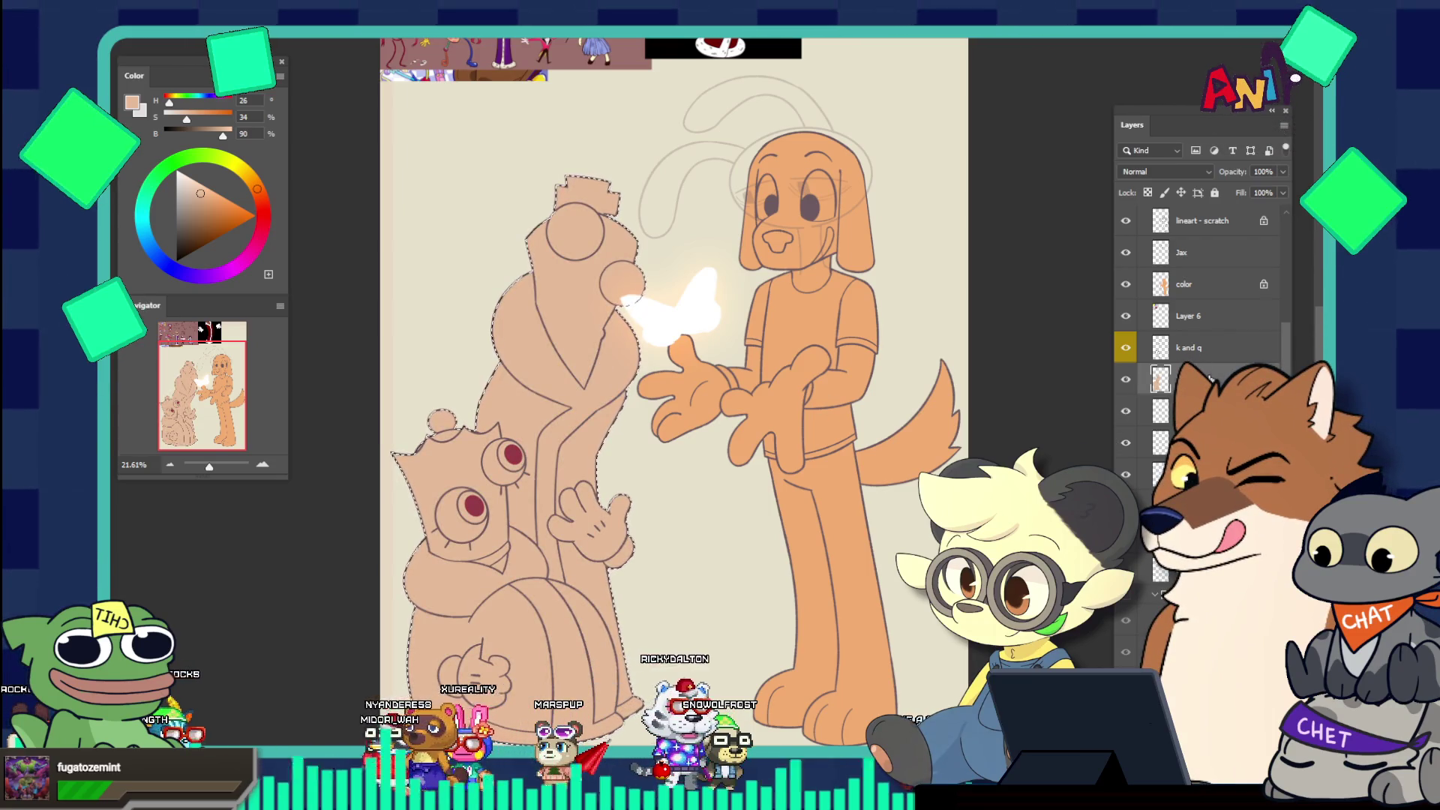
{"action": "left_click_drag", "start_coordinate": [1209, 379], "coordinate": [1200, 435]}
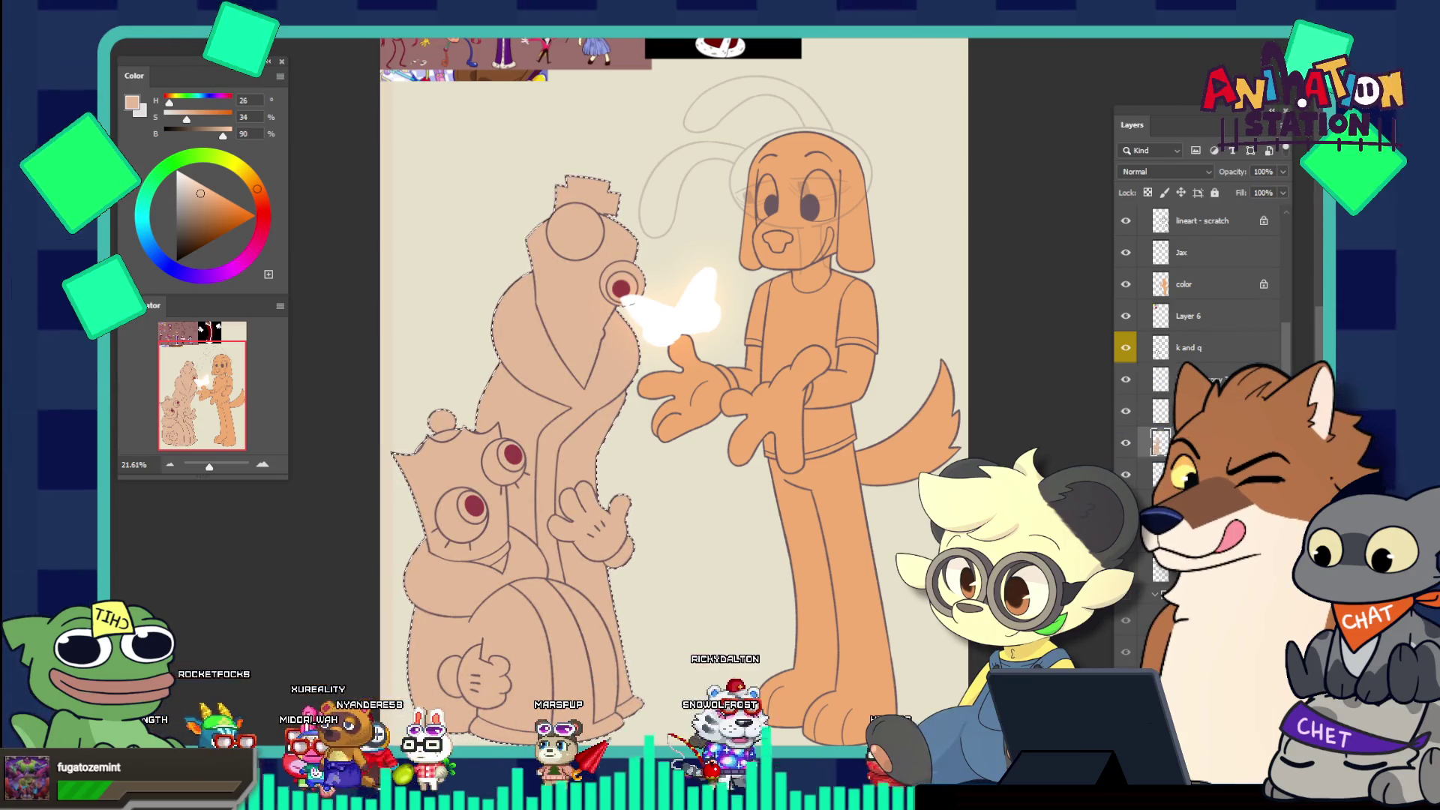
{"action": "key", "text": "ctrl+bracketleft"}
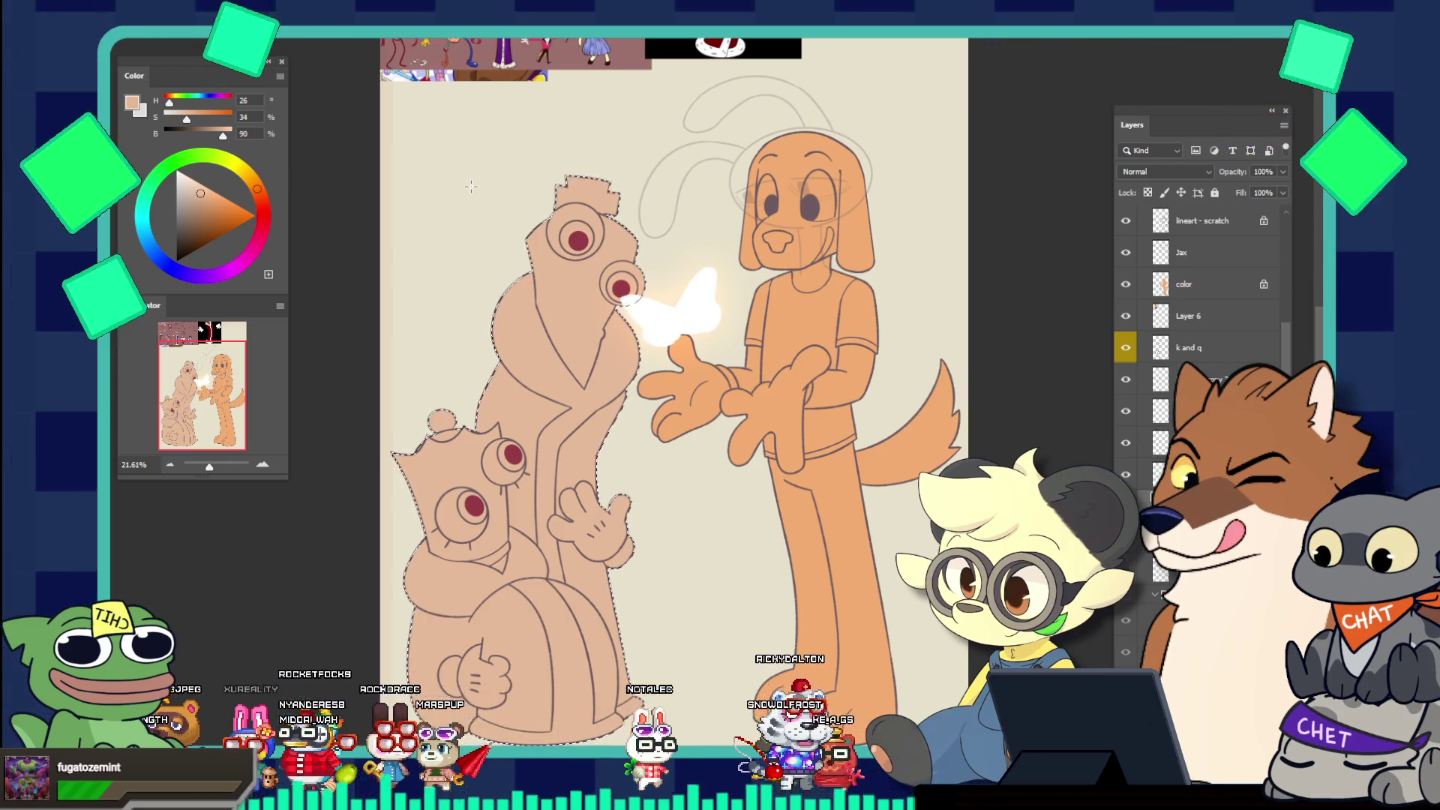
{"action": "scroll", "coordinate": [525, 218], "scroll_direction": "down", "scroll_amount": 2}
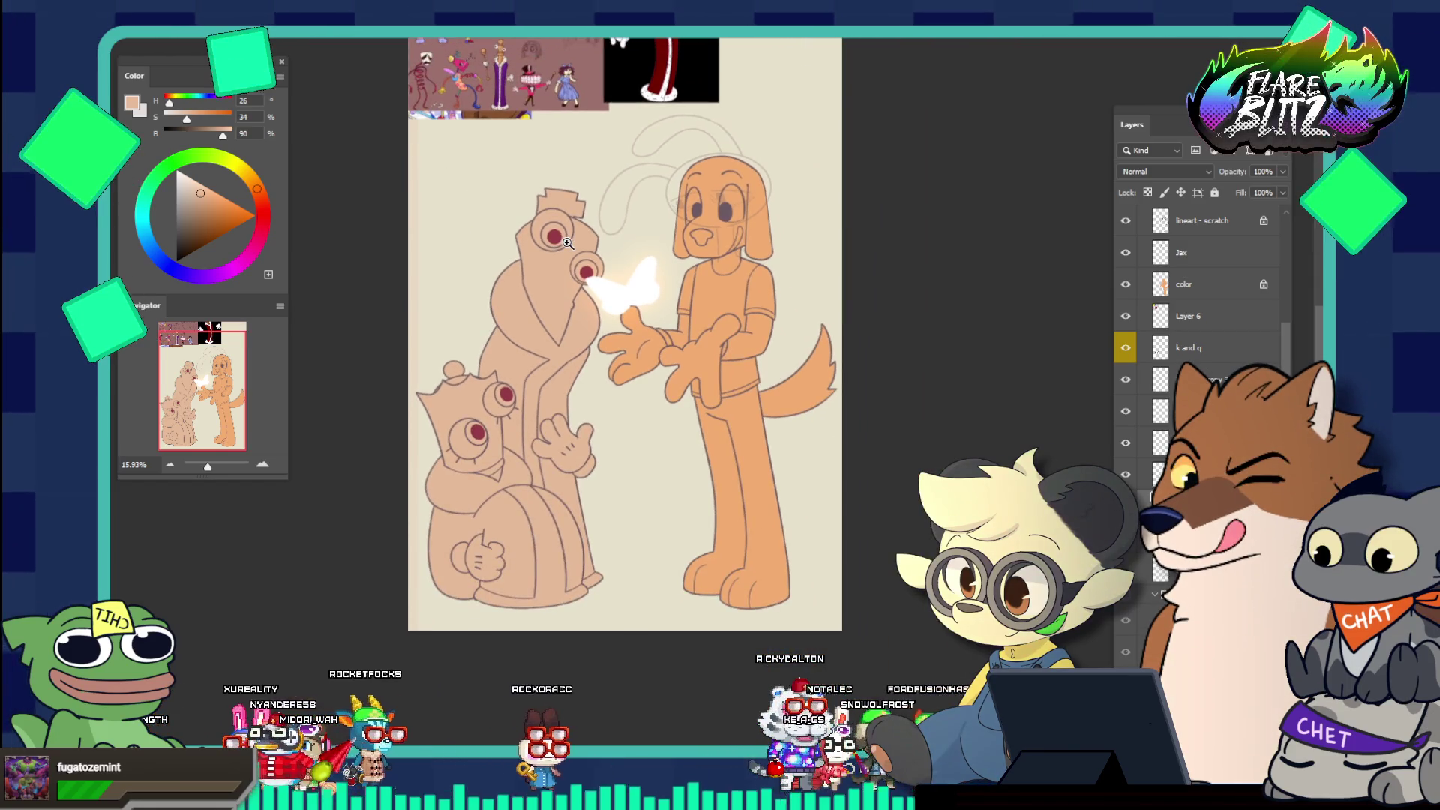
Merge the k and q layer with the Layer 63 copies below using Ctrl+E
{"action": "scroll", "coordinate": [527, 300], "scroll_direction": "up", "scroll_amount": 2}
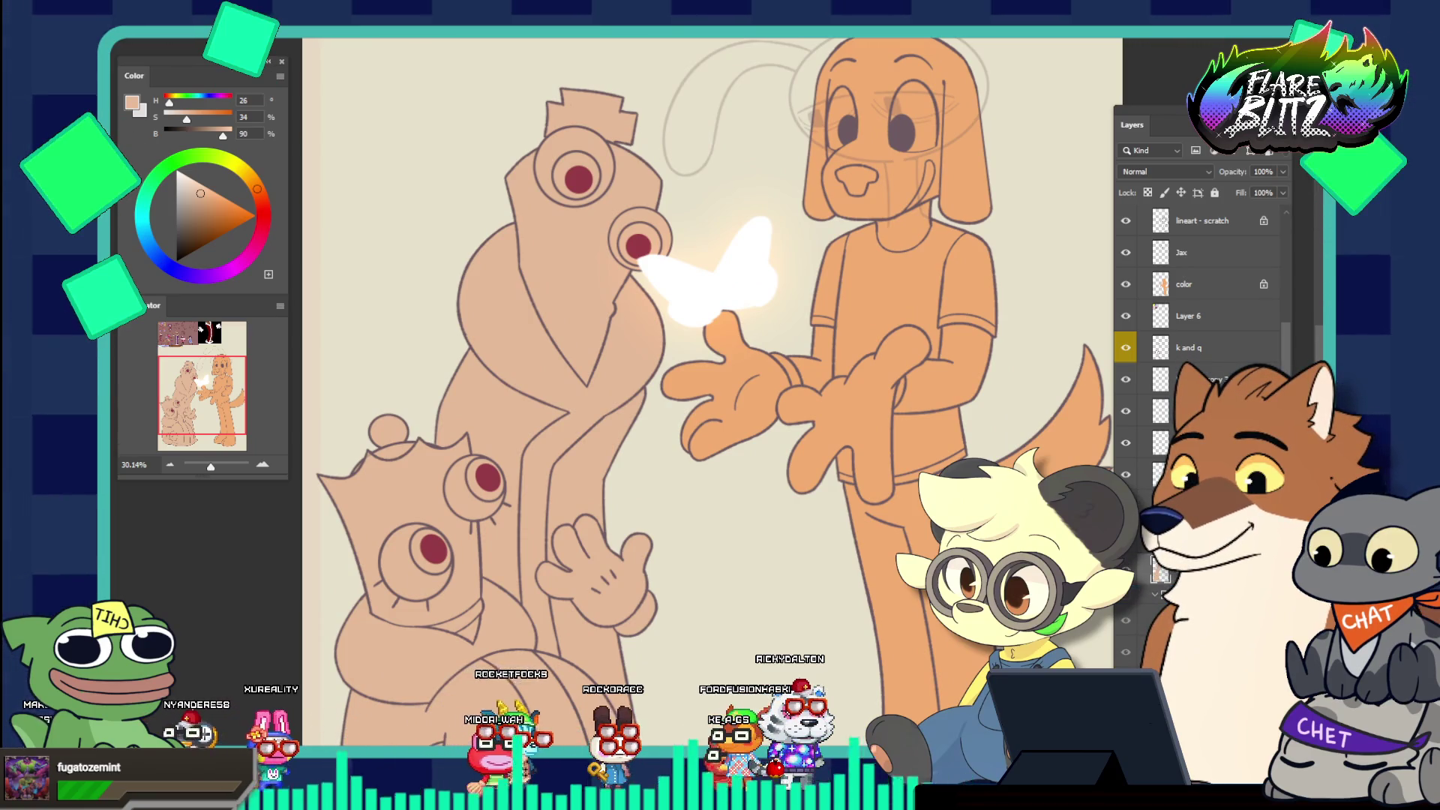
{"action": "scroll", "coordinate": [1200, 300], "scroll_direction": "down", "scroll_amount": 2}
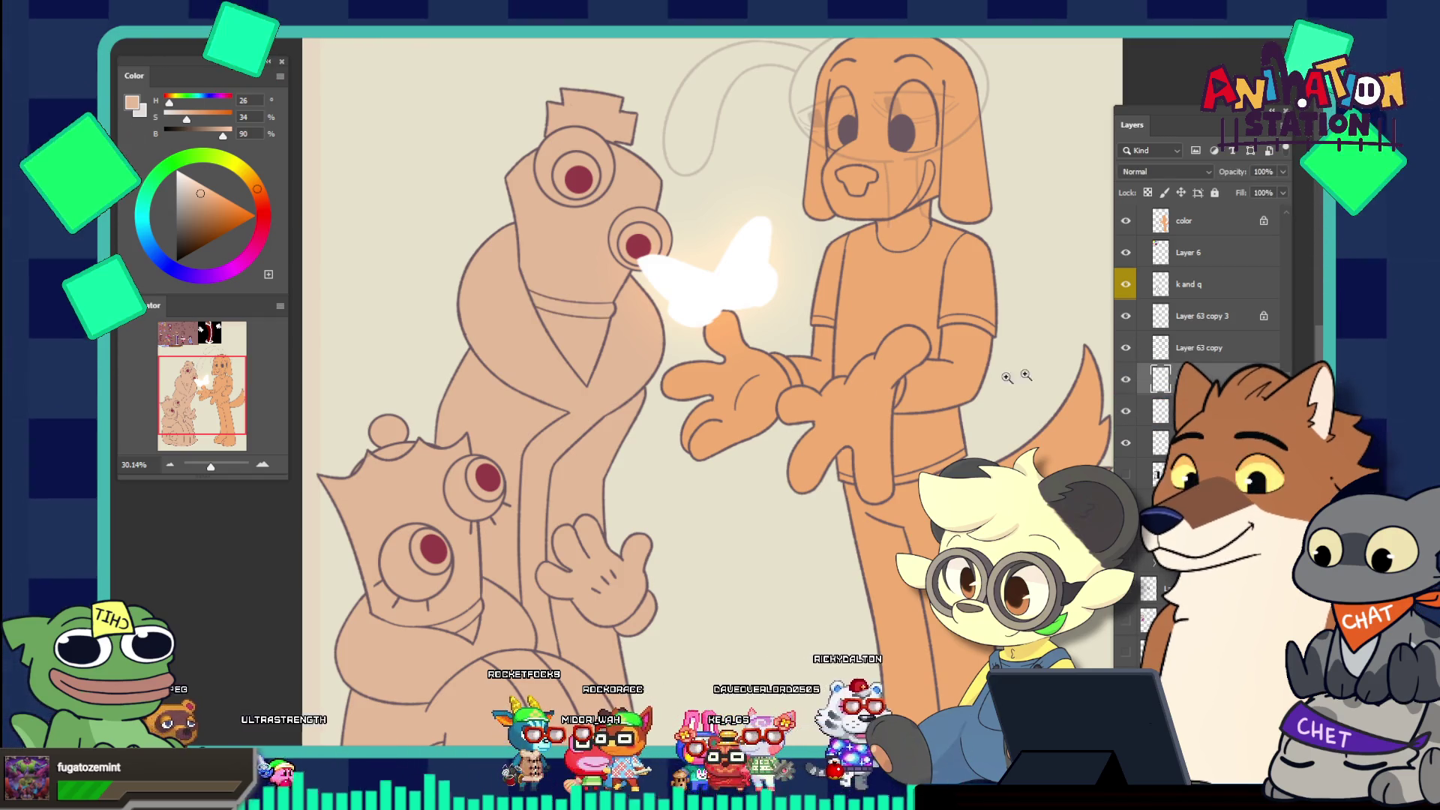
{"action": "scroll", "coordinate": [611, 368], "scroll_direction": "down", "scroll_amount": 5}
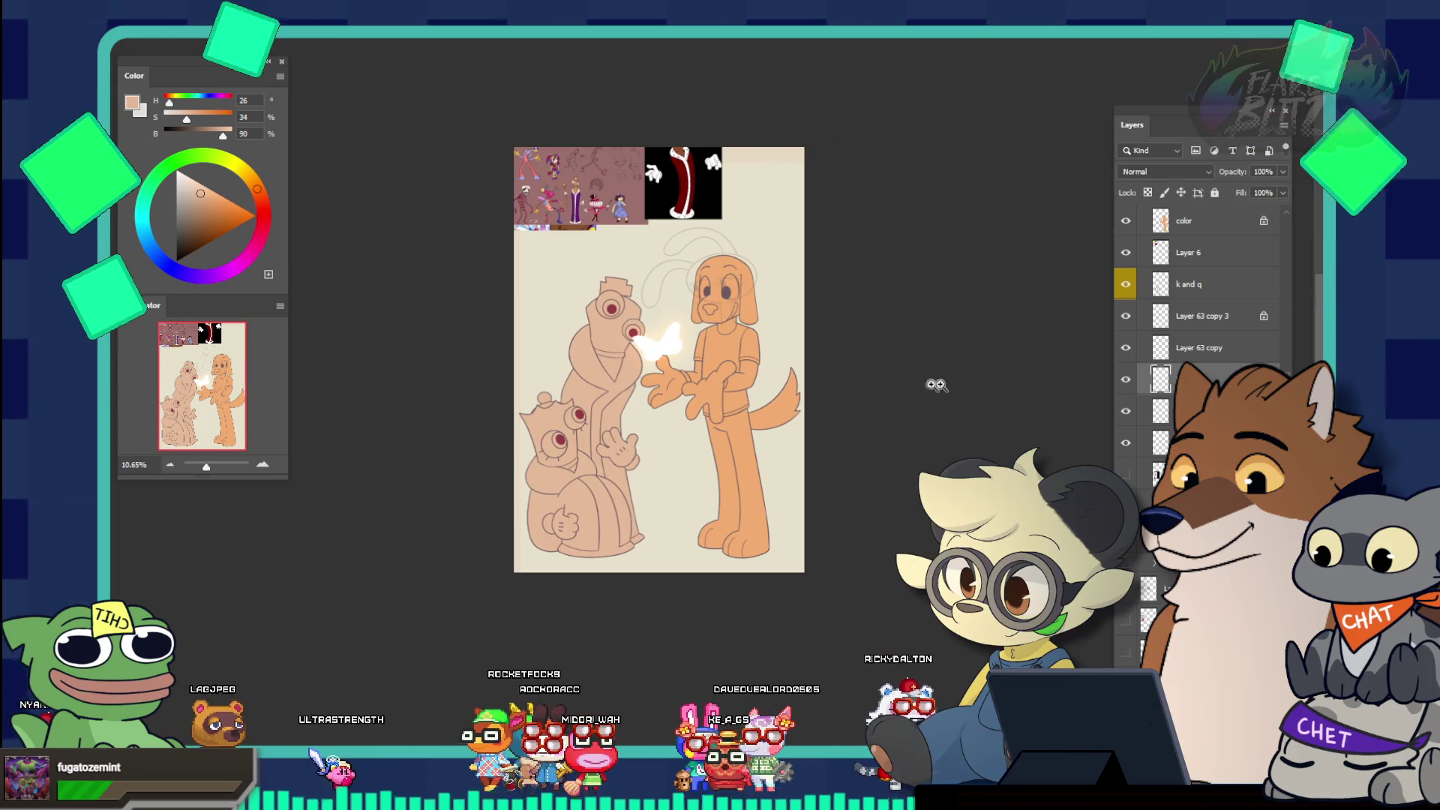
{"action": "left_click", "coordinate": [1215, 299]}
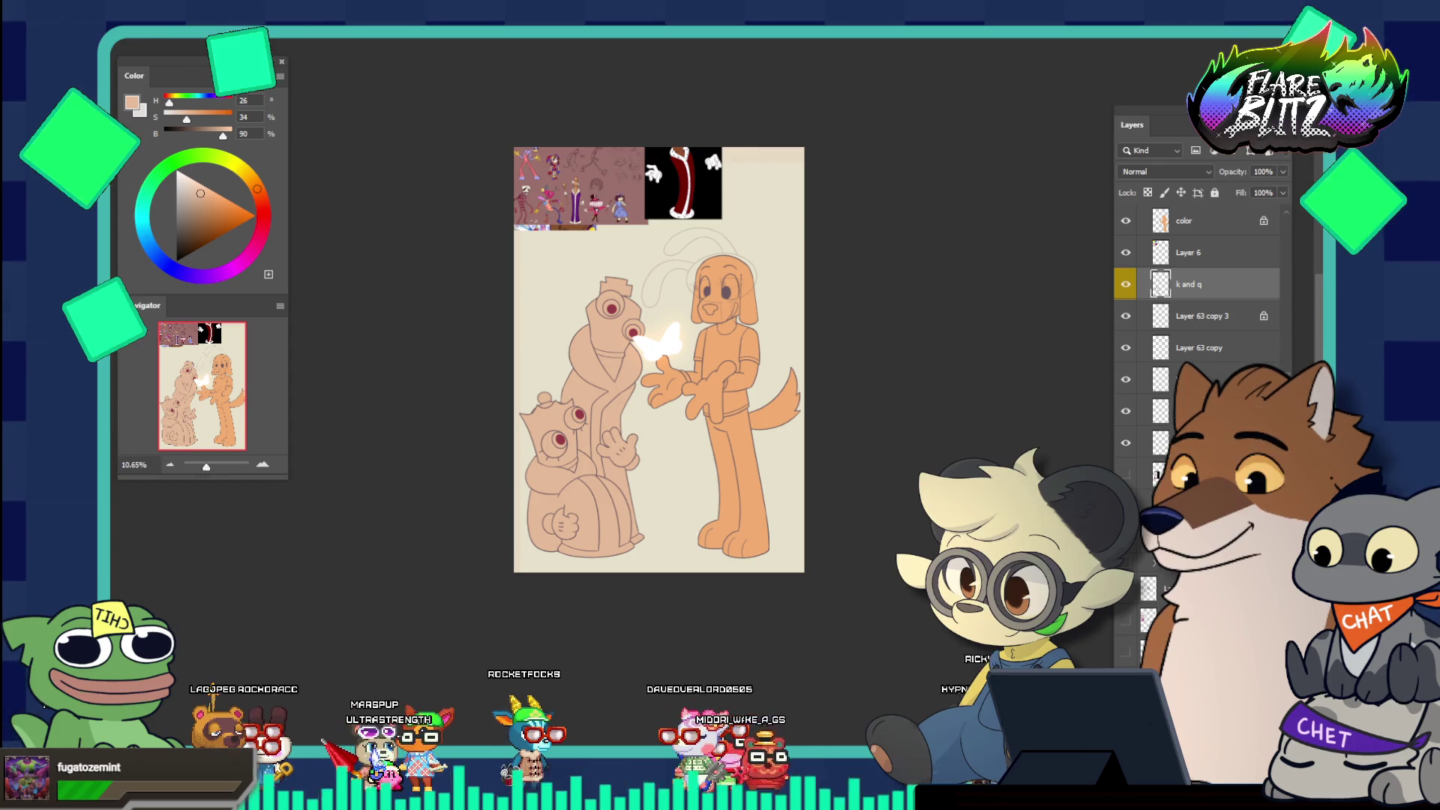
{"action": "key", "text": "ctrl+e"}
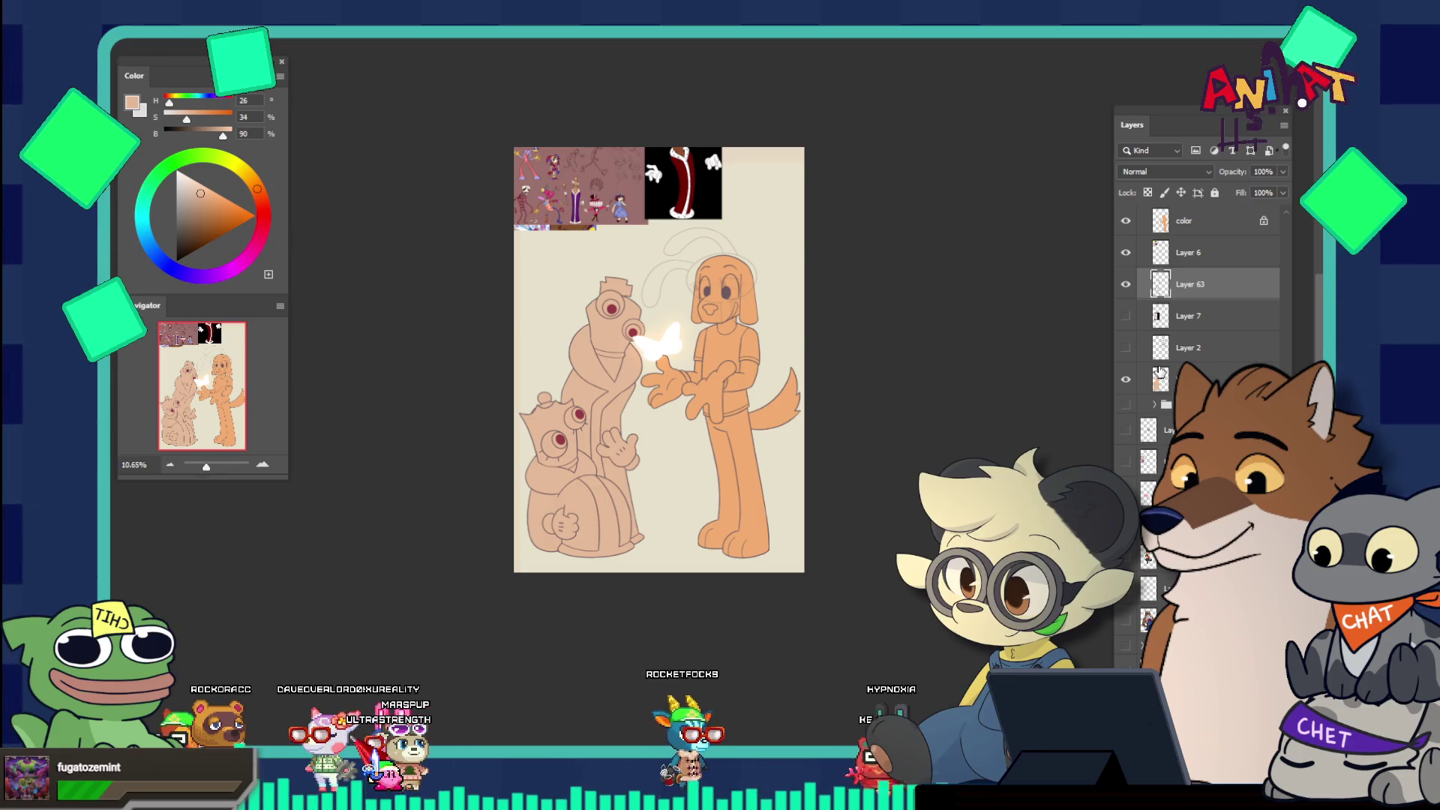
Show the hidden sticker-sheet reference, move it into view, then delete its layer
{"action": "left_click_drag", "start_coordinate": [1163, 311], "coordinate": [1164, 309]}
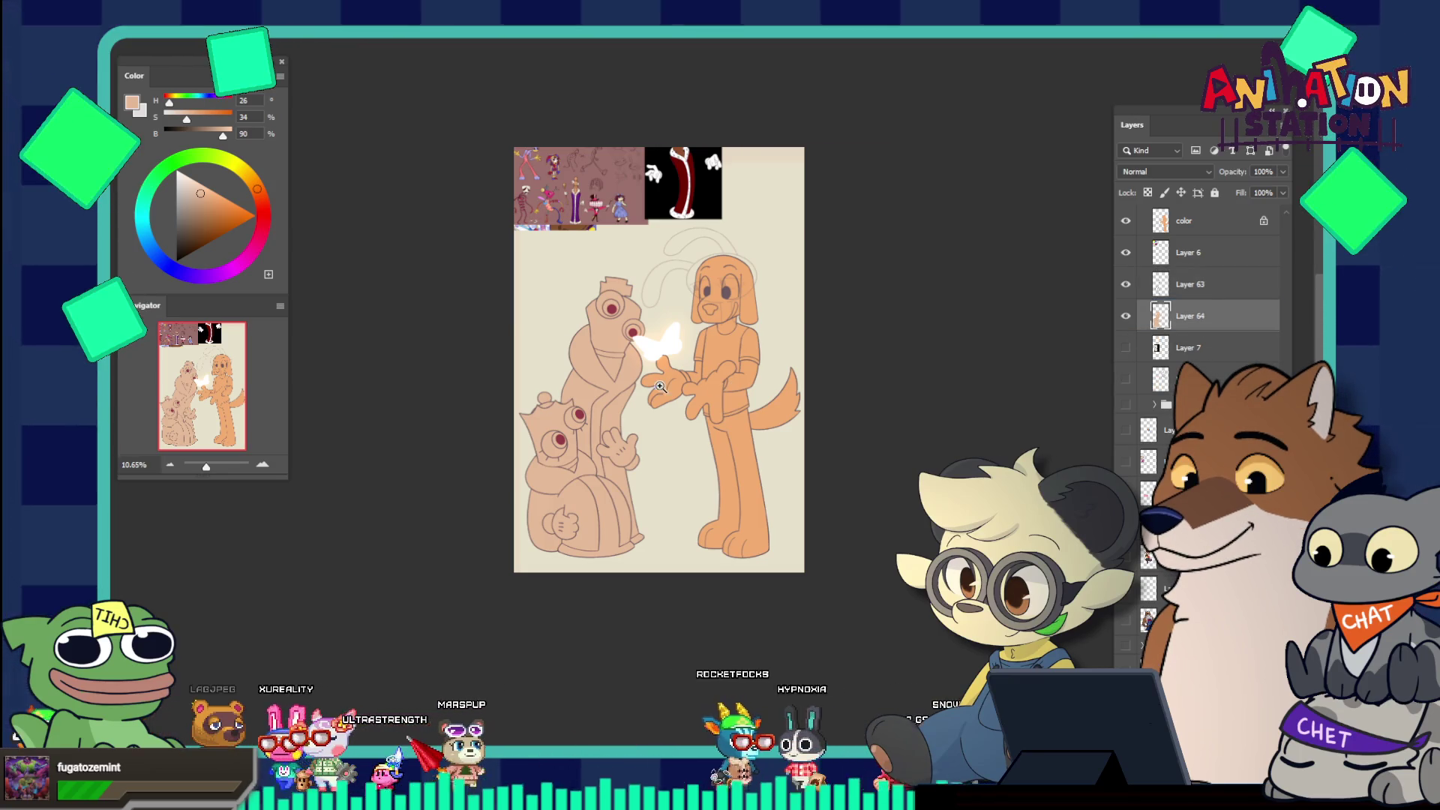
{"action": "left_click_drag", "start_coordinate": [623, 341], "coordinate": [667, 411]}
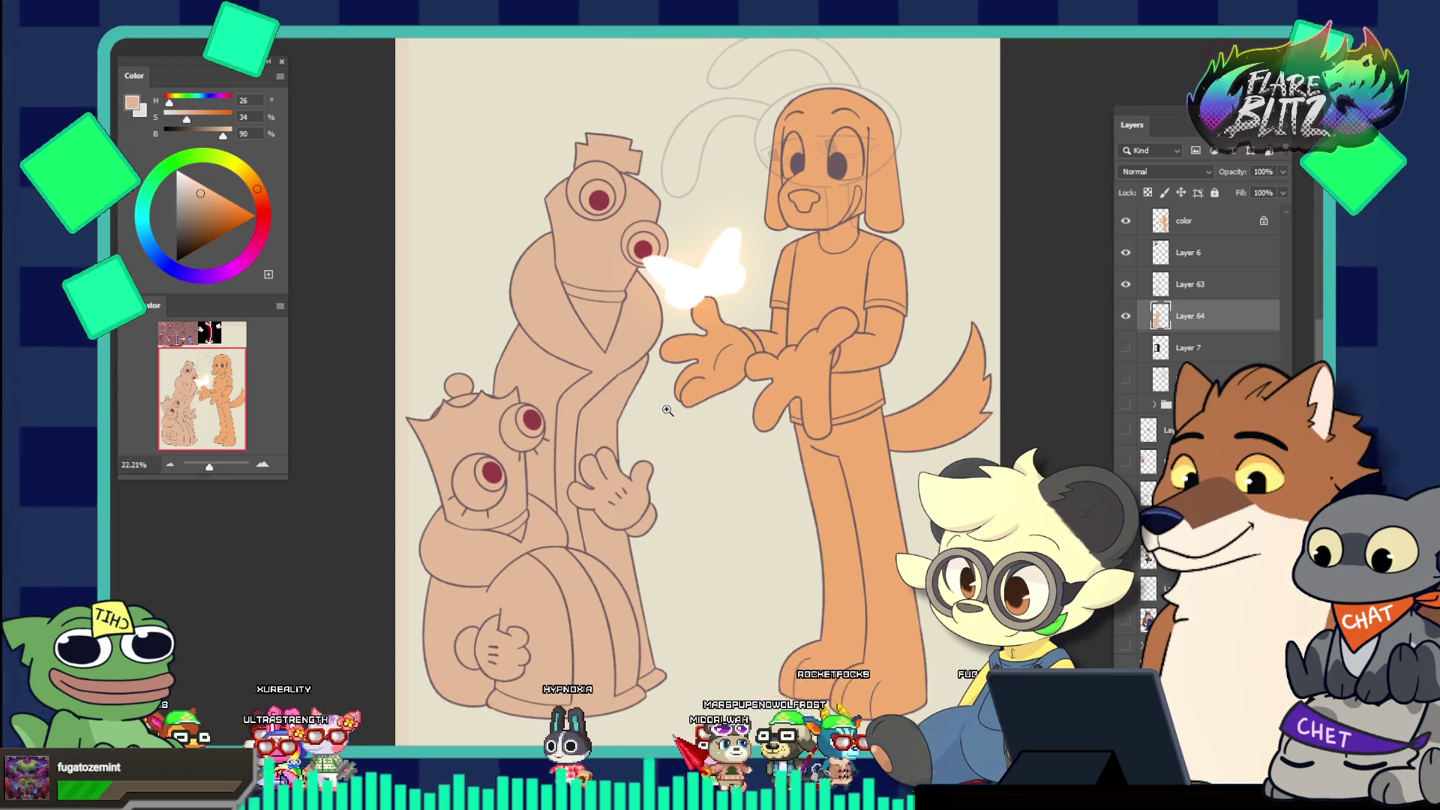
{"action": "left_click_drag", "start_coordinate": [639, 330], "coordinate": [617, 265]}
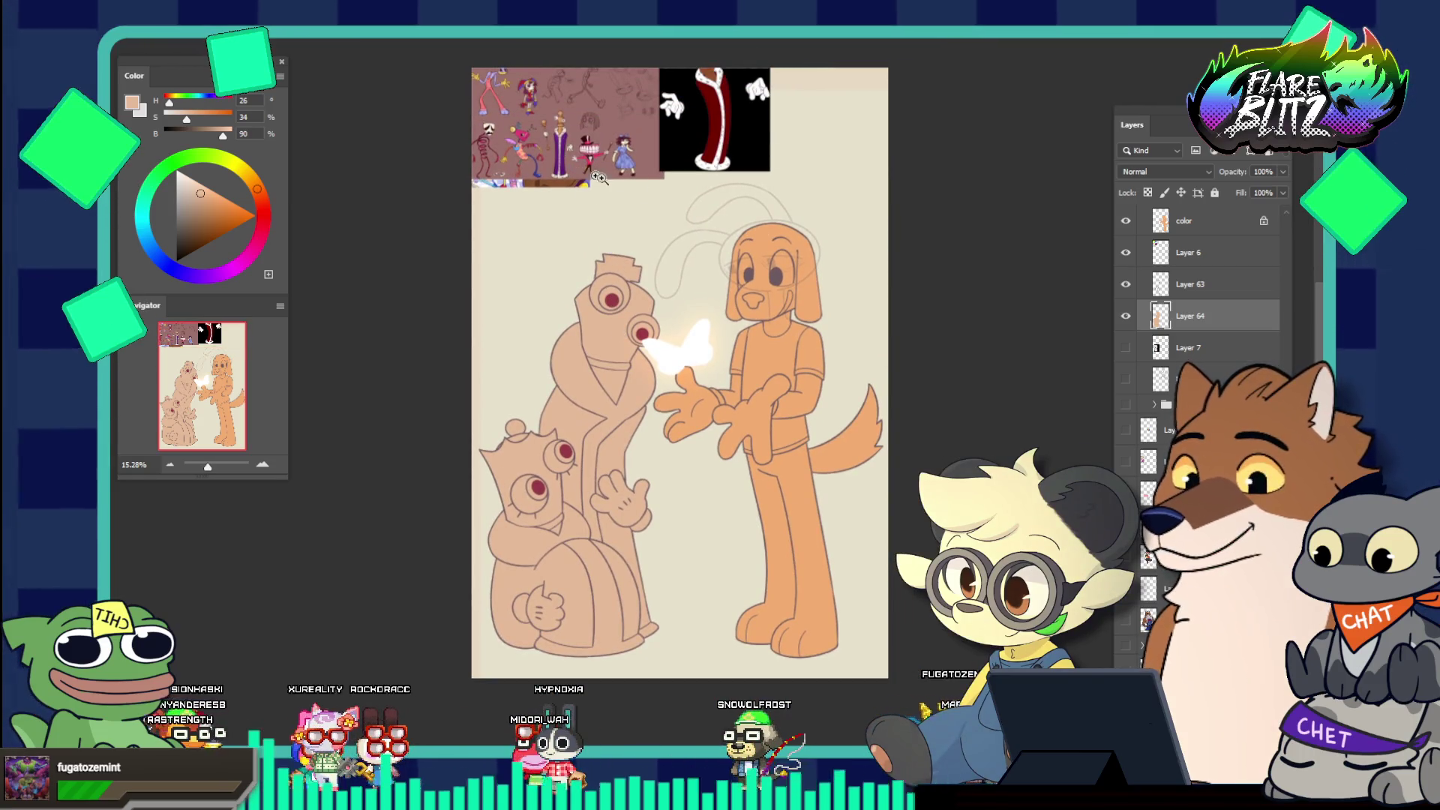
{"action": "left_click", "coordinate": [1127, 348]}
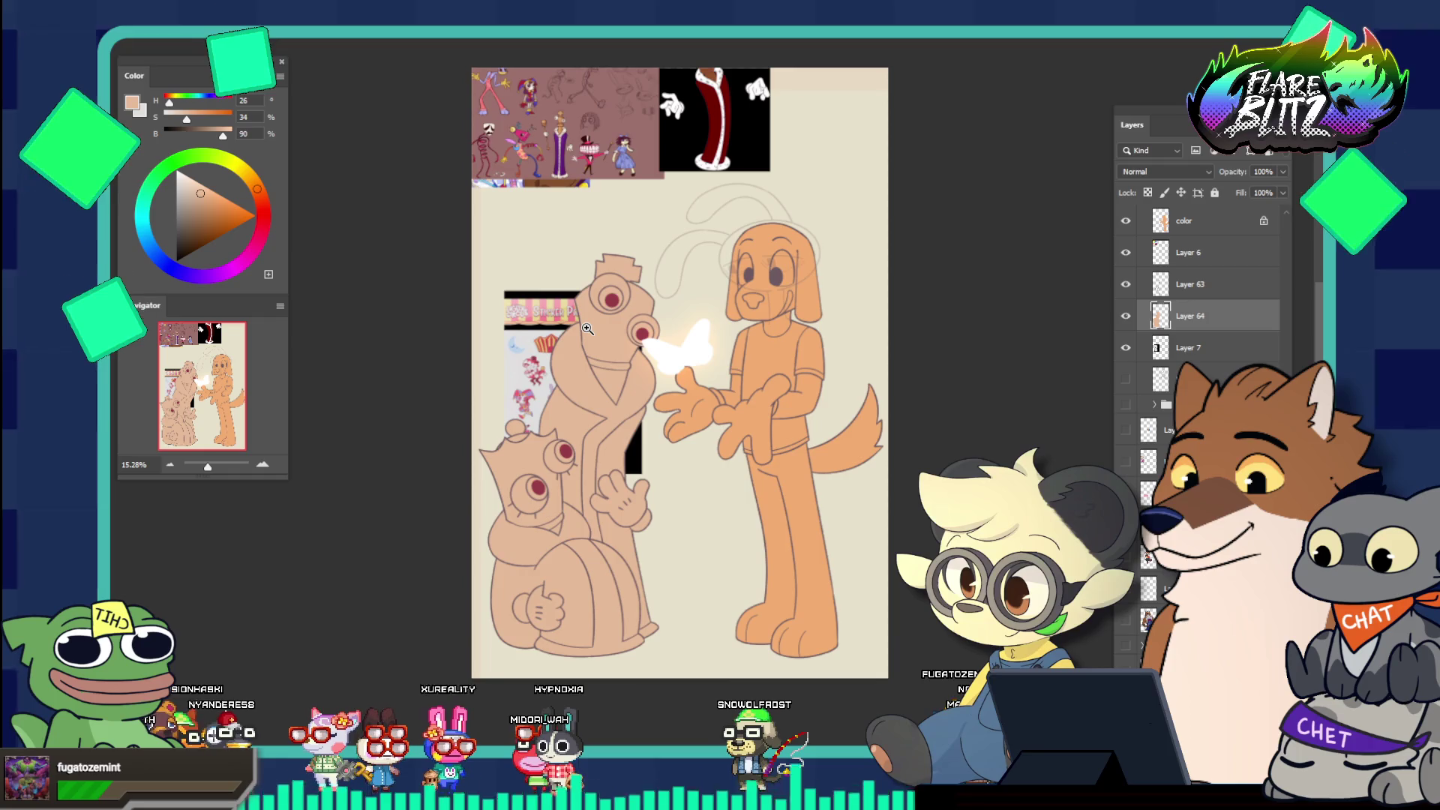
{"action": "left_click_drag", "start_coordinate": [532, 328], "coordinate": [558, 327]}
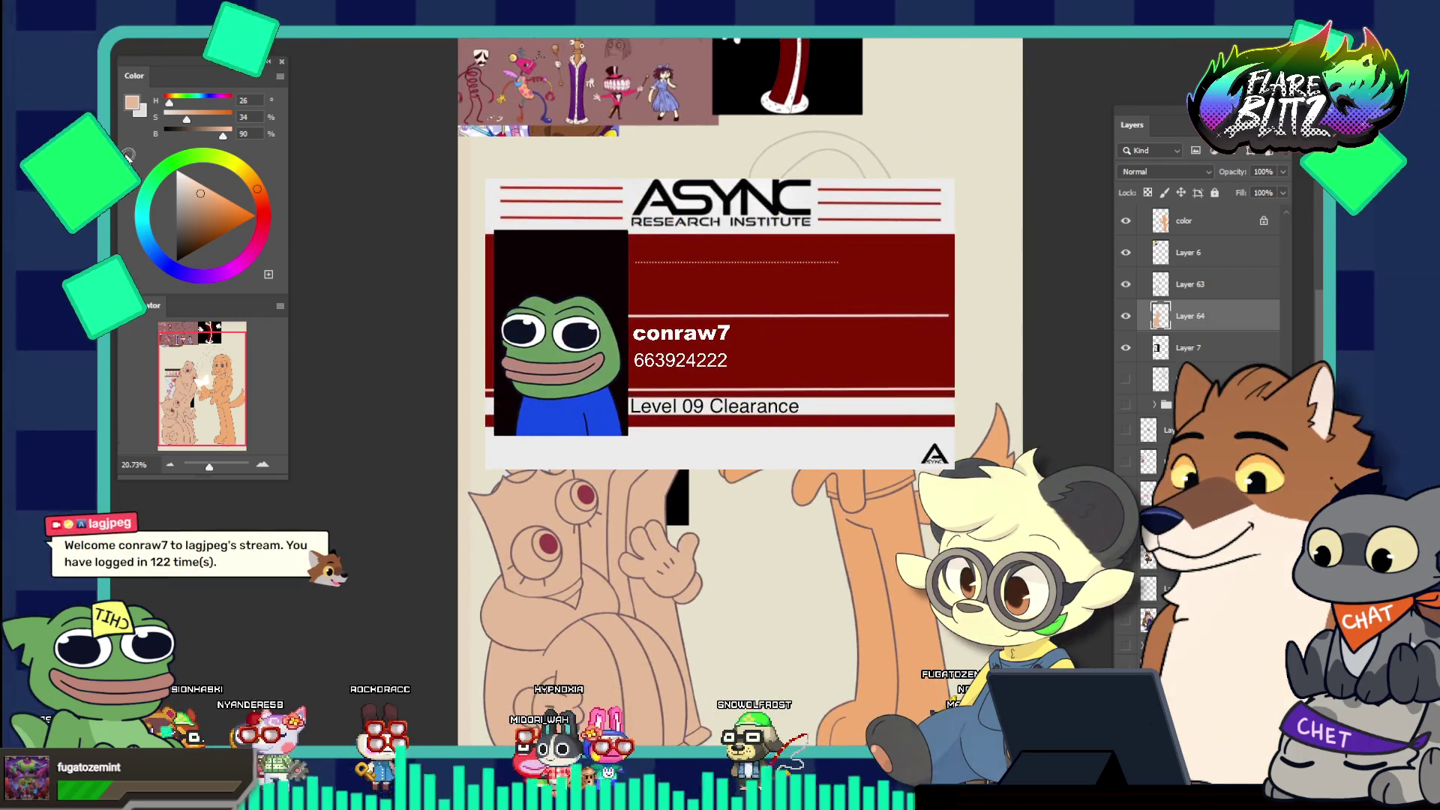
{"action": "mouse_move", "coordinate": [450, 248]}
{"action": "left_mouse_down"}
{"action": "mouse_move", "coordinate": [495, 225]}
{"action": "mouse_move", "coordinate": [481, 191]}
{"action": "left_mouse_up"}
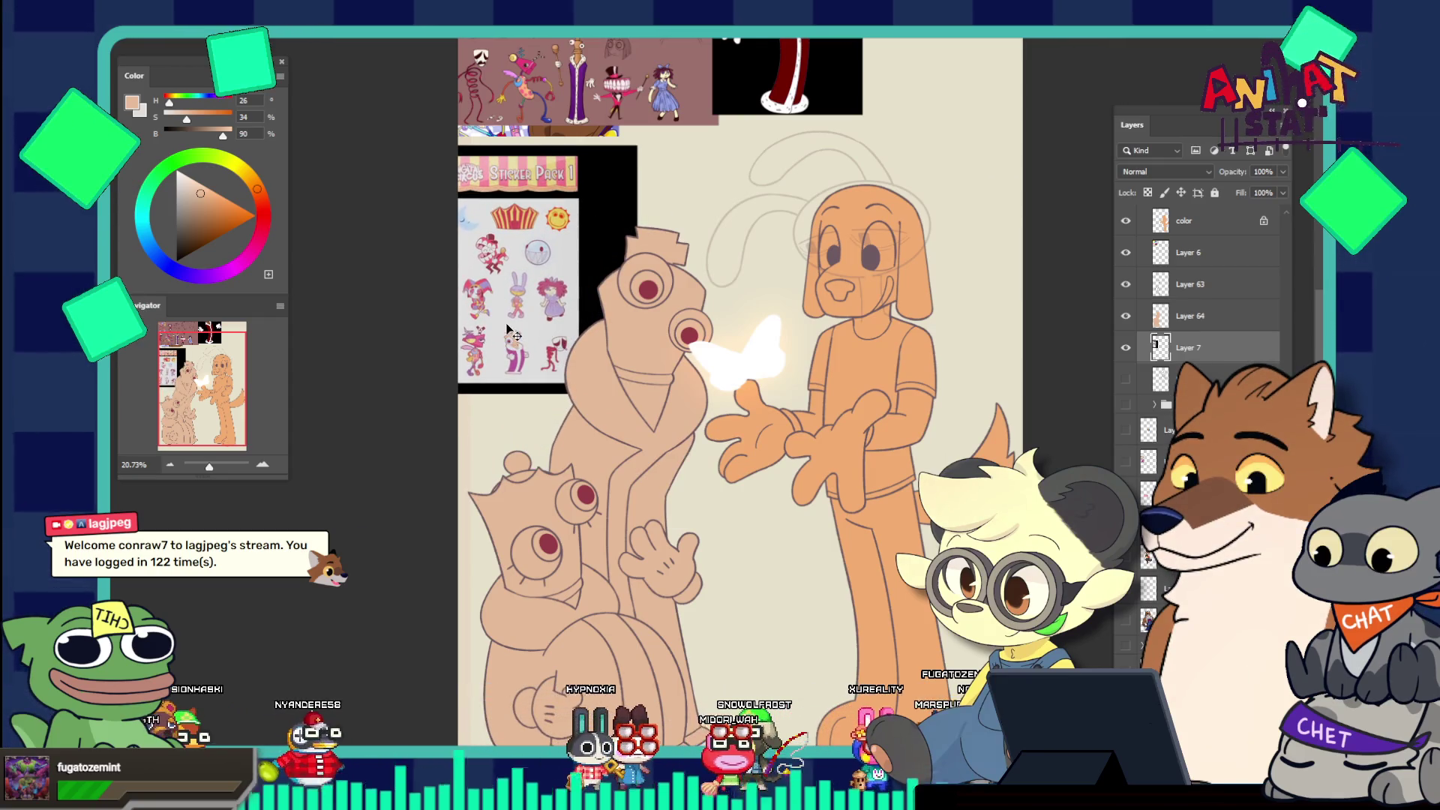
{"action": "left_click_drag", "start_coordinate": [507, 305], "coordinate": [510, 317]}
{"action": "key", "text": "Delete"}
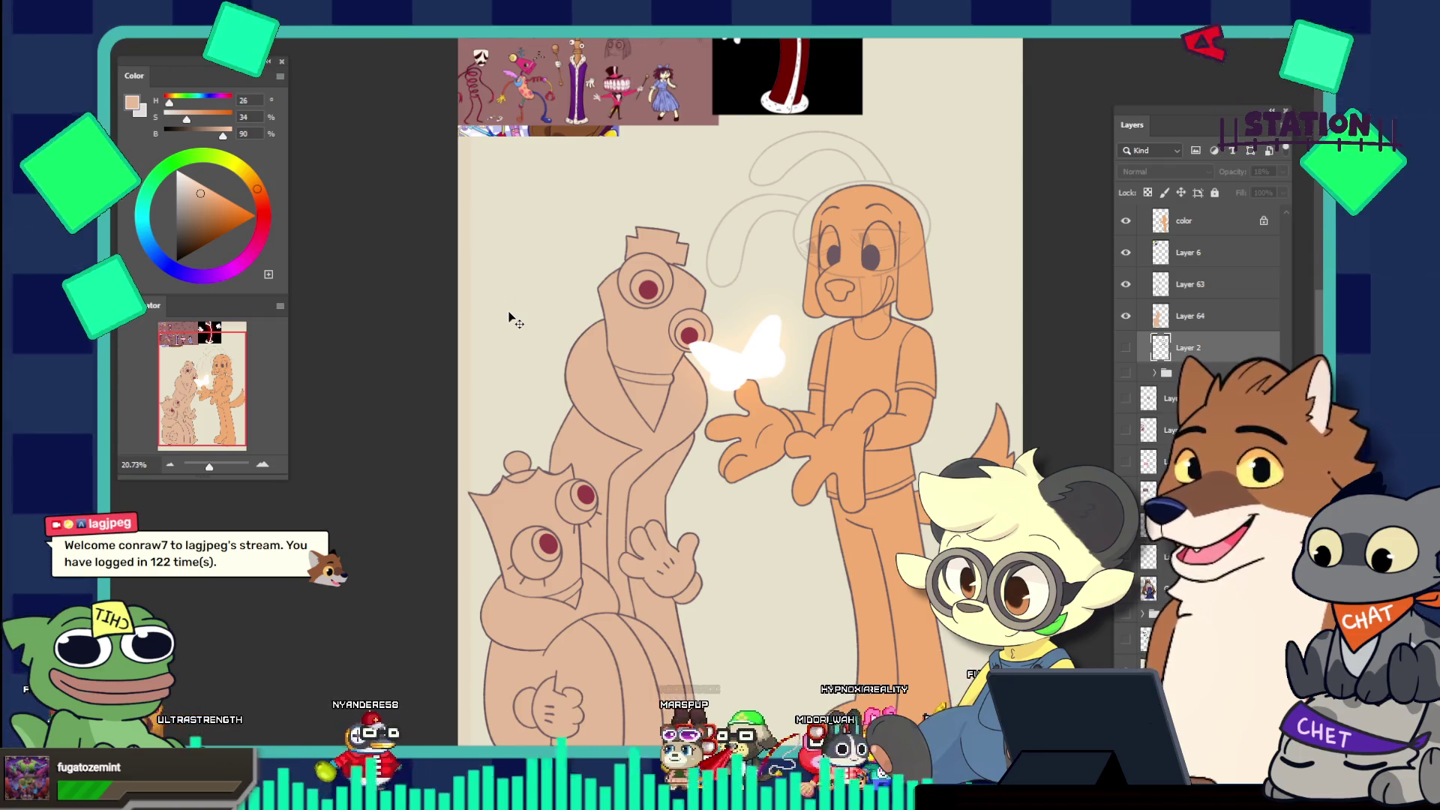
Move the character reference sheet lower, group the layer, and paste the purple-robed reference at left
{"action": "scroll", "coordinate": [643, 304], "scroll_direction": "up", "scroll_amount": 2}
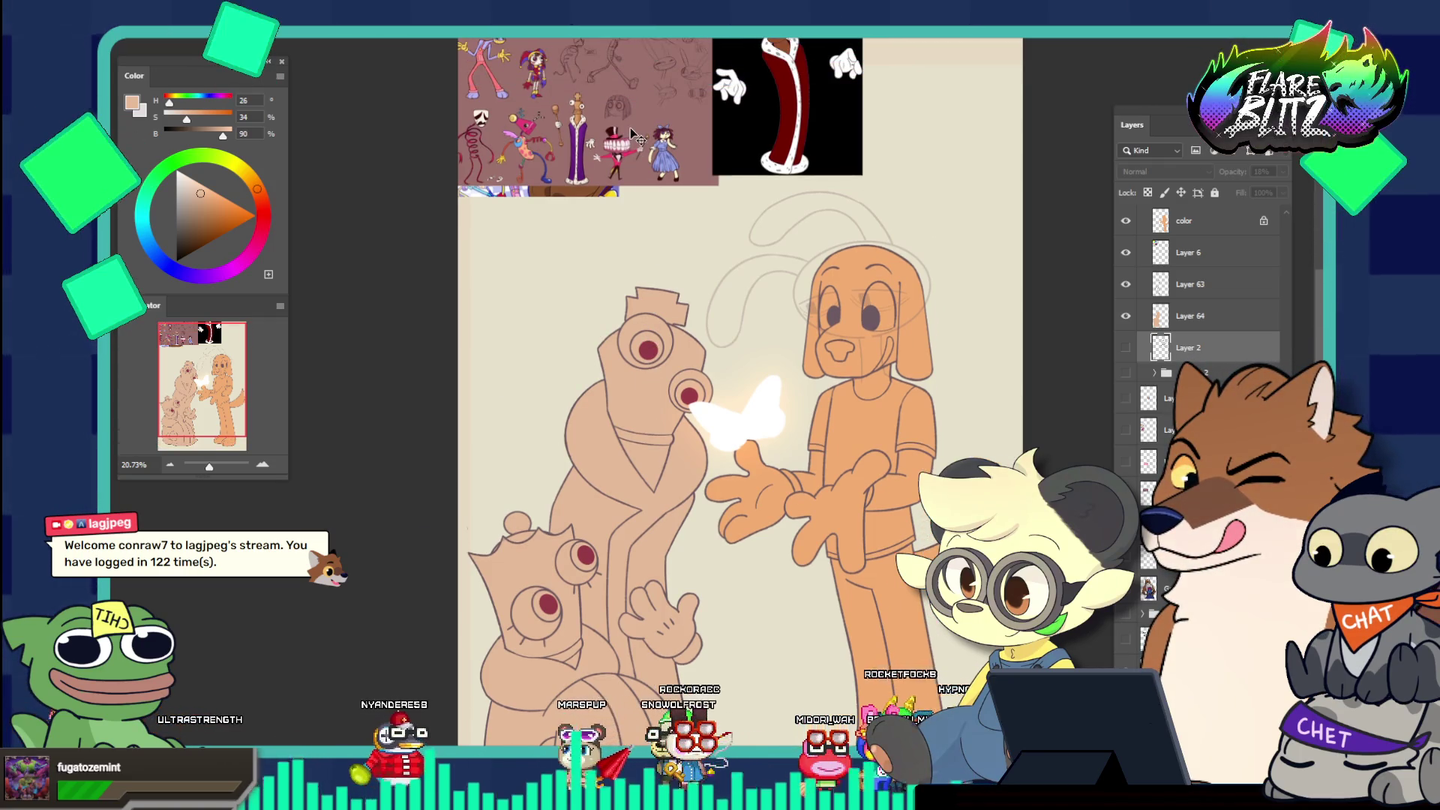
{"action": "mouse_move", "coordinate": [524, 135]}
{"action": "left_mouse_down"}
{"action": "mouse_move", "coordinate": [548, 183]}
{"action": "mouse_move", "coordinate": [713, 241]}
{"action": "mouse_move", "coordinate": [743, 225]}
{"action": "mouse_move", "coordinate": [576, 207]}
{"action": "left_mouse_up"}
{"action": "scroll", "coordinate": [579, 207], "scroll_direction": "down", "scroll_amount": 5}
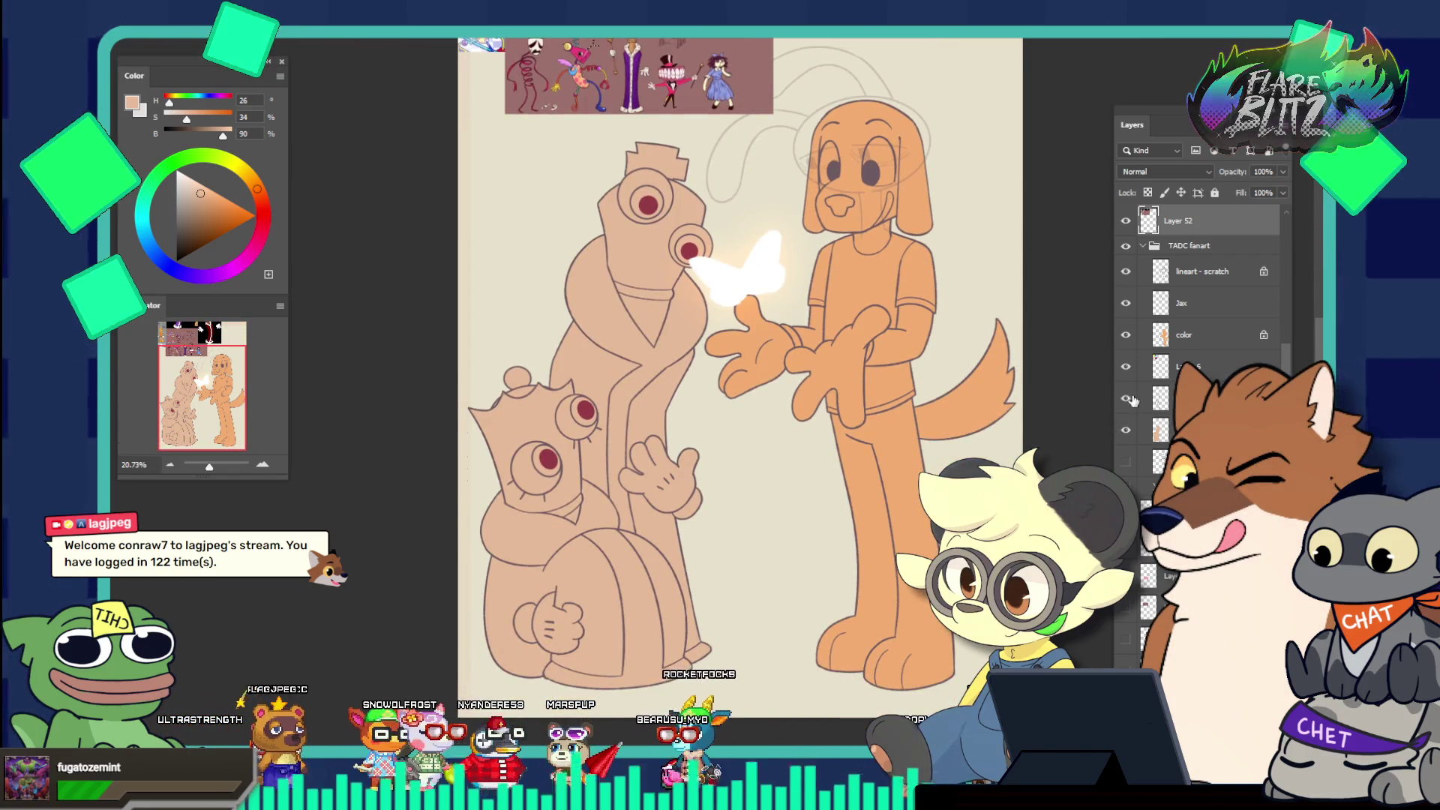
{"action": "left_click", "coordinate": [1130, 462]}
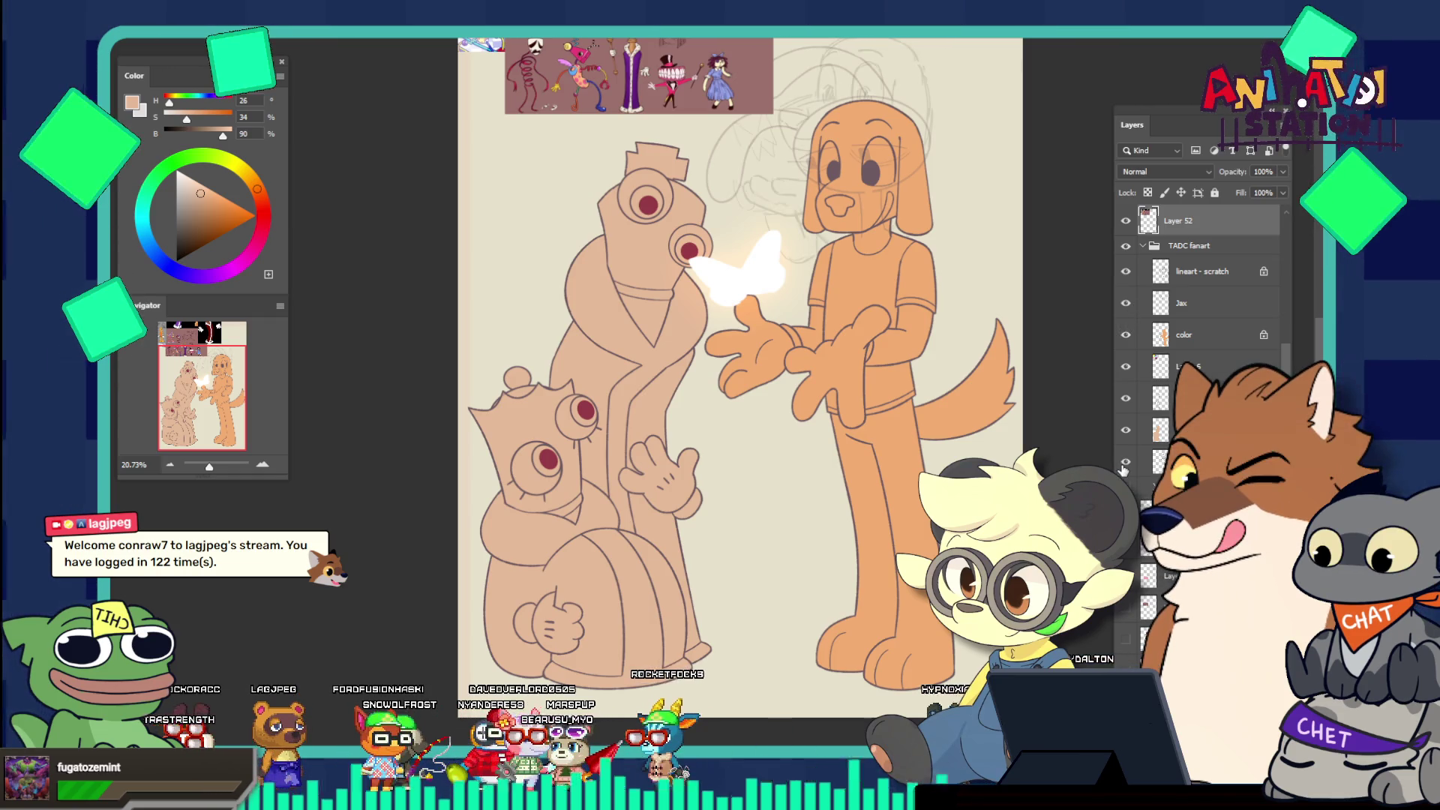
{"action": "key", "text": "ctrl+g"}
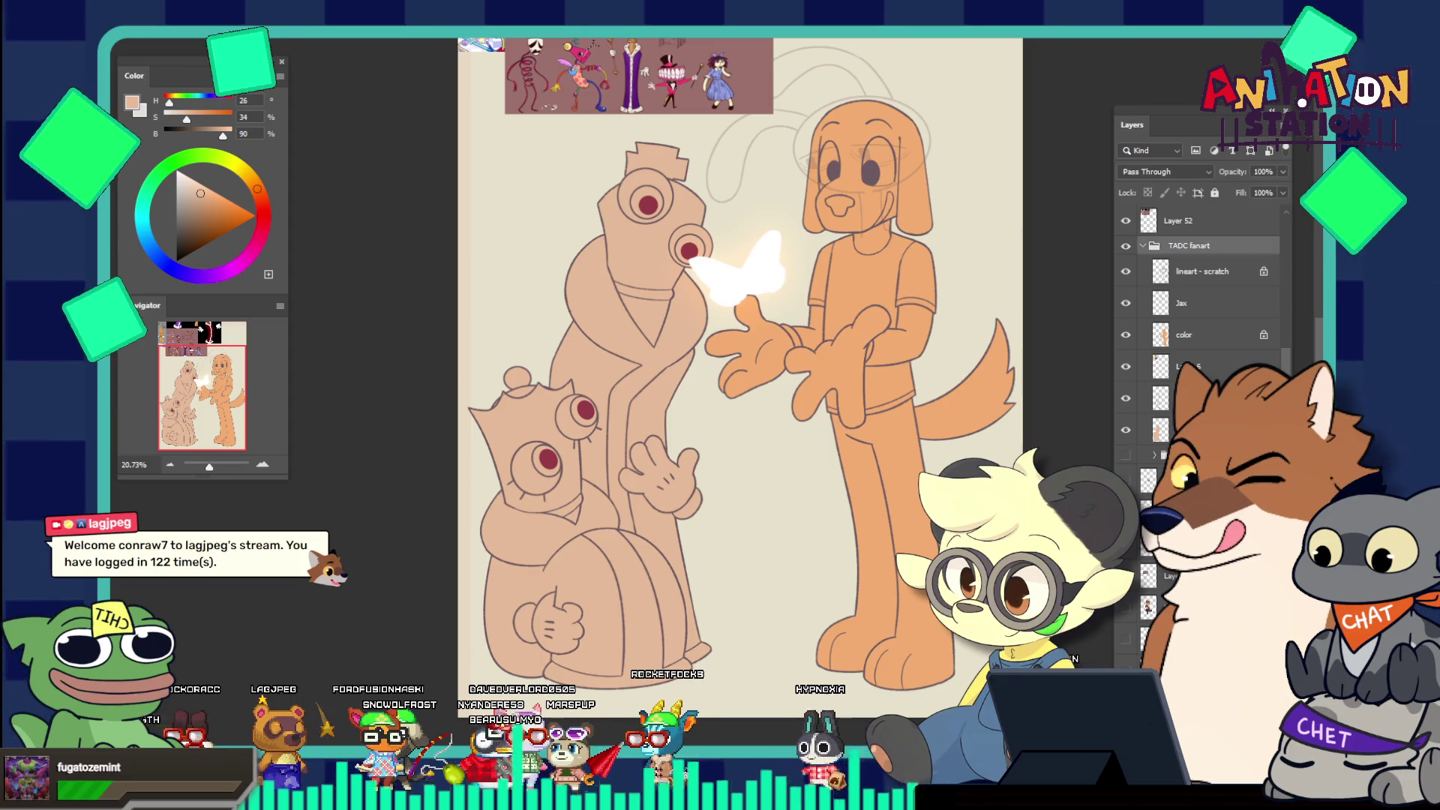
{"action": "key", "text": "ctrl+v"}
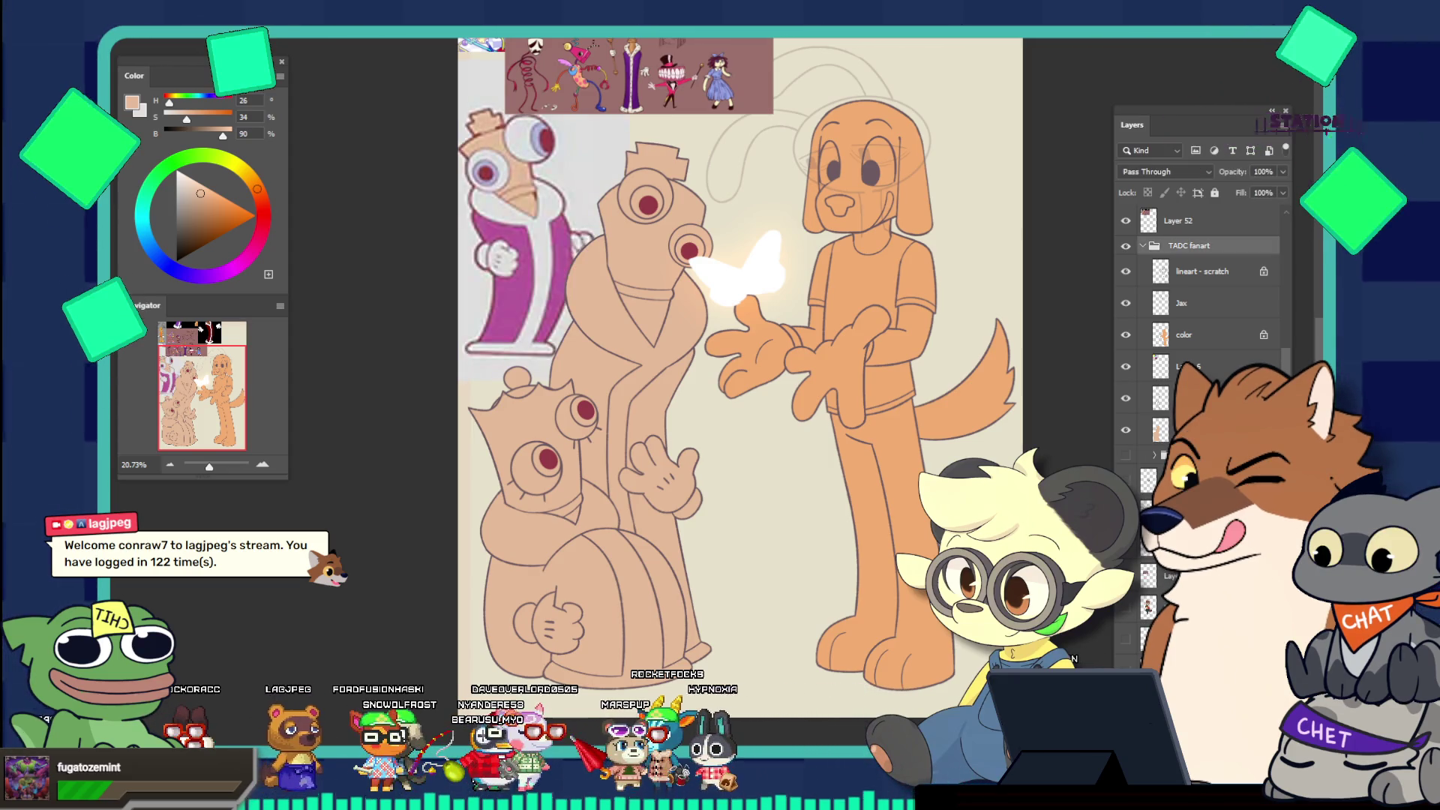
Sample the robe purple (H320, S49, B67) from the reference, then target the layer below the color layer
{"action": "scroll", "coordinate": [484, 262], "scroll_direction": "up", "scroll_amount": 1}
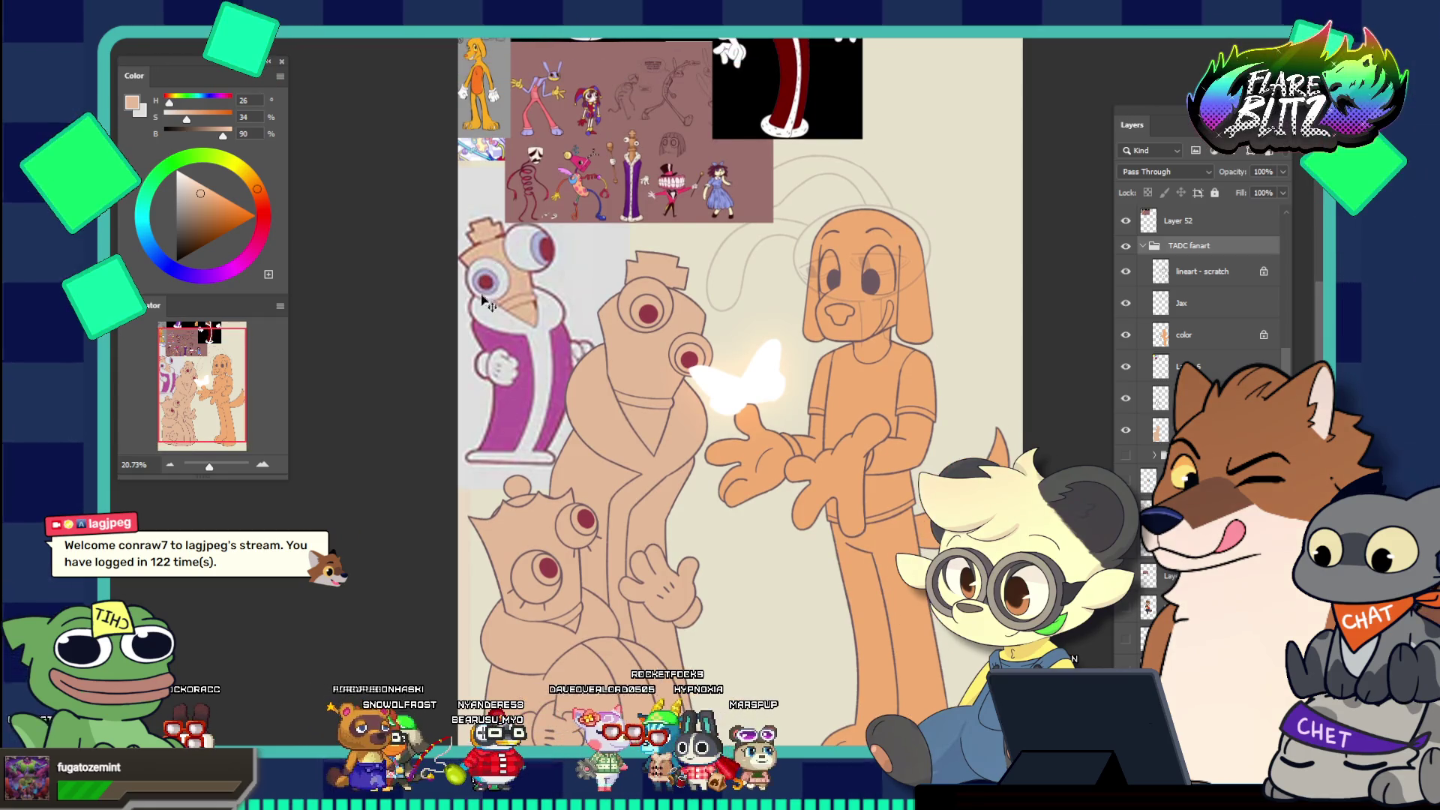
{"action": "scroll", "coordinate": [495, 300], "scroll_direction": "up", "scroll_amount": 2}
{"action": "scroll", "coordinate": [510, 346], "scroll_direction": "up", "scroll_amount": 3}
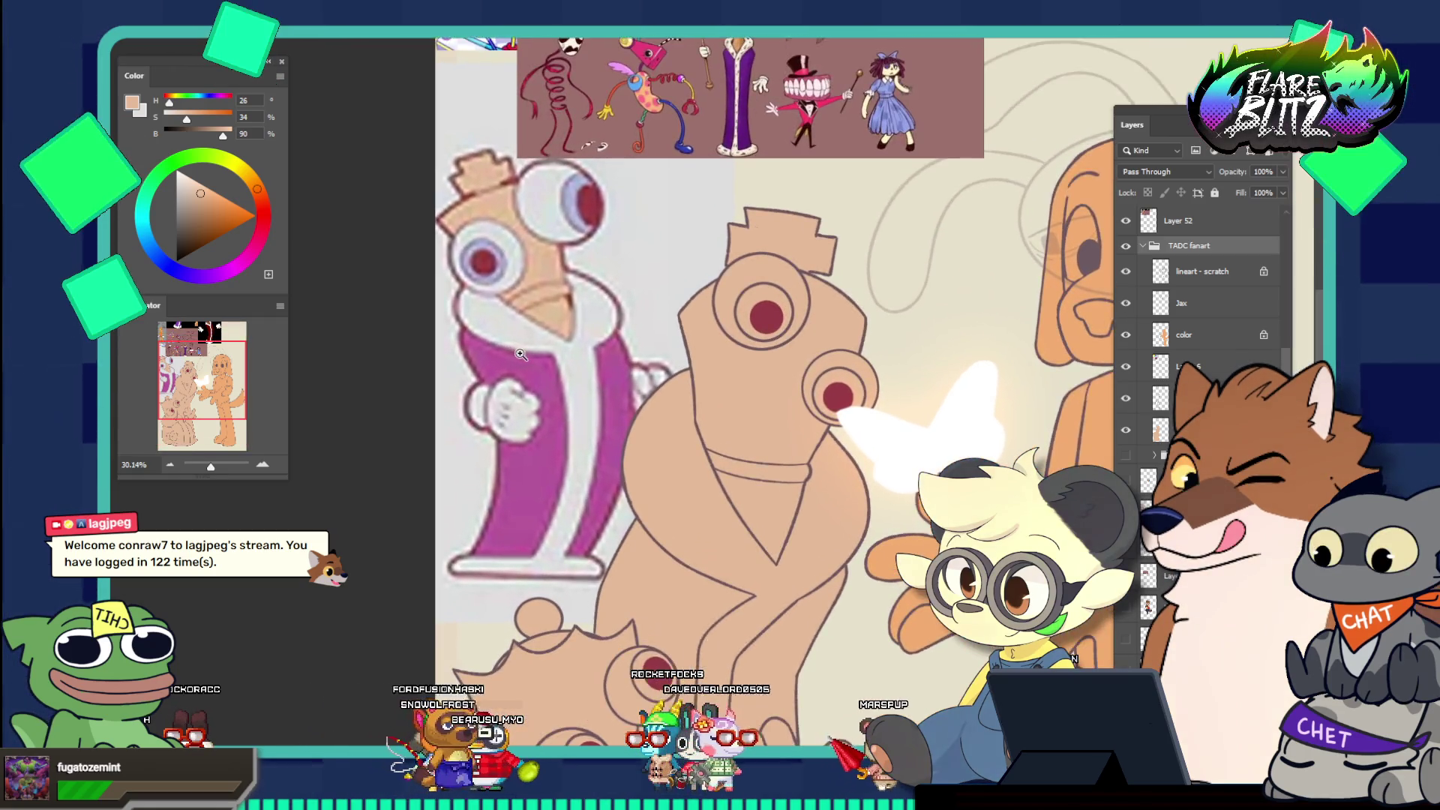
{"action": "left_click", "coordinate": [525, 351]}
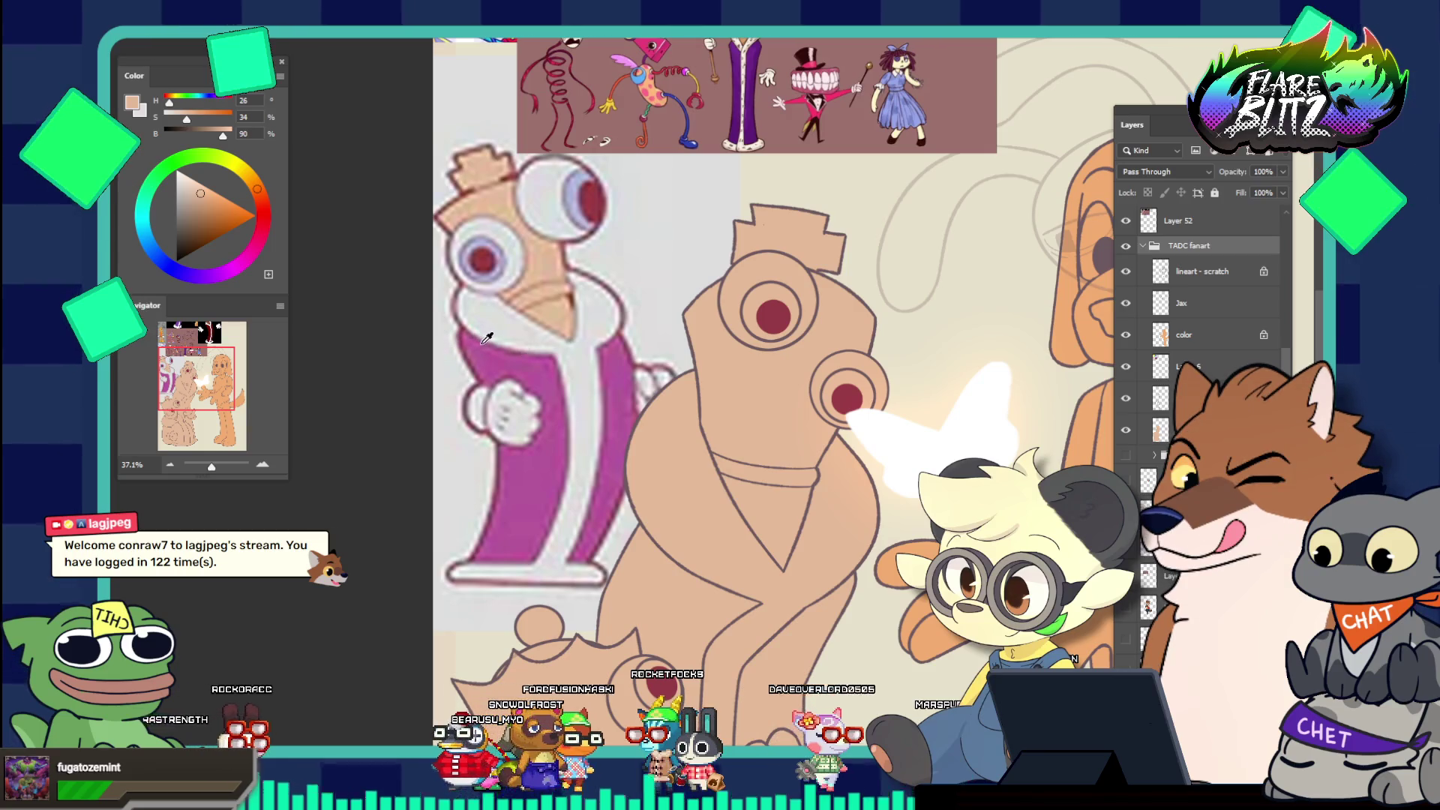
{"action": "scroll", "coordinate": [748, 545], "scroll_direction": "down", "scroll_amount": 4}
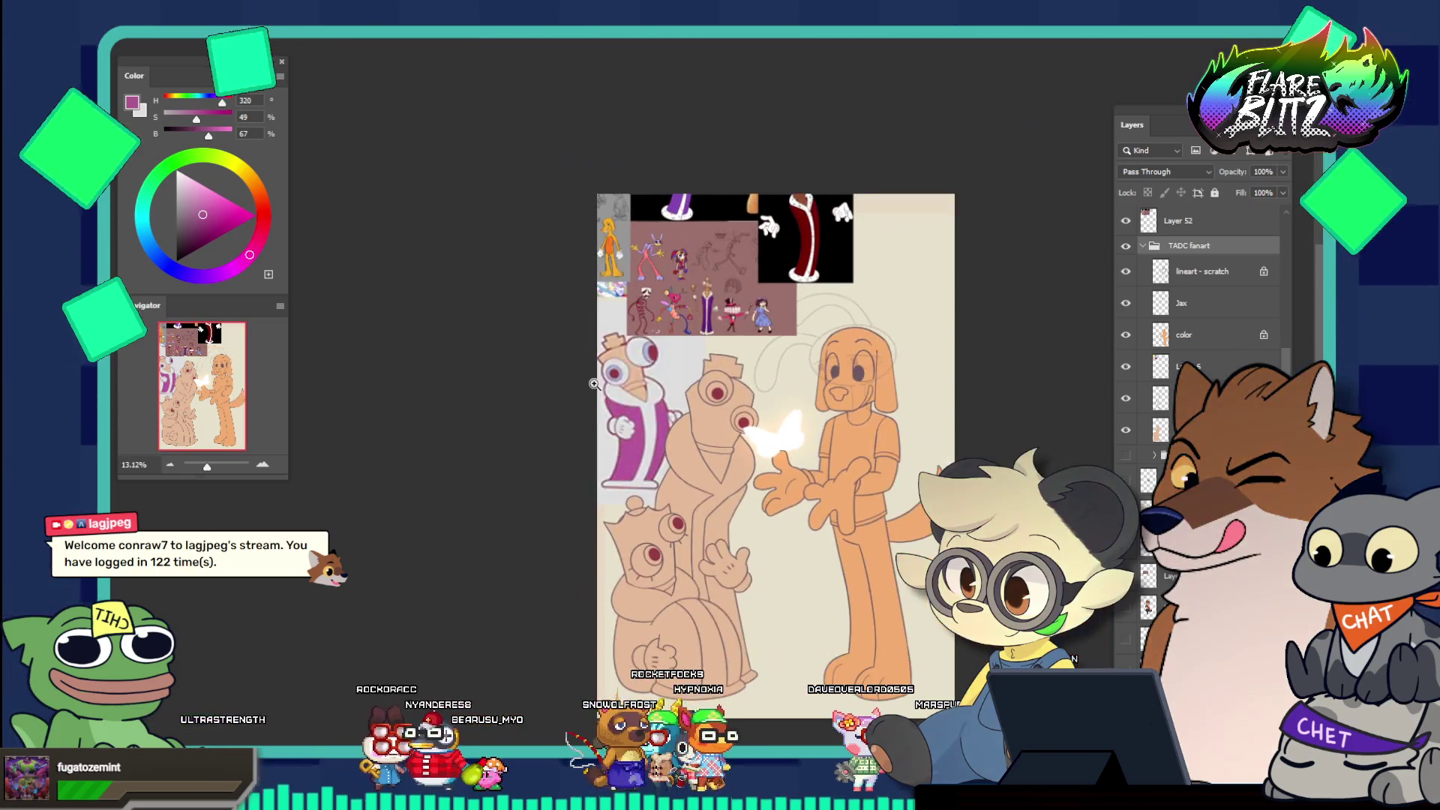
{"action": "scroll", "coordinate": [749, 545], "scroll_direction": "up", "scroll_amount": 3}
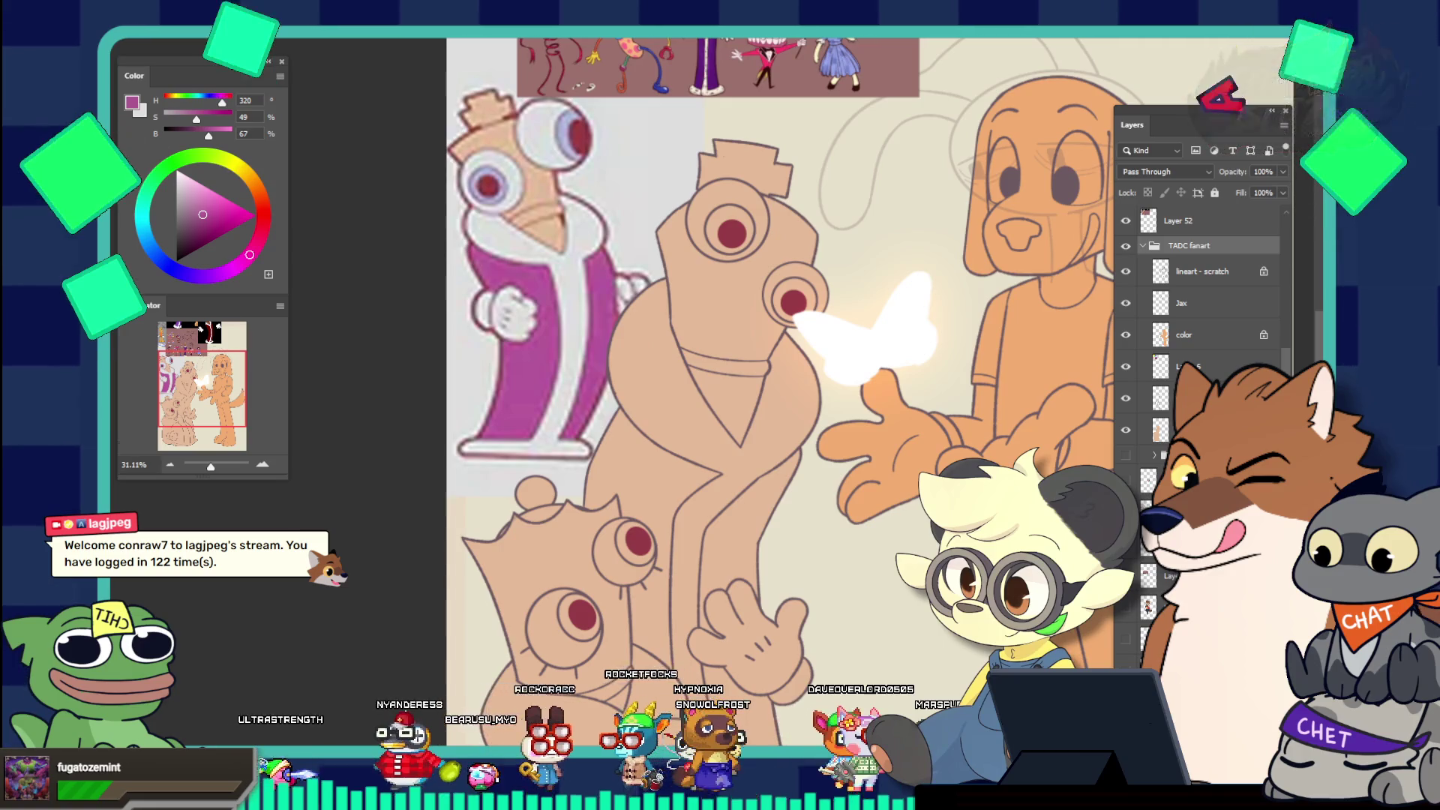
{"action": "left_click", "coordinate": [1211, 334]}
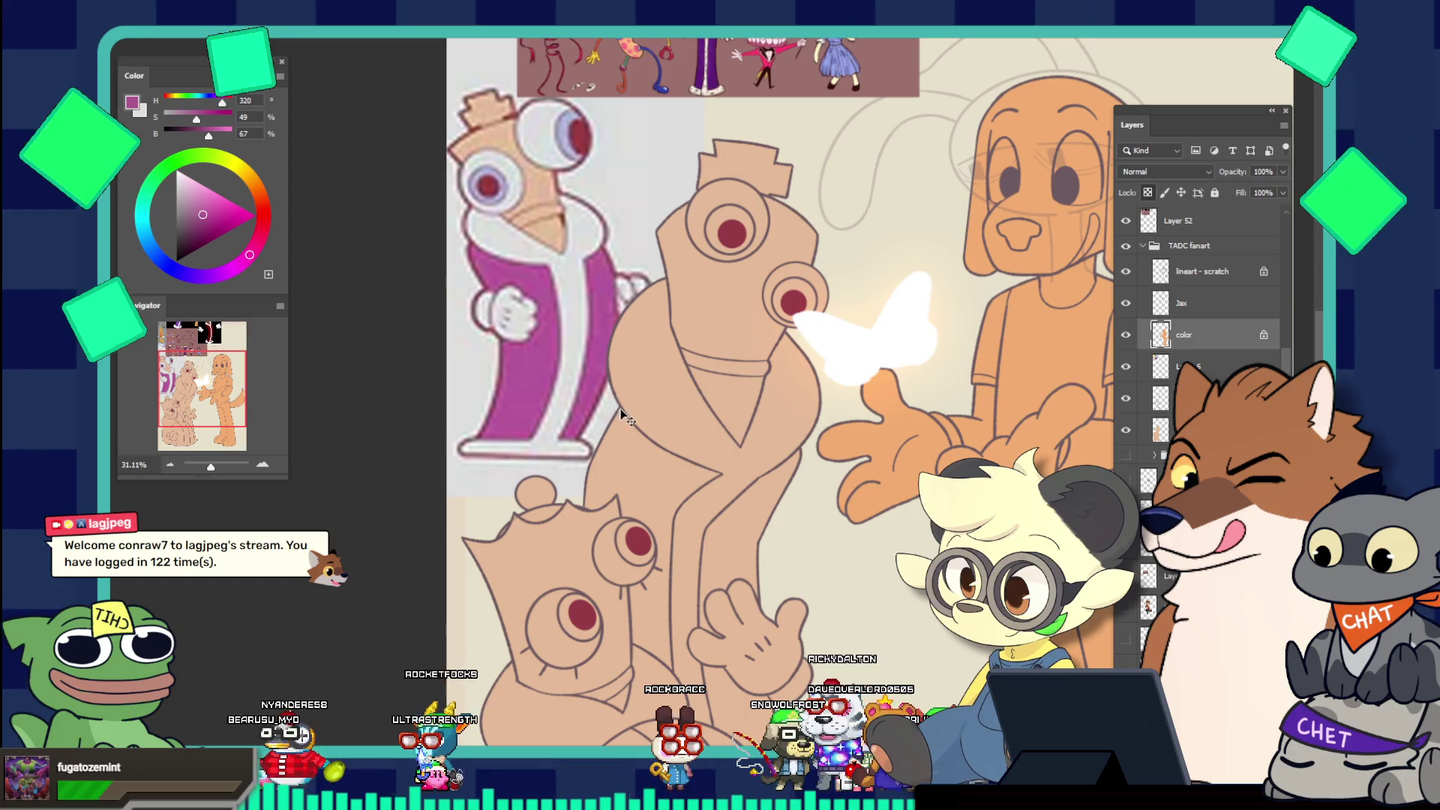
{"action": "left_click", "coordinate": [660, 373], "text": "ctrl"}
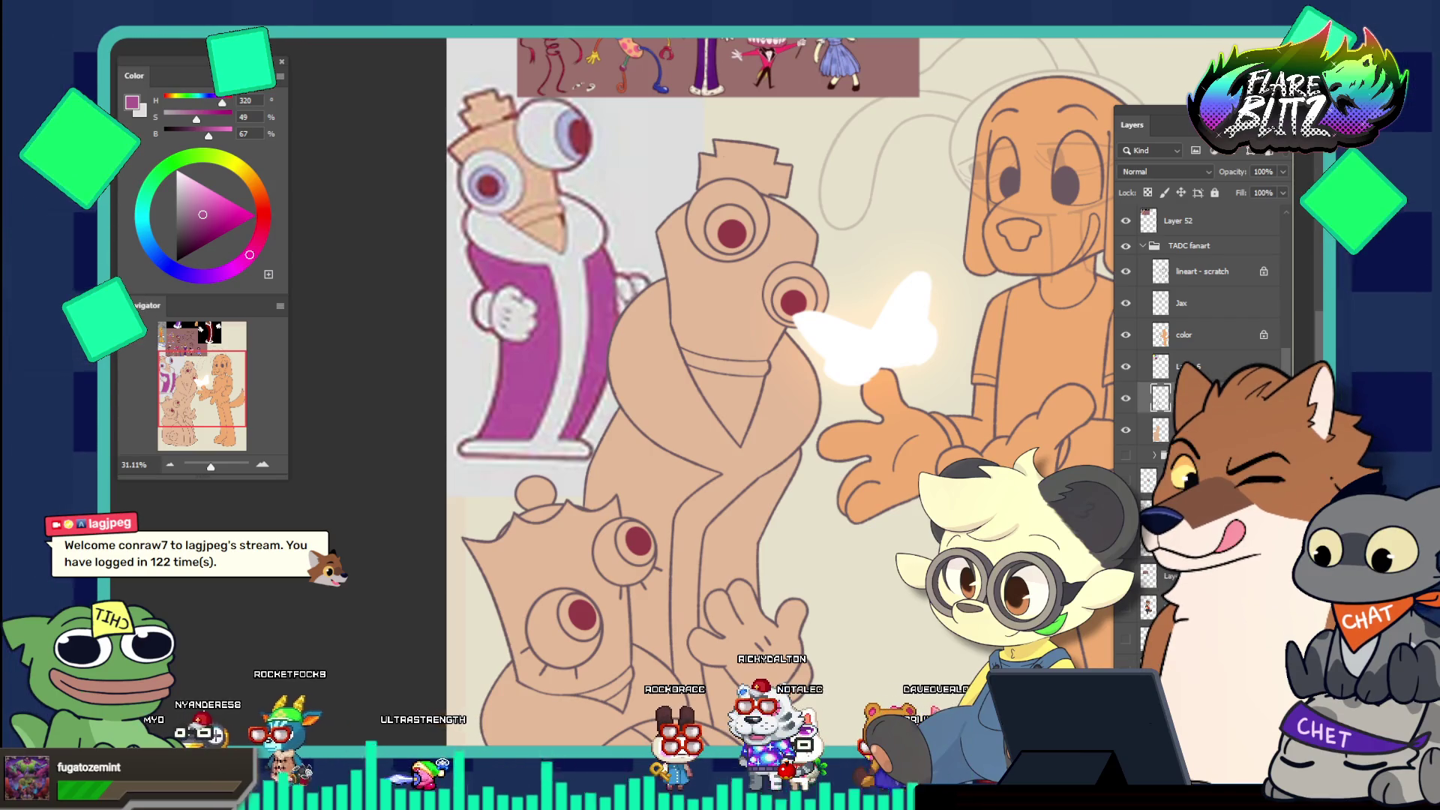
Select the robed character's coat and lower arm areas
{"action": "key", "text": "alt+bracketleft"}
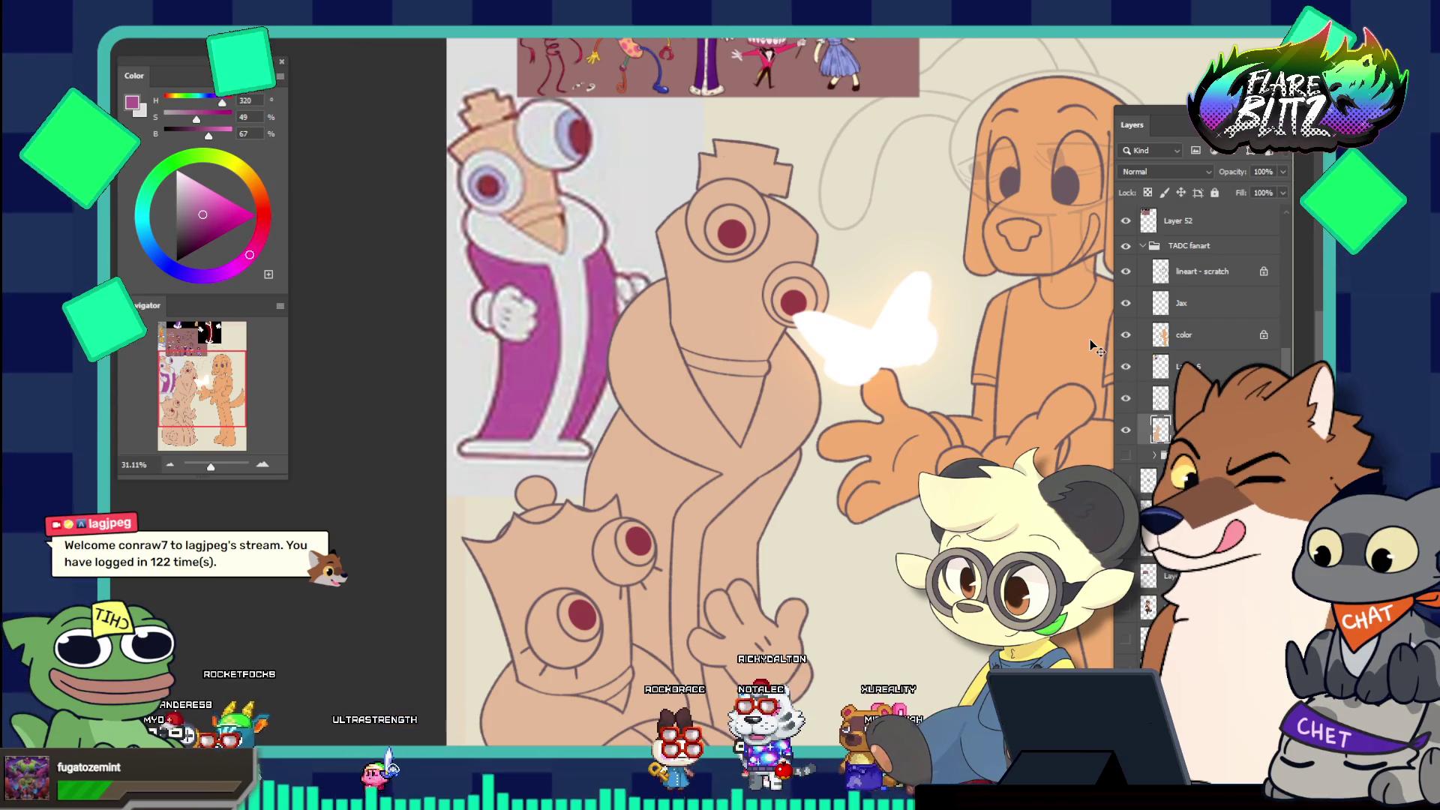
{"action": "key", "text": "alt+bracketright"}
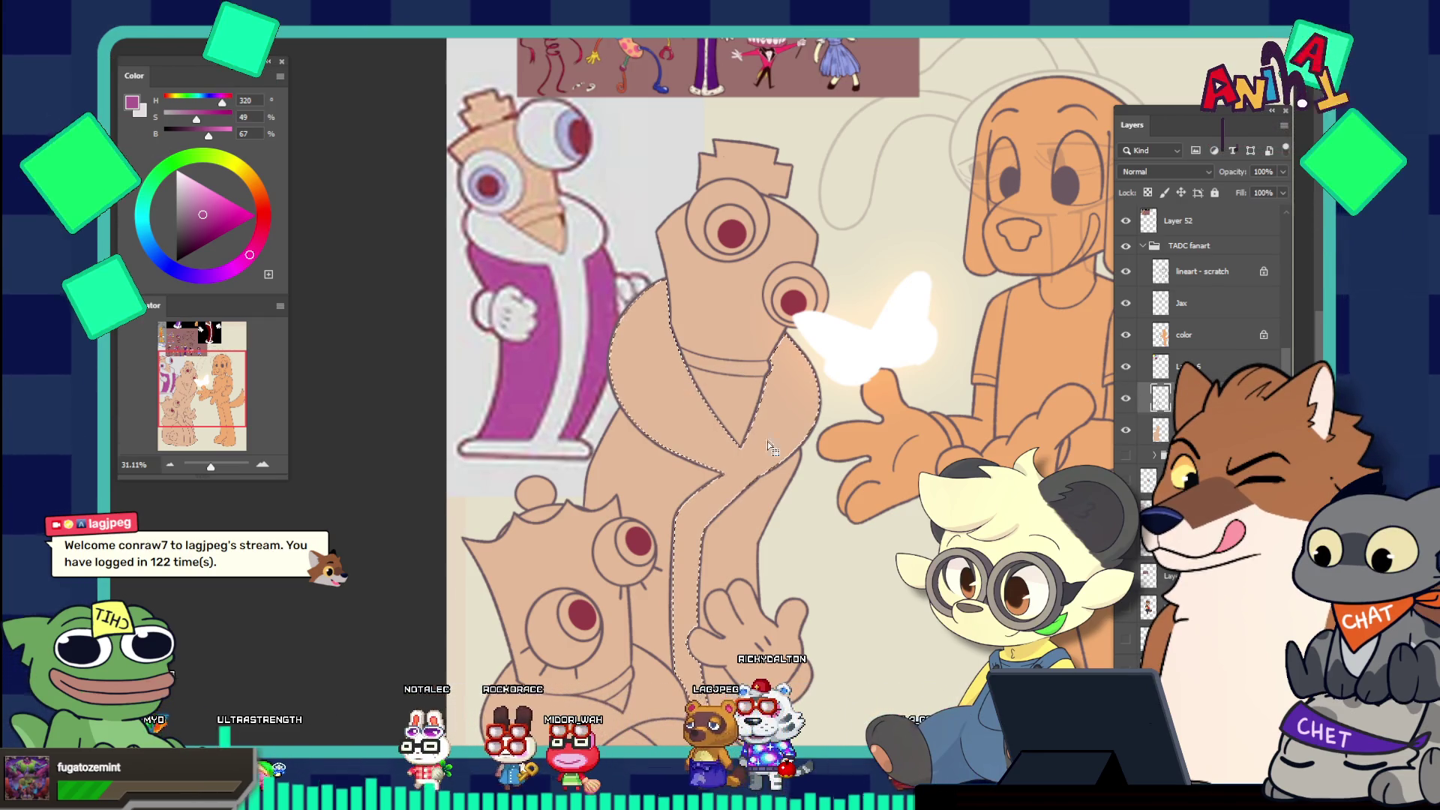
{"action": "left_click", "coordinate": [721, 609]}
{"action": "scroll", "coordinate": [721, 609], "scroll_direction": "down", "scroll_amount": 5}
{"action": "scroll", "coordinate": [784, 639], "scroll_direction": "up", "scroll_amount": 3}
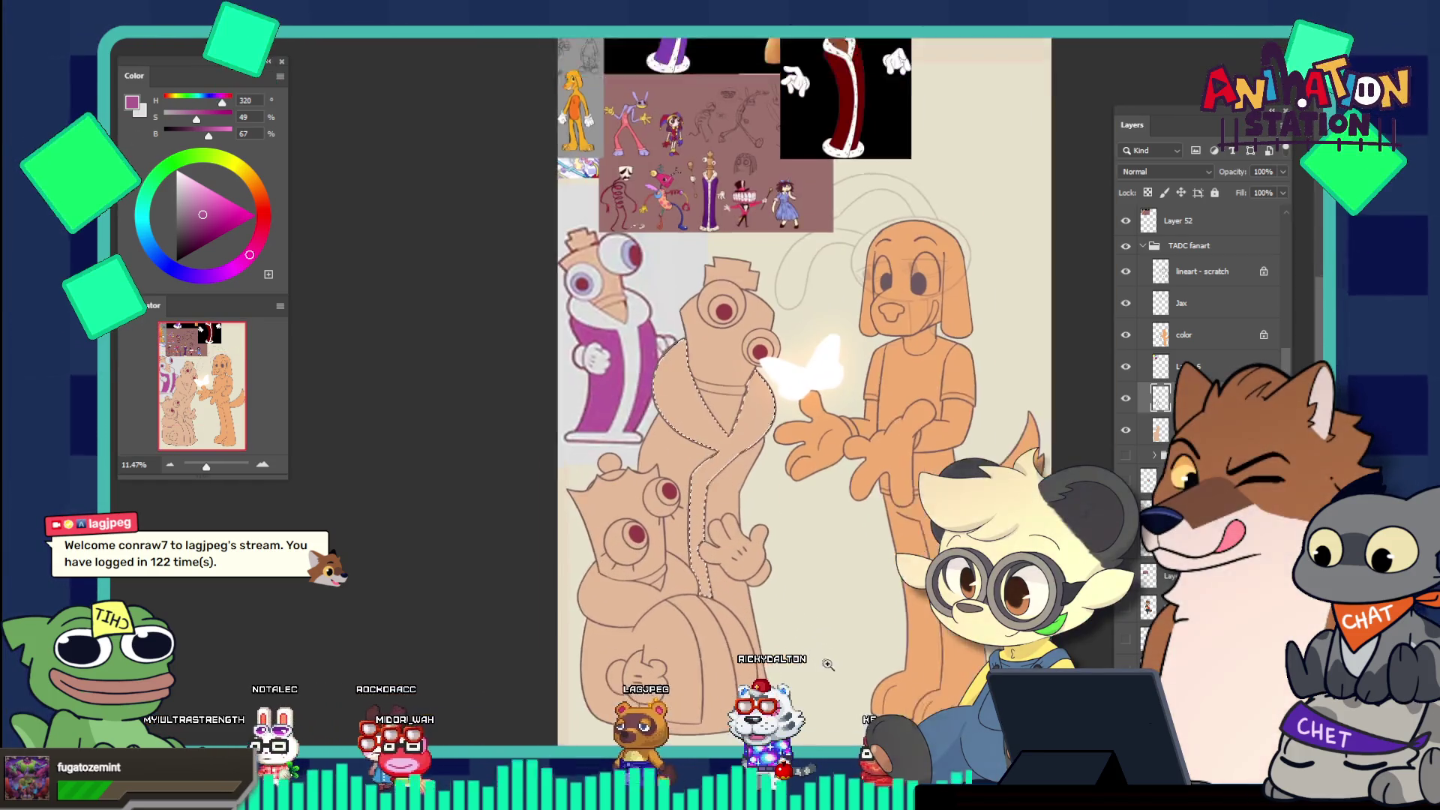
{"action": "scroll", "coordinate": [784, 639], "scroll_direction": "up", "scroll_amount": 1}
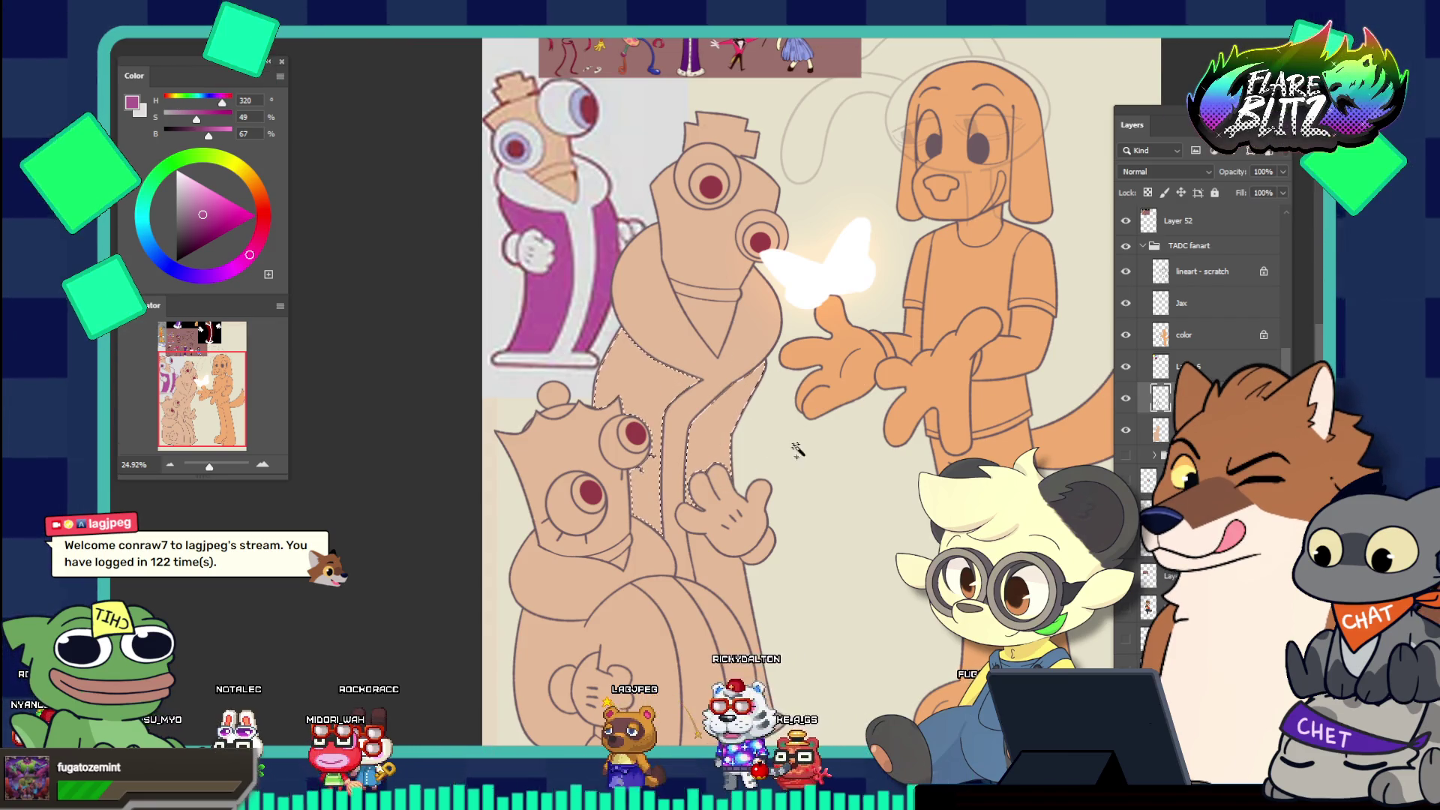
{"action": "left_click", "coordinate": [740, 570], "text": "shift"}
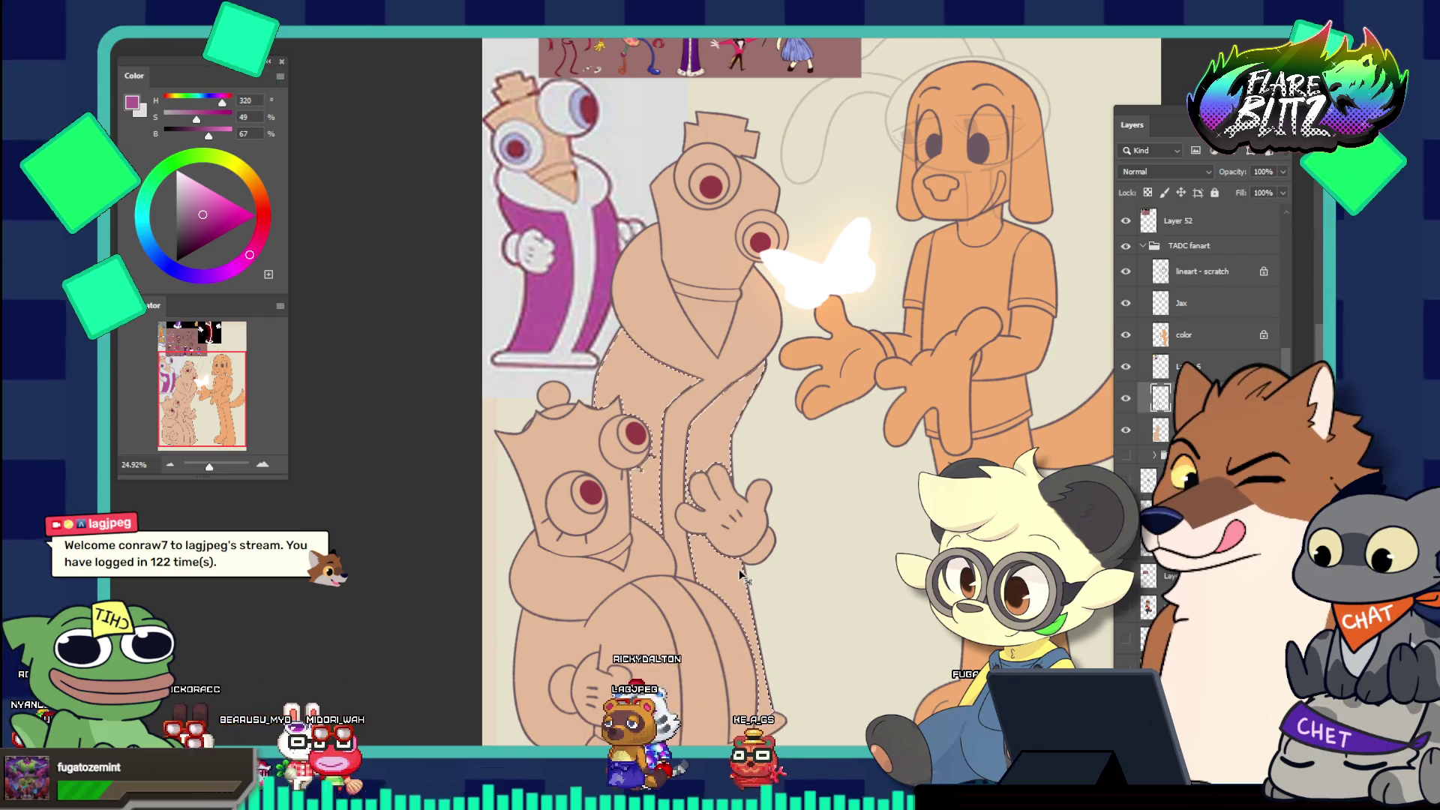
Expand the robe selection by 2 pixels and check its edges up close
{"action": "key", "text": "alt+s"}
{"action": "key", "text": "m"}
{"action": "key", "text": "e"}
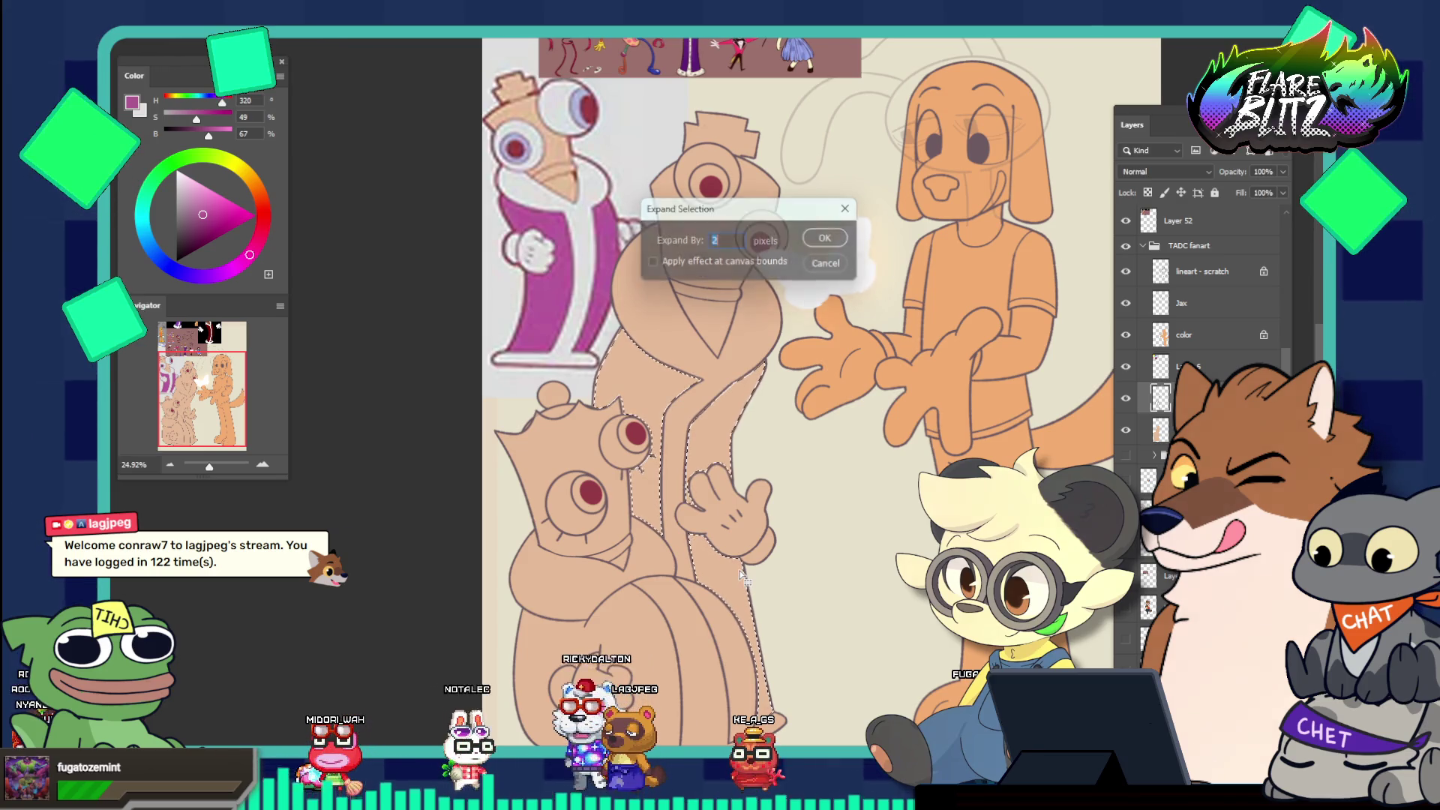
{"action": "key", "text": "Return"}
{"action": "left_click_drag", "start_coordinate": [638, 433], "coordinate": [717, 550]}
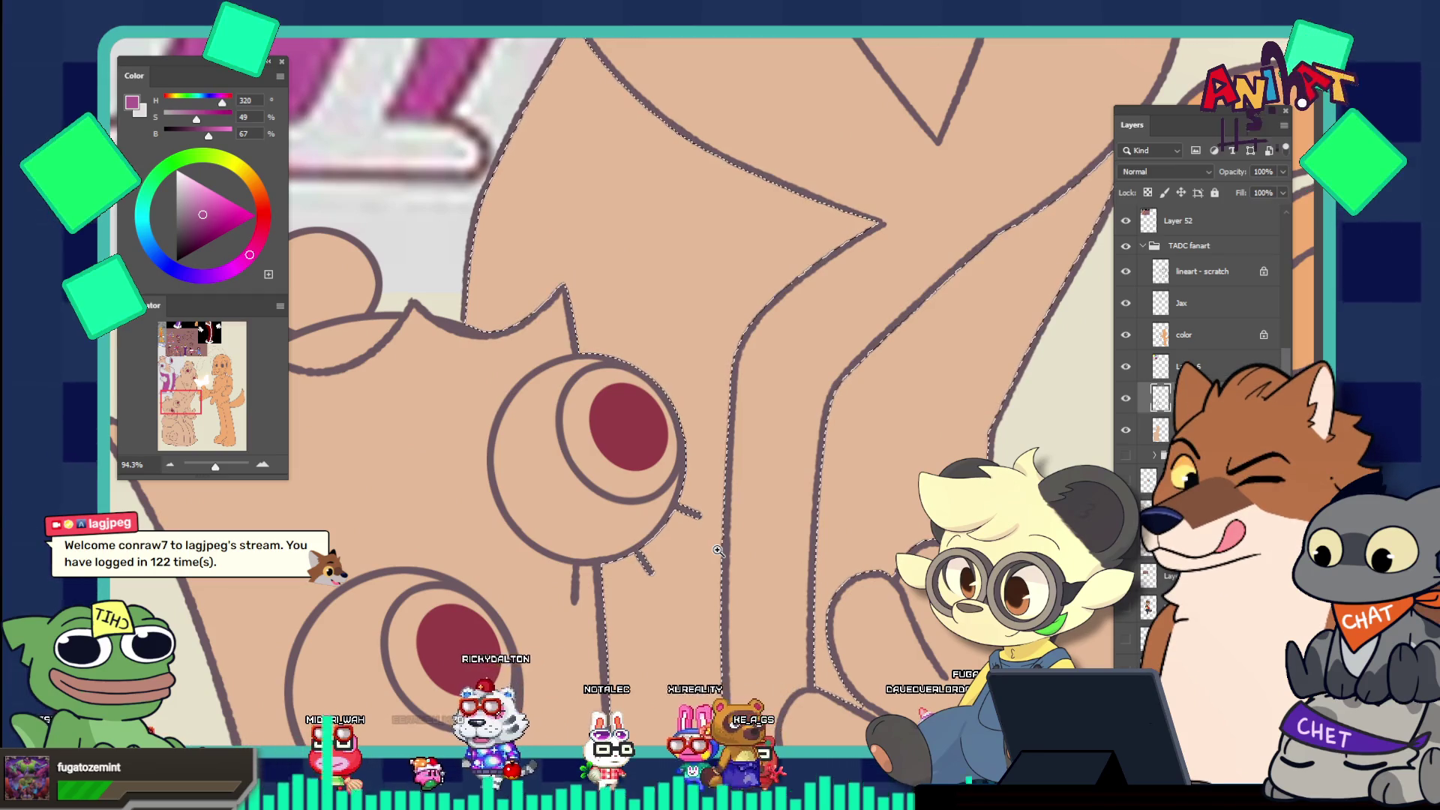
{"action": "scroll", "coordinate": [728, 537], "scroll_direction": "down", "scroll_amount": 3}
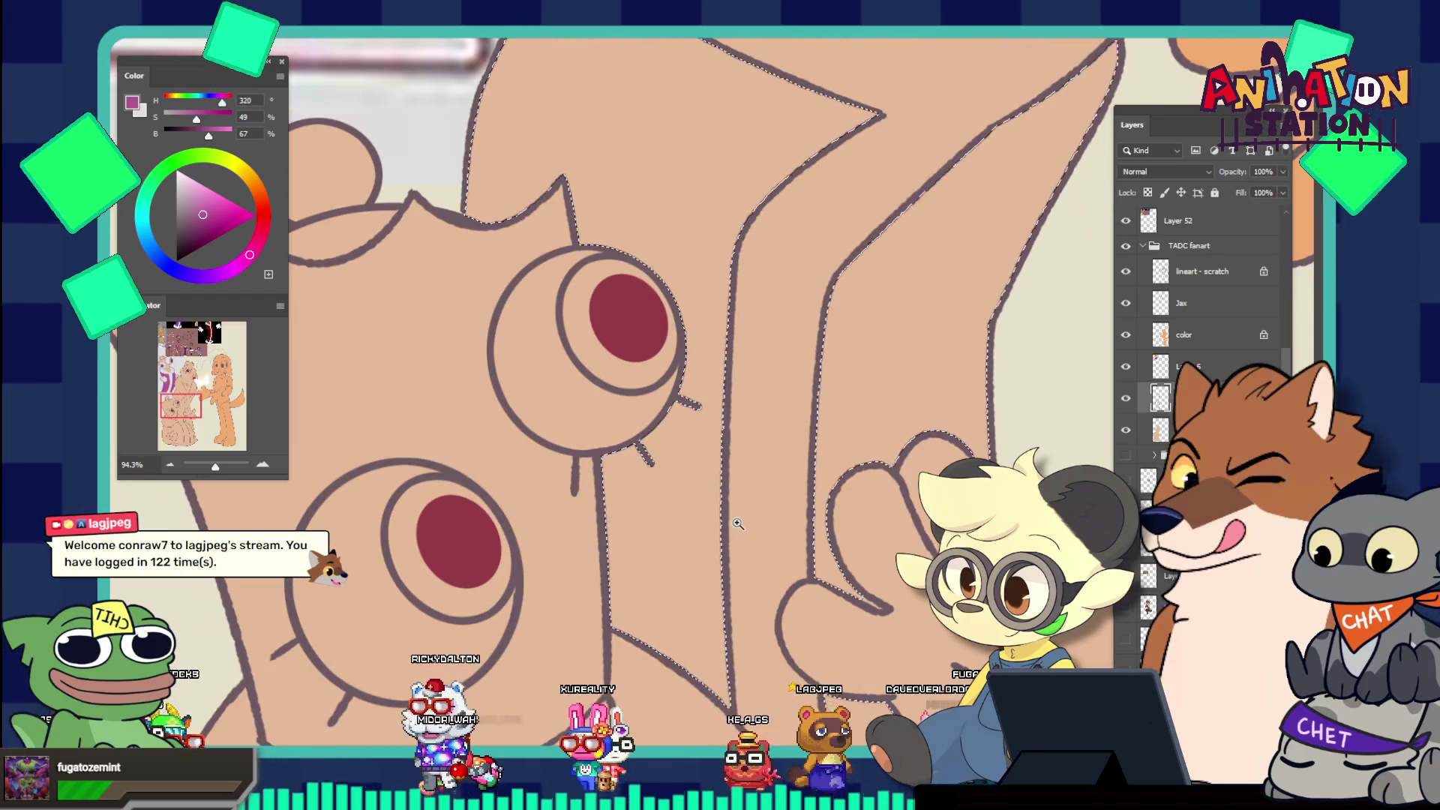
{"action": "mouse_move", "coordinate": [738, 523]}
{"action": "left_mouse_down"}
{"action": "mouse_move", "coordinate": [667, 352]}
{"action": "mouse_move", "coordinate": [265, 236]}
{"action": "left_mouse_up"}
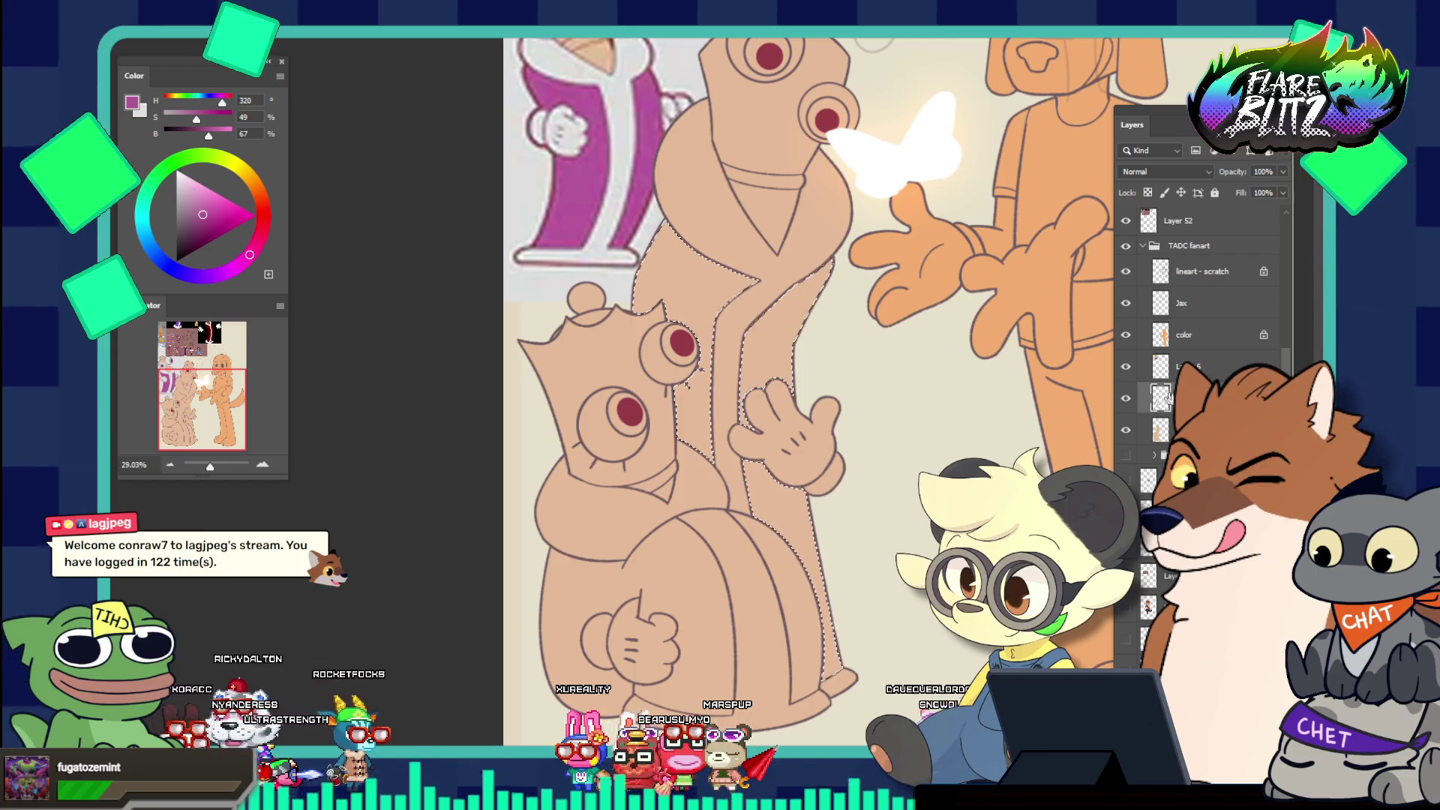
Fill the robe selection with purple on a layer clipped to the one below
{"action": "left_click", "coordinate": [1161, 430]}
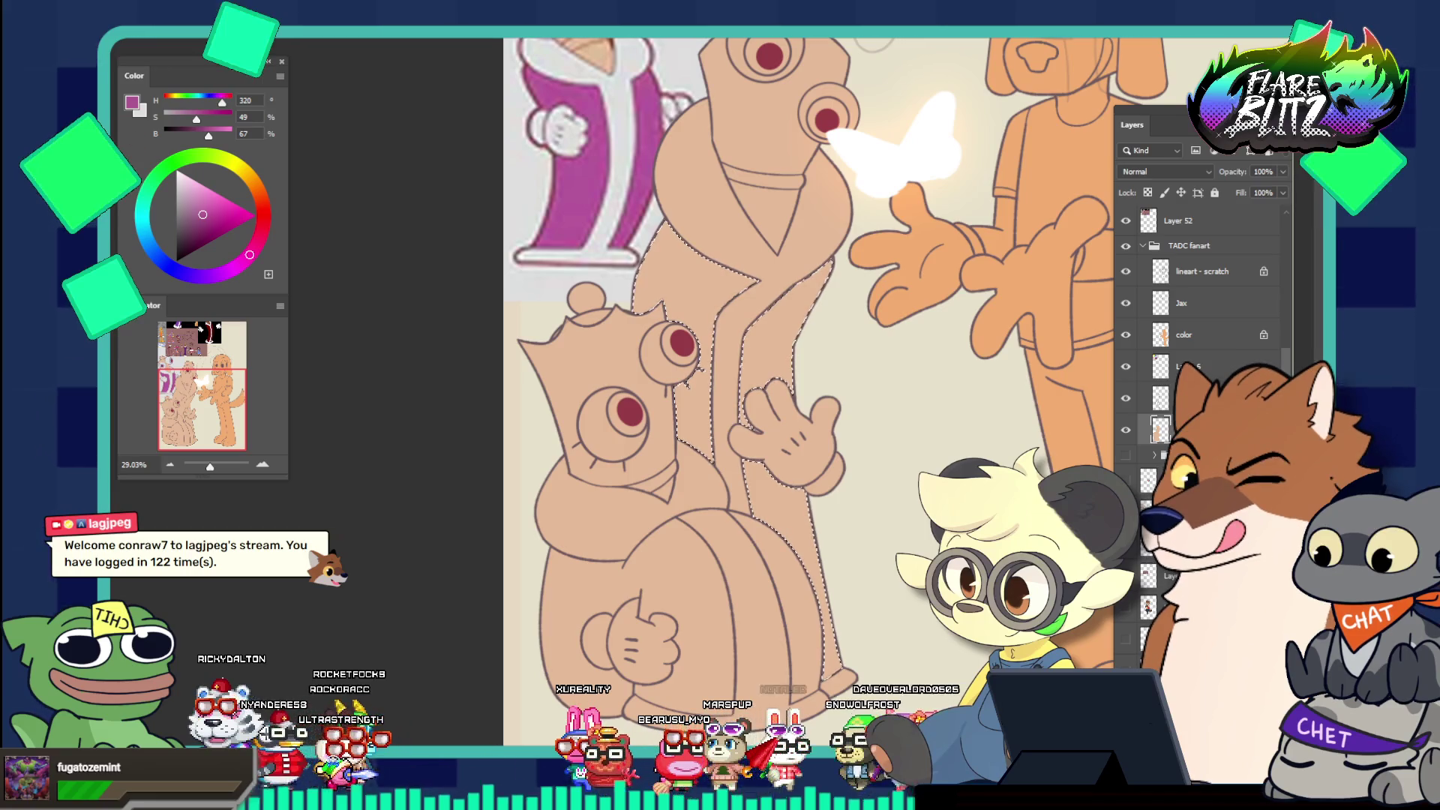
{"action": "key", "text": "alt+BackSpace"}
{"action": "right_click", "coordinate": [1197, 430]}
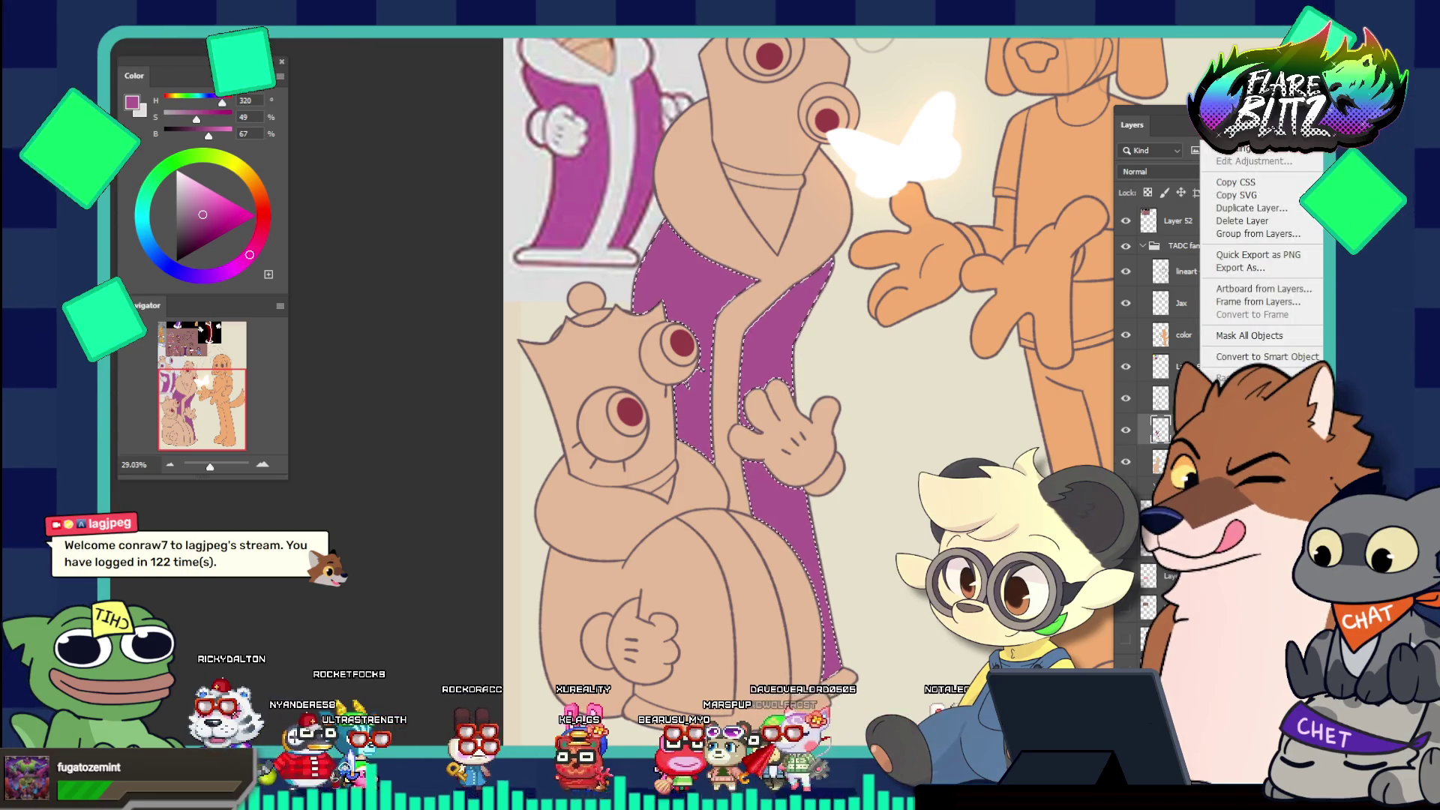
{"action": "left_click", "coordinate": [1238, 427]}
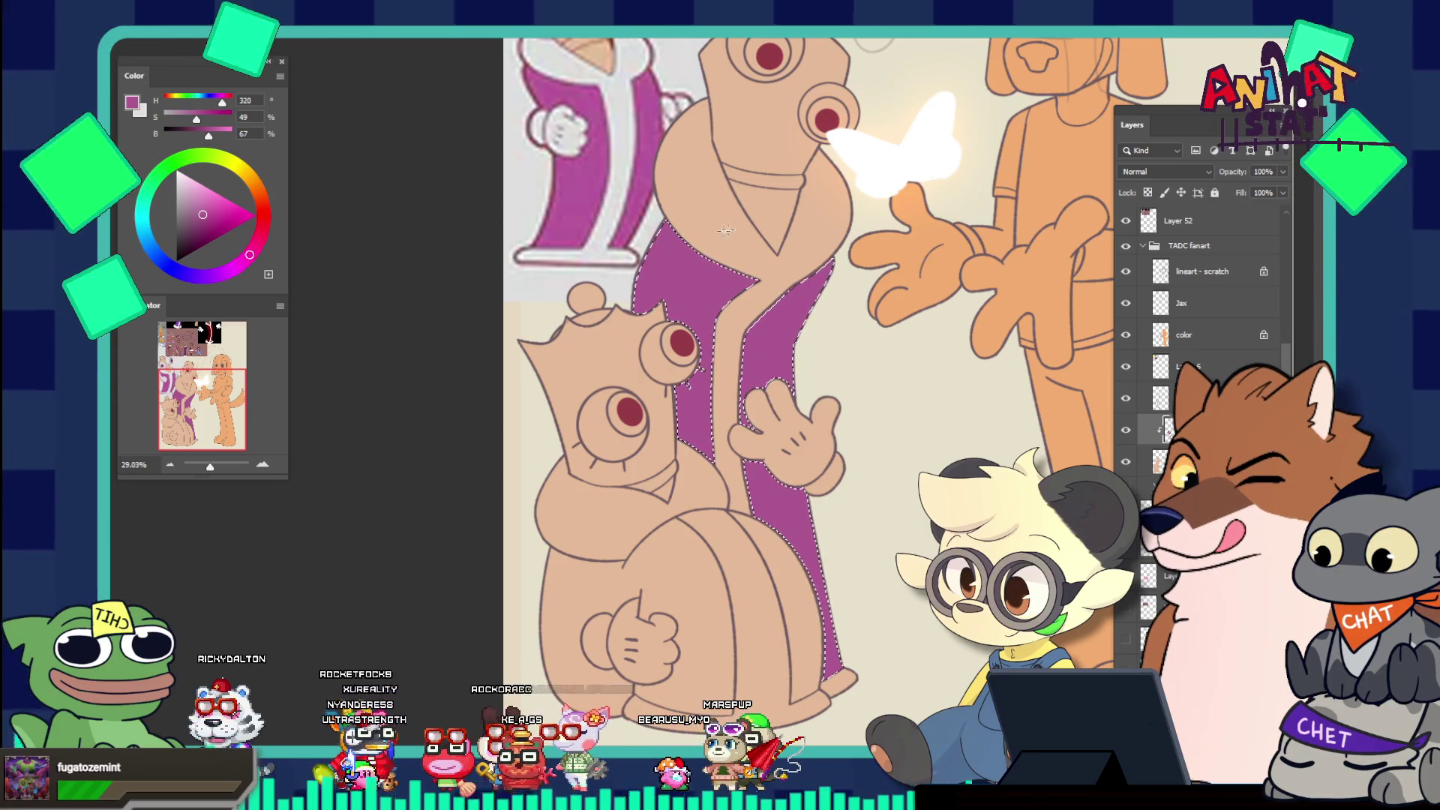
{"action": "scroll", "coordinate": [772, 308], "scroll_direction": "up", "scroll_amount": 5}
{"action": "scroll", "coordinate": [776, 358], "scroll_direction": "down", "scroll_amount": 5}
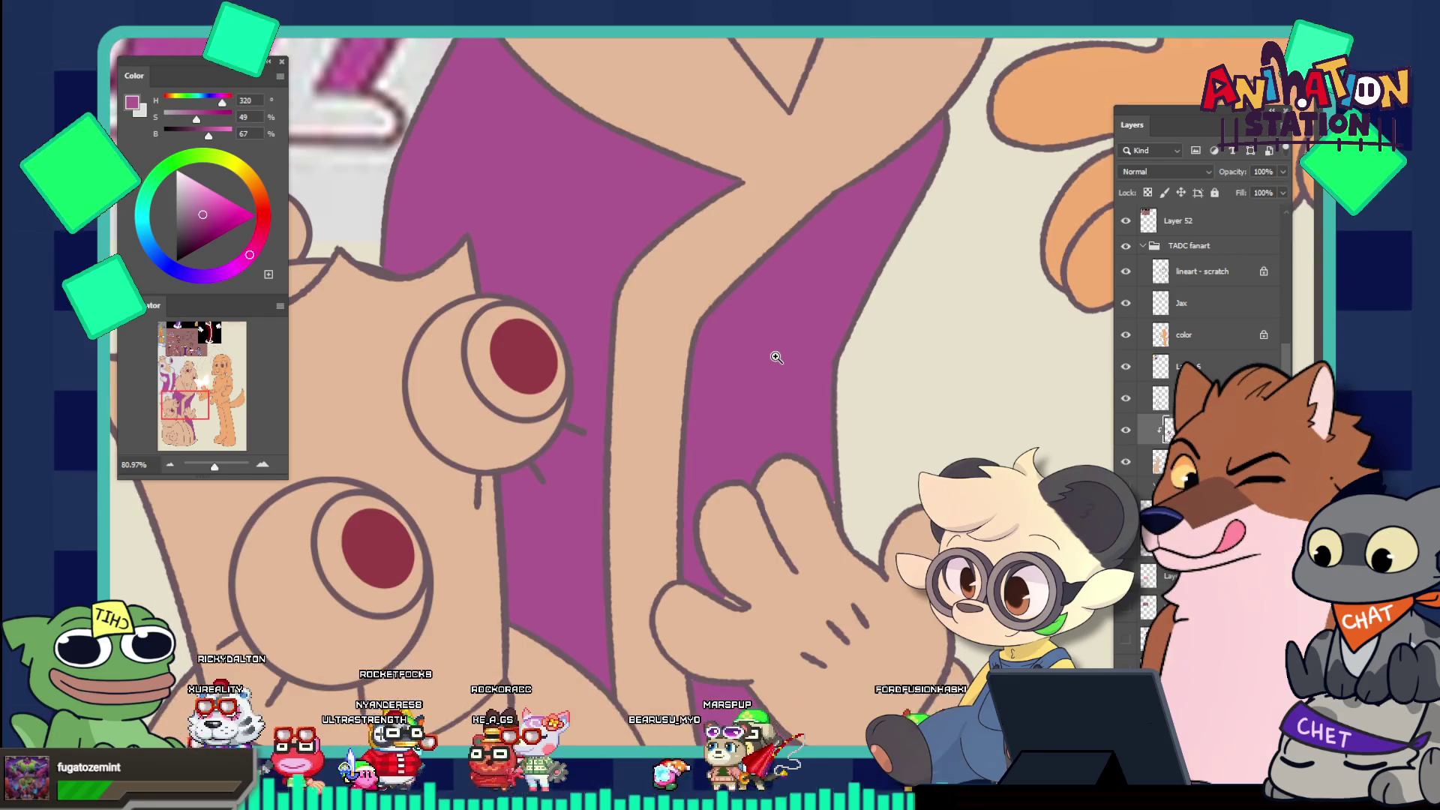
{"action": "scroll", "coordinate": [776, 358], "scroll_direction": "up", "scroll_amount": 2}
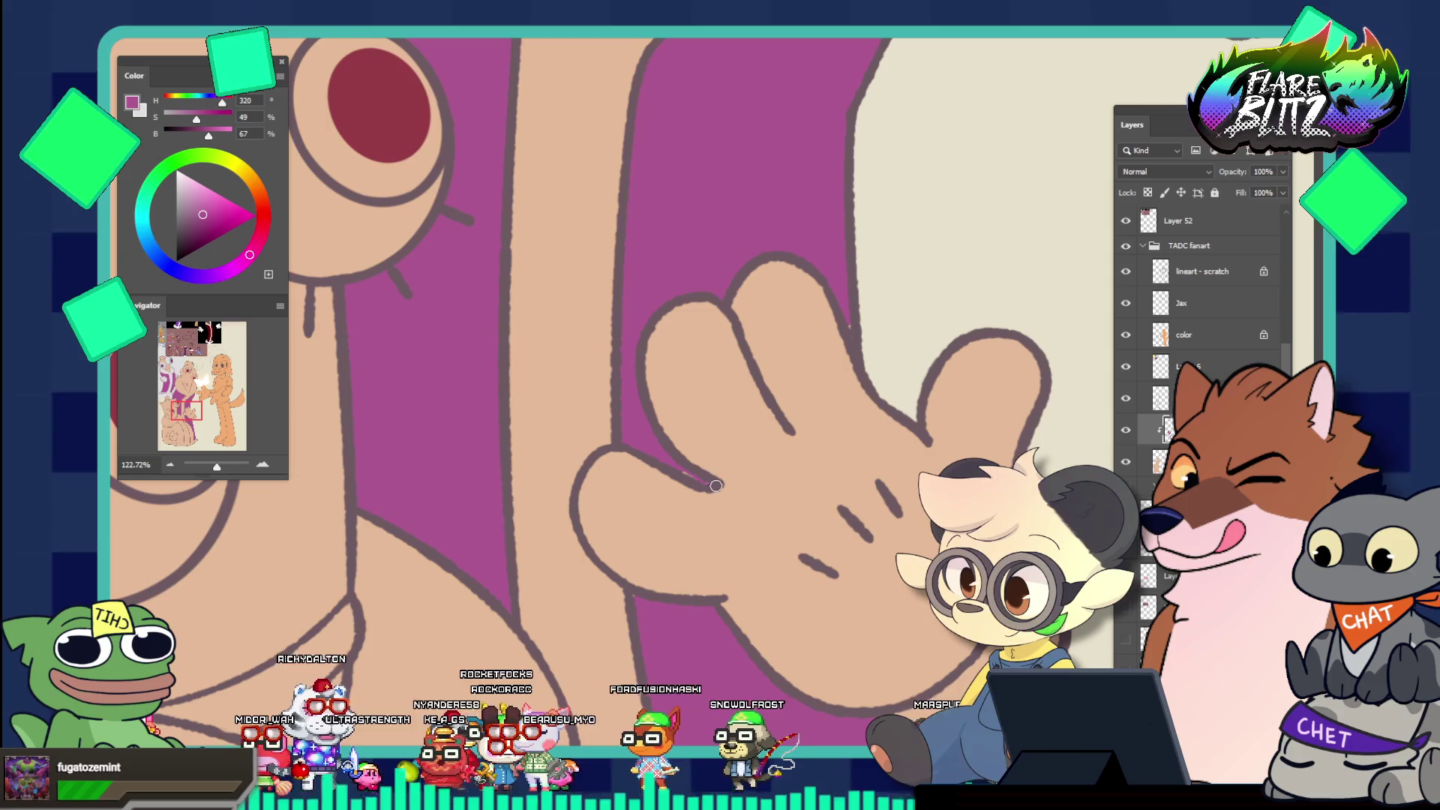
{"action": "scroll", "coordinate": [651, 418], "scroll_direction": "down", "scroll_amount": 4}
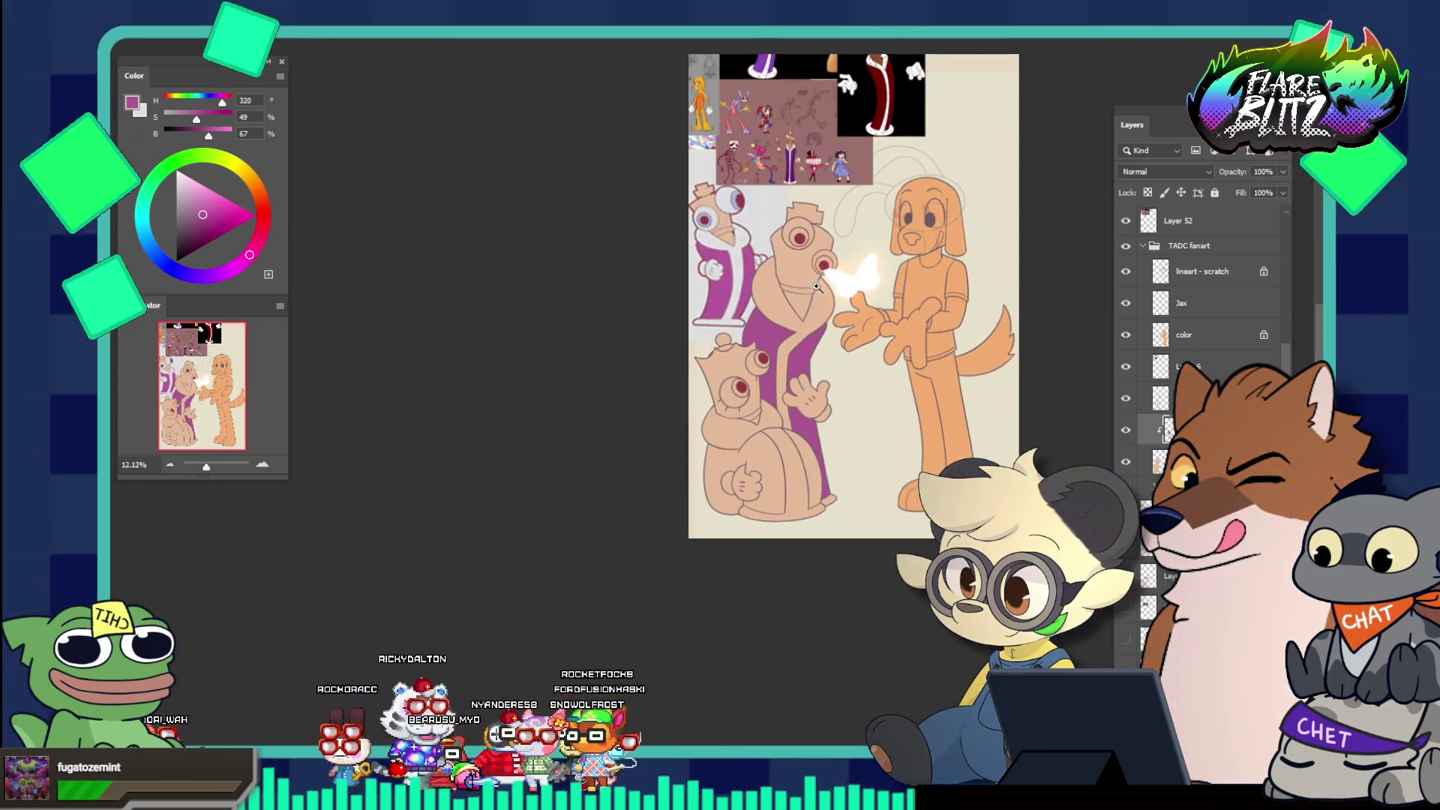
Select the robe's collar and front trim area, expanded by 2 pixels
{"action": "scroll", "coordinate": [833, 315], "scroll_direction": "down", "scroll_amount": 2}
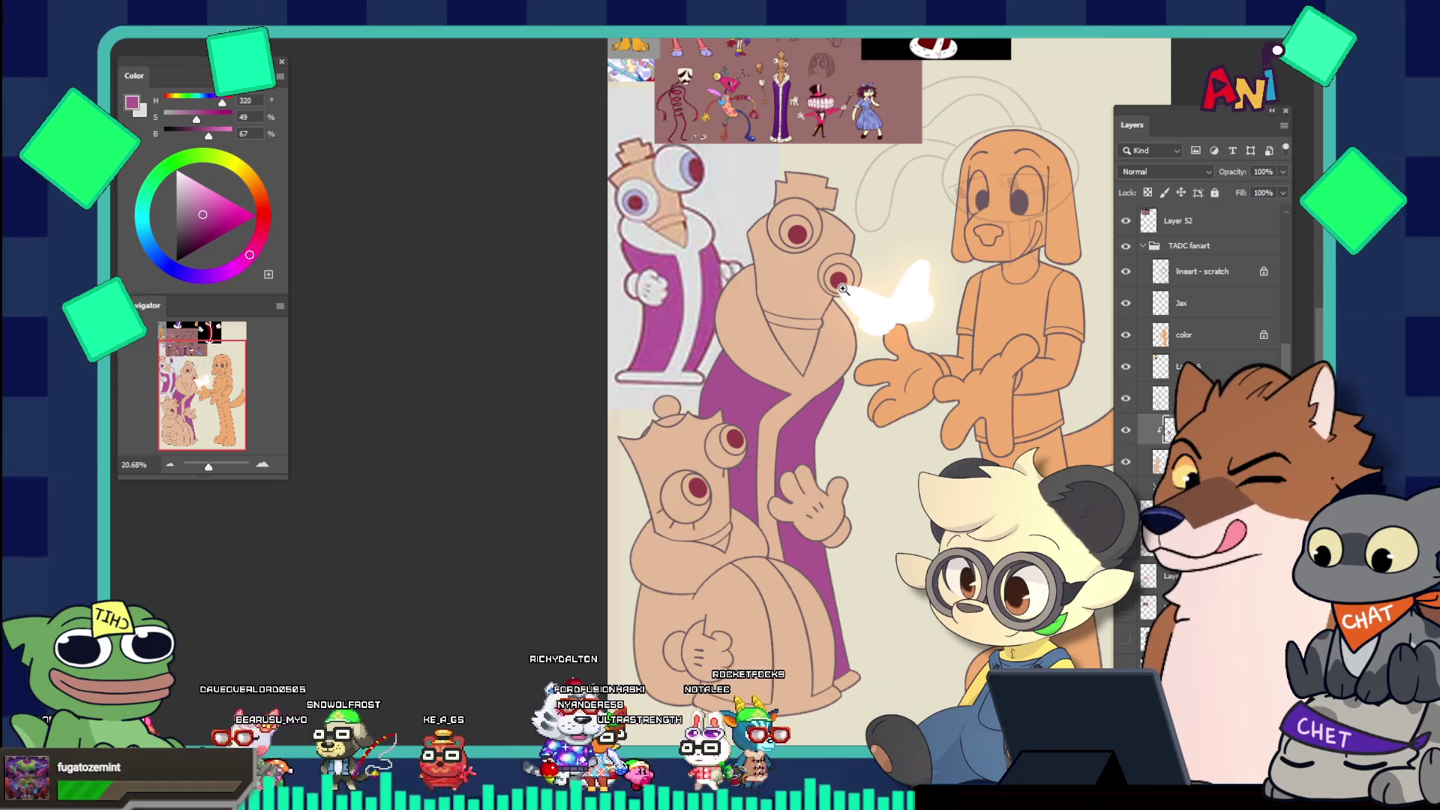
{"action": "left_click", "coordinate": [820, 380]}
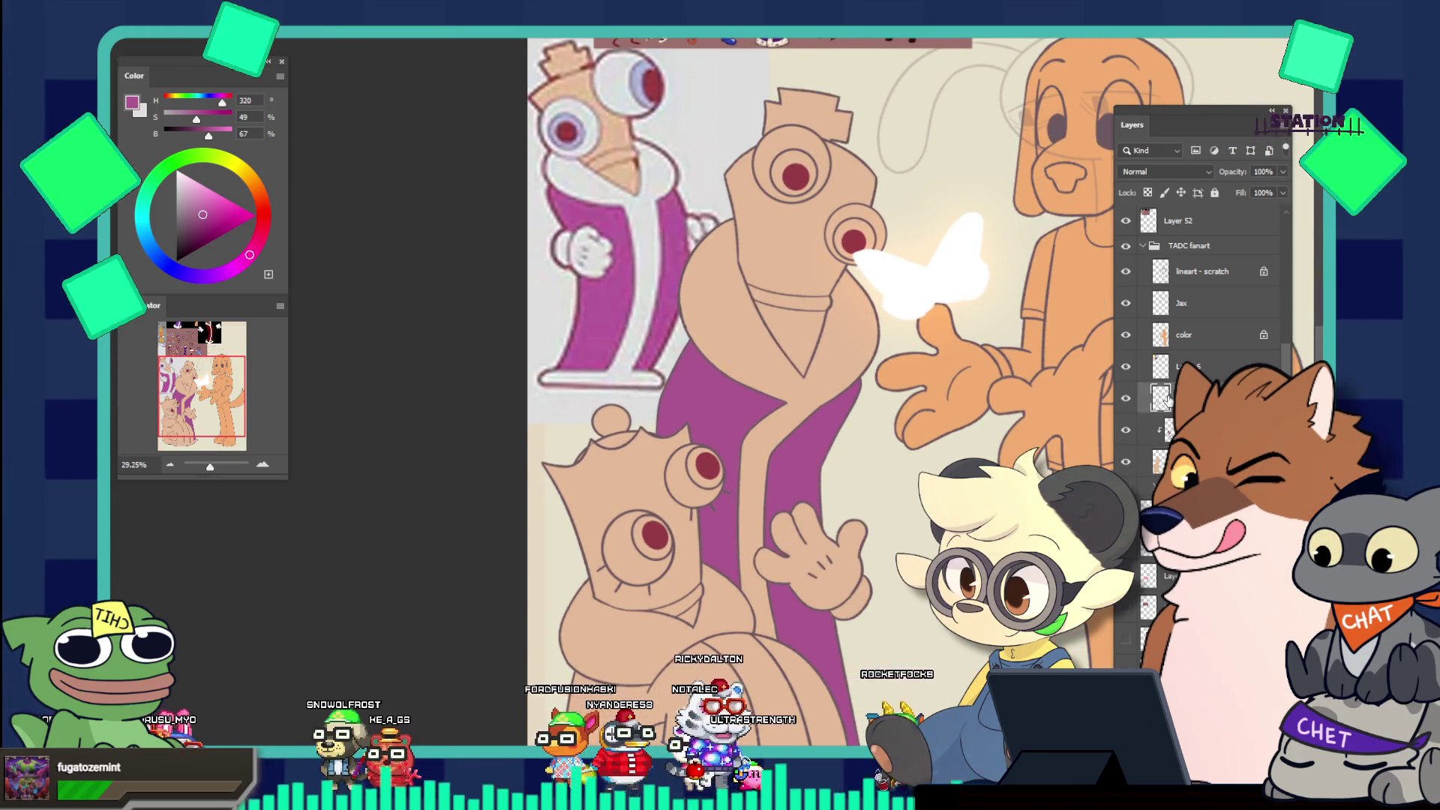
{"action": "left_click", "coordinate": [733, 349]}
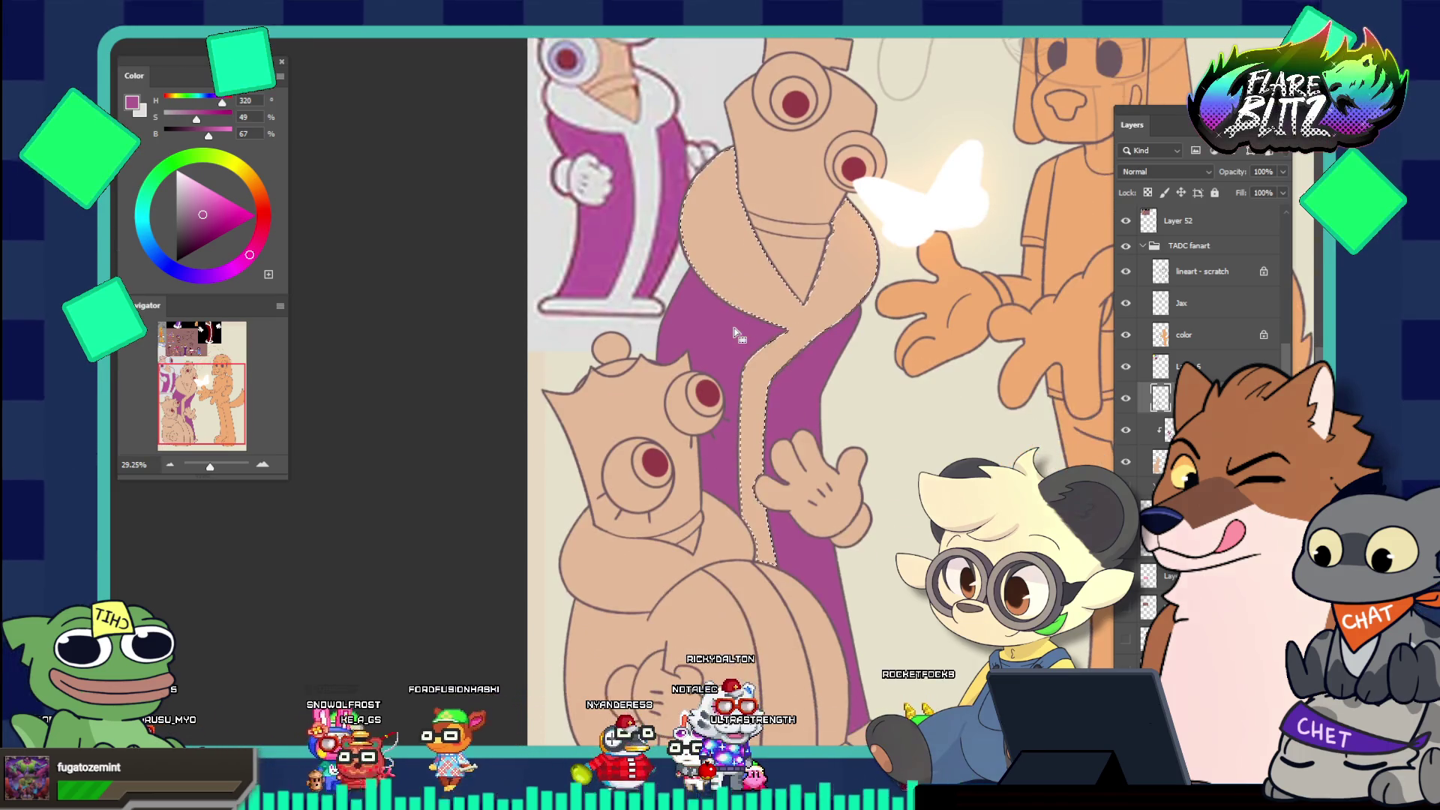
{"action": "scroll", "coordinate": [733, 348], "scroll_direction": "down", "scroll_amount": 2}
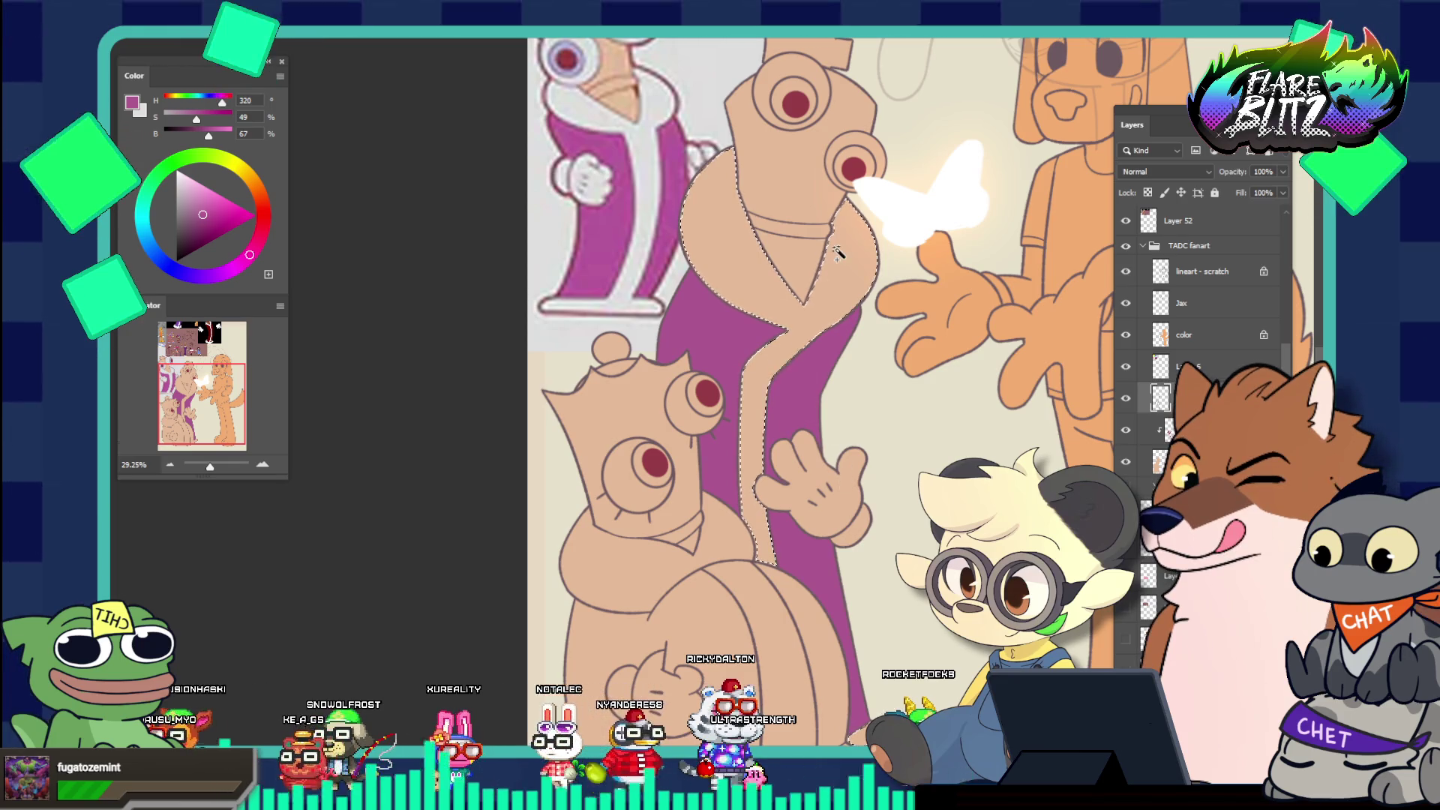
{"action": "scroll", "coordinate": [839, 250], "scroll_direction": "up", "scroll_amount": 1}
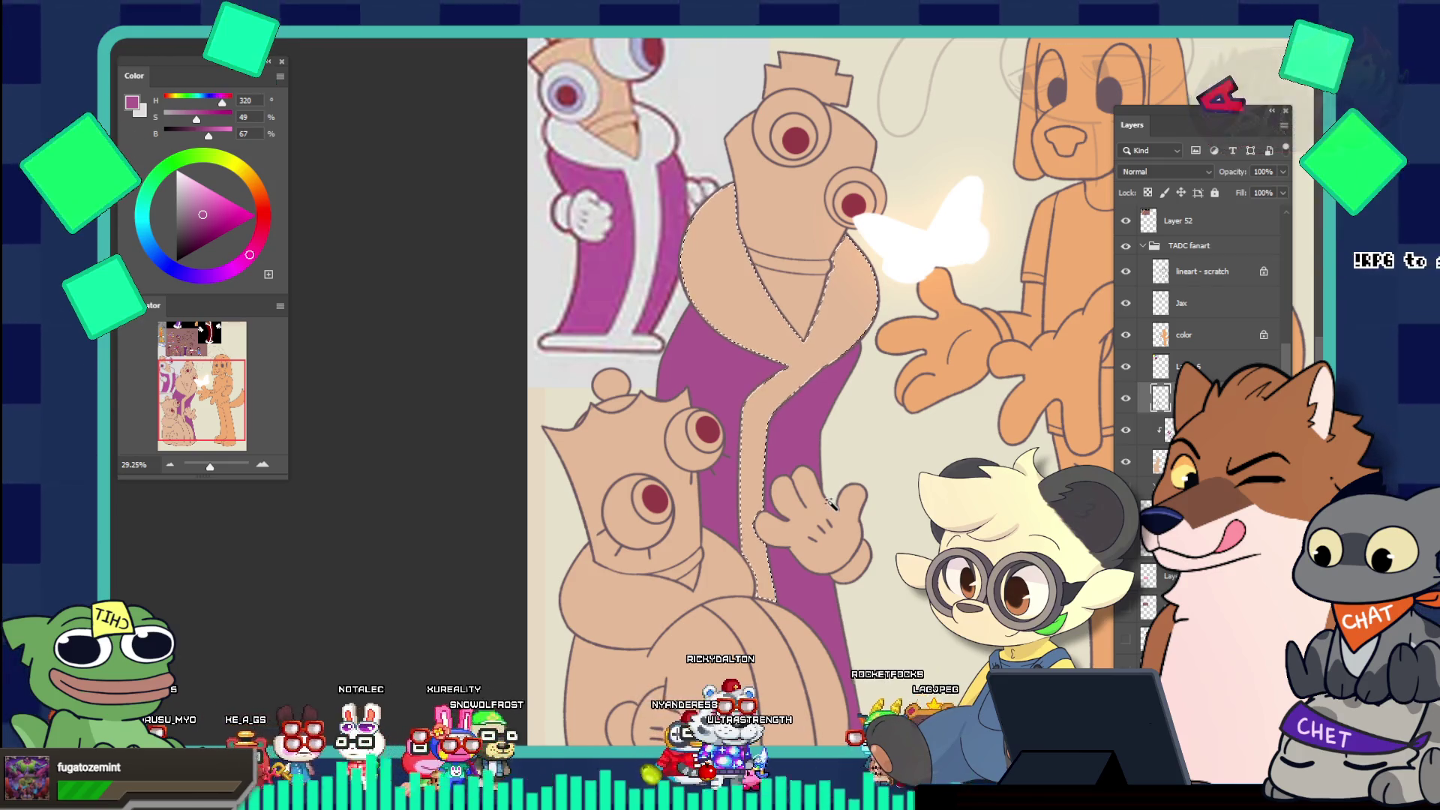
{"action": "key", "text": "alt+s"}
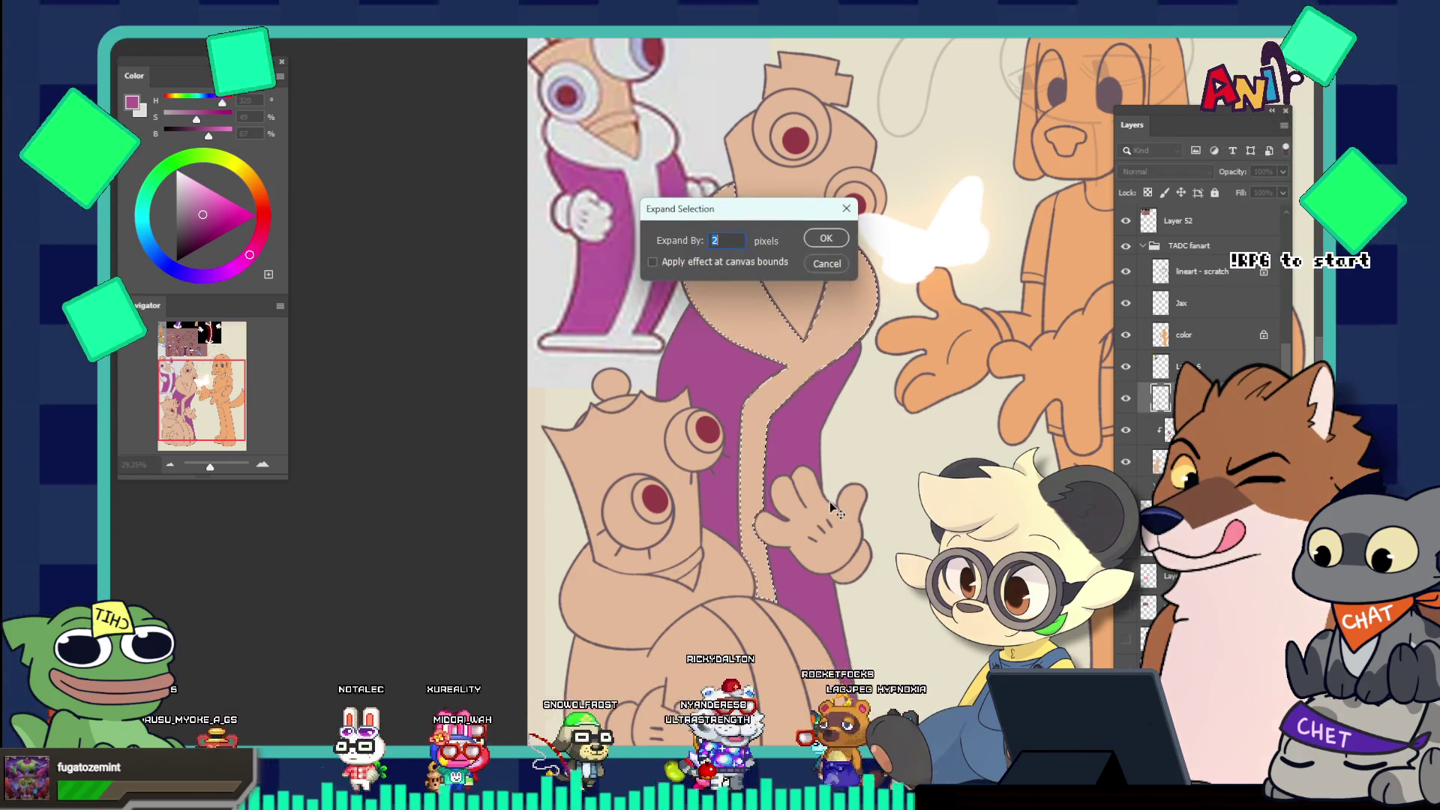
{"action": "key", "text": "Return"}
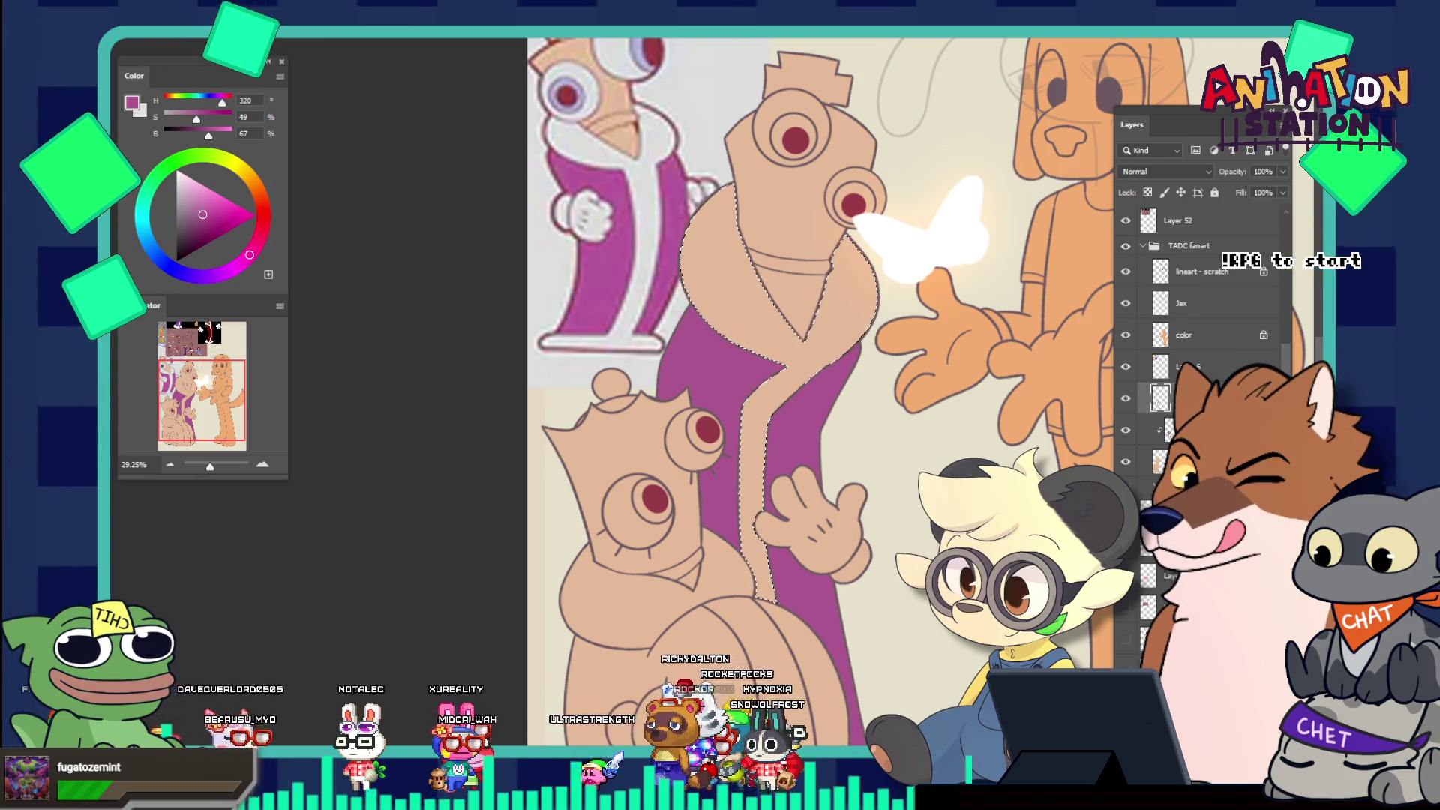
Fill the collar and trim selection with white on the trim layer
{"action": "left_click", "coordinate": [1185, 461]}
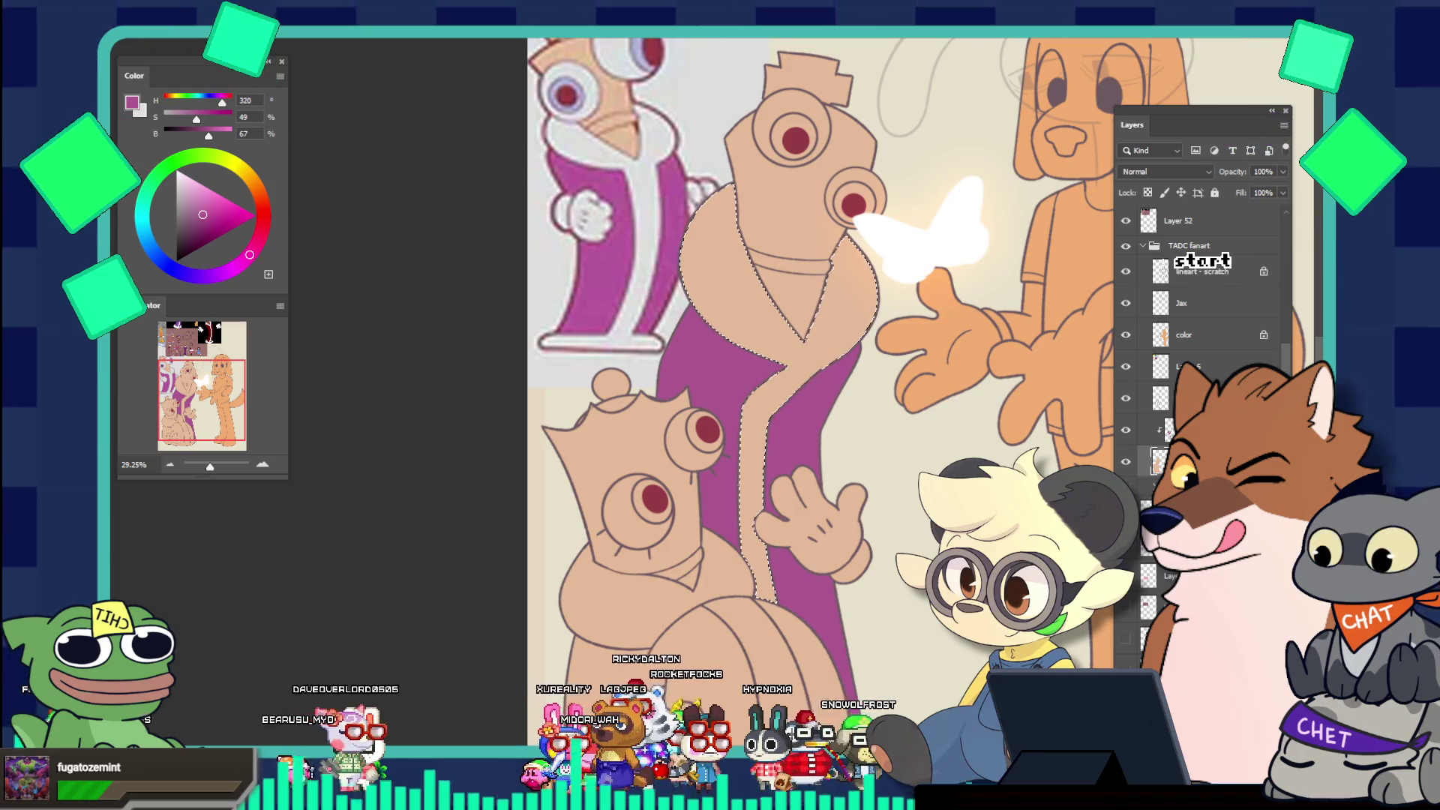
{"action": "left_click", "coordinate": [810, 326]}
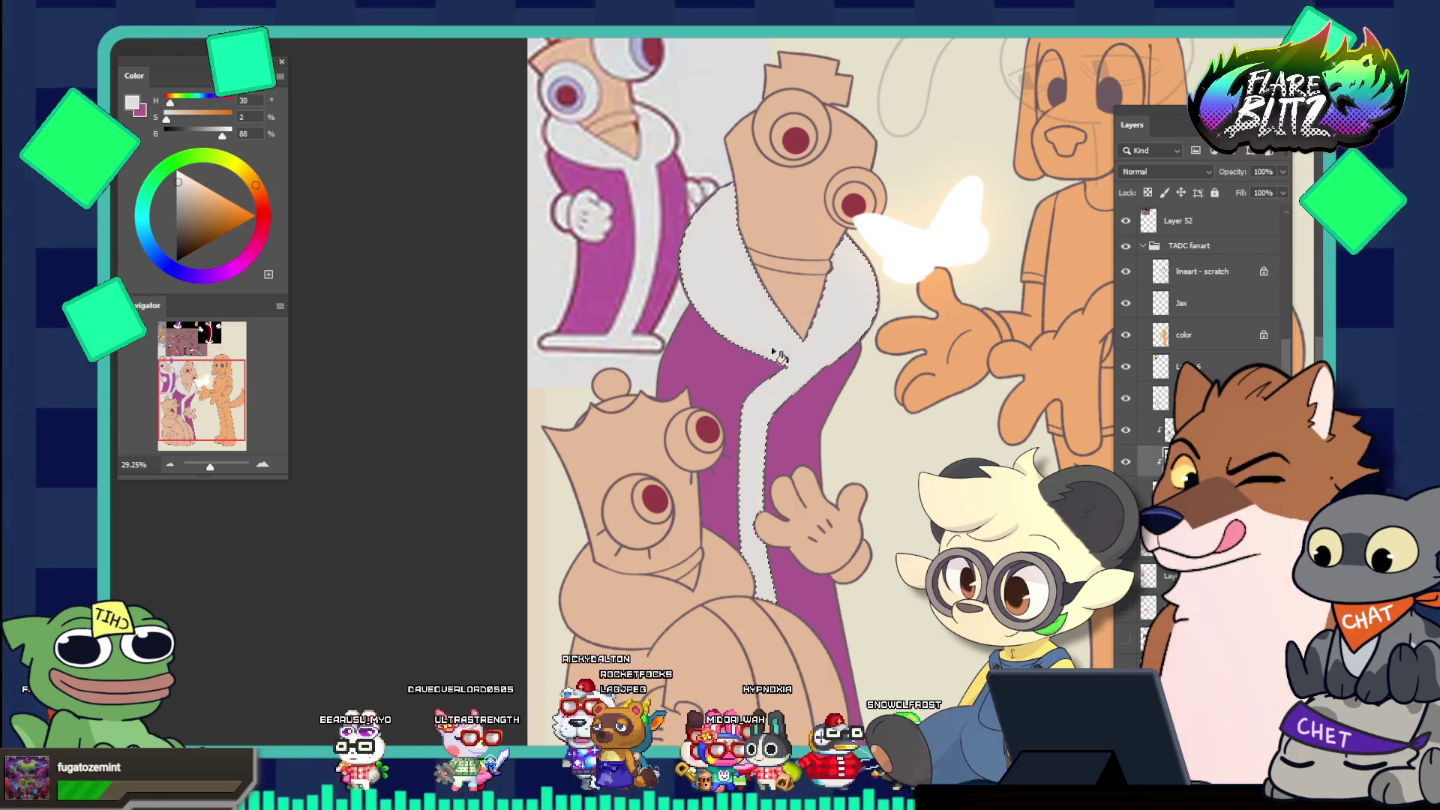
{"action": "scroll", "coordinate": [780, 353], "scroll_direction": "down", "scroll_amount": 2}
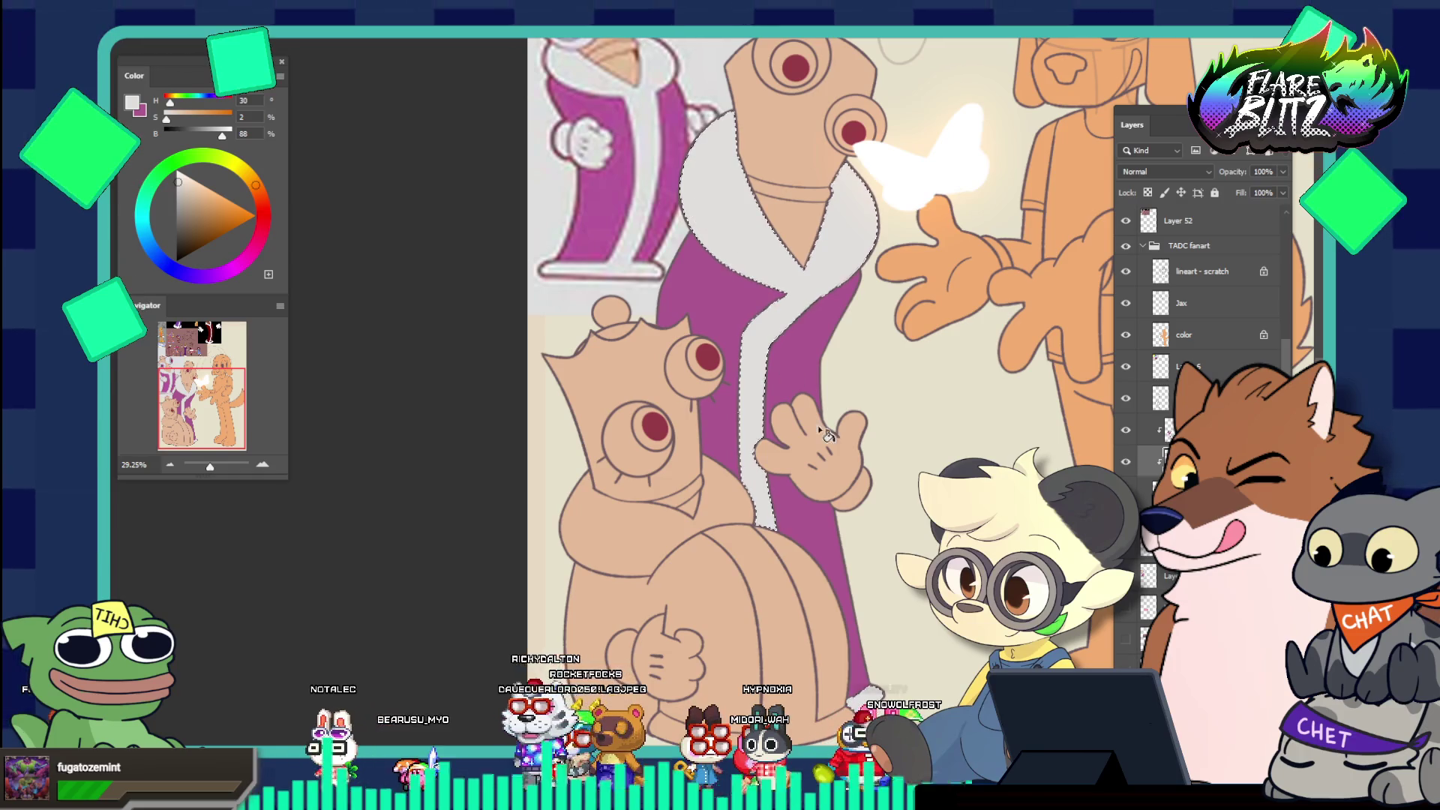
{"action": "left_click_drag", "start_coordinate": [742, 454], "coordinate": [811, 497]}
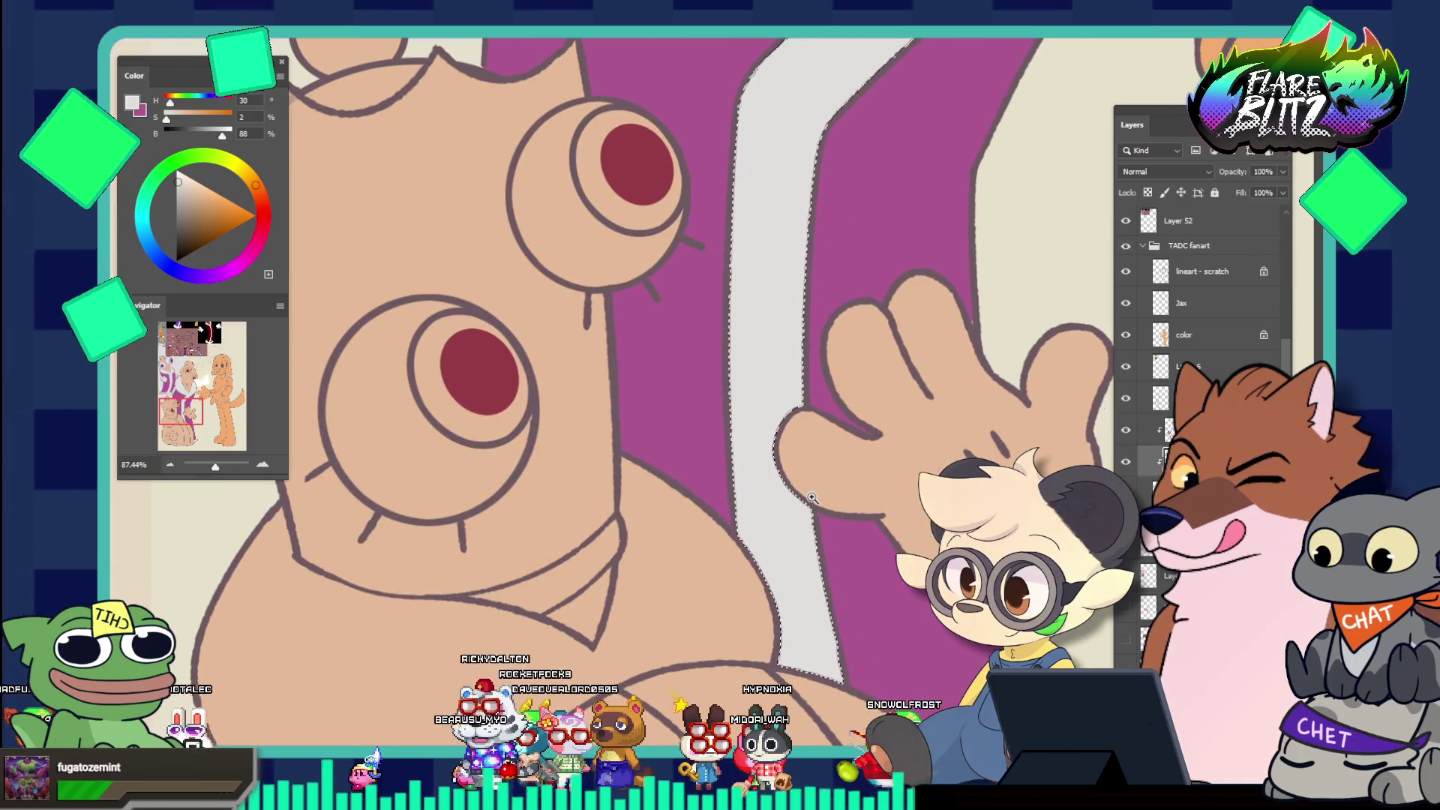
{"action": "scroll", "coordinate": [811, 497], "scroll_direction": "up", "scroll_amount": 5}
{"action": "mouse_move", "coordinate": [811, 497]}
{"action": "left_mouse_down"}
{"action": "mouse_move", "coordinate": [726, 412]}
{"action": "mouse_move", "coordinate": [729, 270]}
{"action": "left_mouse_up"}
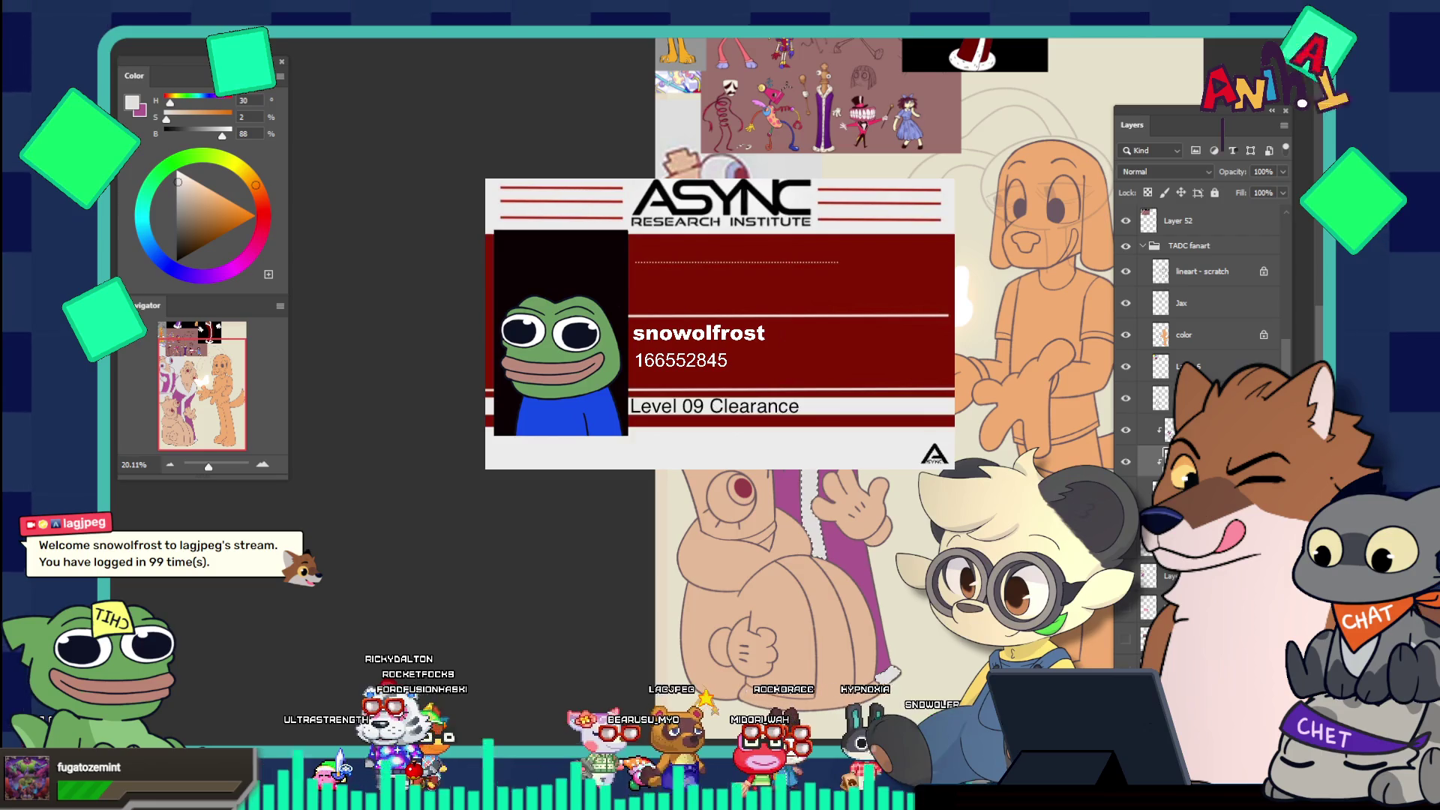
{"action": "left_click_drag", "start_coordinate": [704, 64], "coordinate": [738, 66]}
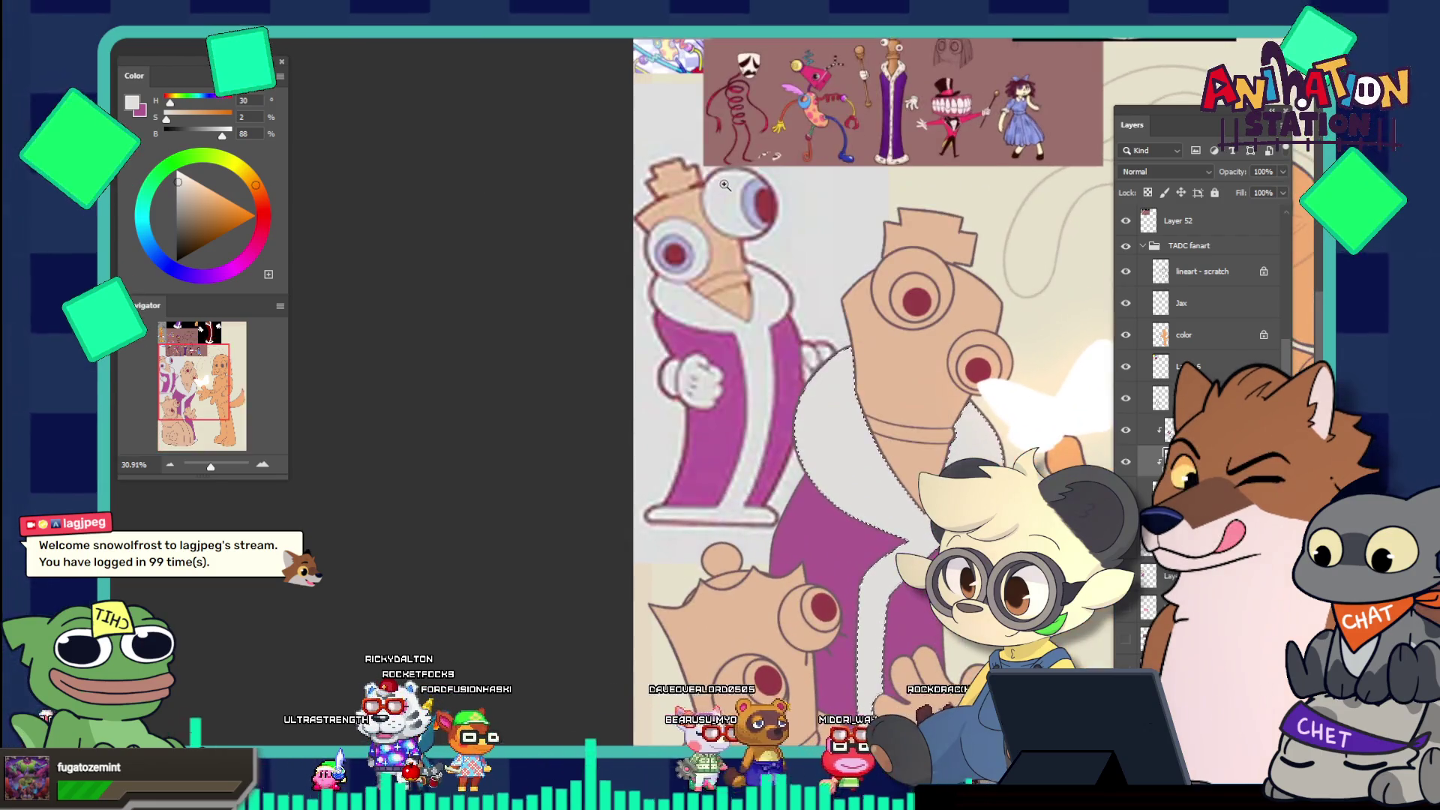
Sample the eye white from the reference character's eye
{"action": "left_click", "coordinate": [653, 230]}
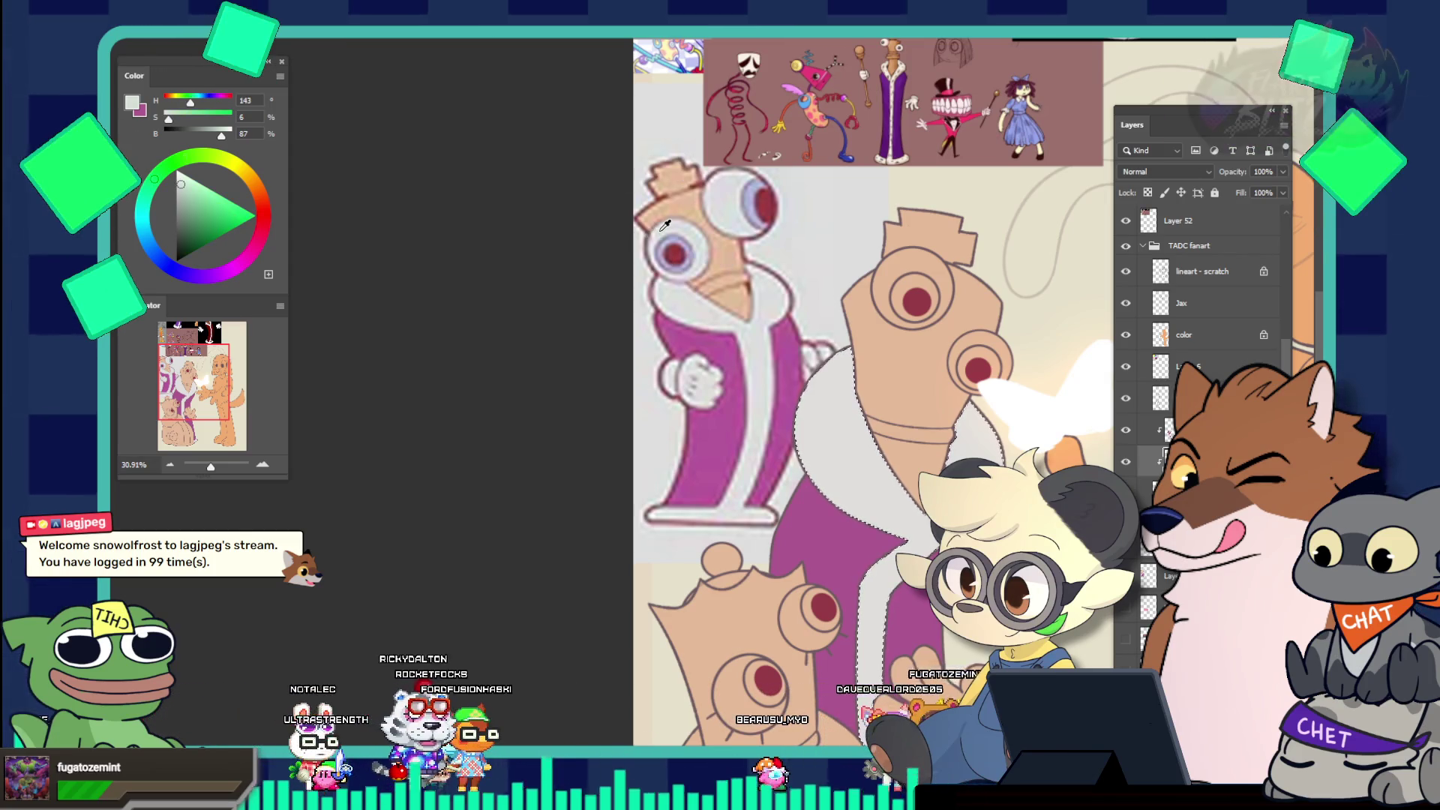
{"action": "left_click", "coordinate": [729, 204]}
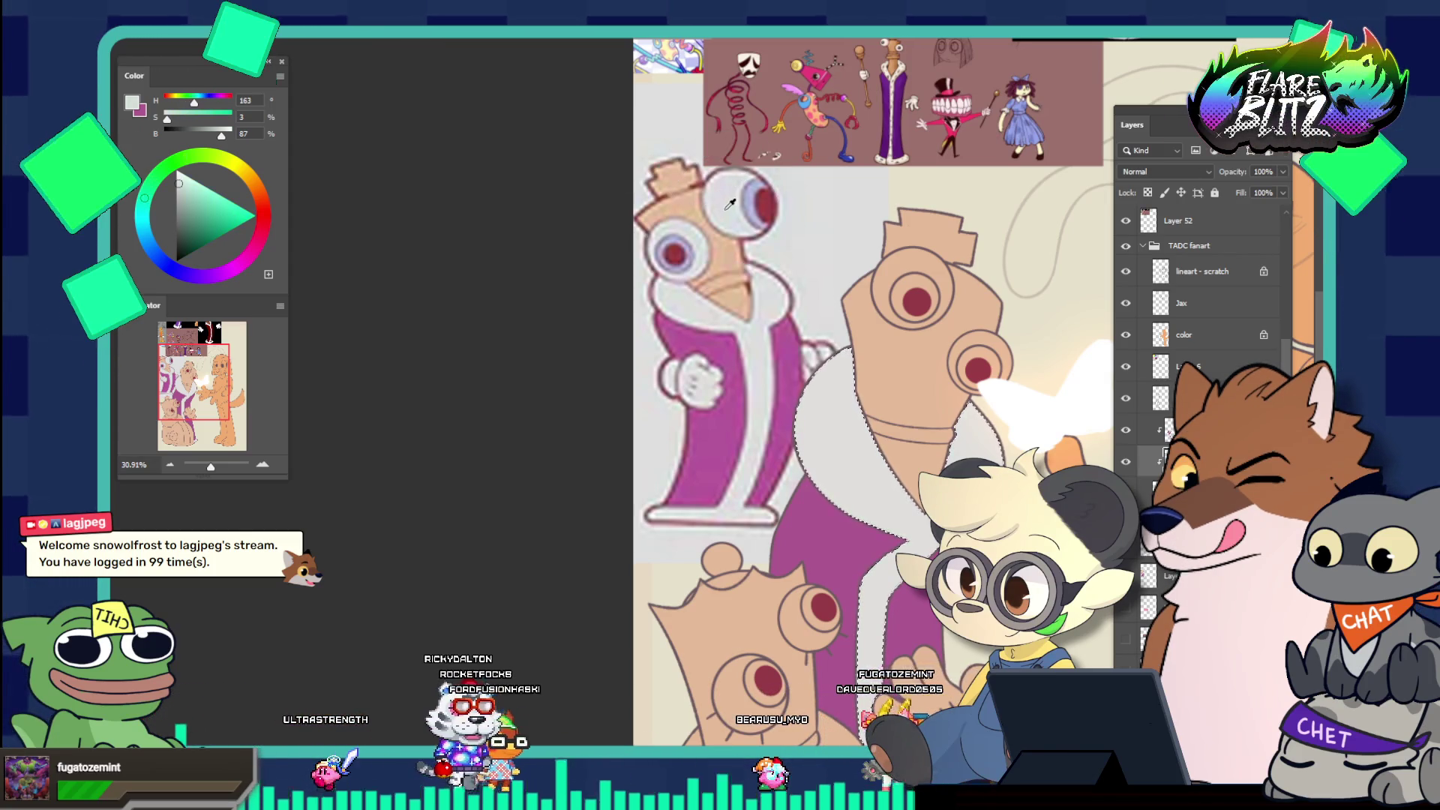
{"action": "scroll", "coordinate": [729, 204], "scroll_direction": "down", "scroll_amount": 5}
{"action": "scroll", "coordinate": [802, 250], "scroll_direction": "up", "scroll_amount": 5}
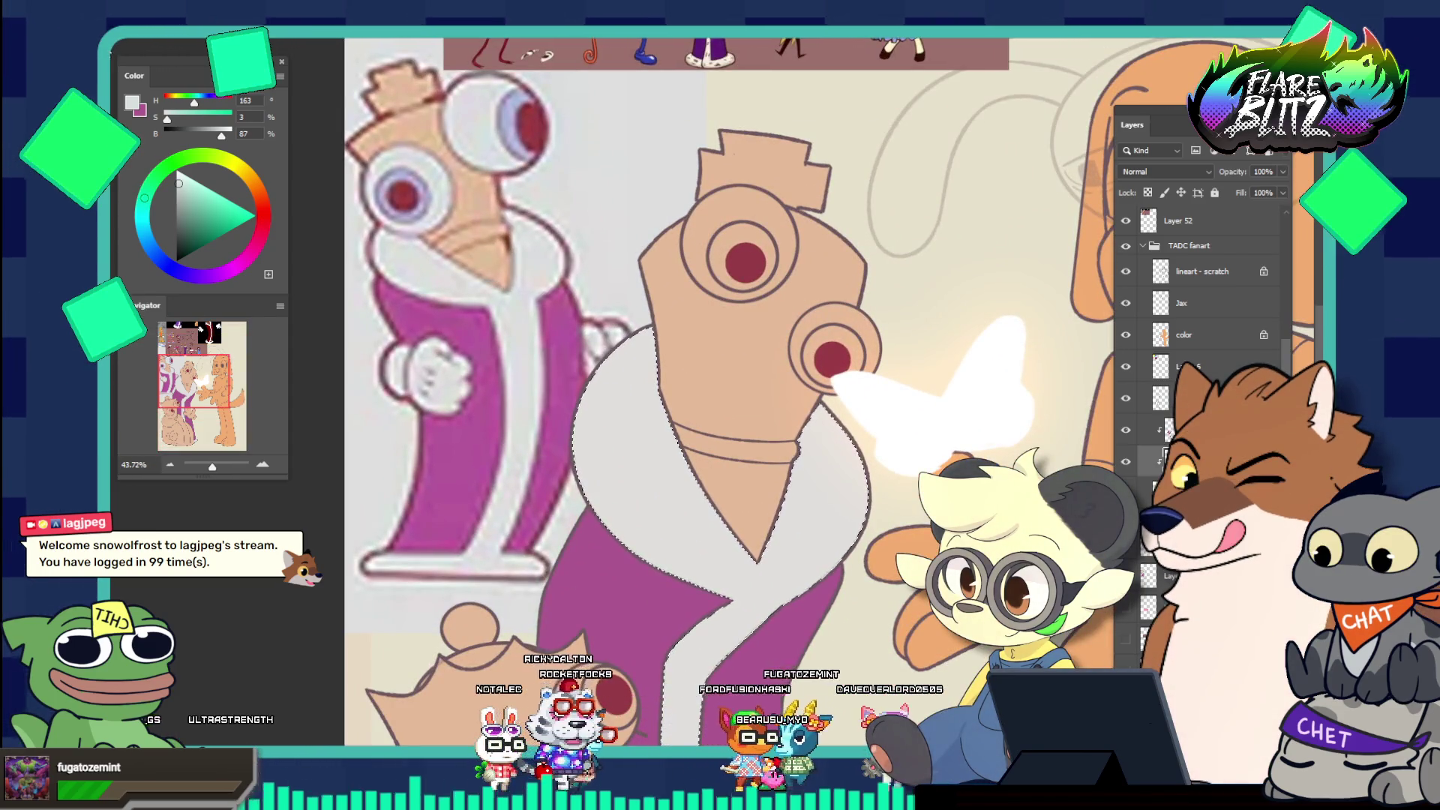
{"action": "scroll", "coordinate": [736, 223], "scroll_direction": "up", "scroll_amount": 2}
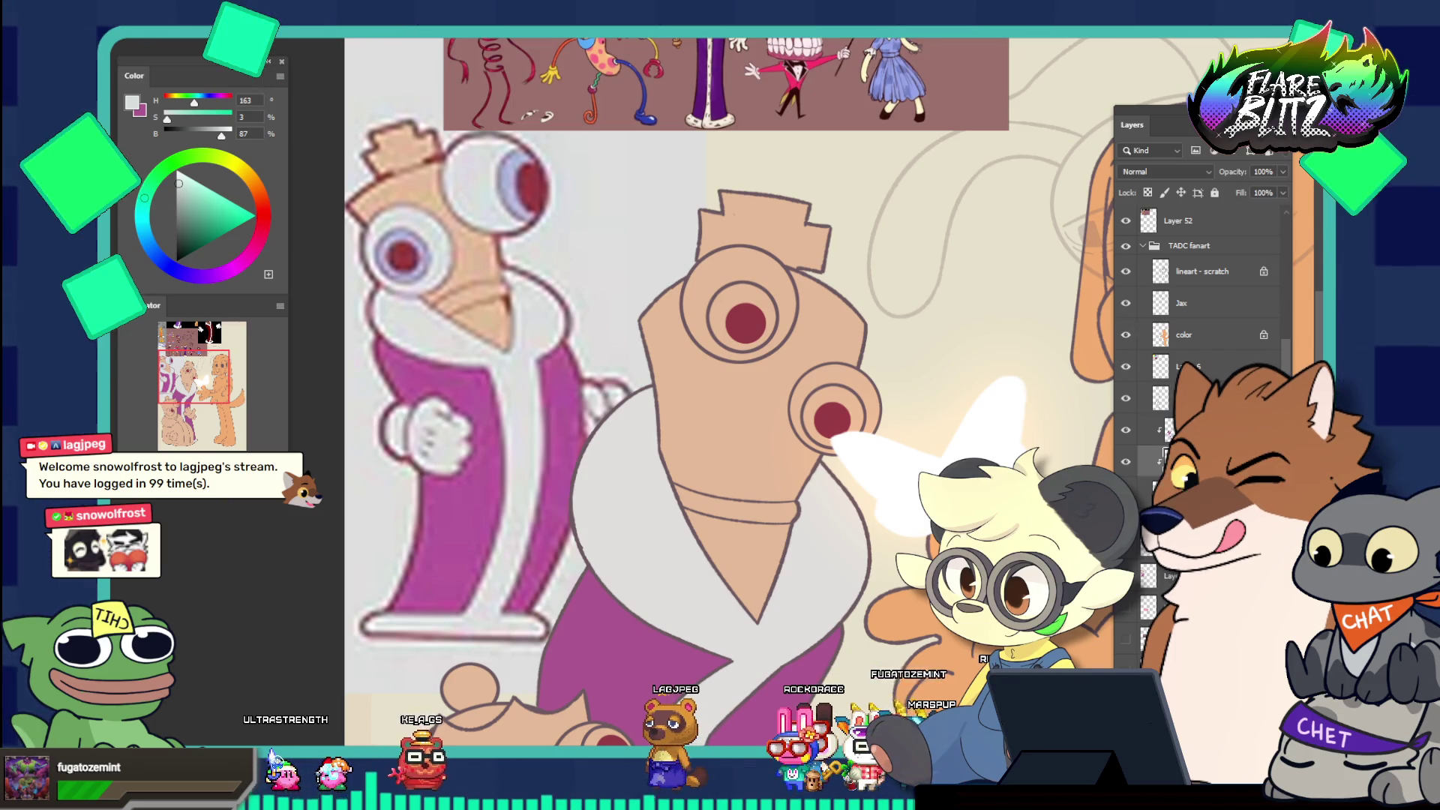
Fill both eyes via a 2 px-expanded selection, deselect, then sample lavender (H271, S15, B82)
{"action": "left_click", "coordinate": [700, 368], "text": "ctrl"}
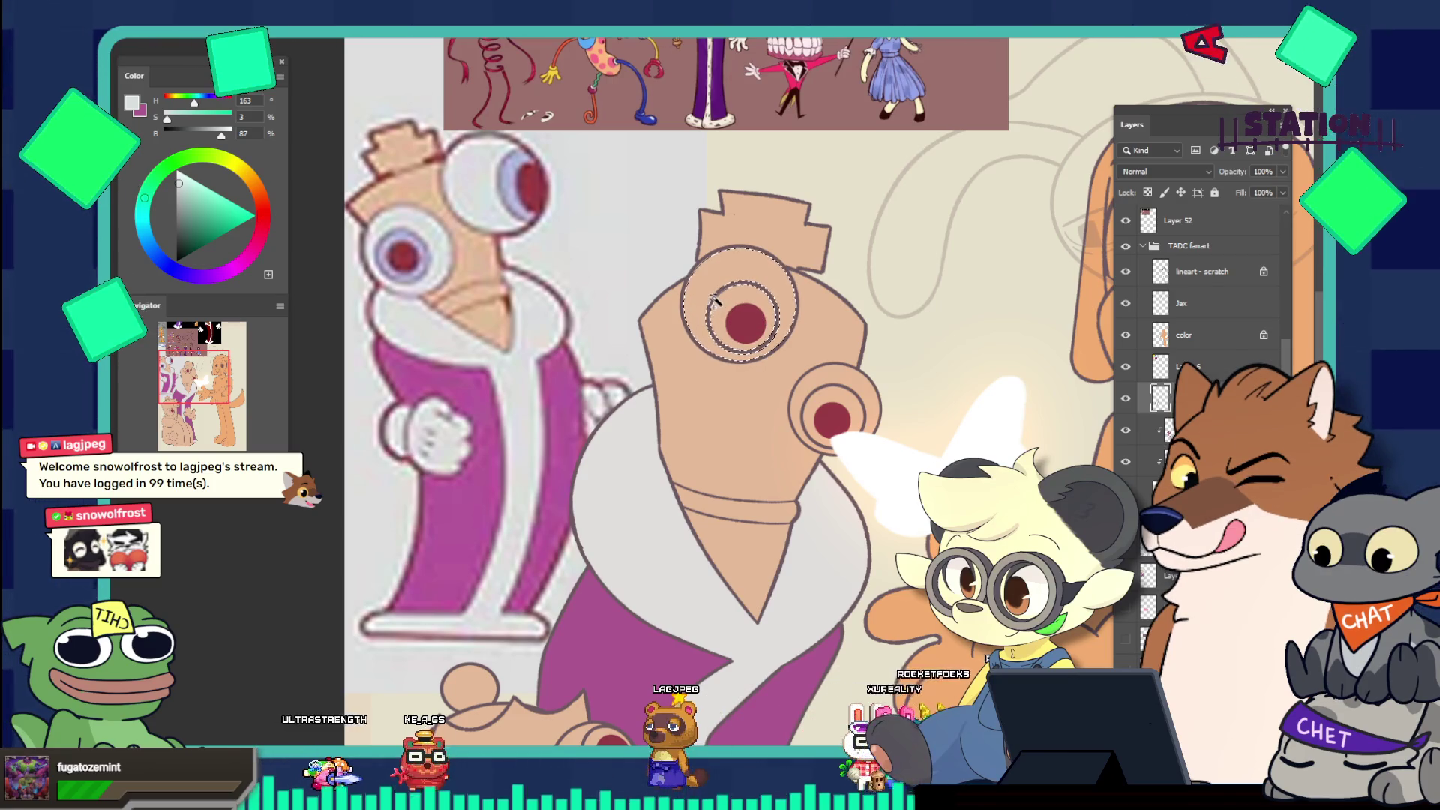
{"action": "left_click_drag", "start_coordinate": [790, 365], "coordinate": [880, 452]}
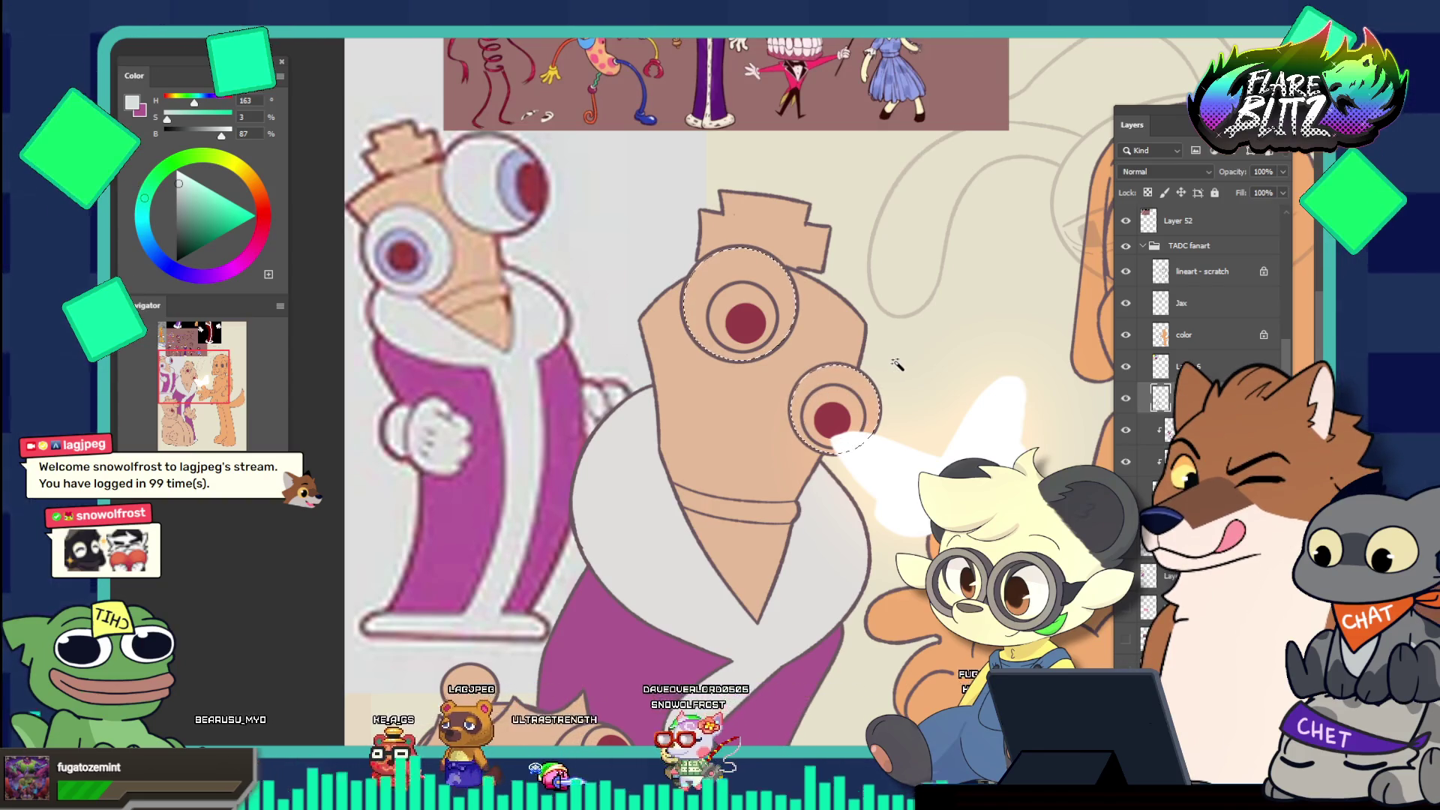
{"action": "key", "text": "alt+s"}
{"action": "key", "text": "m"}
{"action": "key", "text": "e"}
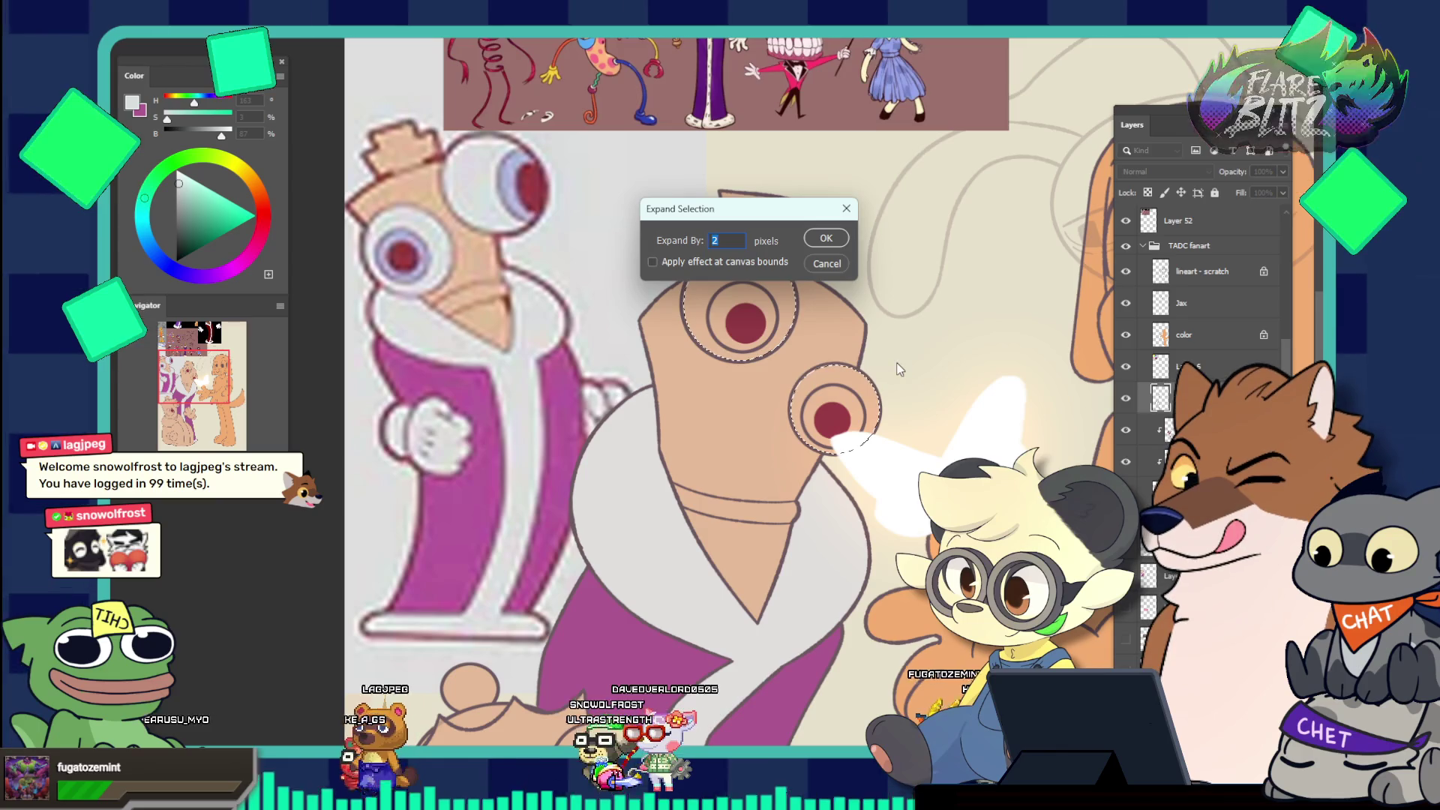
{"action": "key", "text": "Return"}
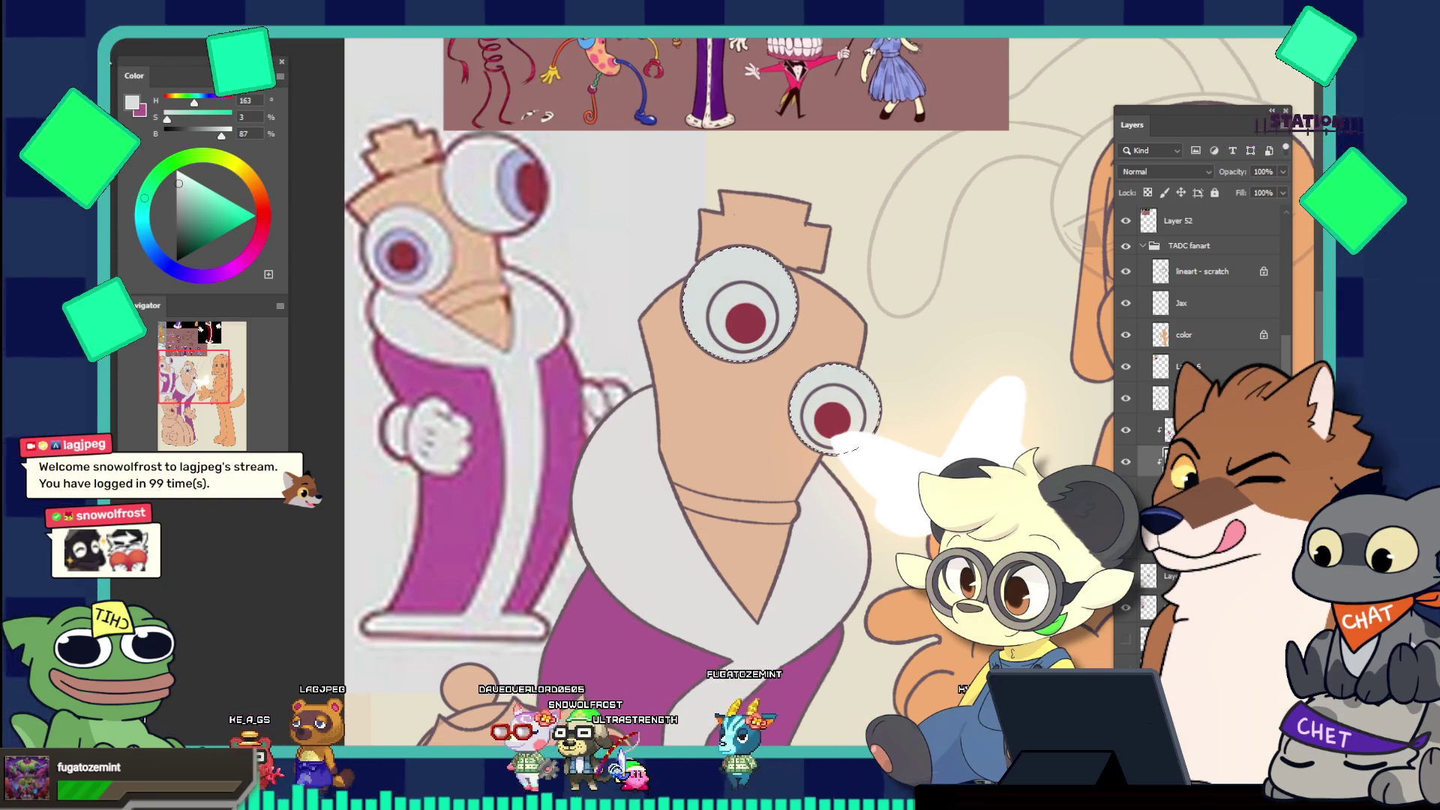
{"action": "key", "text": "ctrl+d"}
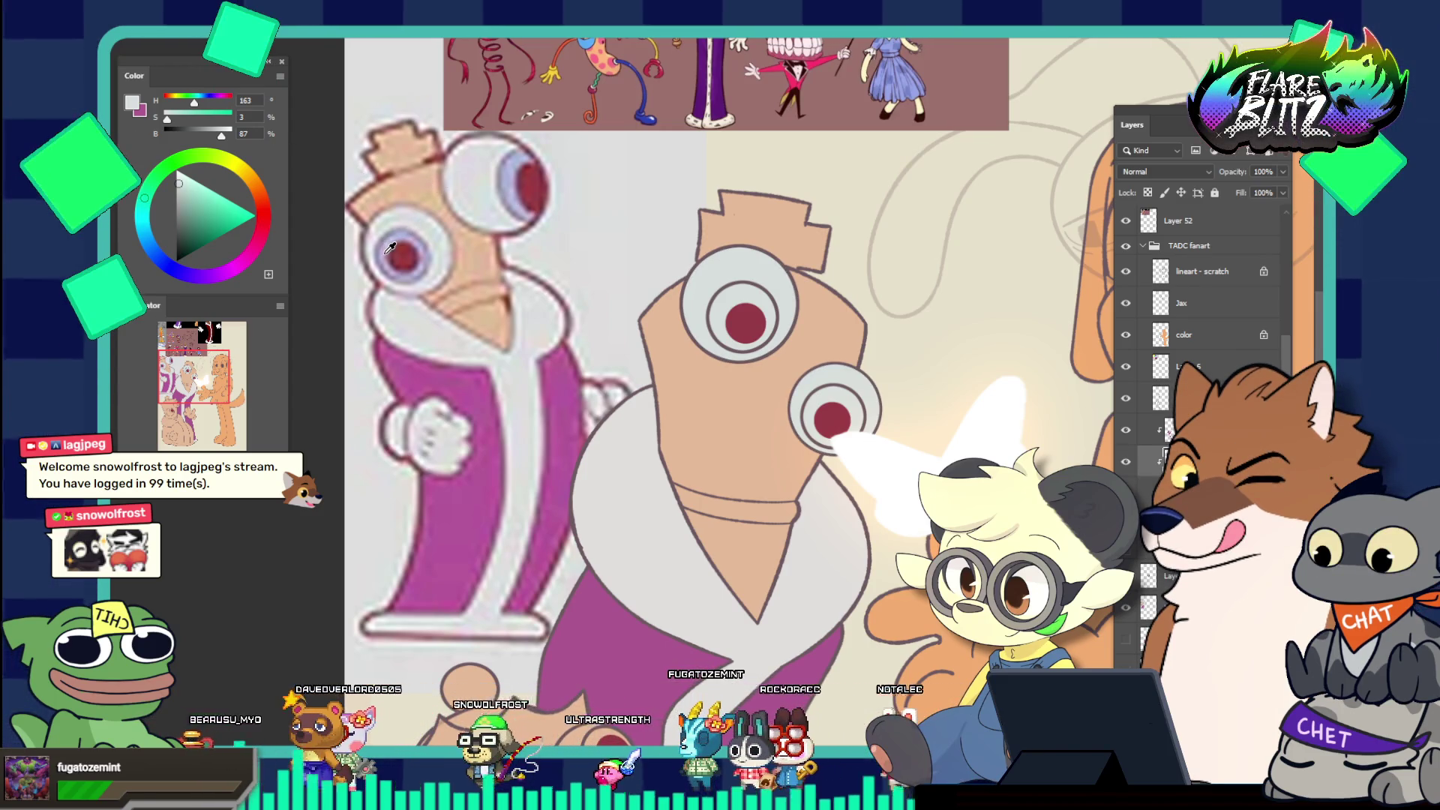
{"action": "left_click", "coordinate": [514, 234]}
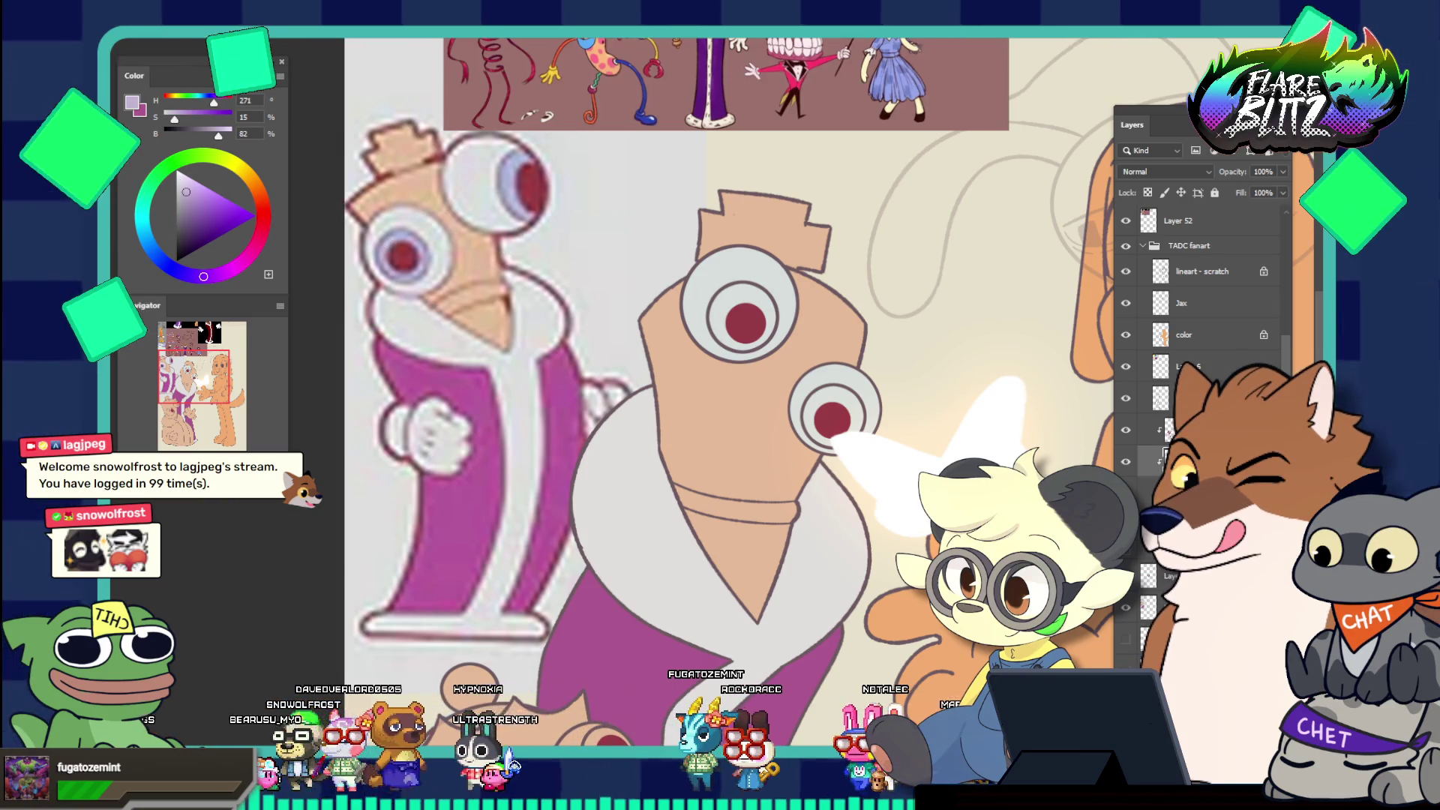
Select the inner areas of the robed character's eyes and expand the selection slightly
{"action": "left_click", "coordinate": [739, 313]}
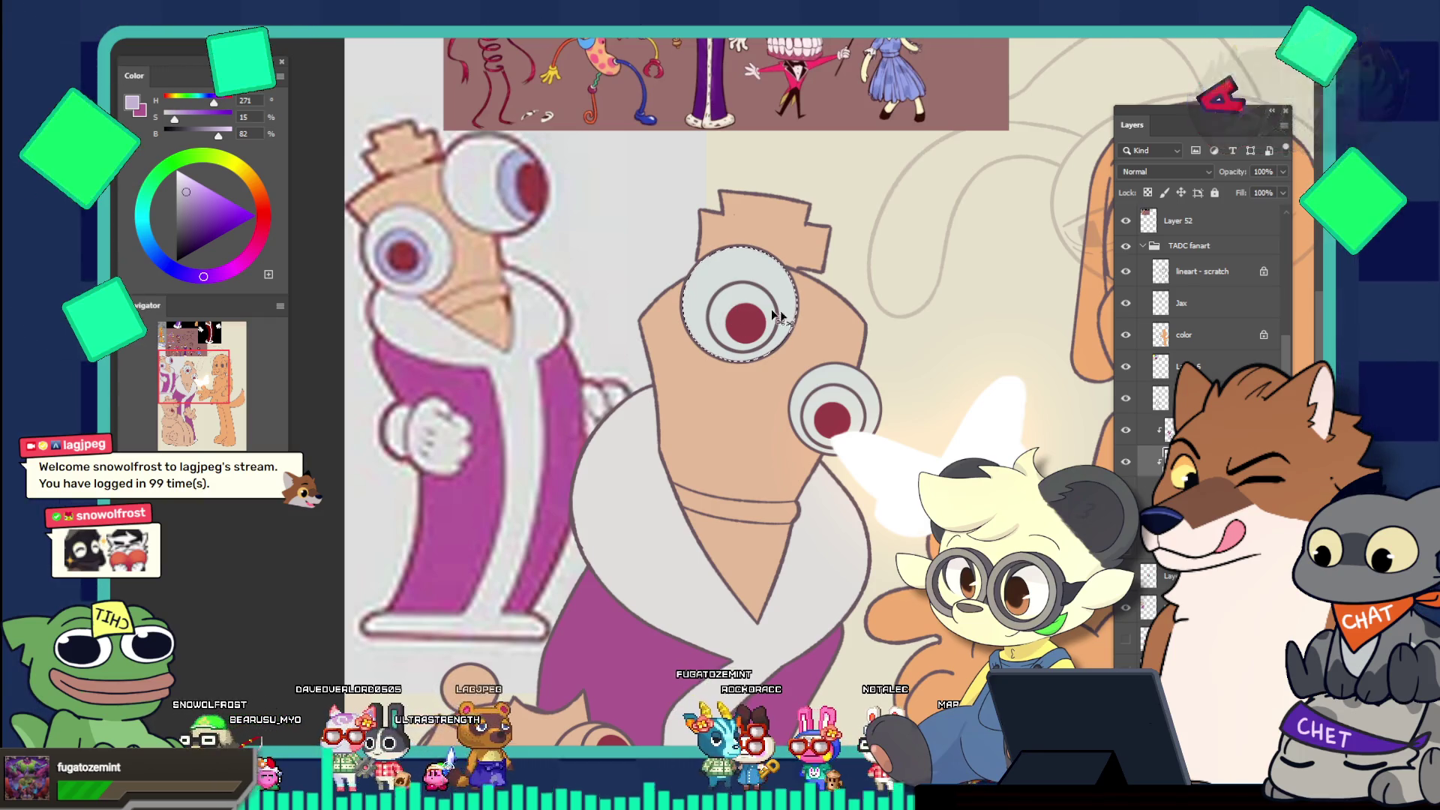
{"action": "key", "text": "ctrl+d"}
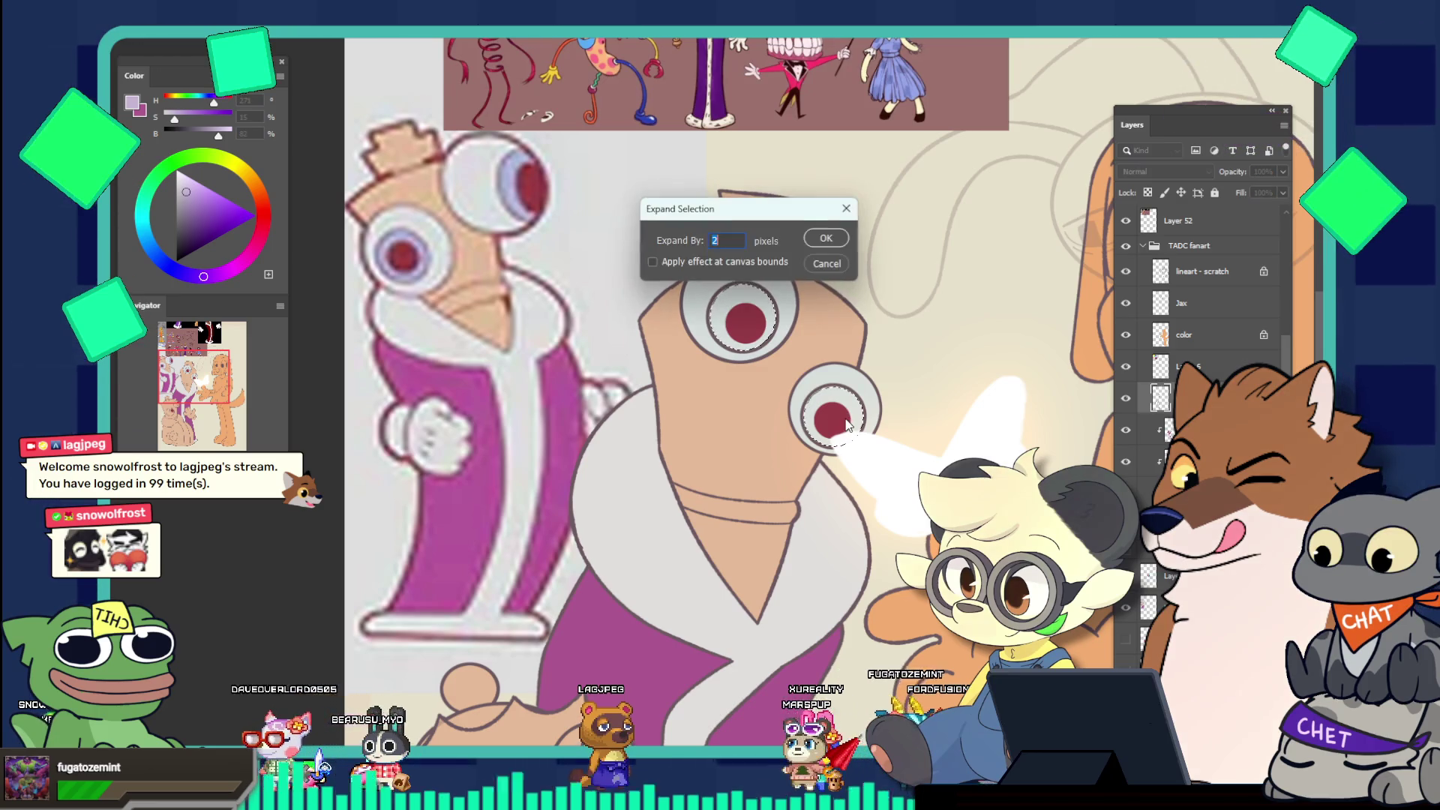
{"action": "key", "text": "Return"}
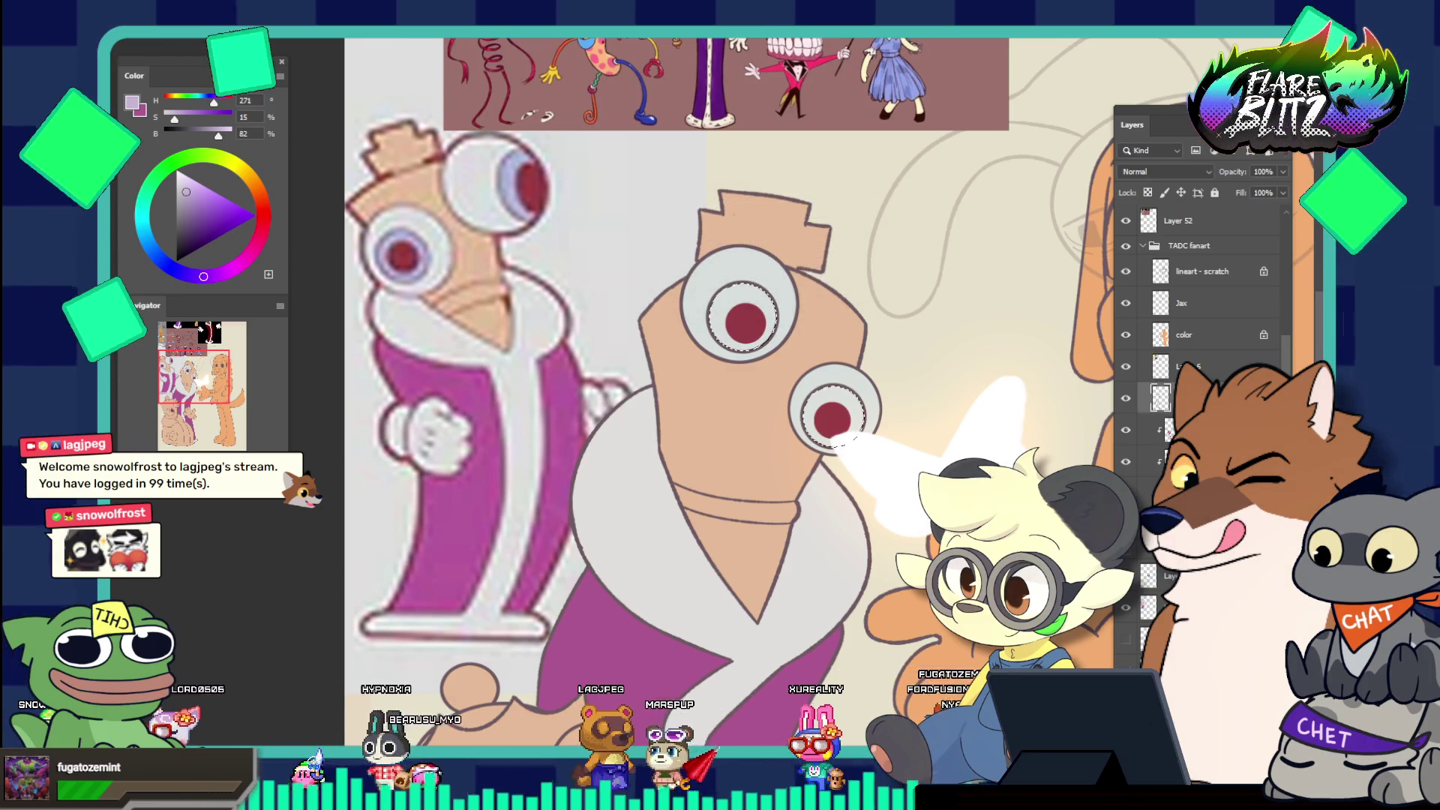
Fill them with lavender on the eye-colour layer, then sample pale blue-grey (H229, S18, B83)
{"action": "left_click", "coordinate": [1200, 493]}
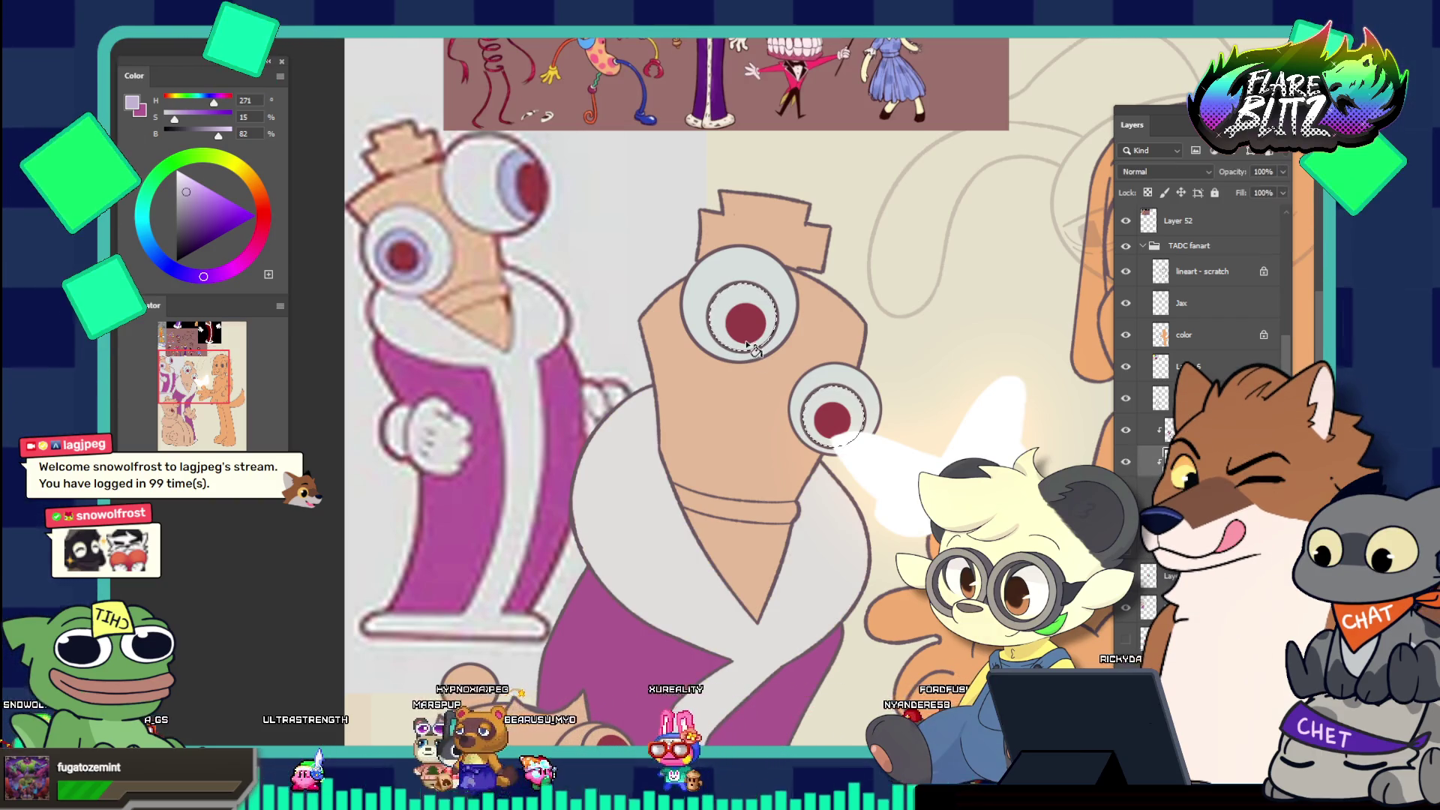
{"action": "key", "text": "alt+BackSpace"}
{"action": "key", "text": "alt+BackSpace"}
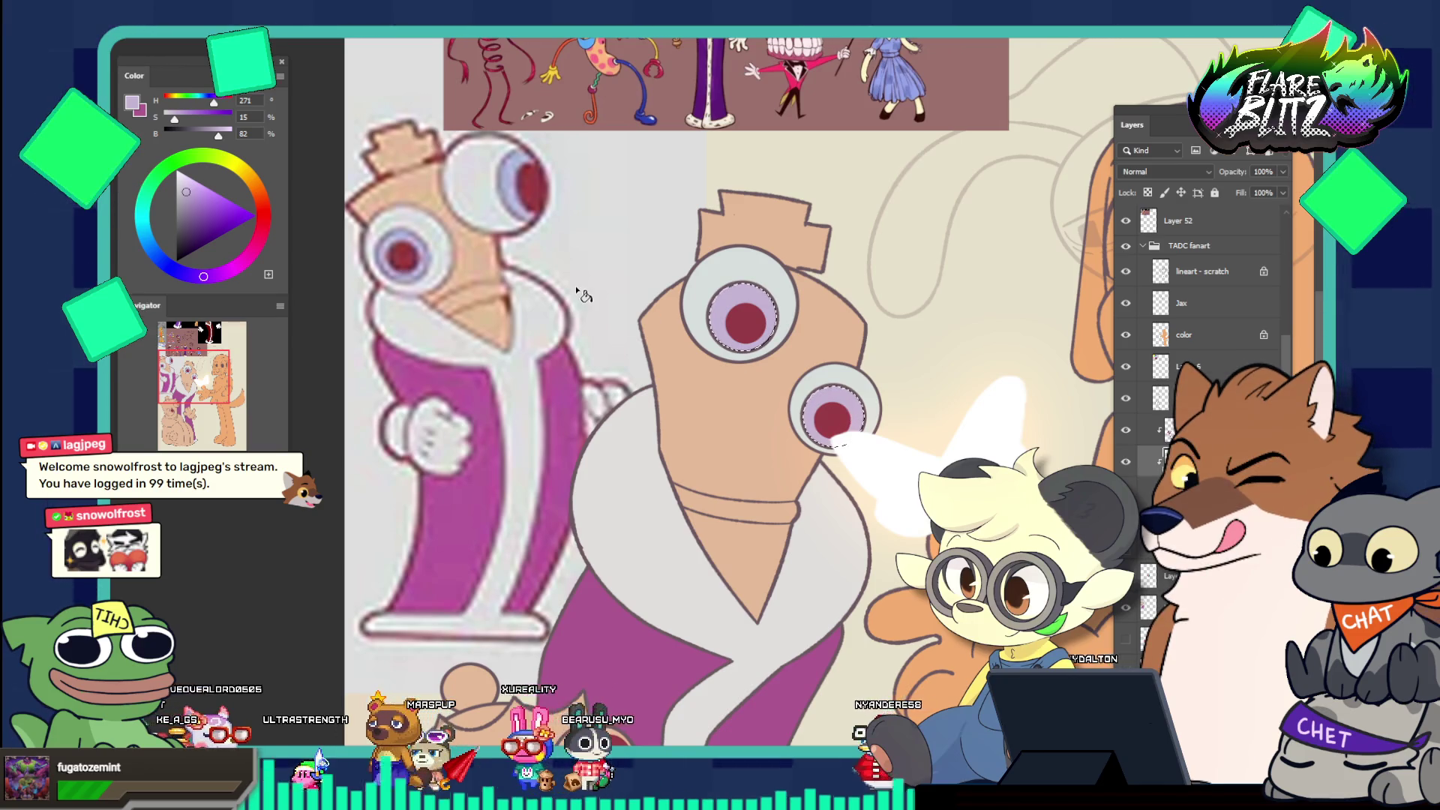
{"action": "left_click", "coordinate": [512, 182]}
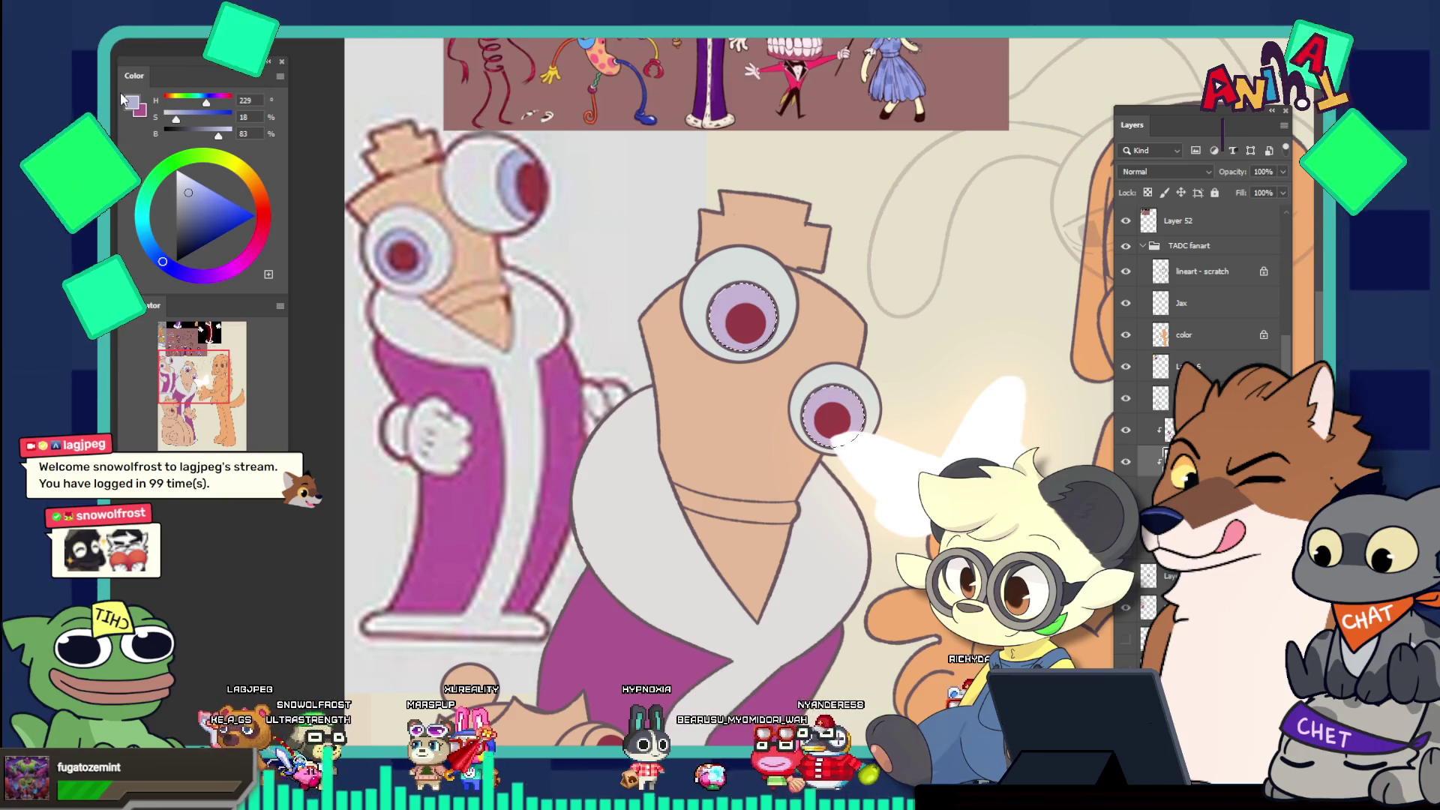